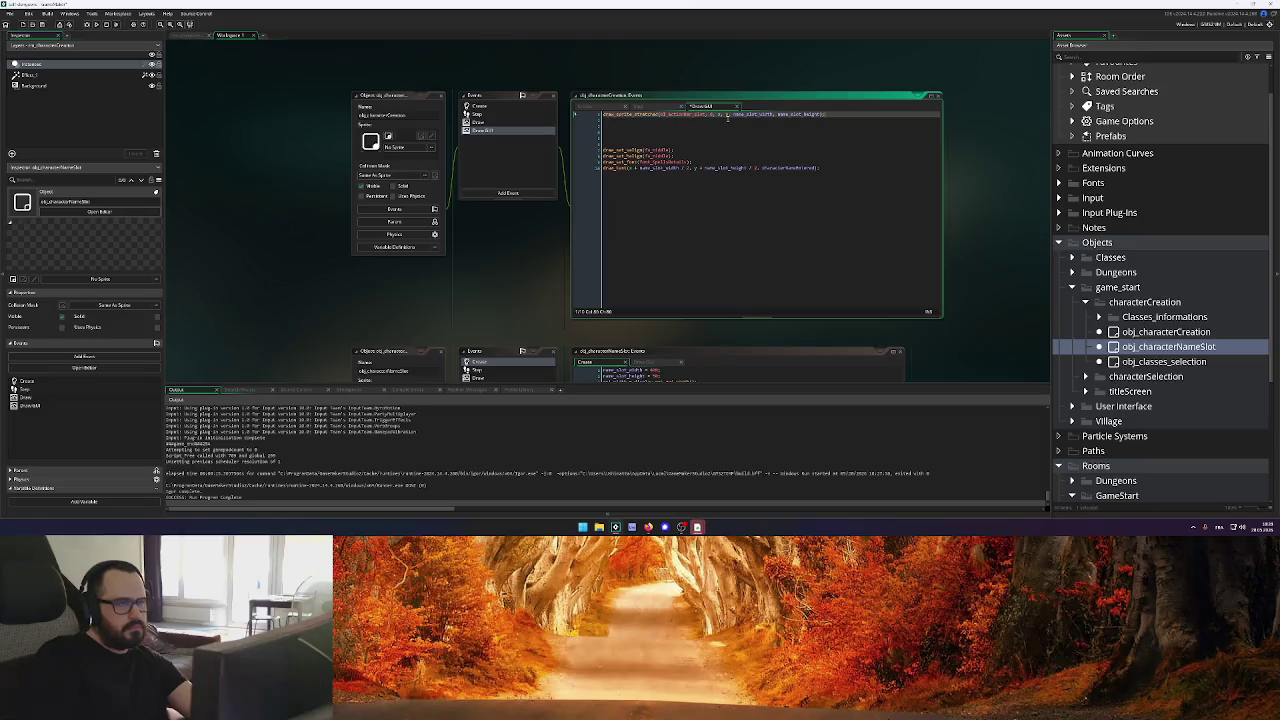
# Save the Draw GUI code and add a // comment line with a new line below the code
pyautogui.hotkey('ctrl', 's')
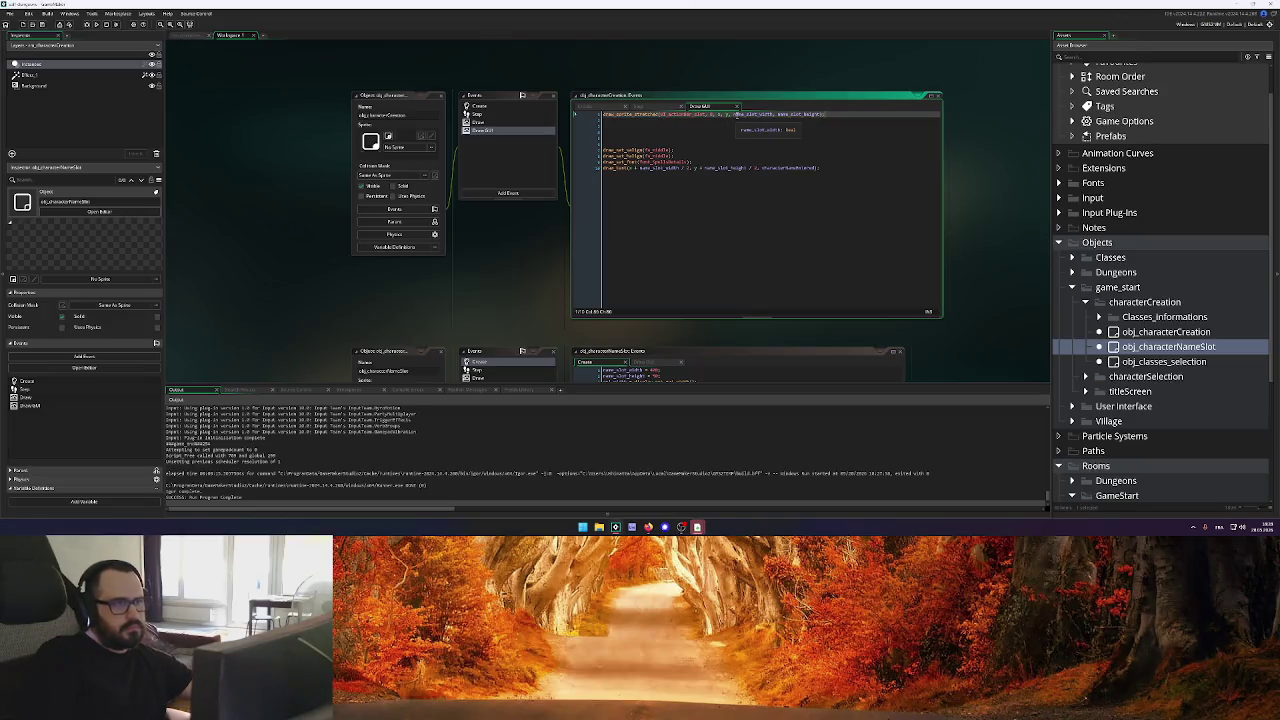
pyautogui.click(847, 167)
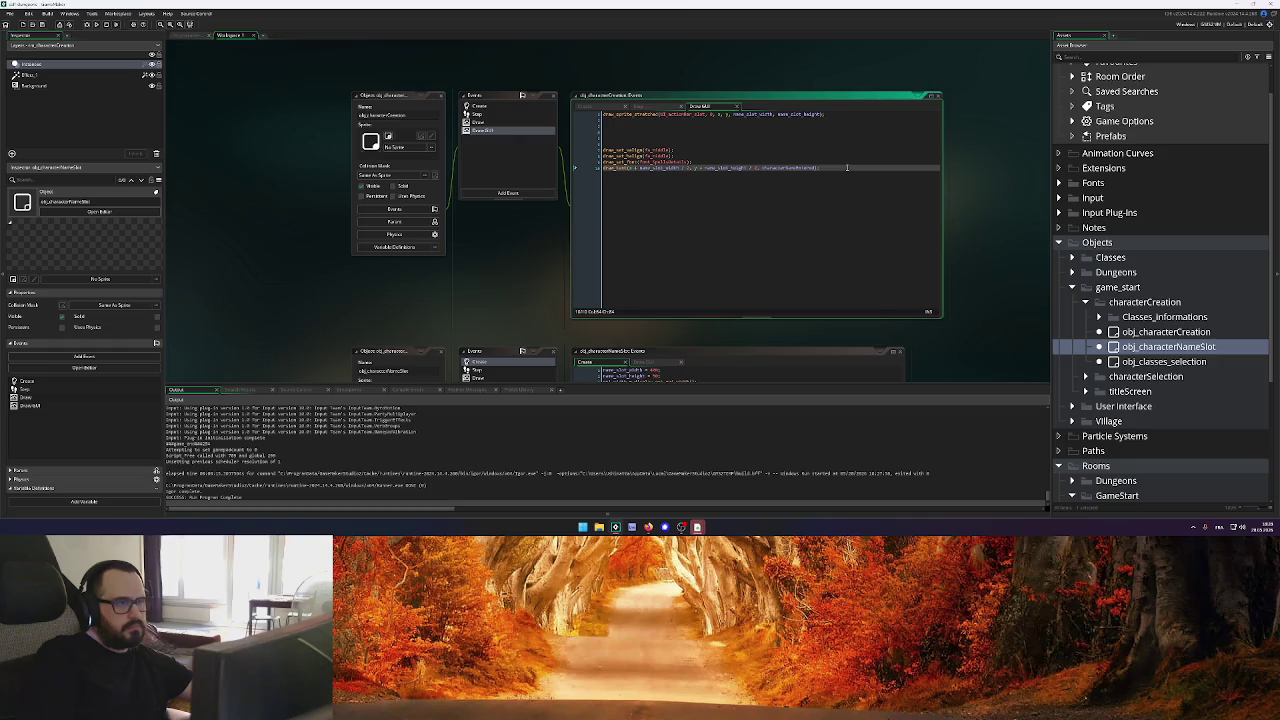
pyautogui.click(654, 143)
pyautogui.write('//')
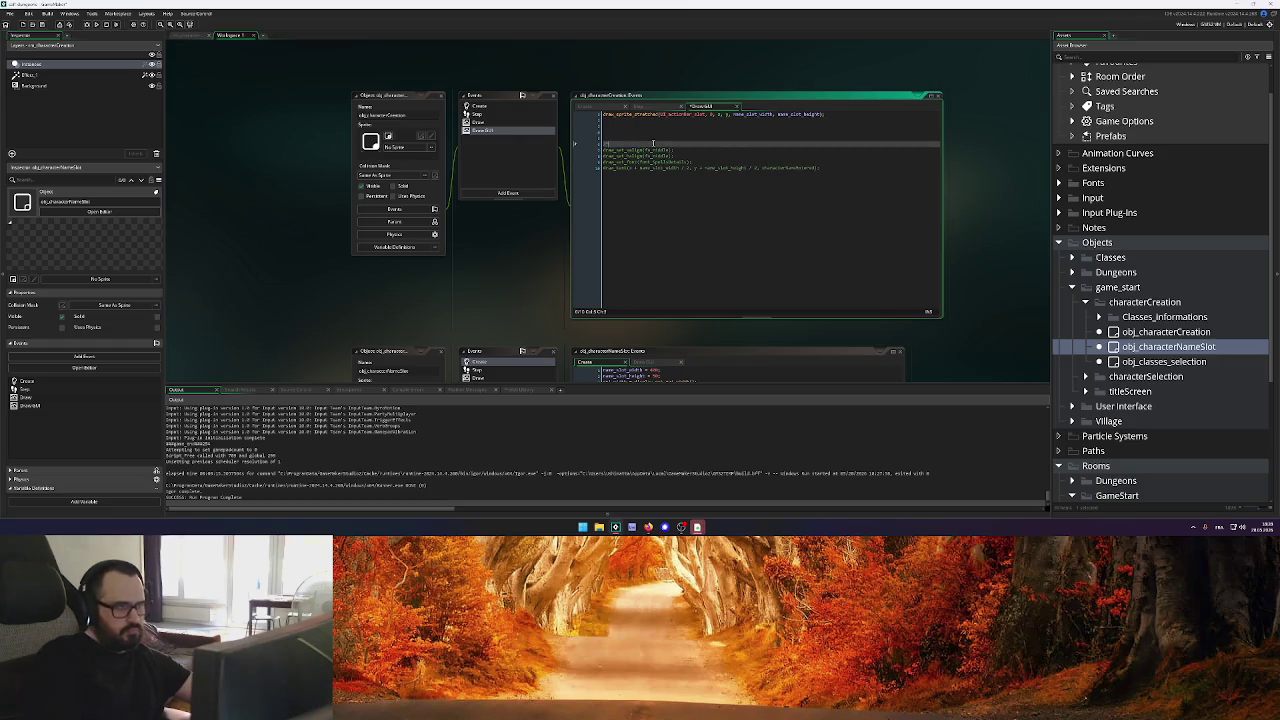
pyautogui.click(805, 179)
pyautogui.press('Return')
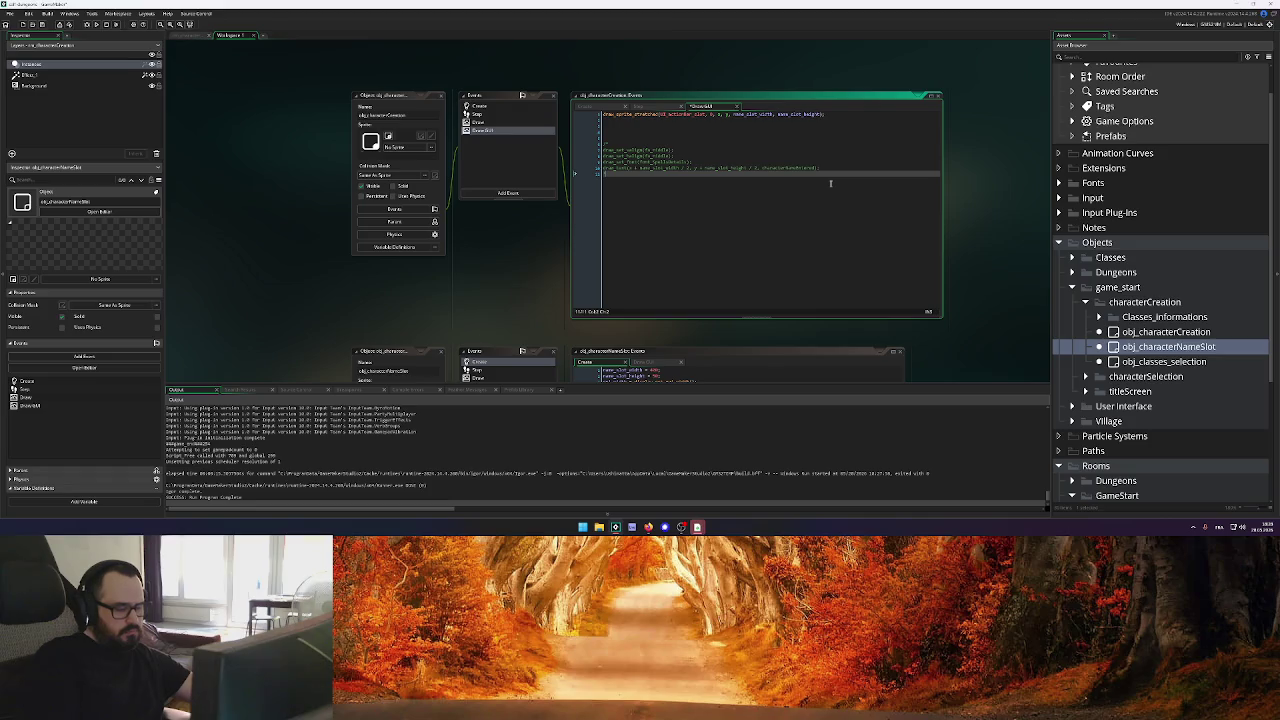
# Test-run the game through the title screen to the Sorcerer character-creation screen, then close it
pyautogui.click(106, 24)
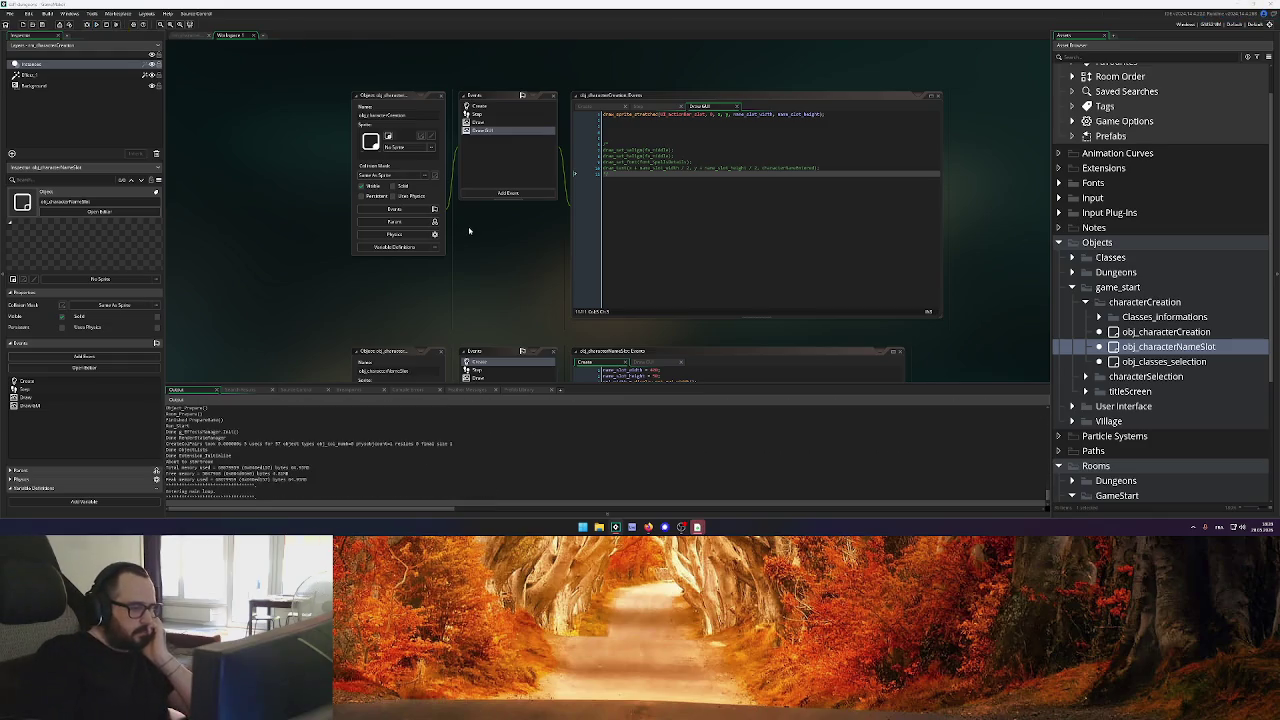
pyautogui.rightClick(697, 527)
pyautogui.click(676, 510)
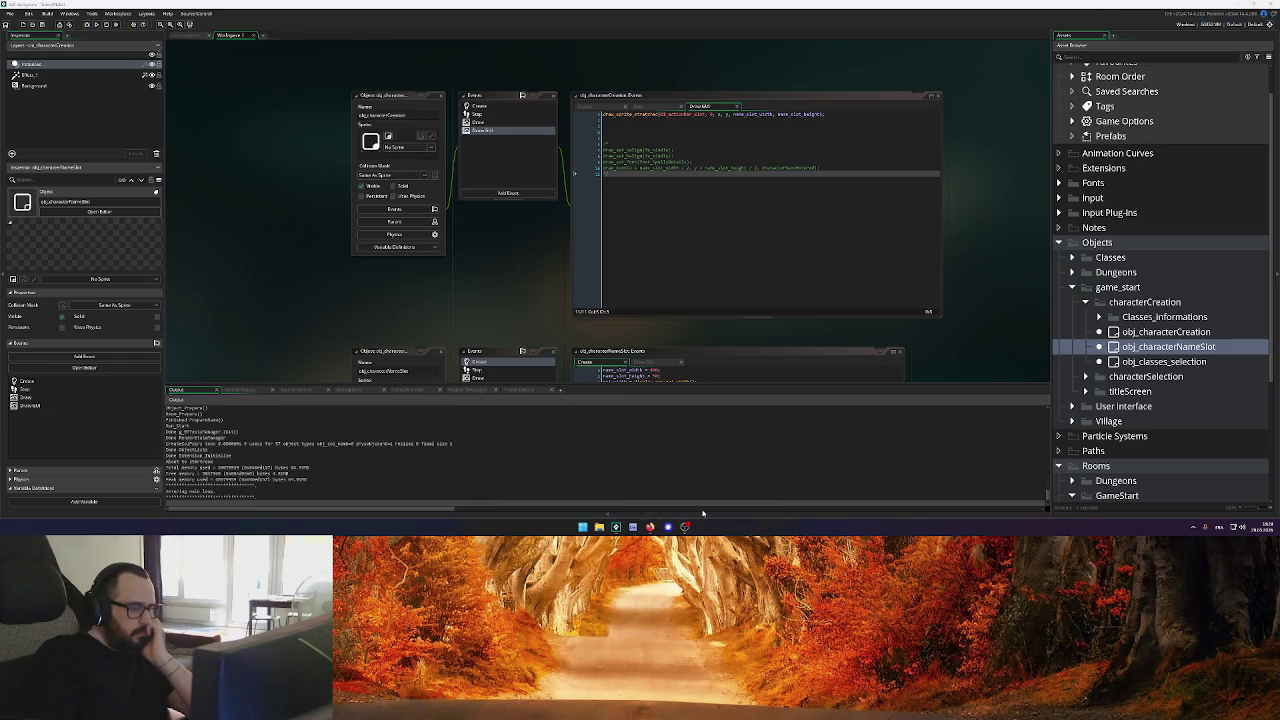
pyautogui.click(844, 174)
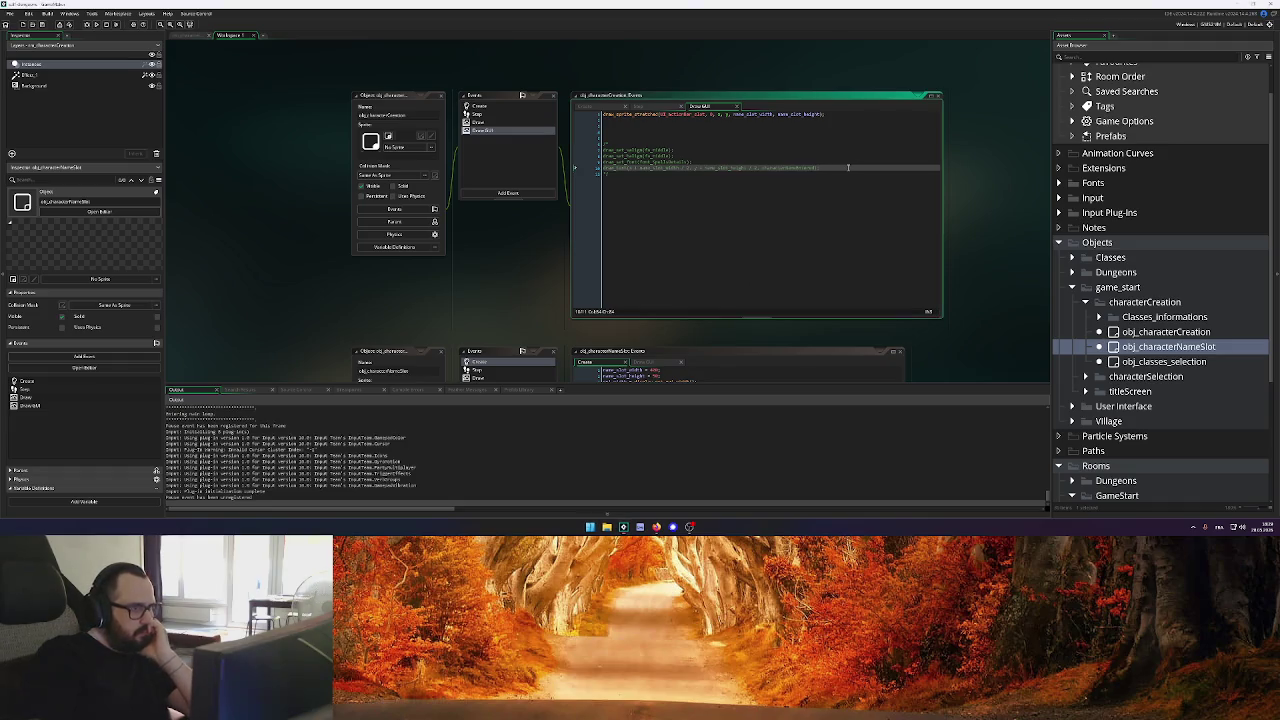
pyautogui.click(697, 526)
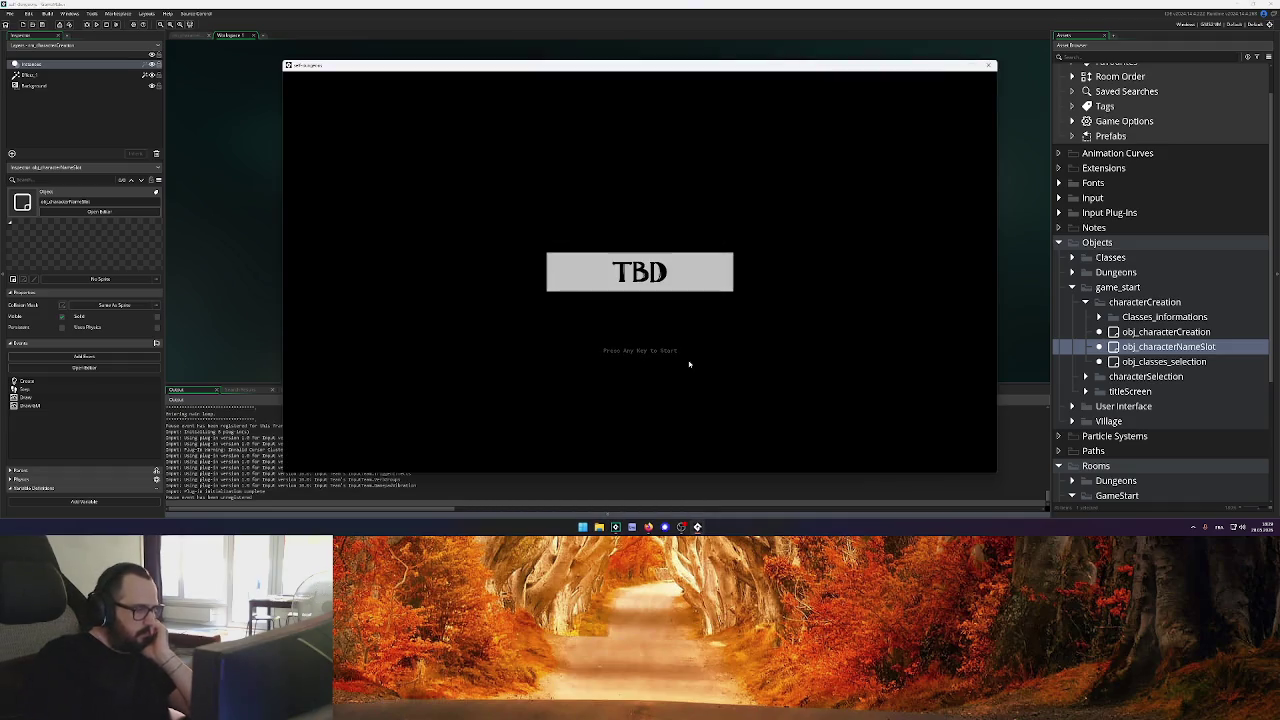
pyautogui.press('Return')
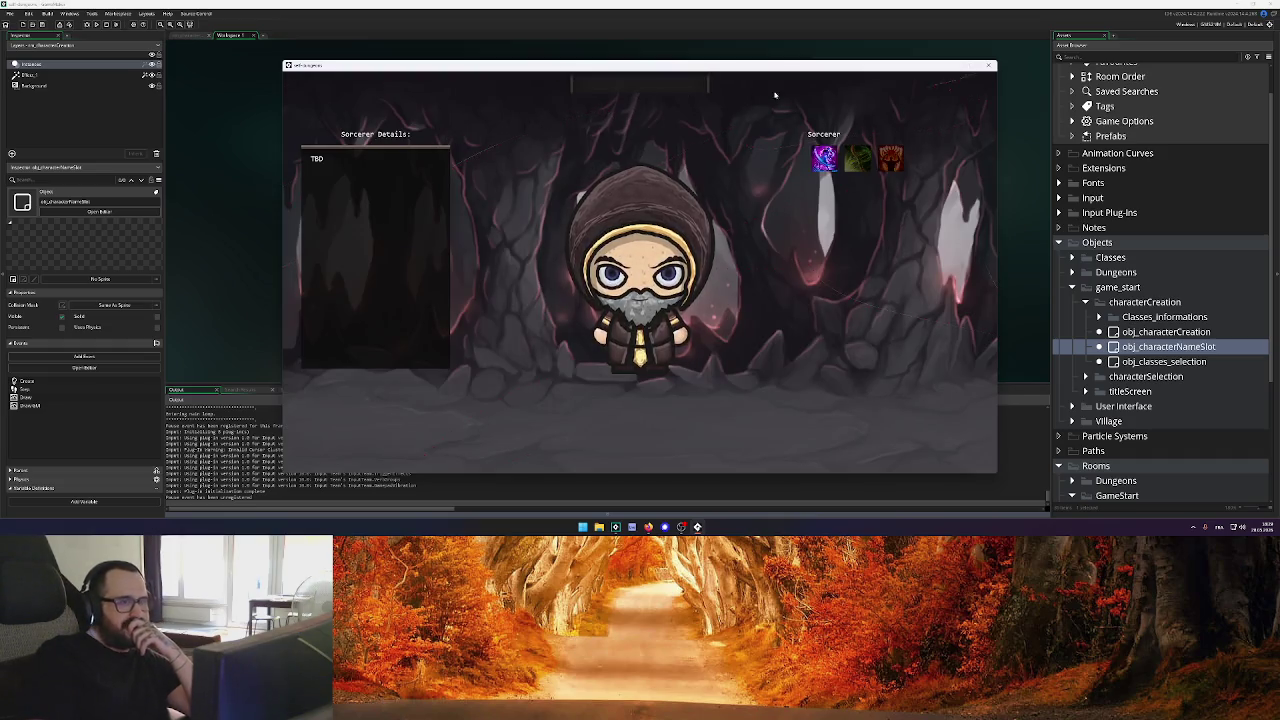
pyautogui.click(988, 65)
pyautogui.click(586, 104)
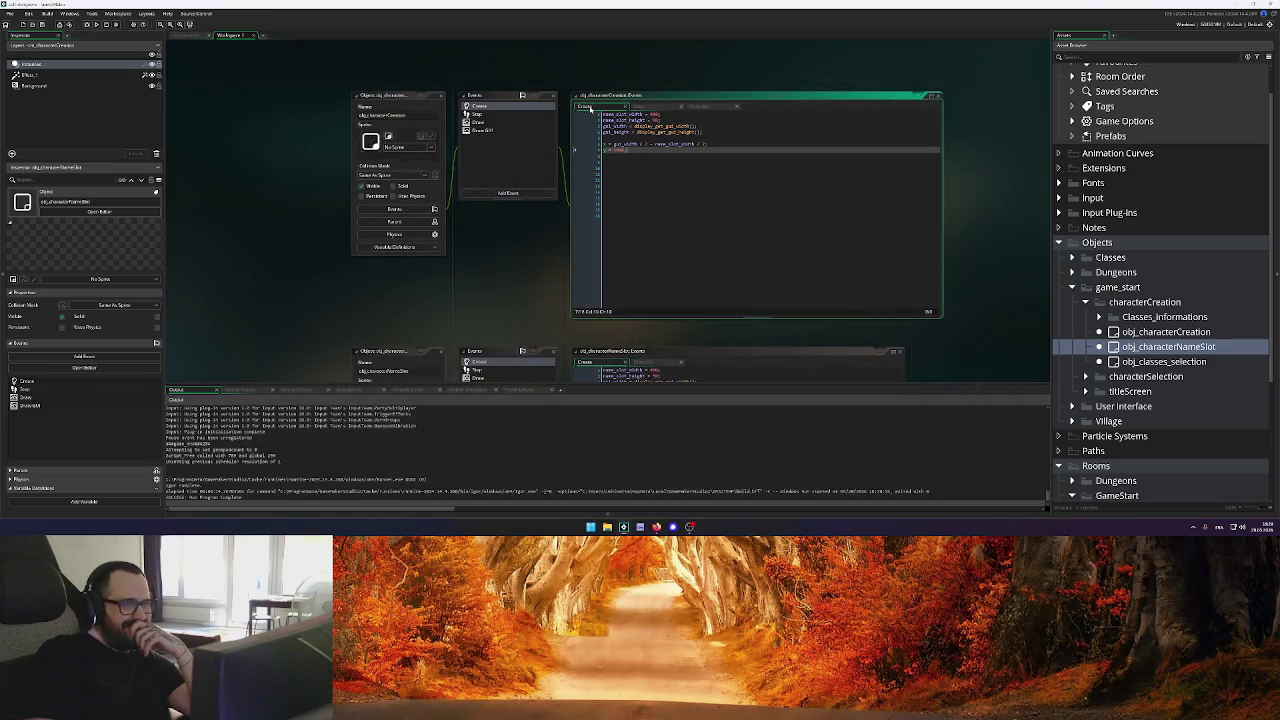
# Start rewriting the Create code's y position line as gui_, then run the game with F5
pyautogui.doubleClick(627, 150)
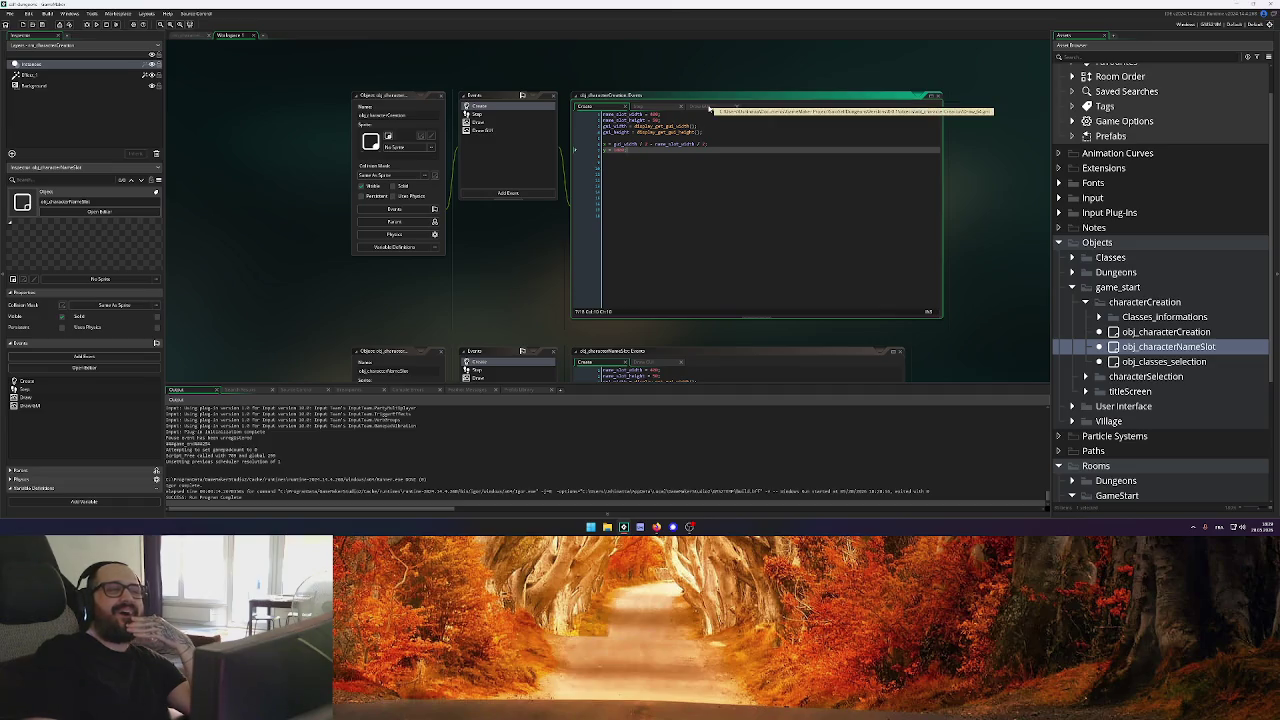
pyautogui.click(710, 106)
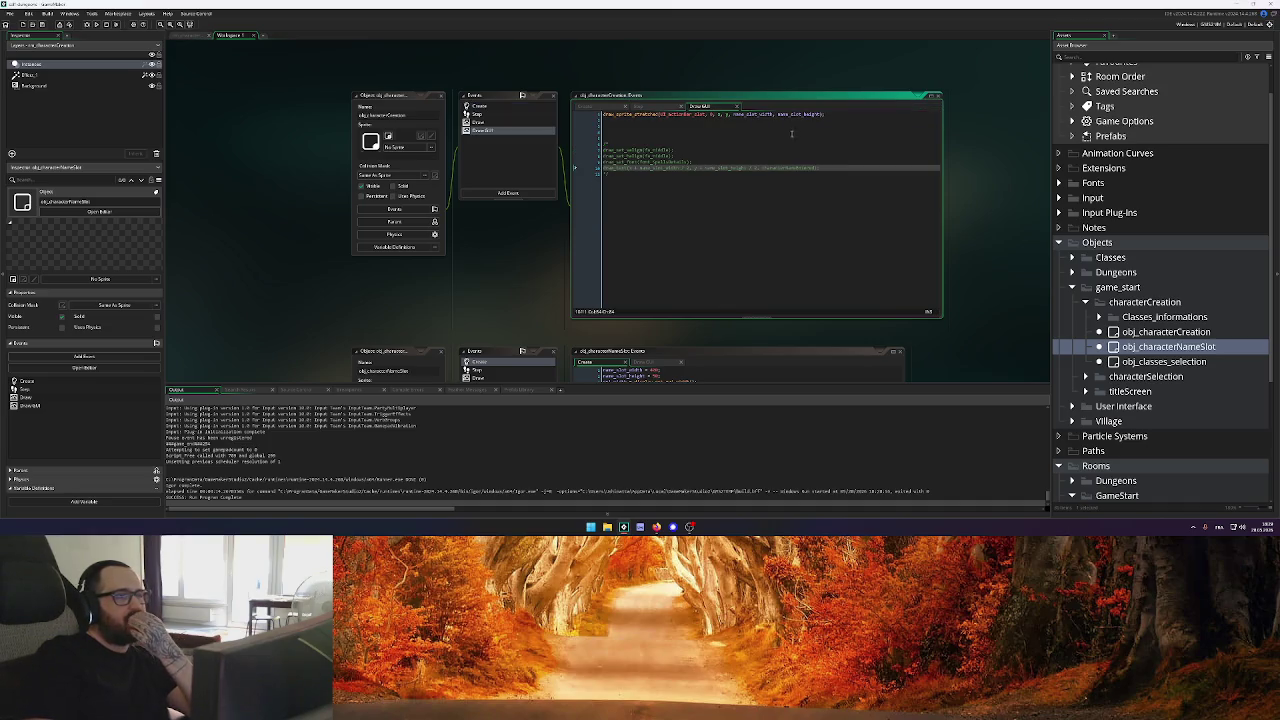
pyautogui.moveTo(727, 117)
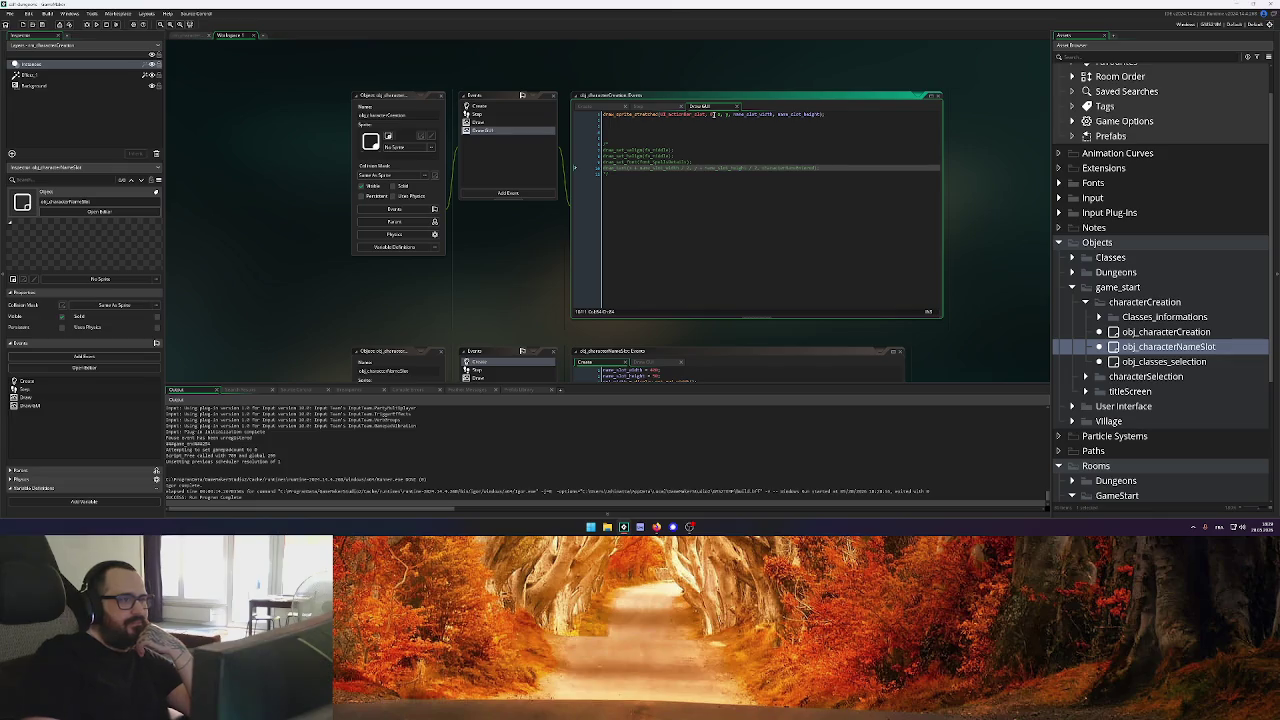
pyautogui.click(598, 107)
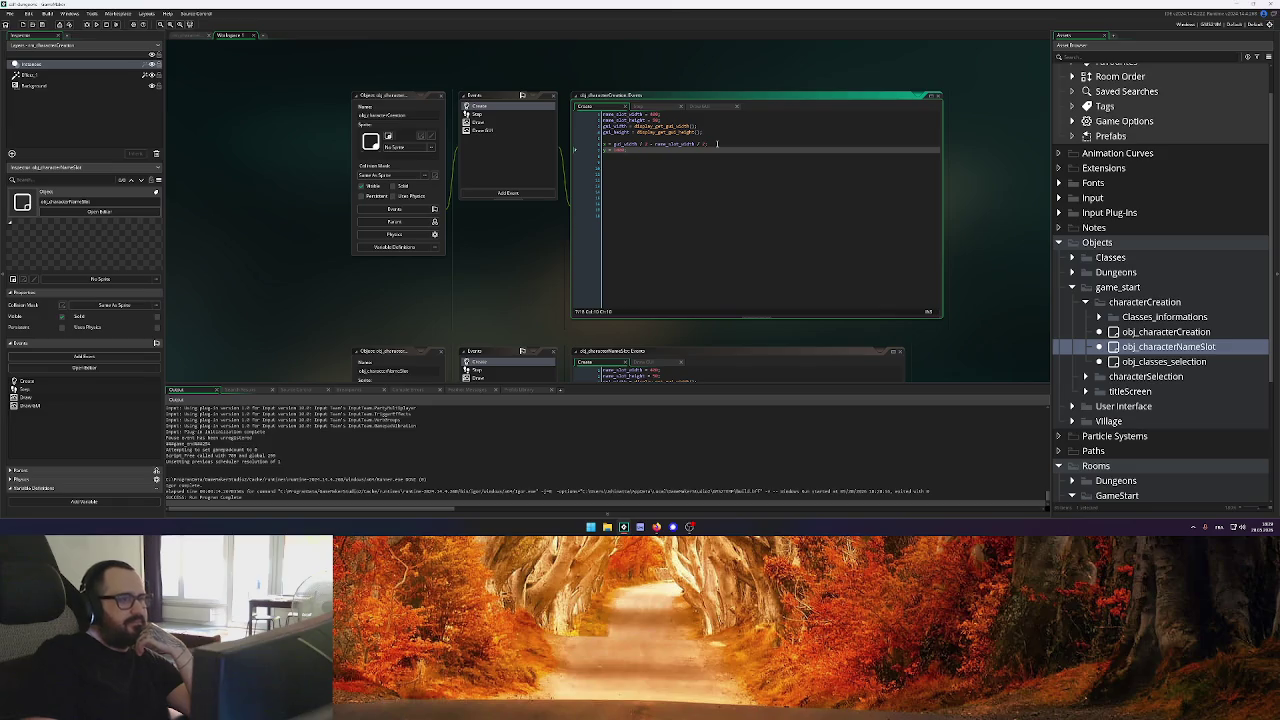
pyautogui.click(717, 144)
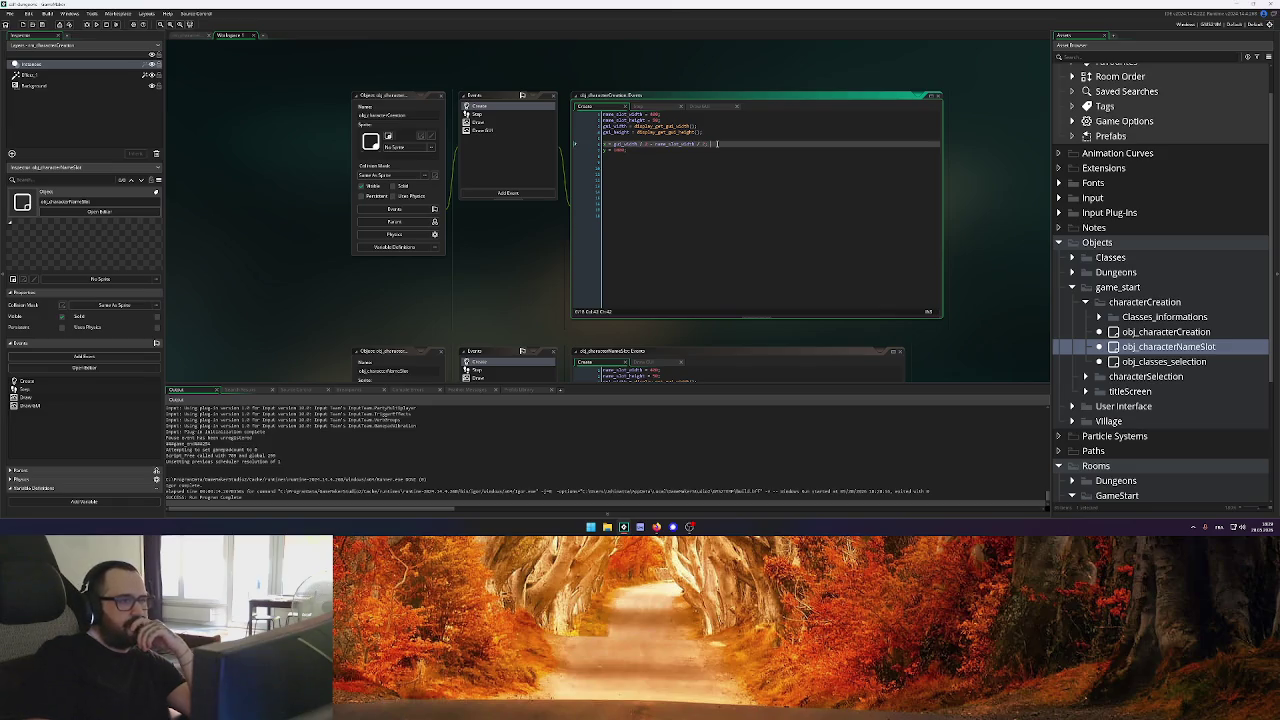
pyautogui.click(624, 150)
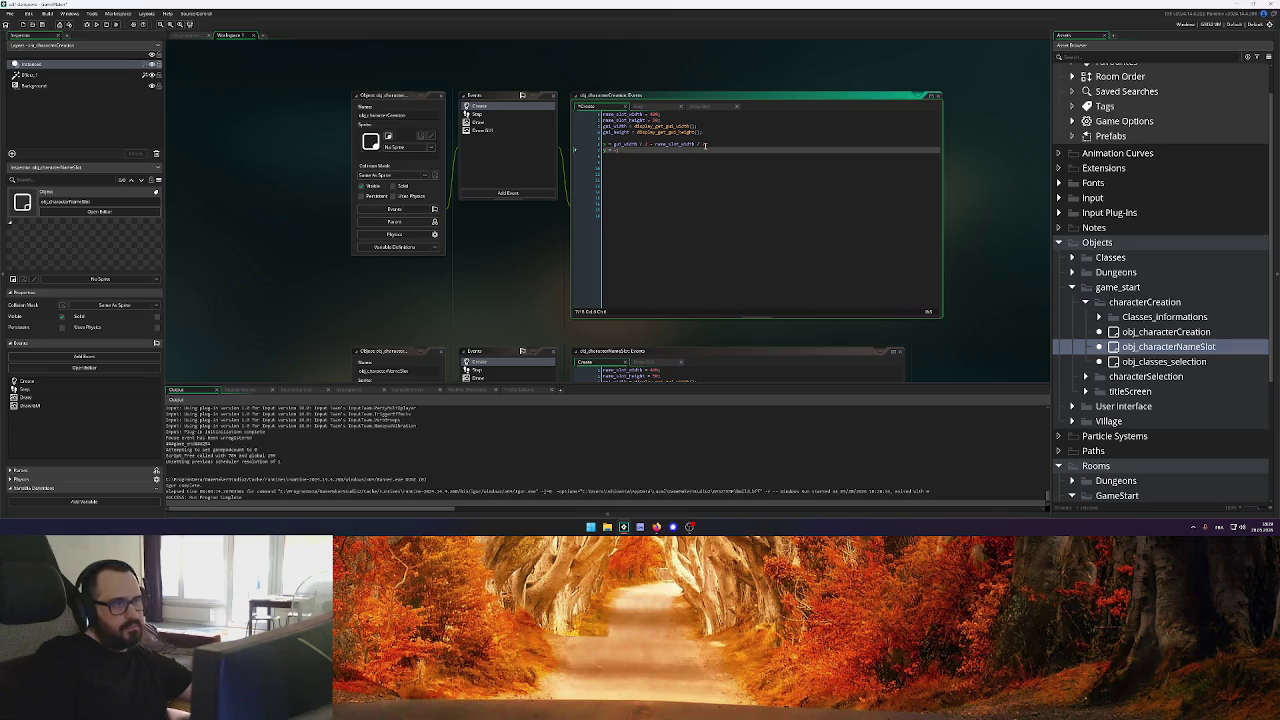
pyautogui.write('gui_')
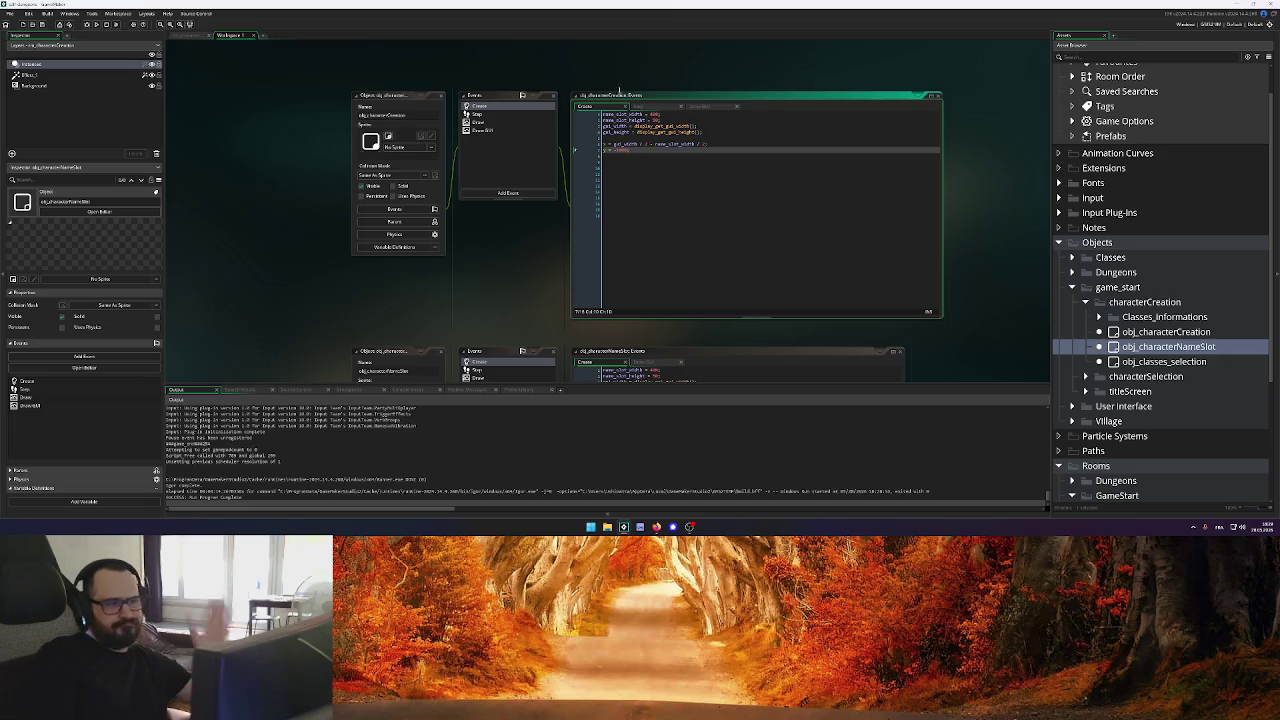
pyautogui.press('F5')
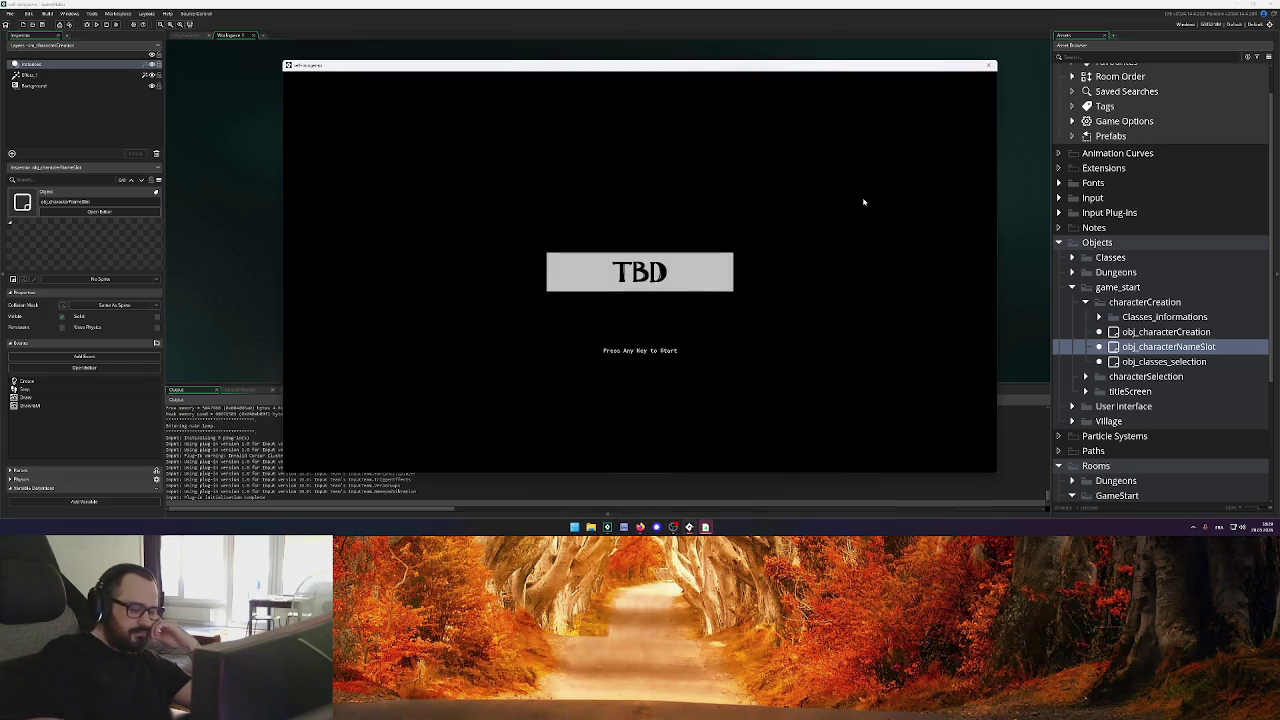
# Pass the title screen, close the game, and type 'ui' on the Create code's y line
pyautogui.press('Return')
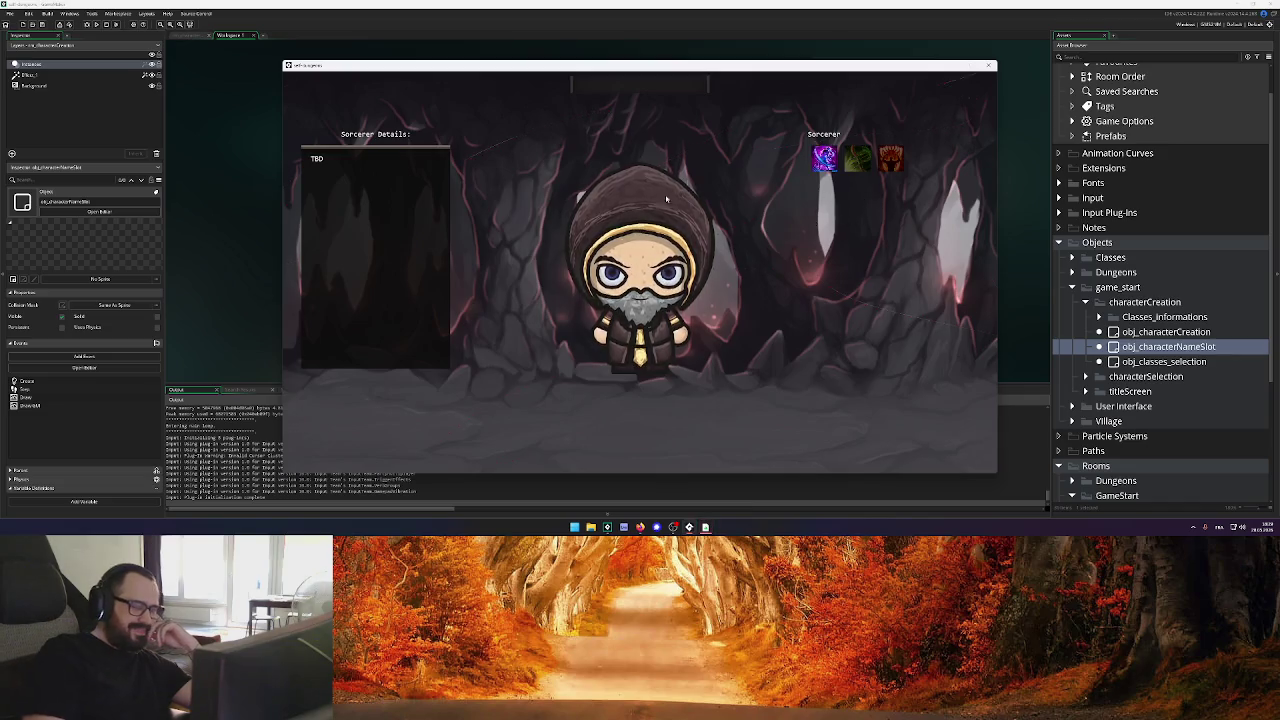
pyautogui.click(989, 65)
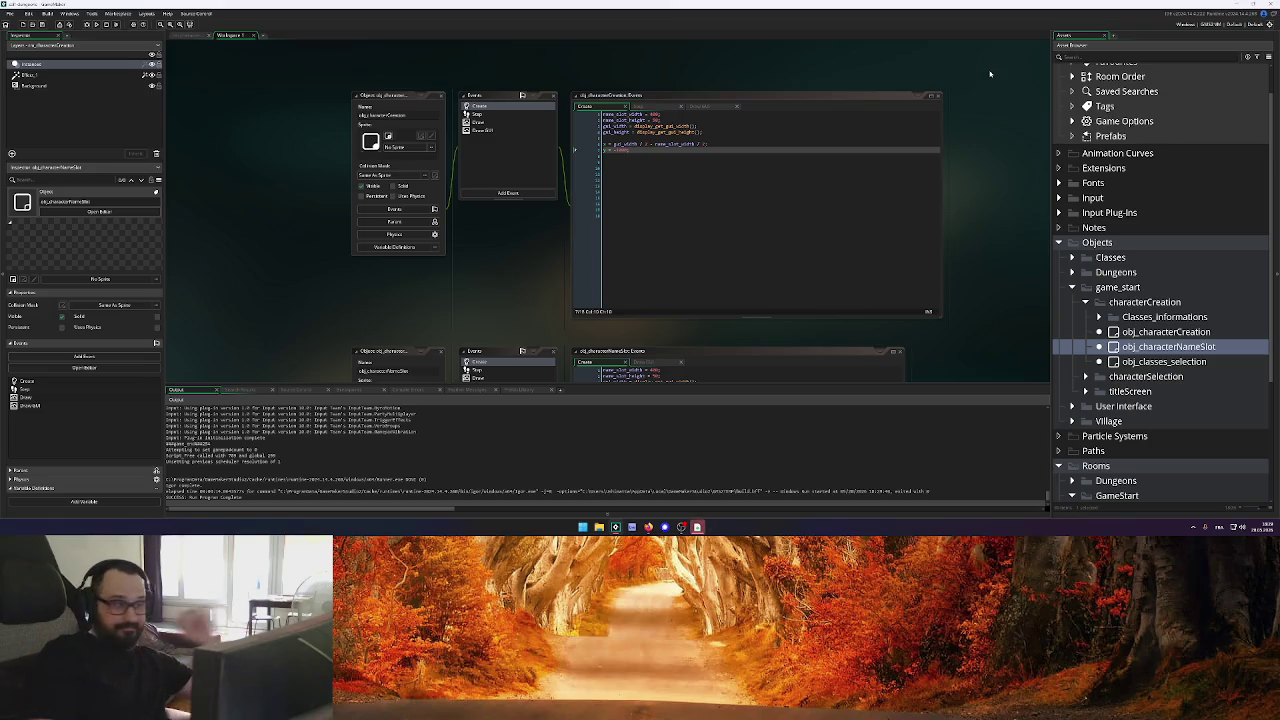
pyautogui.click(573, 148)
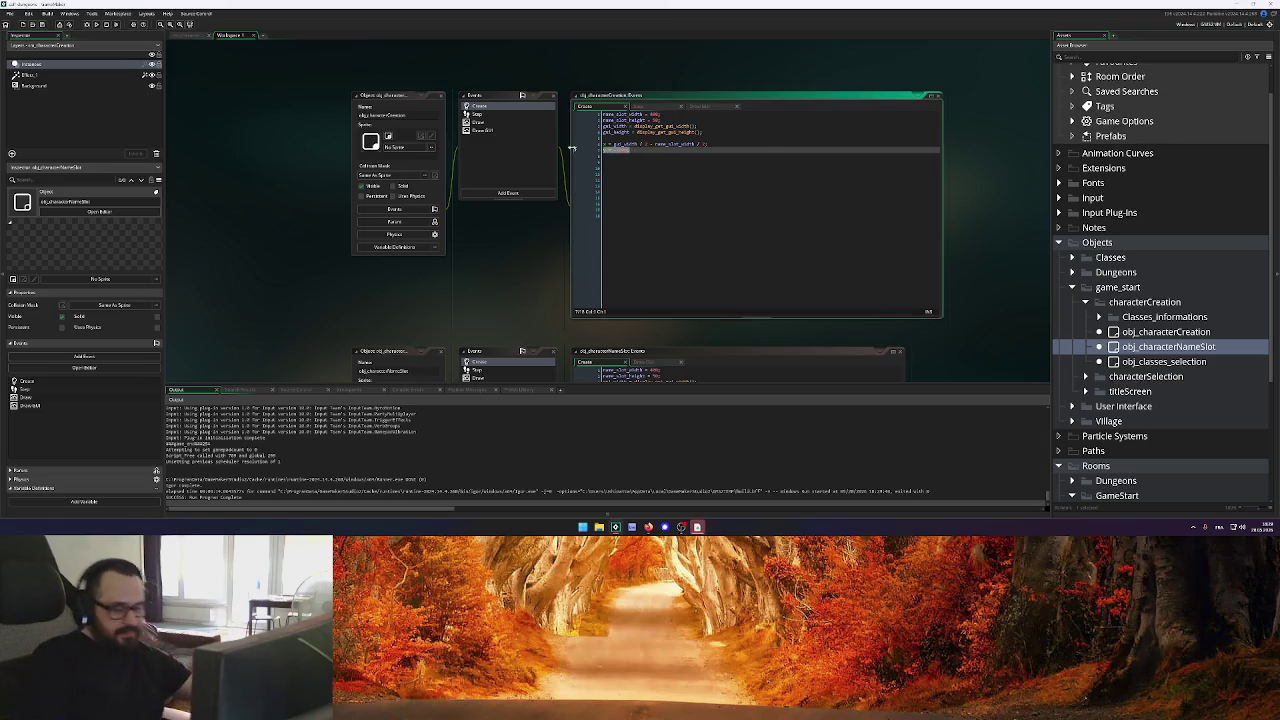
pyautogui.press('Return')
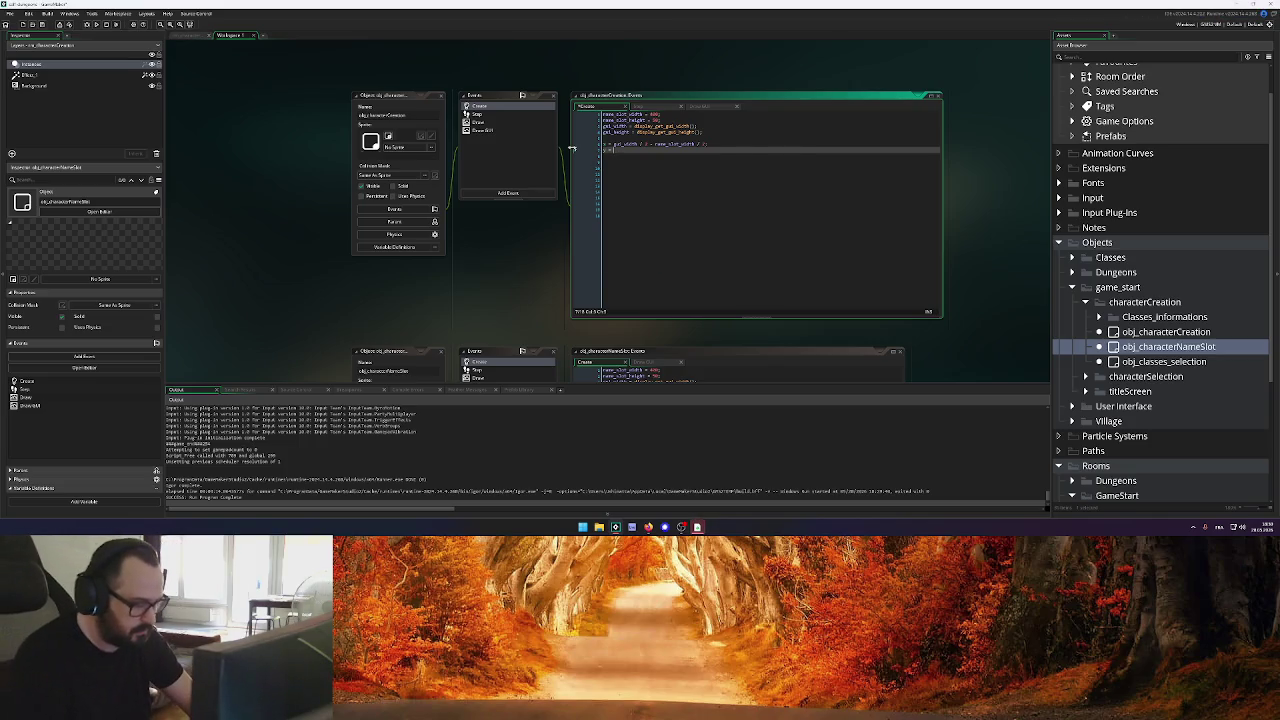
pyautogui.write('gui')
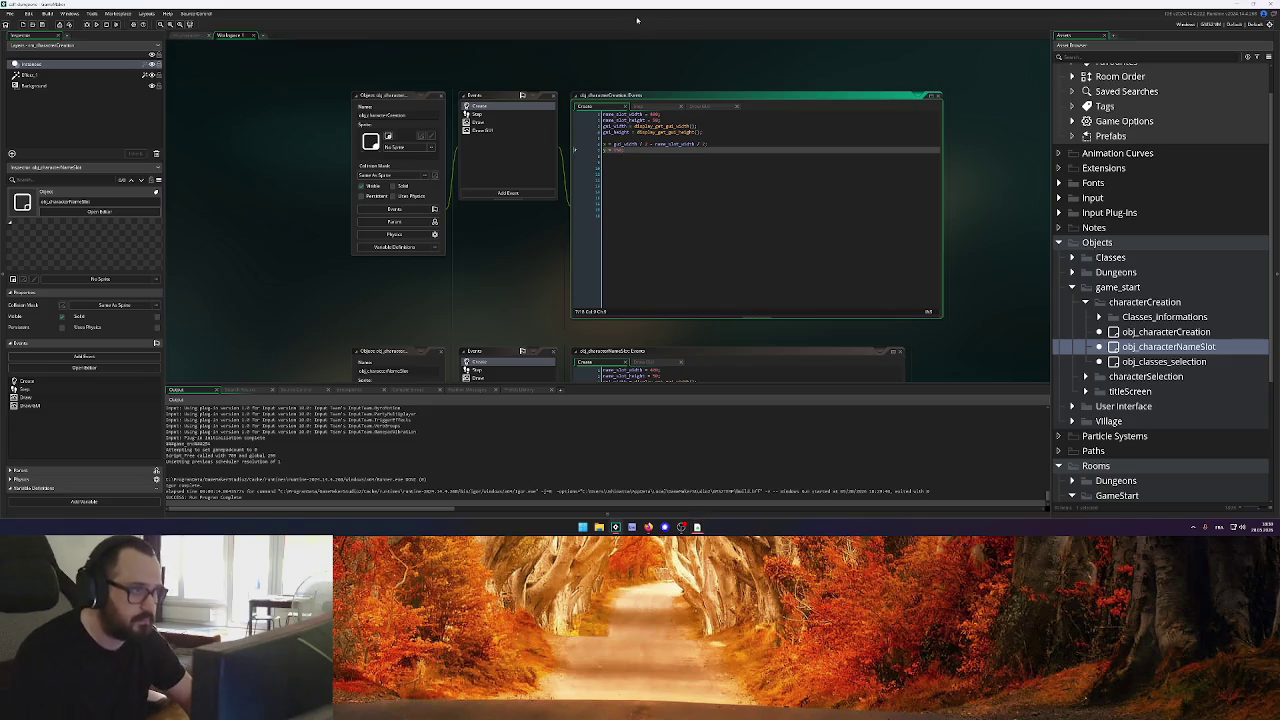
pyautogui.click(700, 106)
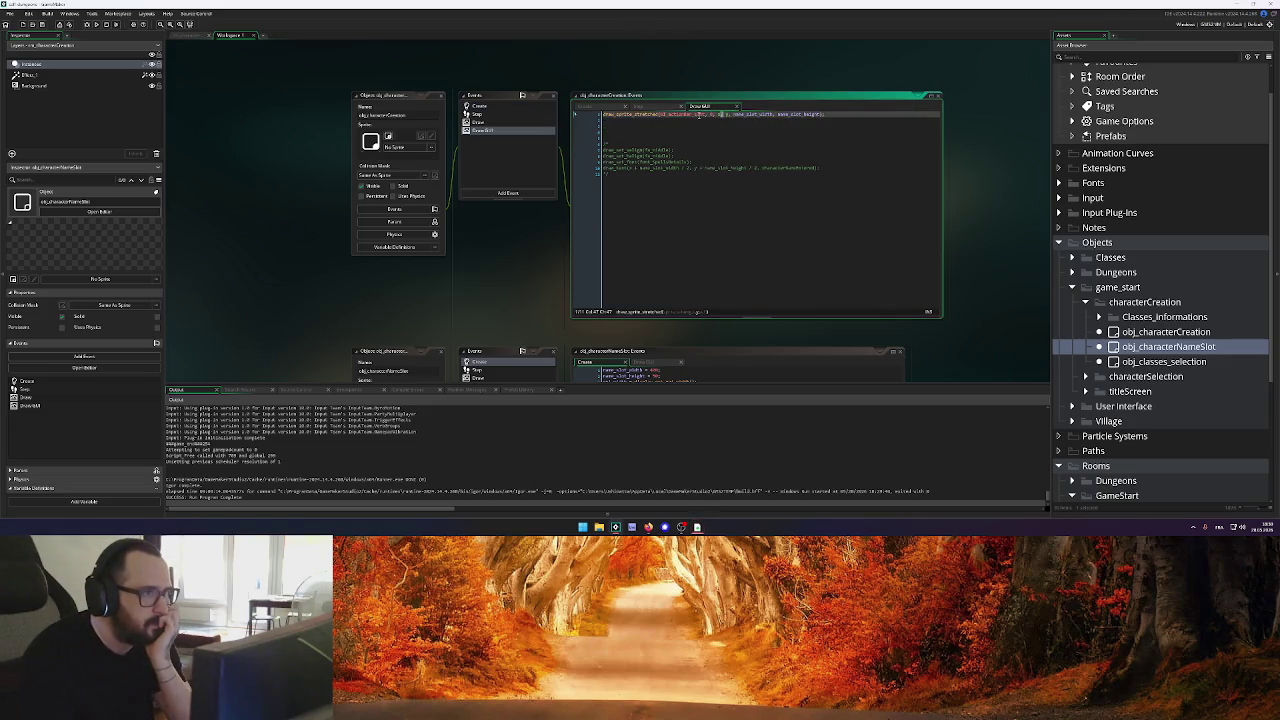
pyautogui.scroll(-5, 1158, 273)
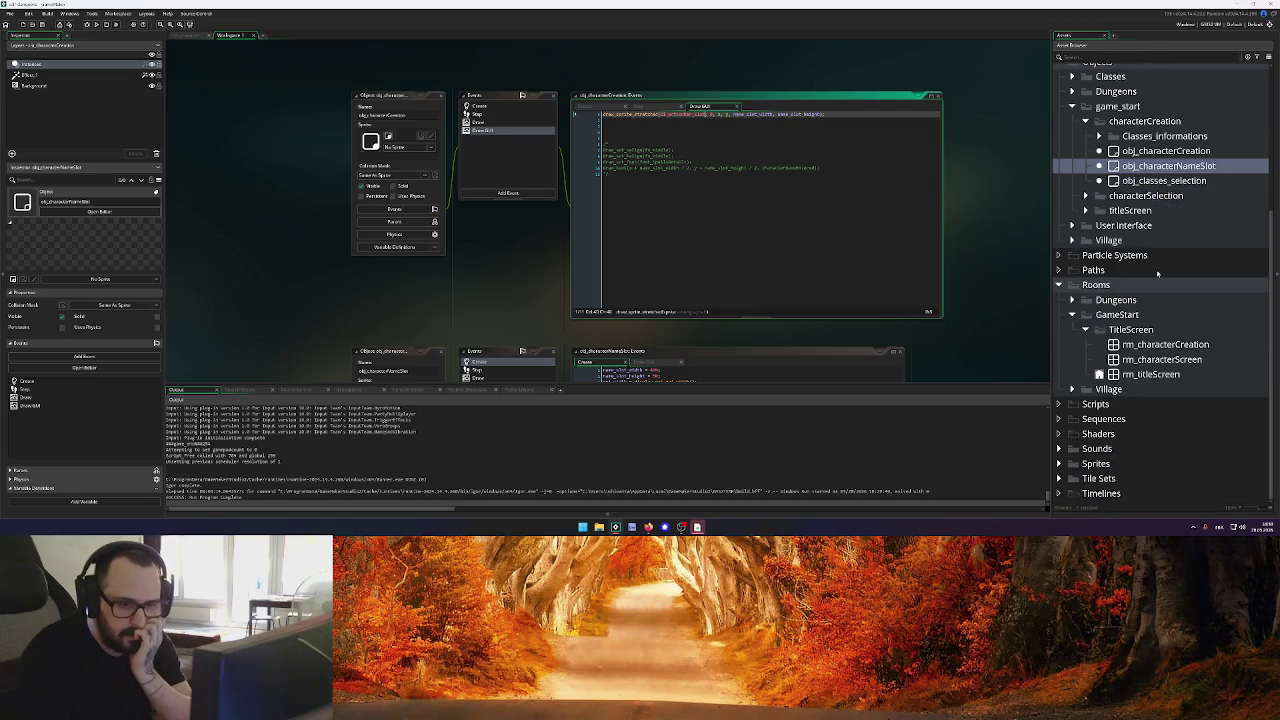
# Expand Sprites > CharacterCreate > bg and select the spr_particule_red sprite
pyautogui.click(1060, 464)
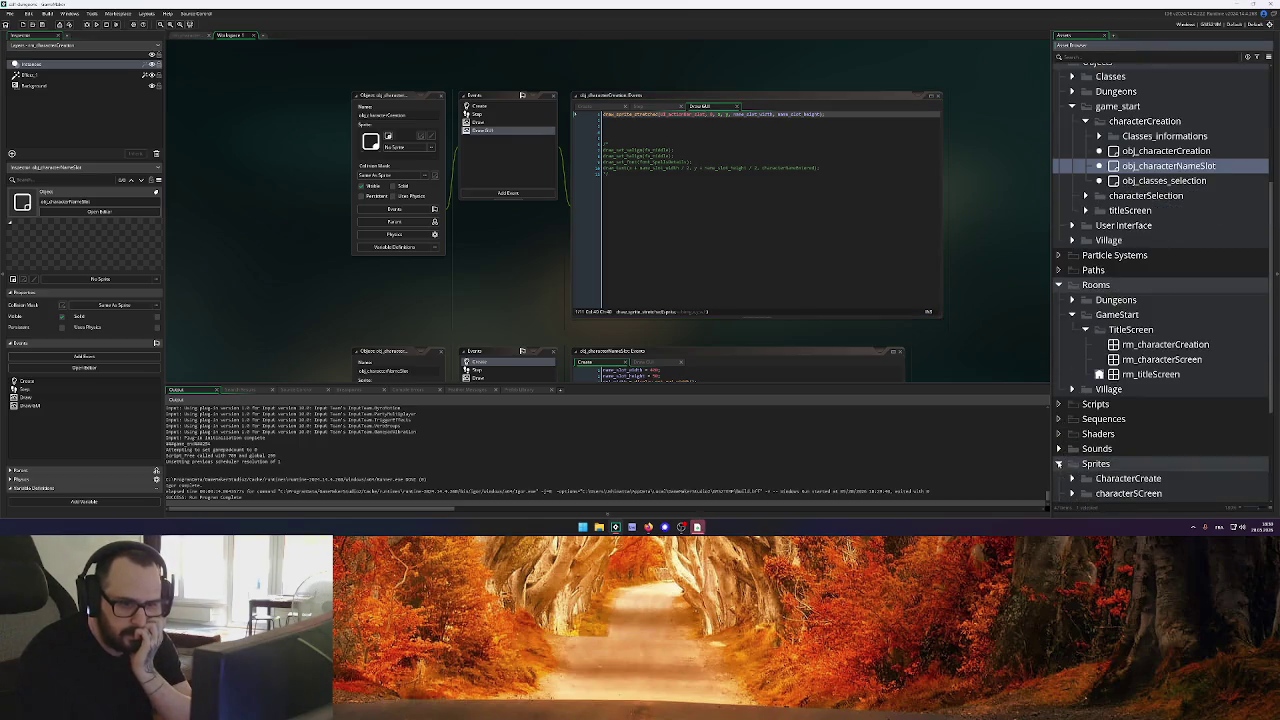
pyautogui.scroll(-5, 1084, 344)
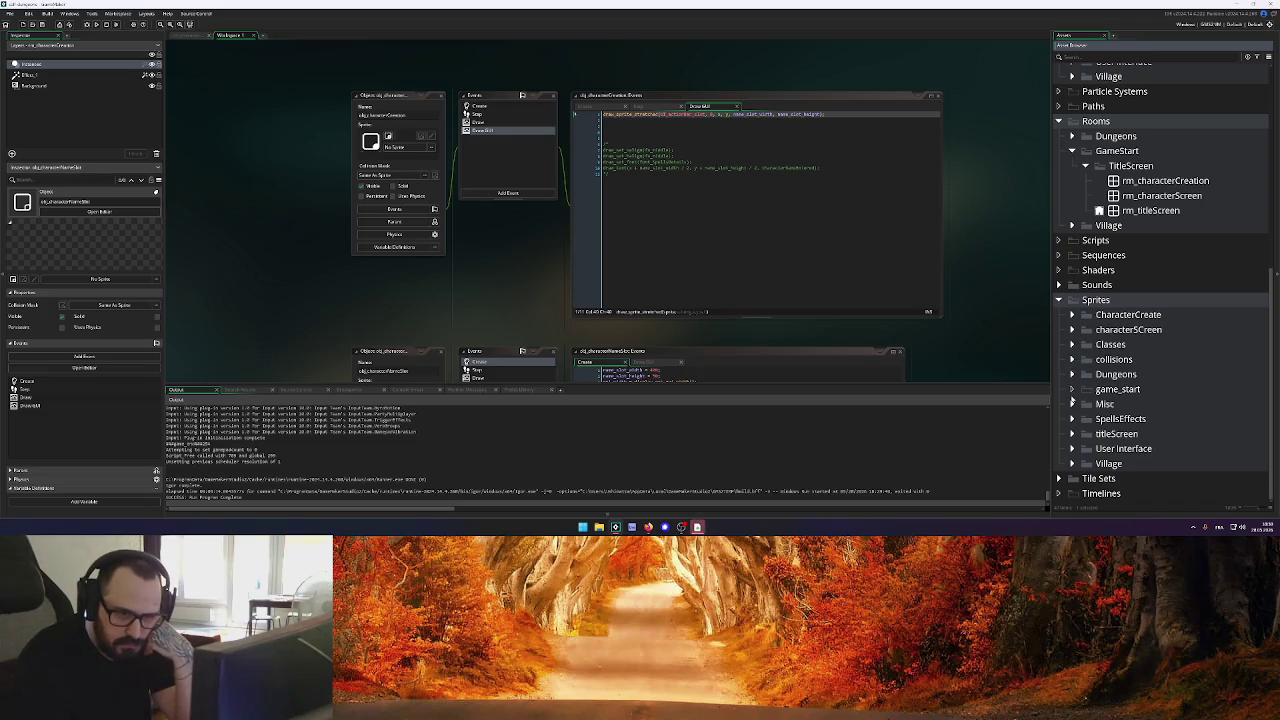
pyautogui.click(1072, 315)
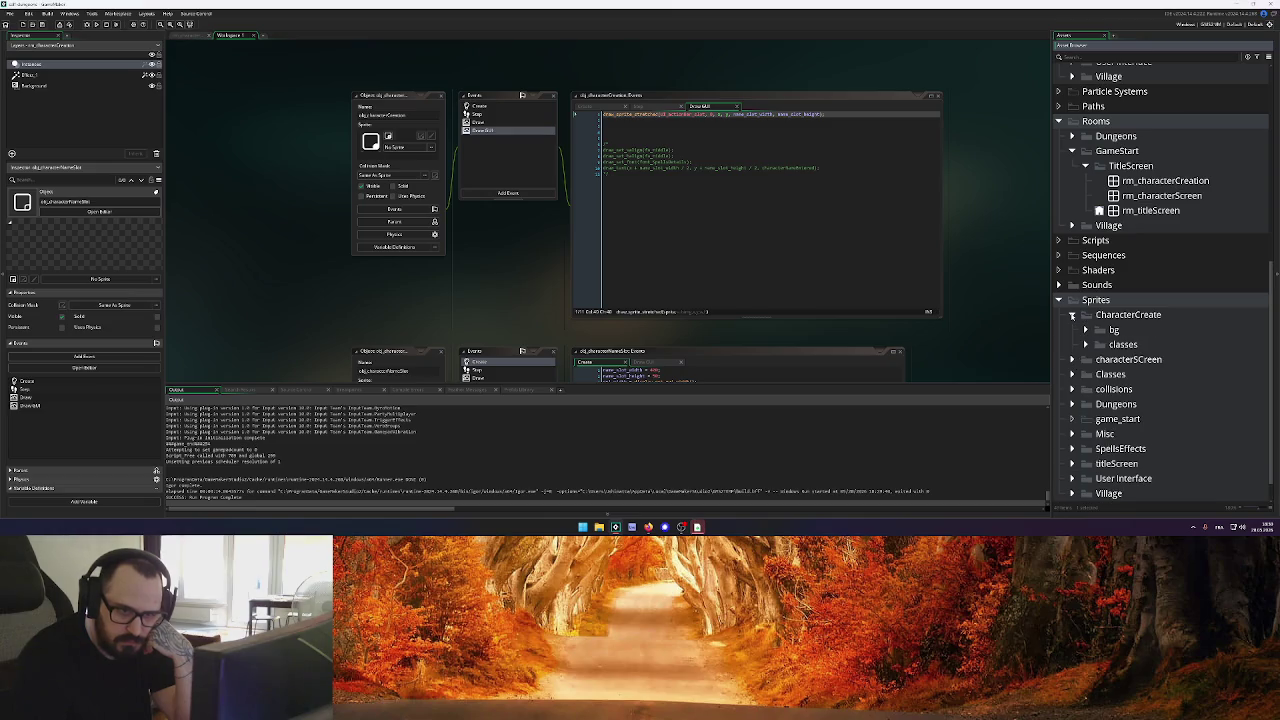
pyautogui.click(1086, 330)
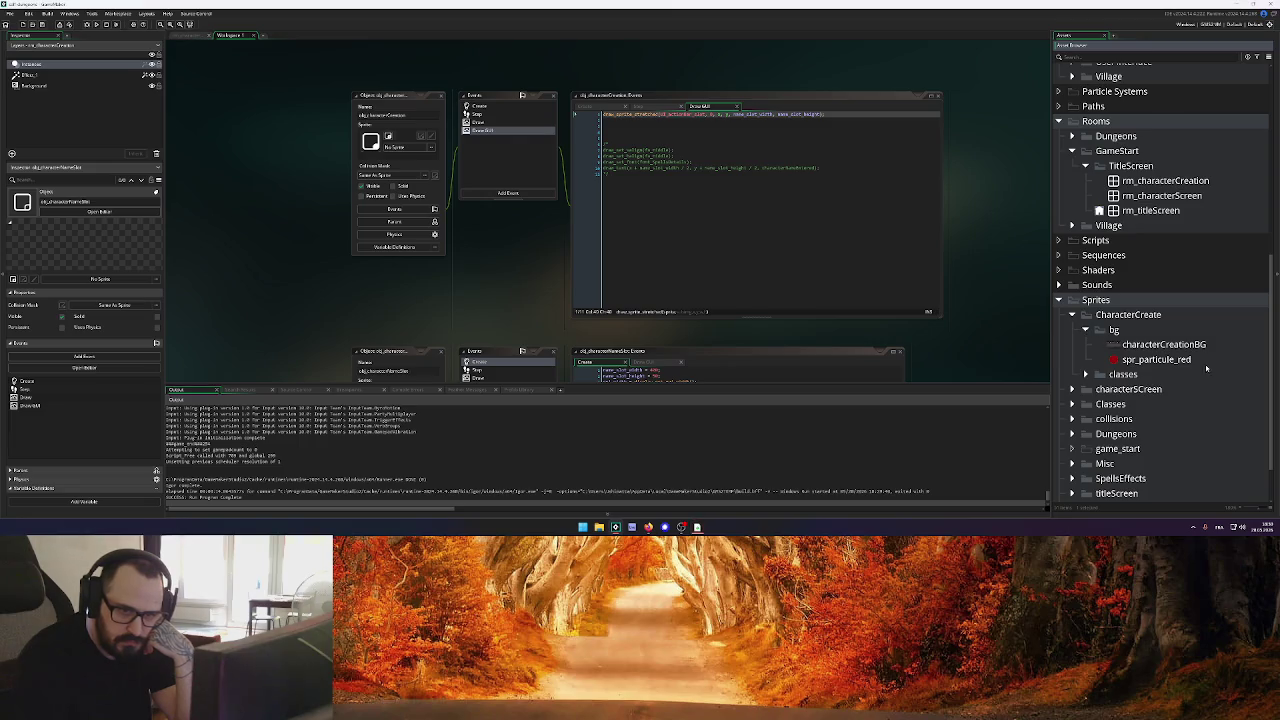
pyautogui.click(1176, 361)
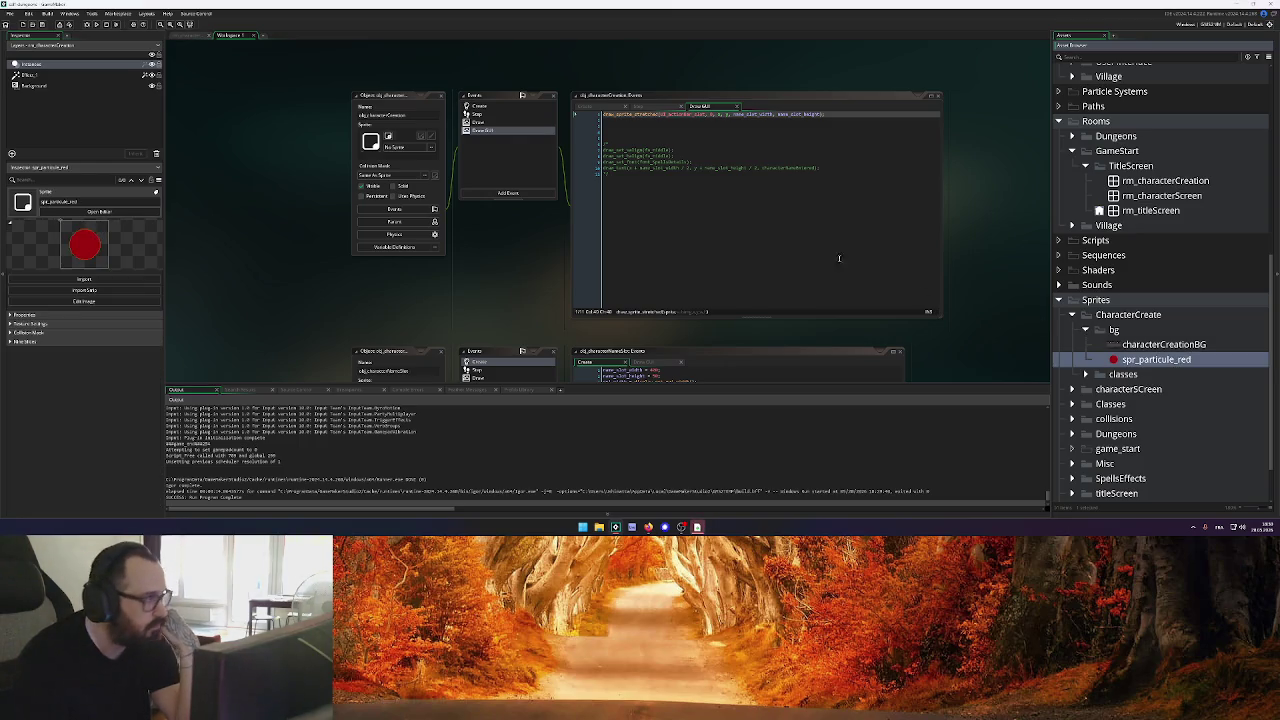
# Change draw_sprite_stretched's sprite argument to spr_particule_red, then start a test run
pyautogui.click(663, 118)
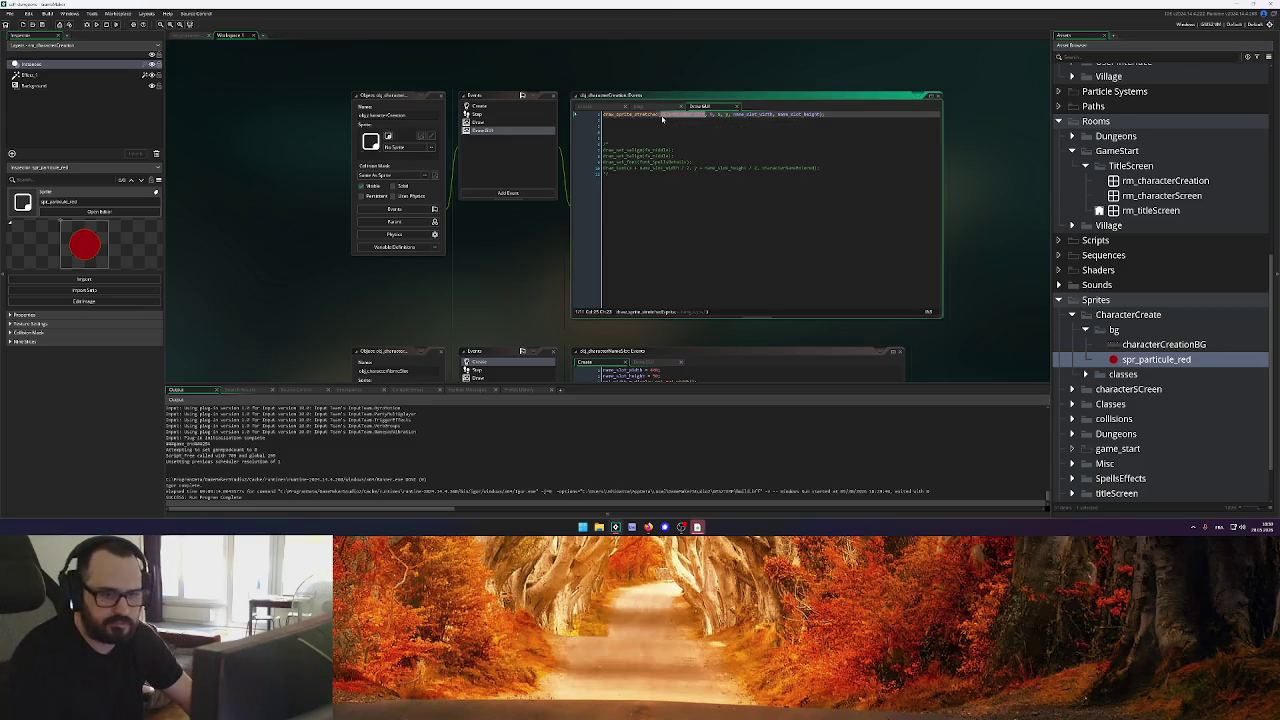
pyautogui.write('spr')
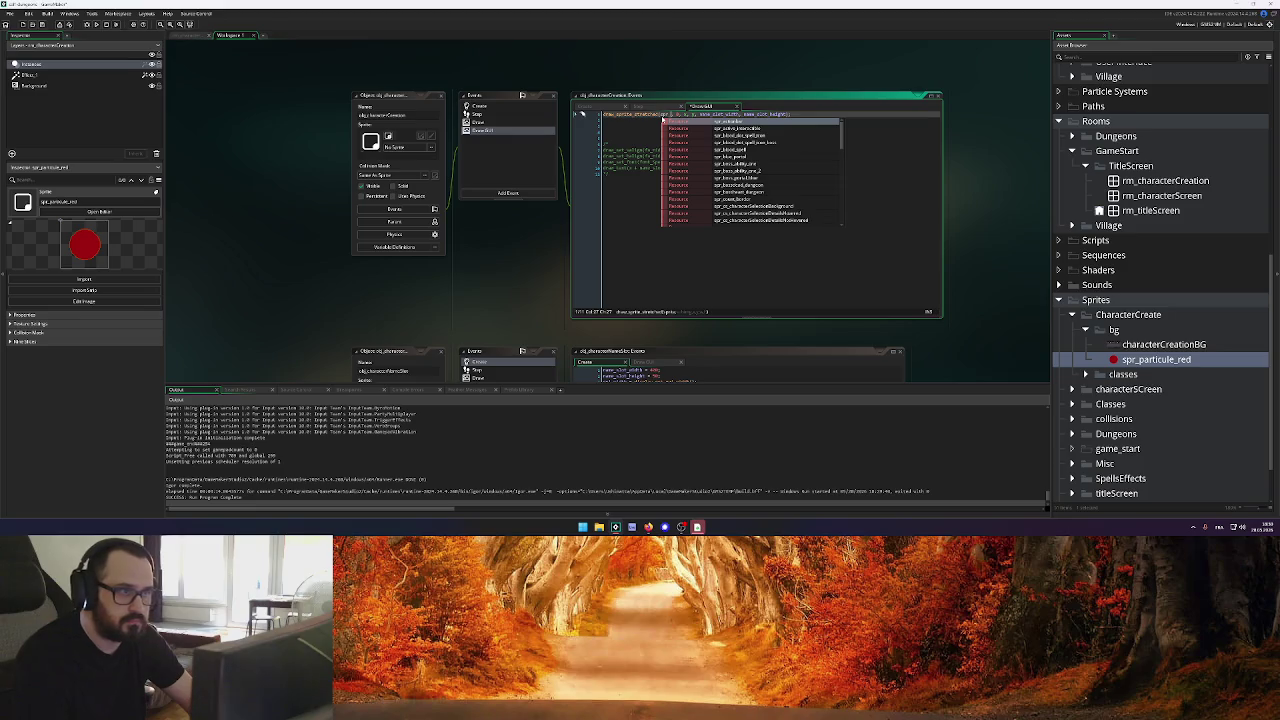
pyautogui.write('_parti')
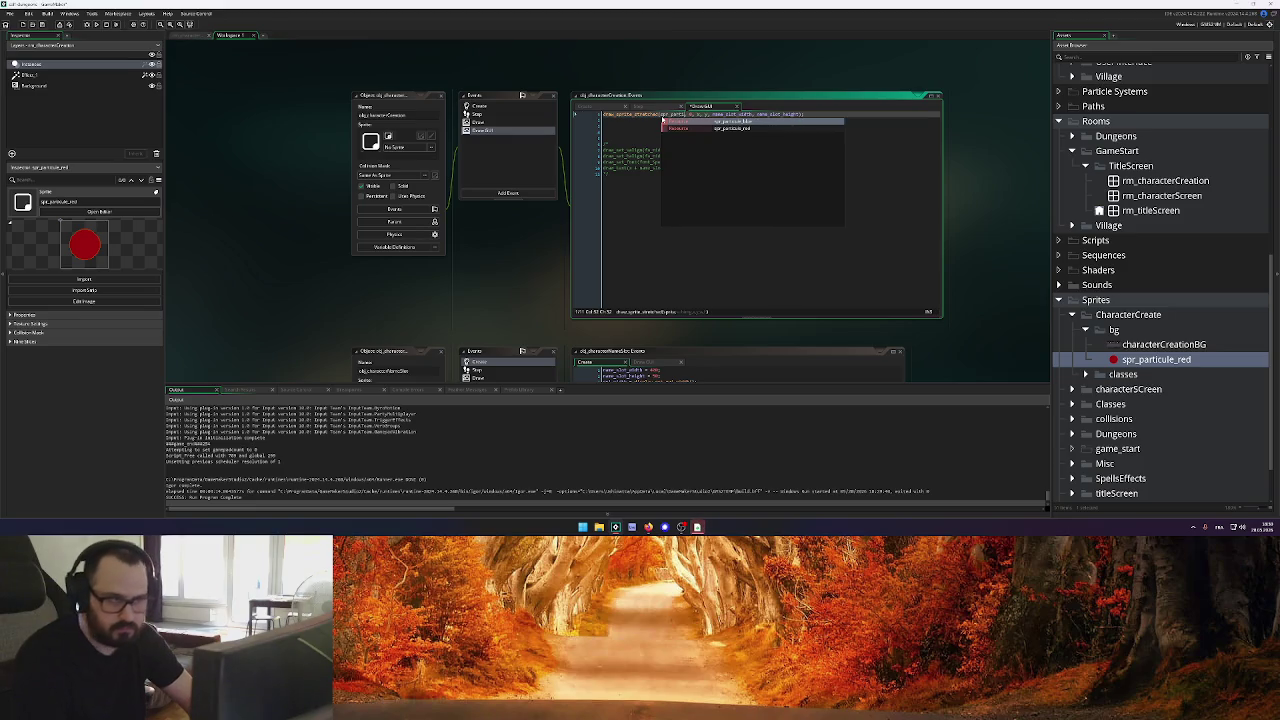
pyautogui.press('Down')
pyautogui.press('Return')
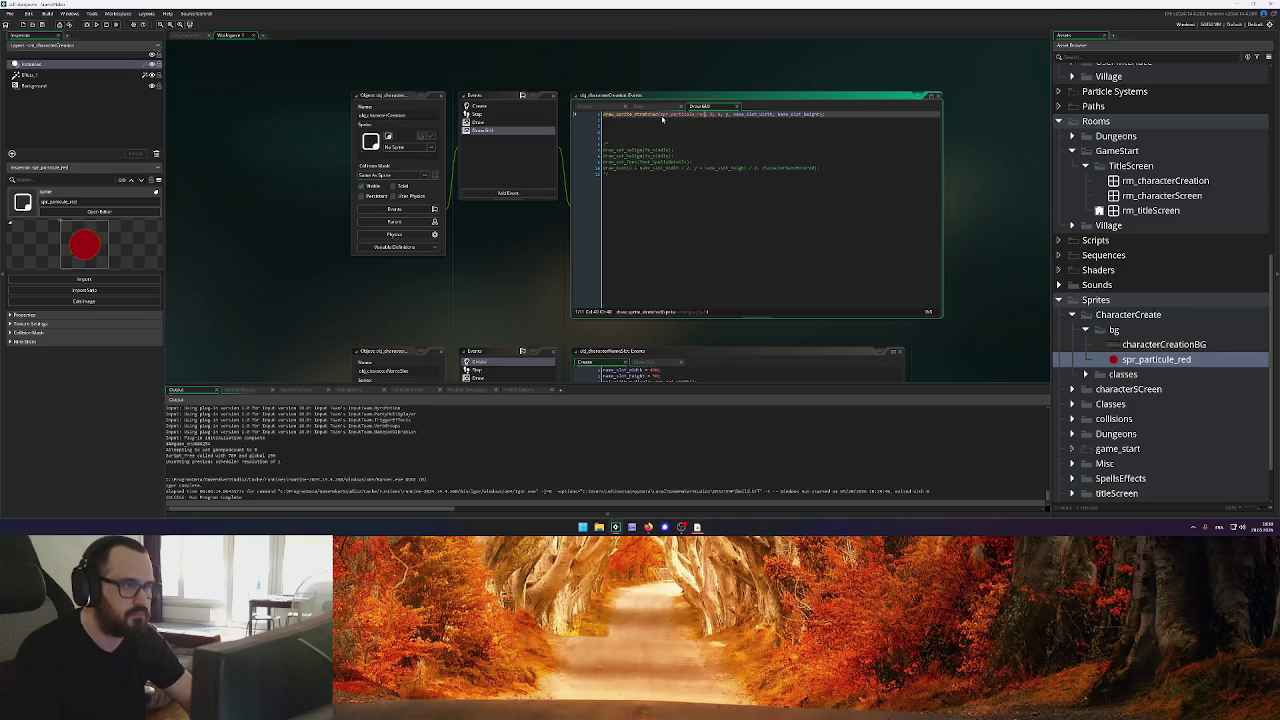
pyautogui.click(96, 24)
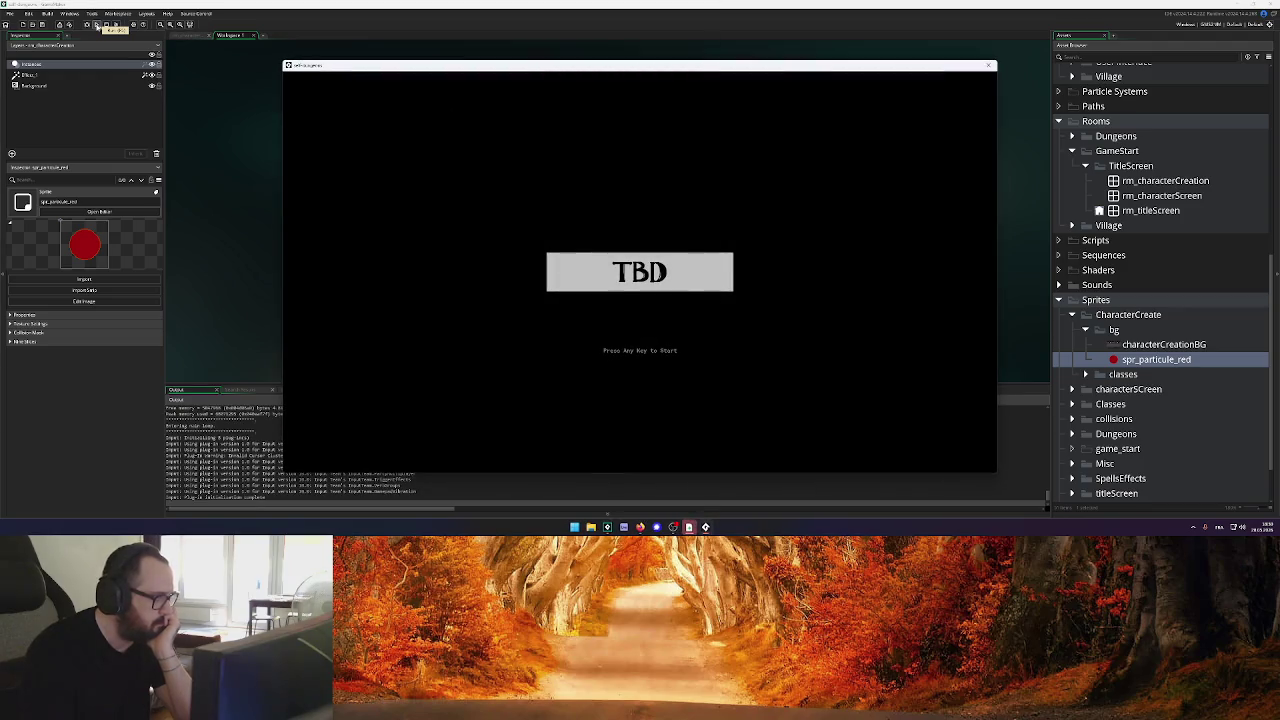
# Reach character creation, enter 'dfdsgfdgfh' as a test name, and close the game with Alt+F4
pyautogui.press('Return')
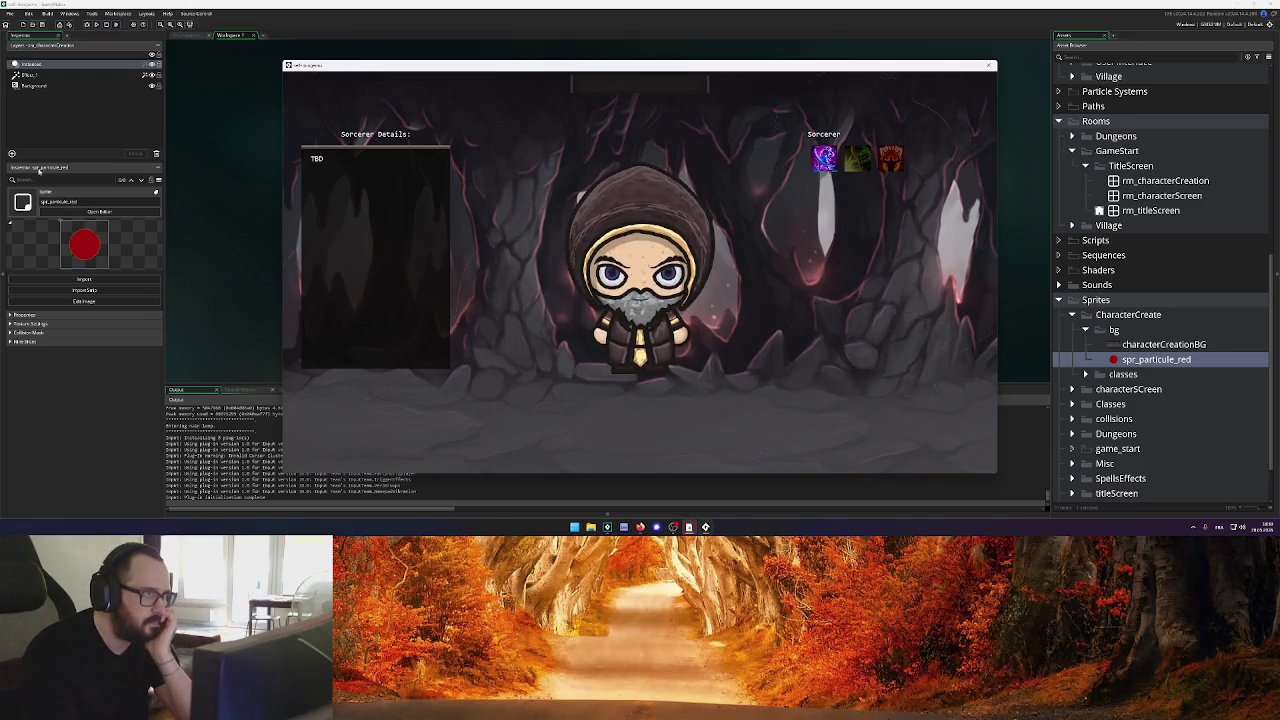
pyautogui.click(674, 85)
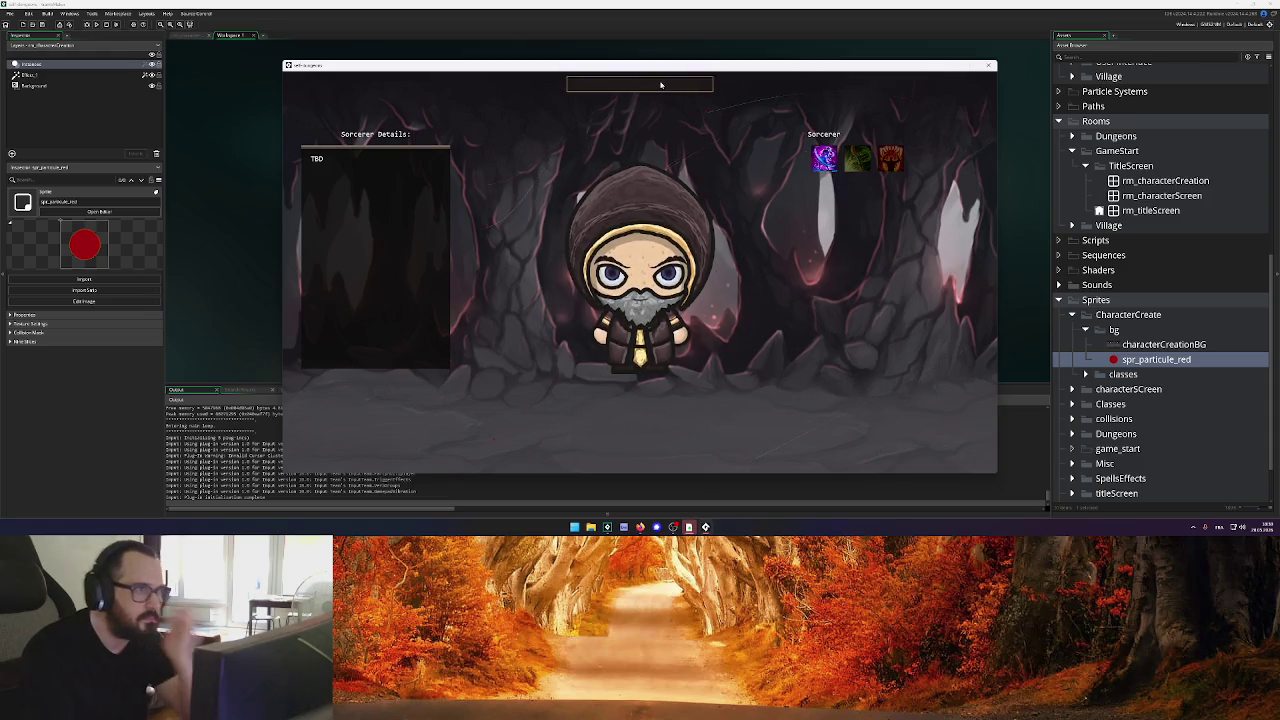
pyautogui.write('dfdsgfdgfh')
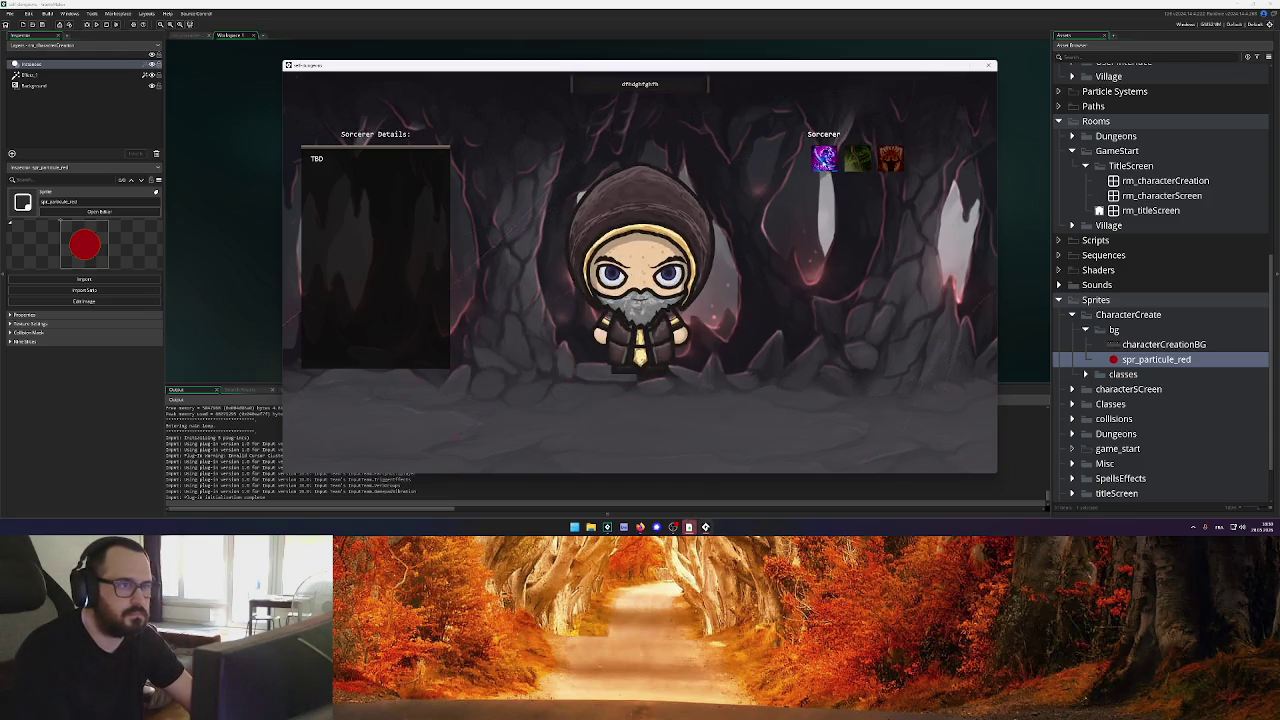
pyautogui.hotkey('alt', 'F4')
pyautogui.click(702, 143)
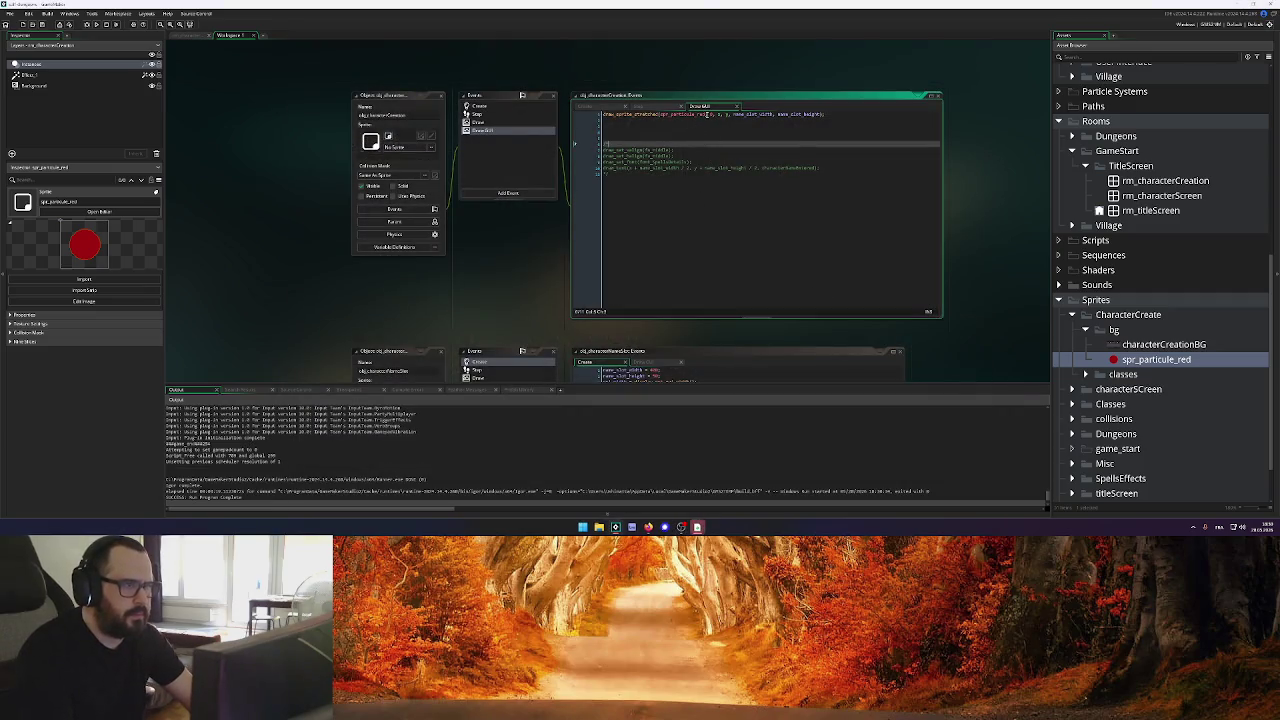
# Restore the original slot sprite in the Draw GUI code and close the Step and Draw GUI tabs
pyautogui.click(707, 114)
pyautogui.press('BackSpace')
pyautogui.press('BackSpace')
pyautogui.press('BackSpace')
pyautogui.hotkey('ctrl', 'z')
pyautogui.hotkey('ctrl', 'z')
pyautogui.hotkey('ctrl', 'z')
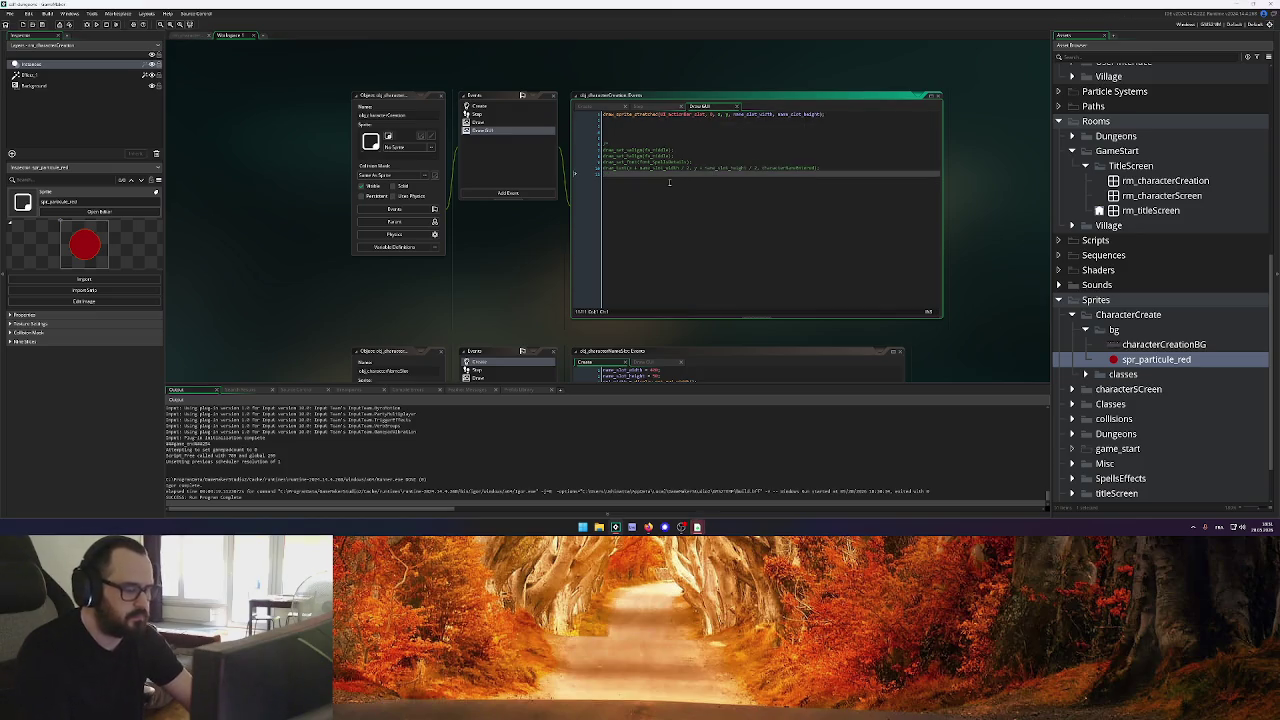
pyautogui.click(650, 107)
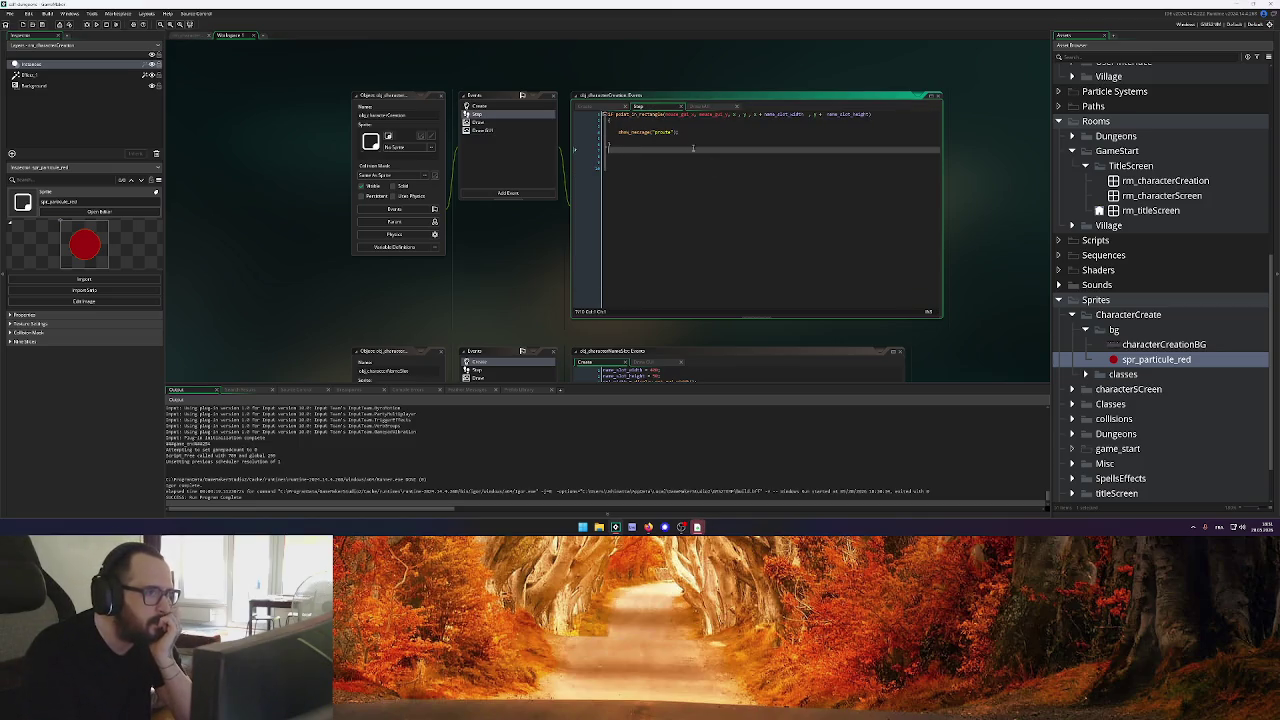
pyautogui.click(681, 107)
pyautogui.click(681, 107)
pyautogui.click(695, 207)
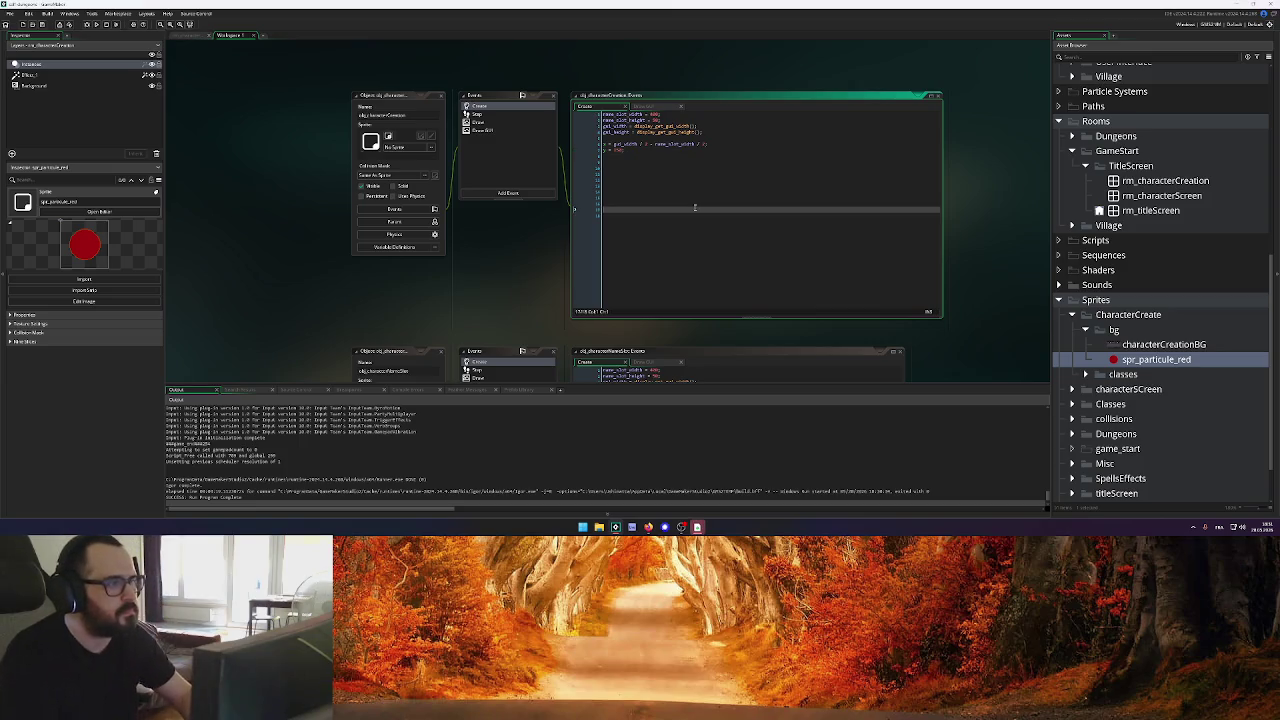
# Set y on line 7 of the Create code to gui_height, copied from line 4
pyautogui.click(618, 149)
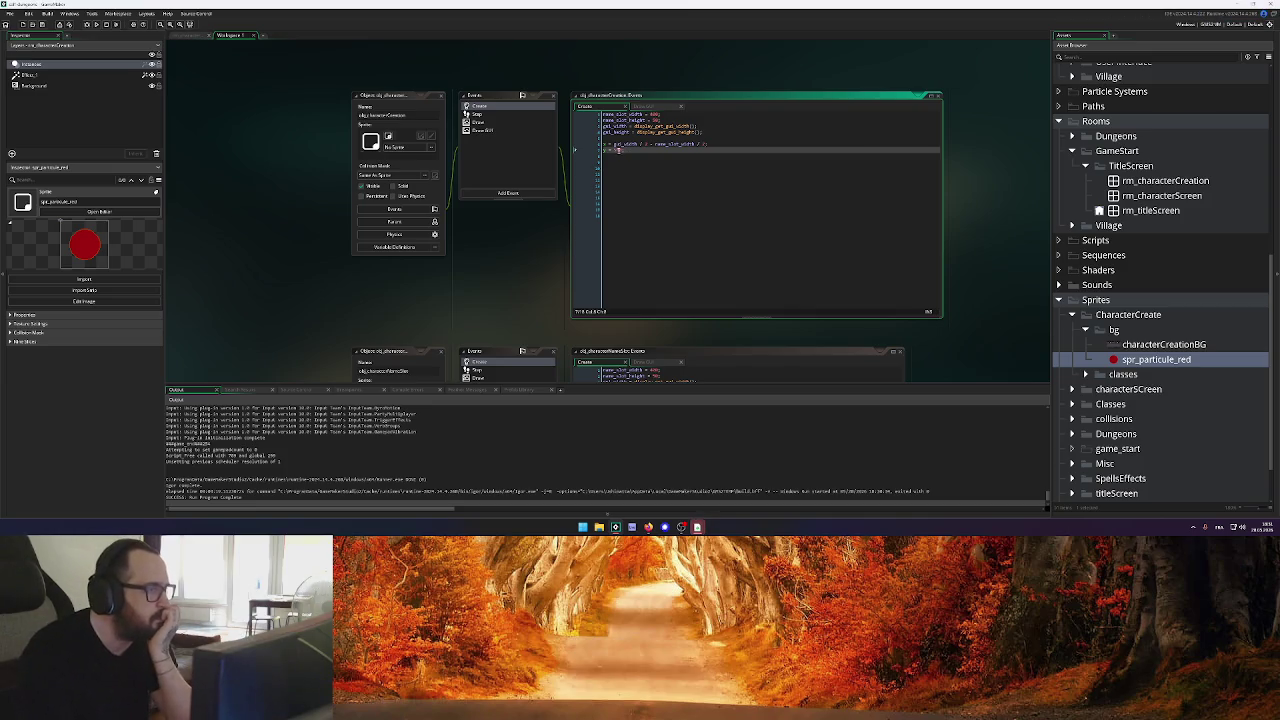
pyautogui.doubleClick(626, 132)
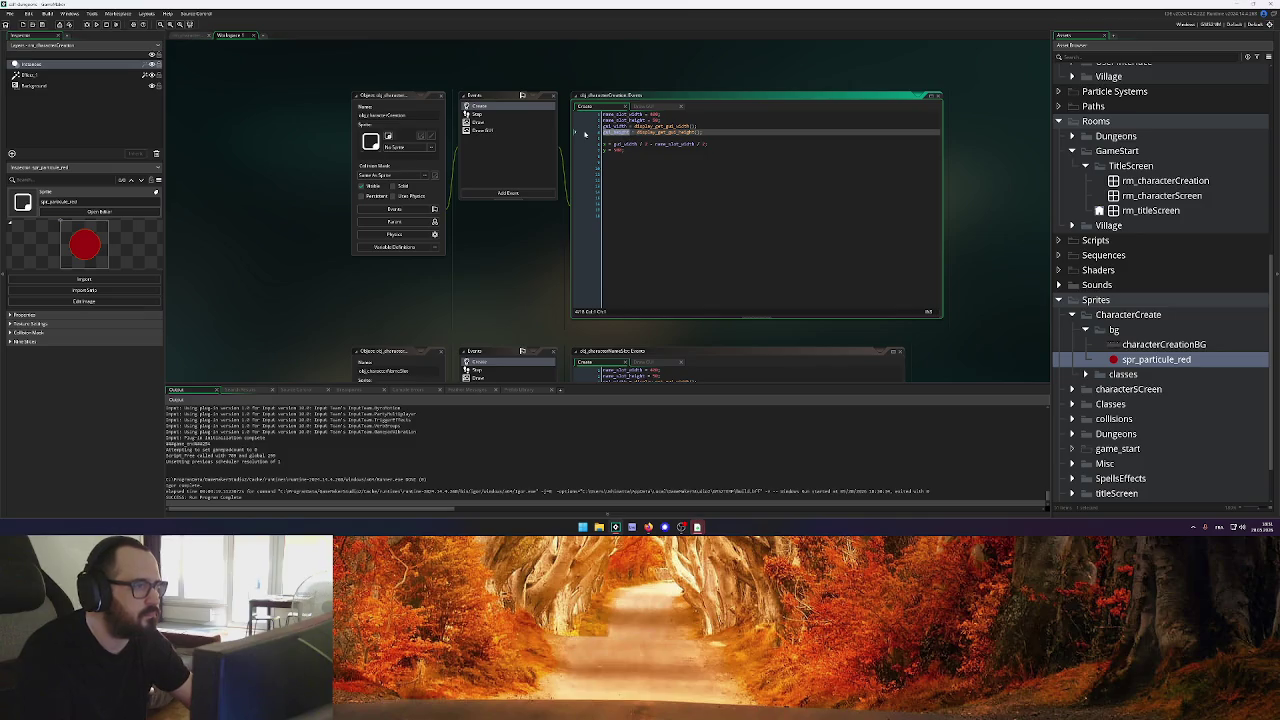
pyautogui.hotkey('ctrl', 'c')
pyautogui.doubleClick(617, 149)
pyautogui.hotkey('ctrl', 'v')
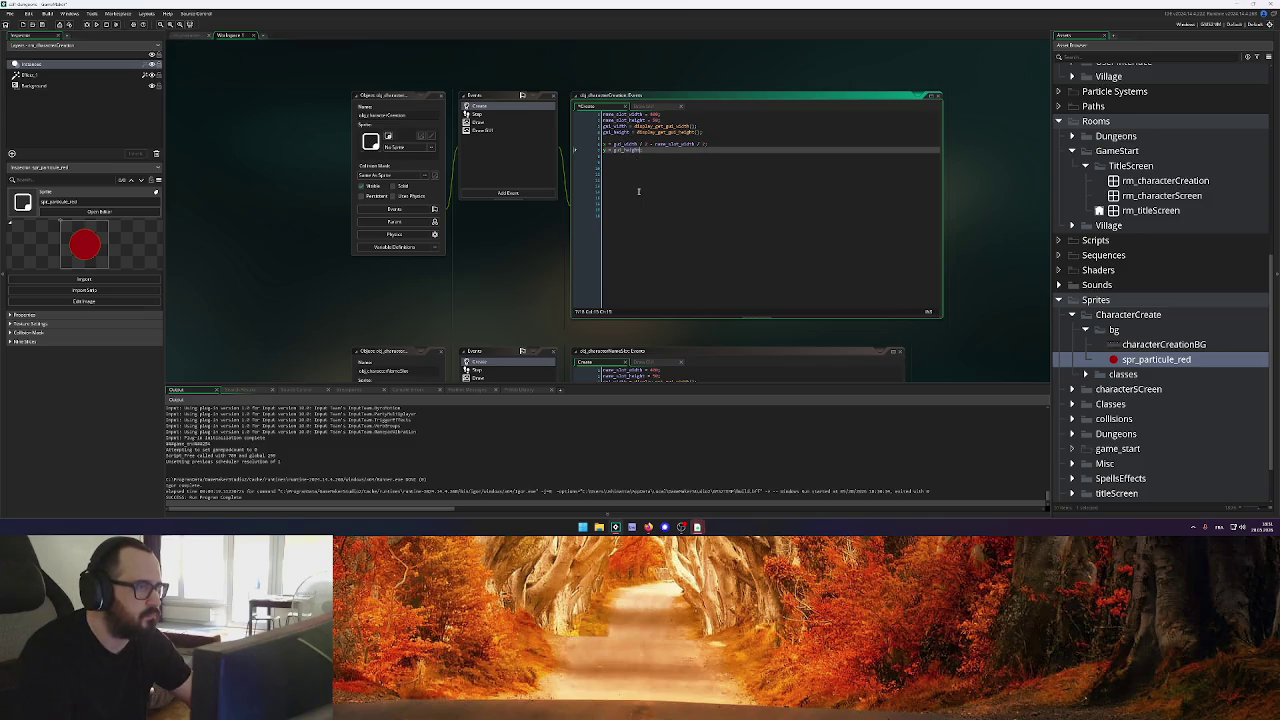
# Search the web for 'display_get_gui_height gamemaker' and open its manual page
pyautogui.moveTo(637, 132); pyautogui.dragTo(700, 132)
pyautogui.click(648, 527)
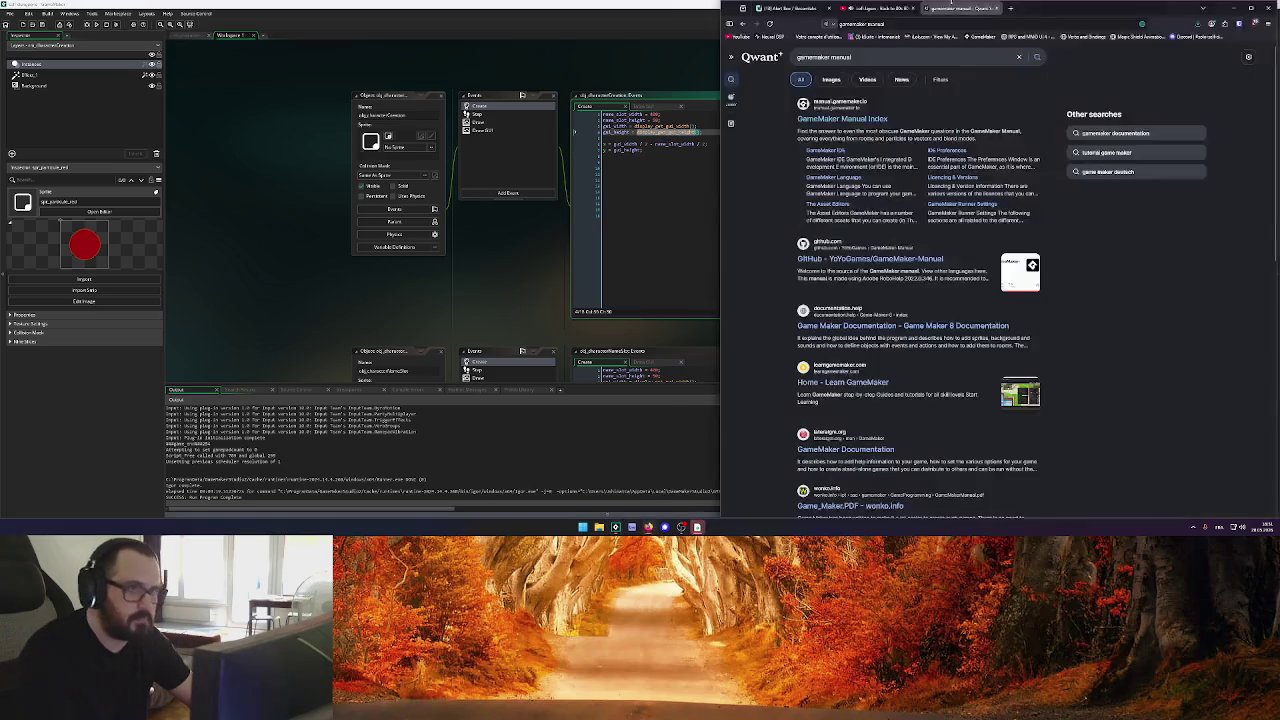
pyautogui.click(1010, 9)
pyautogui.hotkey('ctrl', 'v')
pyautogui.write('gamemaker')
pyautogui.press('Return')
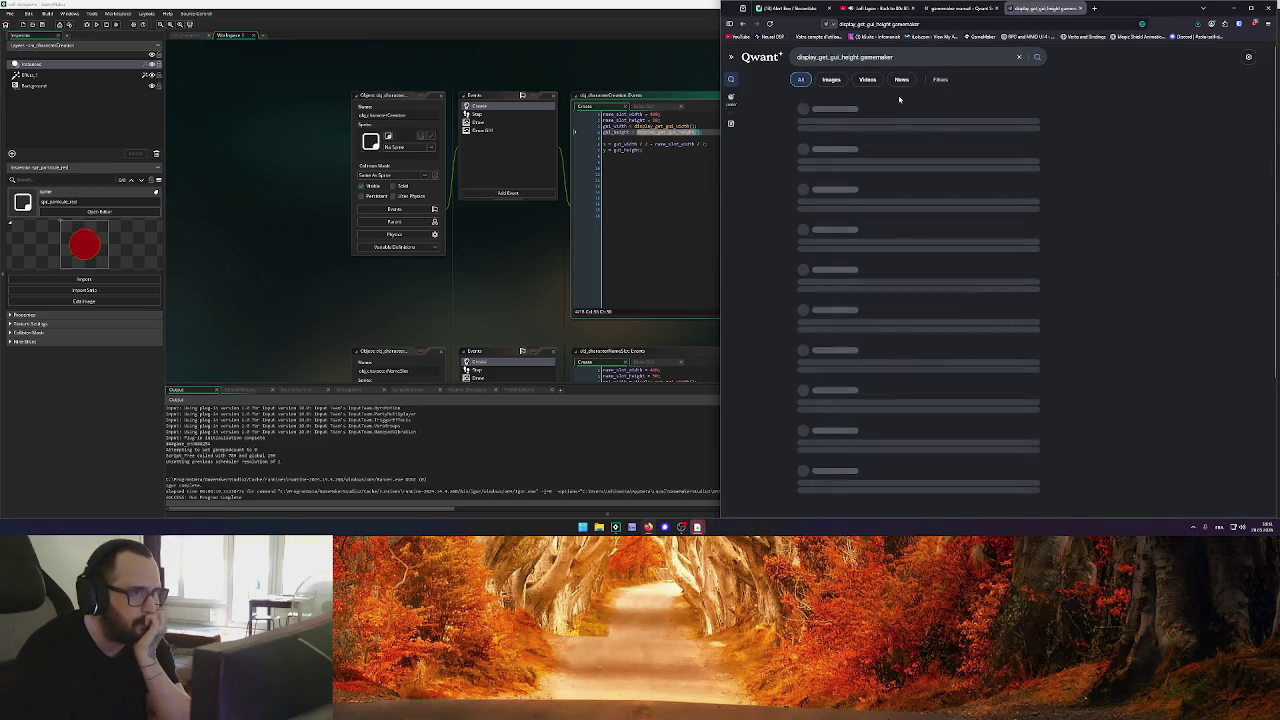
pyautogui.click(880, 122)
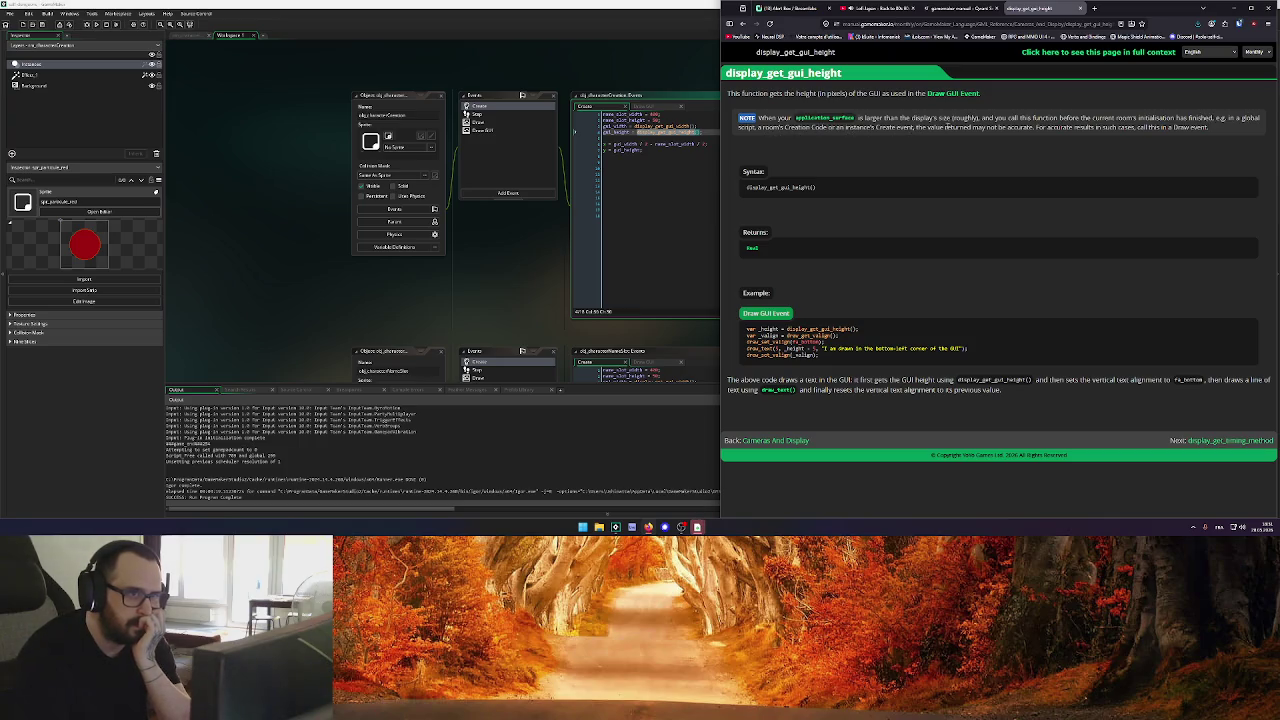
# Read the manual page's note, syntax and example code for display_get_gui_height
pyautogui.moveTo(1036, 118); pyautogui.dragTo(1227, 128)
pyautogui.click(1227, 128)
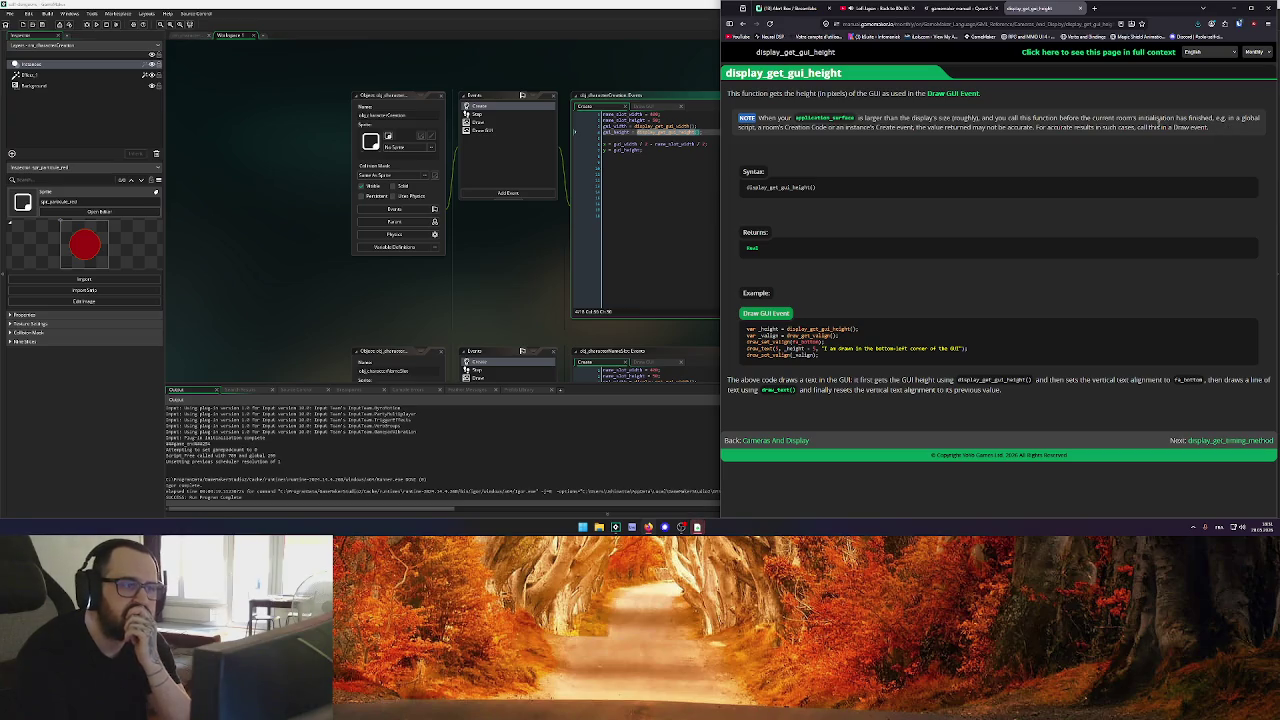
pyautogui.moveTo(908, 182)
pyautogui.mouseDown()
pyautogui.moveTo(752, 185)
pyautogui.moveTo(860, 186)
pyautogui.mouseUp()
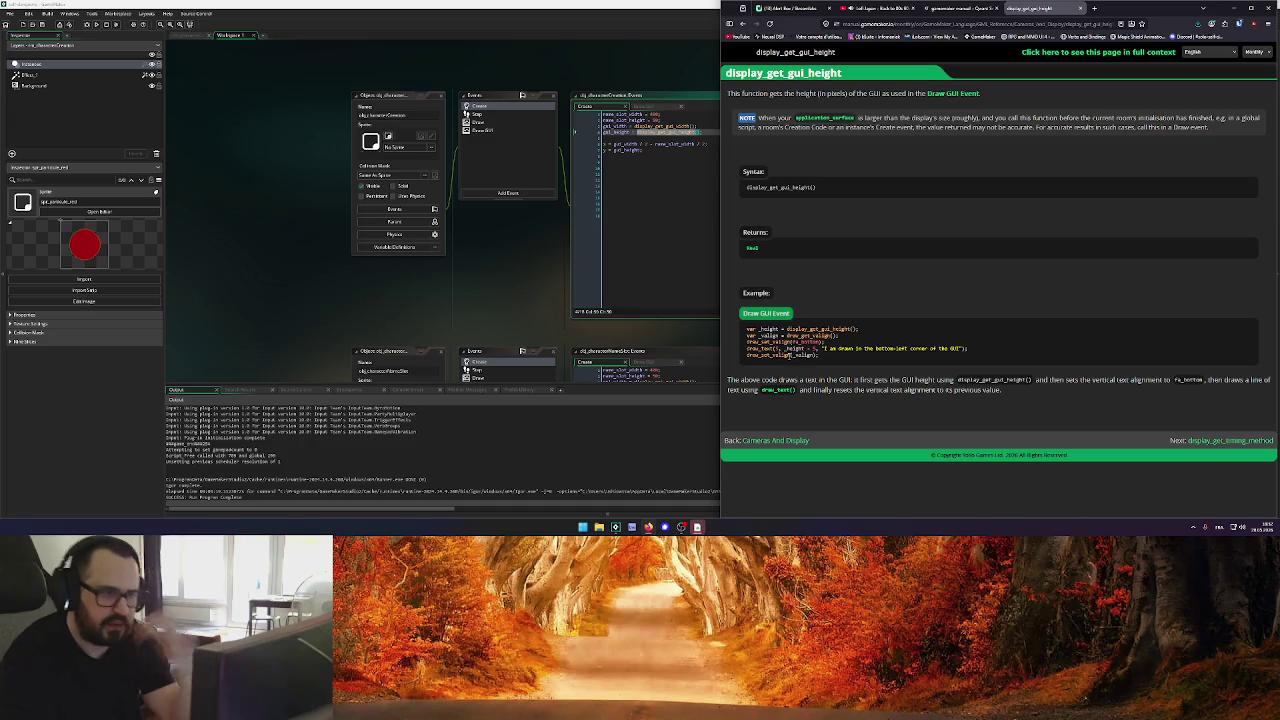
pyautogui.moveTo(820, 347); pyautogui.dragTo(965, 348)
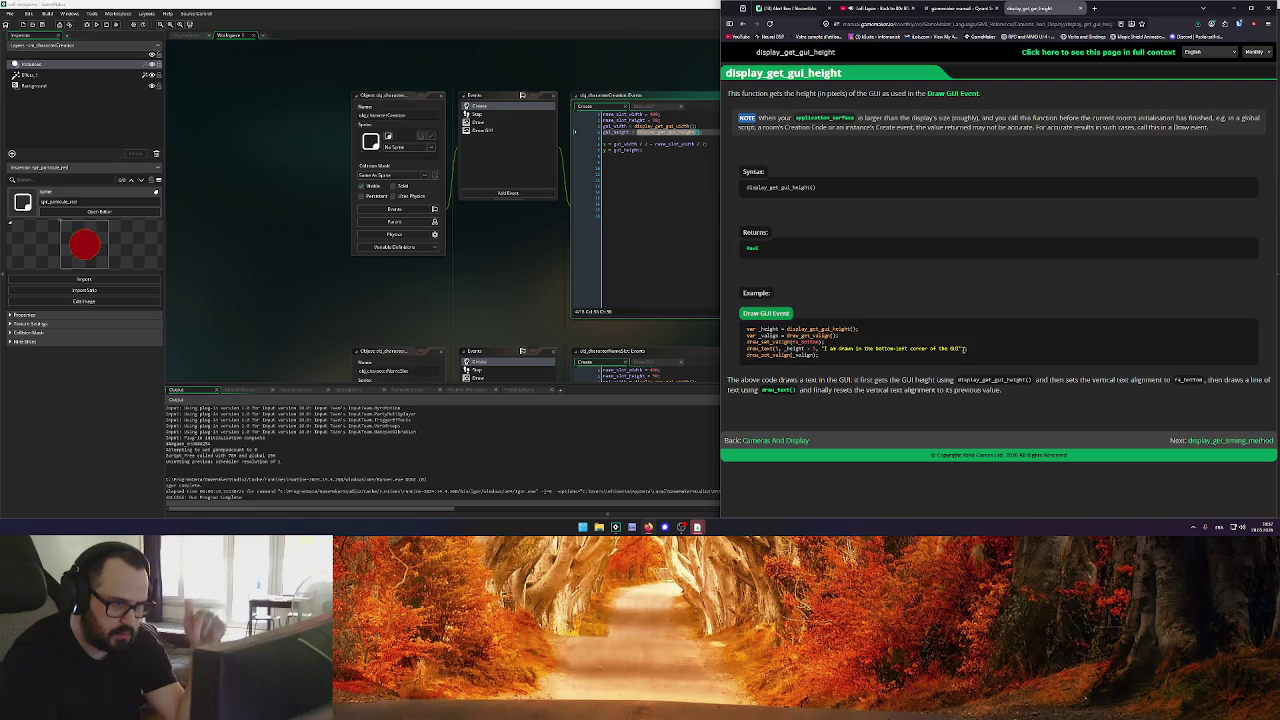
pyautogui.doubleClick(802, 348)
# Back in GameMaker, append '/ 2 -' after gui_height on line 7
pyautogui.click(697, 242)
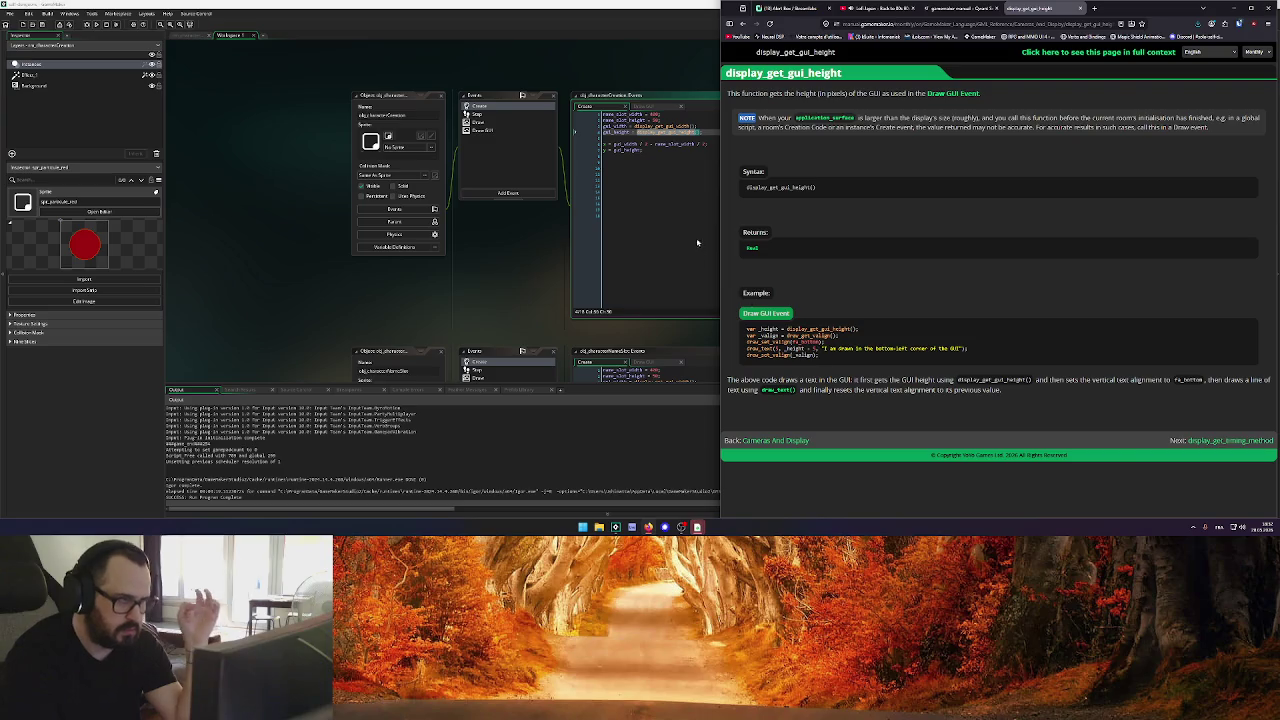
pyautogui.click(697, 242)
pyautogui.click(627, 133)
pyautogui.click(636, 149)
pyautogui.write('/ 2 - 300;')
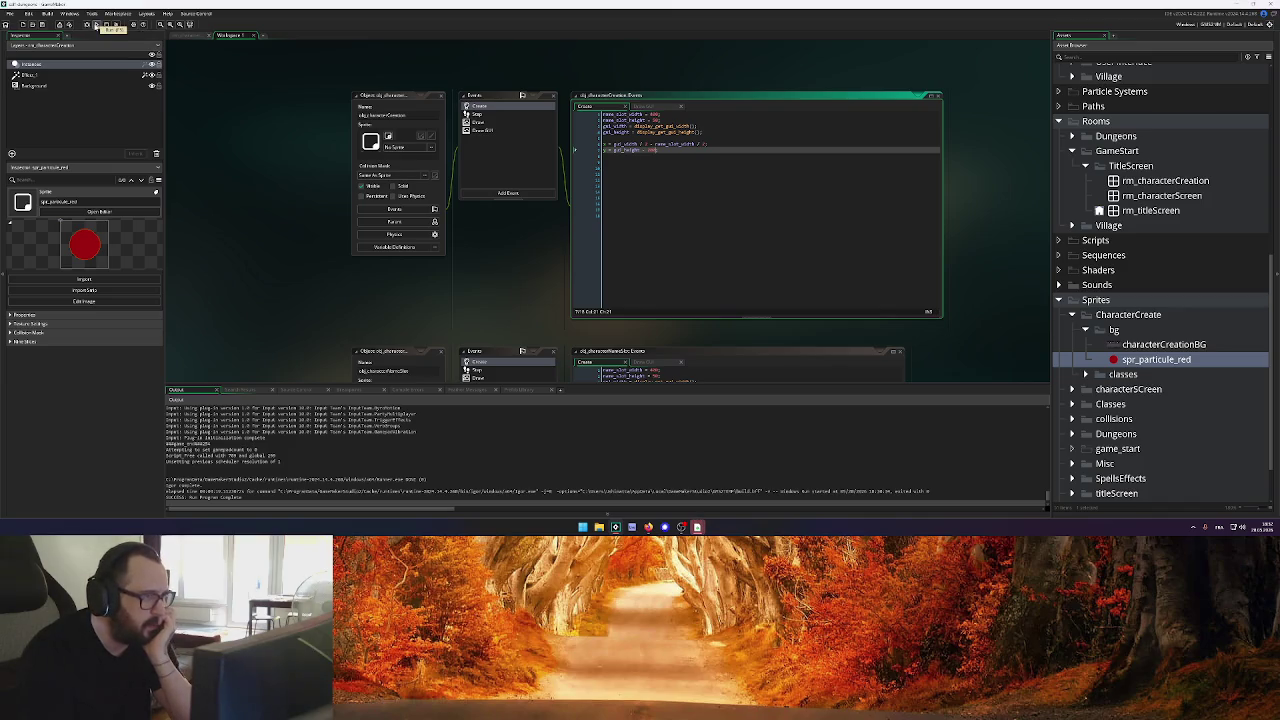
pyautogui.click(96, 25)
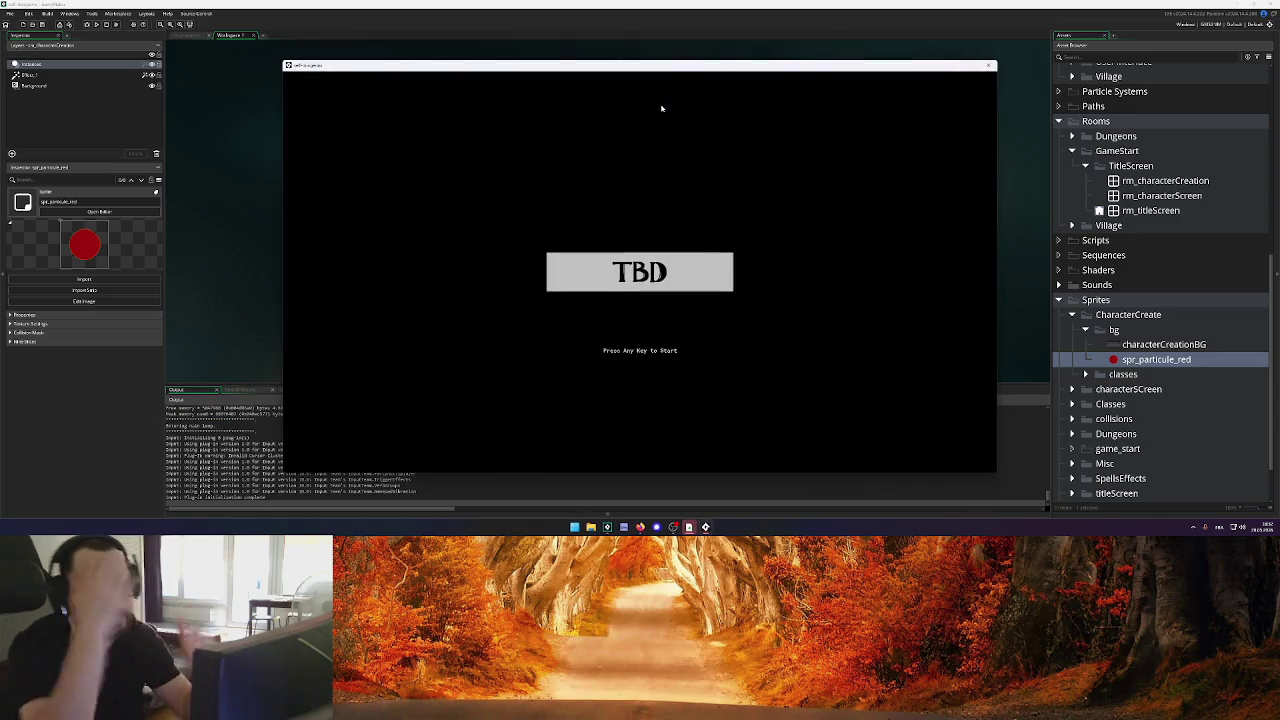
pyautogui.click(988, 65)
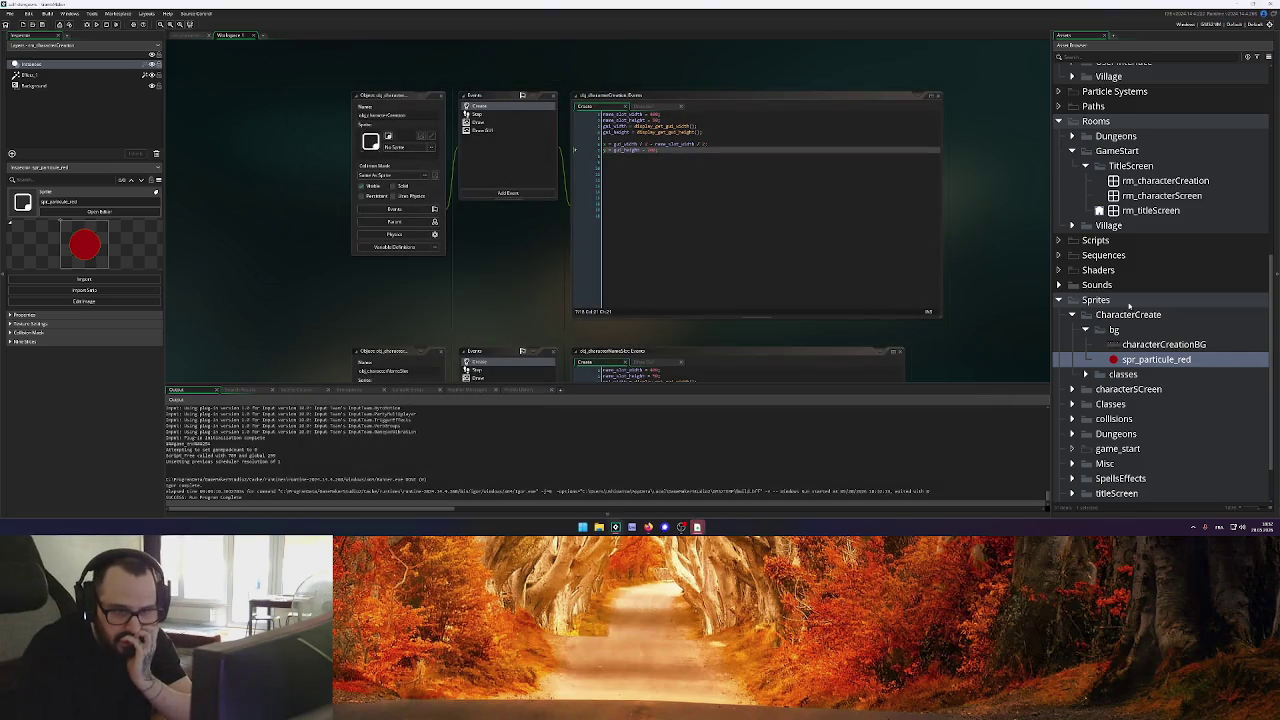
pyautogui.scroll(2, 1135, 300)
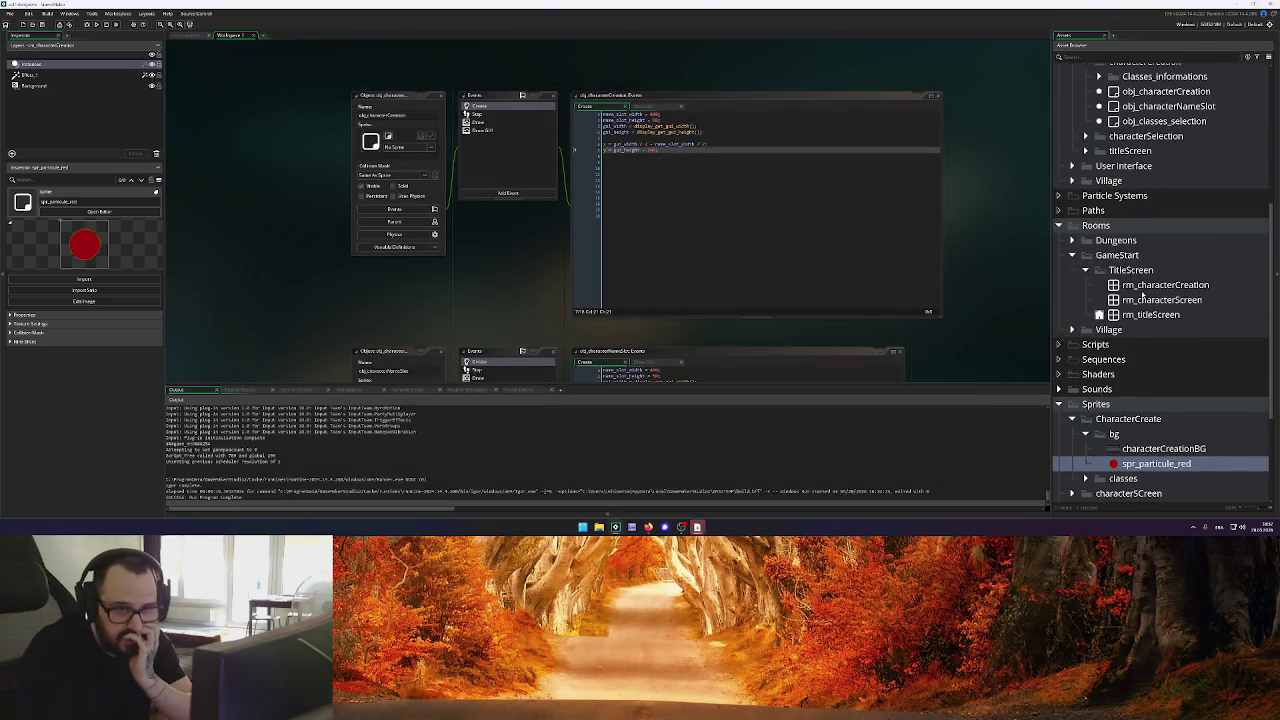
pyautogui.doubleClick(1195, 290)
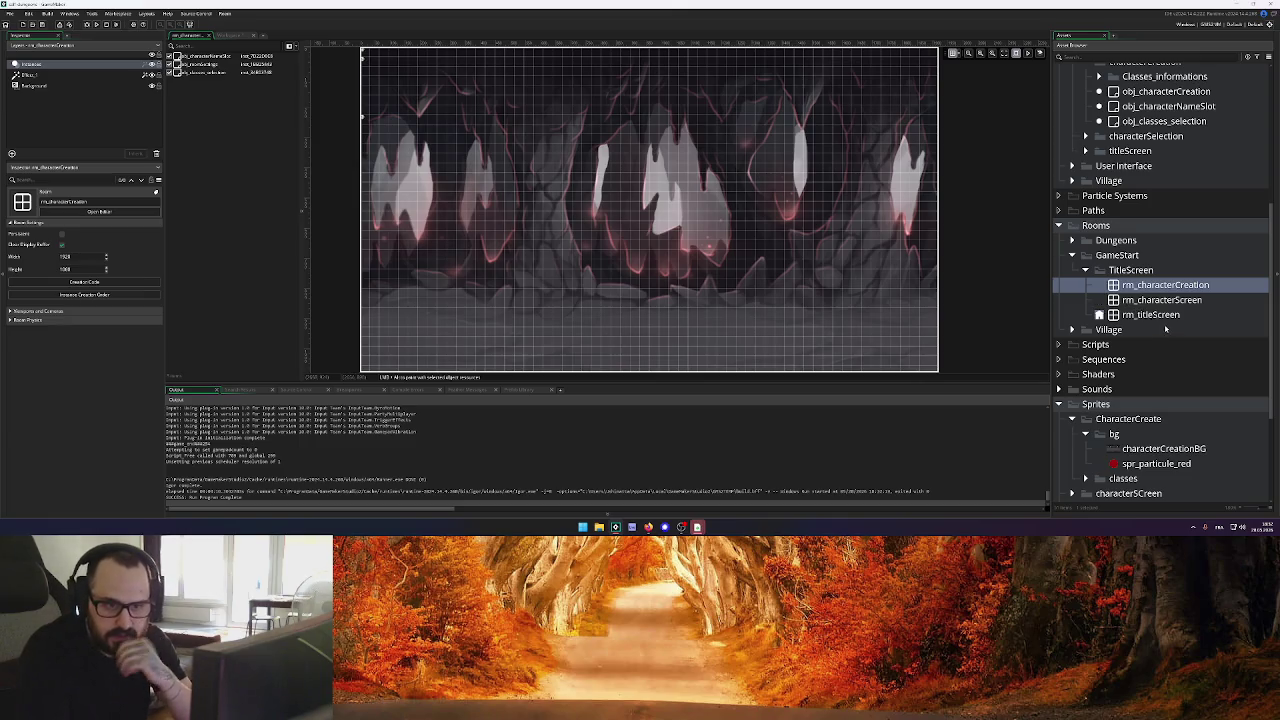
pyautogui.scroll(2, 1150, 230)
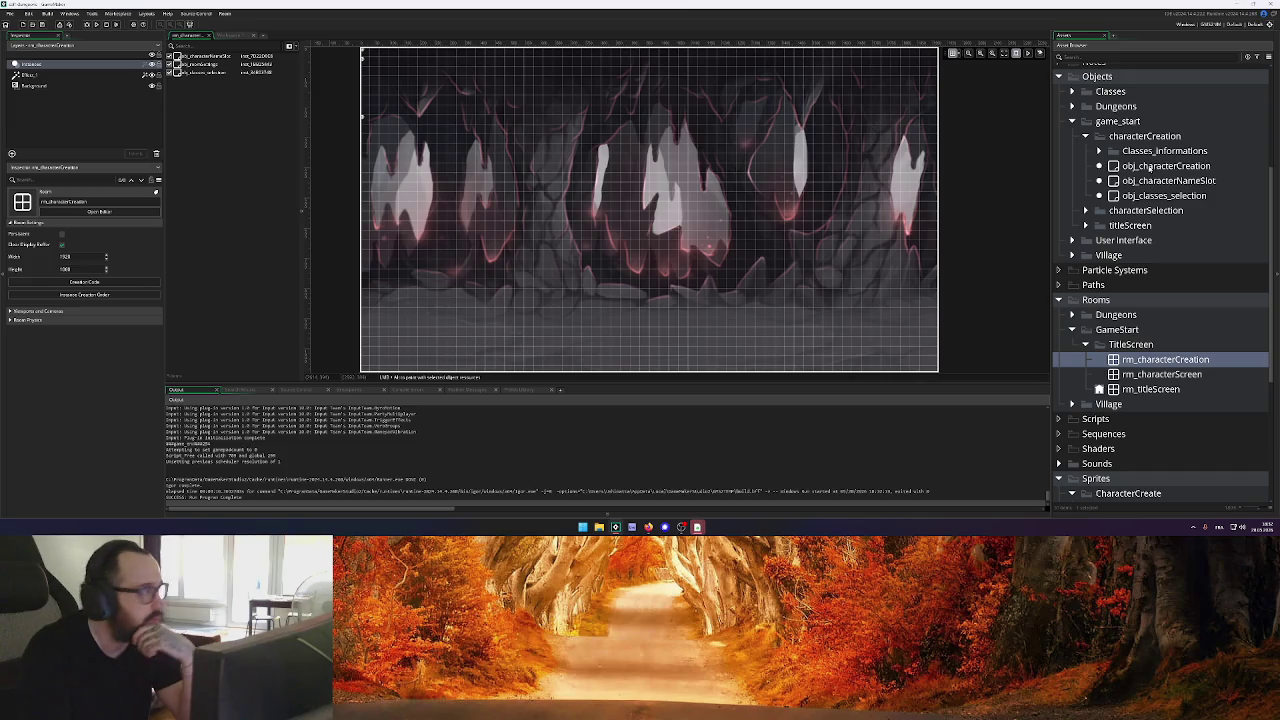
pyautogui.click(1150, 166)
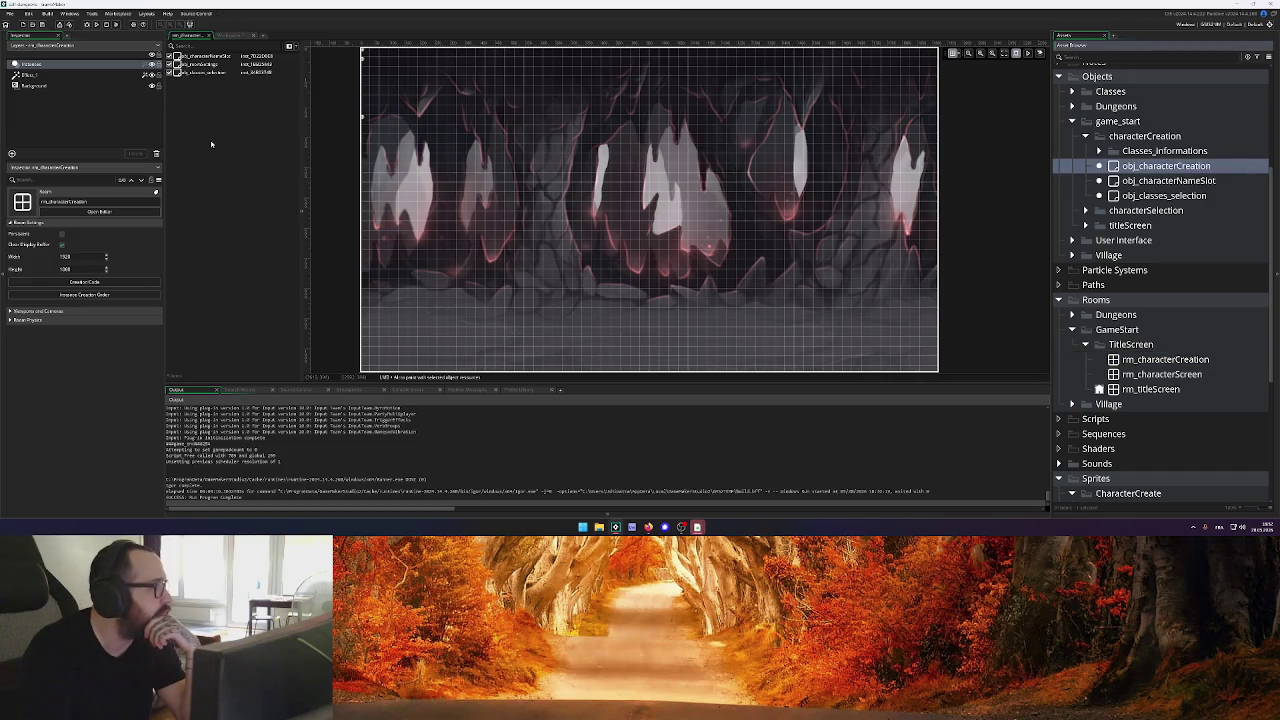
pyautogui.moveTo(1170, 166)
pyautogui.mouseDown()
pyautogui.moveTo(1048, 162)
pyautogui.moveTo(338, 64)
pyautogui.moveTo(366, 80)
pyautogui.moveTo(366, 140)
pyautogui.mouseUp()
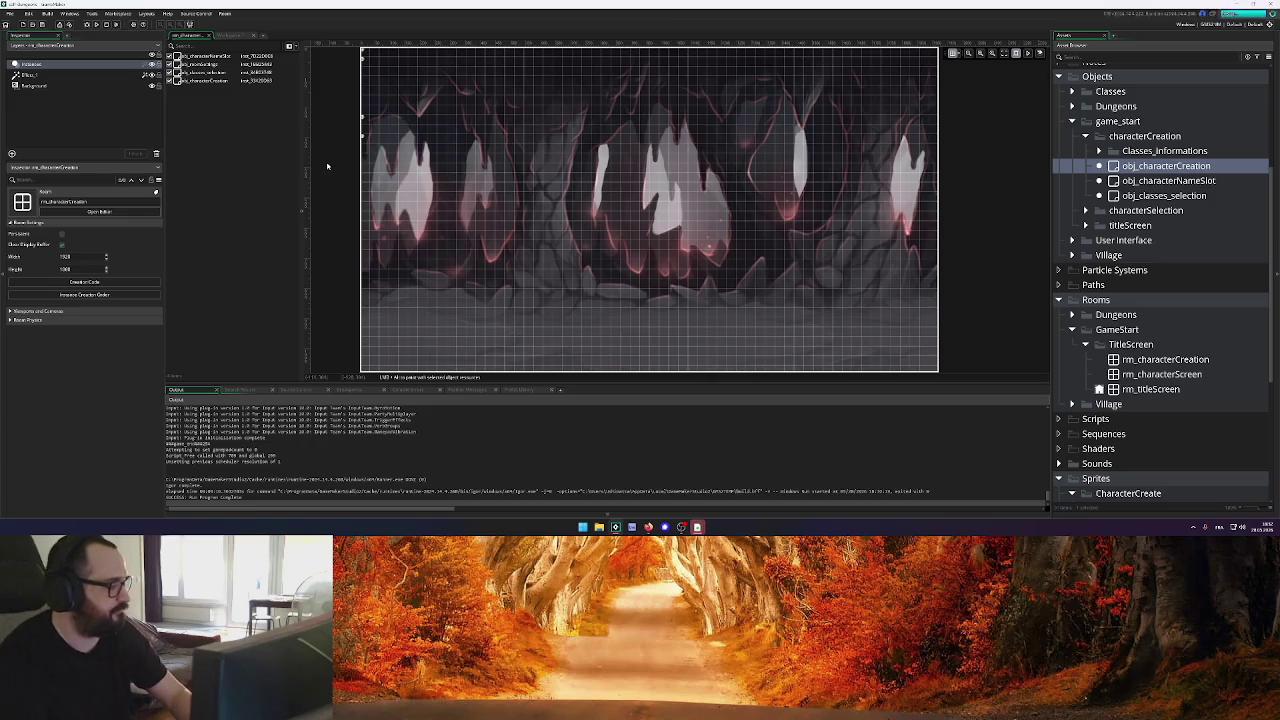
pyautogui.click(93, 25)
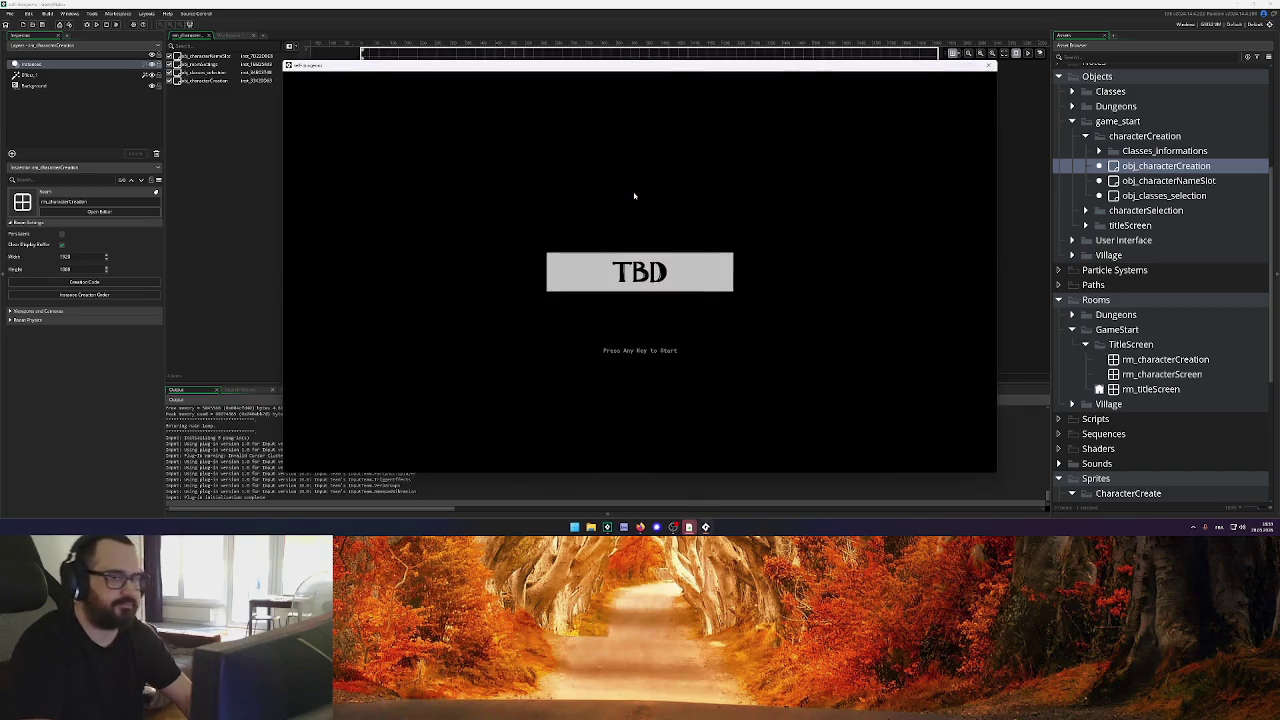
pyautogui.press('Return')
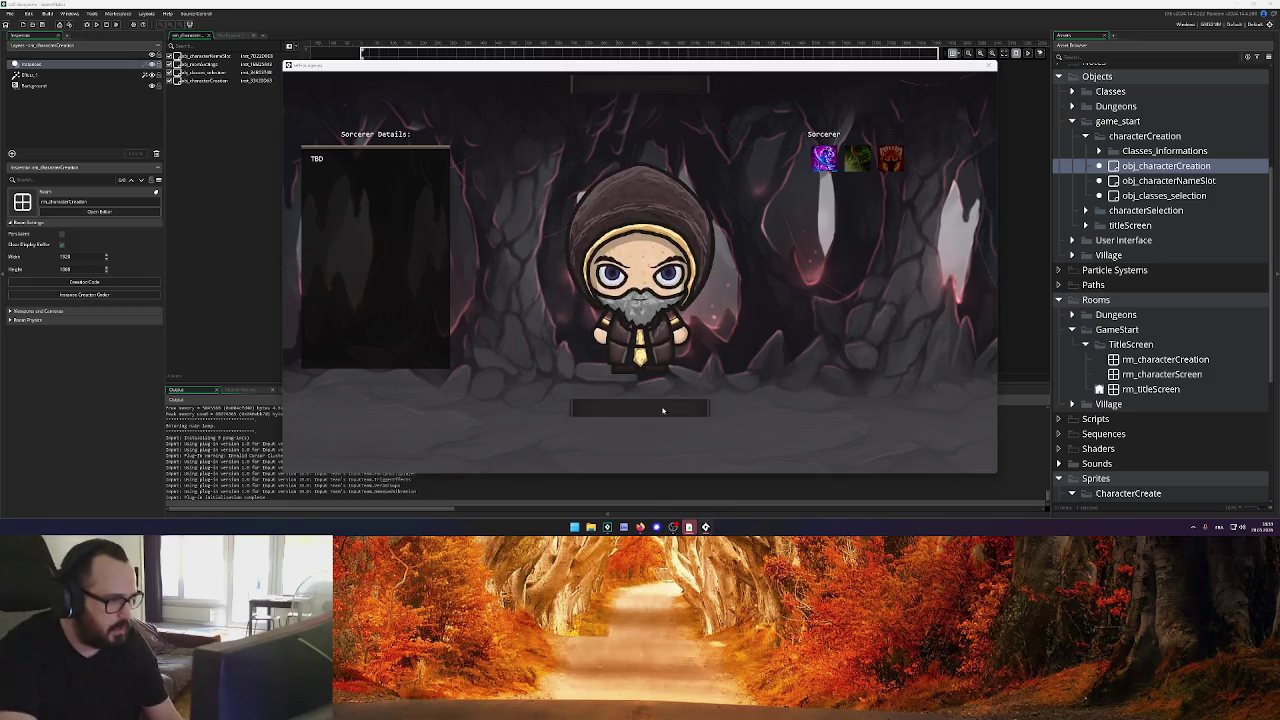
pyautogui.click(665, 410)
pyautogui.click(646, 285)
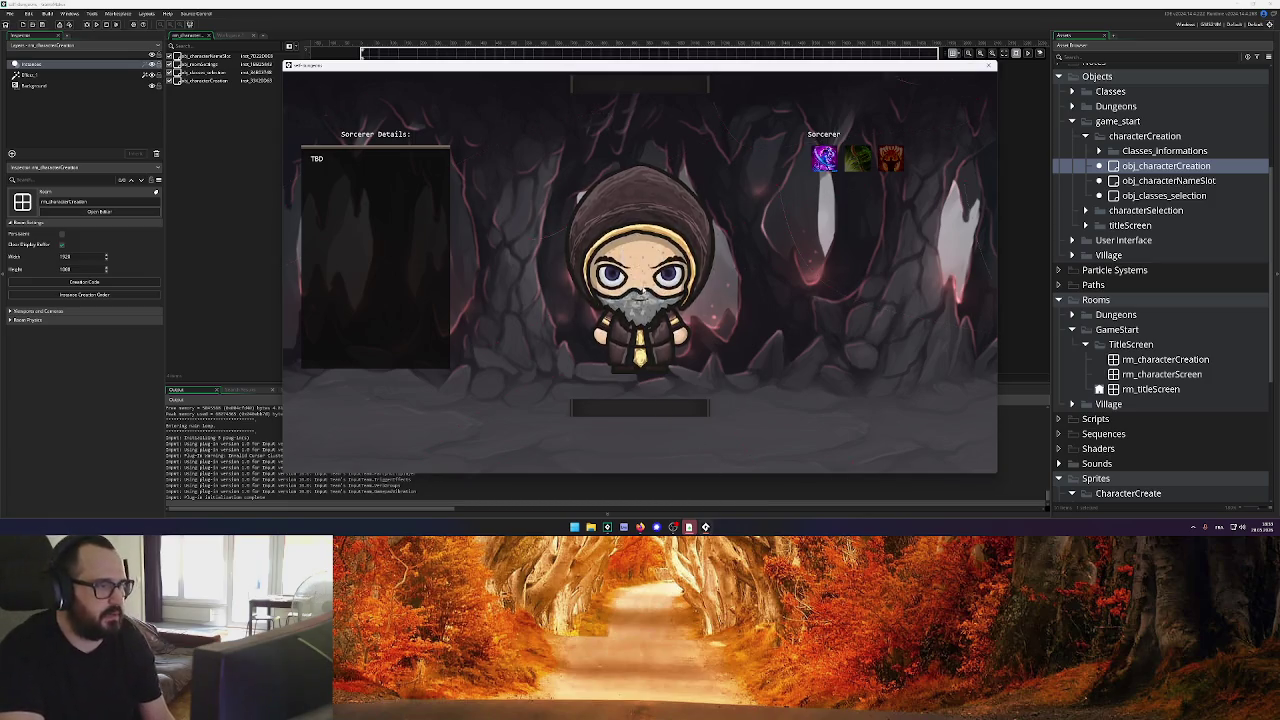
pyautogui.click(989, 65)
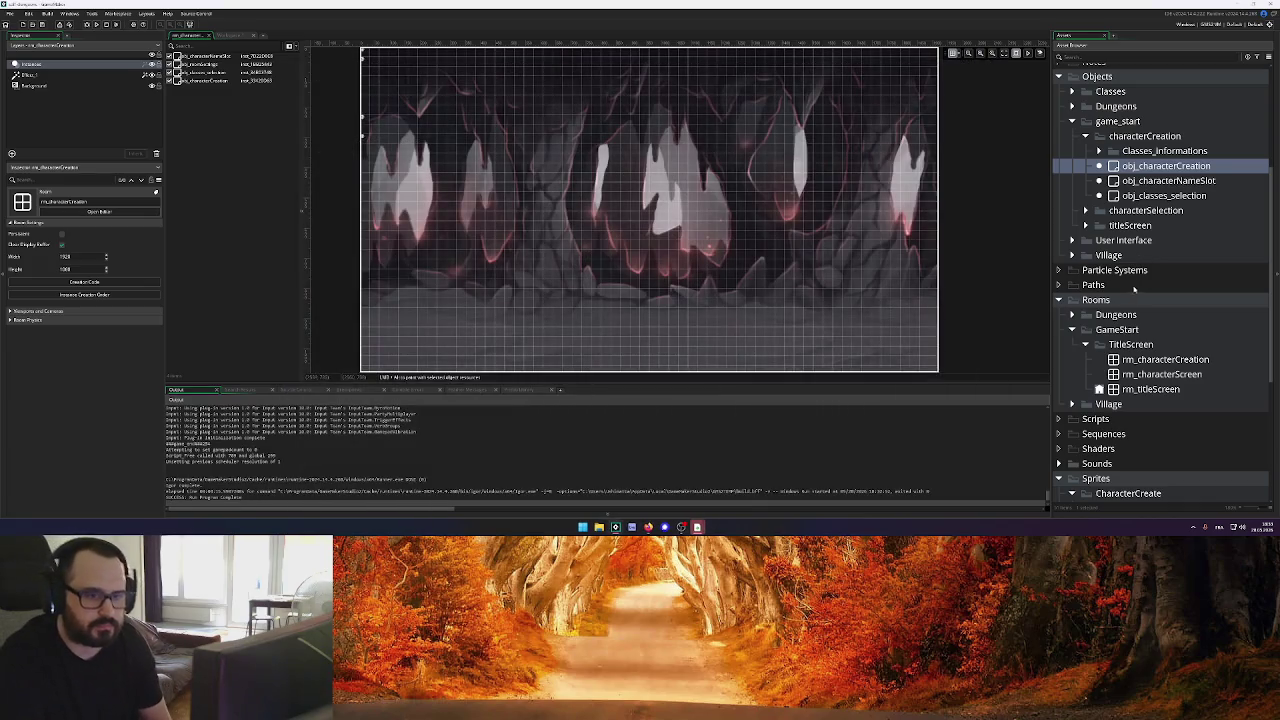
# Rename name_slot_width to character_creation_button_width in the Create code and the Draw GUI call
pyautogui.click(230, 36)
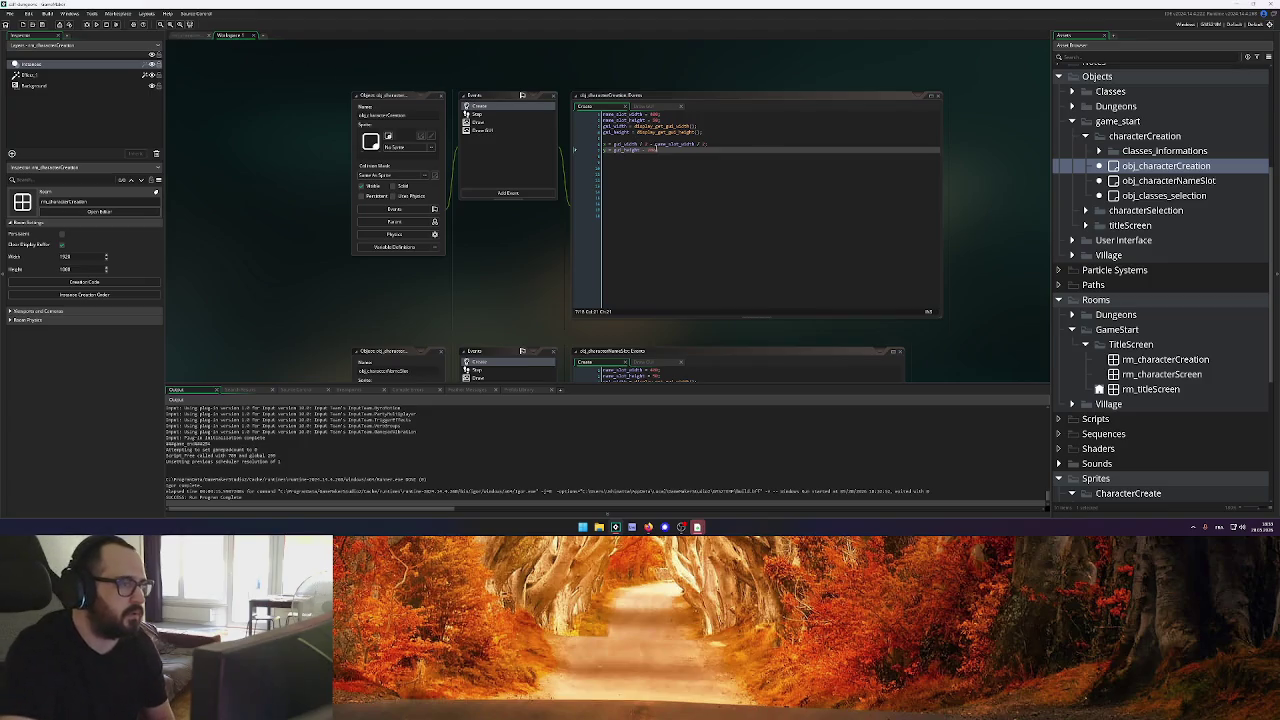
pyautogui.click(649, 150)
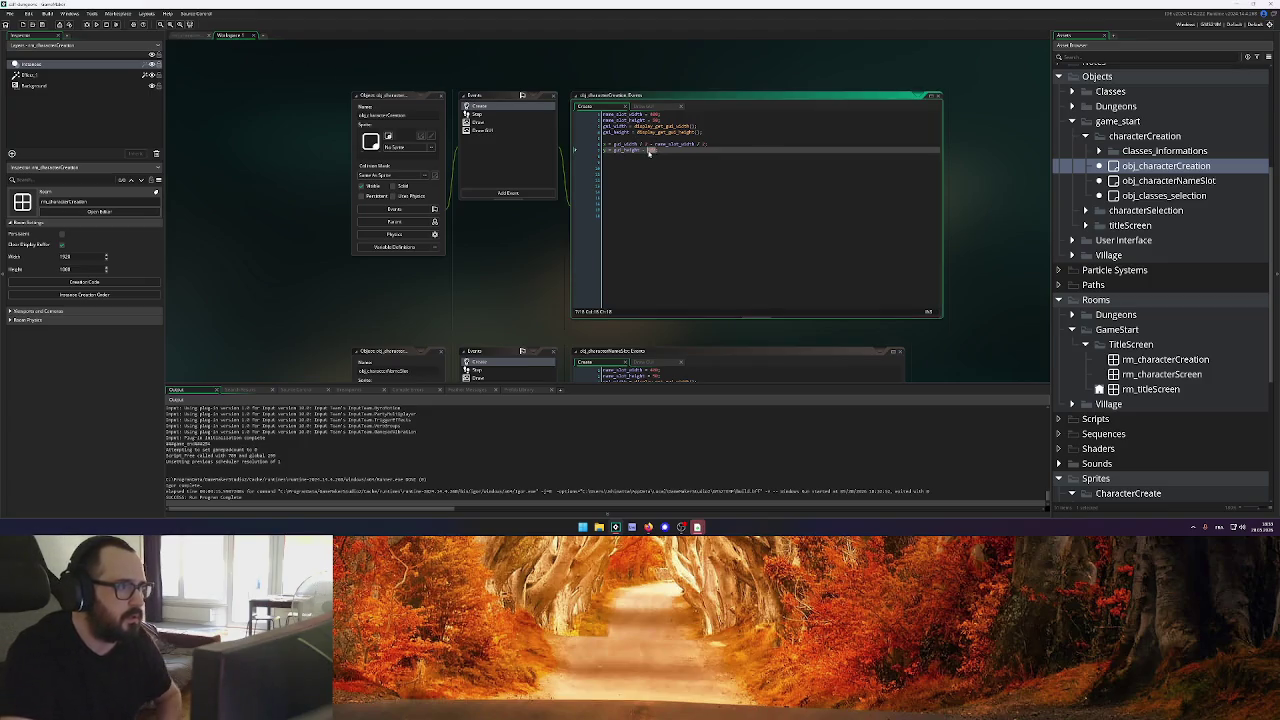
pyautogui.doubleClick(616, 114)
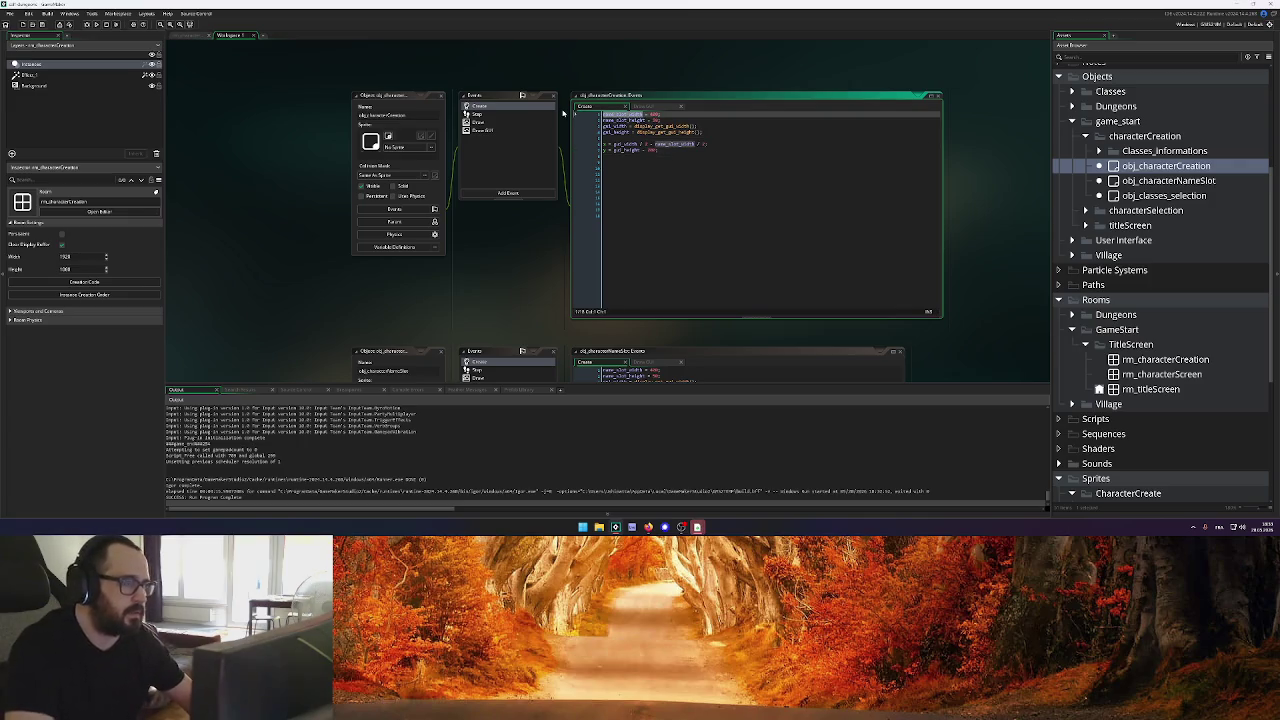
pyautogui.write('character')
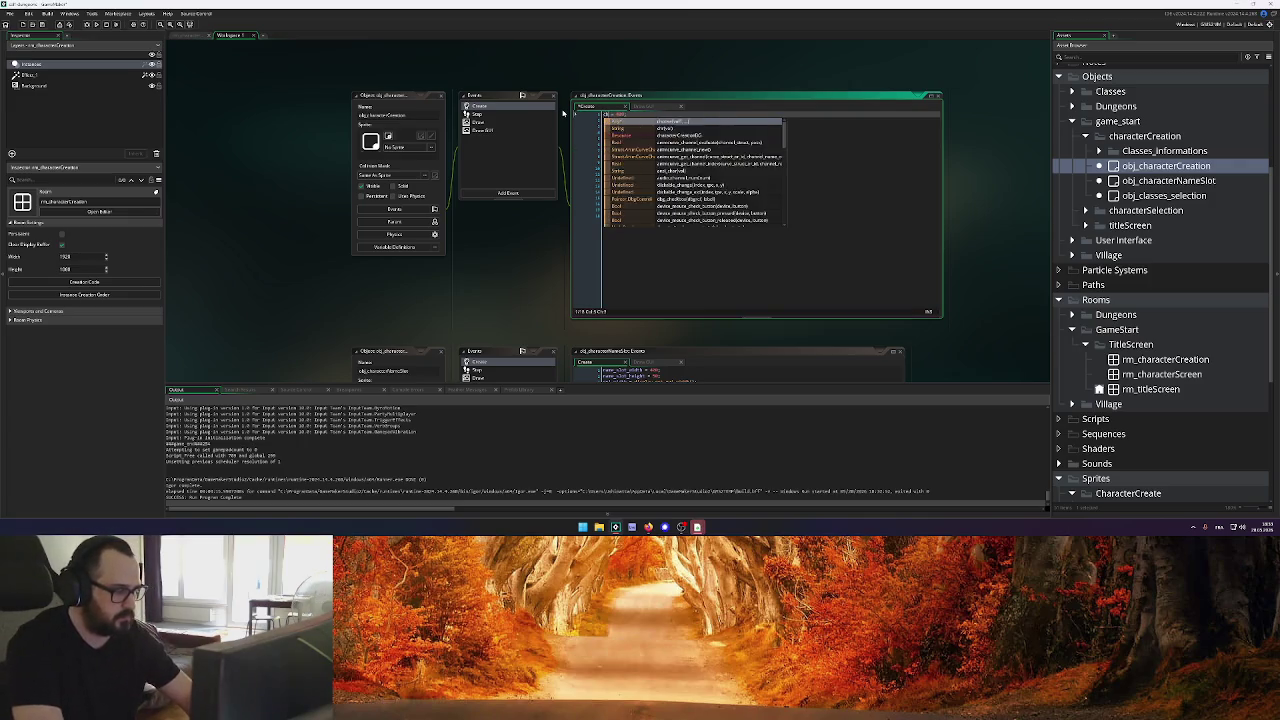
pyautogui.write('_wi')
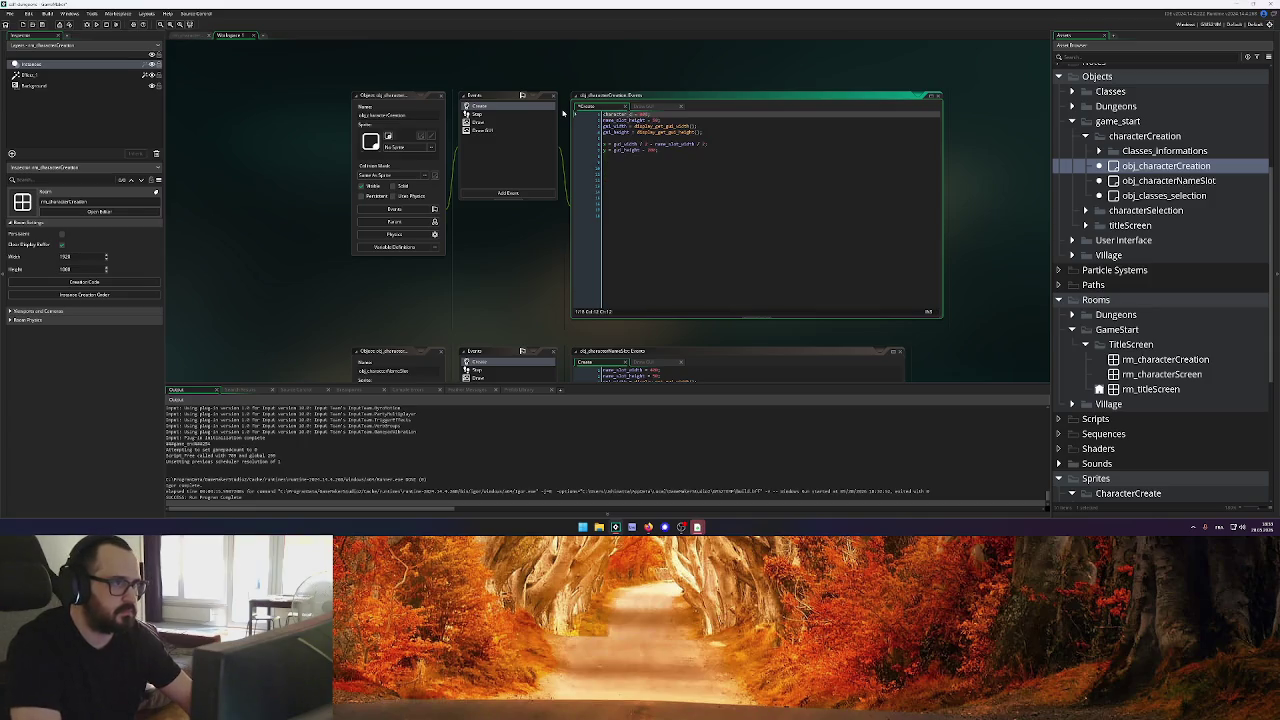
pyautogui.write('ation')
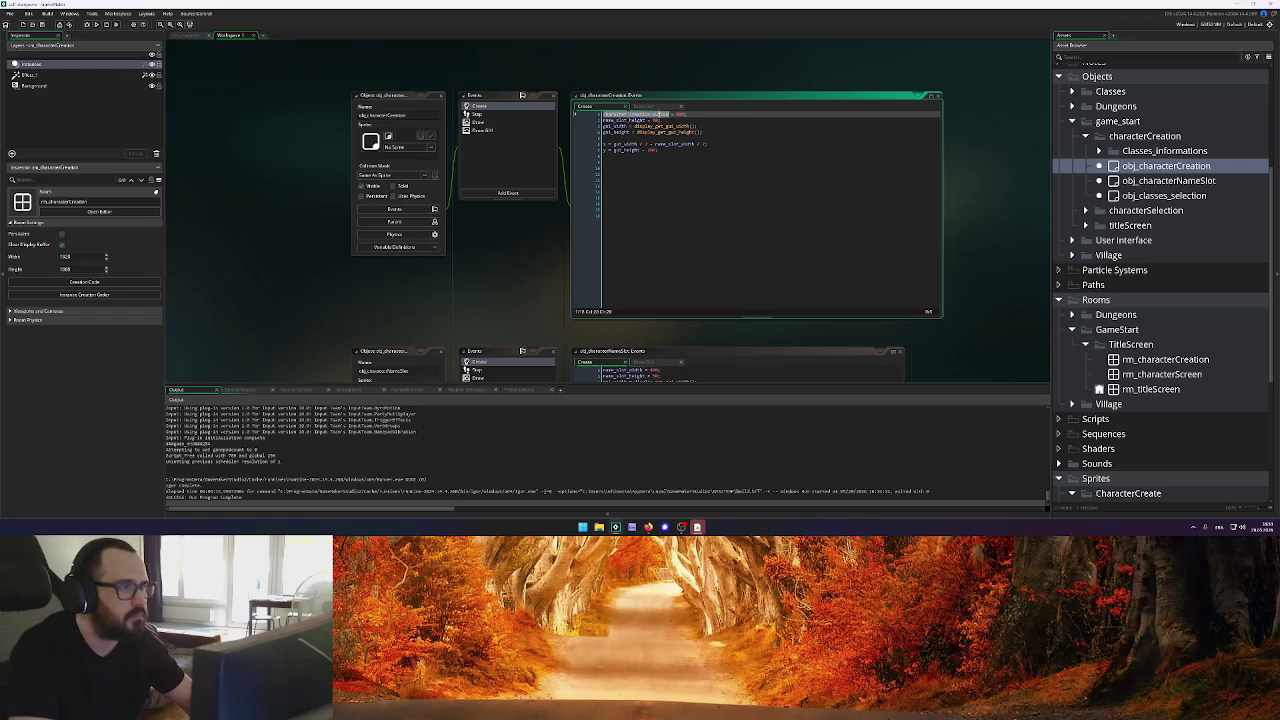
pyautogui.click(643, 106)
pyautogui.doubleClick(753, 114)
pyautogui.hotkey('ctrl', 'v')
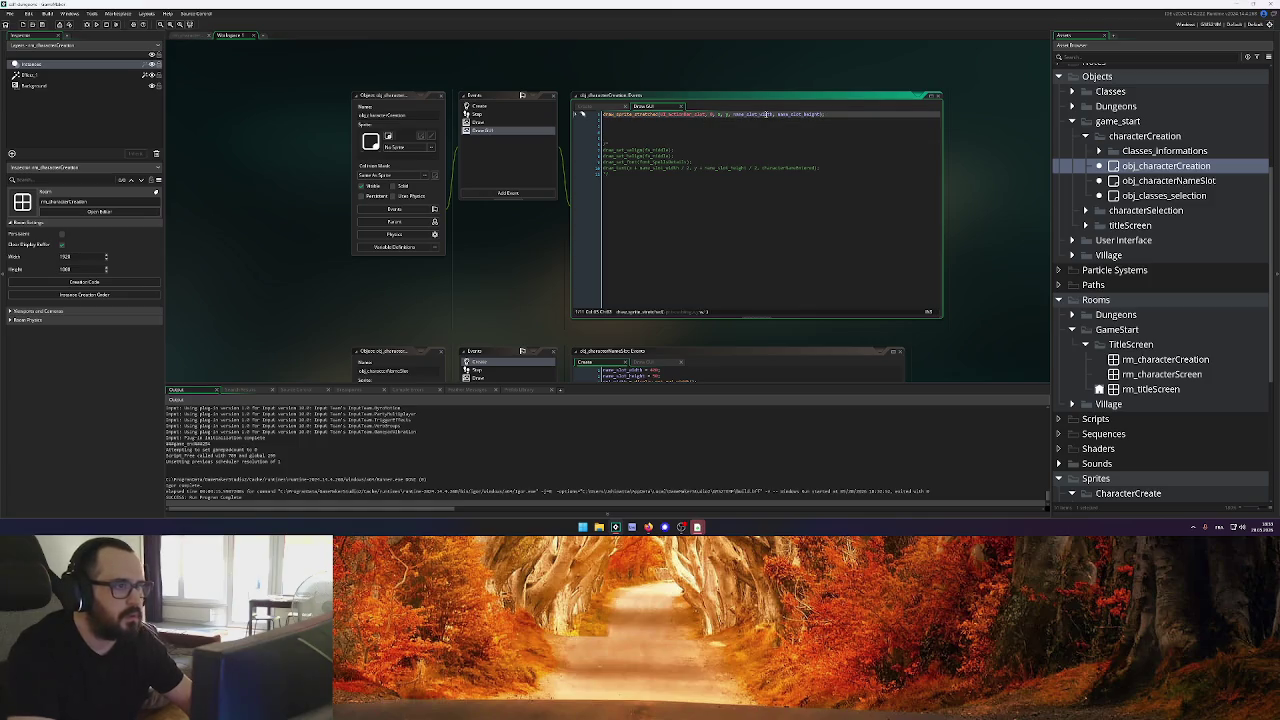
pyautogui.click(611, 107)
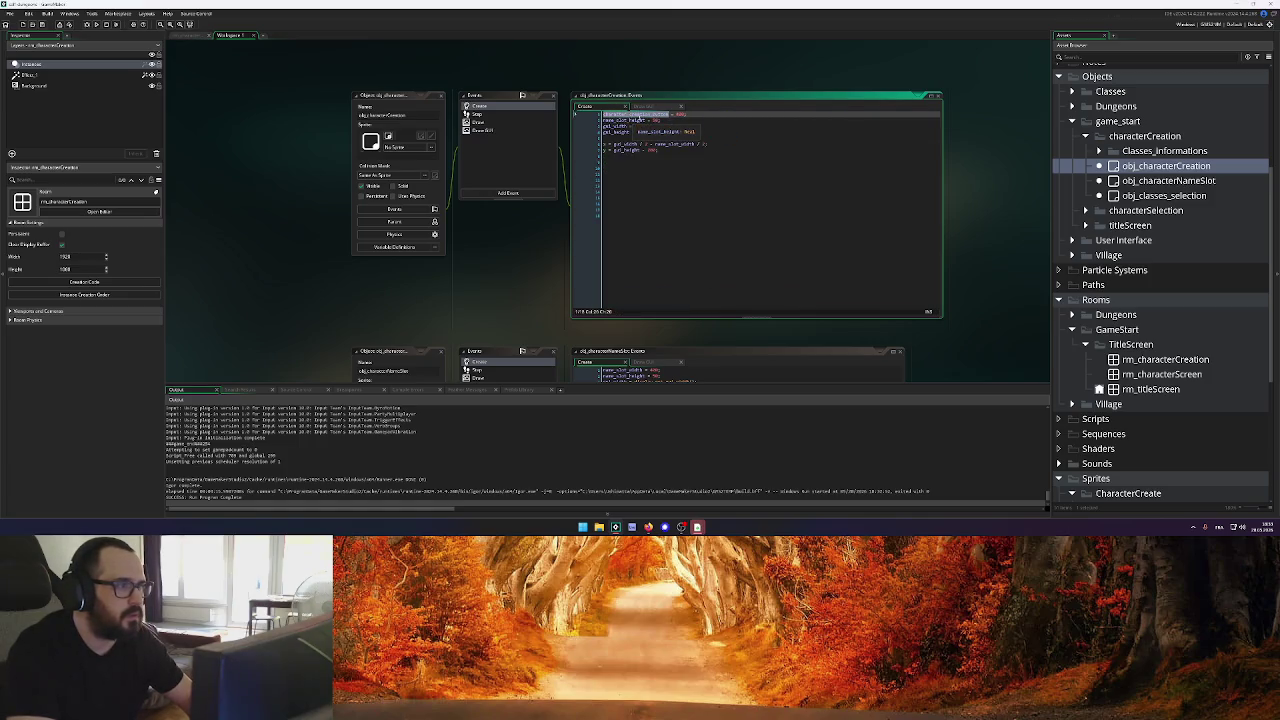
pyautogui.hotkey('ctrl', 'v')
pyautogui.write('_widthh_')
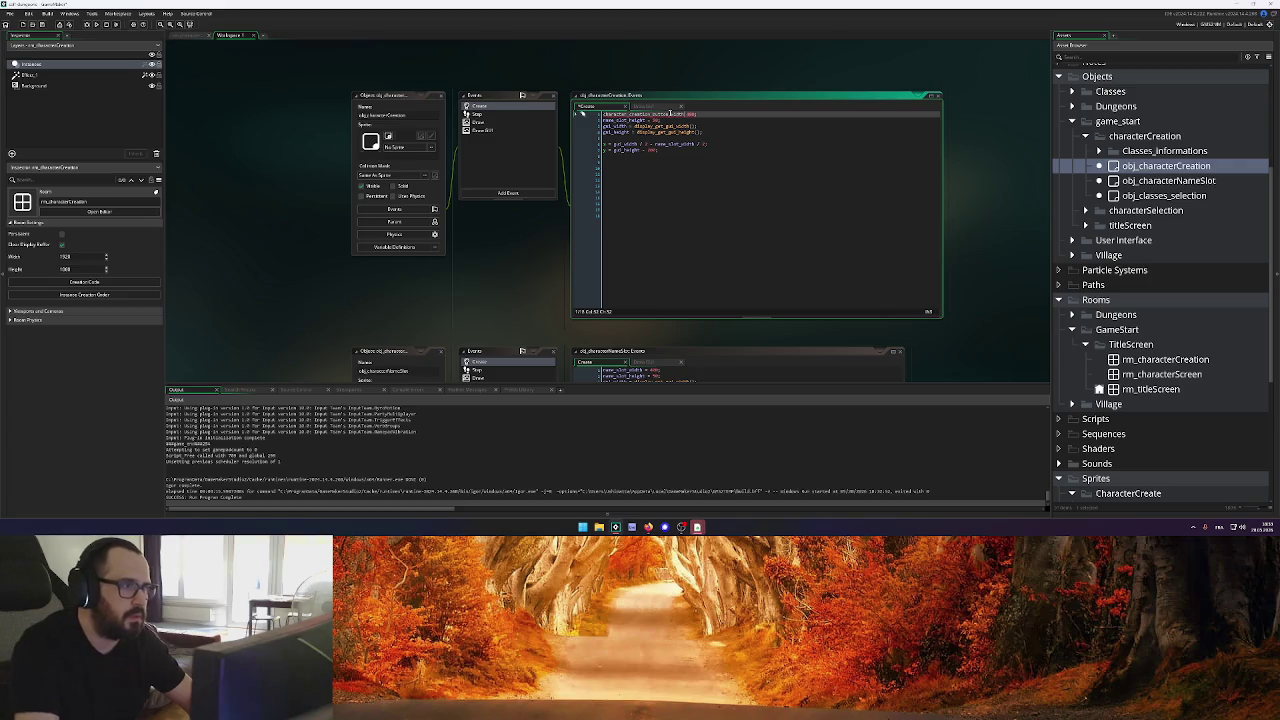
# Replace name_slot_height with character_creation_button_height, value 100, and use both button variables in the draw call
pyautogui.doubleClick(632, 120)
pyautogui.hotkey('ctrl', 'v')
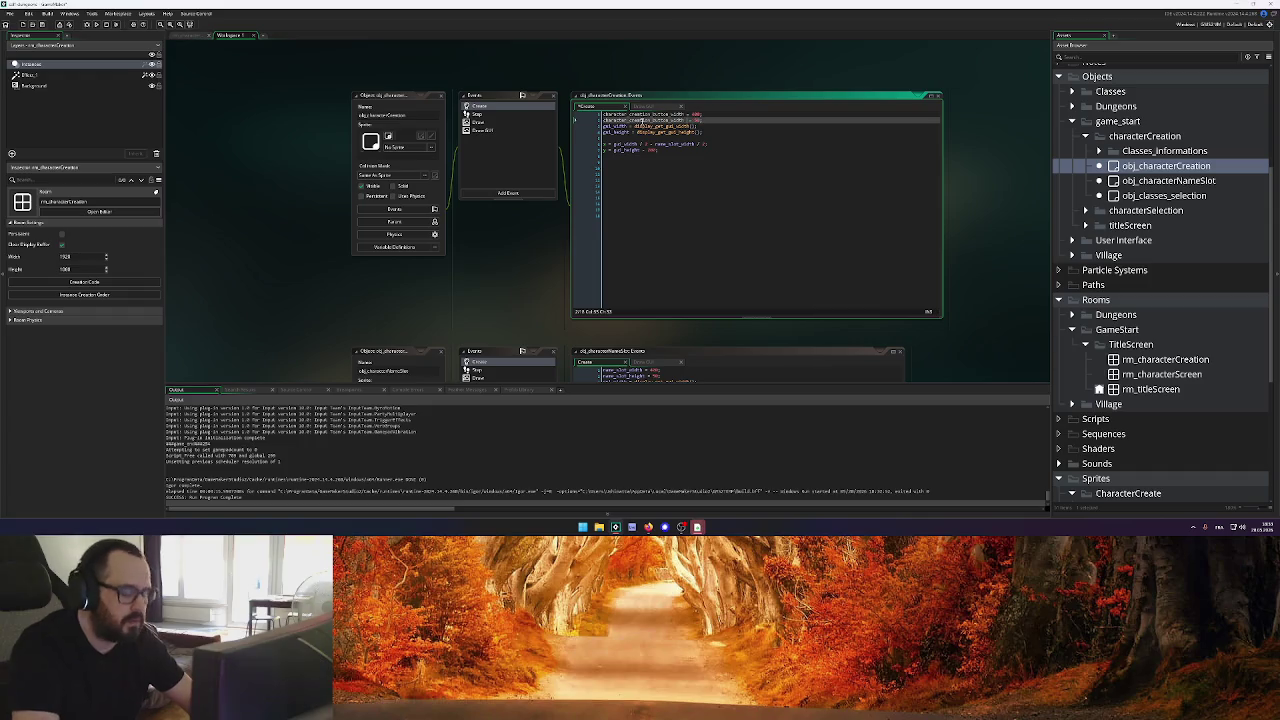
pyautogui.write('100')
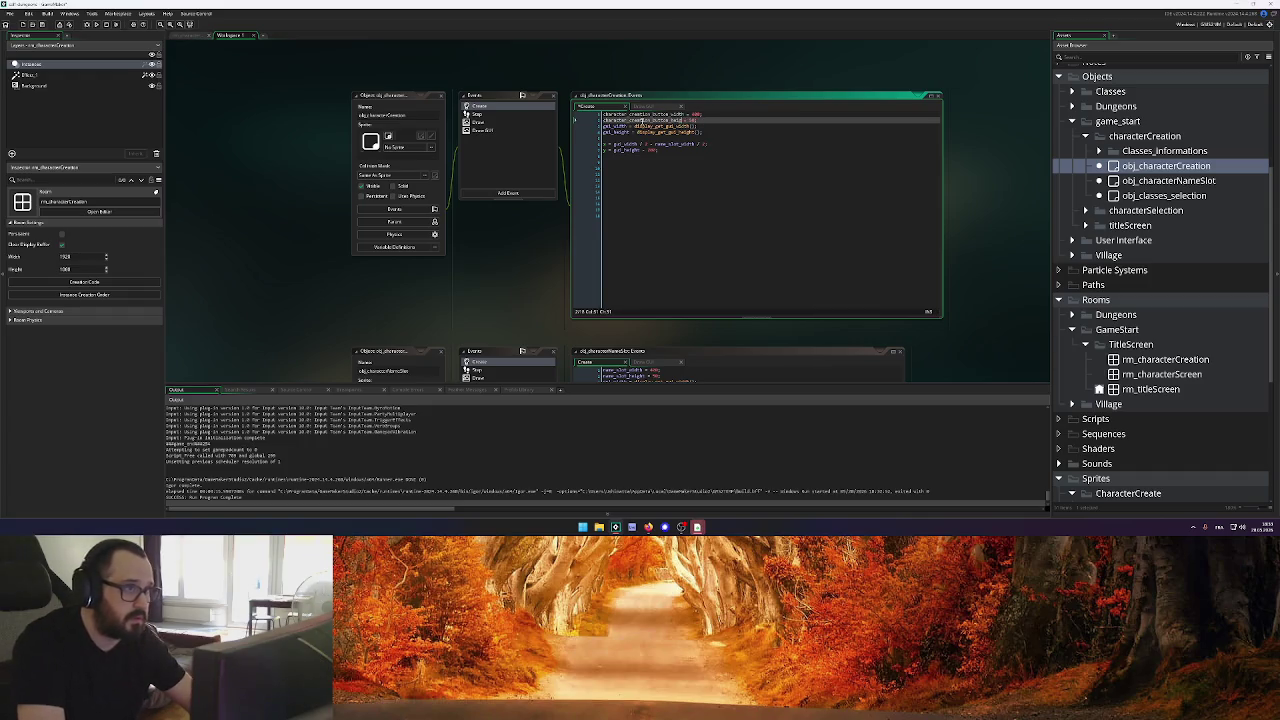
pyautogui.doubleClick(645, 120)
pyautogui.hotkey('ctrl', 'c')
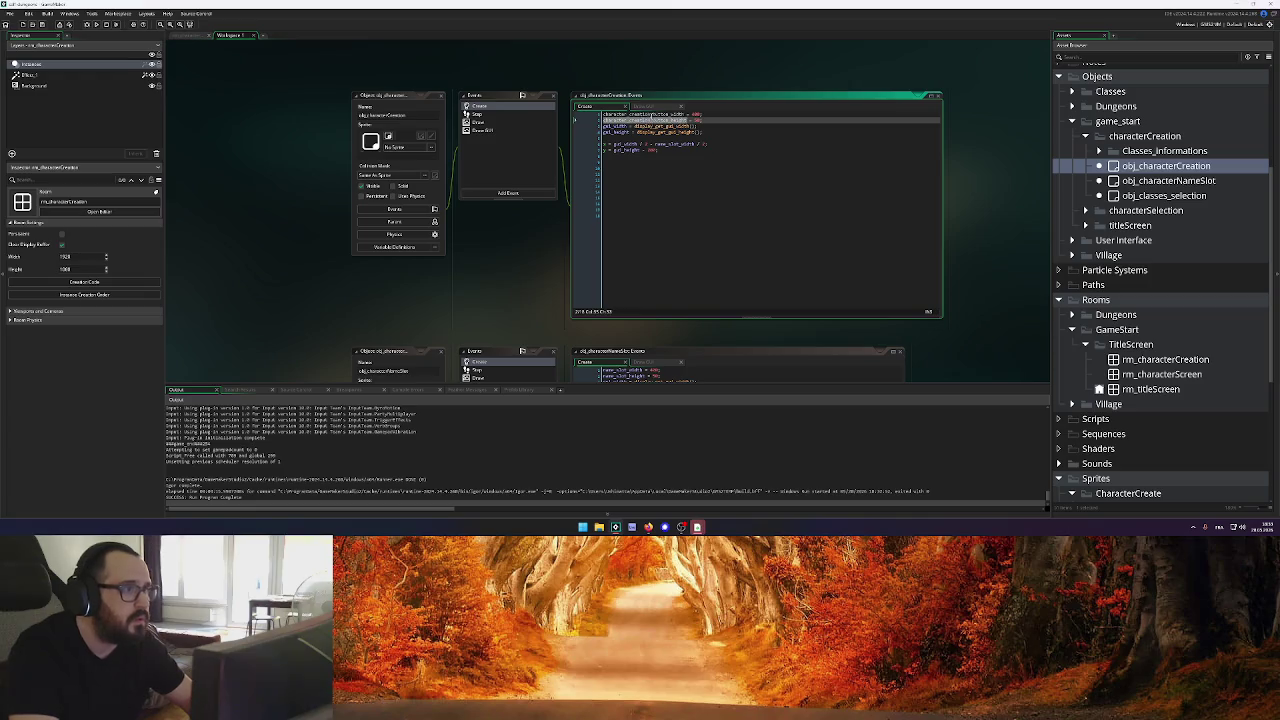
pyautogui.click(643, 106)
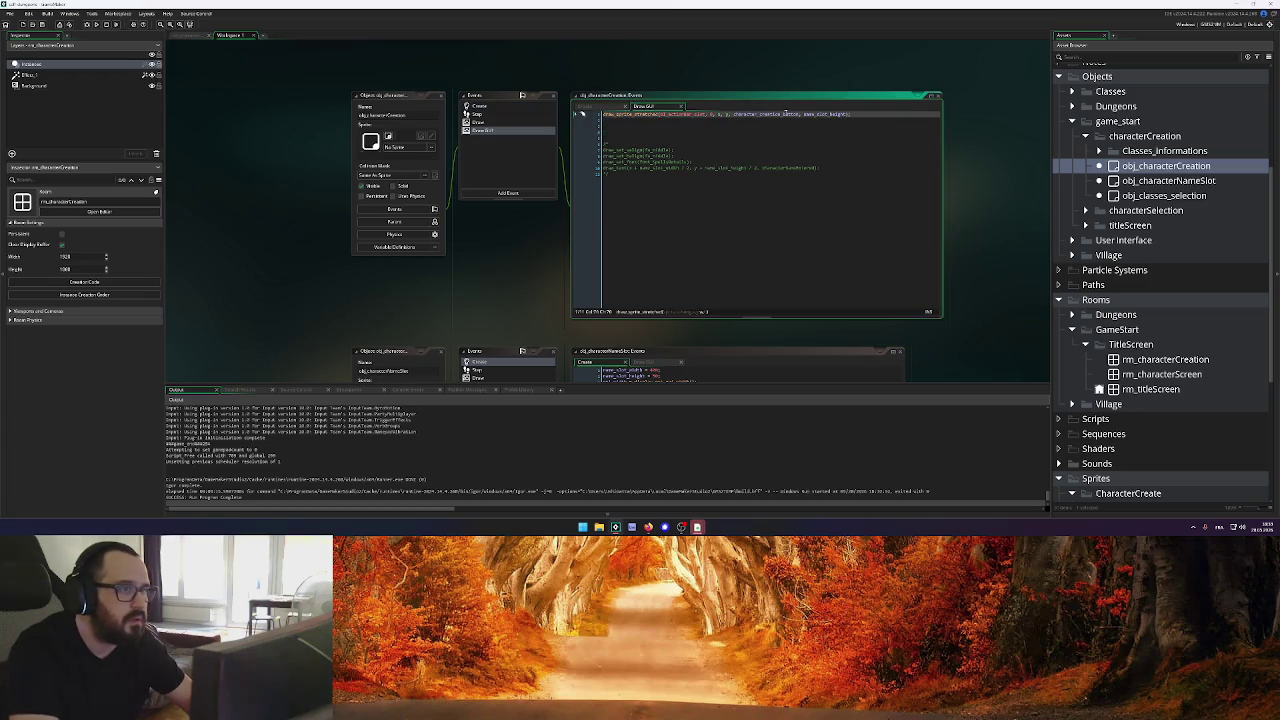
pyautogui.doubleClick(826, 114)
pyautogui.hotkey('ctrl', 'v')
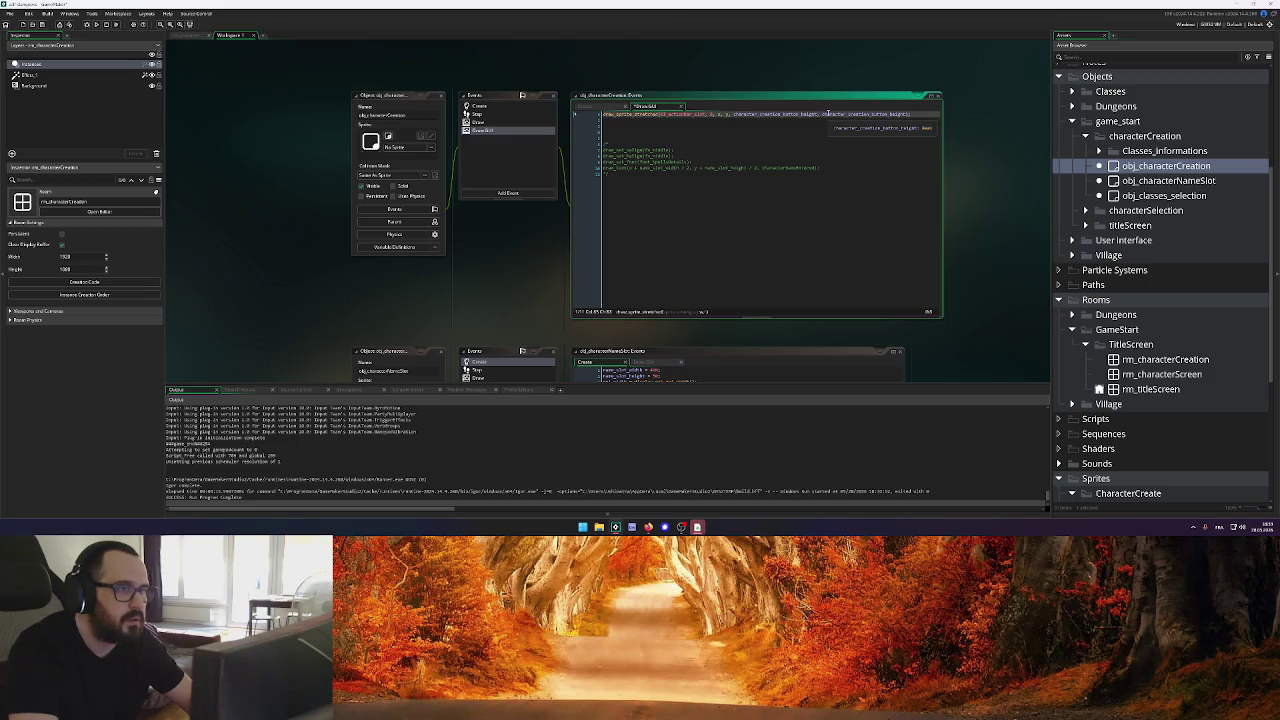
pyautogui.press('BackSpace')
pyautogui.press('BackSpace')
pyautogui.press('BackSpace')
pyautogui.write('width')
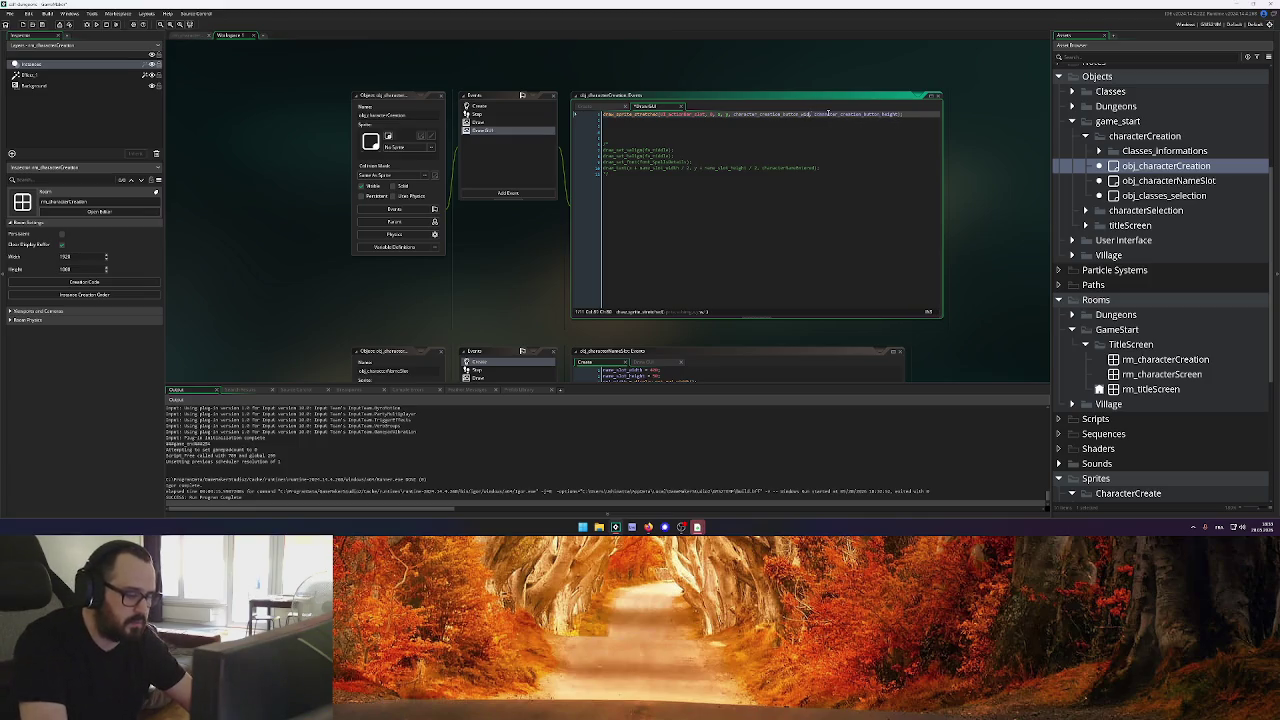
# Make line 7 use character_creation_button_height in place of 99, then run the game
pyautogui.click(599, 107)
pyautogui.doubleClick(652, 150)
pyautogui.write('300')
pyautogui.doubleClick(645, 120)
pyautogui.hotkey('ctrl', 'c')
pyautogui.doubleClick(652, 150)
pyautogui.hotkey('ctrl', 'v')
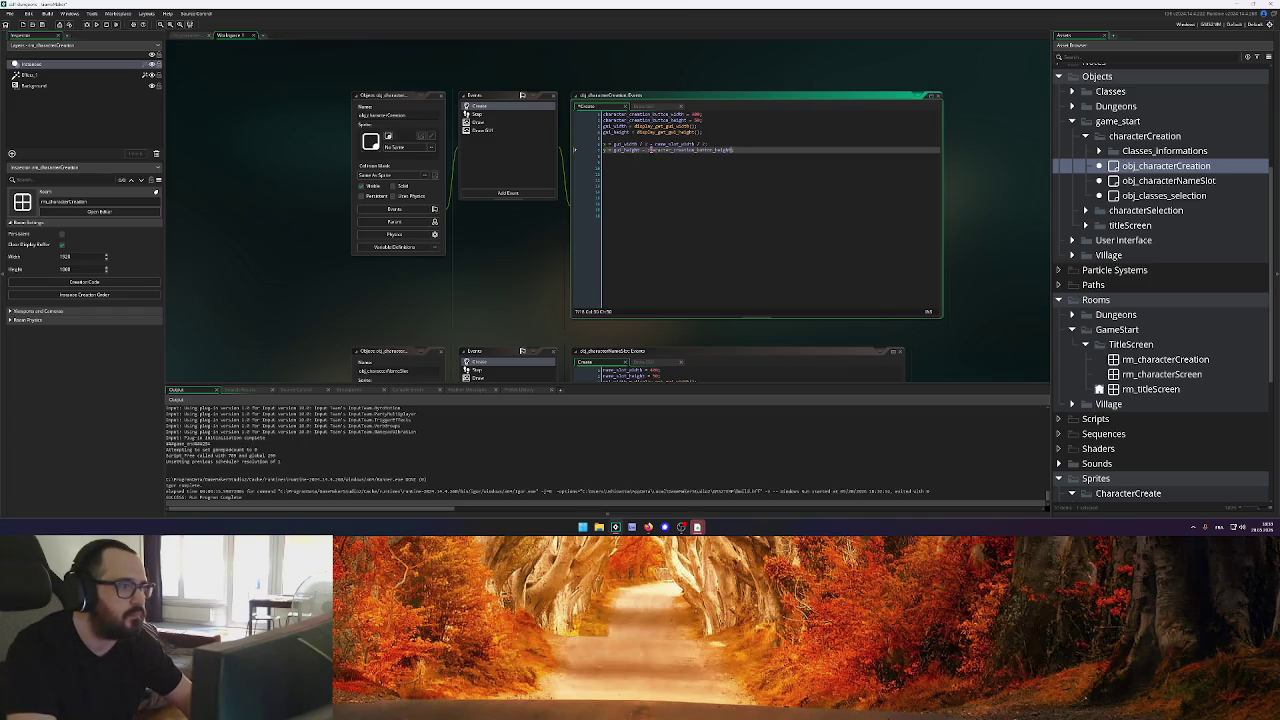
pyautogui.click(104, 25)
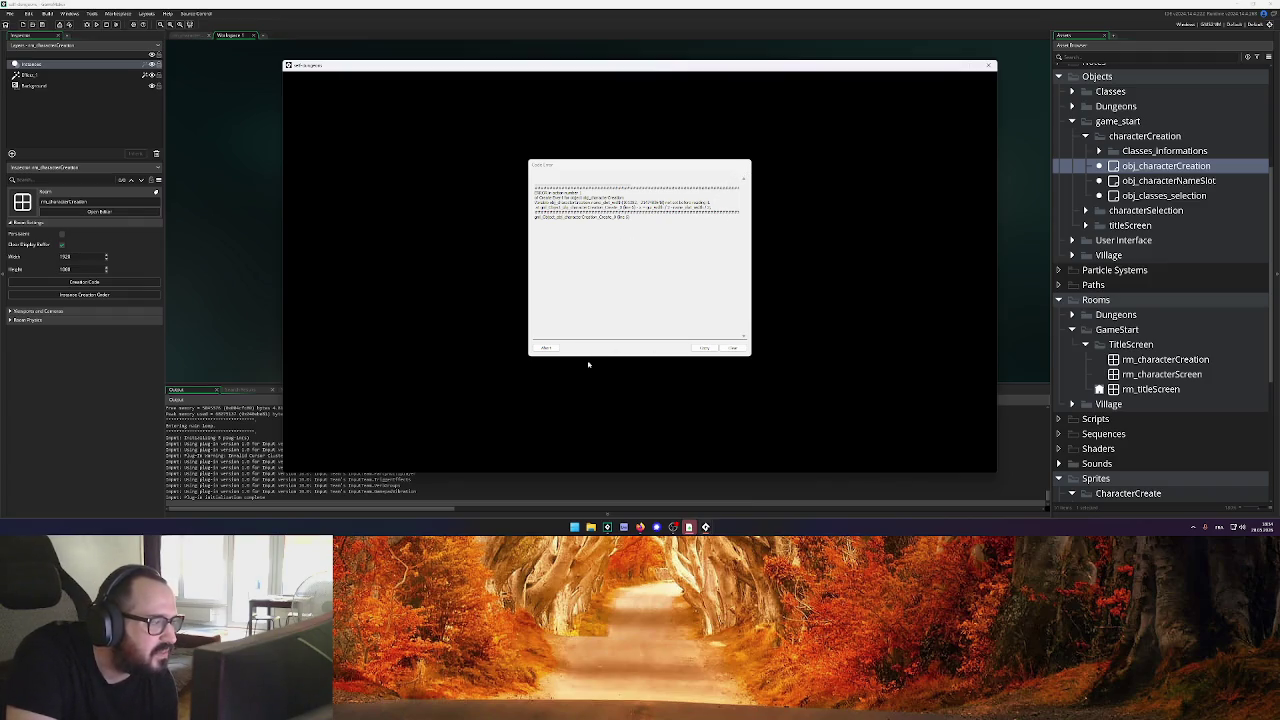
pyautogui.click(546, 348)
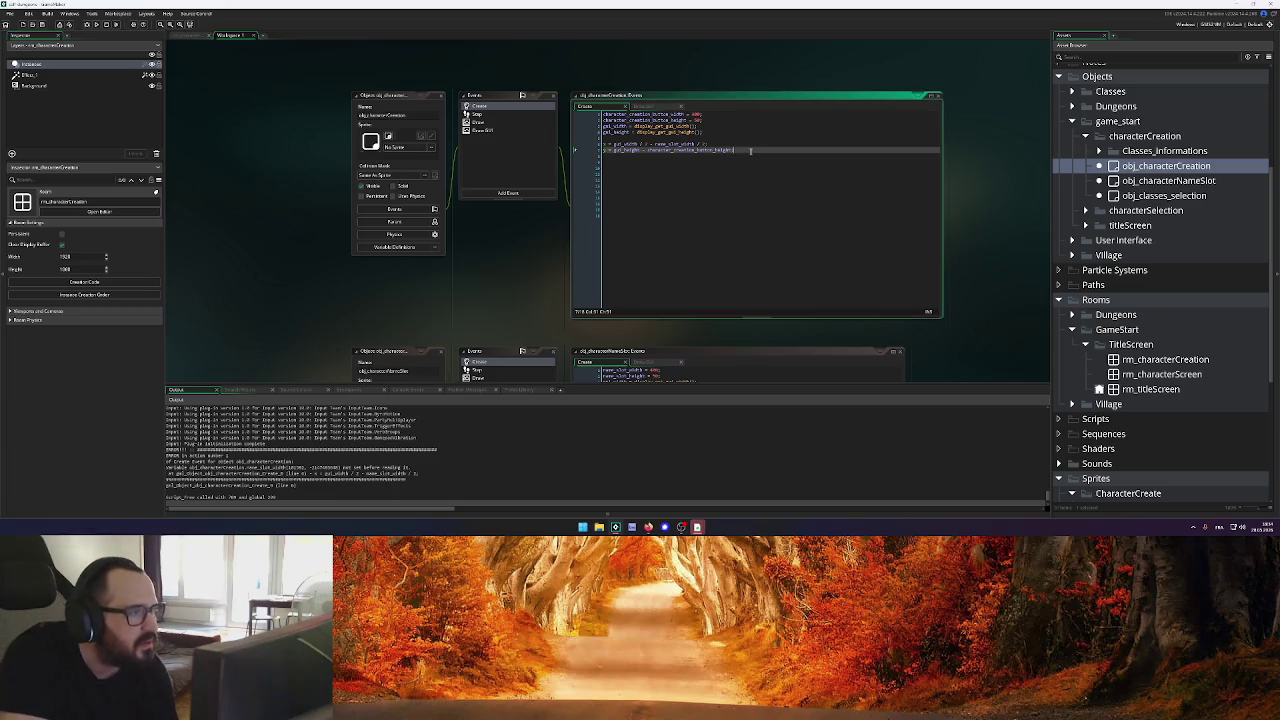
pyautogui.click(575, 114)
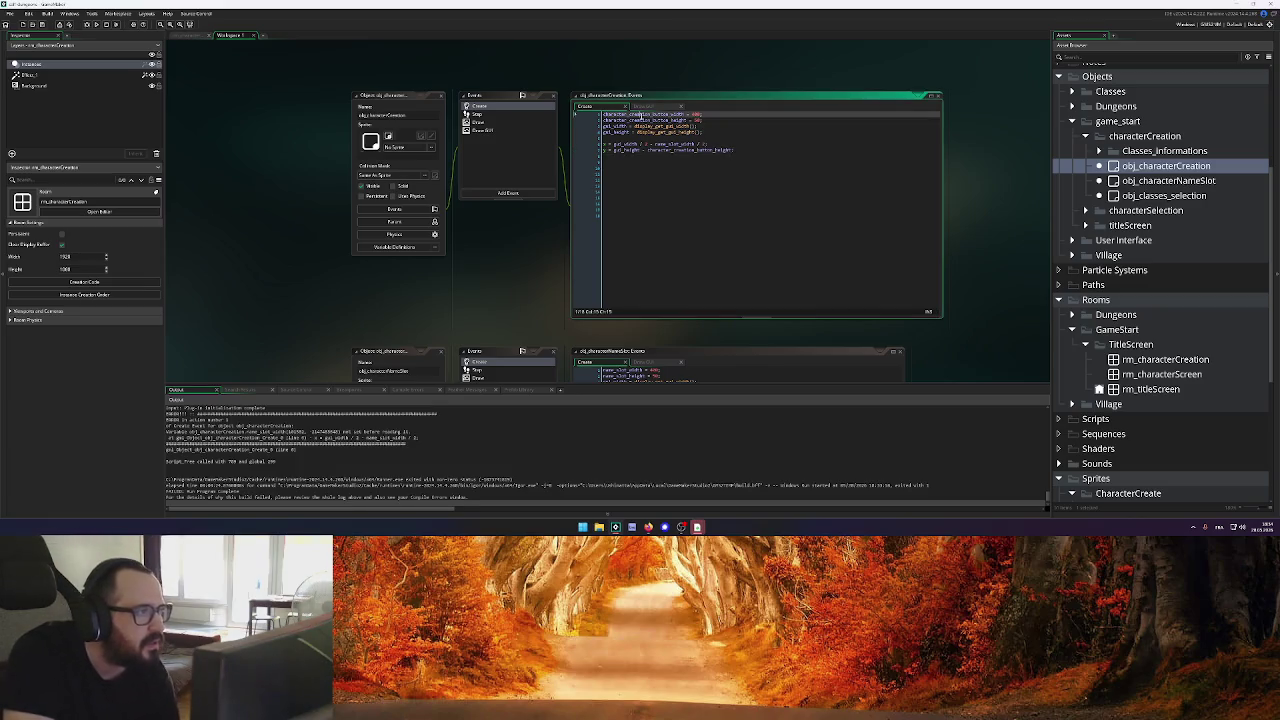
# Replace name_slot_width on Create line 6 with character_creation_button_width, test-run, and close the crashed game
pyautogui.click(643, 106)
pyautogui.click(818, 132)
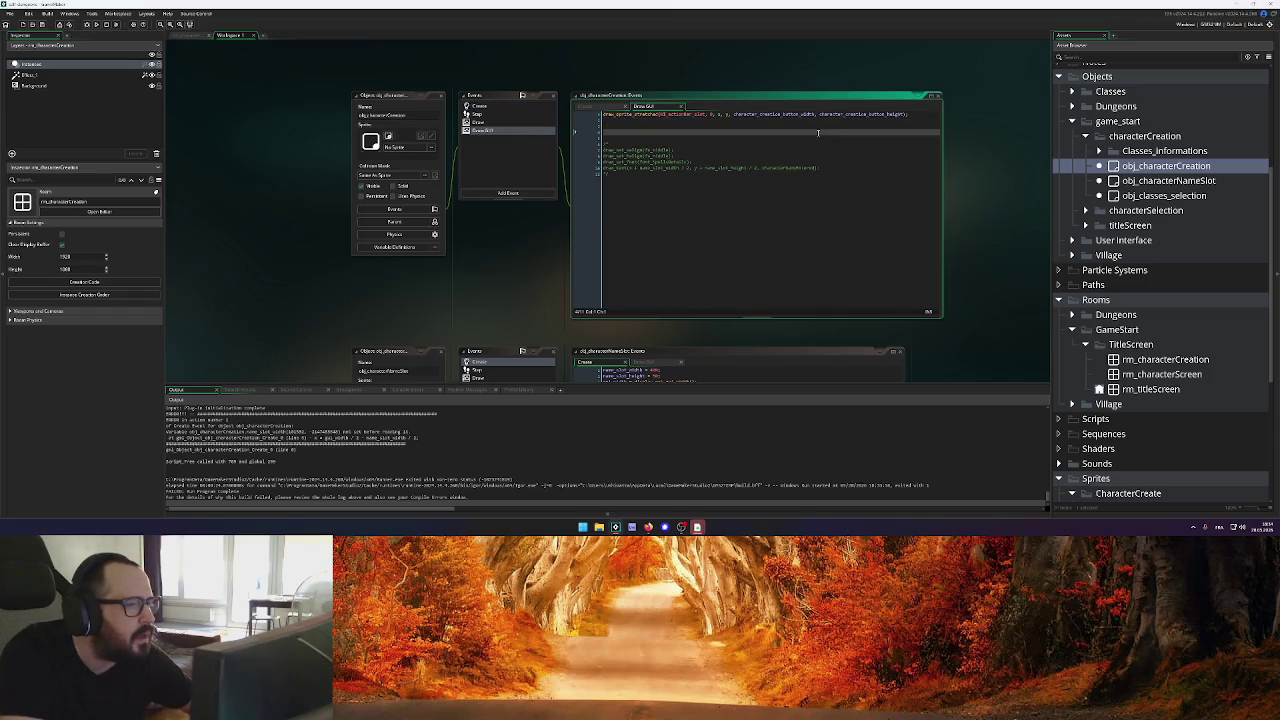
pyautogui.click(620, 107)
pyautogui.click(738, 127)
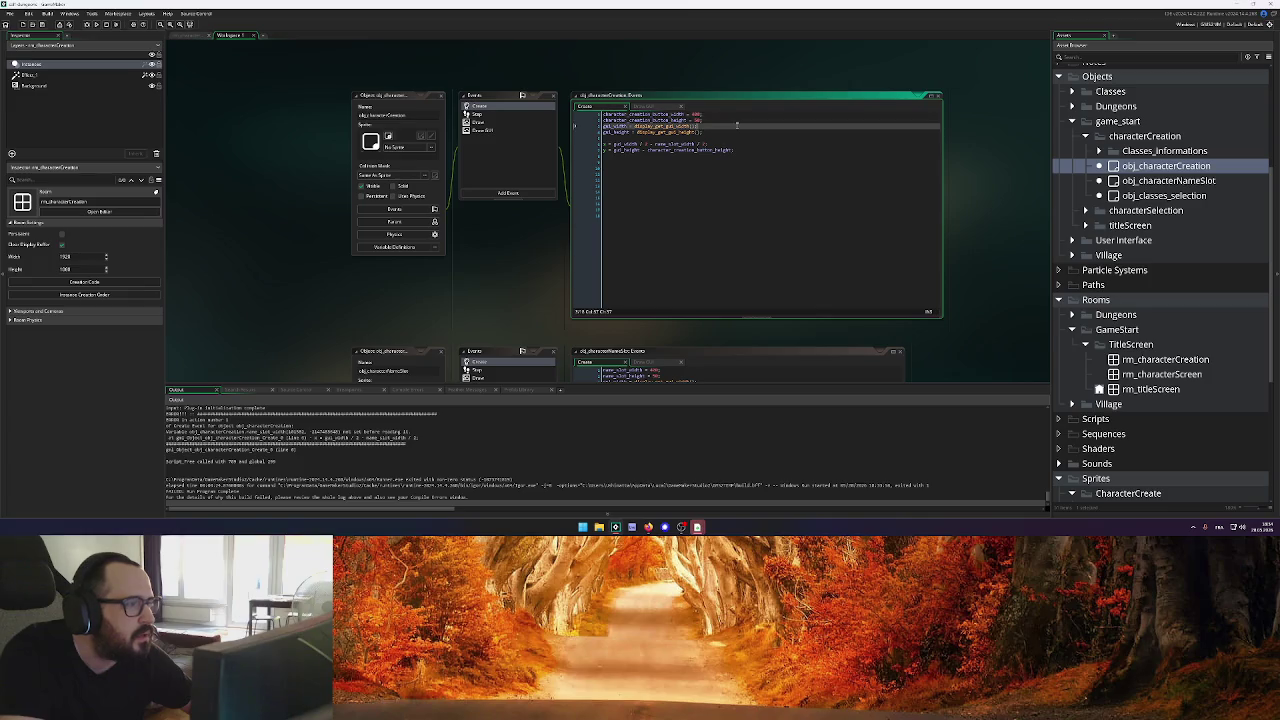
pyautogui.doubleClick(650, 114)
pyautogui.doubleClick(687, 144)
pyautogui.hotkey('ctrl', 'v')
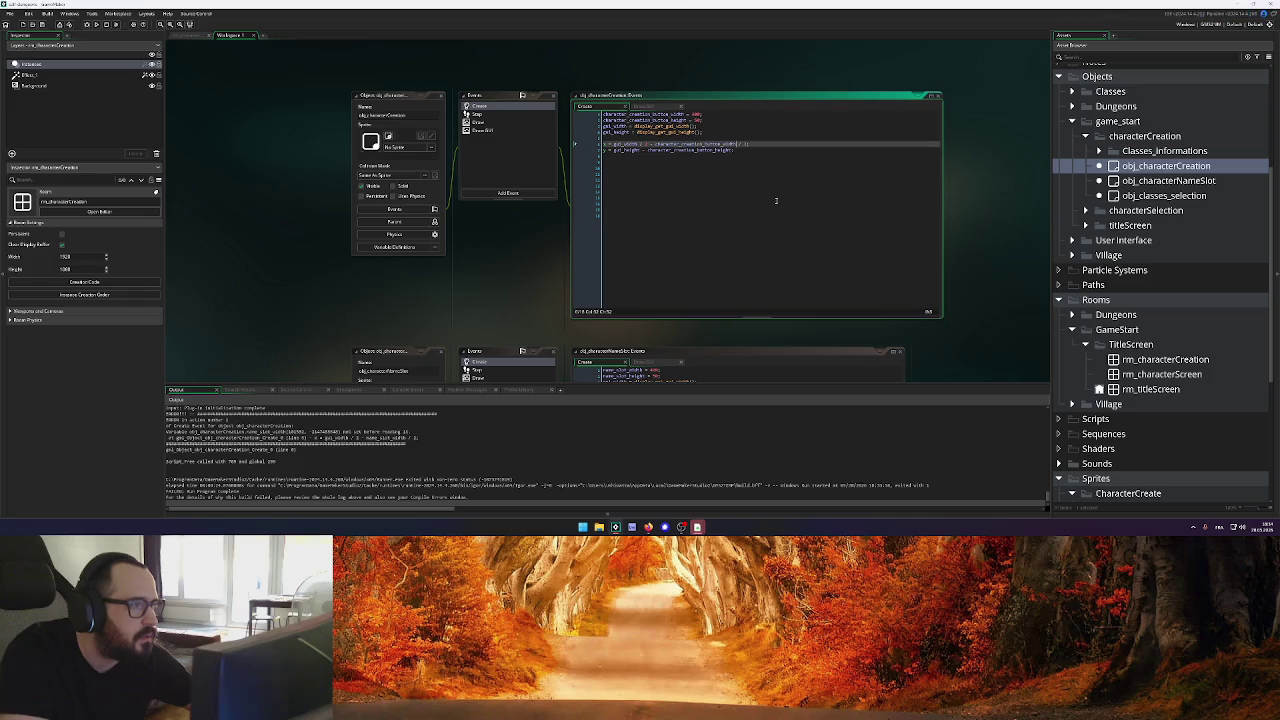
pyautogui.click(96, 24)
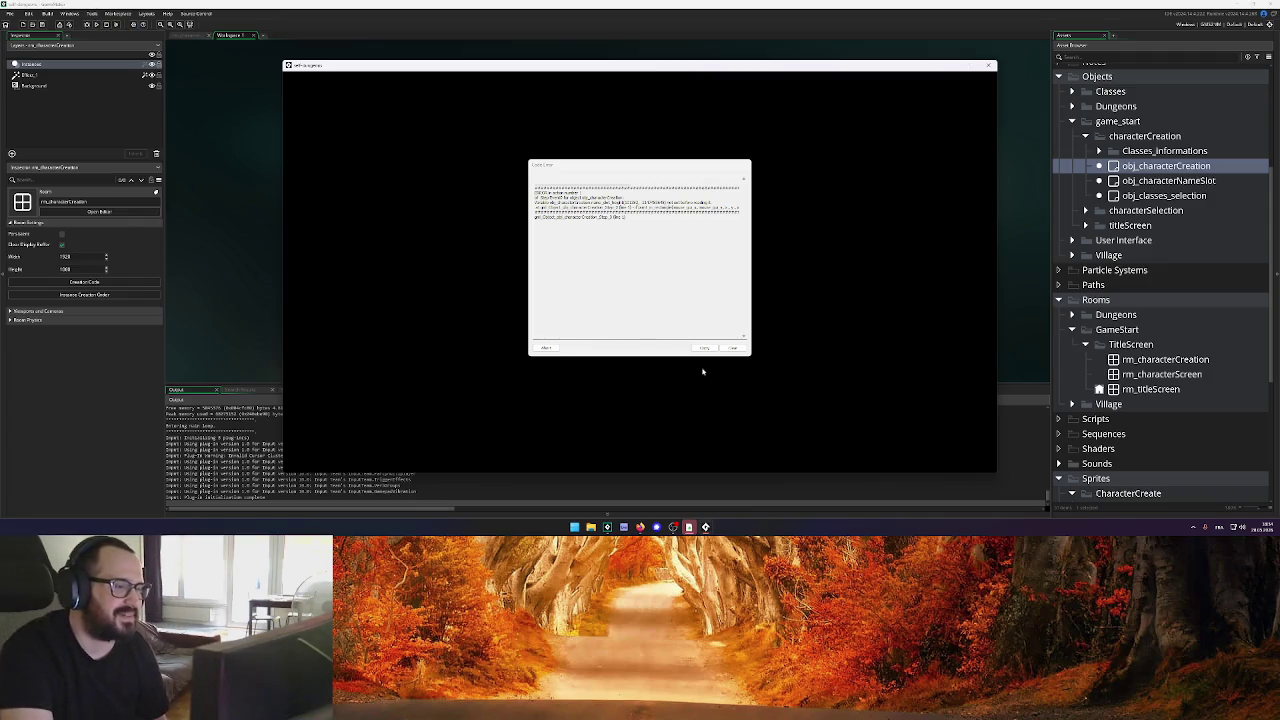
pyautogui.click(988, 65)
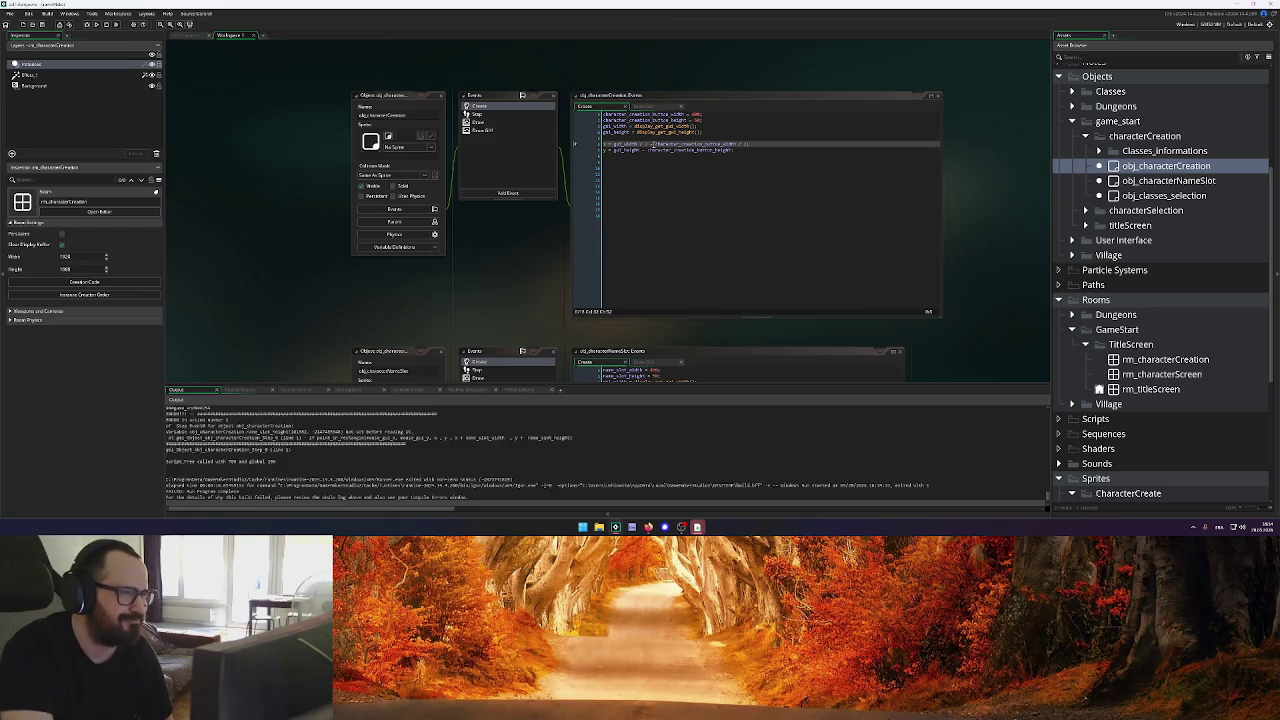
# Review the Draw GUI font line, the Create gui_height line, and obj_characterNameSlot's Create code
pyautogui.click(743, 150)
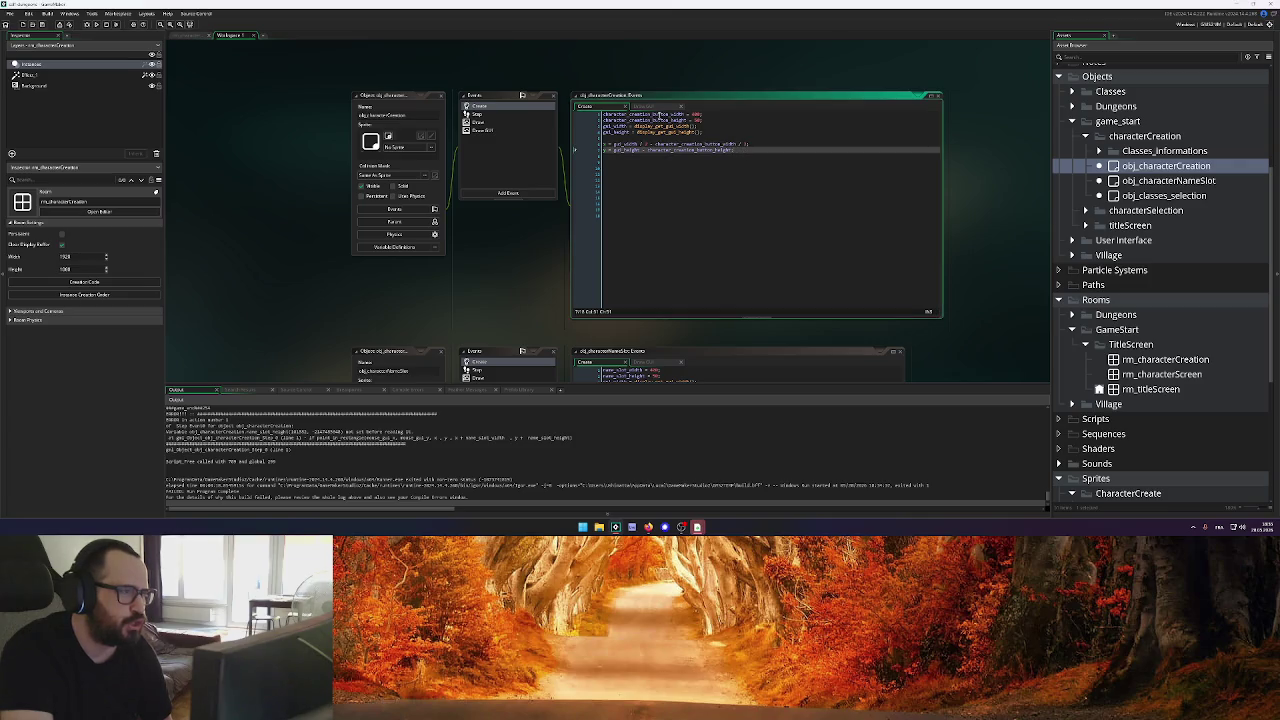
pyautogui.click(643, 106)
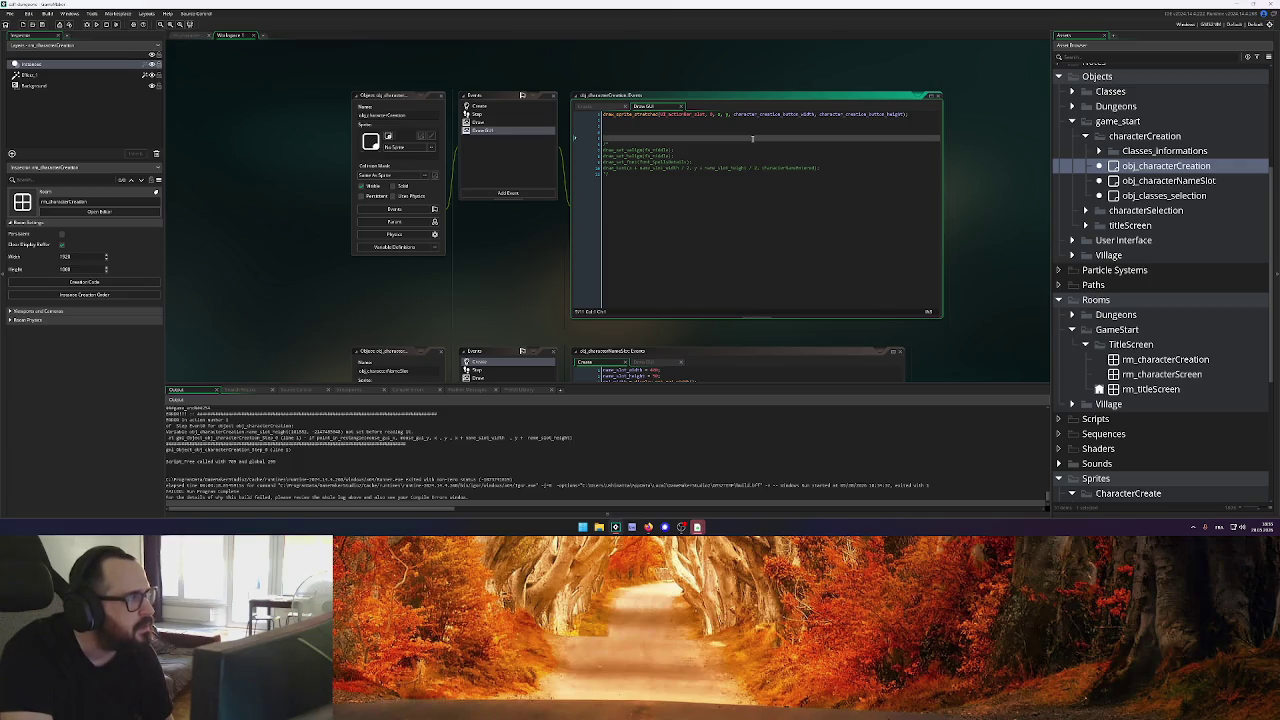
pyautogui.click(846, 163)
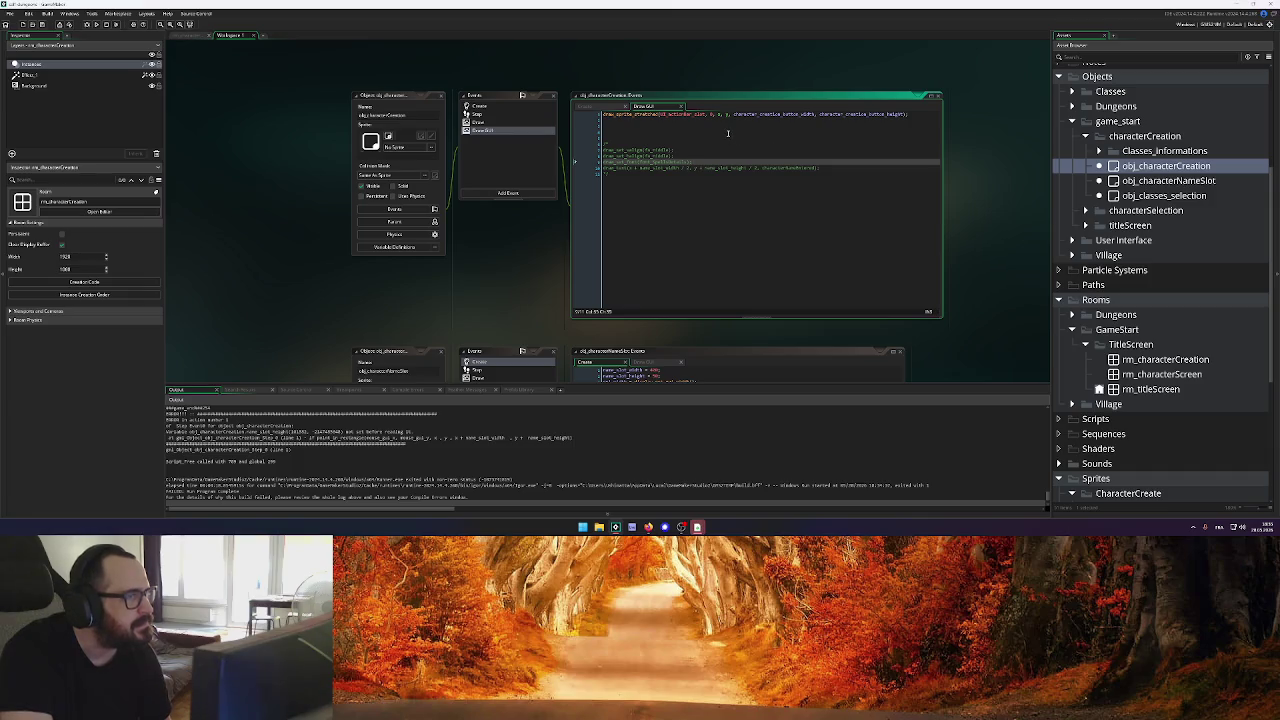
pyautogui.hotkey('ctrl', 'Tab')
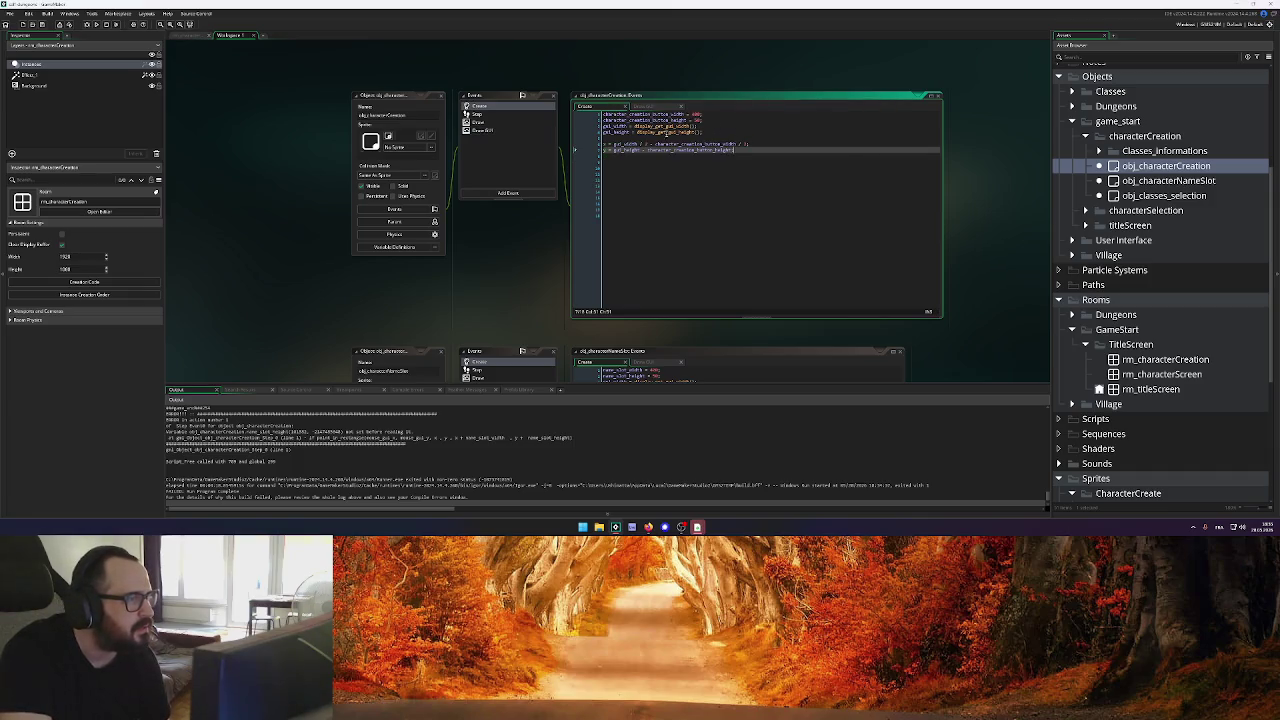
pyautogui.click(758, 133)
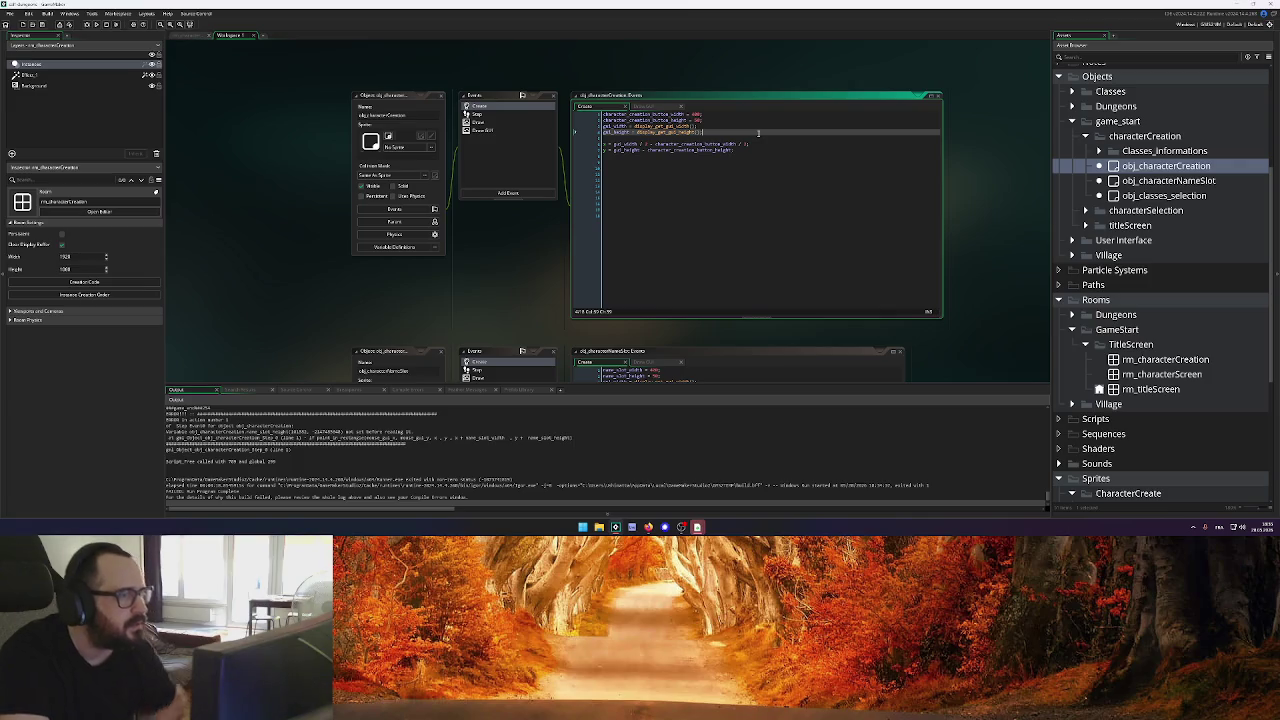
pyautogui.scroll(-3, 574, 199)
pyautogui.click(717, 199)
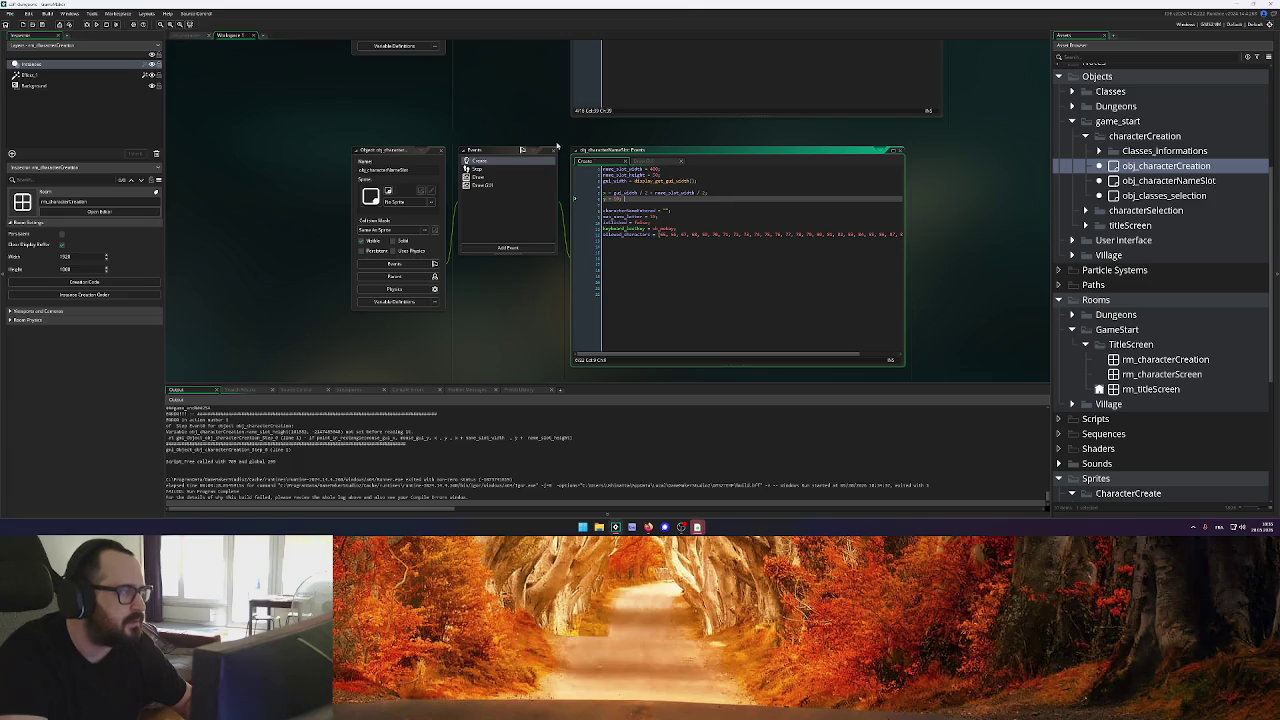
pyautogui.scroll(3, 557, 146)
# Run the game past the title screen, then dismiss the Code Error dialog to stop it
pyautogui.click(104, 23)
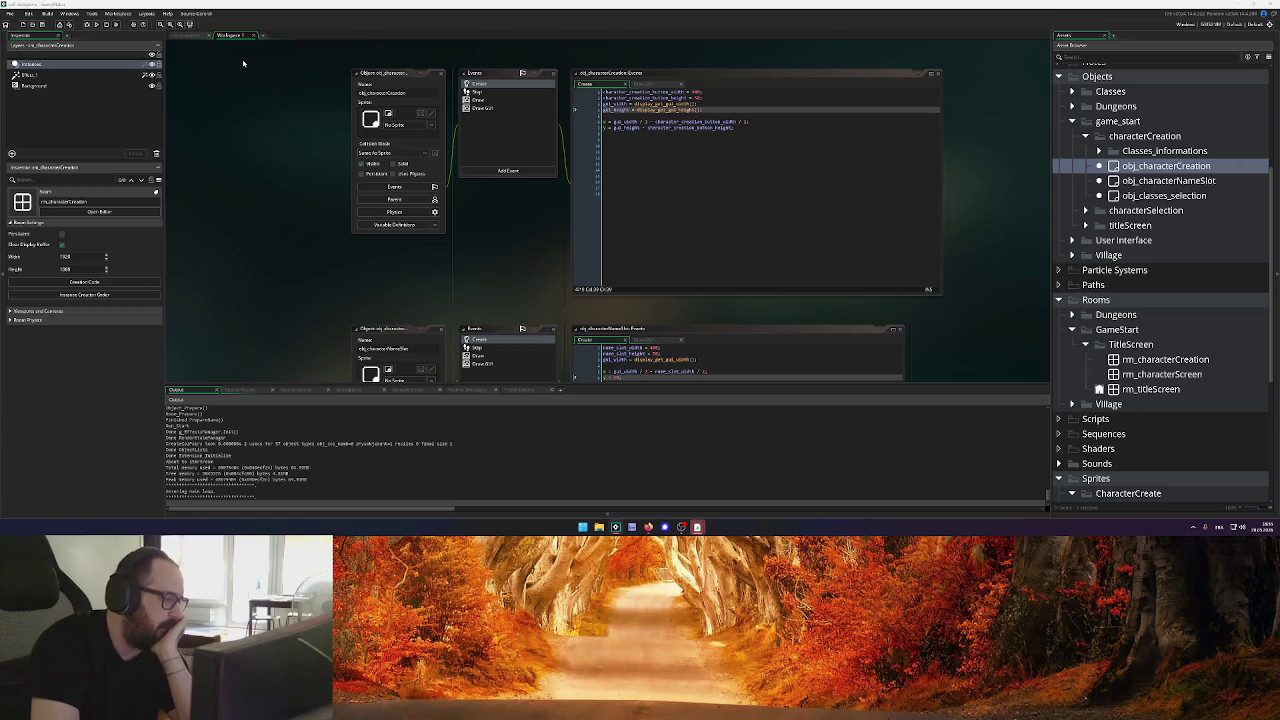
pyautogui.press('Return')
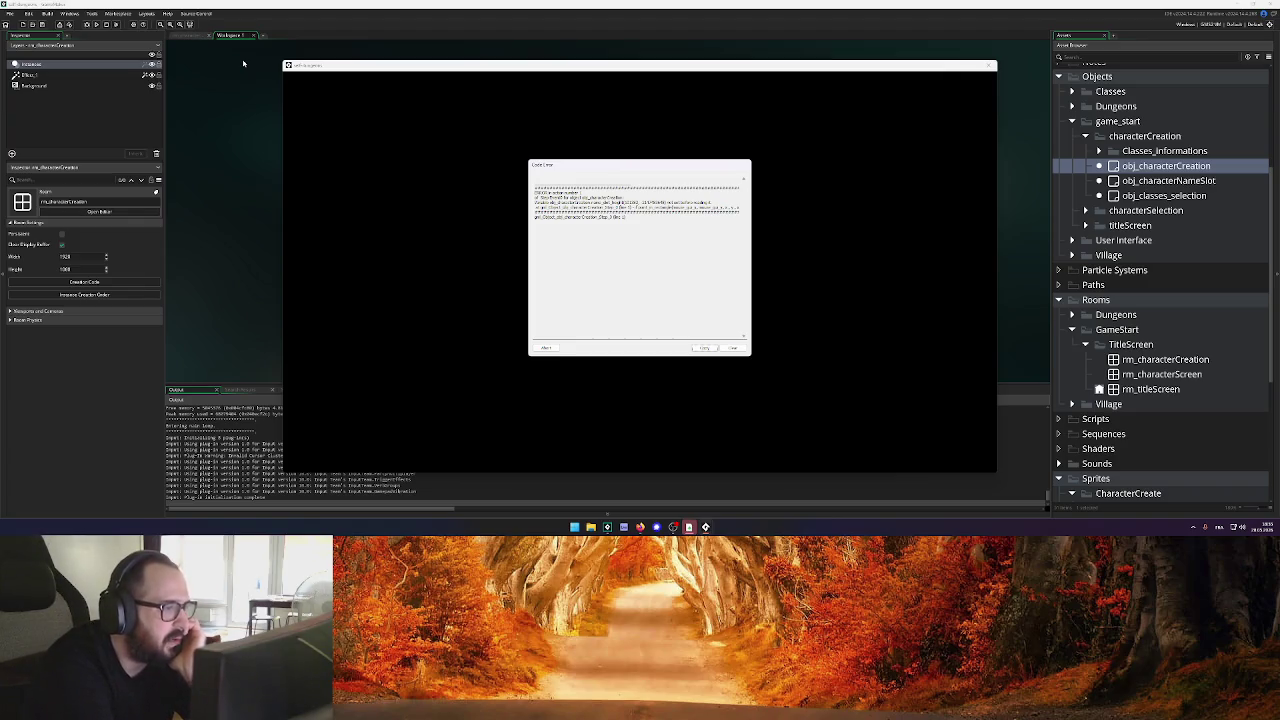
pyautogui.press('Tab')
pyautogui.press('Return')
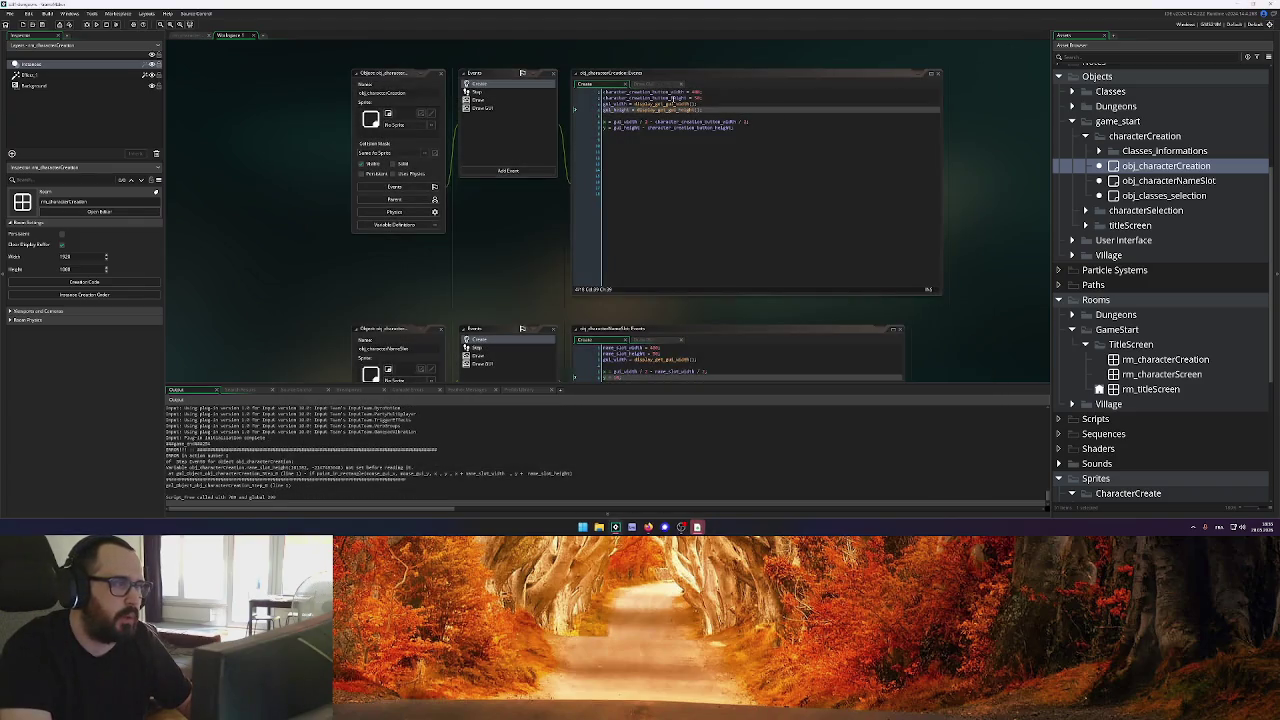
pyautogui.click(670, 92)
# Swap name_slot_width/height for character_creation_button_width/height in the Step point_in_rectangle check, then run the game
pyautogui.click(670, 85)
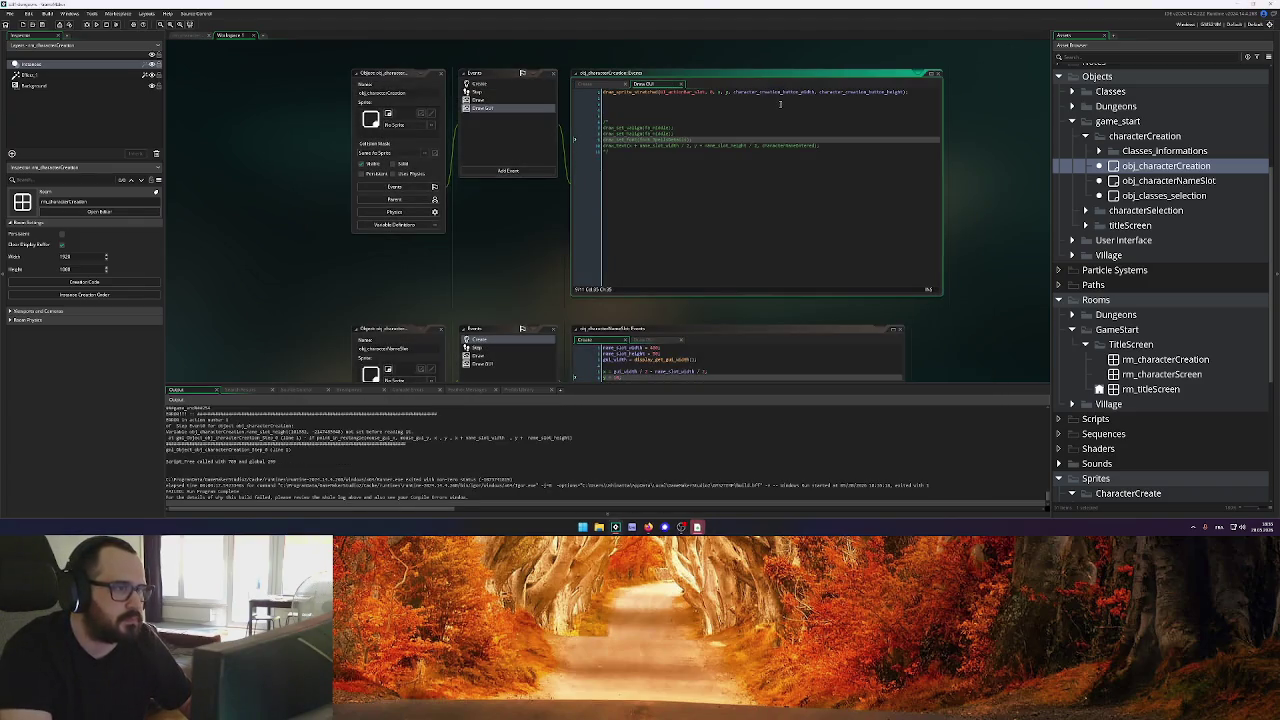
pyautogui.click(477, 92)
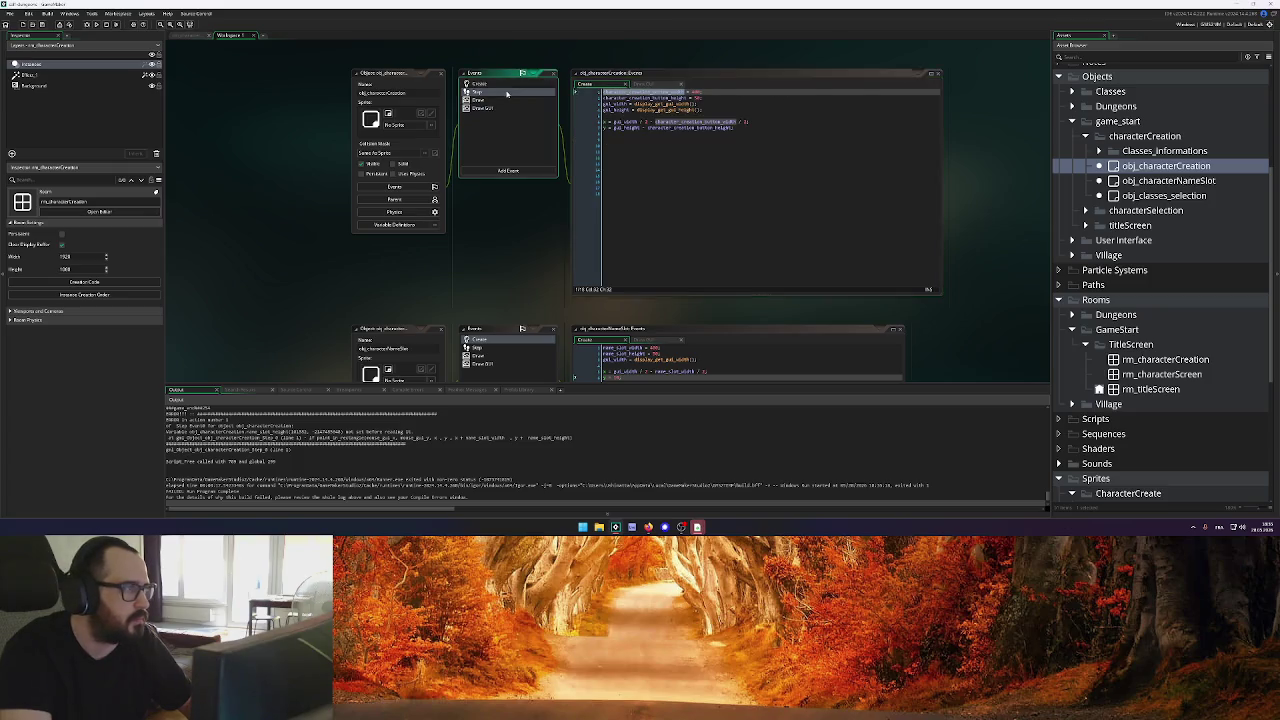
pyautogui.doubleClick(767, 92)
pyautogui.hotkey('ctrl', 'v')
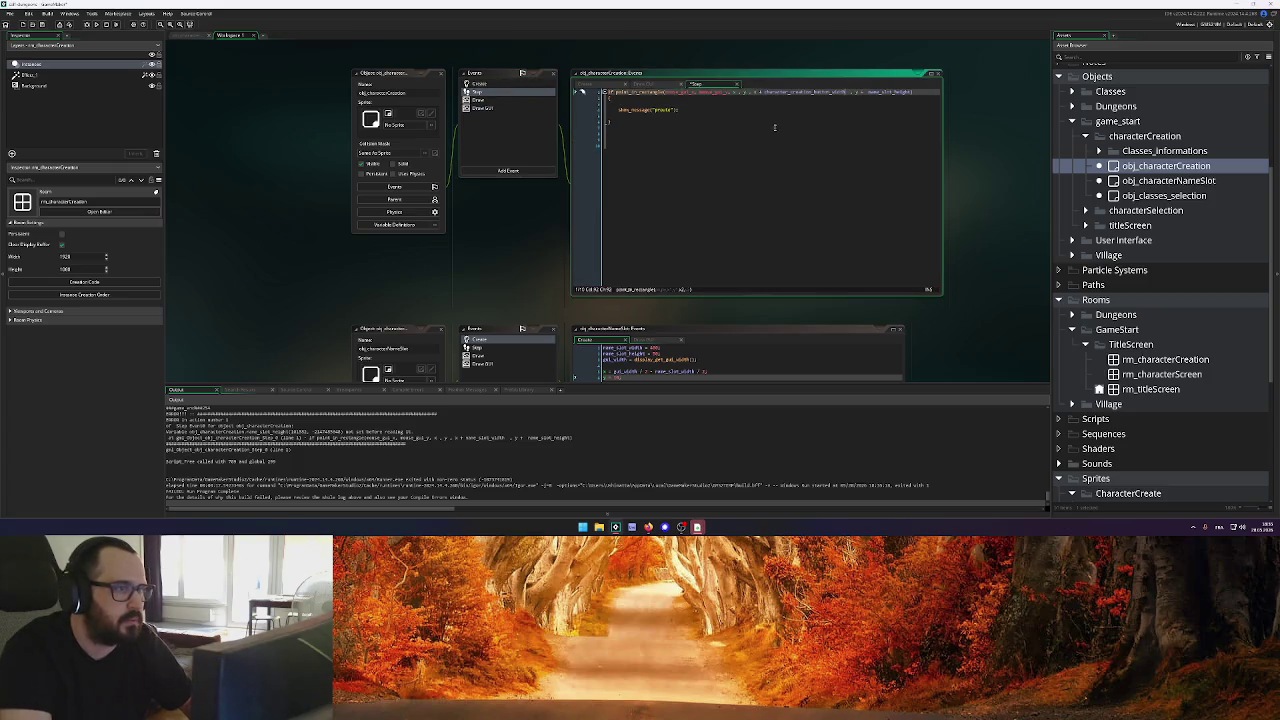
pyautogui.doubleClick(886, 92)
pyautogui.hotkey('ctrl', 'v')
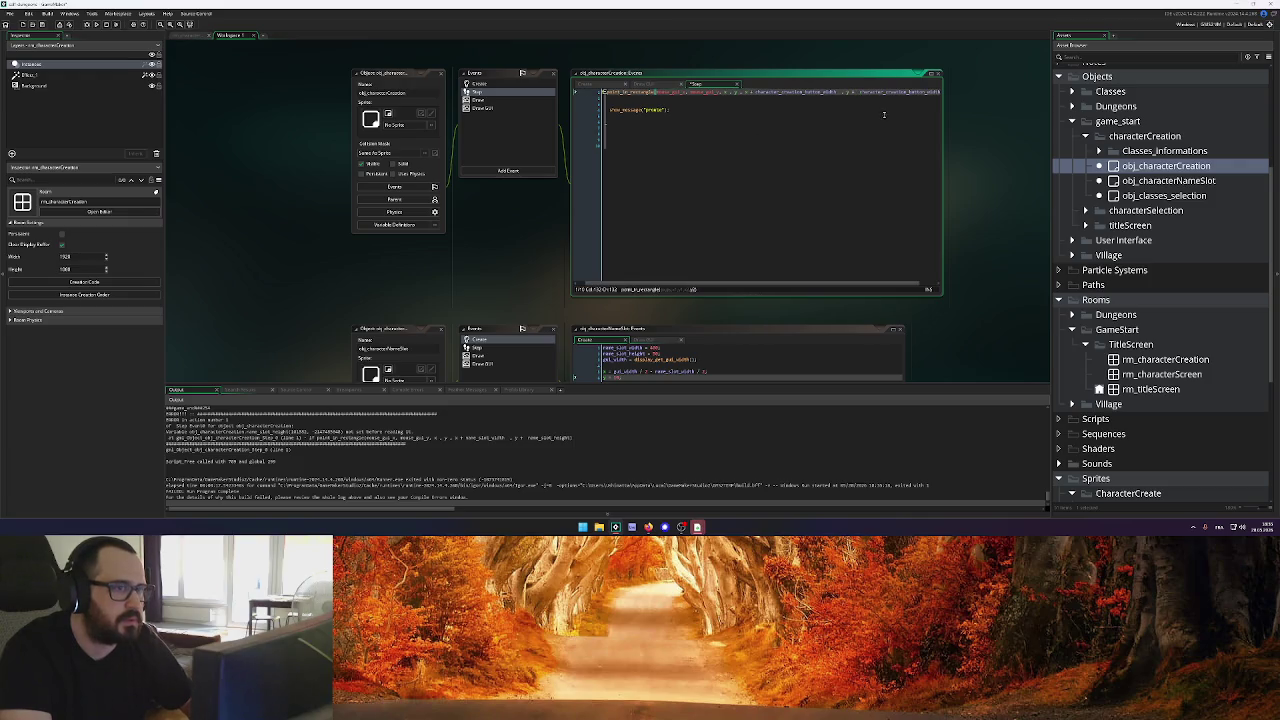
pyautogui.moveTo(941, 97); pyautogui.dragTo(951, 97)
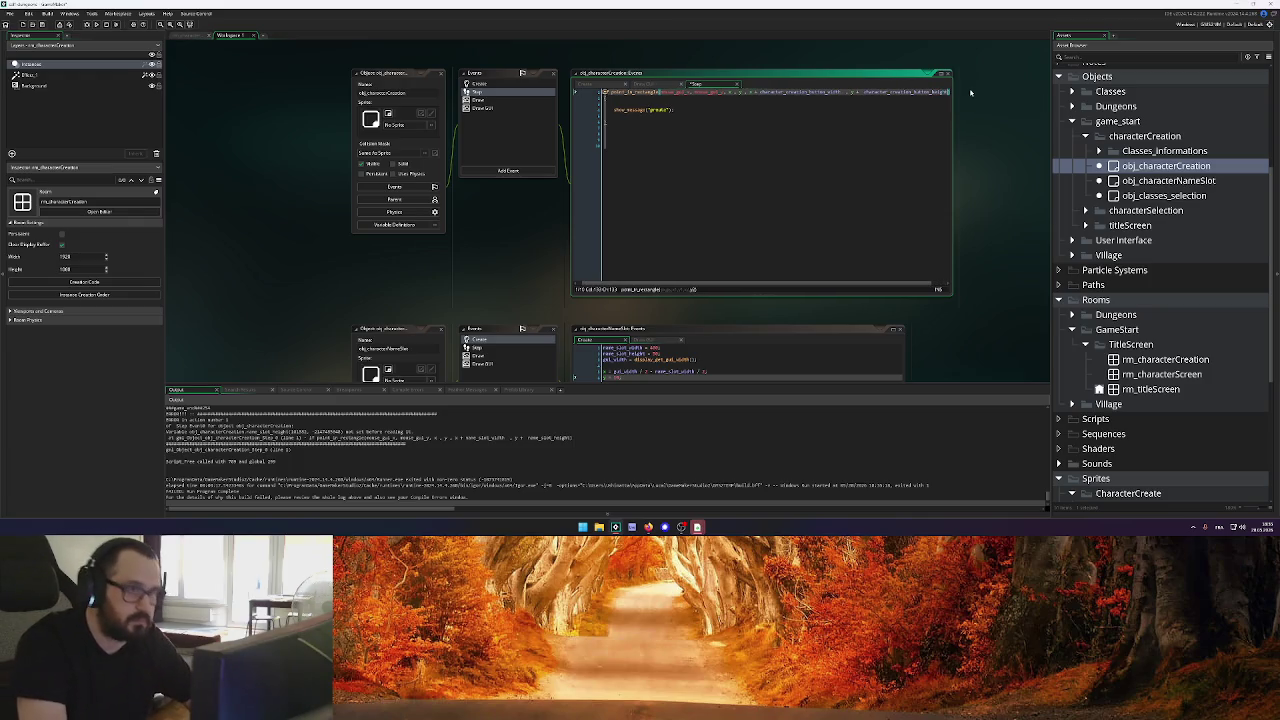
pyautogui.click(96, 24)
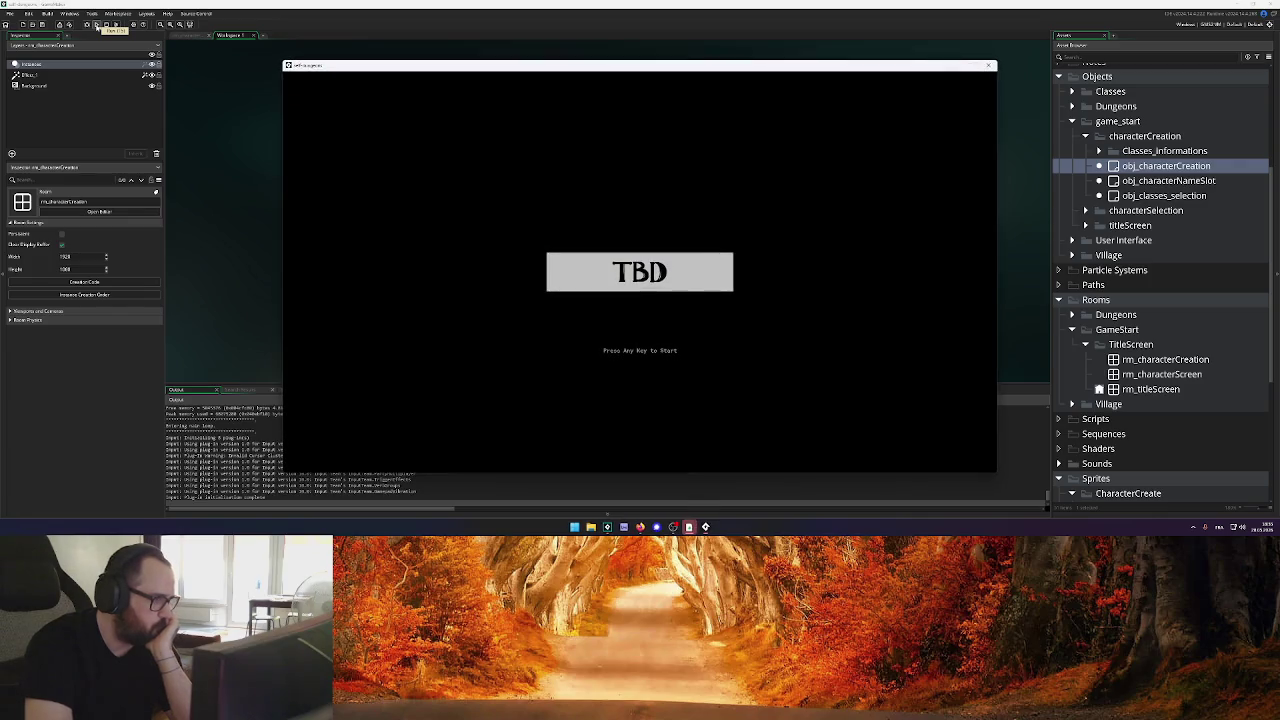
# Go past the title screen, dismiss the test message on the creation screen, and close the game
pyautogui.click(500, 157)
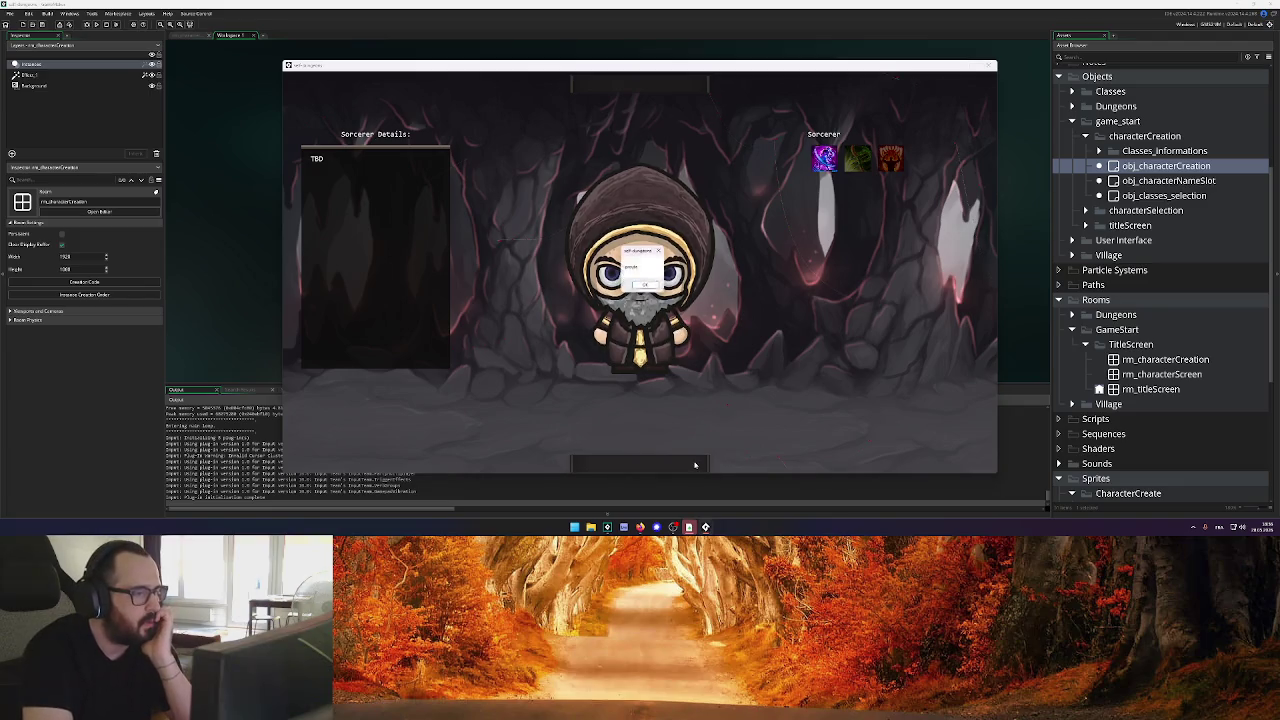
pyautogui.click(646, 286)
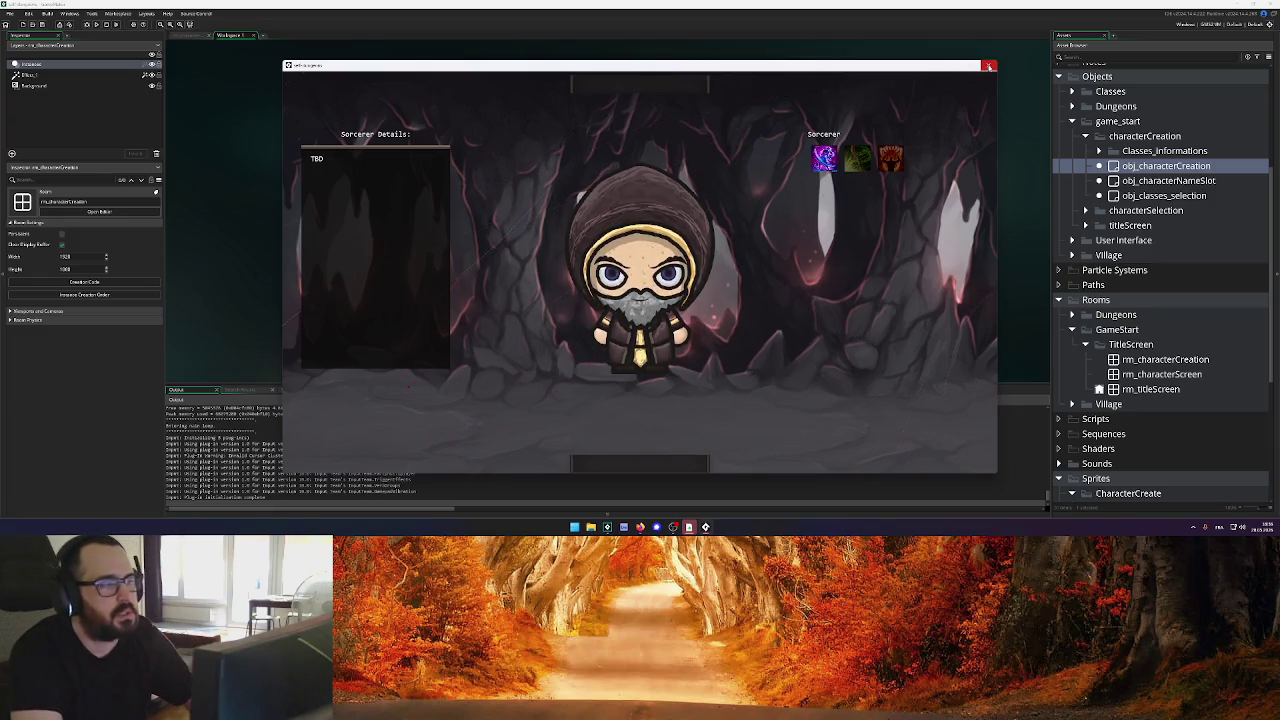
pyautogui.click(988, 66)
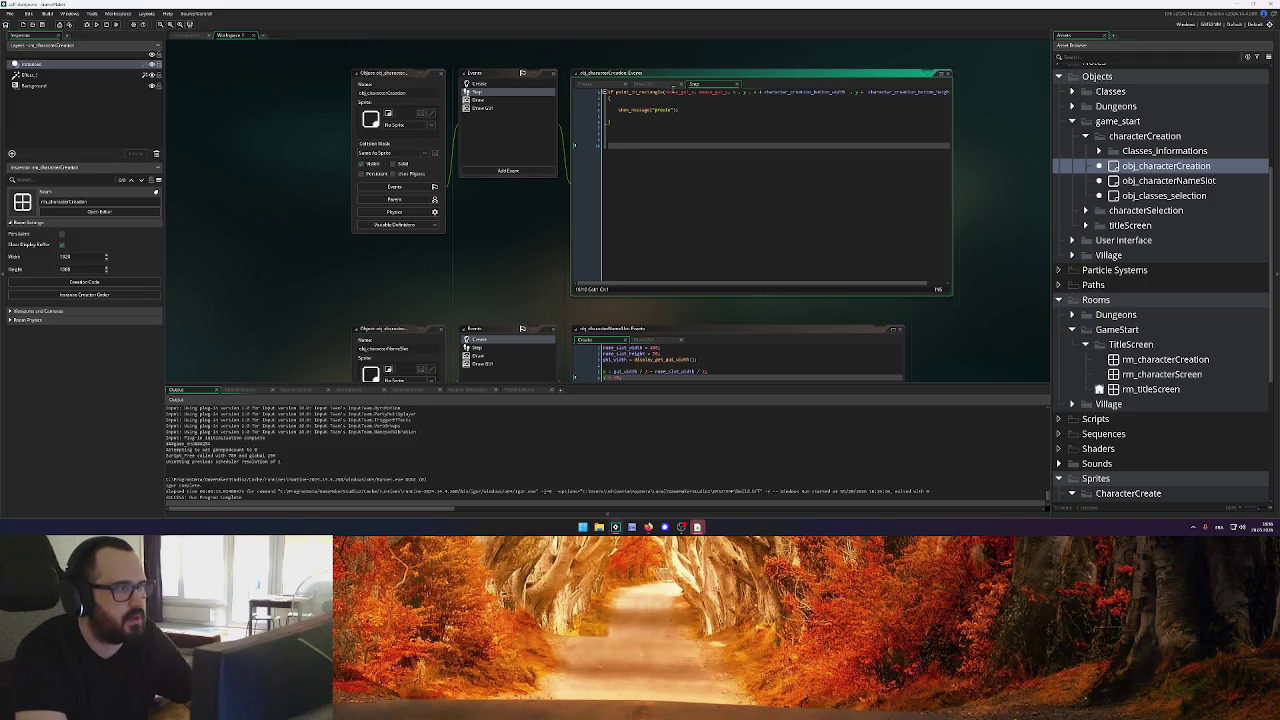
# Look up the mouse_check_button_pressed(mb_left) check in obj_characterNameSlot's Step code
pyautogui.click(746, 108)
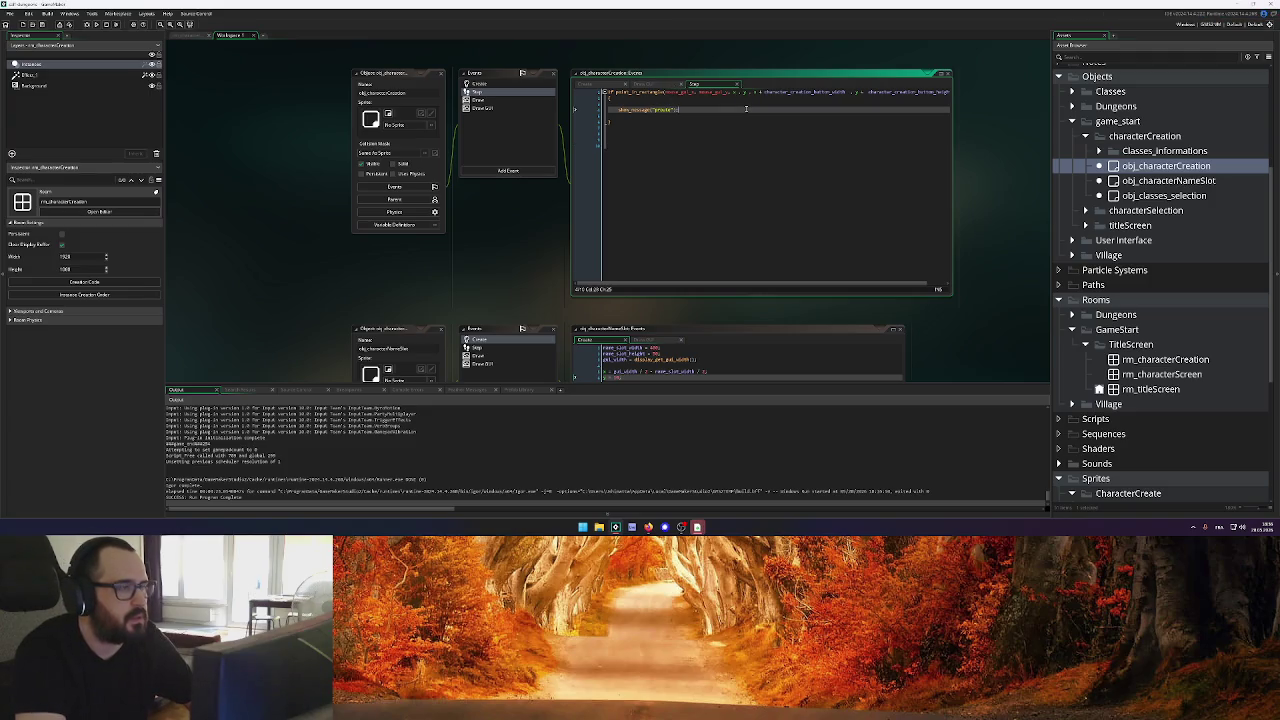
pyautogui.click(657, 103)
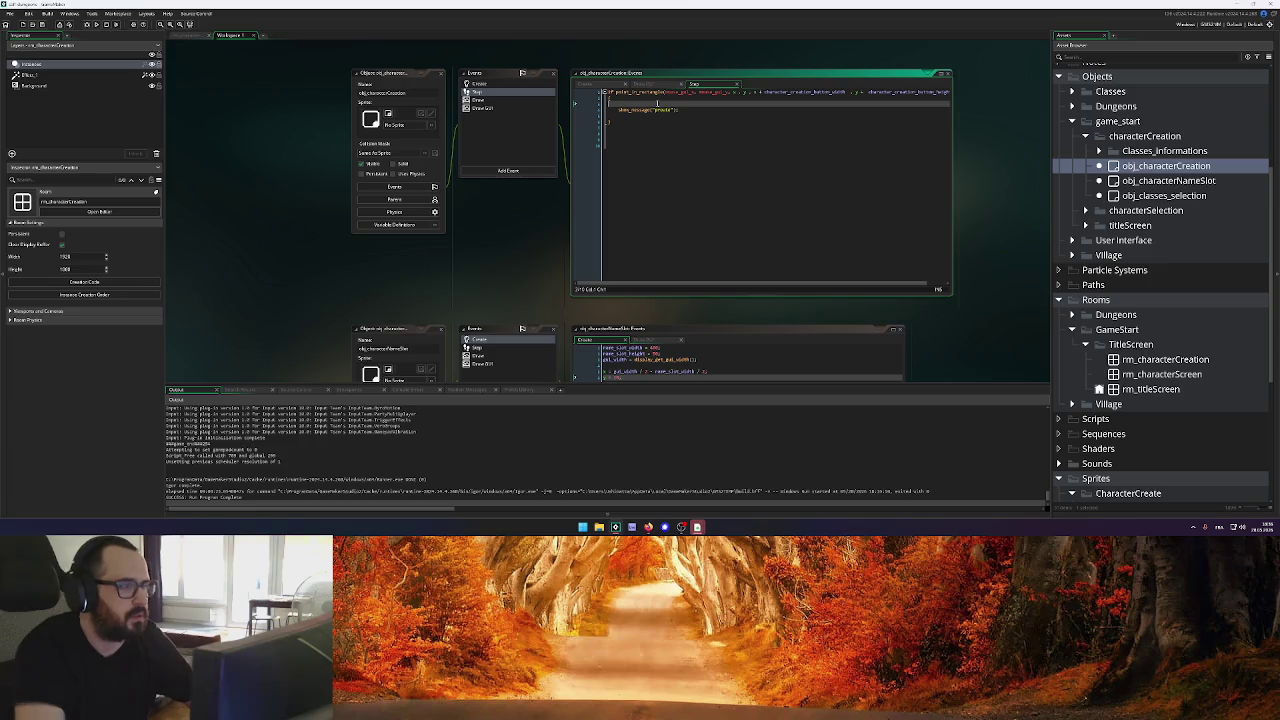
pyautogui.scroll(-3, 660, 181)
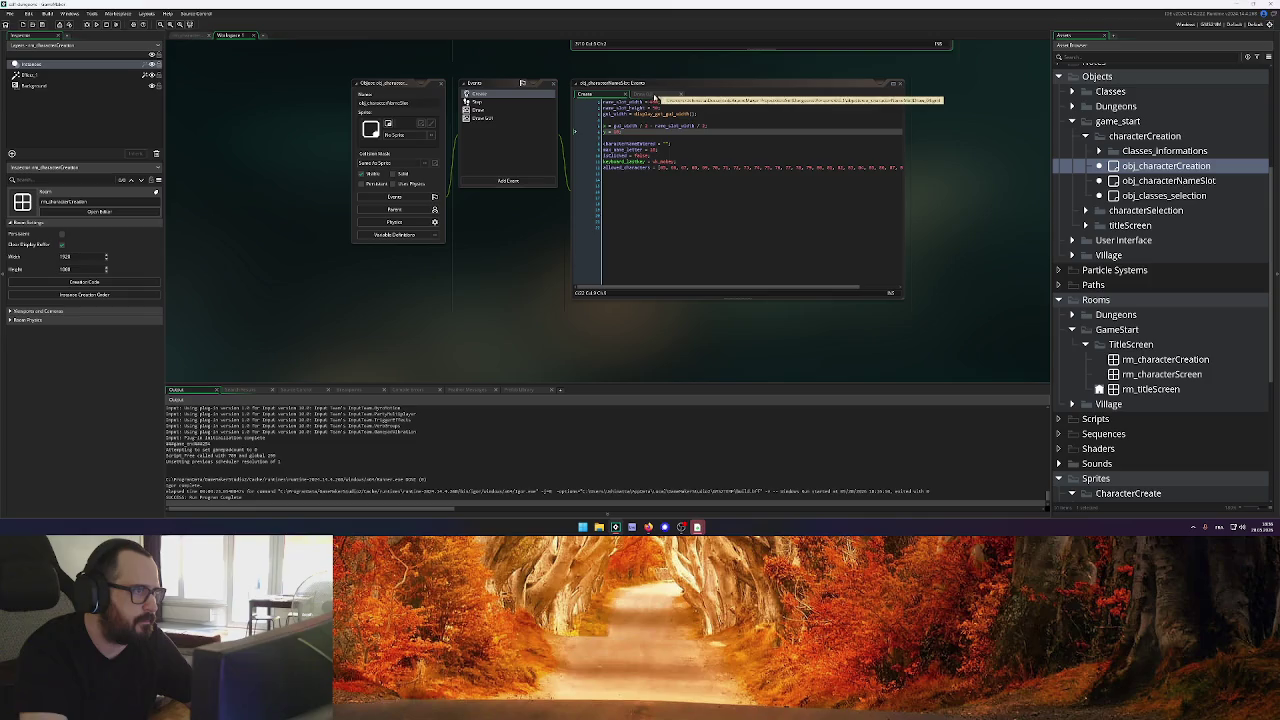
pyautogui.click(482, 102)
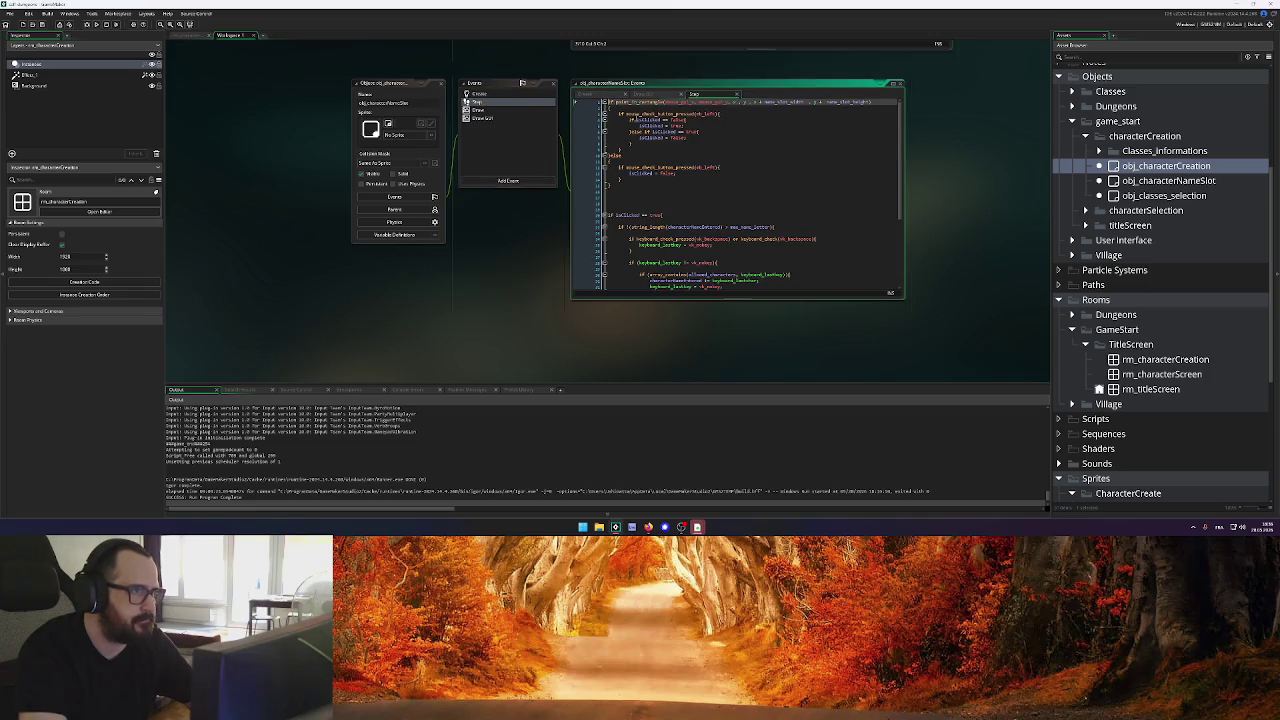
pyautogui.click(723, 113)
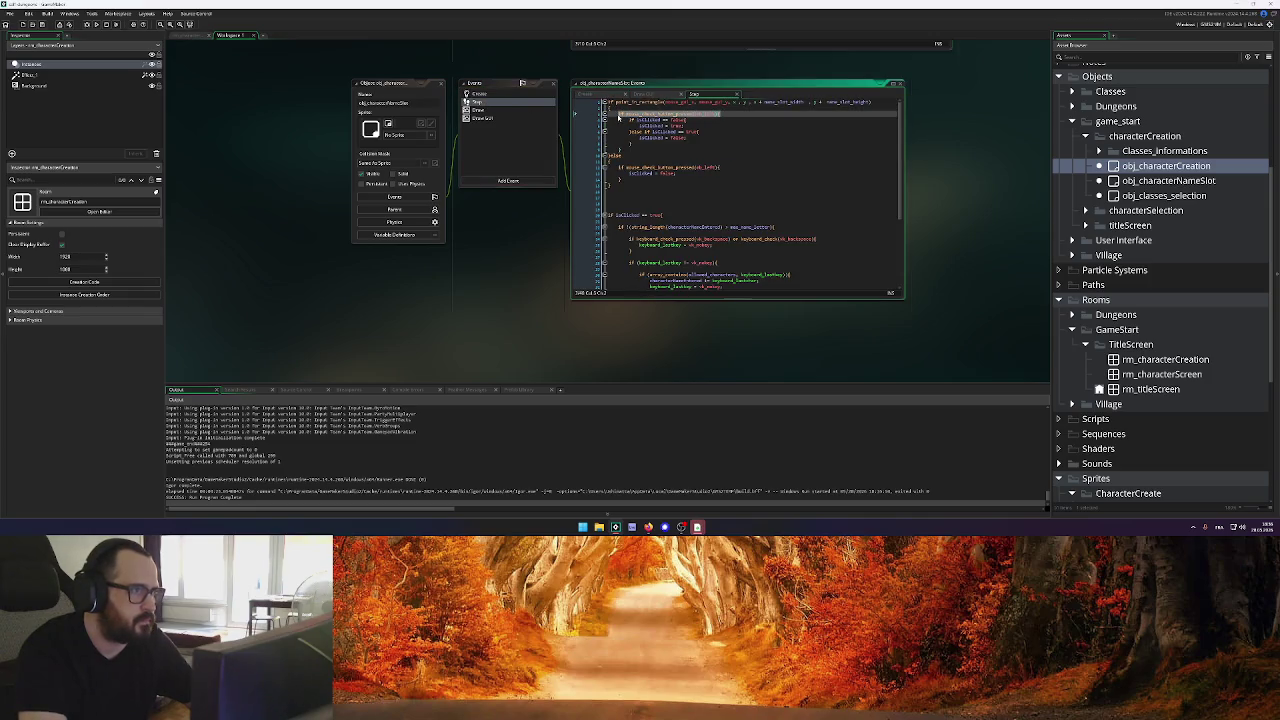
pyautogui.scroll(3, 638, 134)
pyautogui.click(638, 128)
# Wrap show_message in the pasted left-click check with a closing brace in obj_characterCreation's Step code
pyautogui.hotkey('ctrl', 'v')
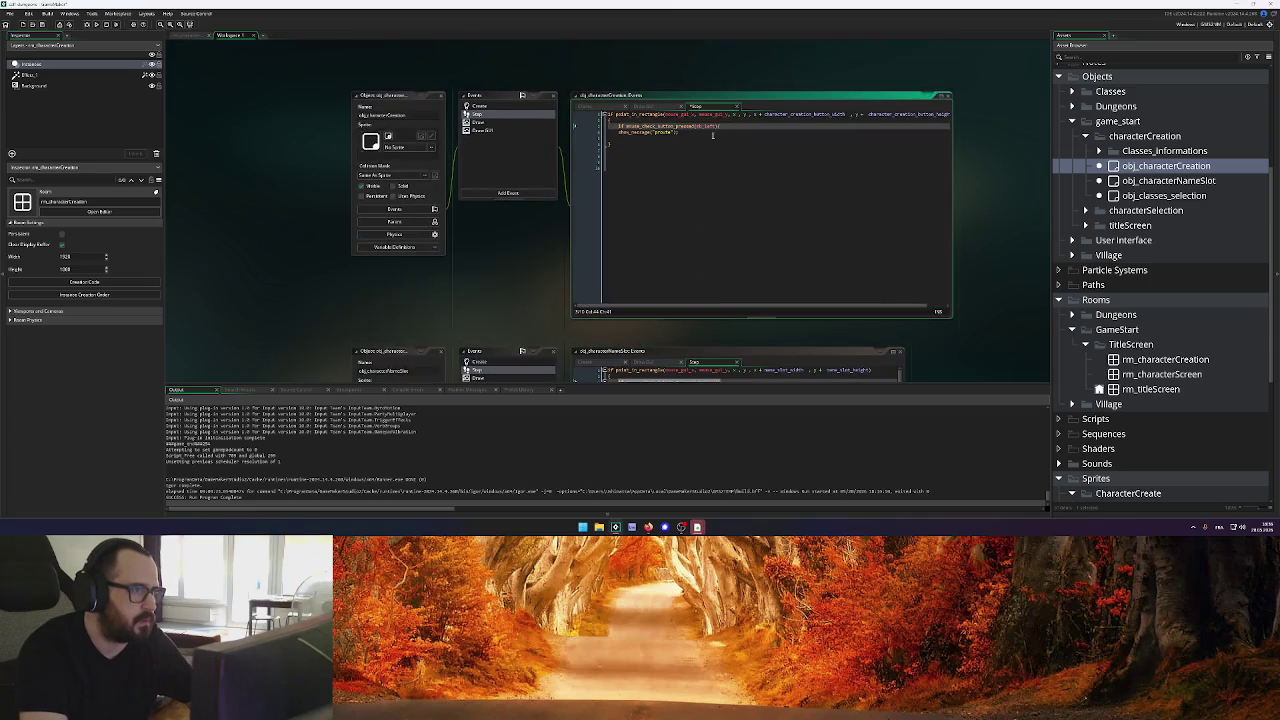
pyautogui.click(710, 133)
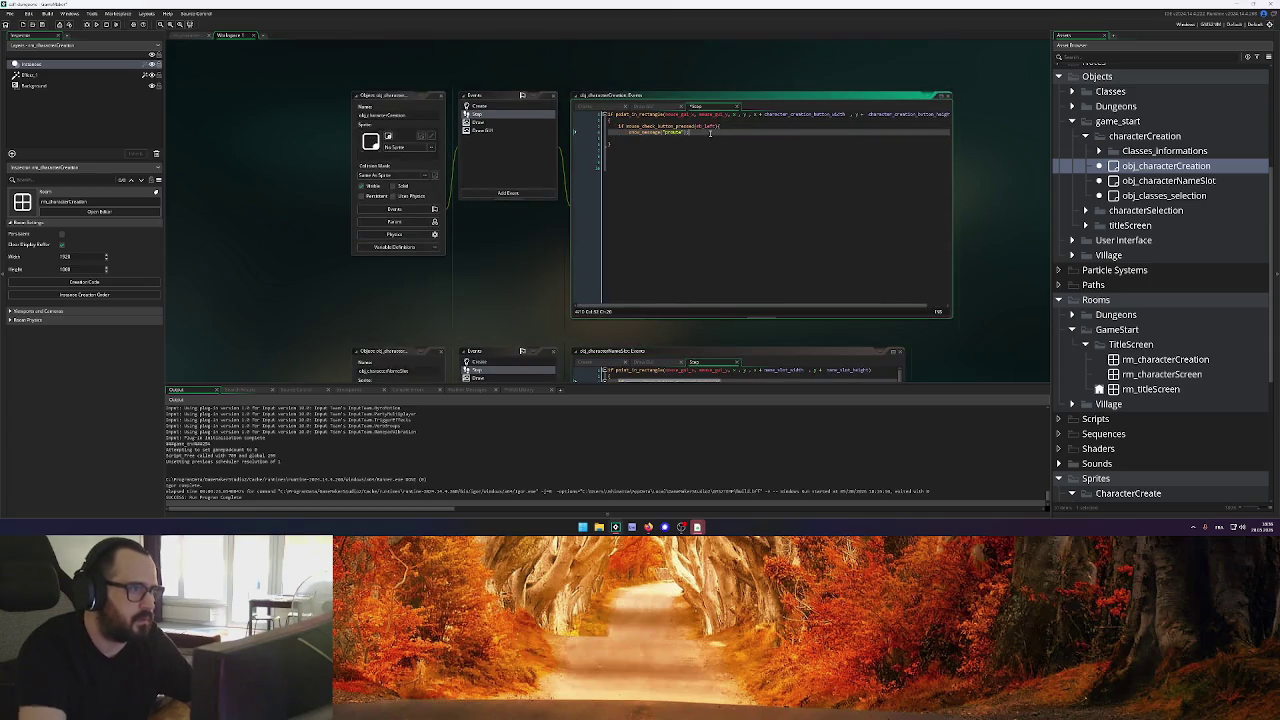
pyautogui.press('Return')
pyautogui.write('}')
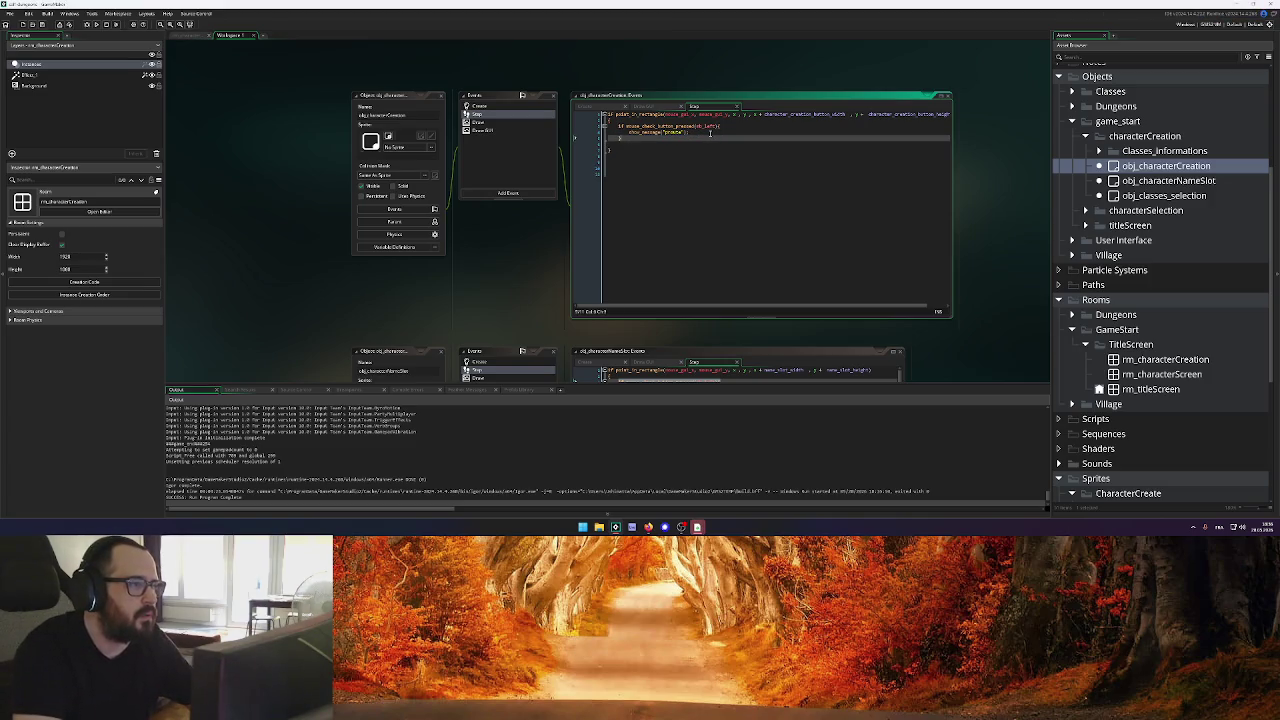
pyautogui.click(621, 146)
pyautogui.press('BackSpace')
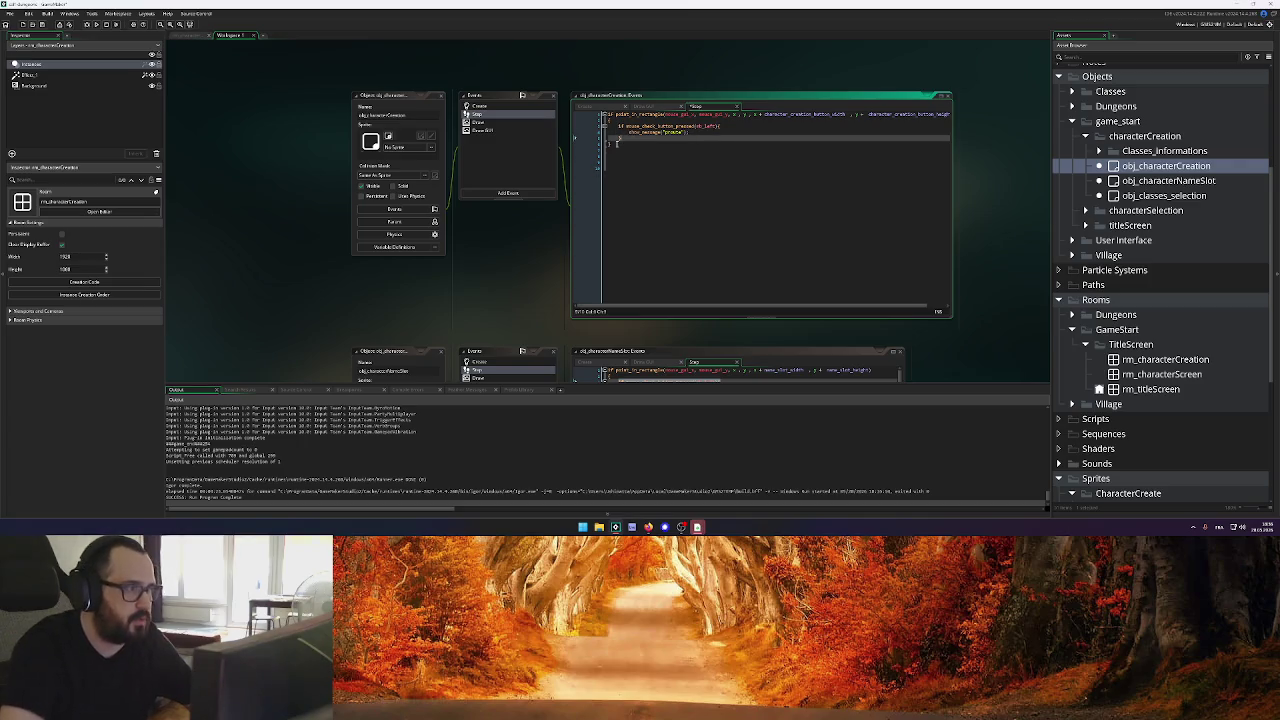
pyautogui.moveTo(952, 142); pyautogui.dragTo(981, 142)
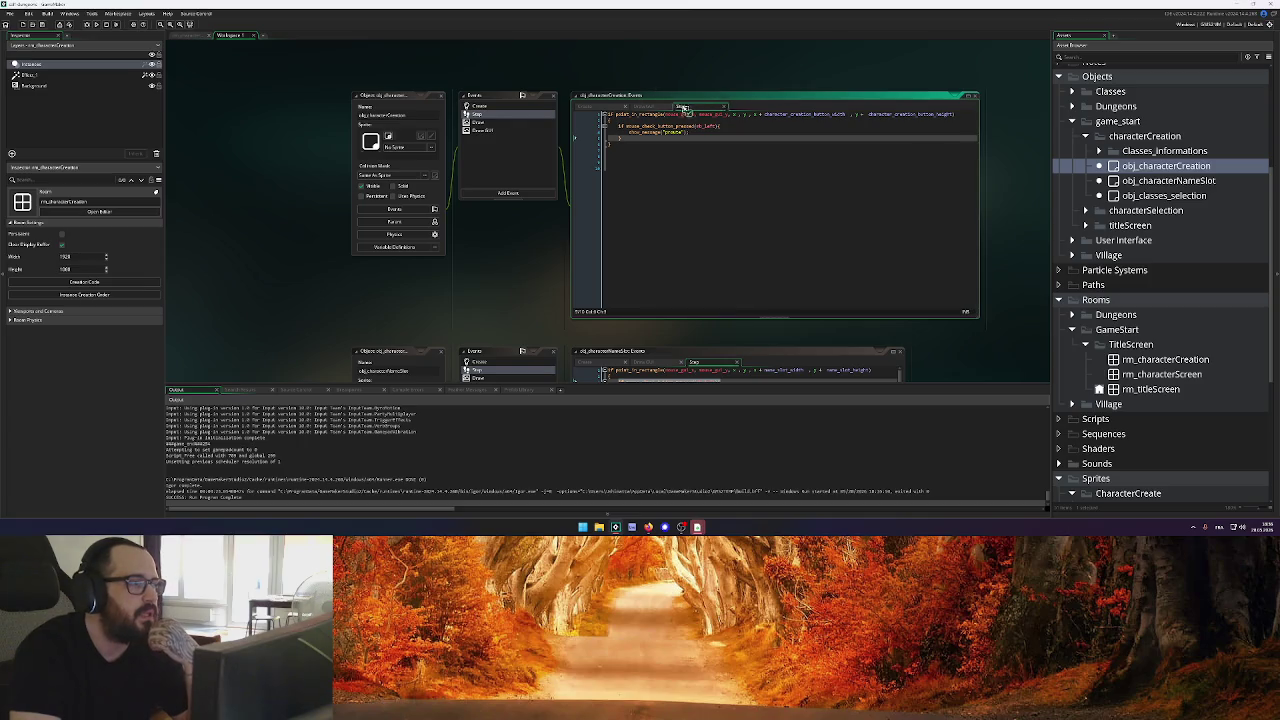
pyautogui.moveTo(643, 107); pyautogui.dragTo(700, 107)
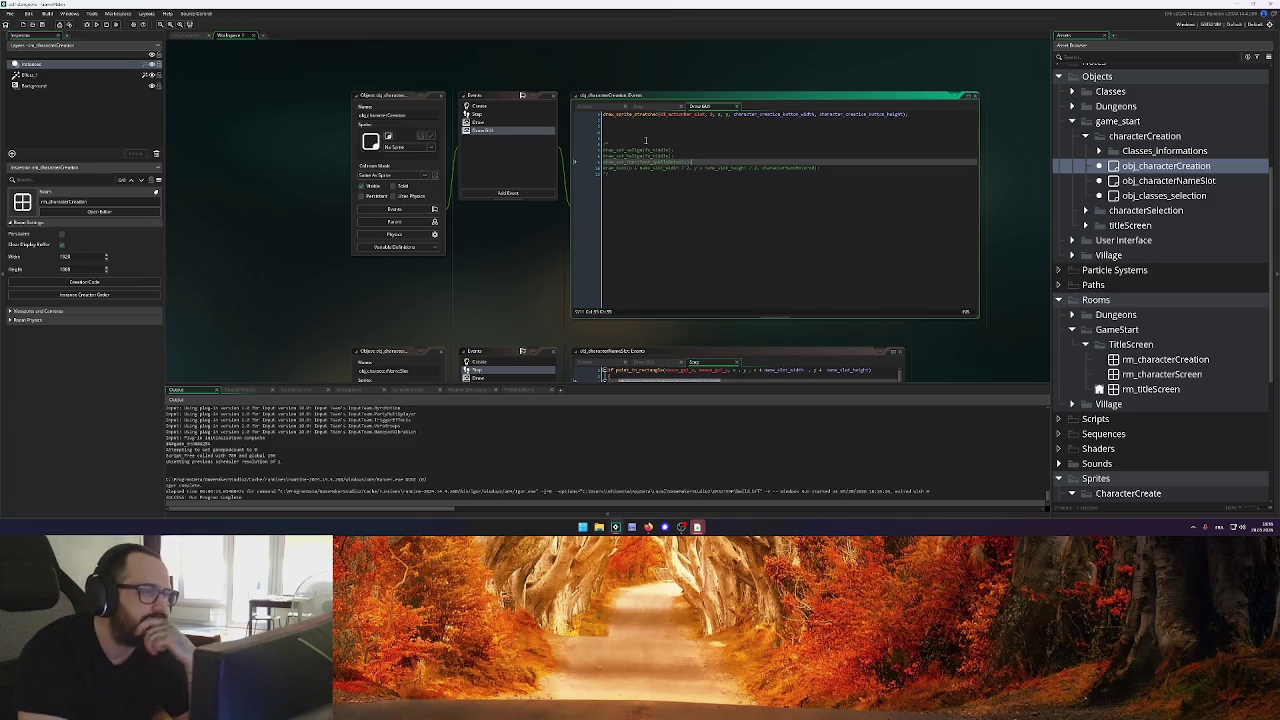
# Switch the Draw GUI button sprite to spr_actionbar_slot_yellow and remove the extra blank lines
pyautogui.click(706, 113)
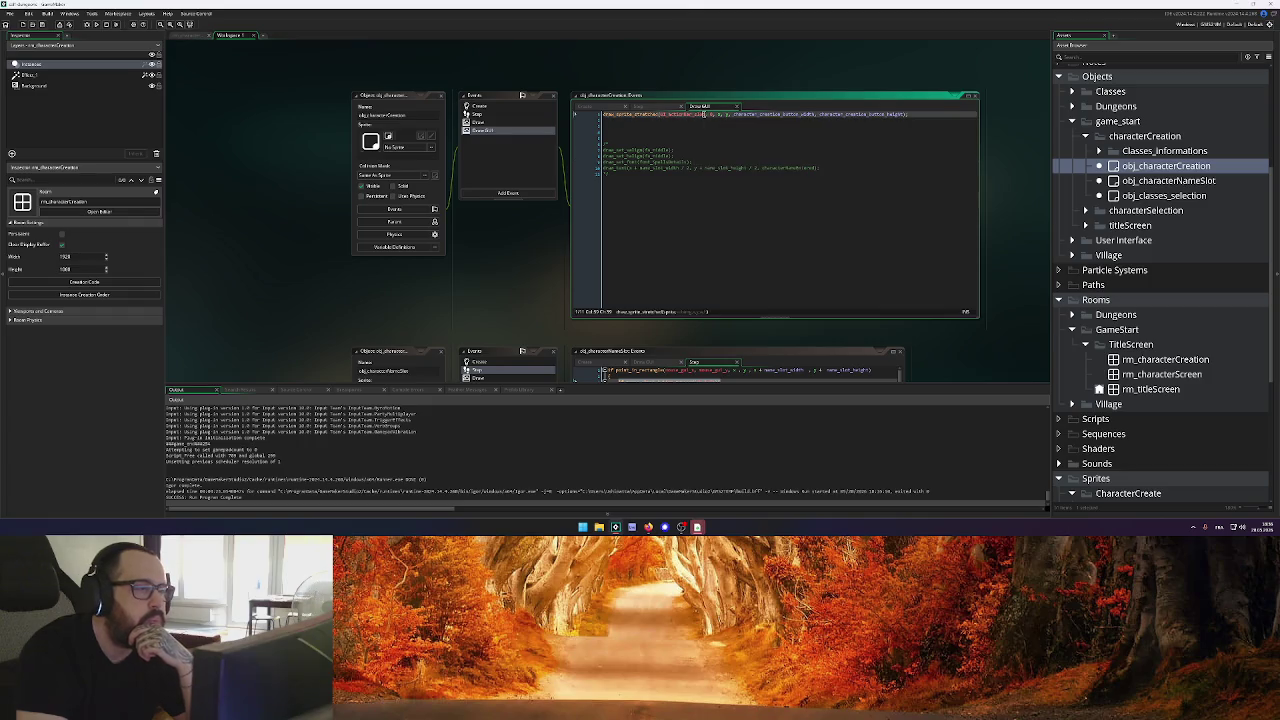
pyautogui.write('_')
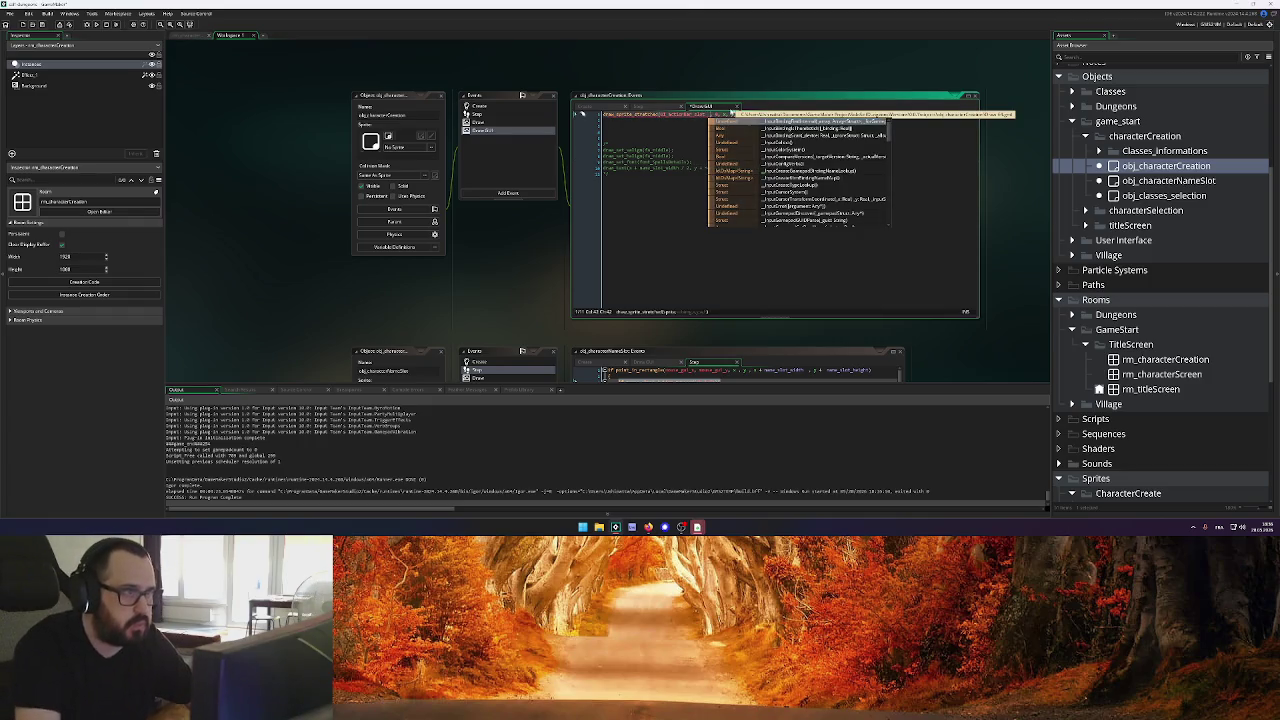
pyautogui.write('bg_ye')
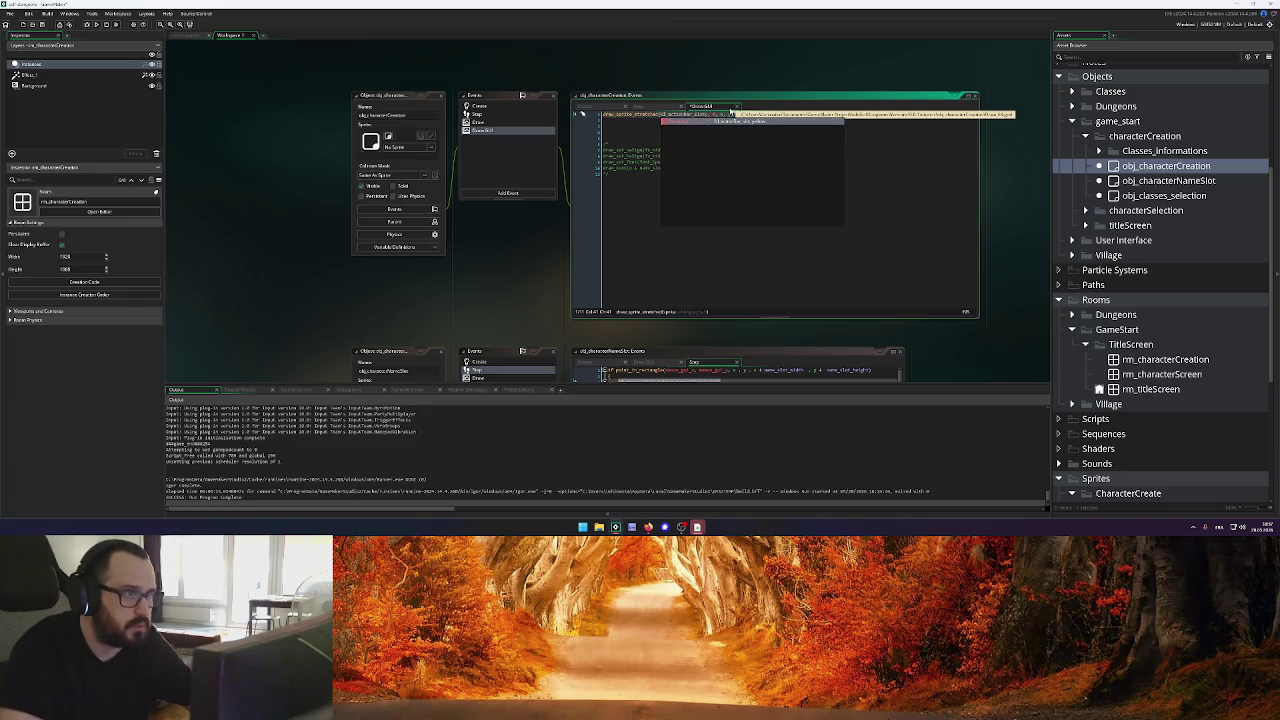
pyautogui.press('Return')
pyautogui.hotkey('ctrl', 's')
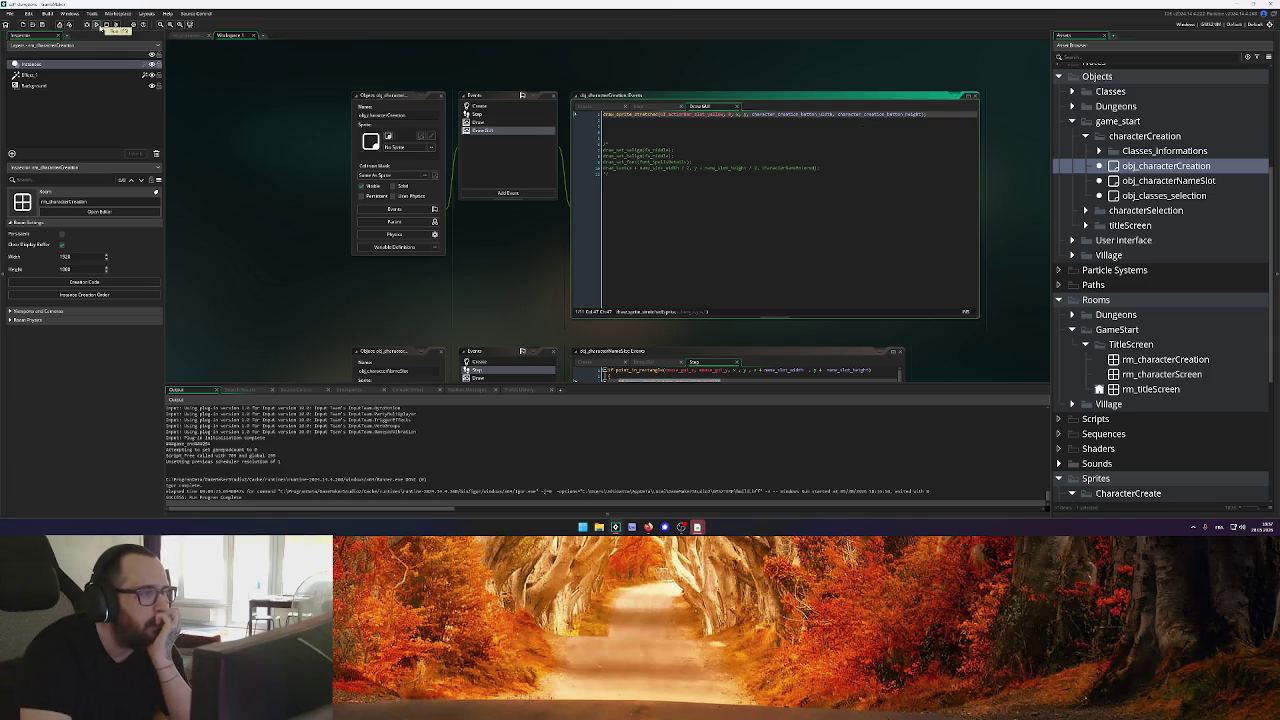
pyautogui.click(574, 143)
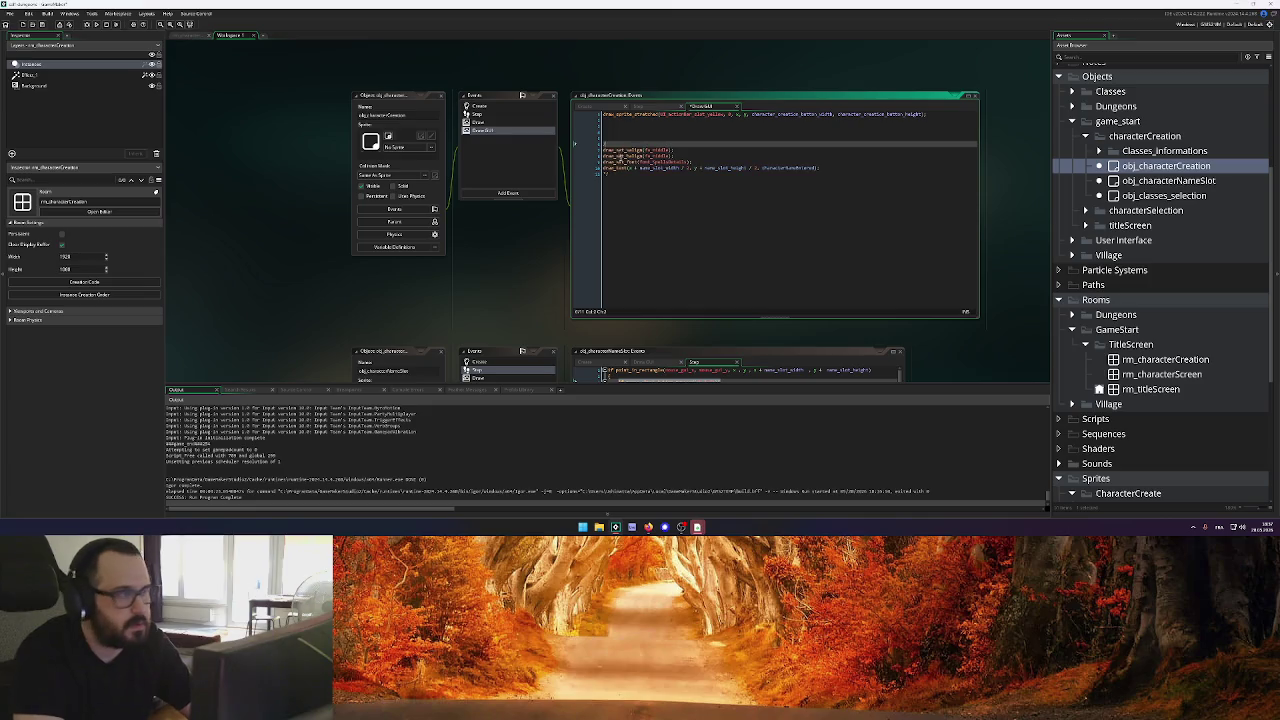
pyautogui.press('BackSpace')
pyautogui.press('BackSpace')
pyautogui.press('BackSpace')
pyautogui.click(620, 160)
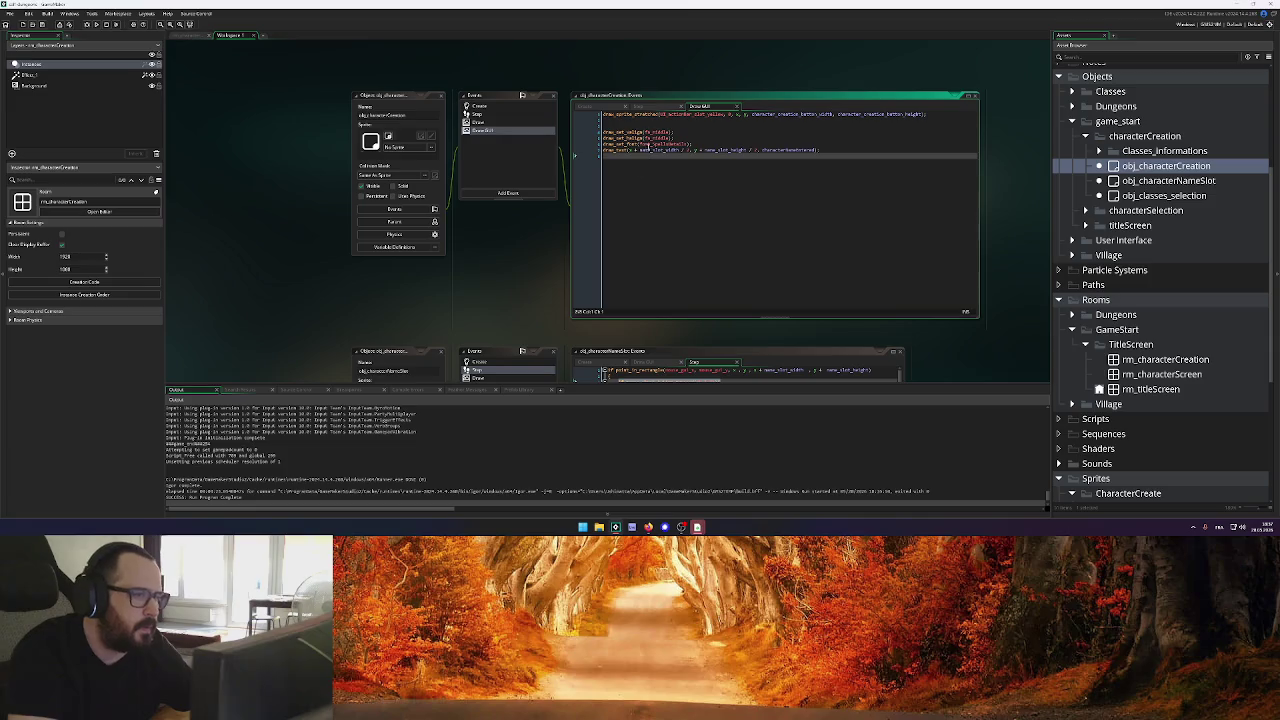
# Add a button_text variable holding "Create Character" to the Create event
pyautogui.click(597, 106)
pyautogui.click(780, 151)
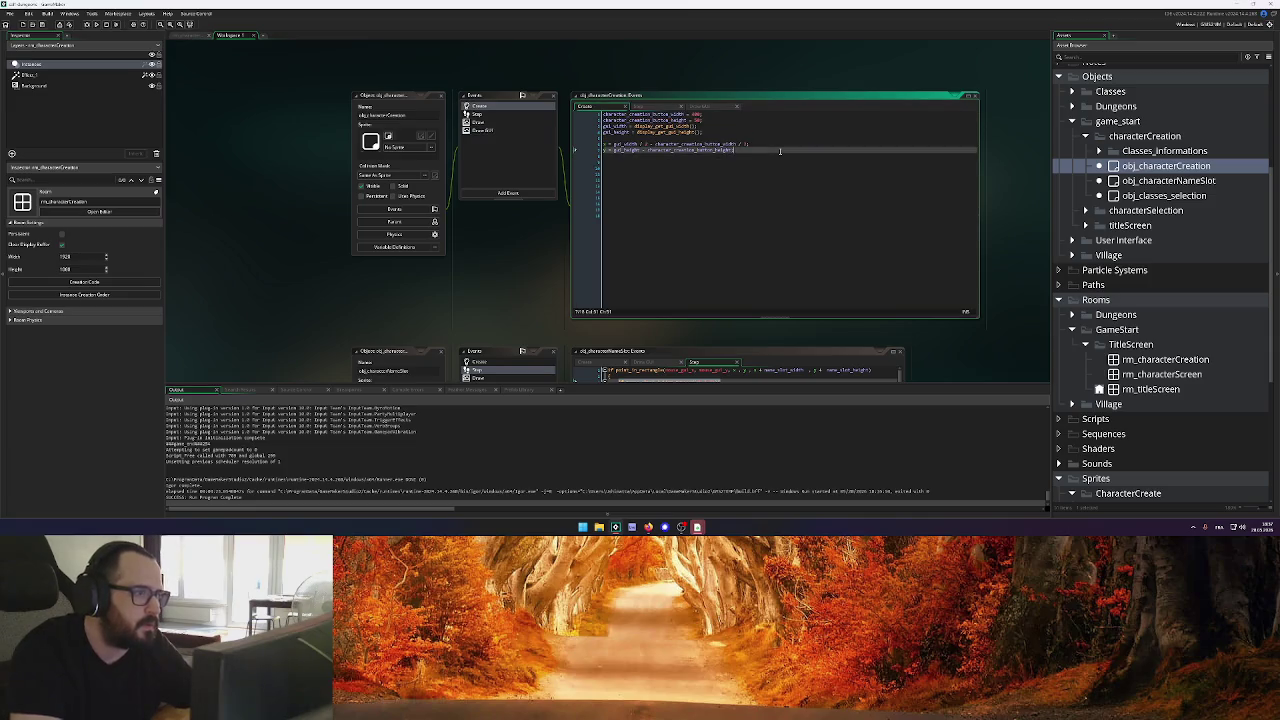
pyautogui.press('Return')
pyautogui.press('Return')
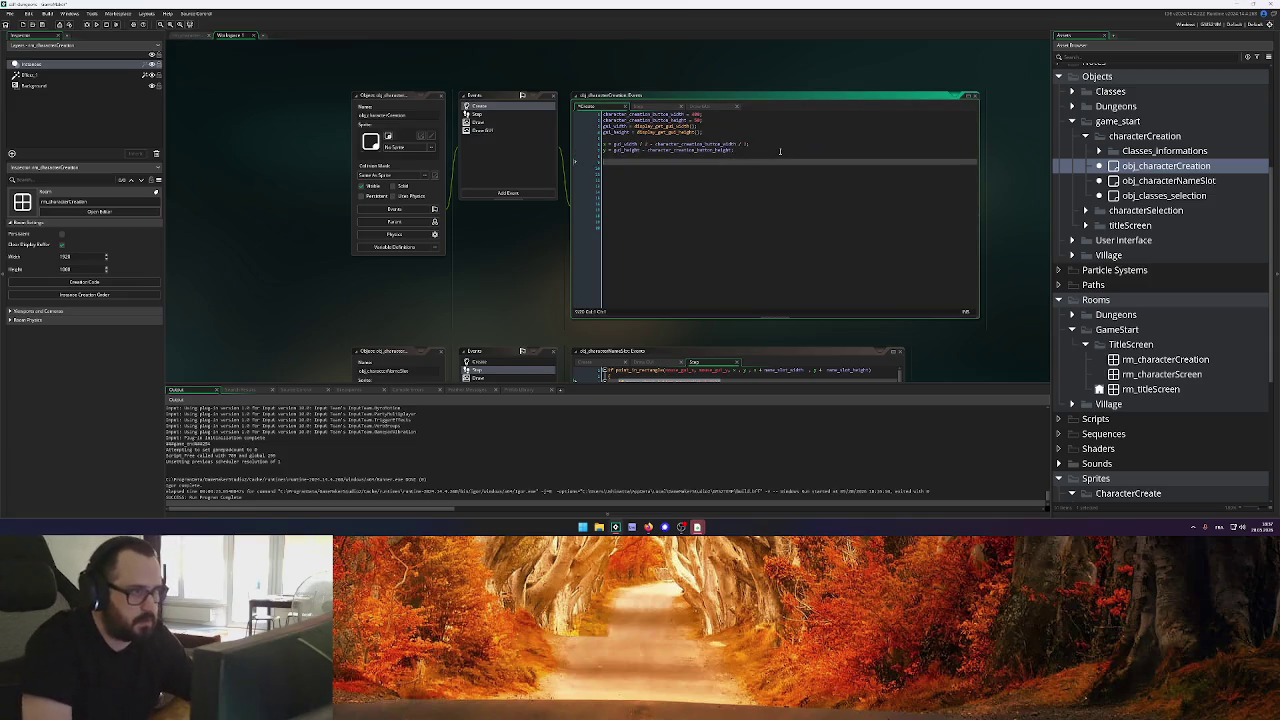
pyautogui.write('input')
pyautogui.press('BackSpace')
pyautogui.press('BackSpace')
pyautogui.press('BackSpace')
pyautogui.write('button_text')
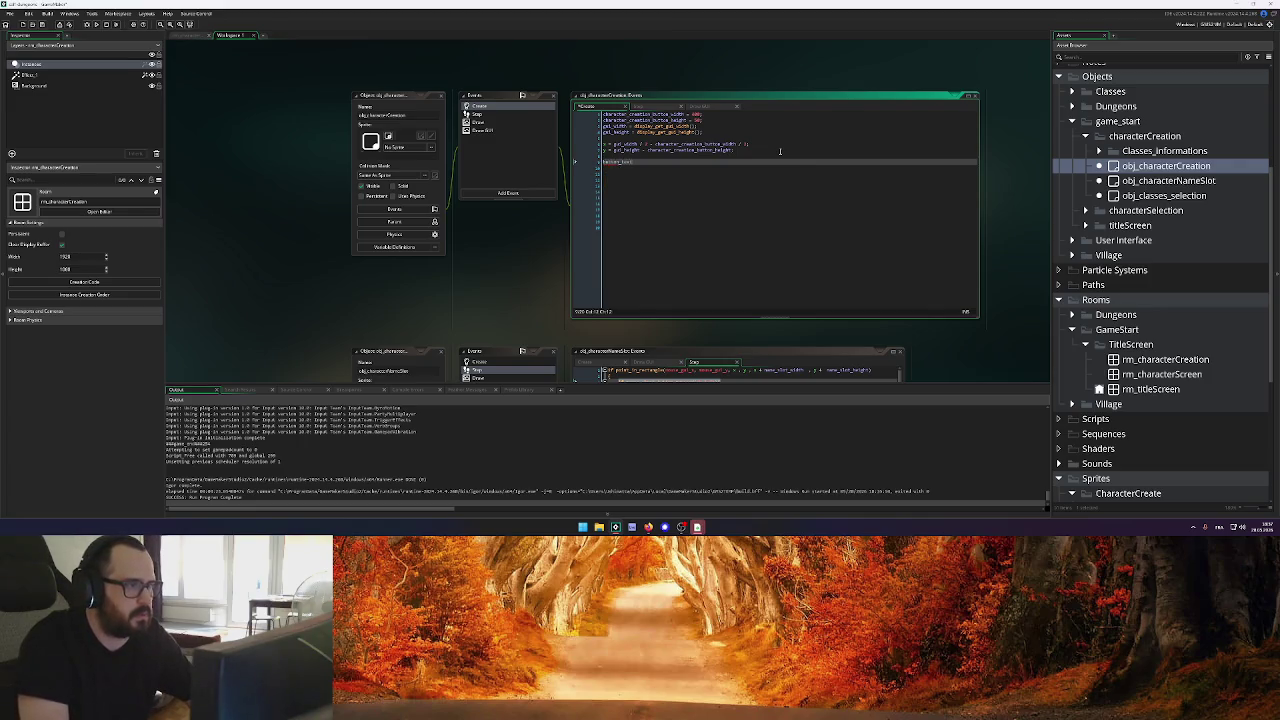
pyautogui.write(' =')
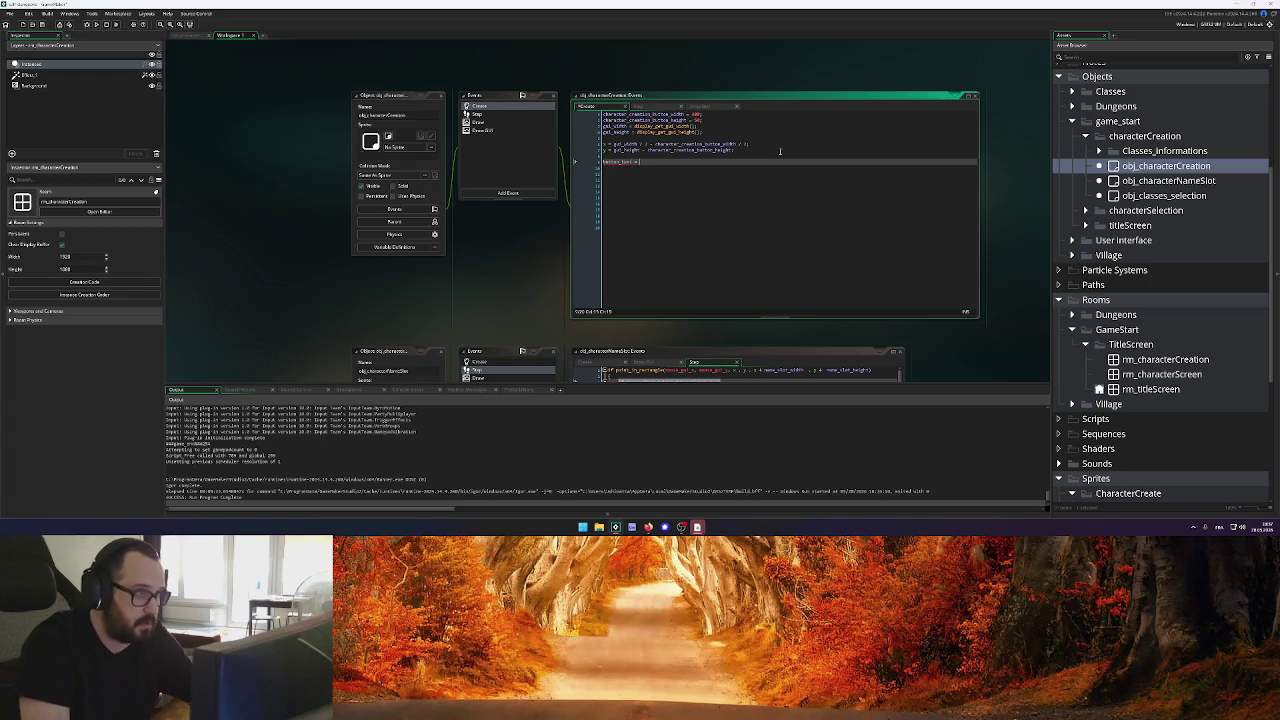
pyautogui.write('"')
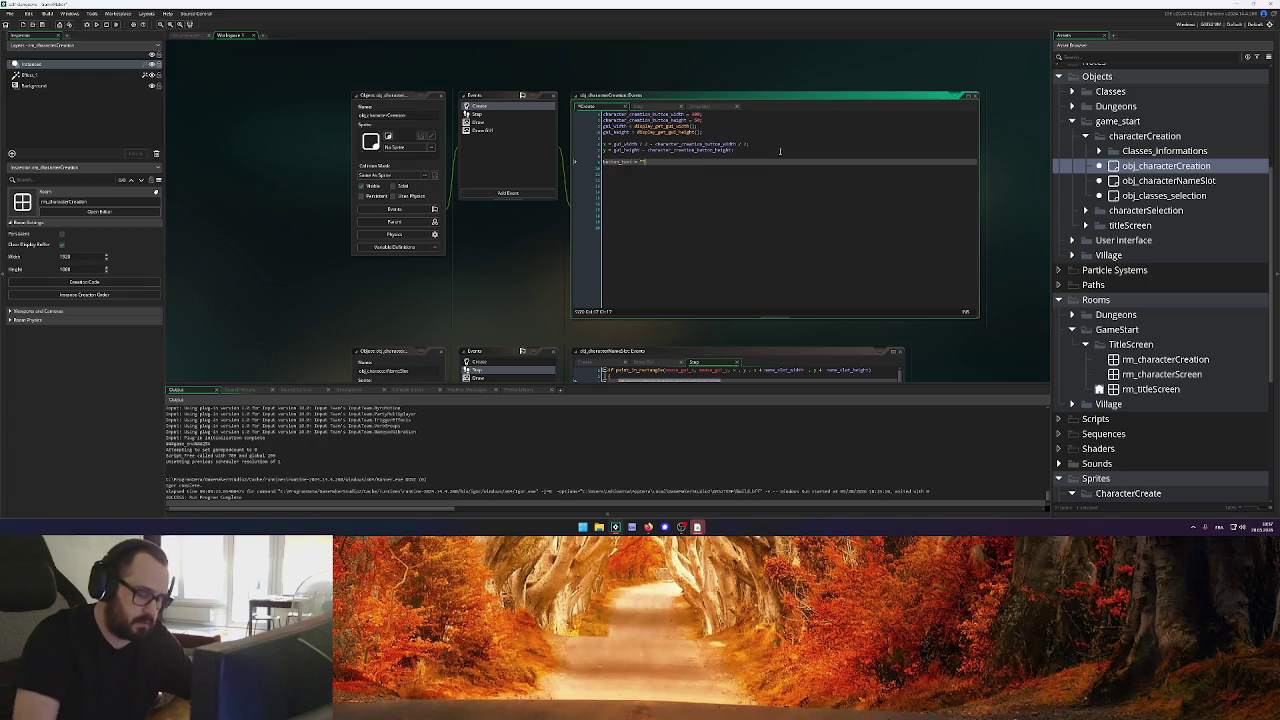
pyautogui.write('Create')
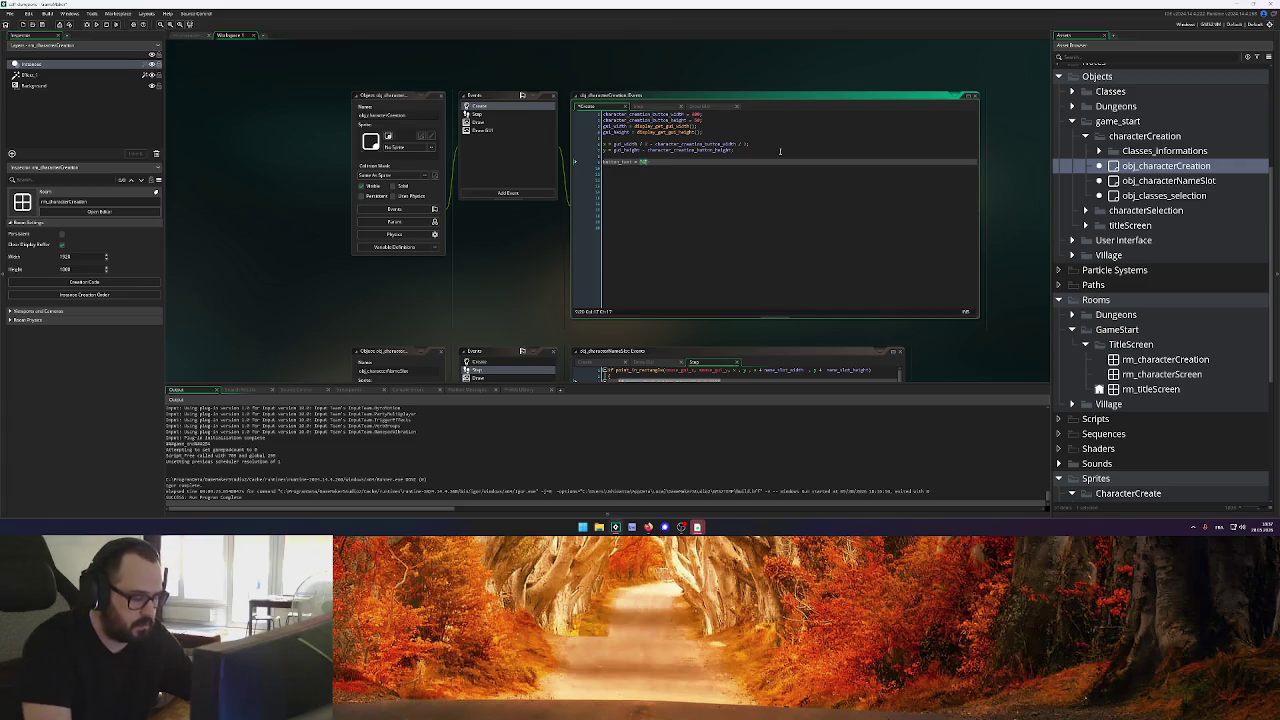
pyautogui.write(';')
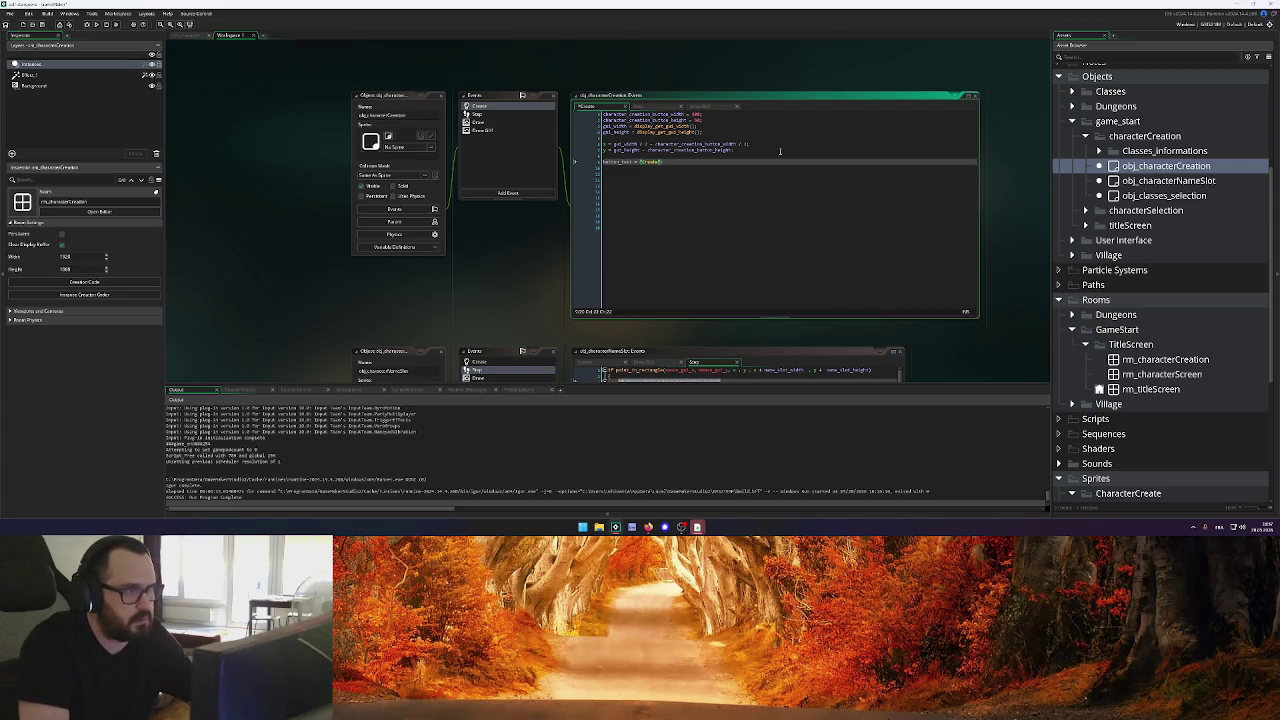
pyautogui.write('aracter')
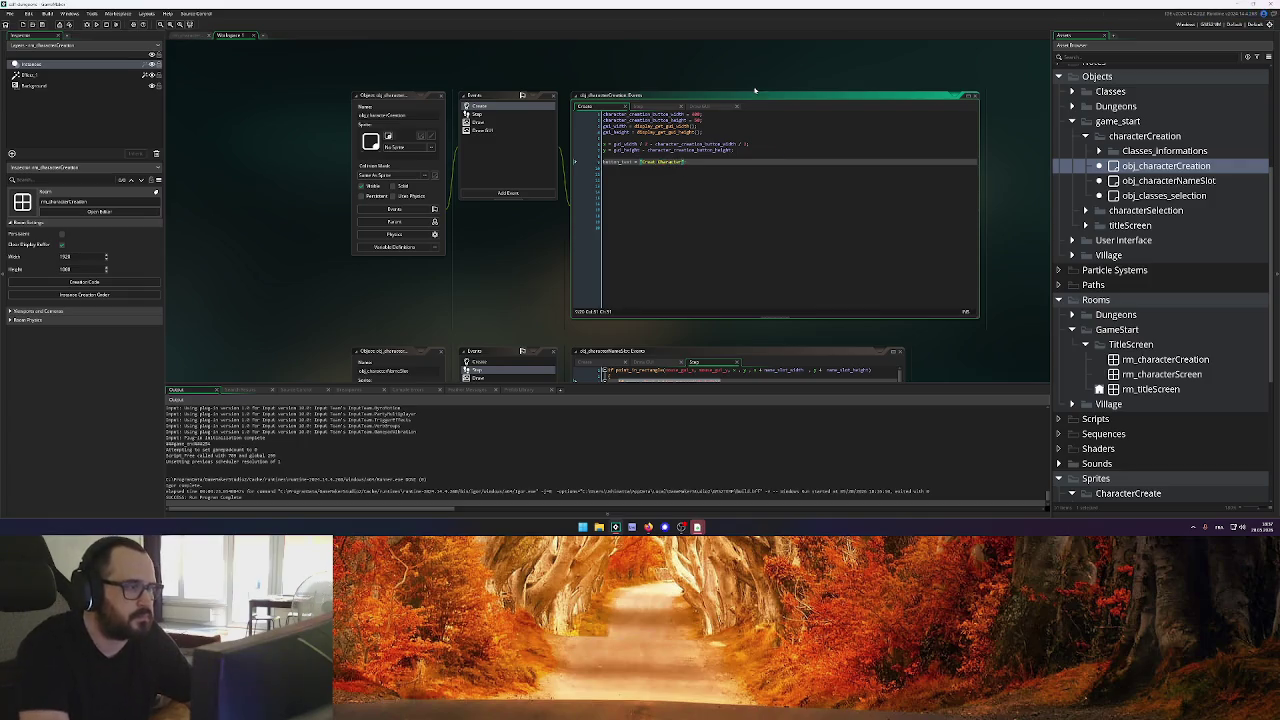
# Make Draw GUI's draw_text use button_text and the character creation button's width and height
pyautogui.doubleClick(609, 163)
pyautogui.hotkey('ctrl', 'c')
pyautogui.click(719, 107)
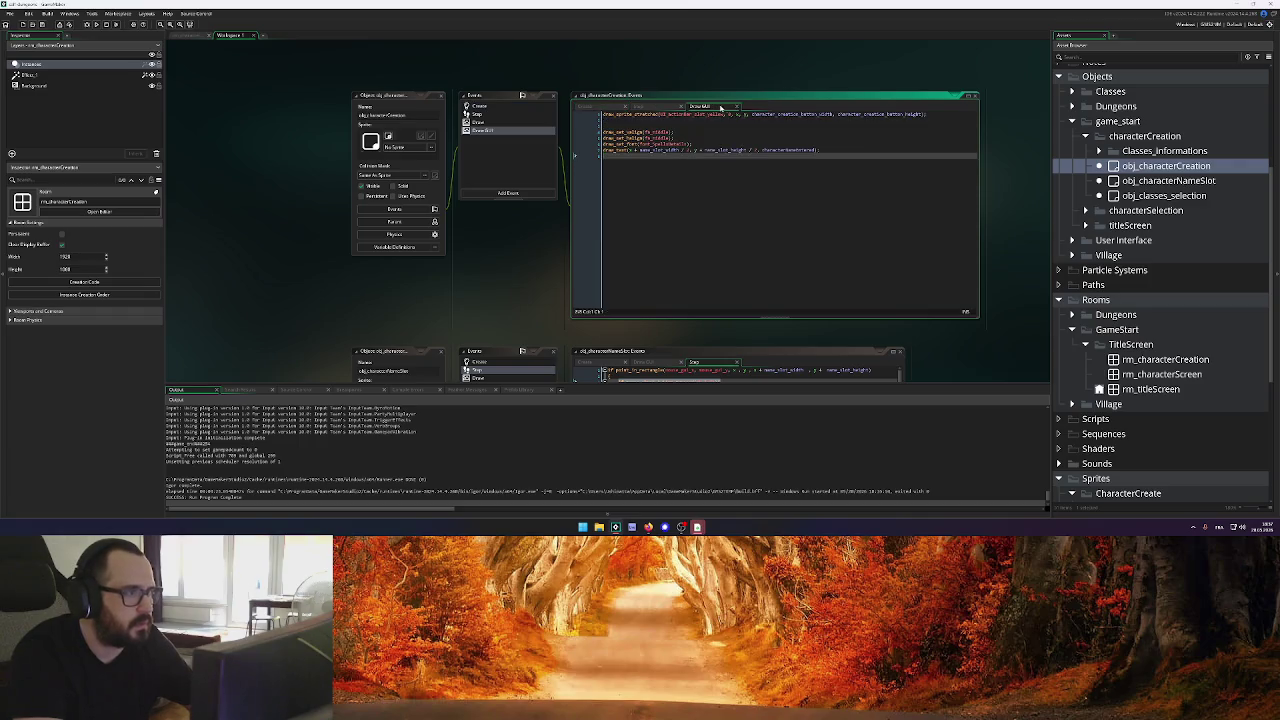
pyautogui.doubleClick(780, 150)
pyautogui.hotkey('ctrl', 'v')
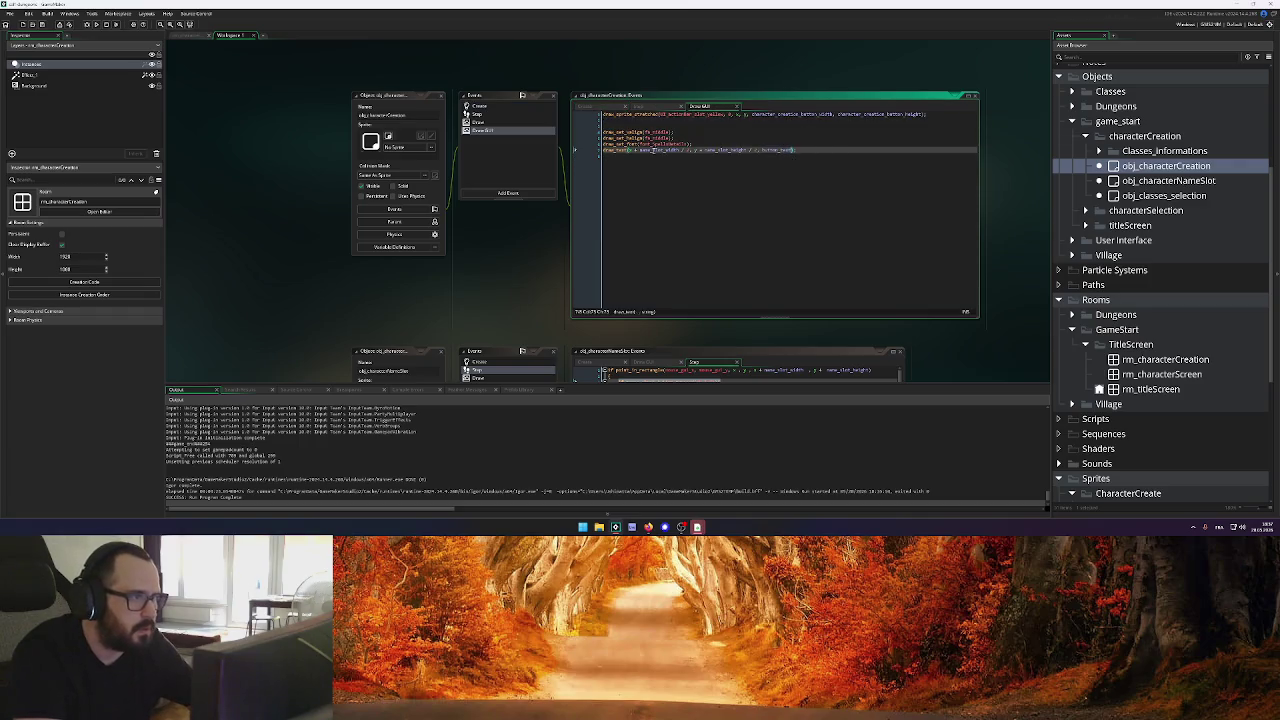
pyautogui.doubleClick(790, 114)
pyautogui.hotkey('ctrl', 'c')
pyautogui.doubleClick(659, 150)
pyautogui.hotkey('ctrl', 'v')
pyautogui.doubleClick(838, 114)
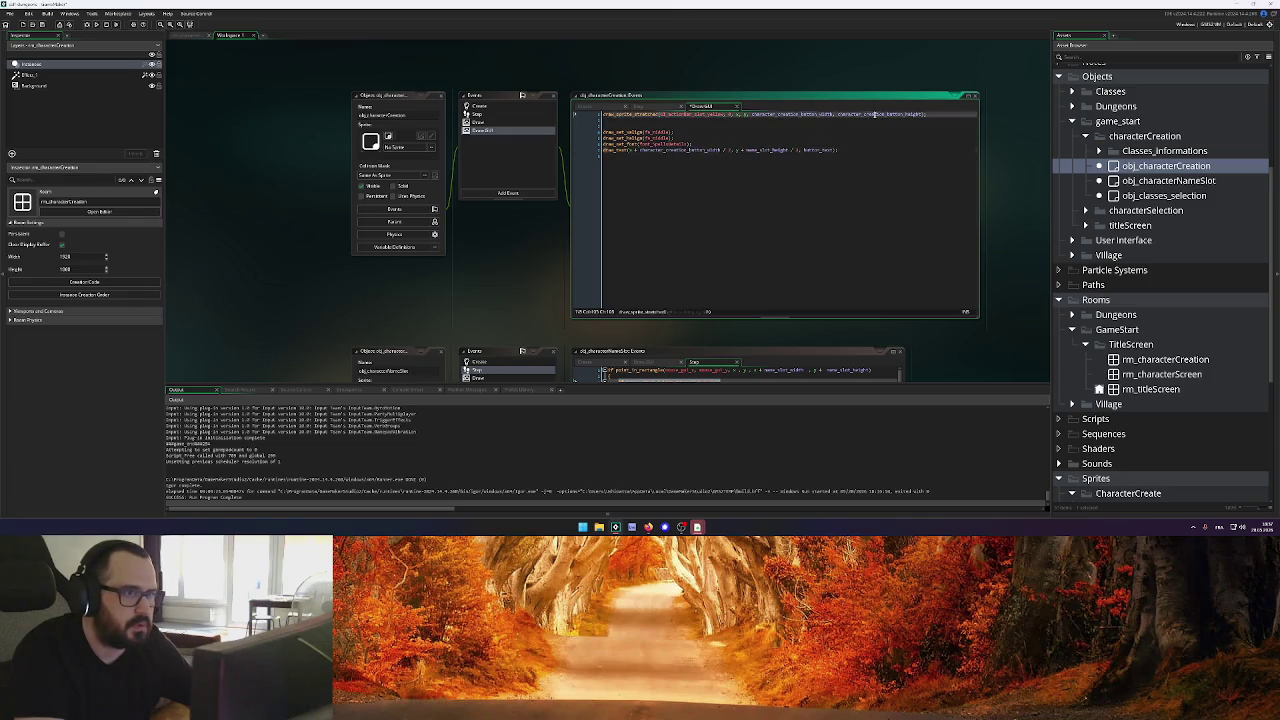
pyautogui.hotkey('ctrl', 'c')
pyautogui.doubleClick(752, 150)
pyautogui.hotkey('ctrl', 'v')
pyautogui.click(902, 150)
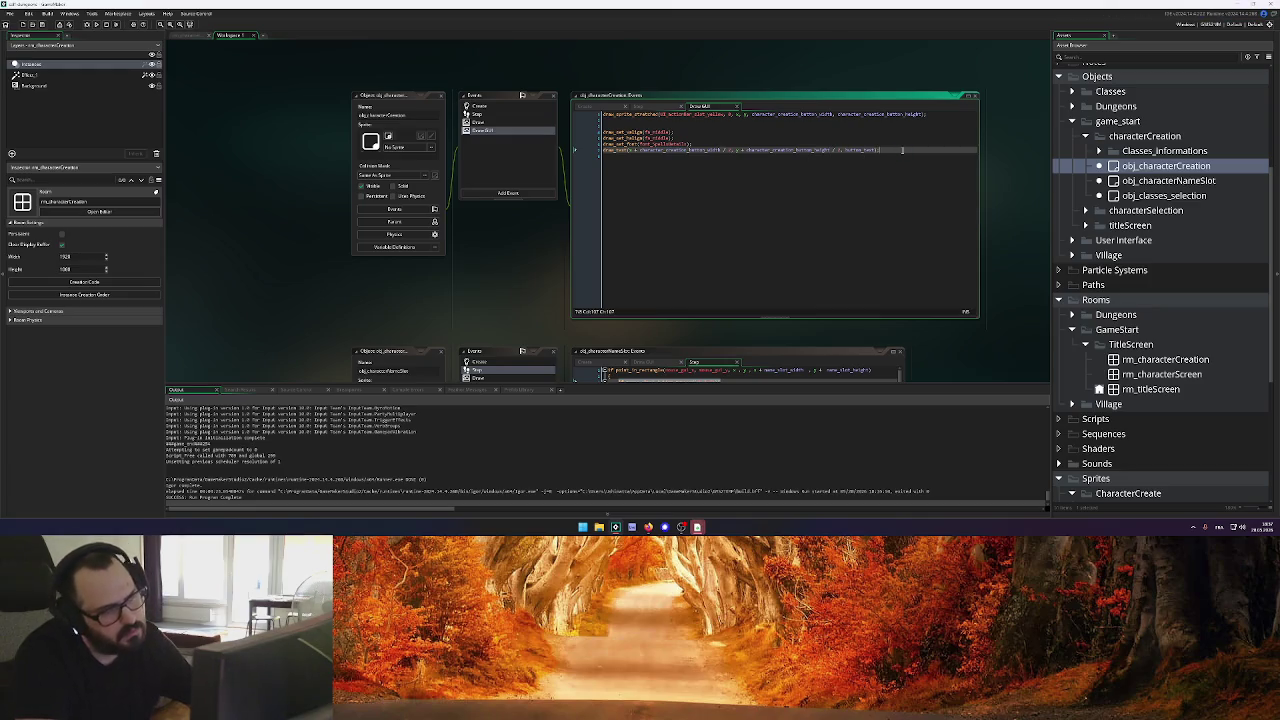
# Run the game, fix the error at the end of the button_text line, and run again
pyautogui.click(96, 25)
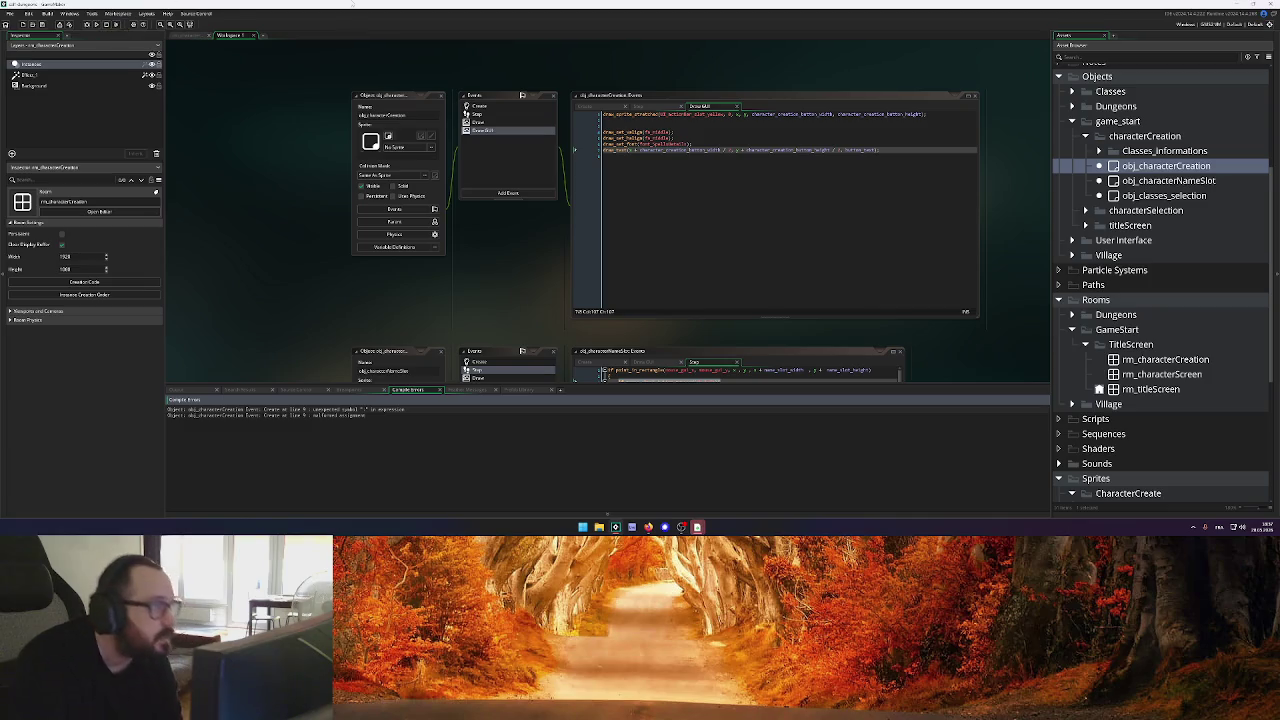
pyautogui.click(584, 106)
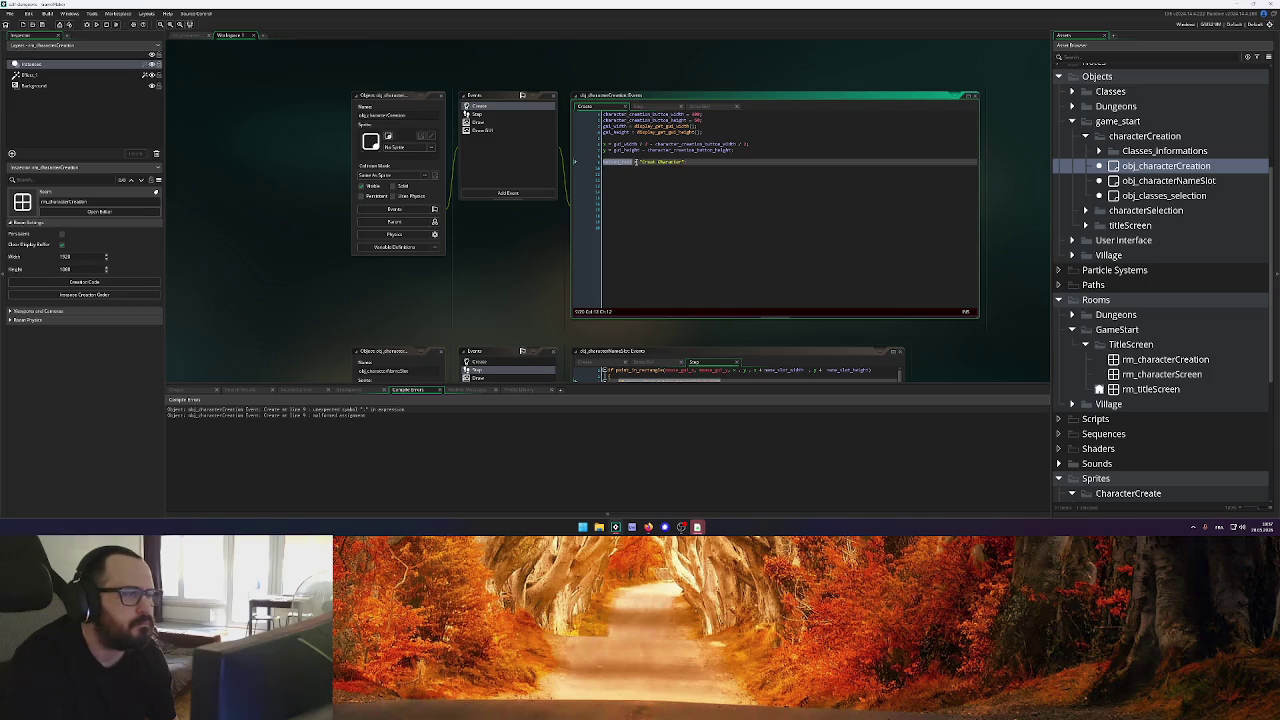
pyautogui.click(697, 160)
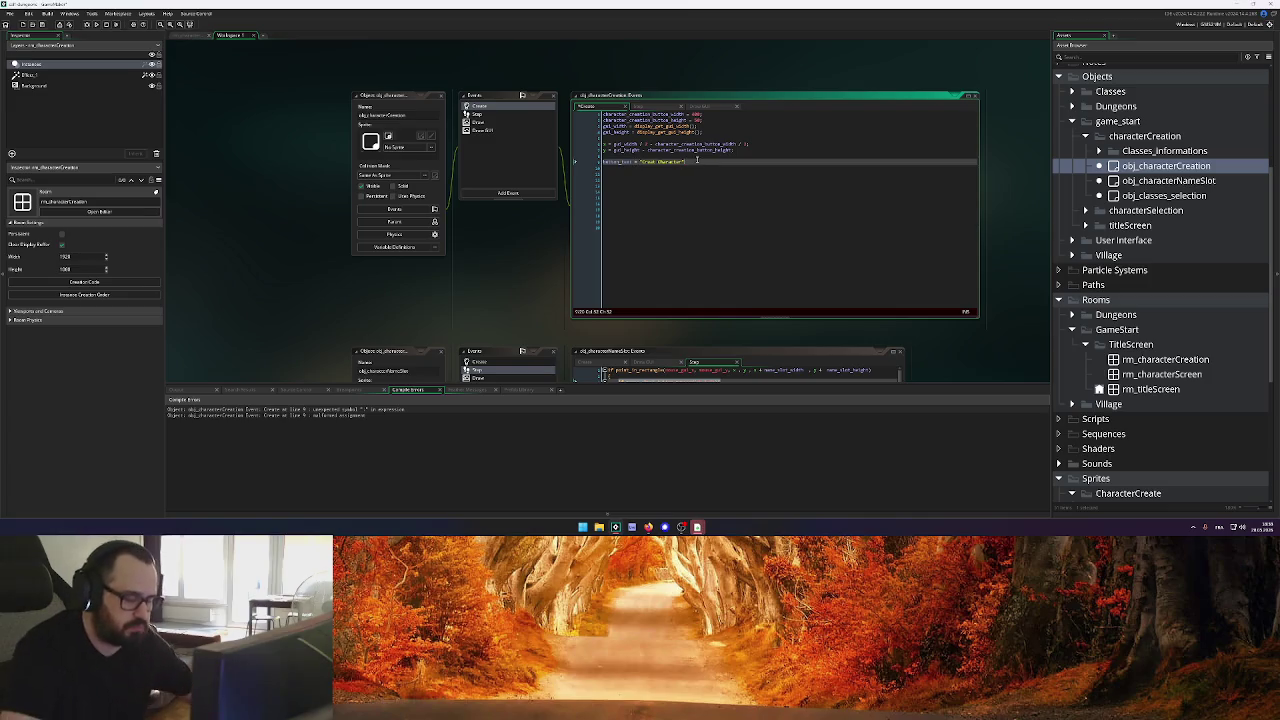
pyautogui.click(96, 24)
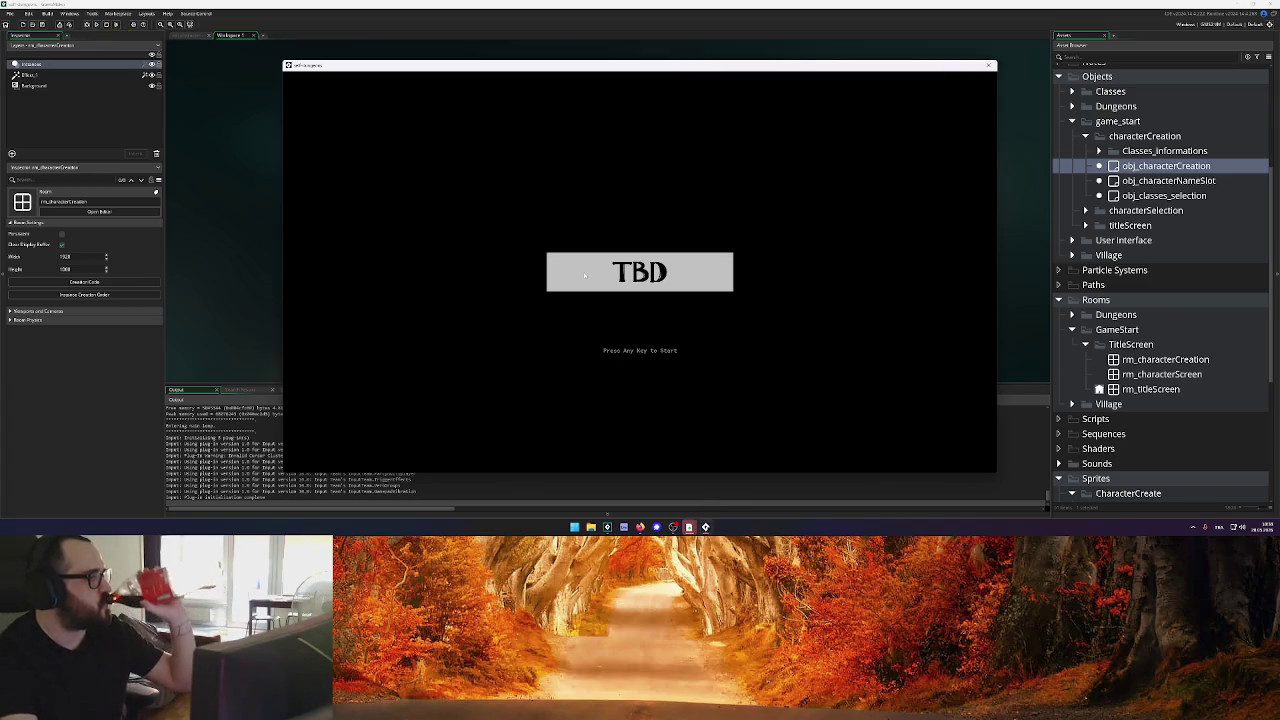
# In the running game, toggle the class between Berserker and Sorcerer, focus the name field, then close it
pyautogui.press('space')
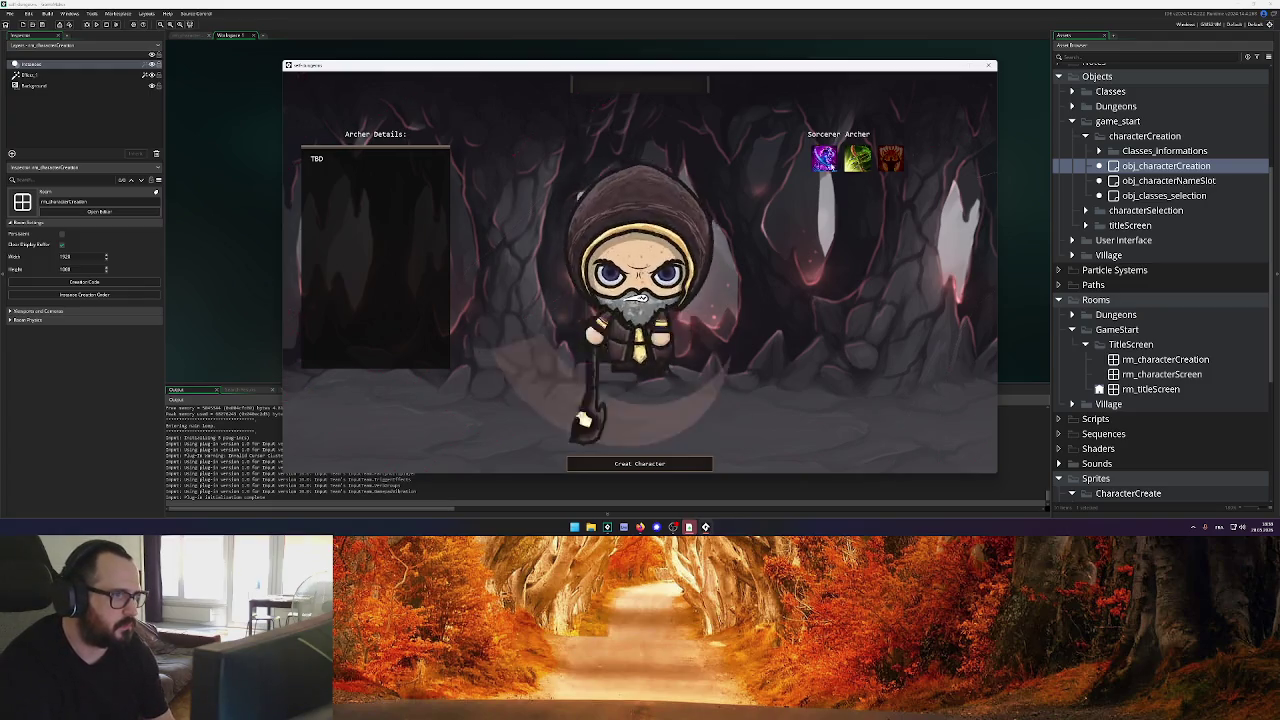
pyautogui.click(890, 158)
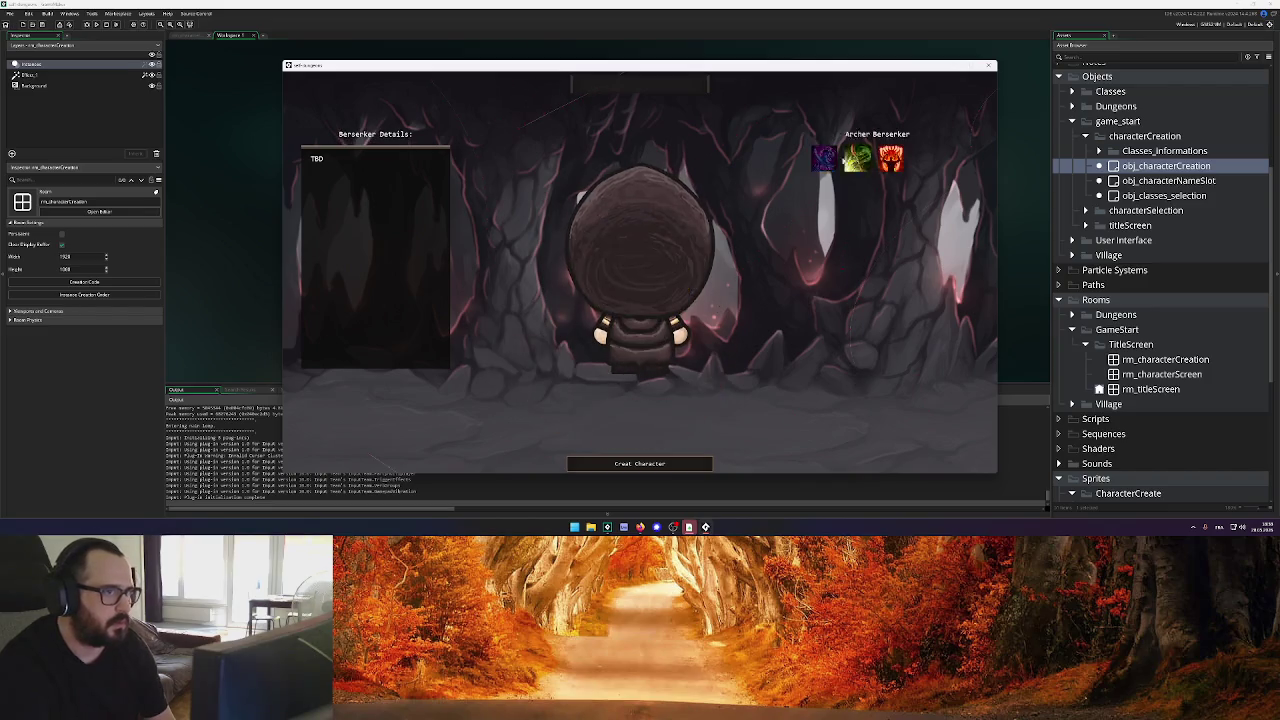
pyautogui.click(824, 158)
pyautogui.click(648, 93)
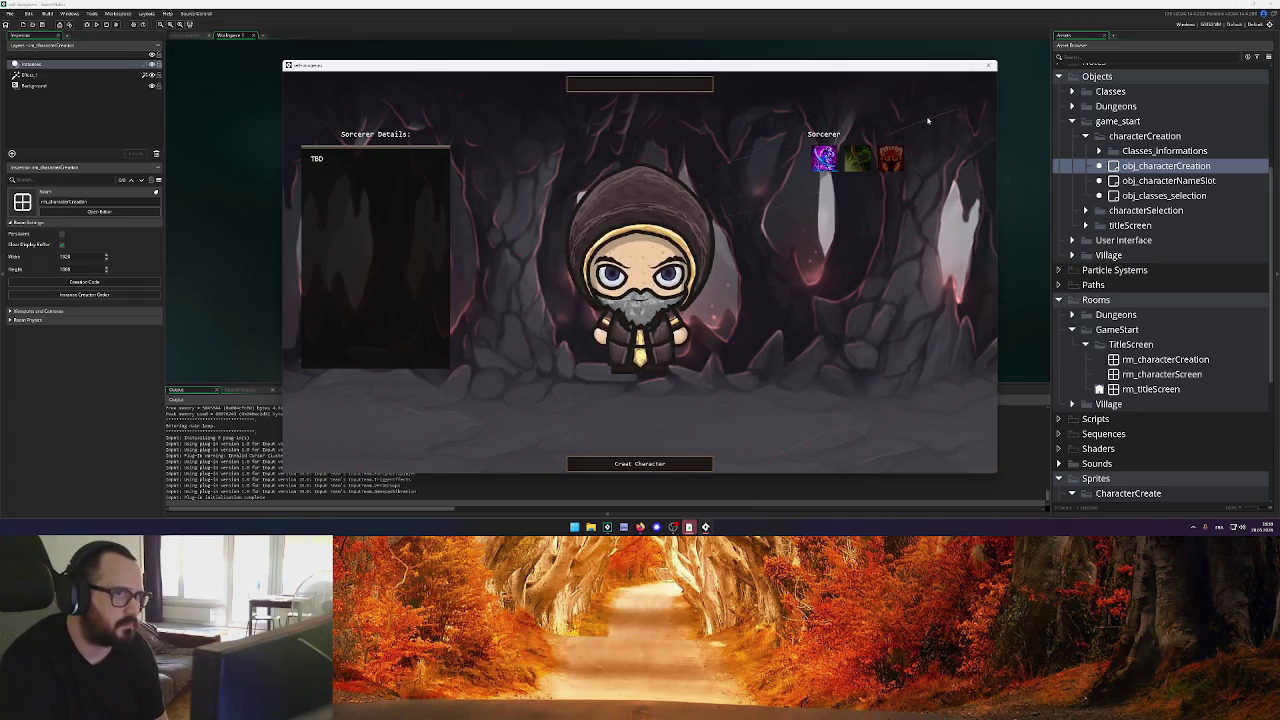
pyautogui.click(989, 65)
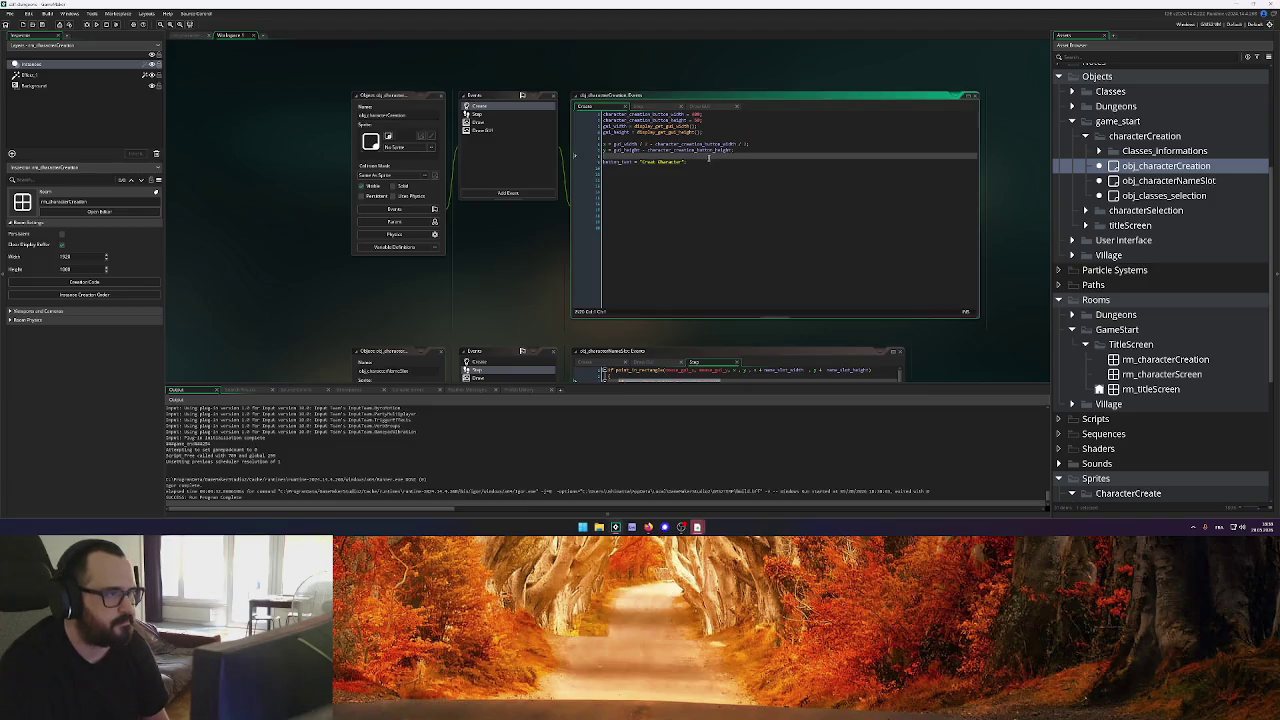
# Insert a blank line after line 2 of the Create code and review the Step and Draw GUI code
pyautogui.click(633, 137)
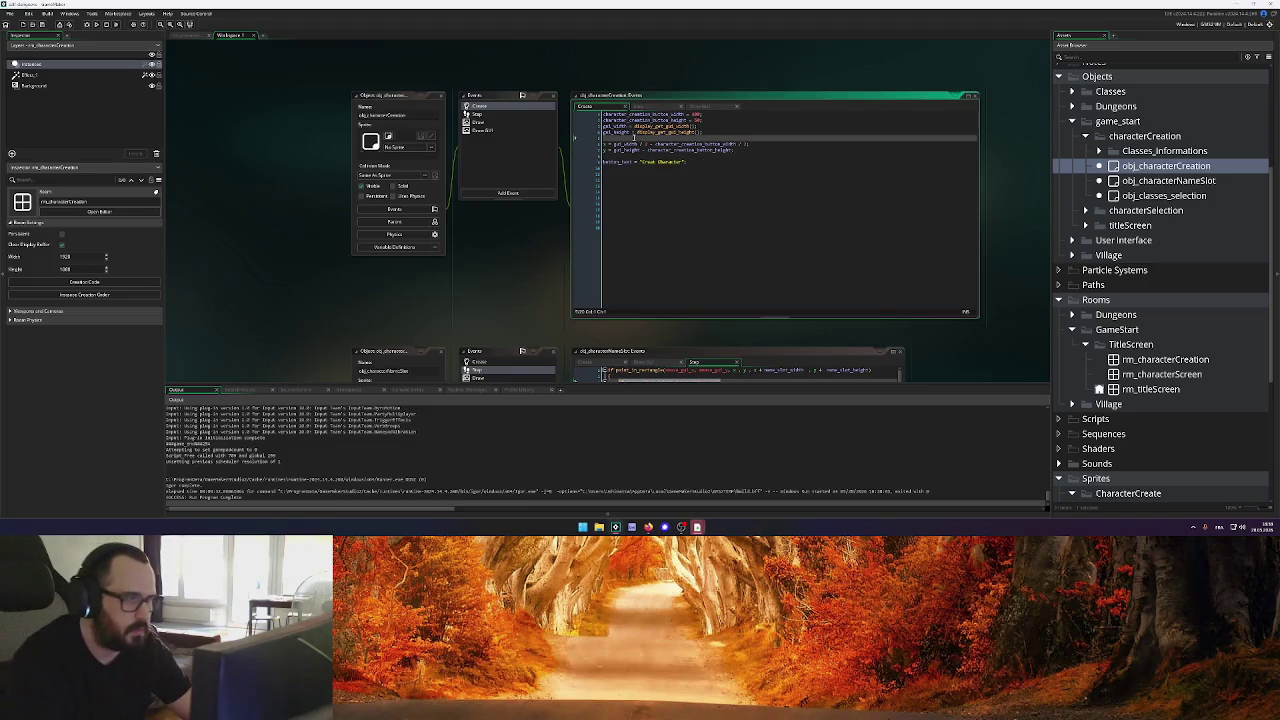
pyautogui.click(716, 117)
pyautogui.press('Return')
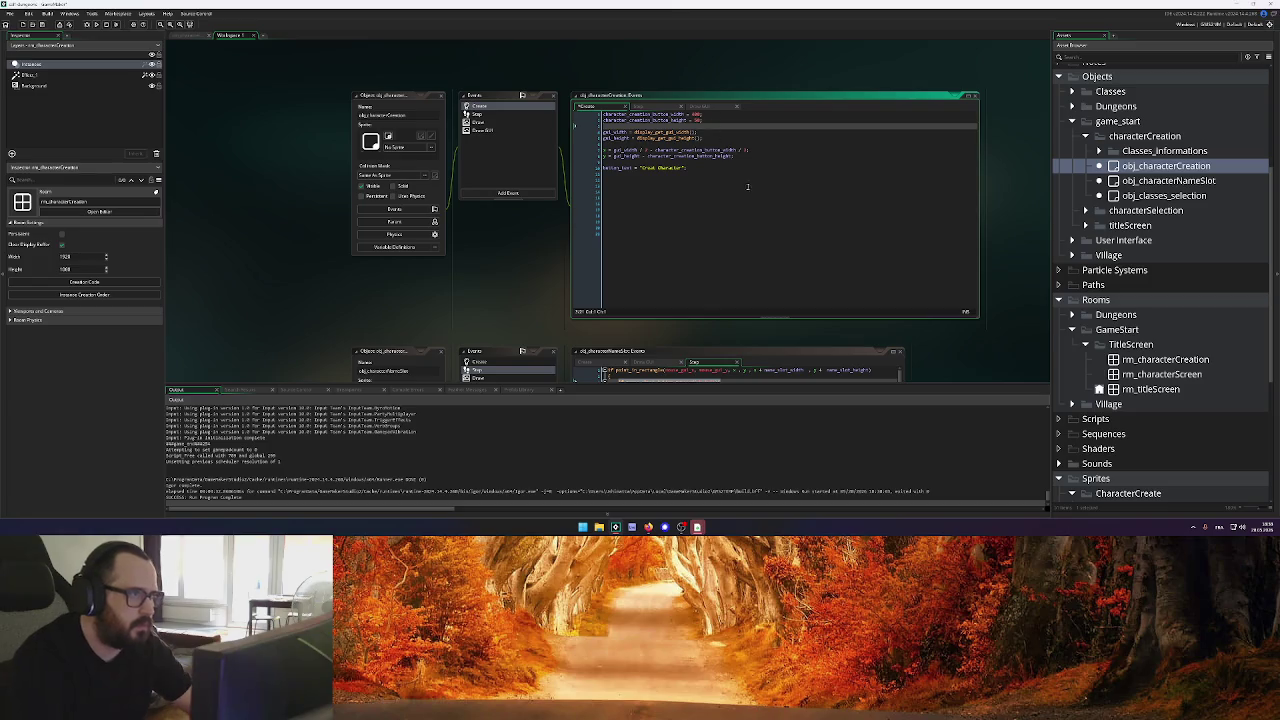
pyautogui.click(638, 106)
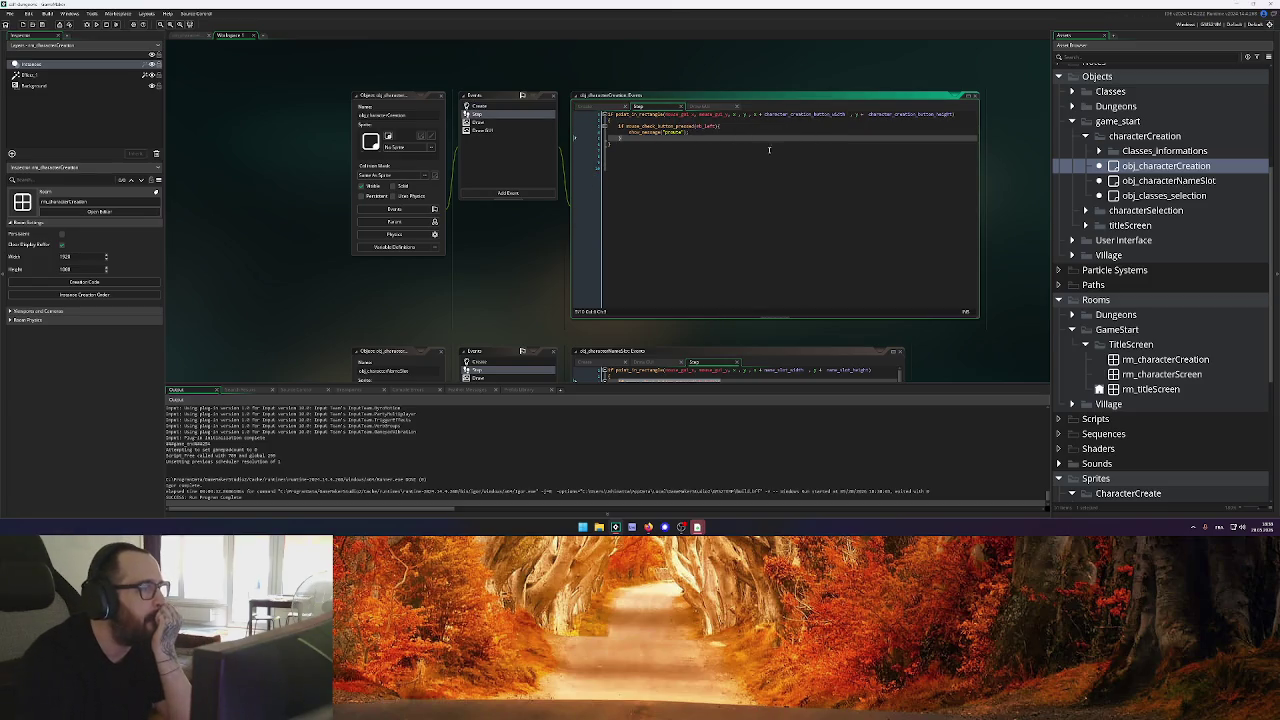
pyautogui.moveTo(707, 130); pyautogui.dragTo(634, 126)
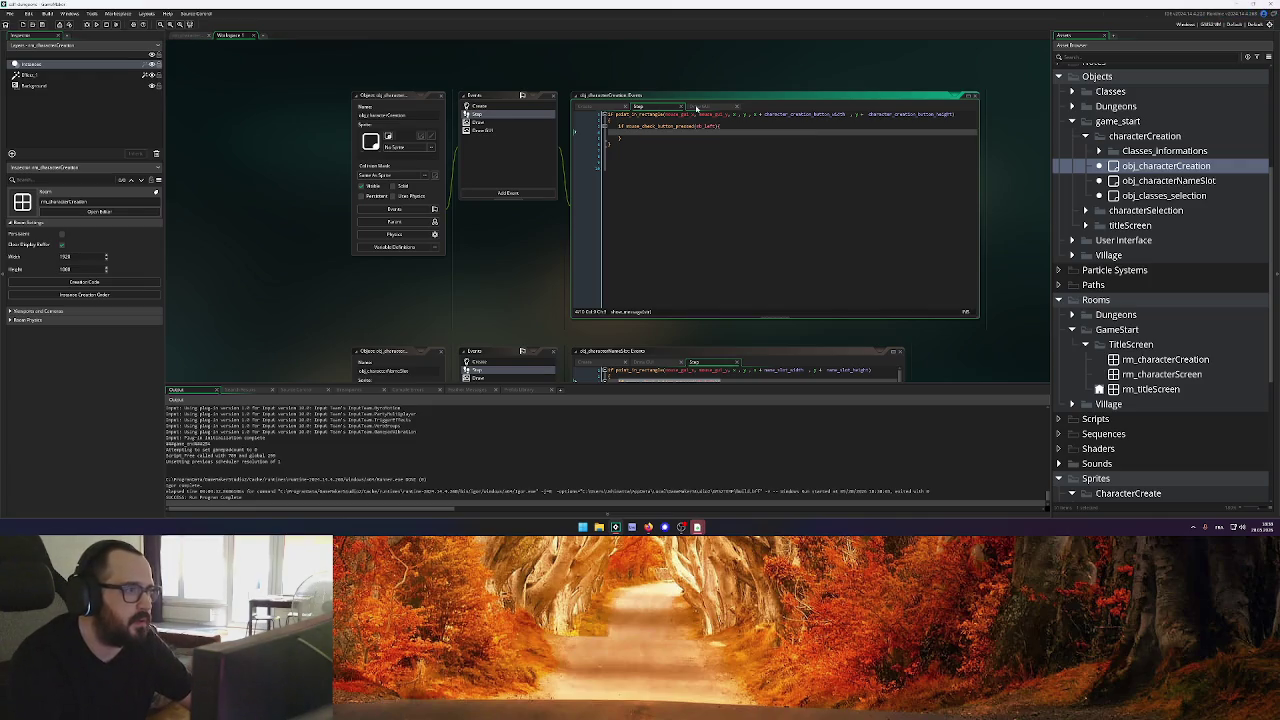
pyautogui.click(696, 107)
pyautogui.click(926, 150)
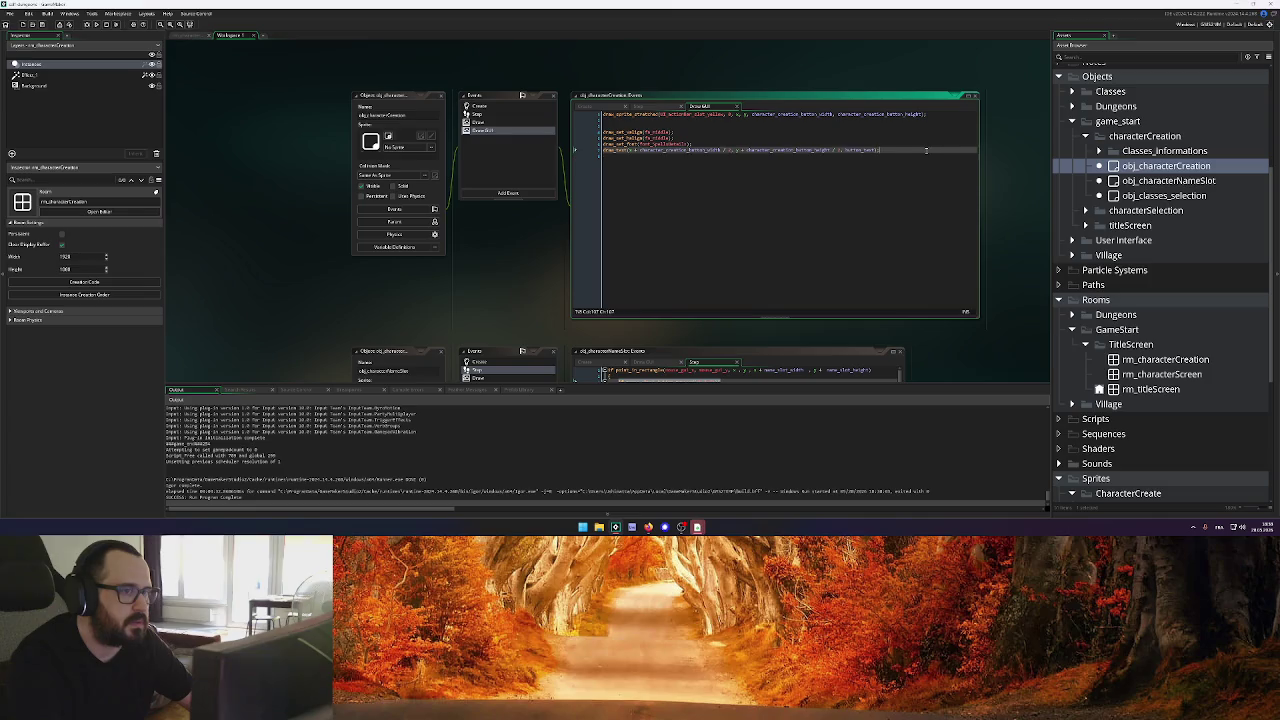
pyautogui.scroll(3, 556, 248)
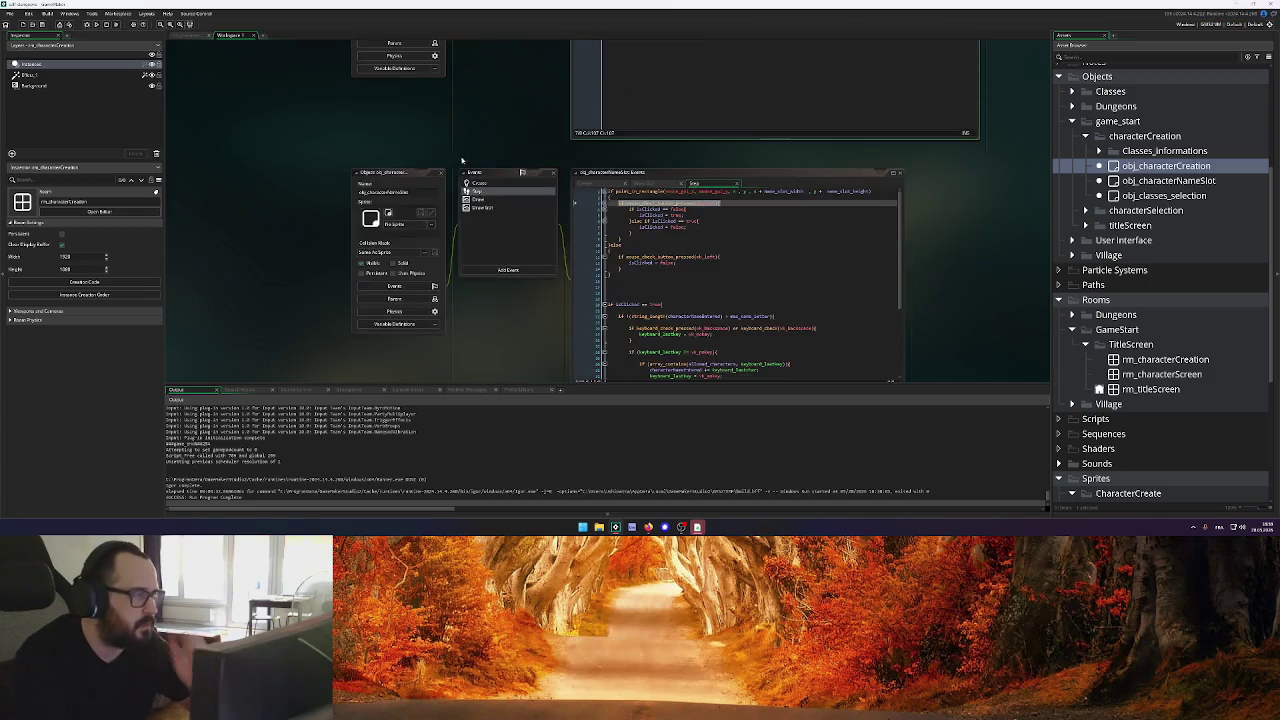
pyautogui.scroll(-2, 656, 261)
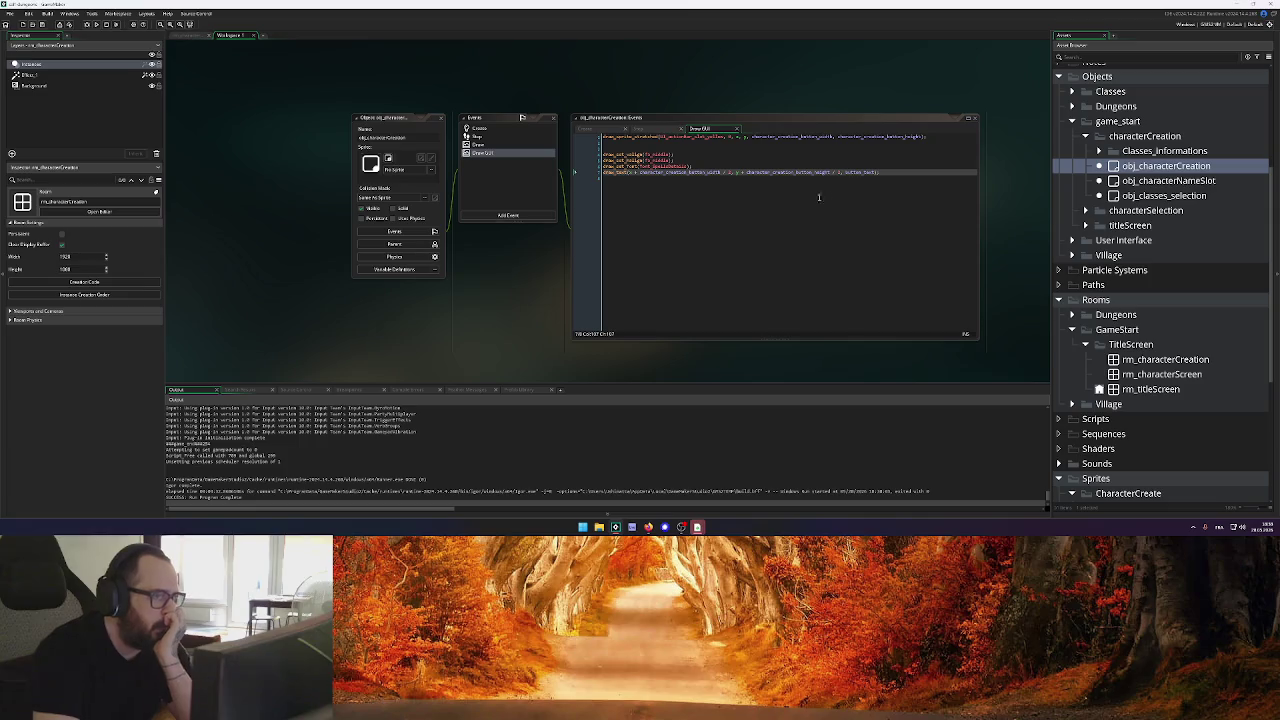
pyautogui.click(892, 172)
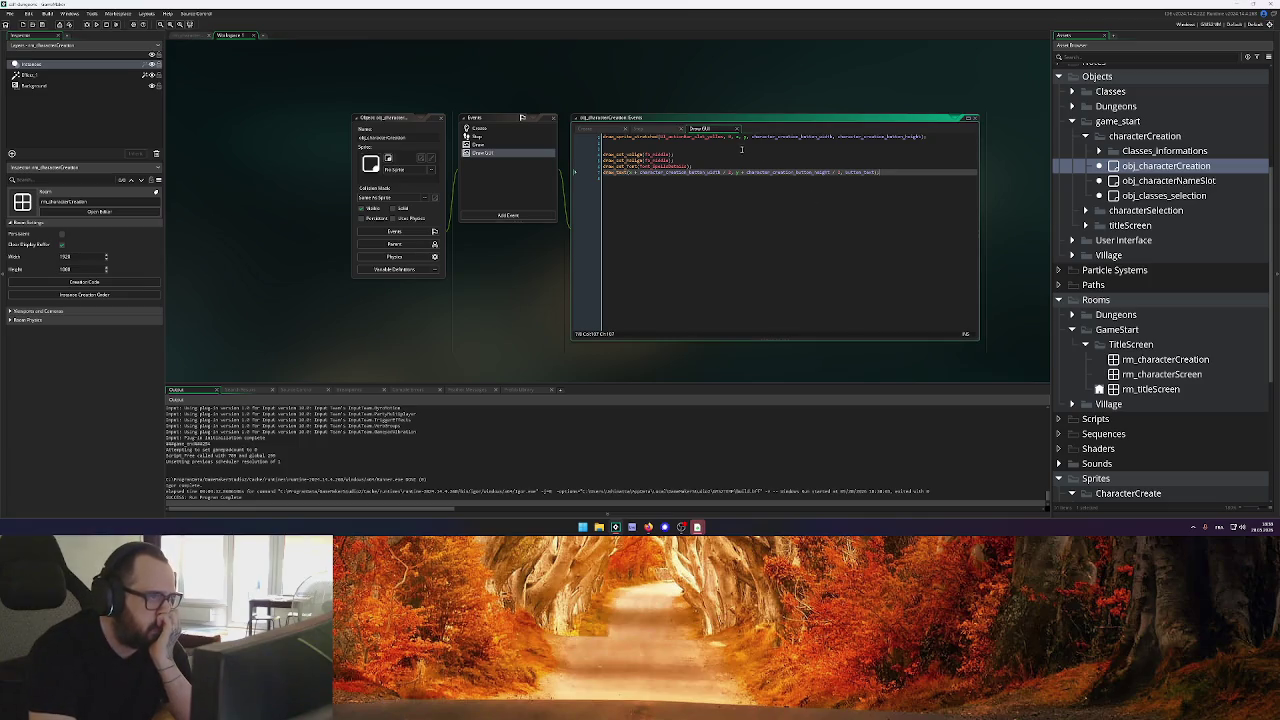
# Set character_creation_button_height to 50 in the Create code, save, and run the game
pyautogui.click(584, 129)
pyautogui.click(703, 143)
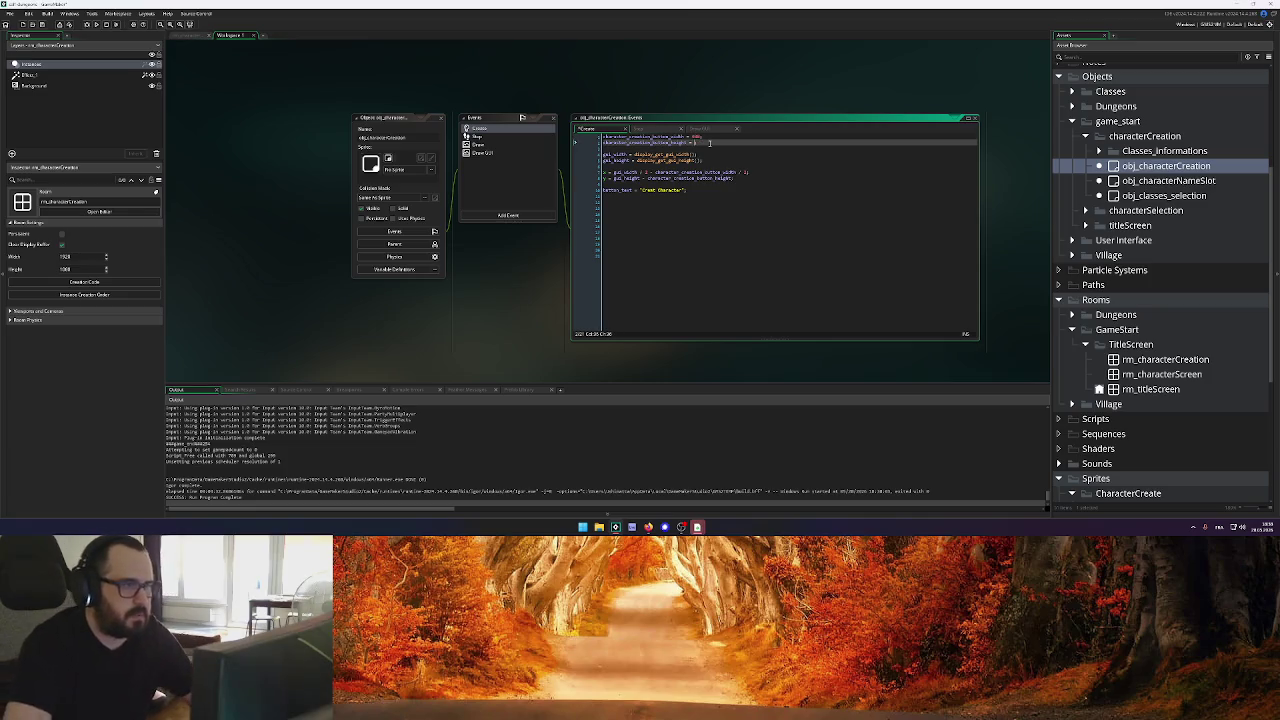
pyautogui.write('50;')
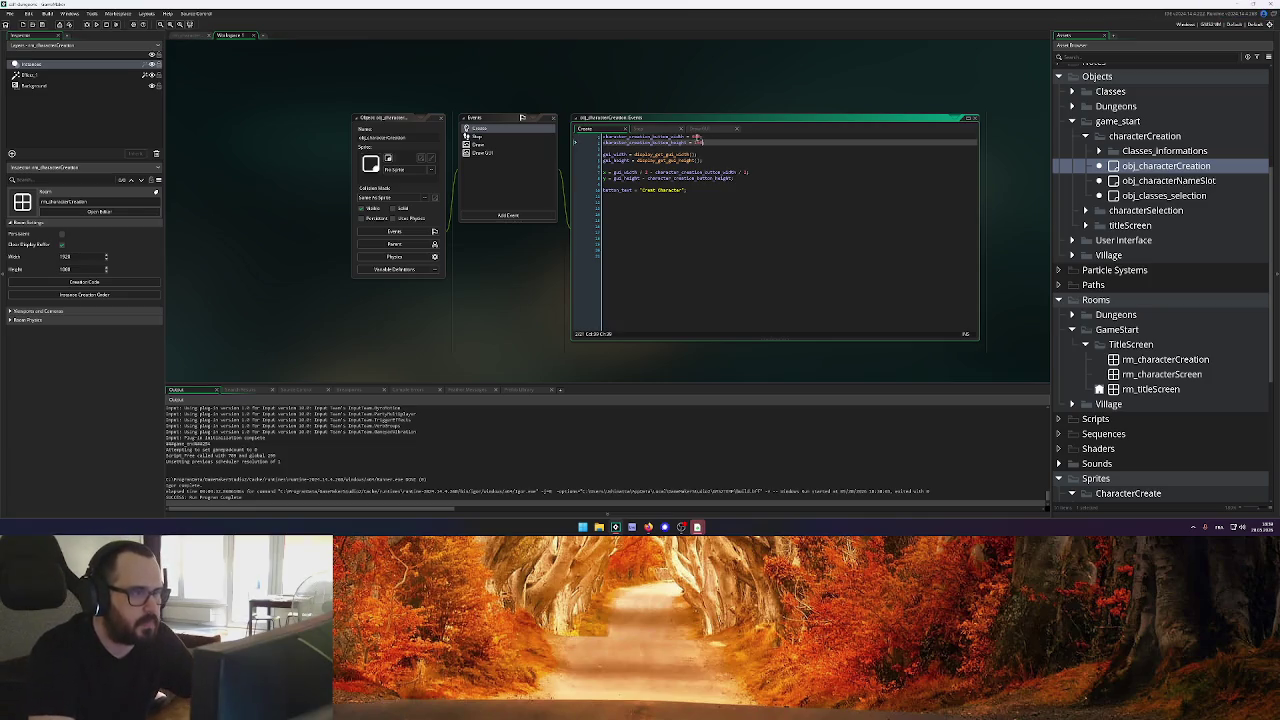
pyautogui.click(777, 136)
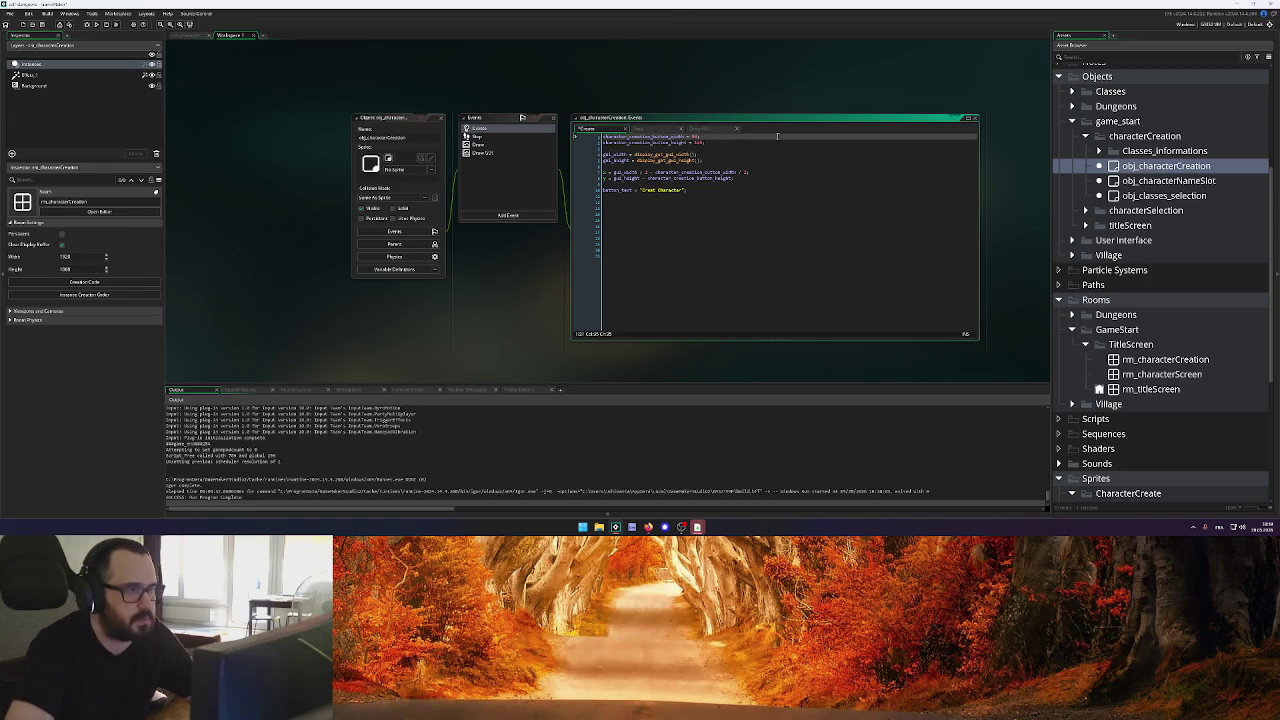
pyautogui.hotkey('ctrl', 's')
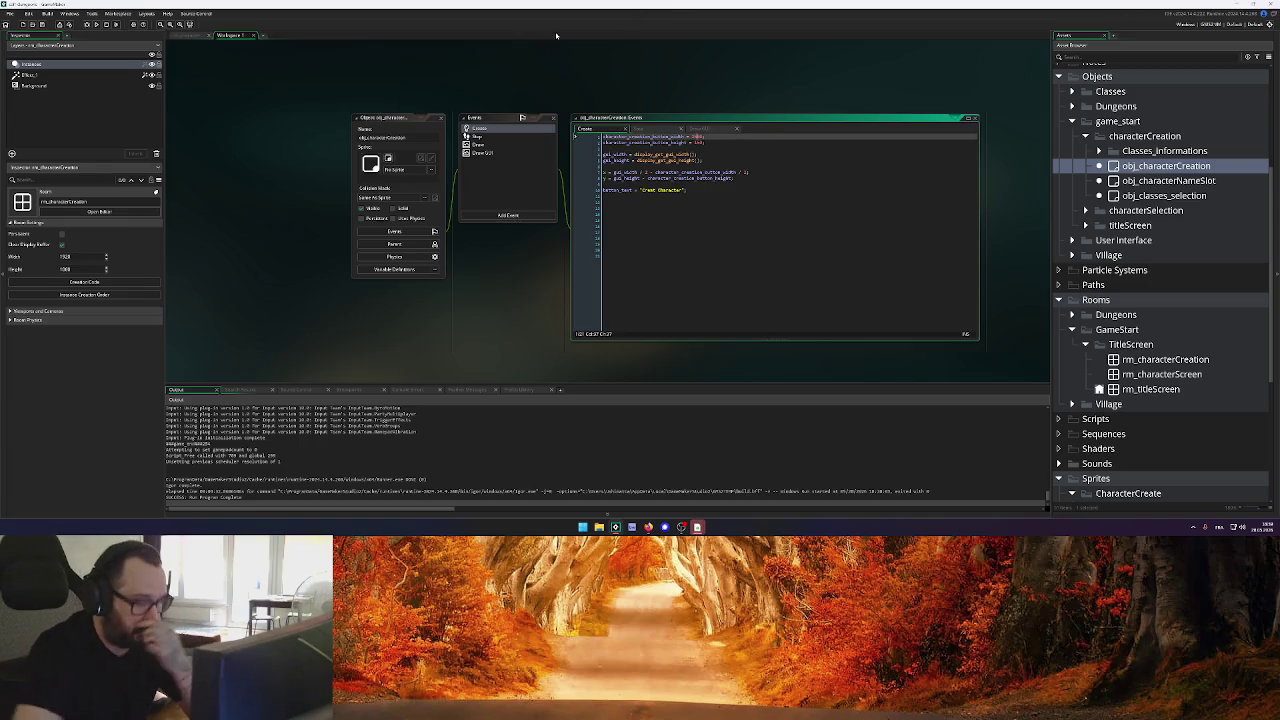
pyautogui.press('BackSpace')
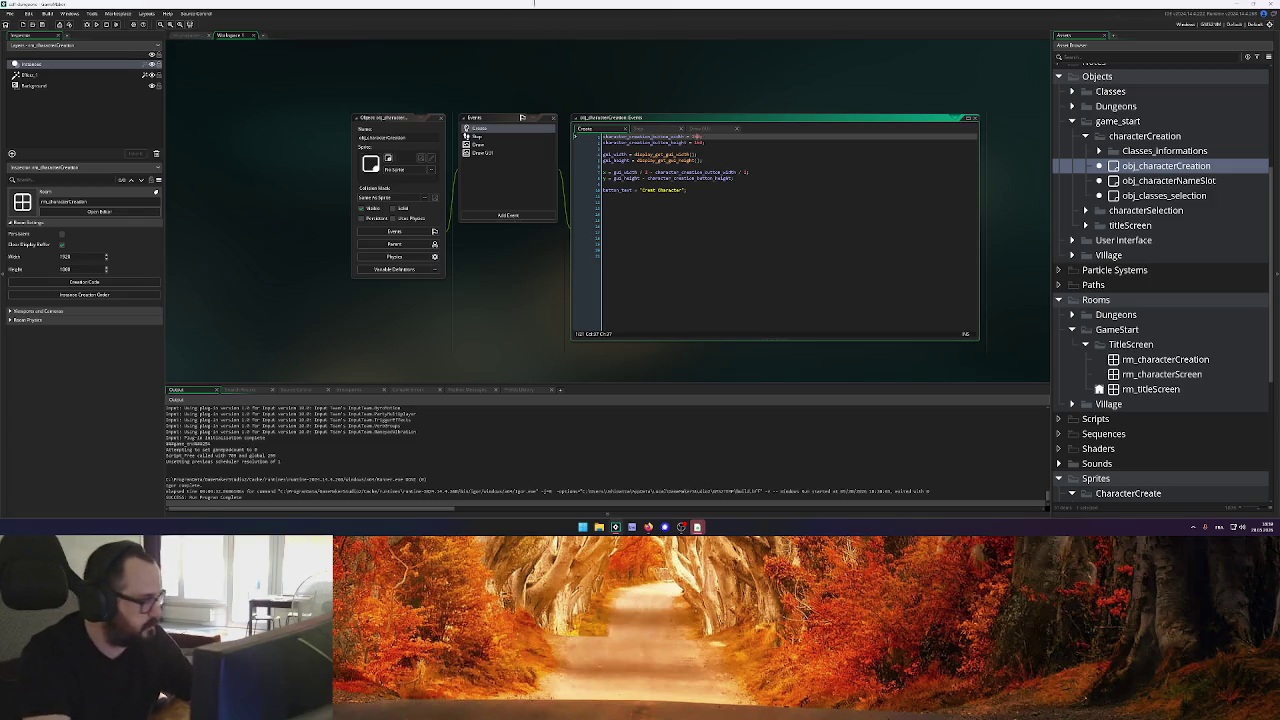
pyautogui.click(97, 24)
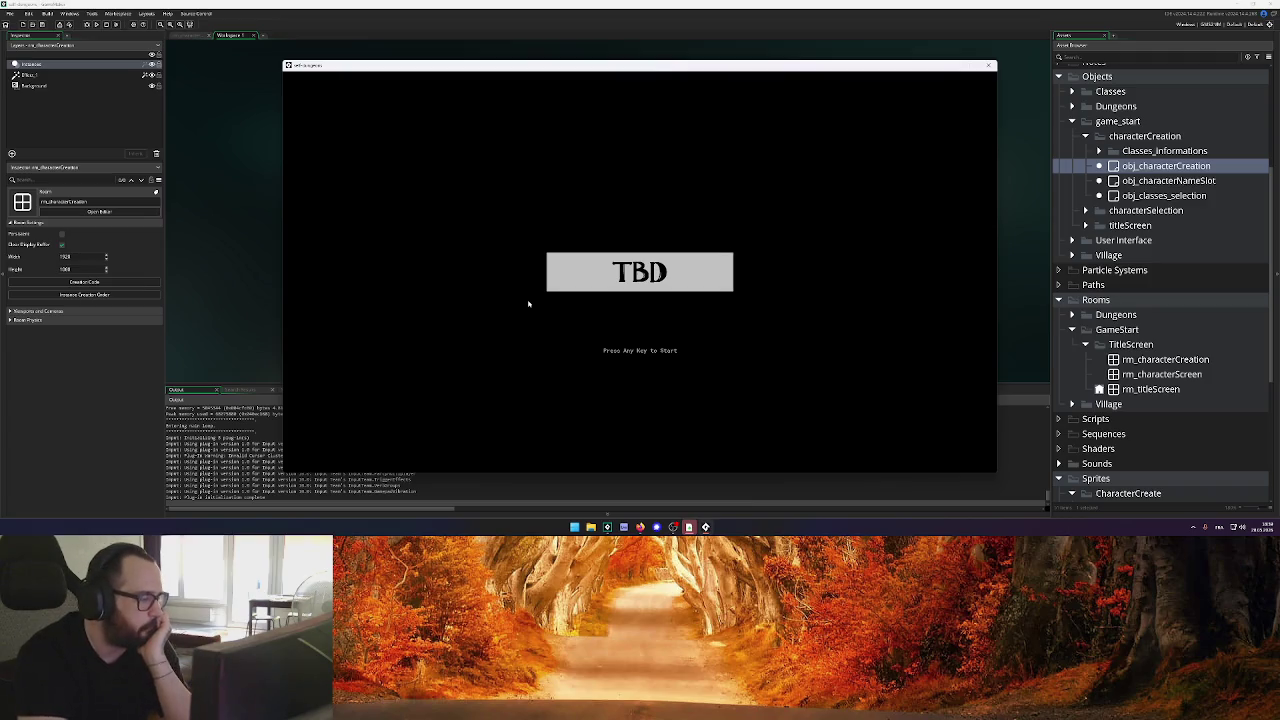
# Close the test run and change the last digit of the button height value to 0
pyautogui.press('Return')
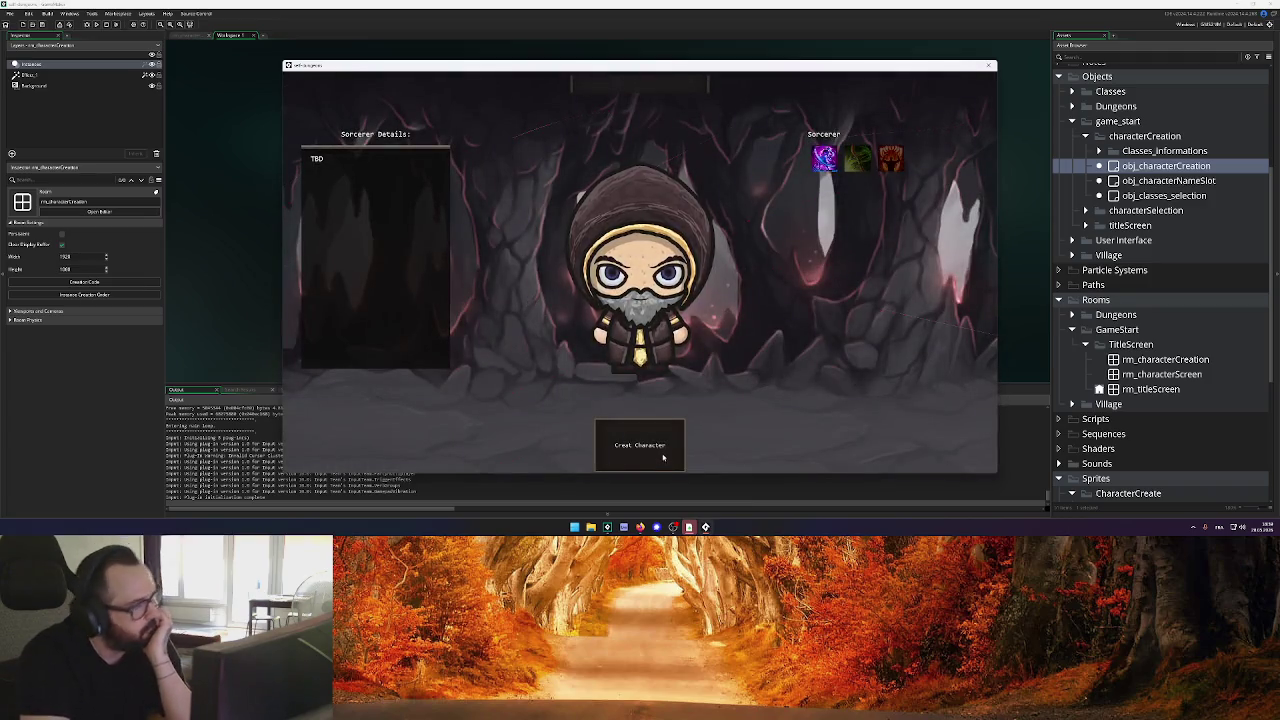
pyautogui.click(990, 65)
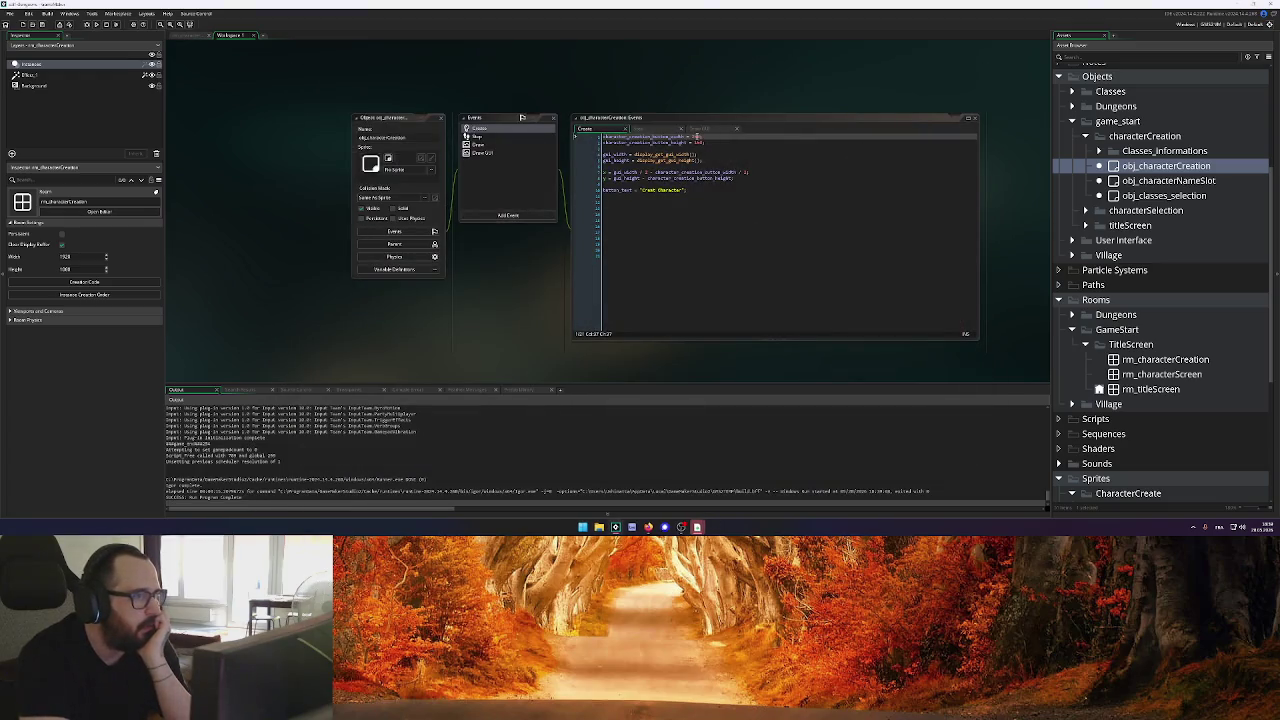
pyautogui.click(697, 142)
pyautogui.press('BackSpace')
pyautogui.write('0')
# Rerun the game, reach the character creation screen to check the button, and close it
pyautogui.click(97, 24)
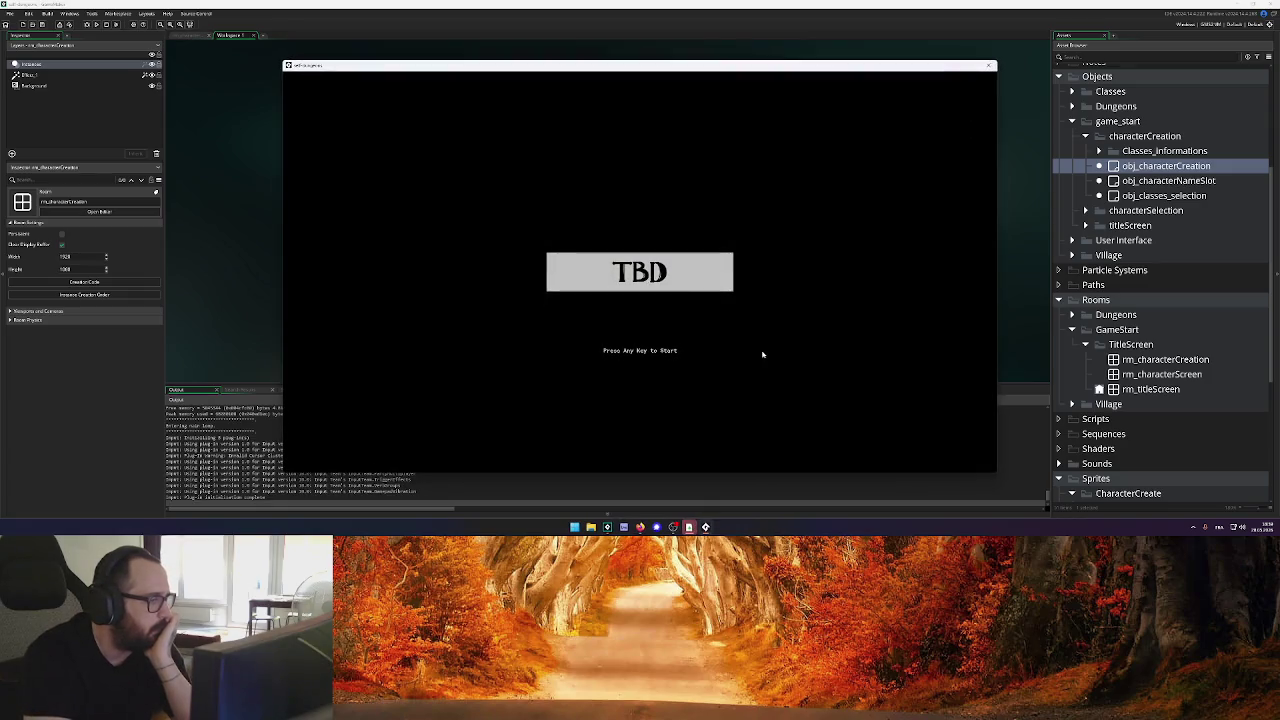
pyautogui.press('space')
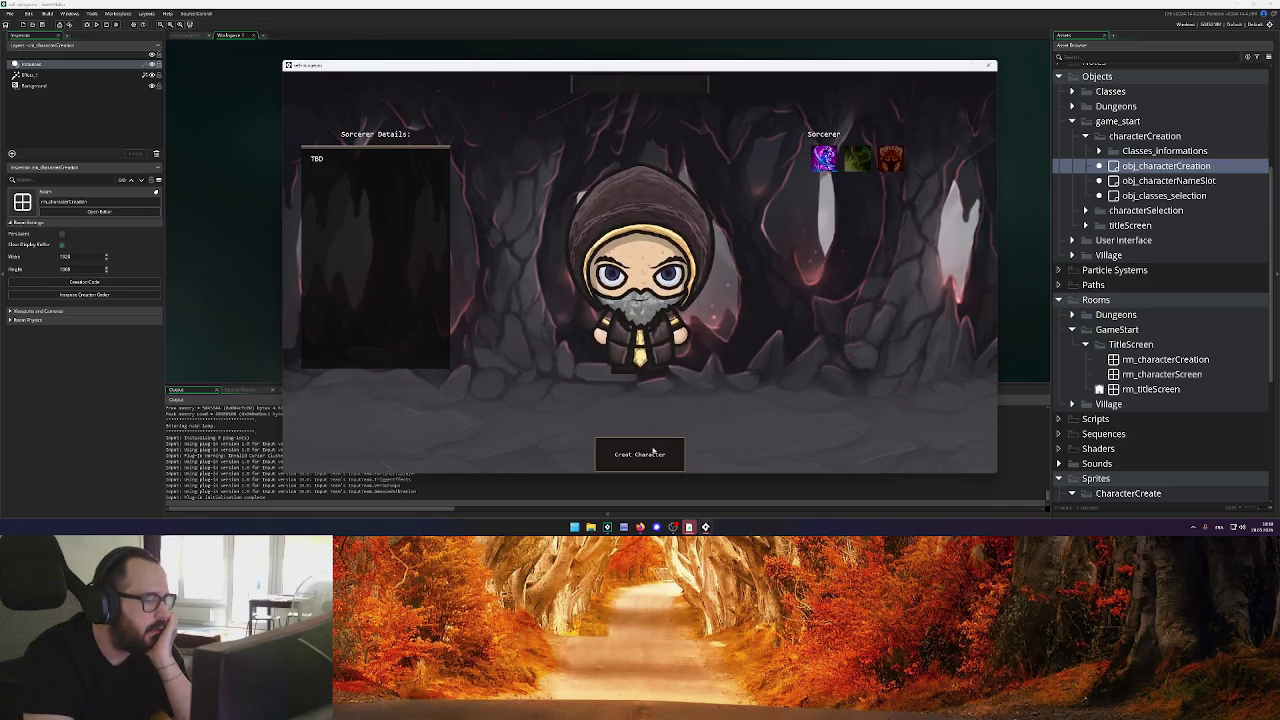
pyautogui.click(988, 65)
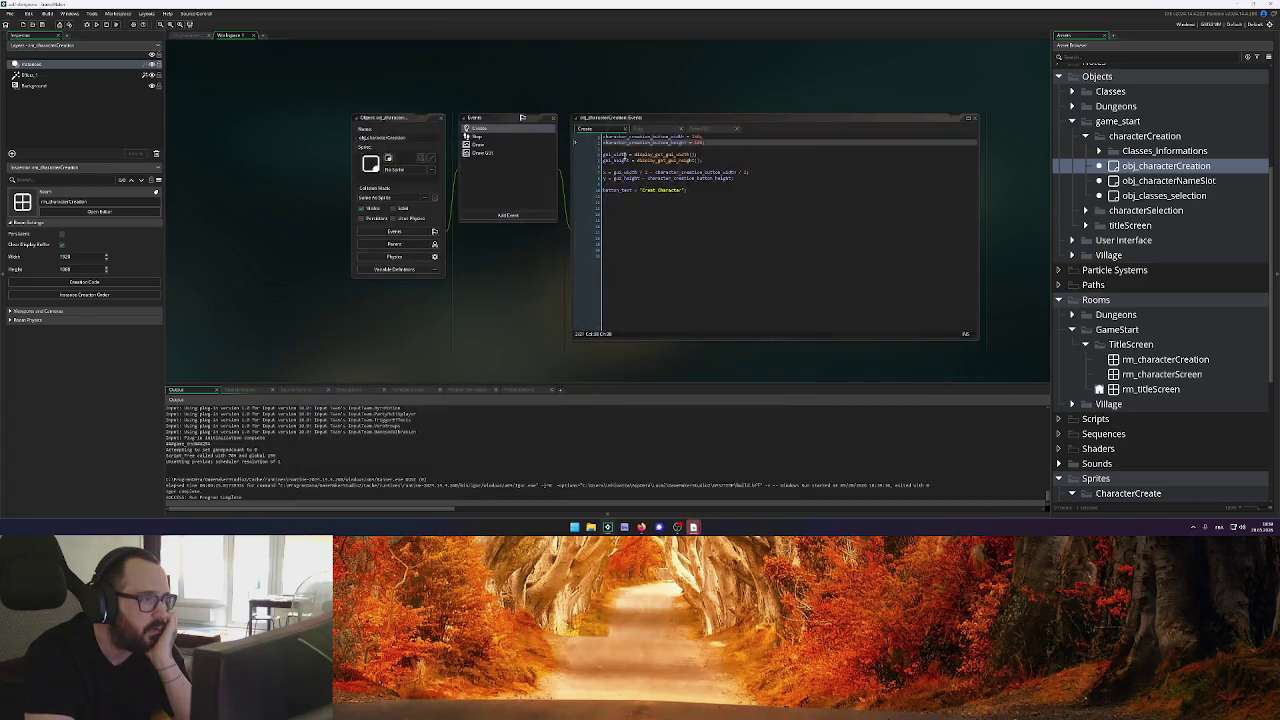
# Type a show_message("Characters… line inside the left-click check of the Step code
pyautogui.click(642, 131)
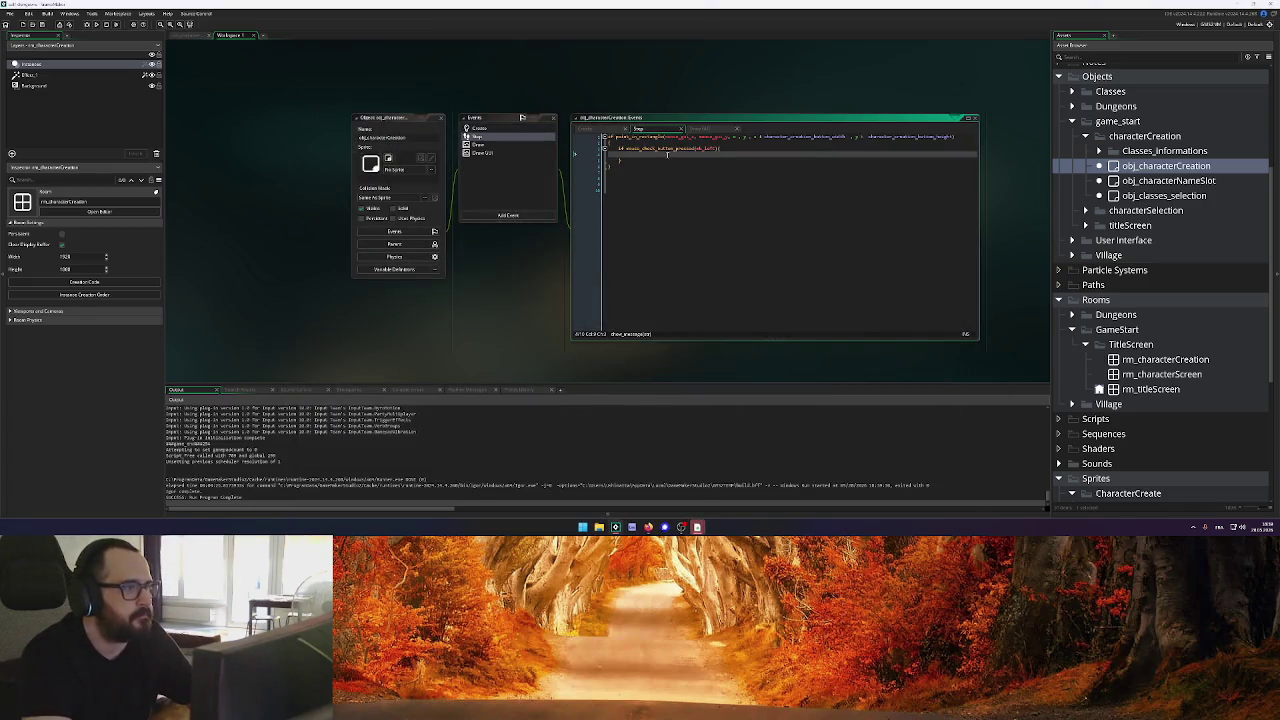
pyautogui.write('show_message(')
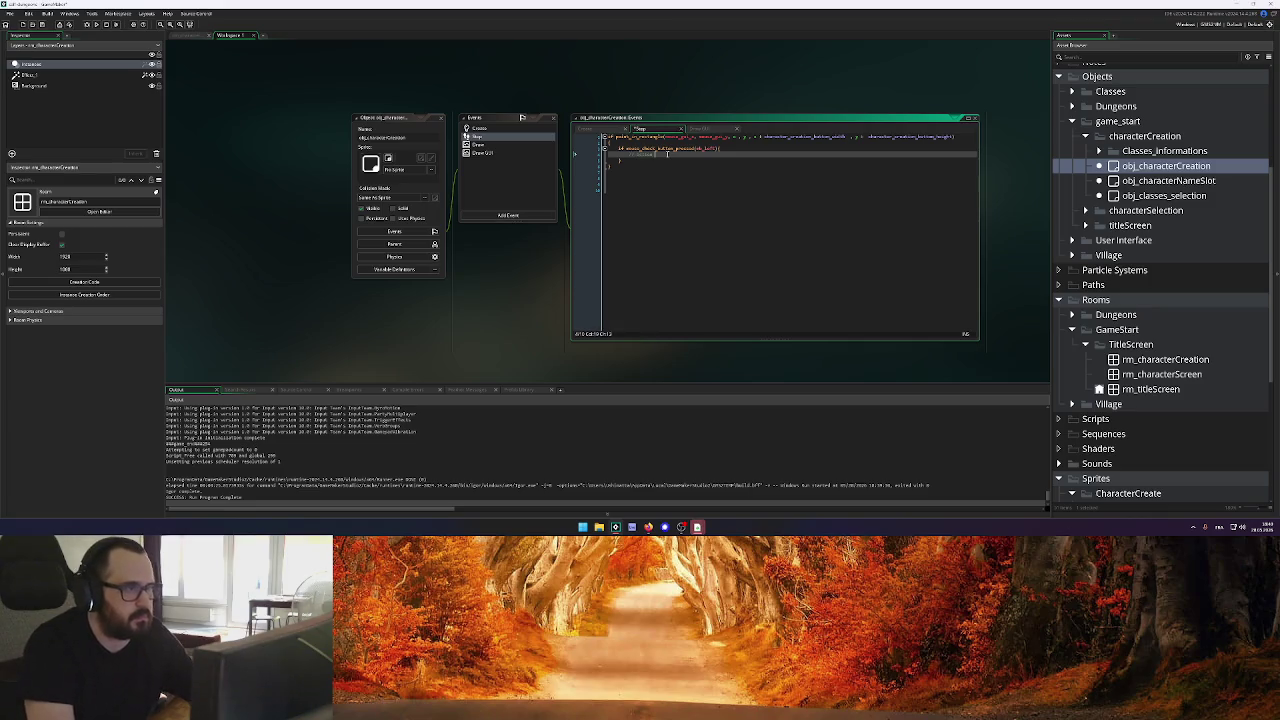
pyautogui.write('"')
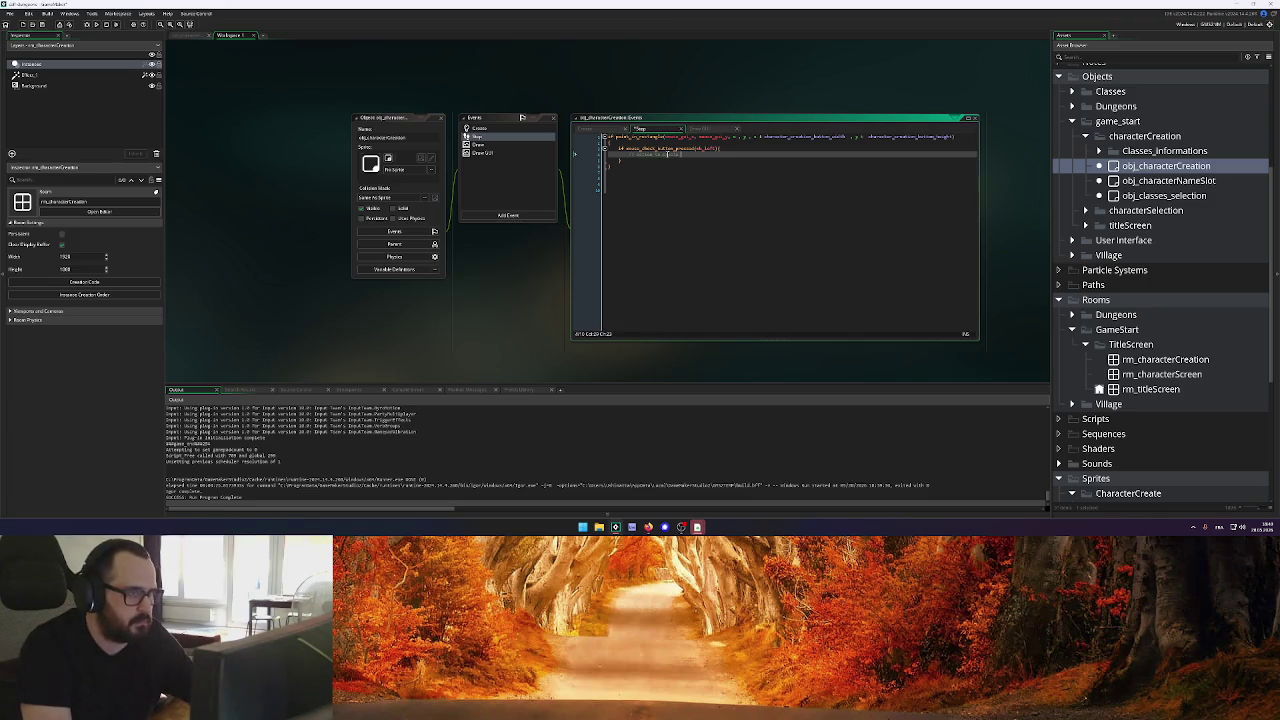
pyautogui.write('Chara')
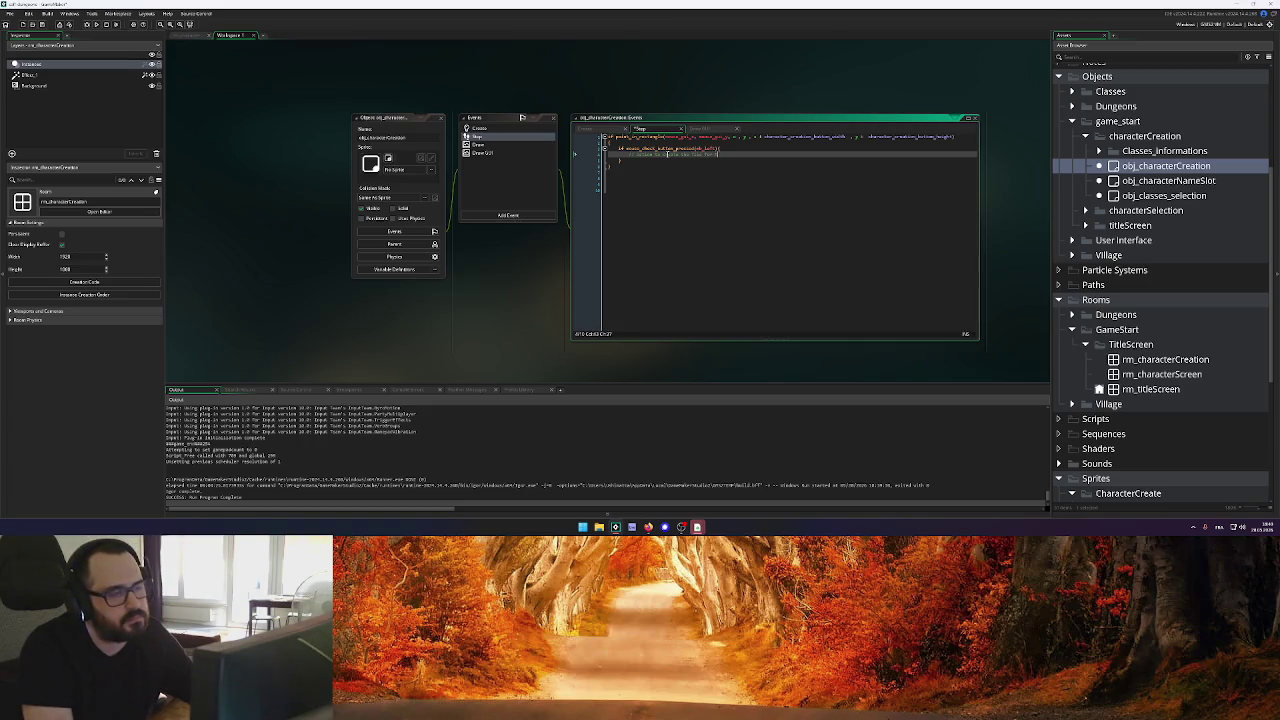
pyautogui.write('cter')
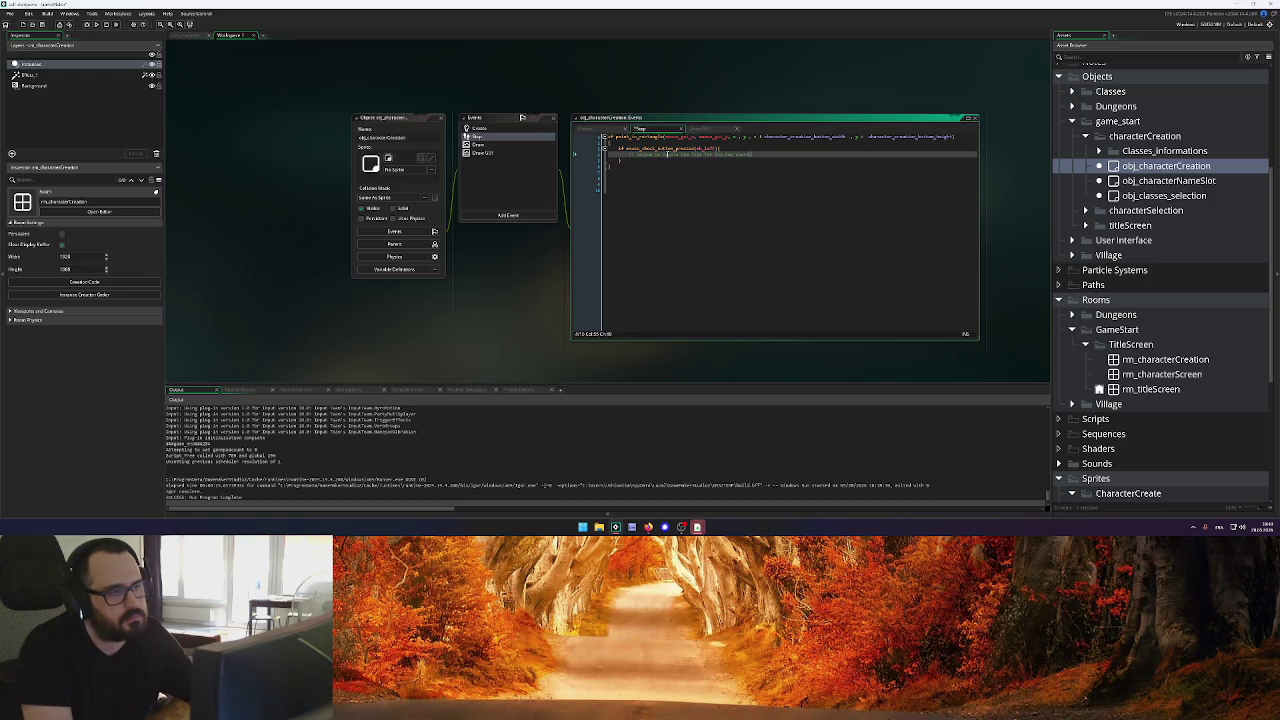
pyautogui.write('s')
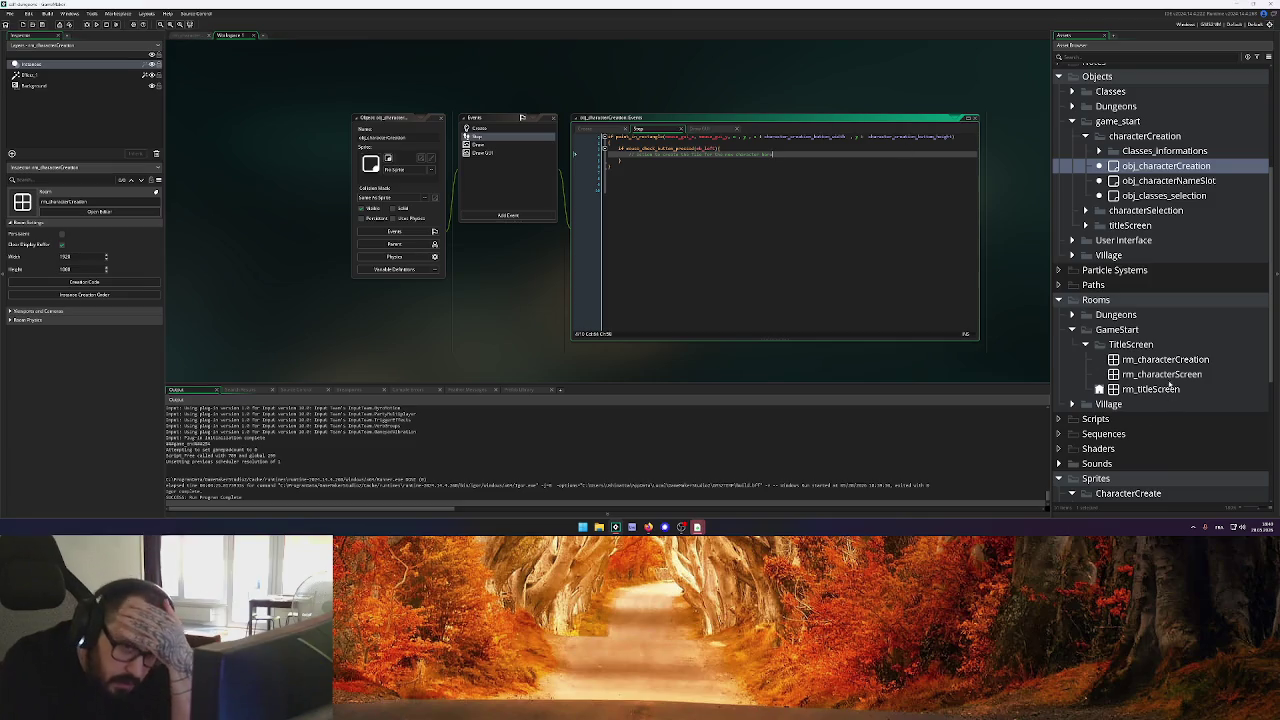
pyautogui.scroll(-1, 1150, 240)
pyautogui.click(1086, 210)
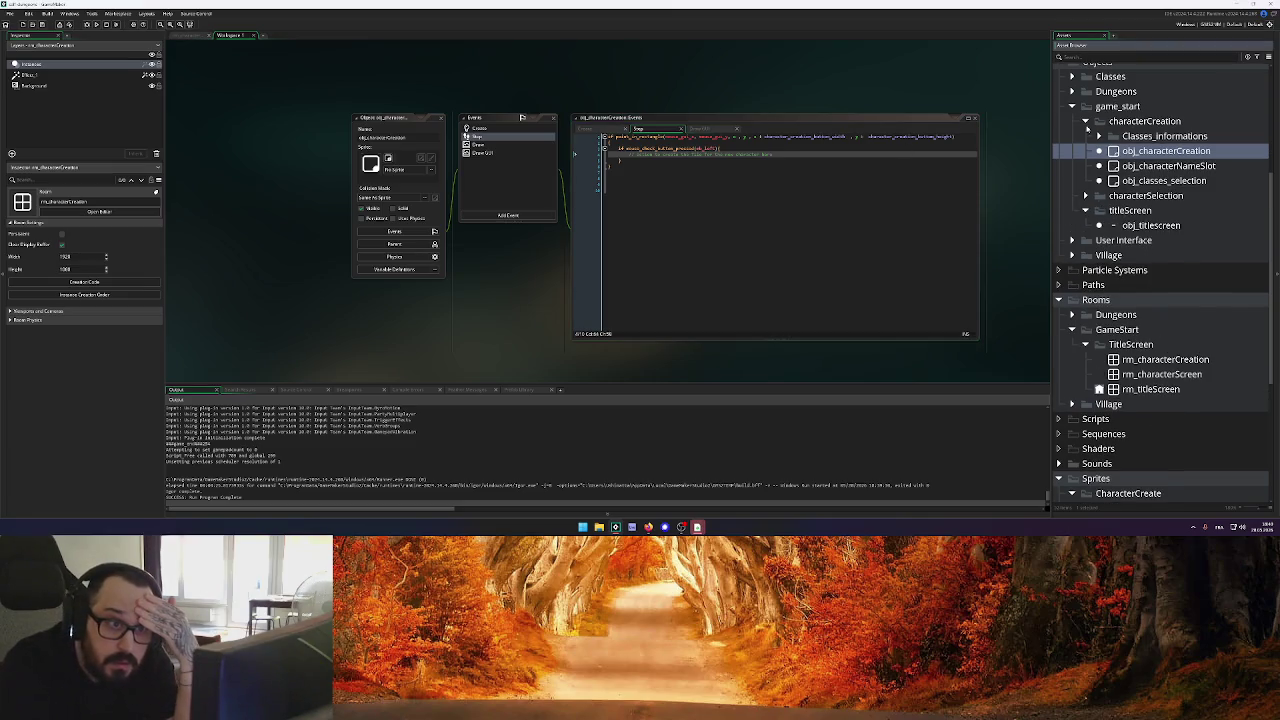
# Open obj_titlescreen and review its Step code (collapsing the switch(alpha) block) and Create code
pyautogui.click(1087, 121)
pyautogui.doubleClick(1150, 166)
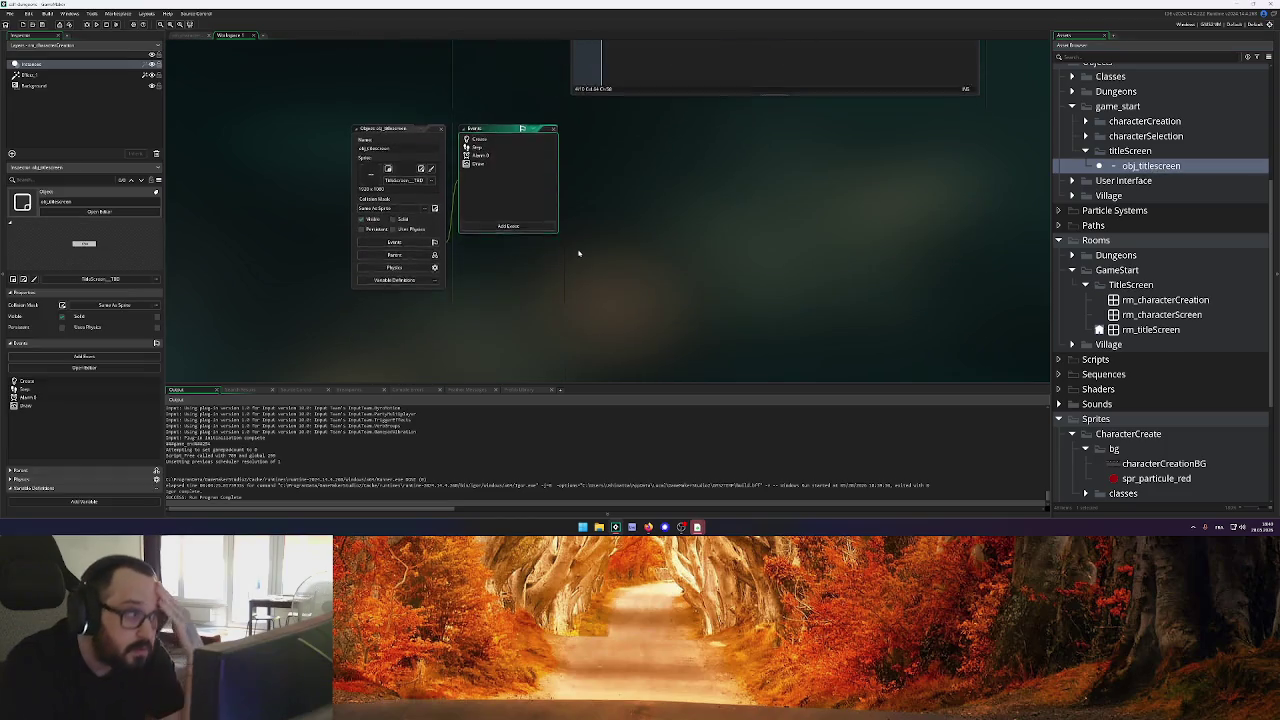
pyautogui.click(489, 147)
pyautogui.scroll(-5, 786, 242)
pyautogui.moveTo(900, 342); pyautogui.dragTo(920, 384)
pyautogui.scroll(5, 779, 310)
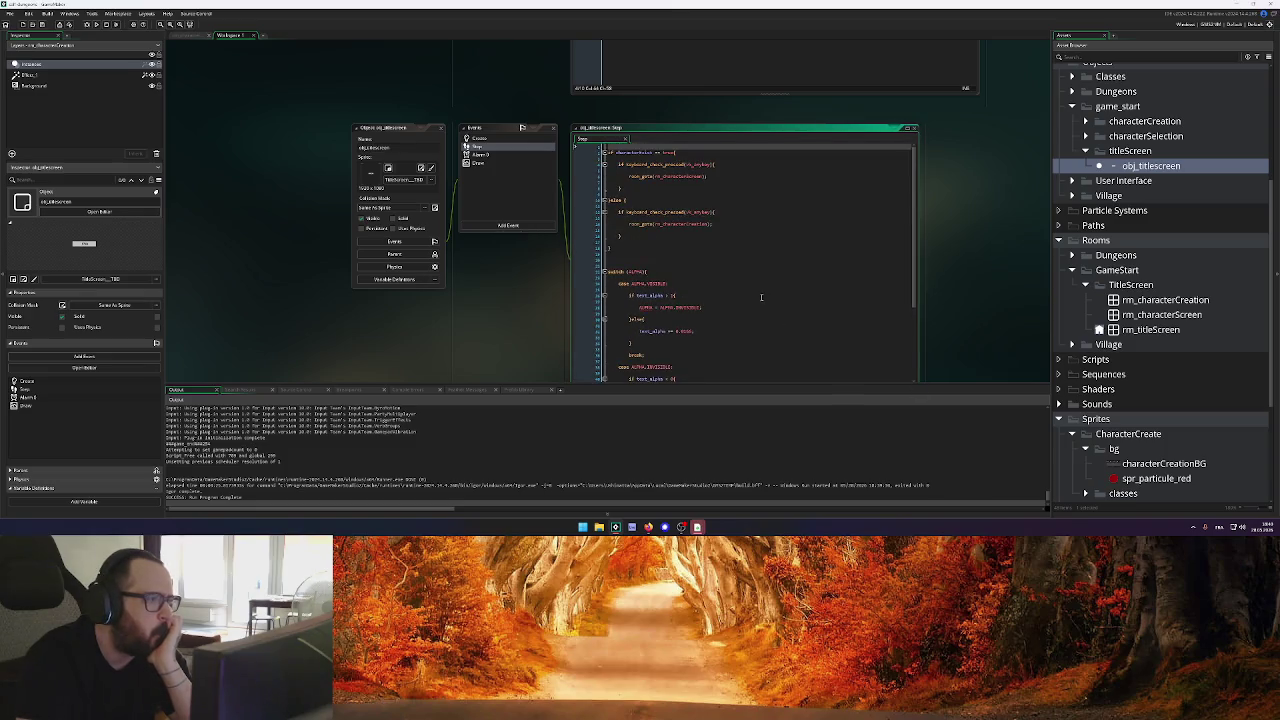
pyautogui.click(604, 272)
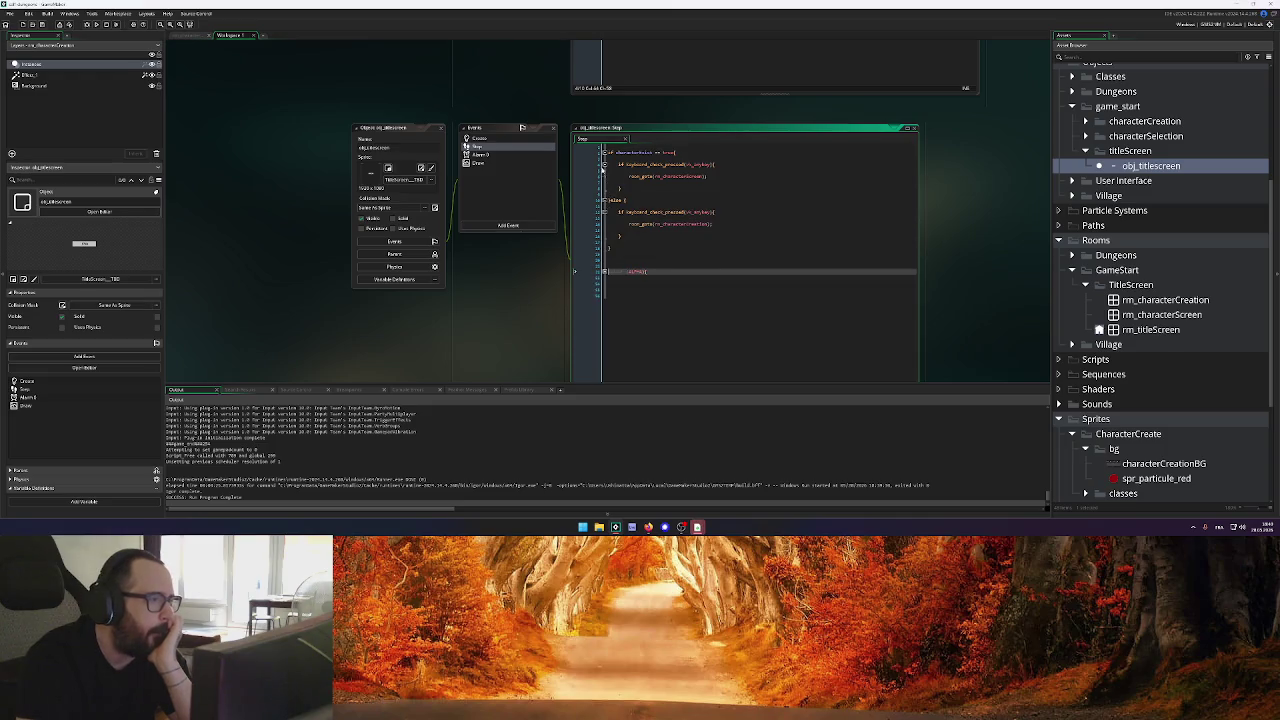
pyautogui.click(485, 138)
pyautogui.scroll(-2, 740, 245)
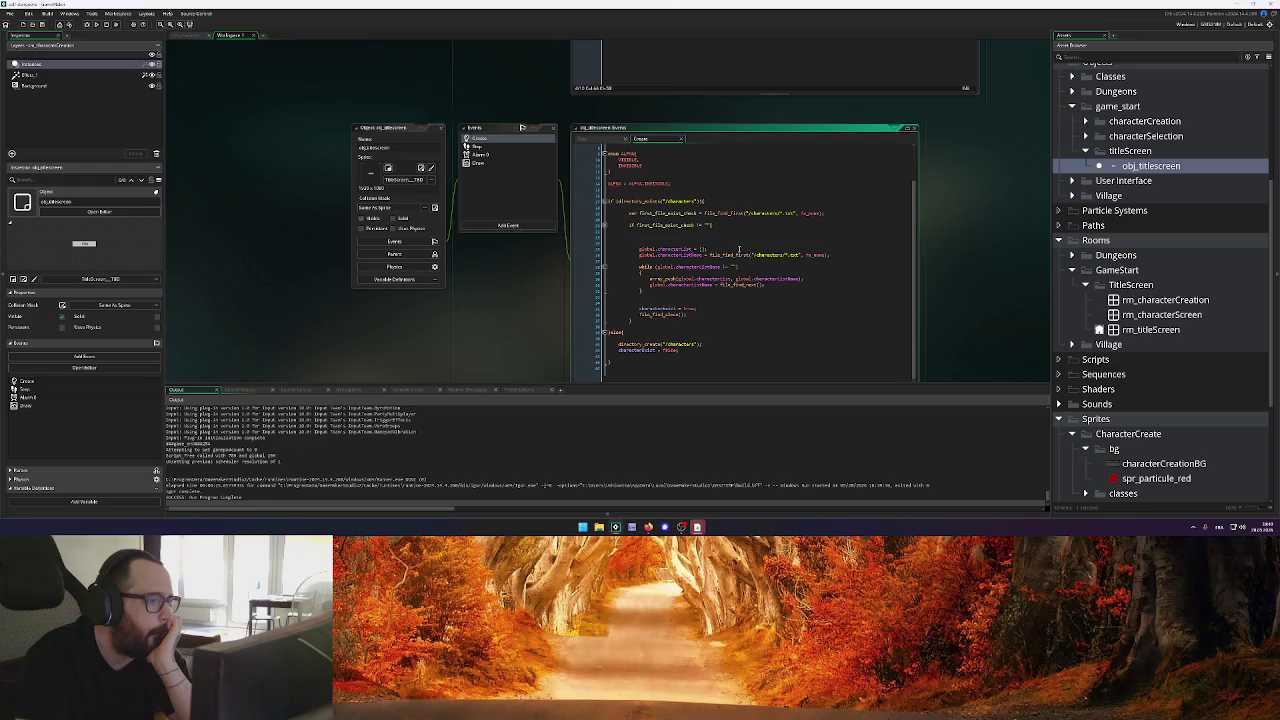
pyautogui.click(720, 191)
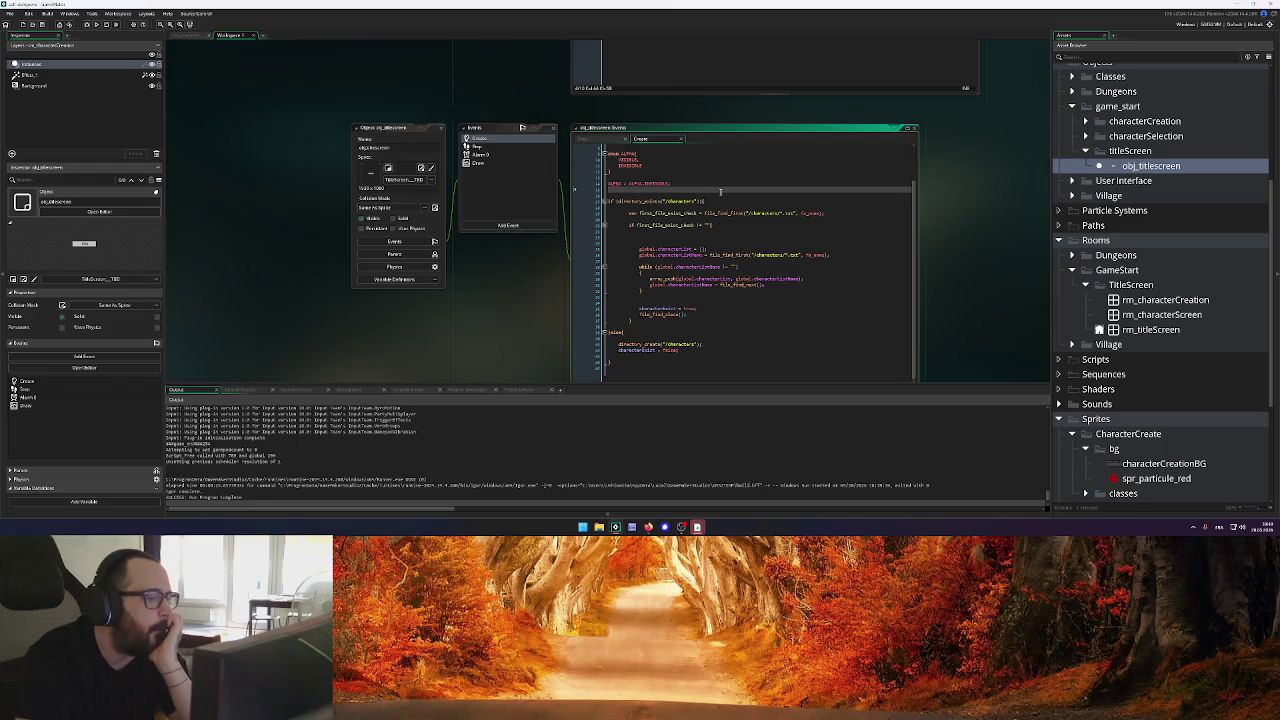
pyautogui.scroll(-5, 750, 300)
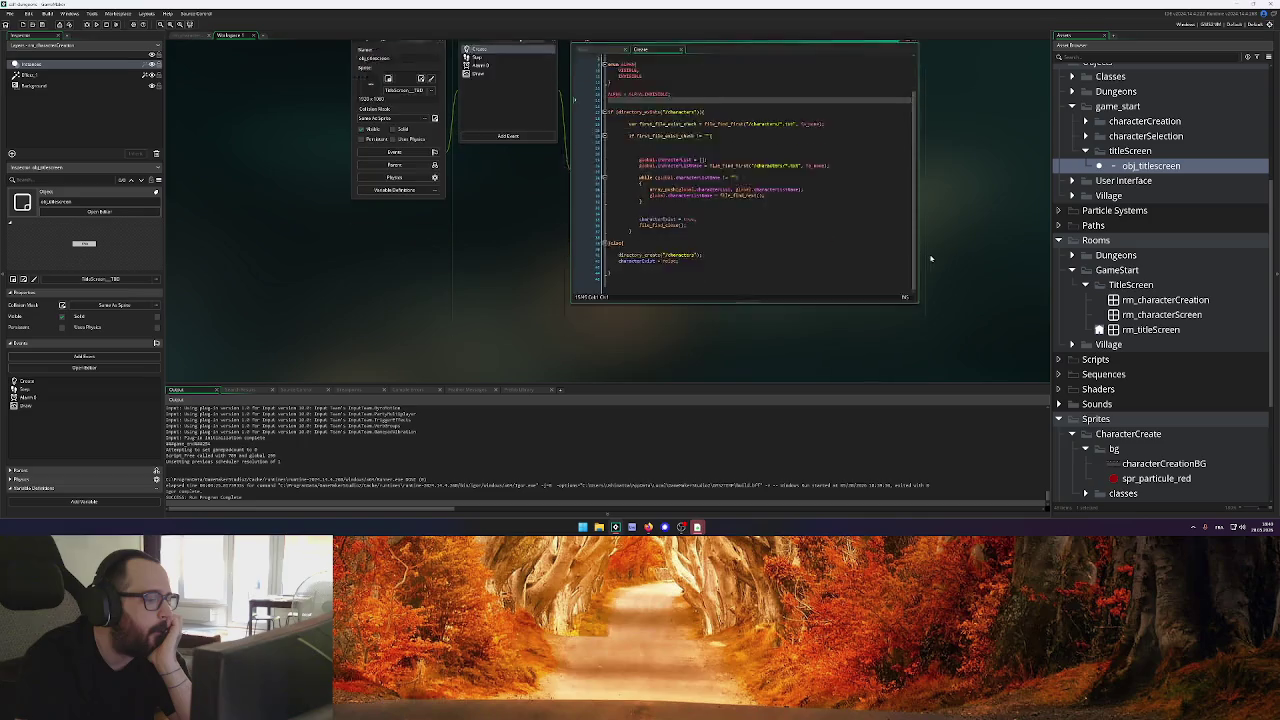
pyautogui.scroll(4, 786, 240)
# Delete obj_titlescreen's Alarm 0 event, which only called game_end(), then view its Draw code
pyautogui.click(481, 132)
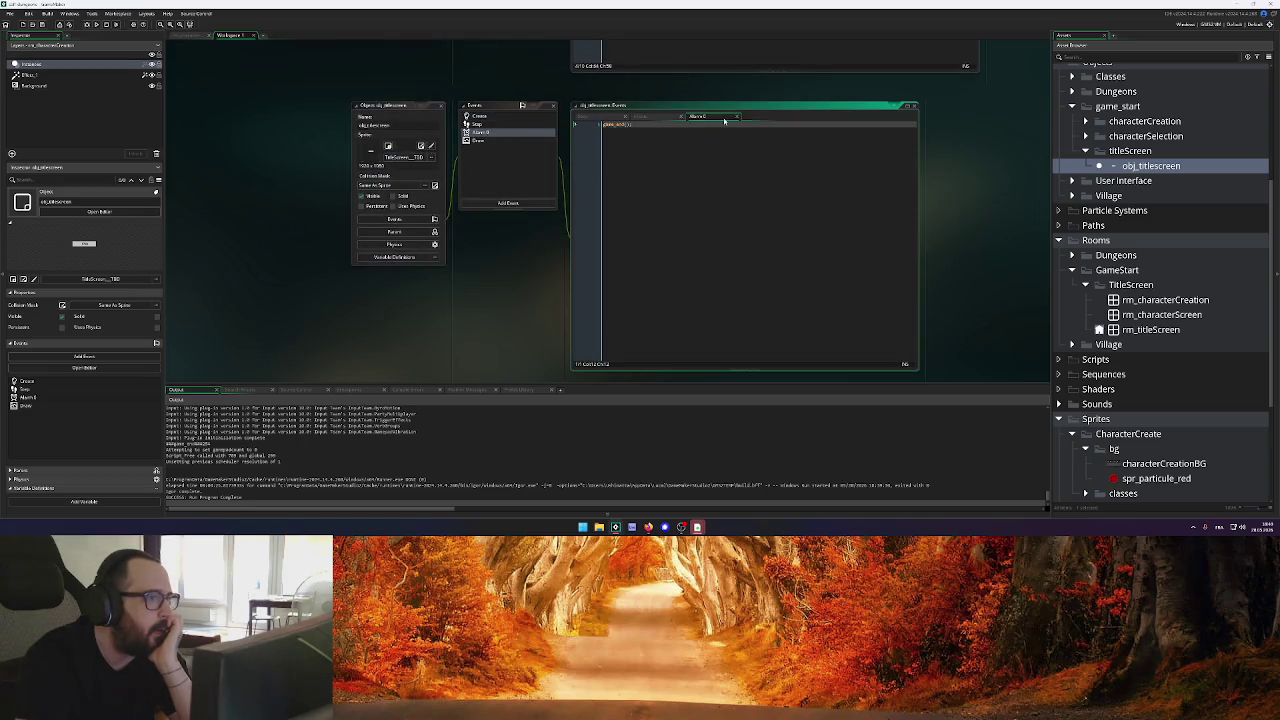
pyautogui.tripleClick(661, 125)
pyautogui.click(736, 118)
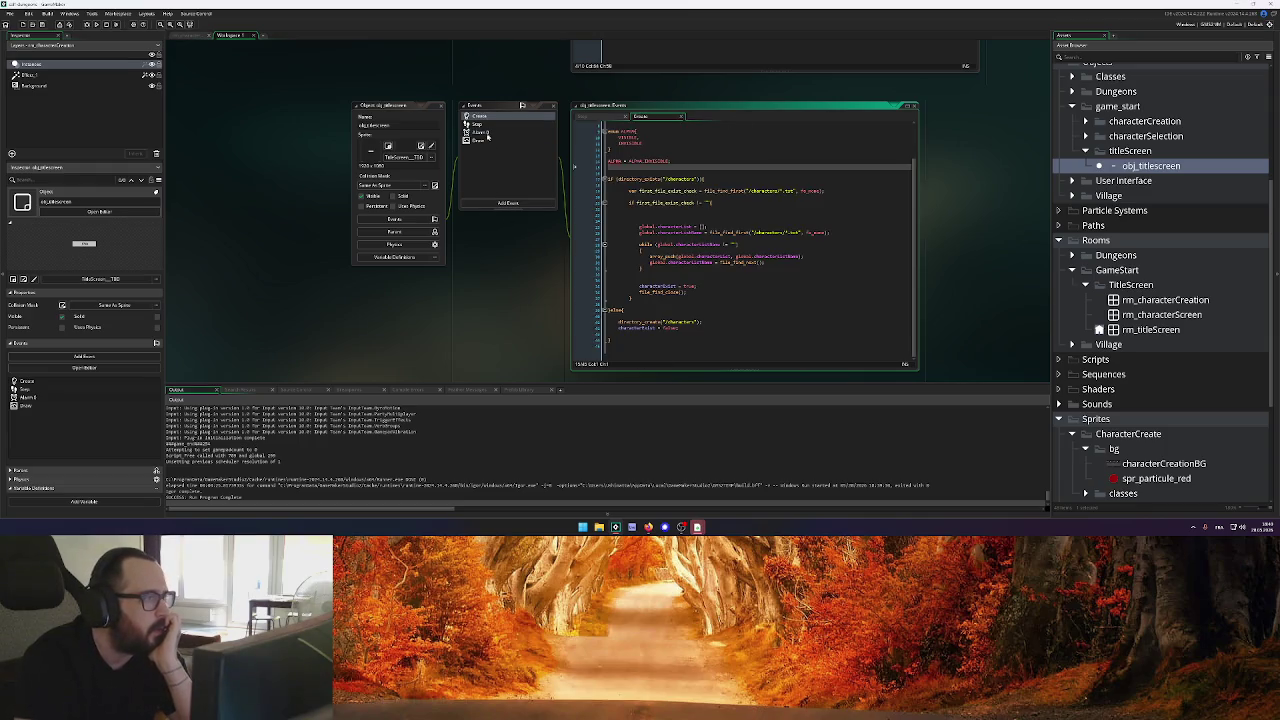
pyautogui.rightClick(488, 136)
pyautogui.press('Escape')
pyautogui.rightClick(490, 136)
pyautogui.click(510, 200)
pyautogui.click(656, 276)
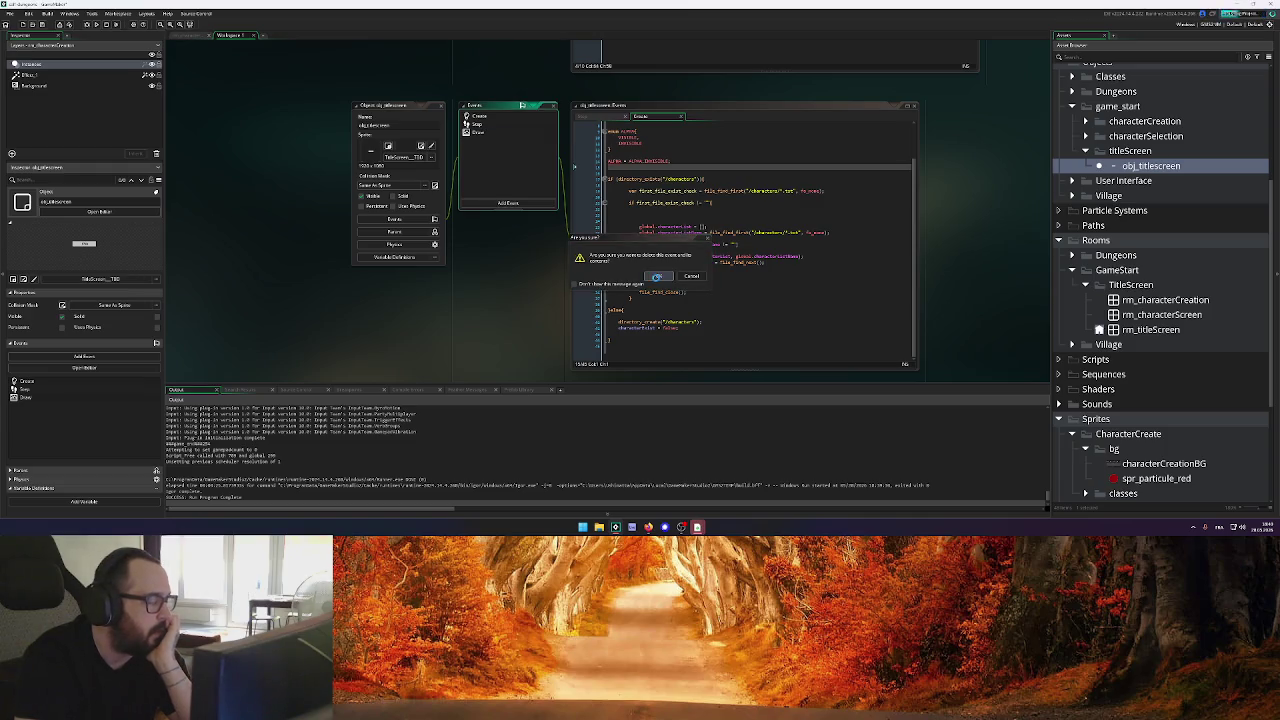
pyautogui.click(494, 134)
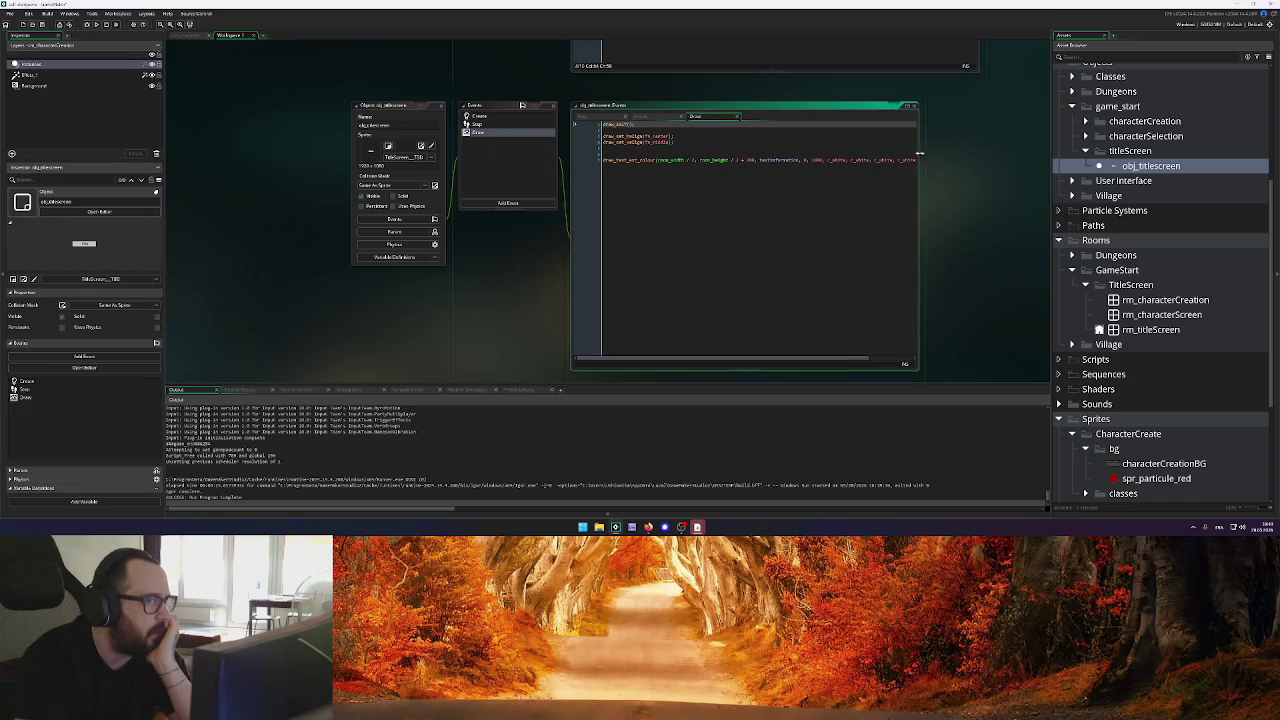
pyautogui.moveTo(918, 155); pyautogui.dragTo(994, 151)
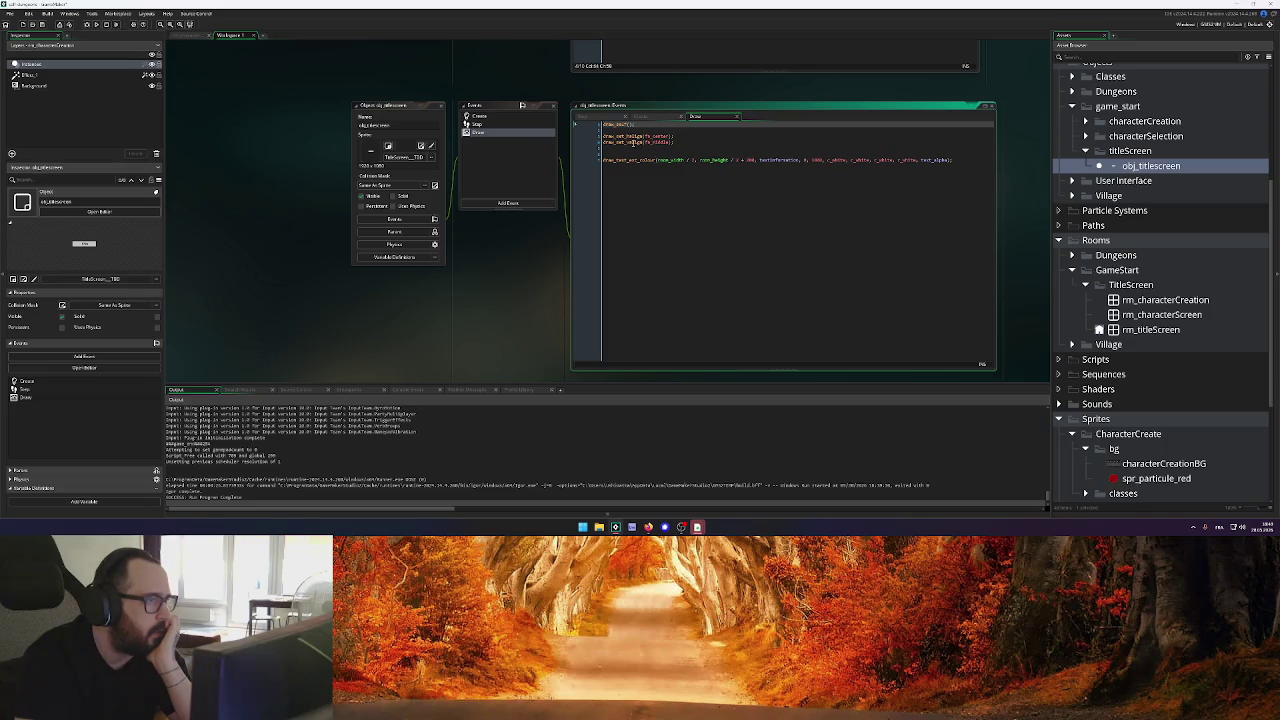
# Delete the blank line under draw_self() and inspect the Create code's directory_exists check
pyautogui.click(630, 130)
pyautogui.press('BackSpace')
pyautogui.press('BackSpace')
pyautogui.press('BackSpace')
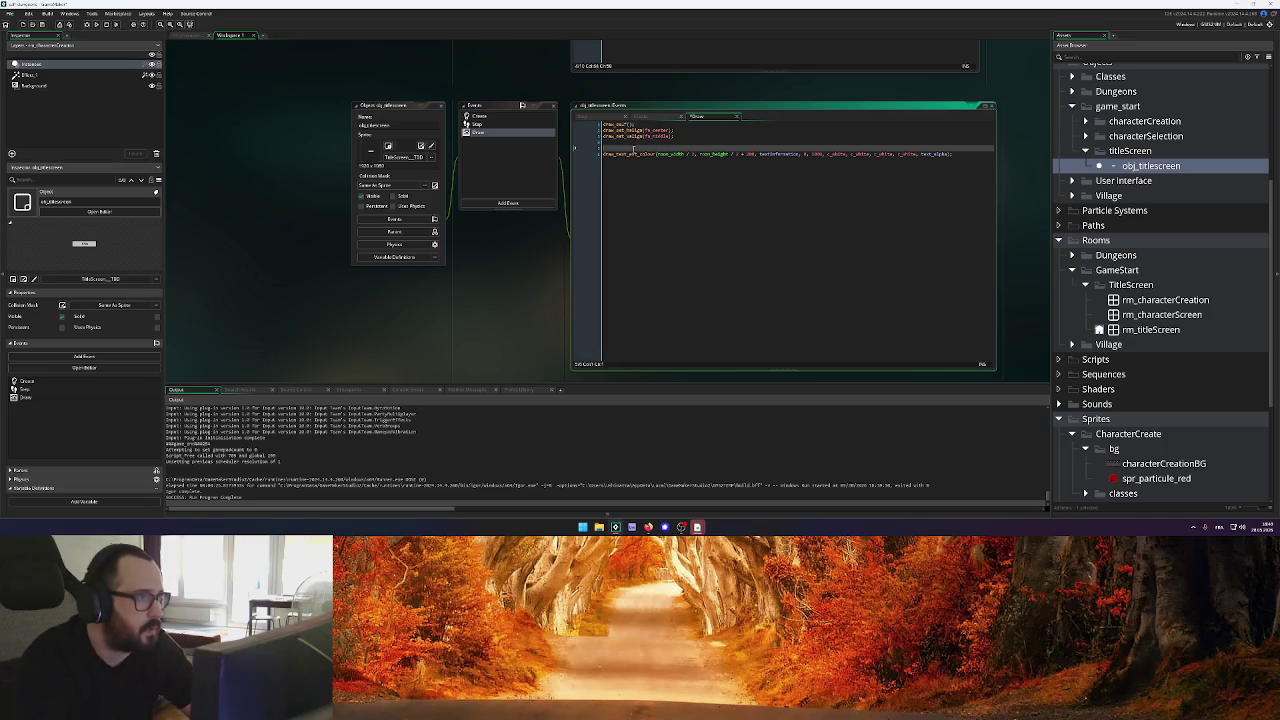
pyautogui.click(640, 116)
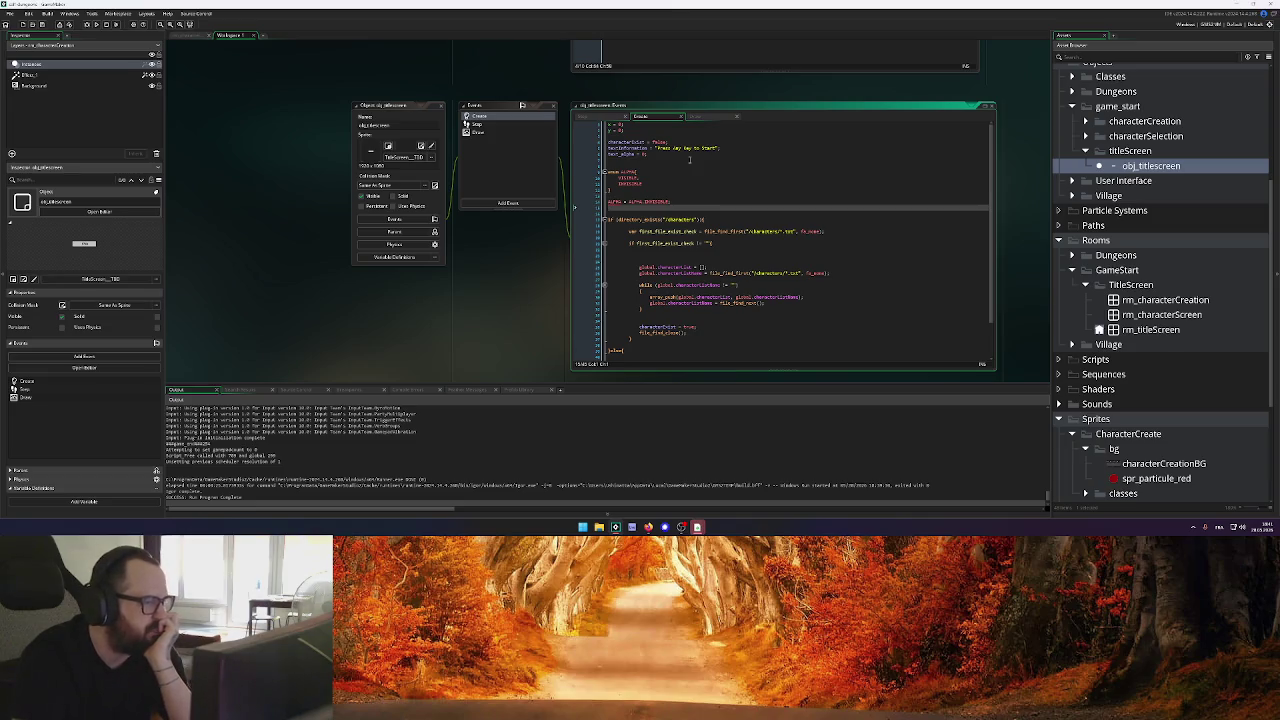
pyautogui.scroll(-2, 689, 159)
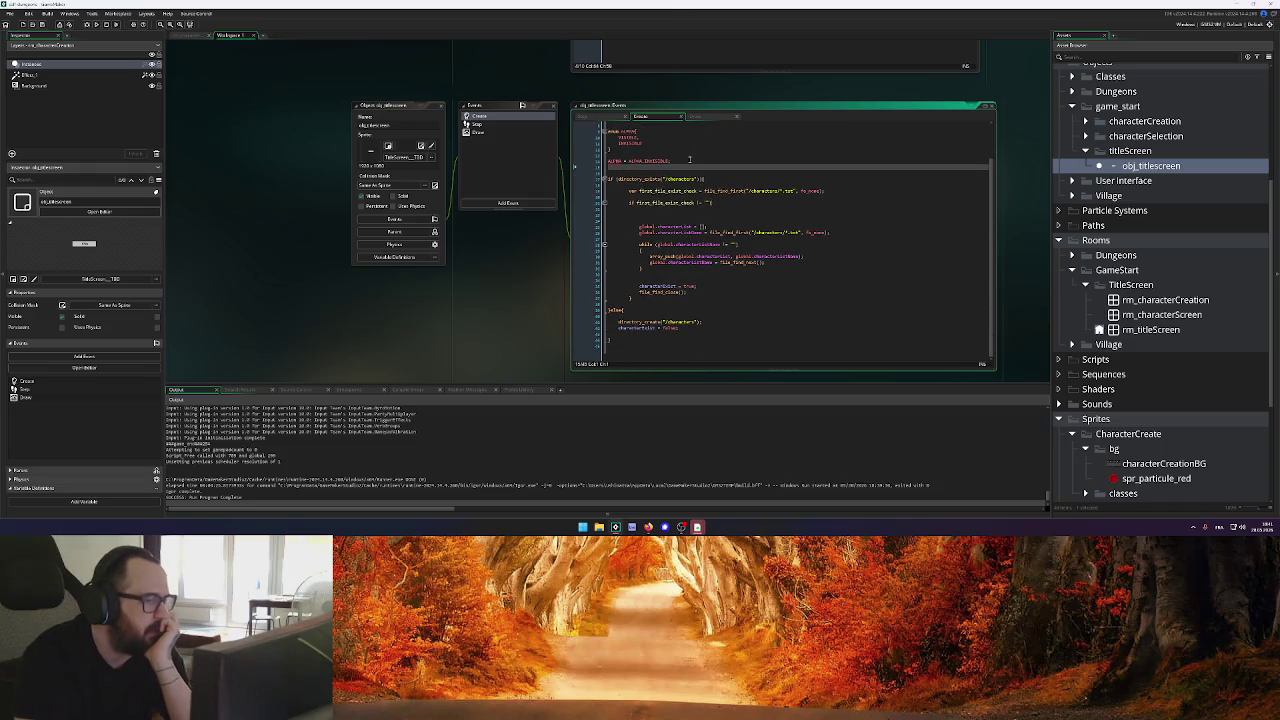
pyautogui.click(764, 180)
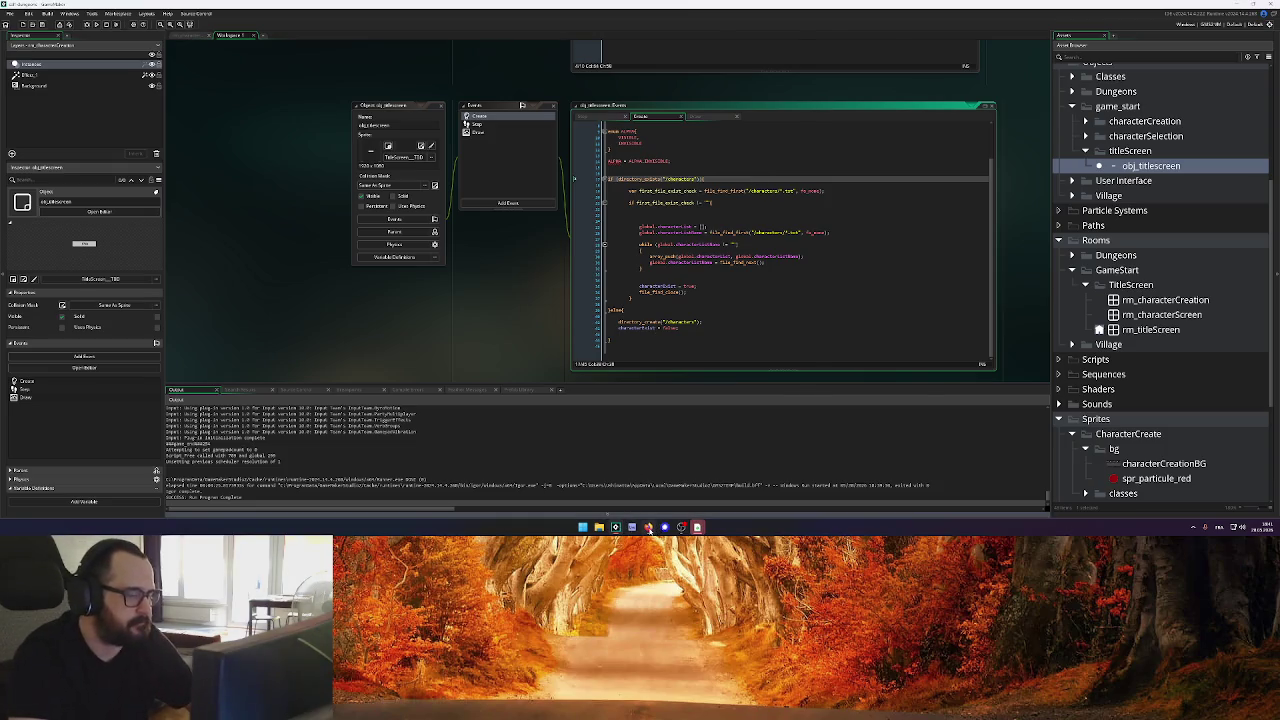
pyautogui.click(648, 527)
# Search Qwant for 'gamemaker check if file exist' and read the manual's file_exists(fname) page
pyautogui.click(1000, 23)
pyautogui.write('gamemaker')
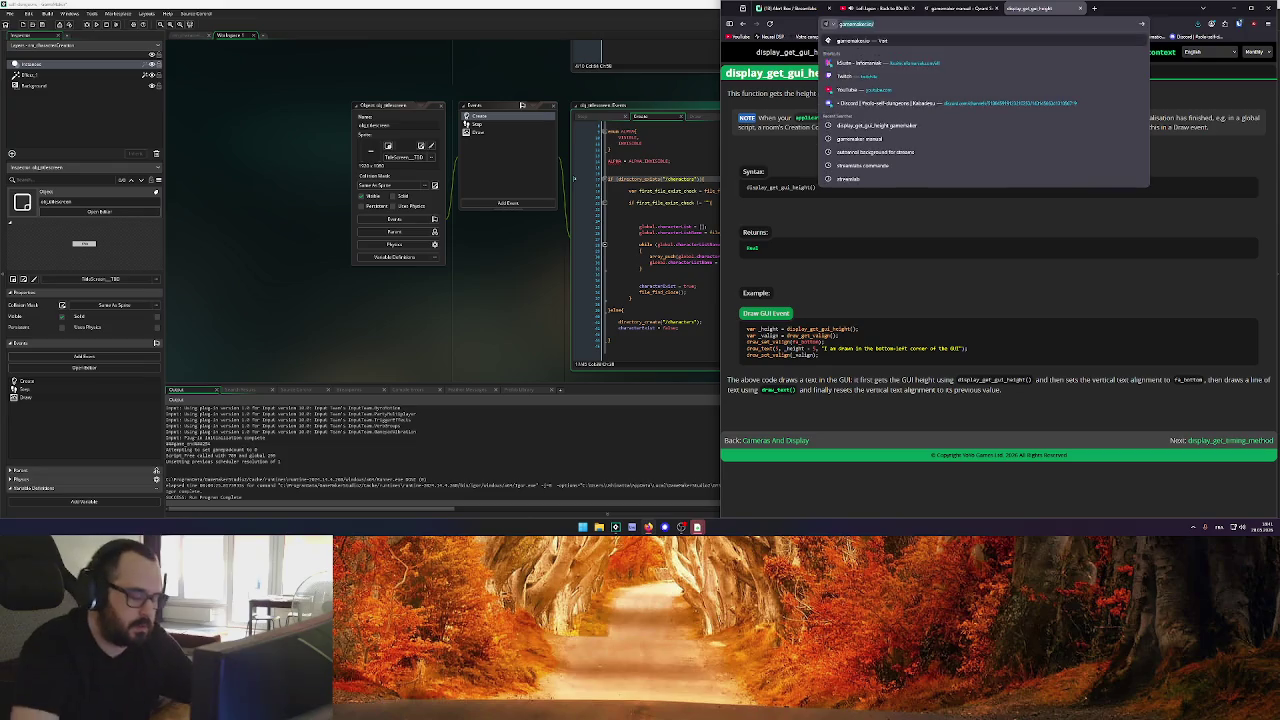
pyautogui.write(' check')
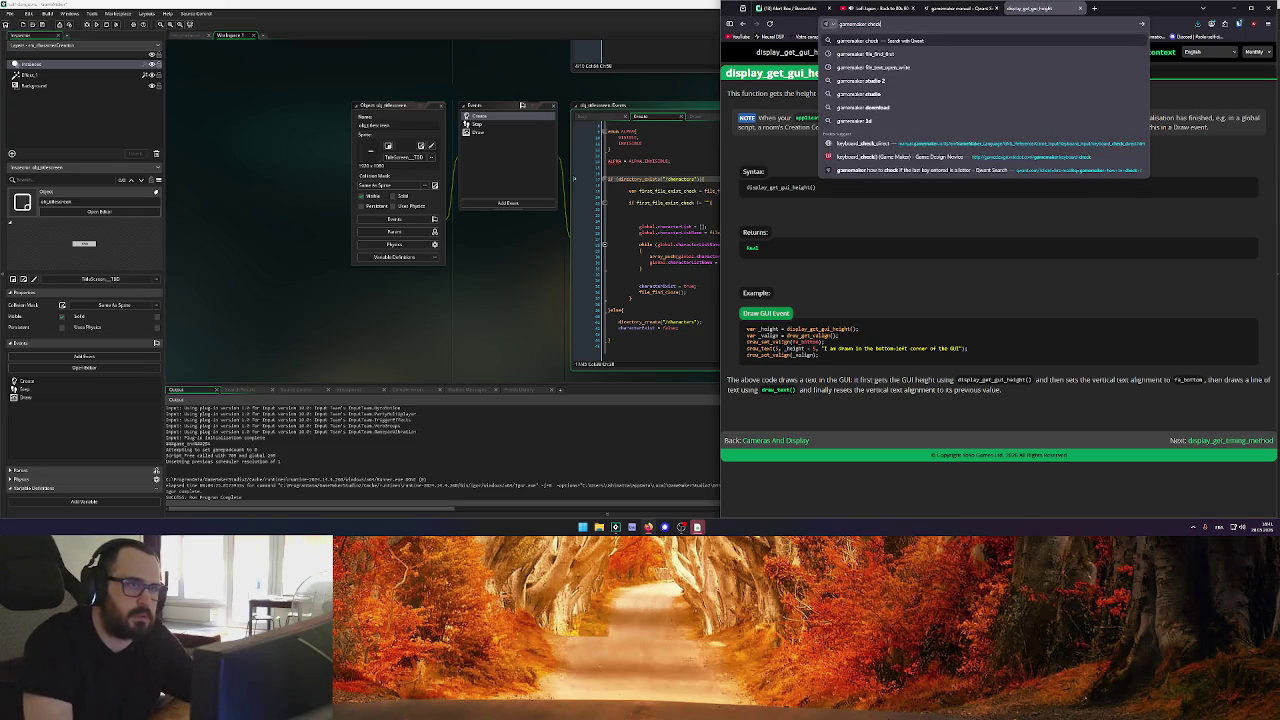
pyautogui.write(' if file exist')
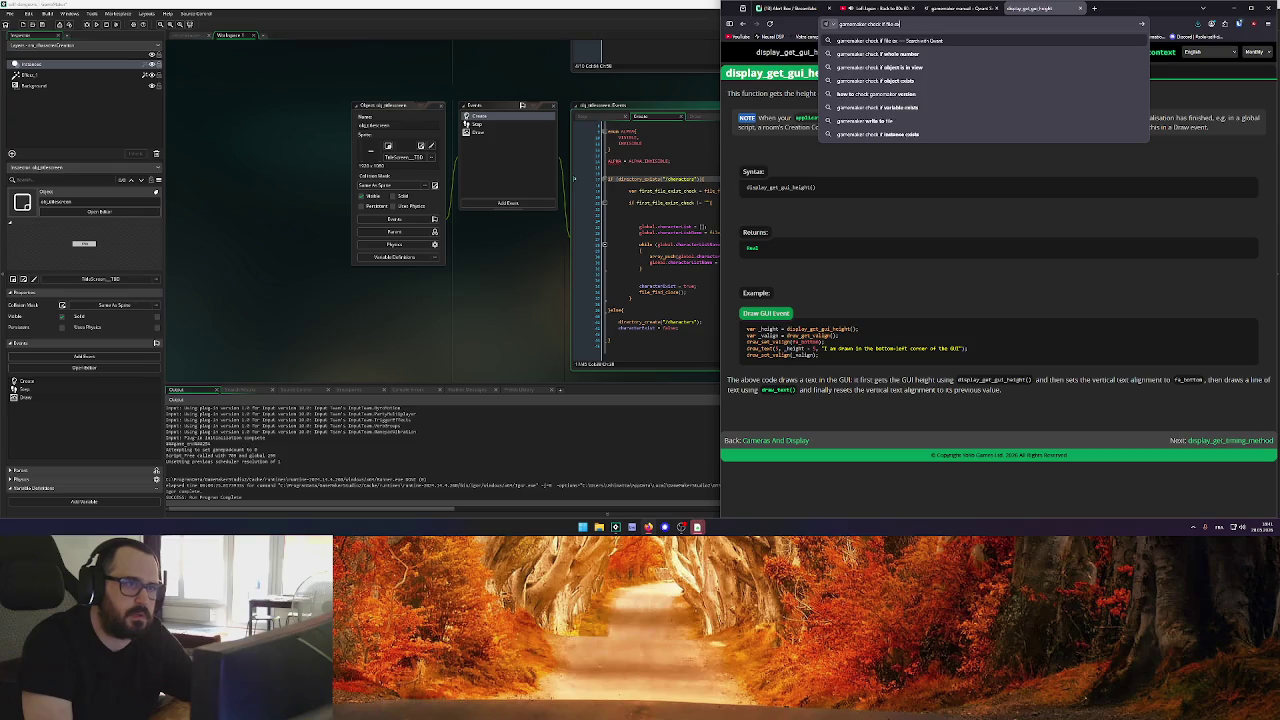
pyautogui.press('Return')
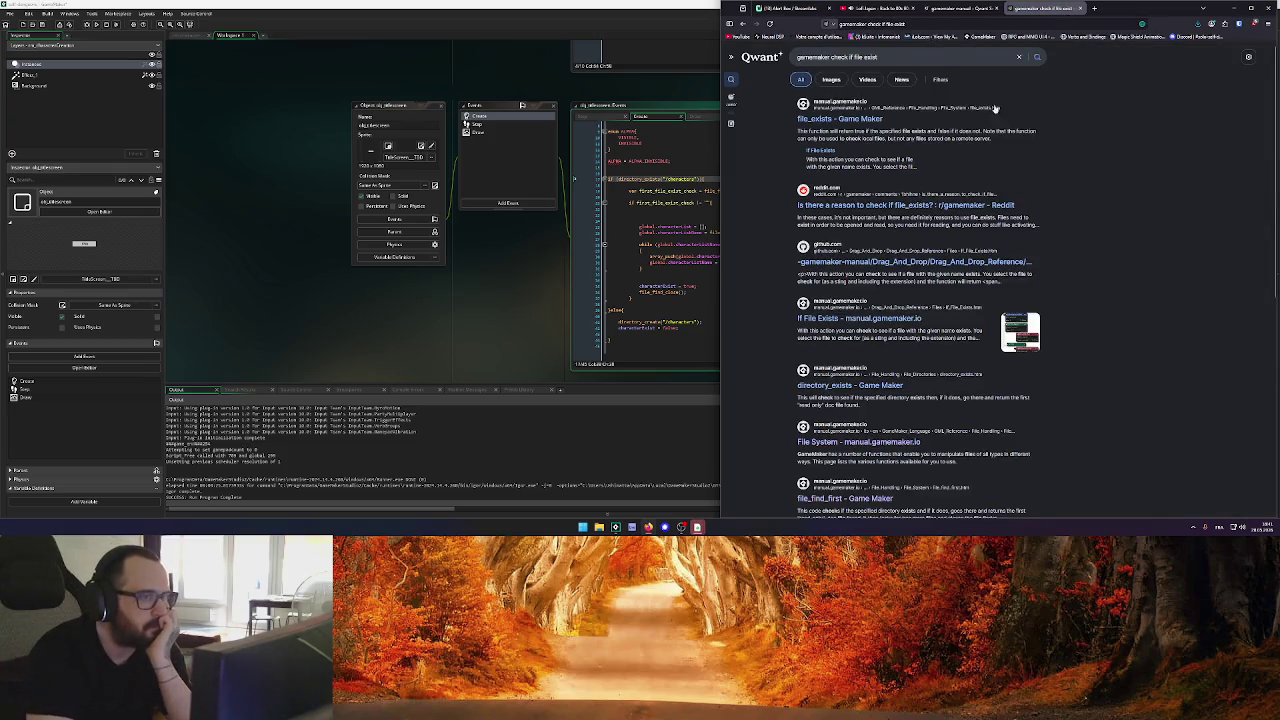
pyautogui.click(853, 121)
pyautogui.moveTo(800, 197); pyautogui.dragTo(745, 198)
pyautogui.click(793, 359)
pyautogui.click(544, 189)
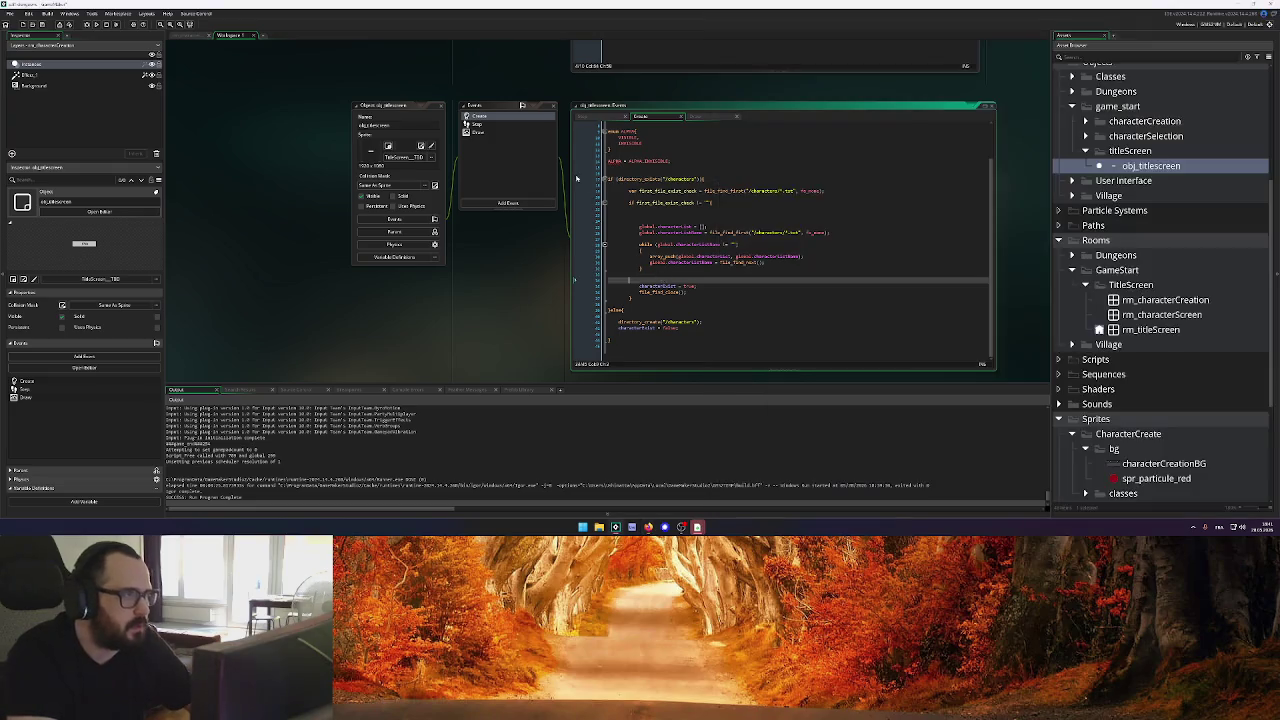
# Replace the Step event comment with a code block starting an empty if file_exists() check
pyautogui.moveTo(764, 111); pyautogui.dragTo(630, 112)
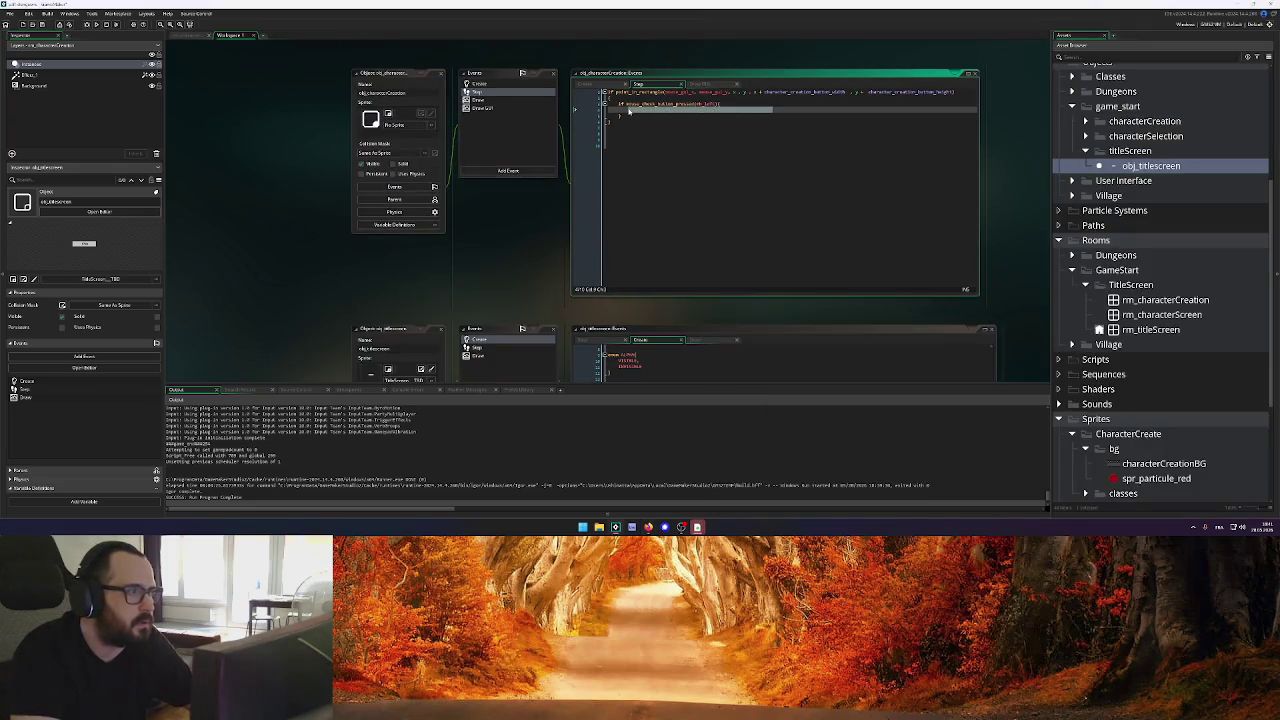
pyautogui.write('{')
pyautogui.press('Return')
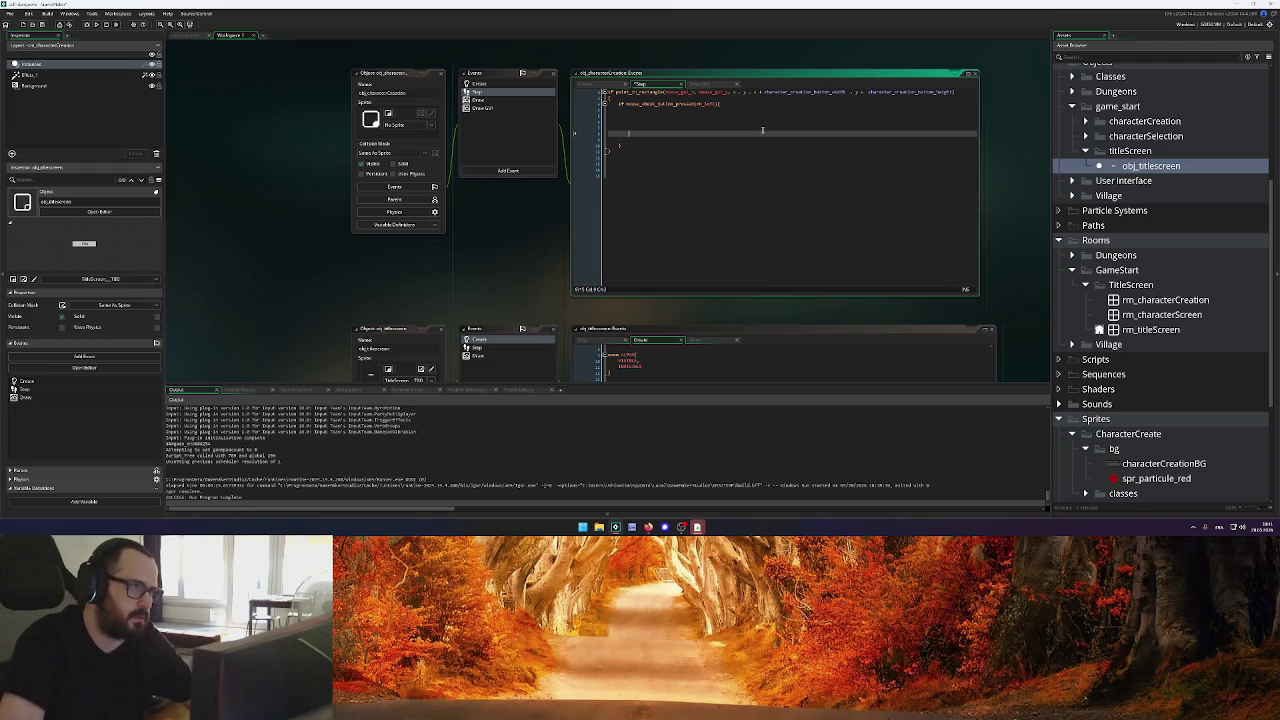
pyautogui.write('room_goto(rm_')
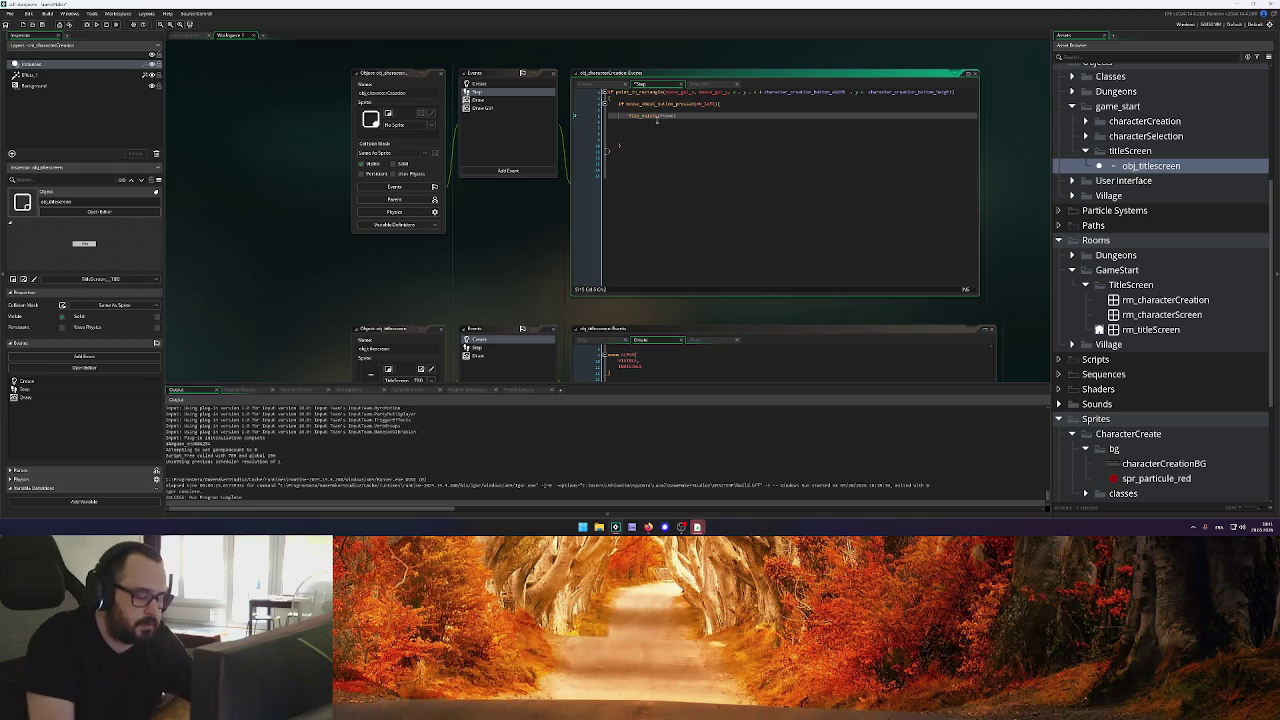
pyautogui.write('if')
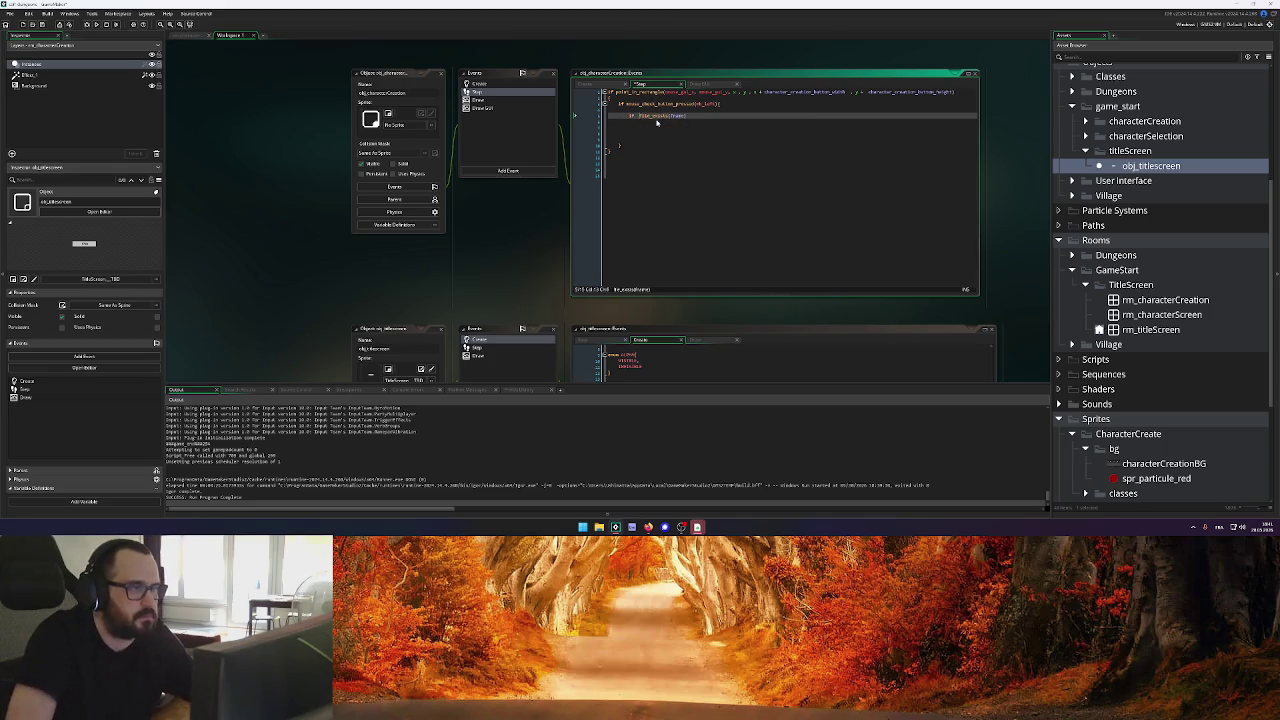
pyautogui.press('Left')
pyautogui.press('Left')
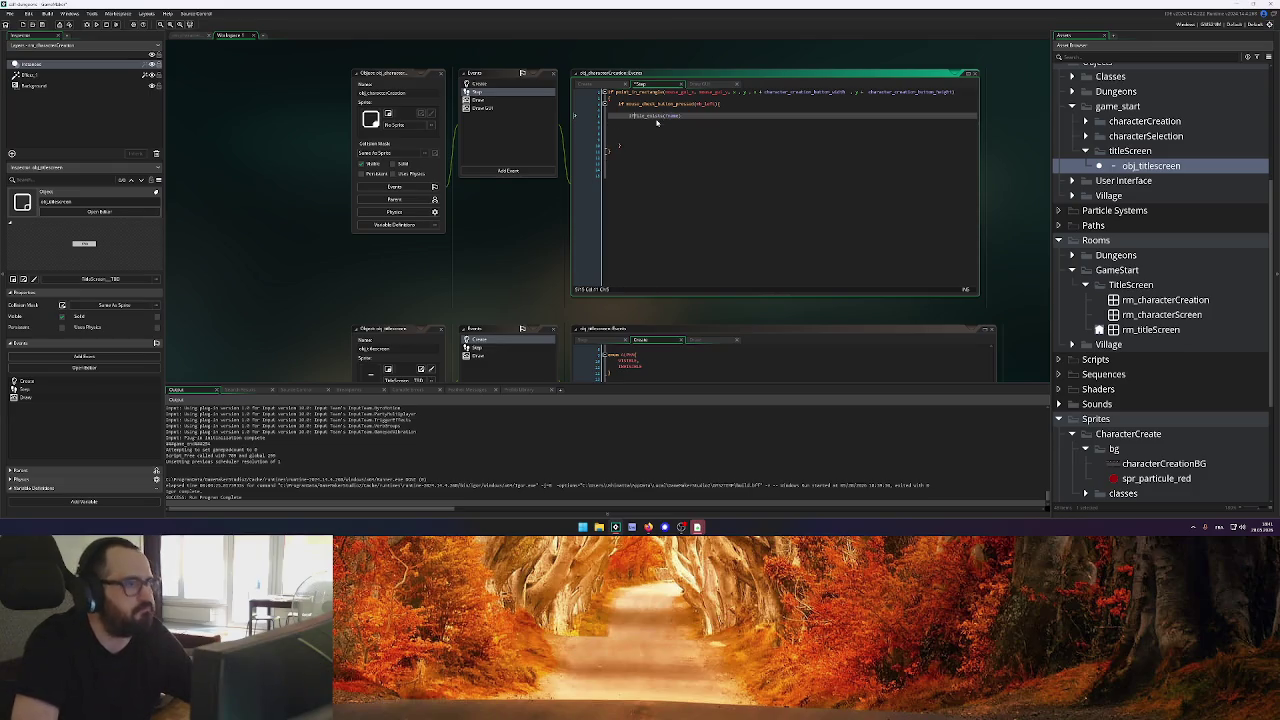
pyautogui.scroll(1, 760, 200)
pyautogui.doubleClick(672, 160)
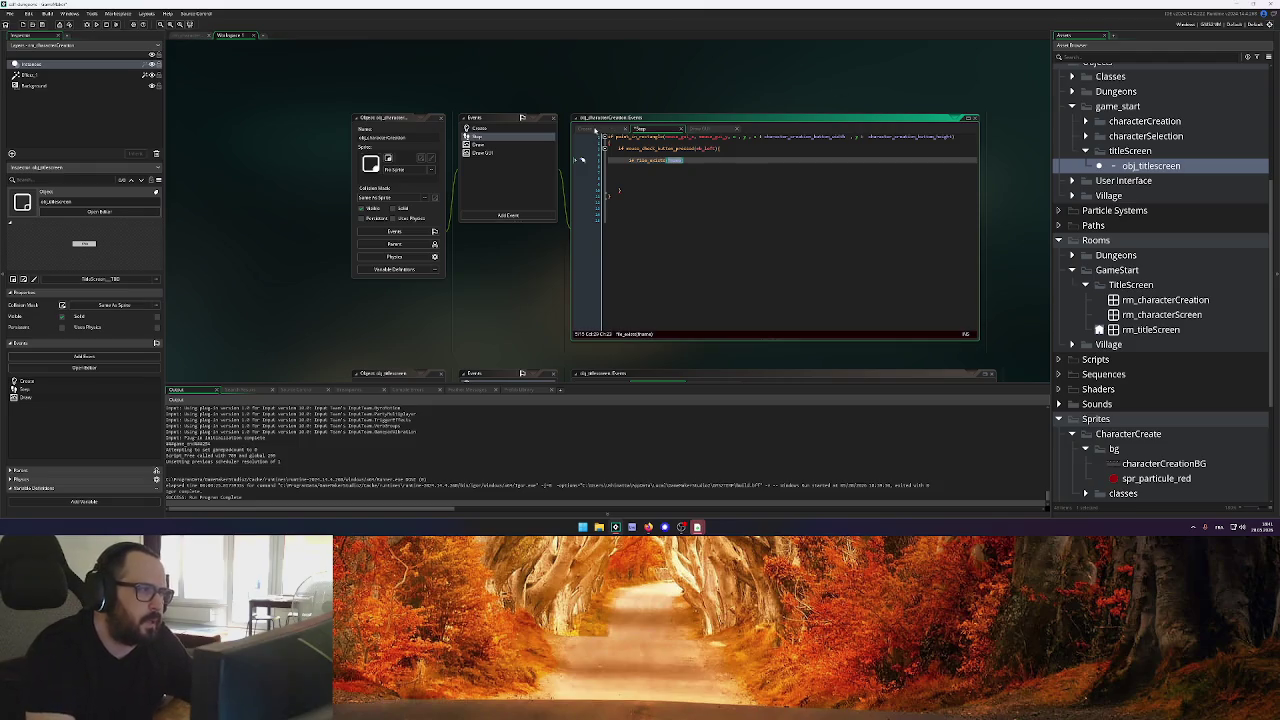
pyautogui.click(588, 129)
pyautogui.click(664, 130)
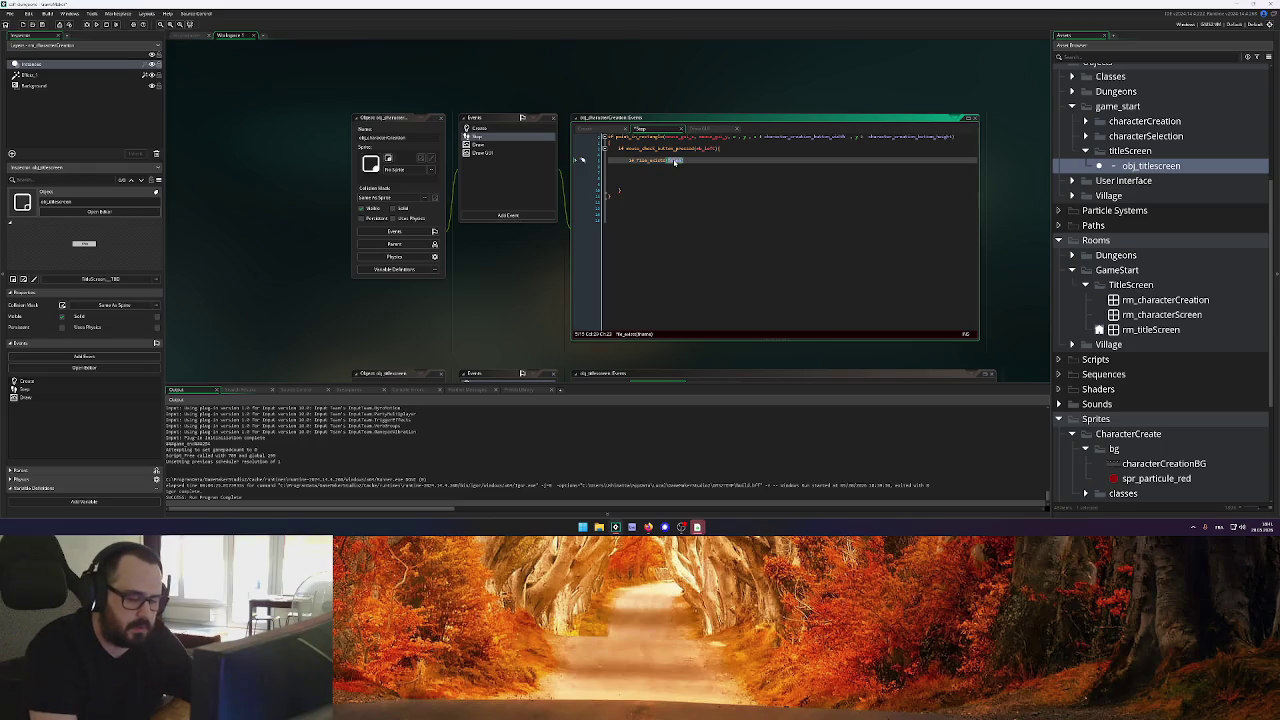
pyautogui.press('BackSpace')
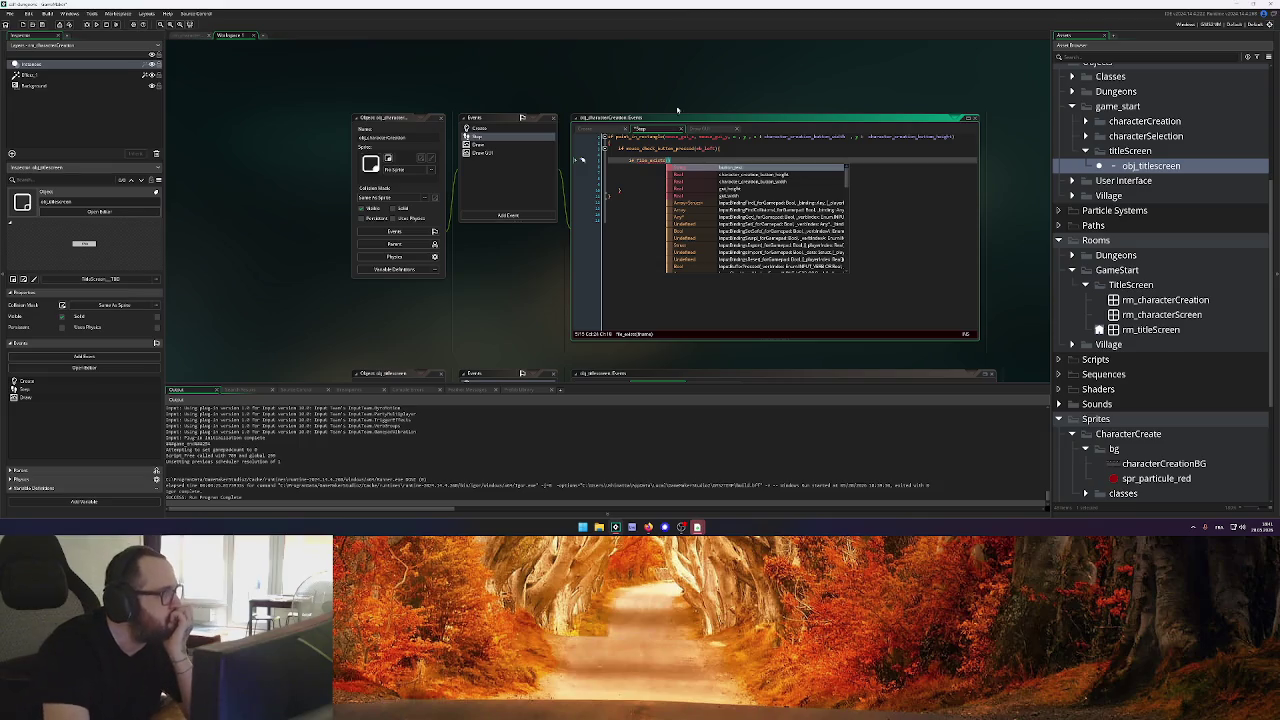
# Add a title_selection line with "Load" to the Create event code
pyautogui.click(590, 129)
pyautogui.click(711, 148)
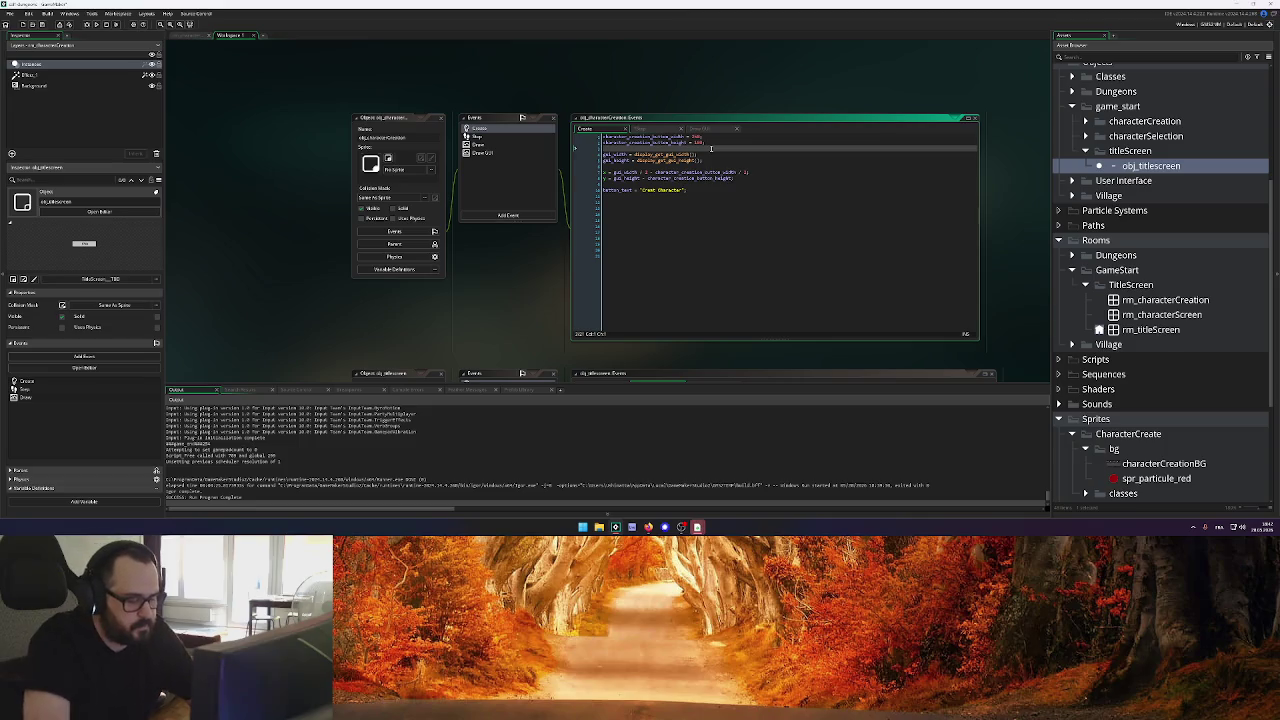
pyautogui.write('title_selection =')
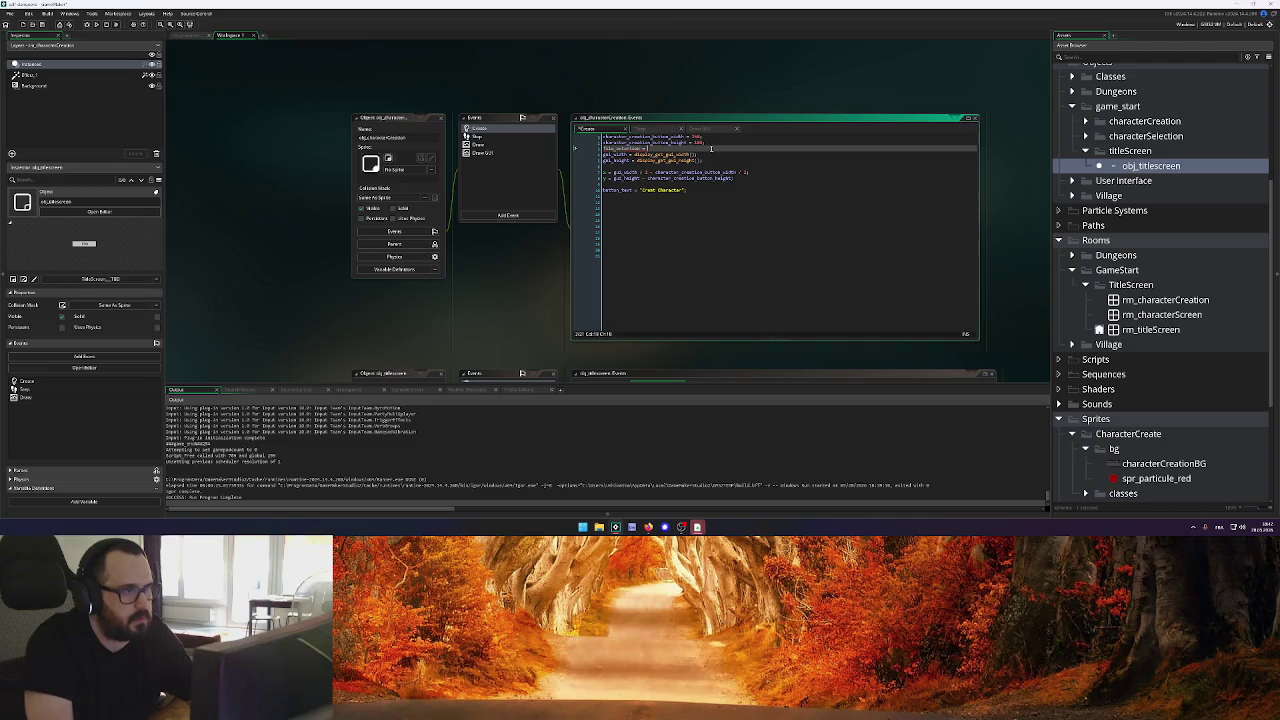
pyautogui.write('"Load";')
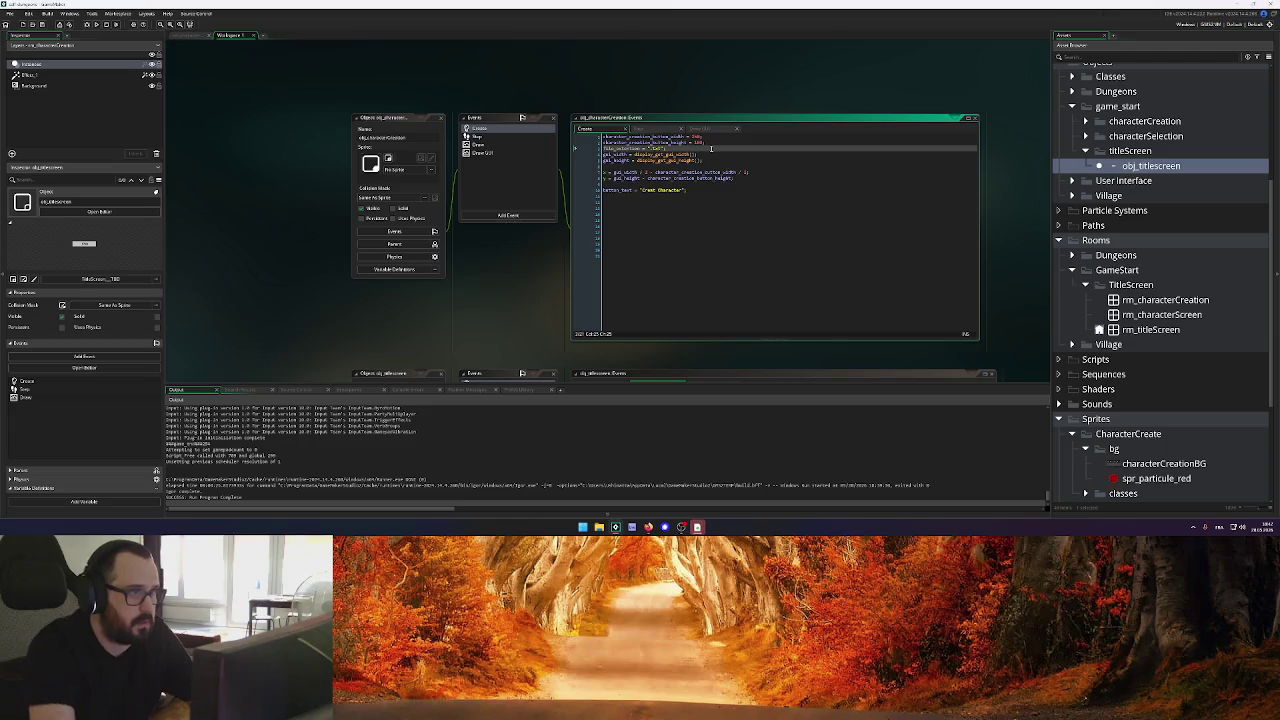
pyautogui.scroll(-3, 514, 243)
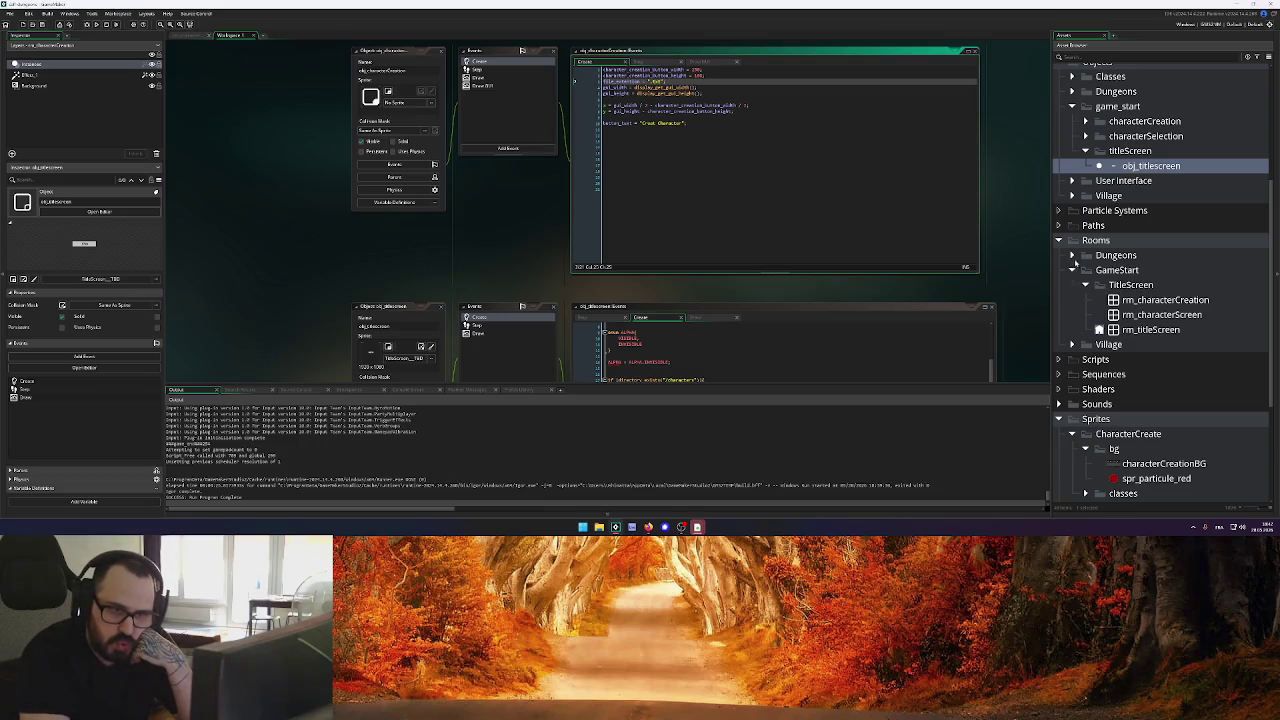
# Open the rm_characterCreation room and the obj_characterNameSlot object from the Asset Browser
pyautogui.click(1074, 257)
pyautogui.click(1072, 256)
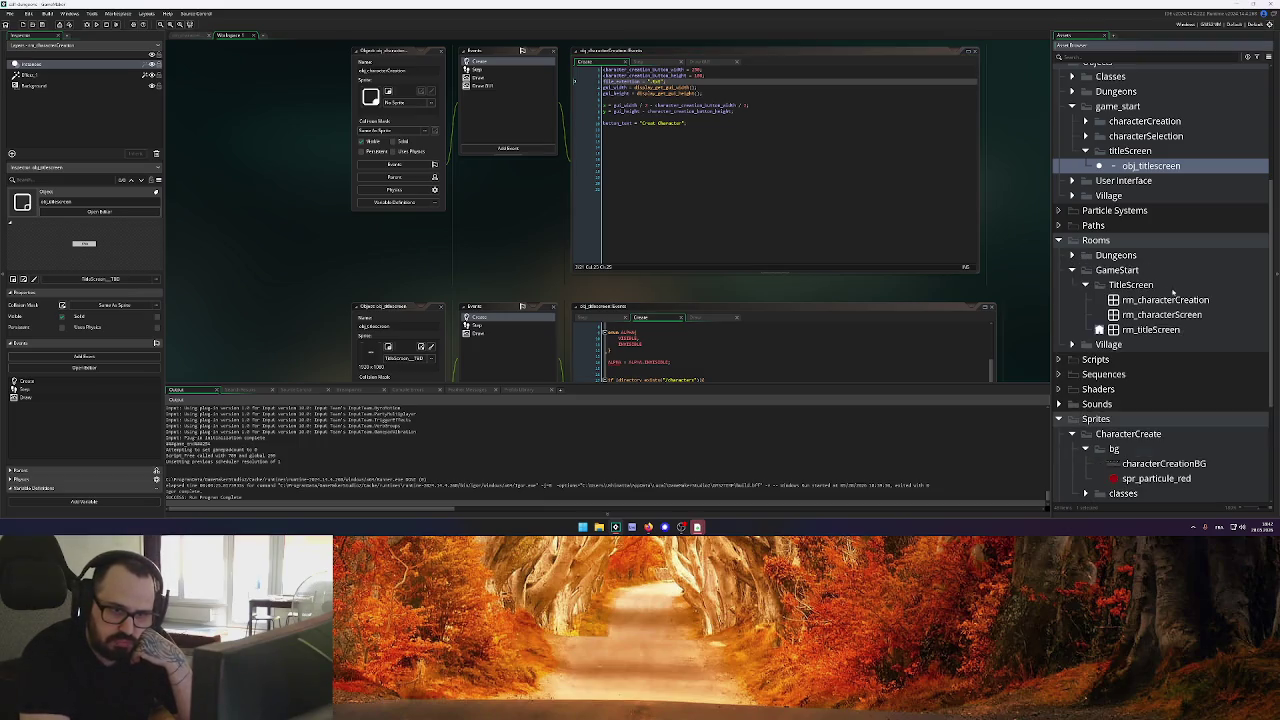
pyautogui.doubleClick(1150, 300)
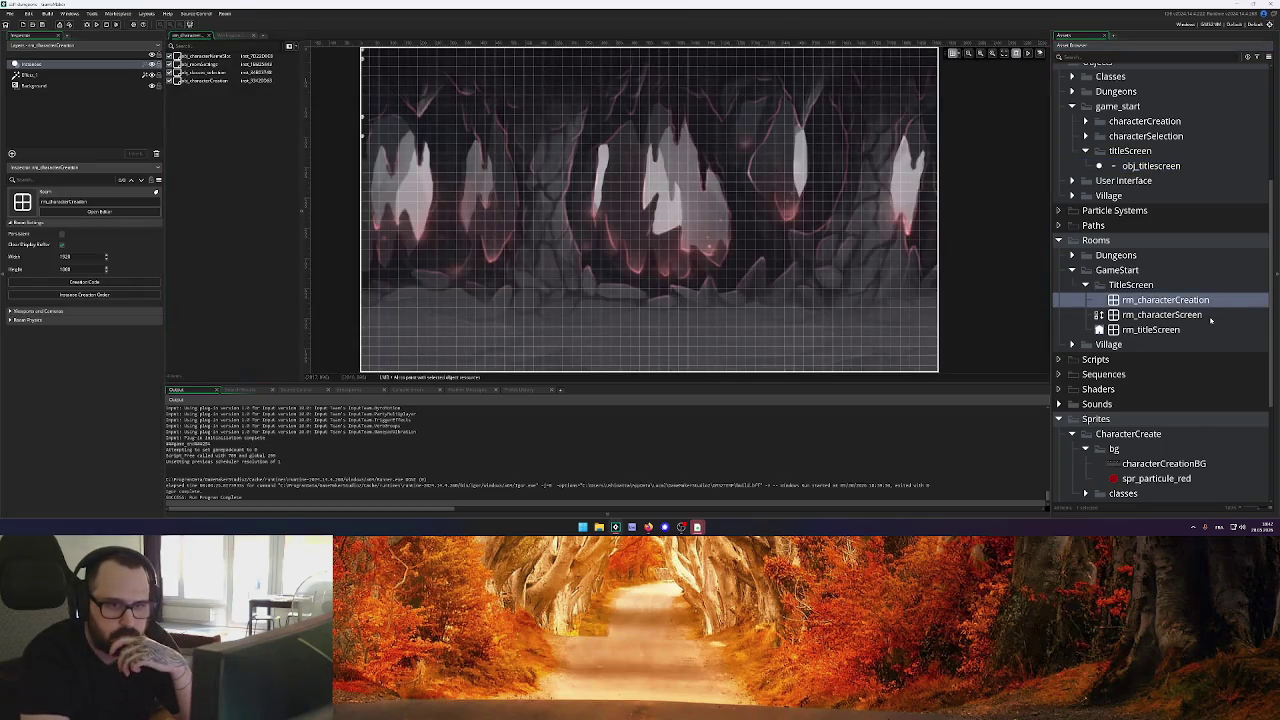
pyautogui.scroll(3, 1107, 272)
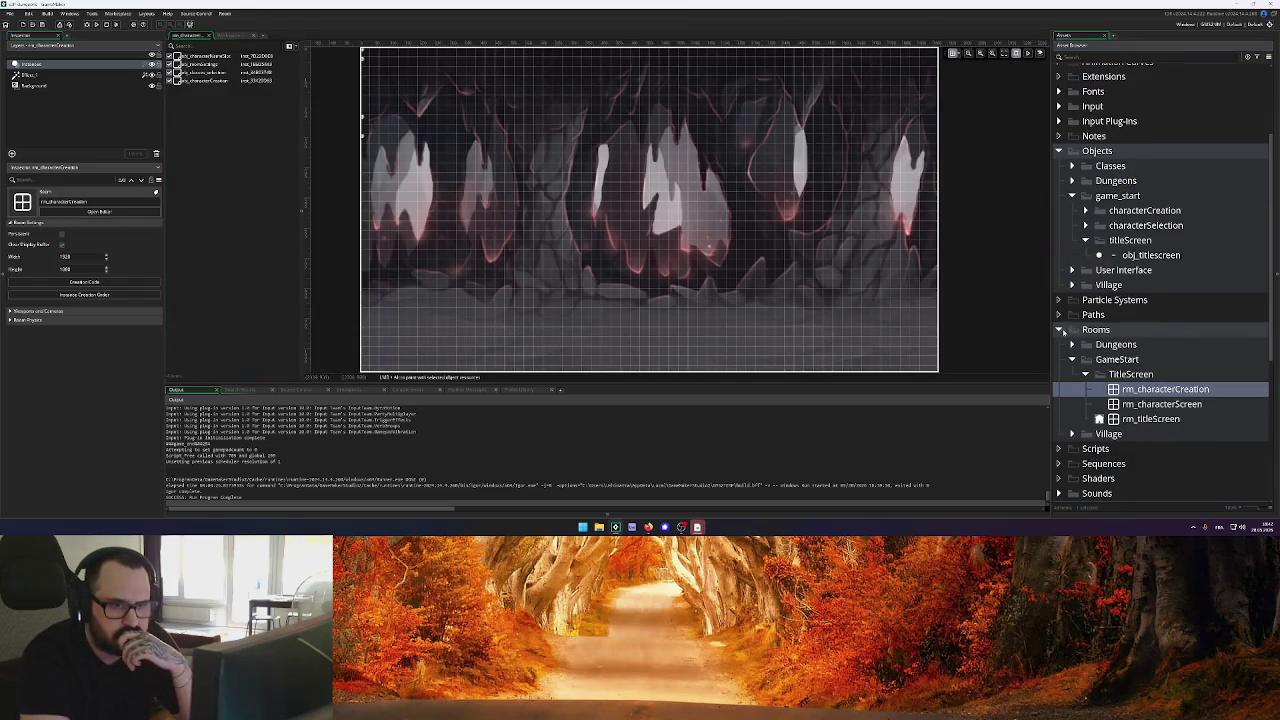
pyautogui.click(1061, 330)
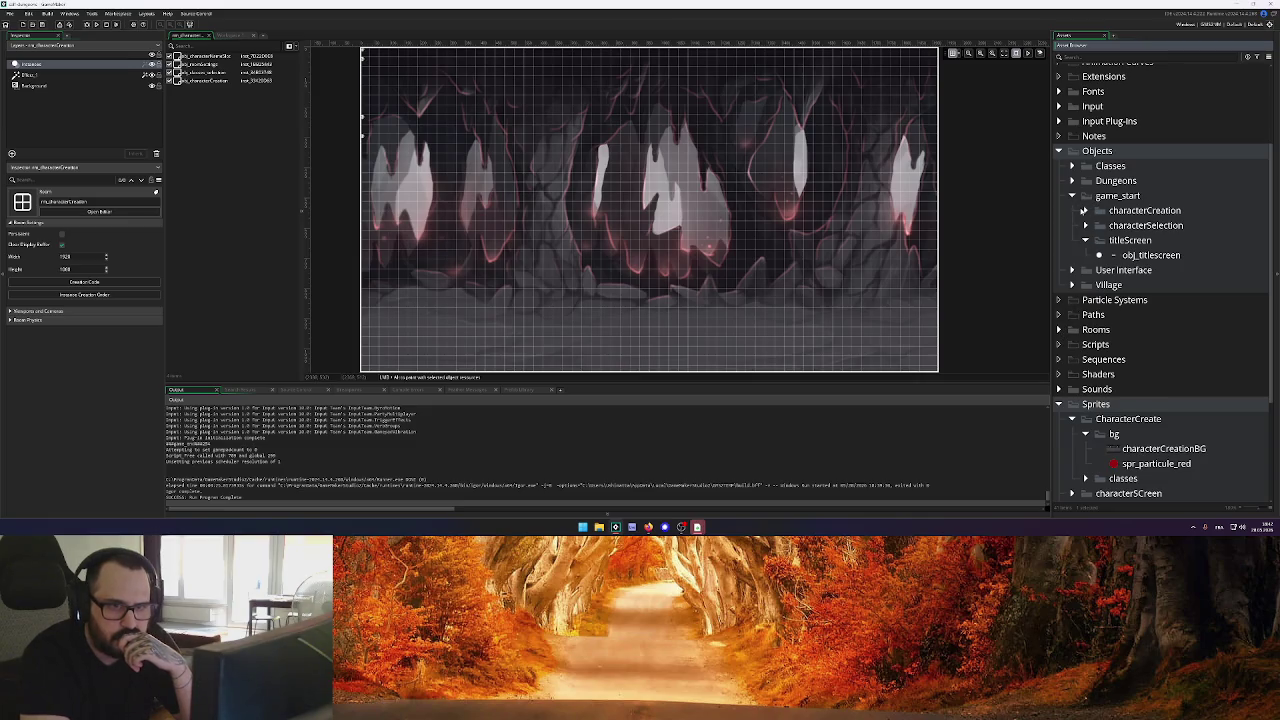
pyautogui.click(1085, 211)
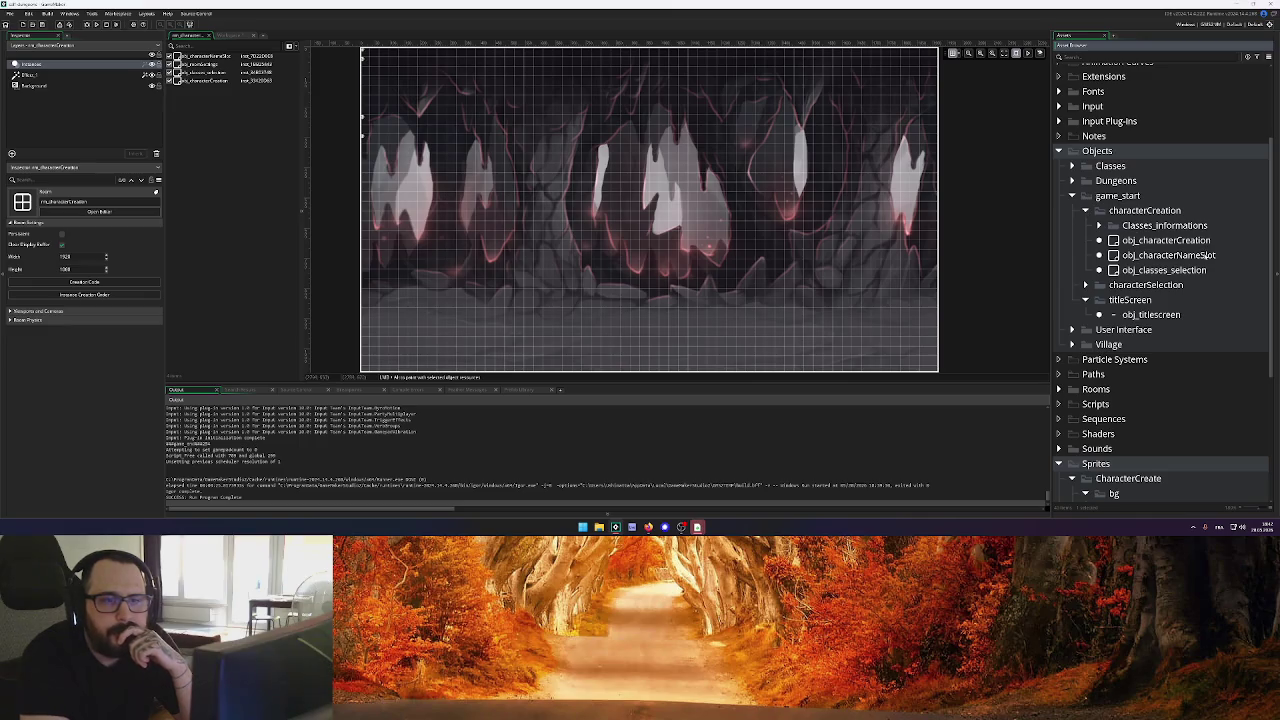
pyautogui.doubleClick(1184, 257)
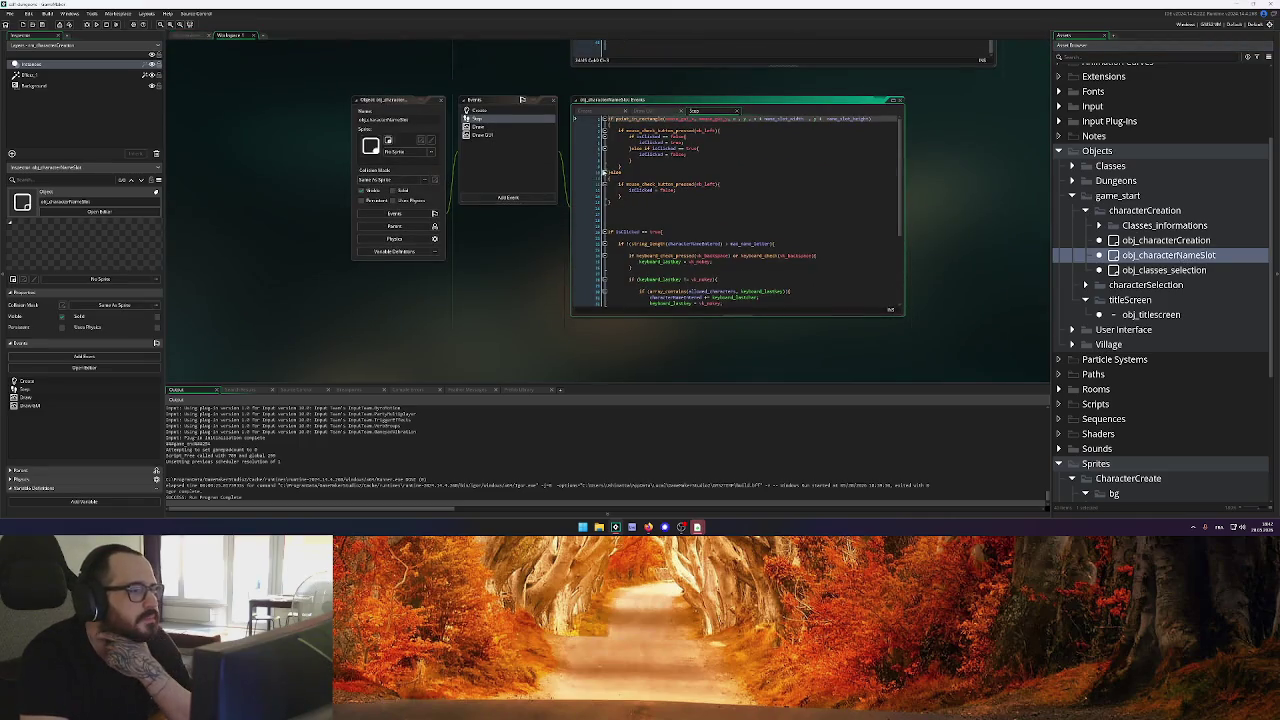
# Review obj_characterNameSlot's Create variables, then return to the button's Step event
pyautogui.click(585, 110)
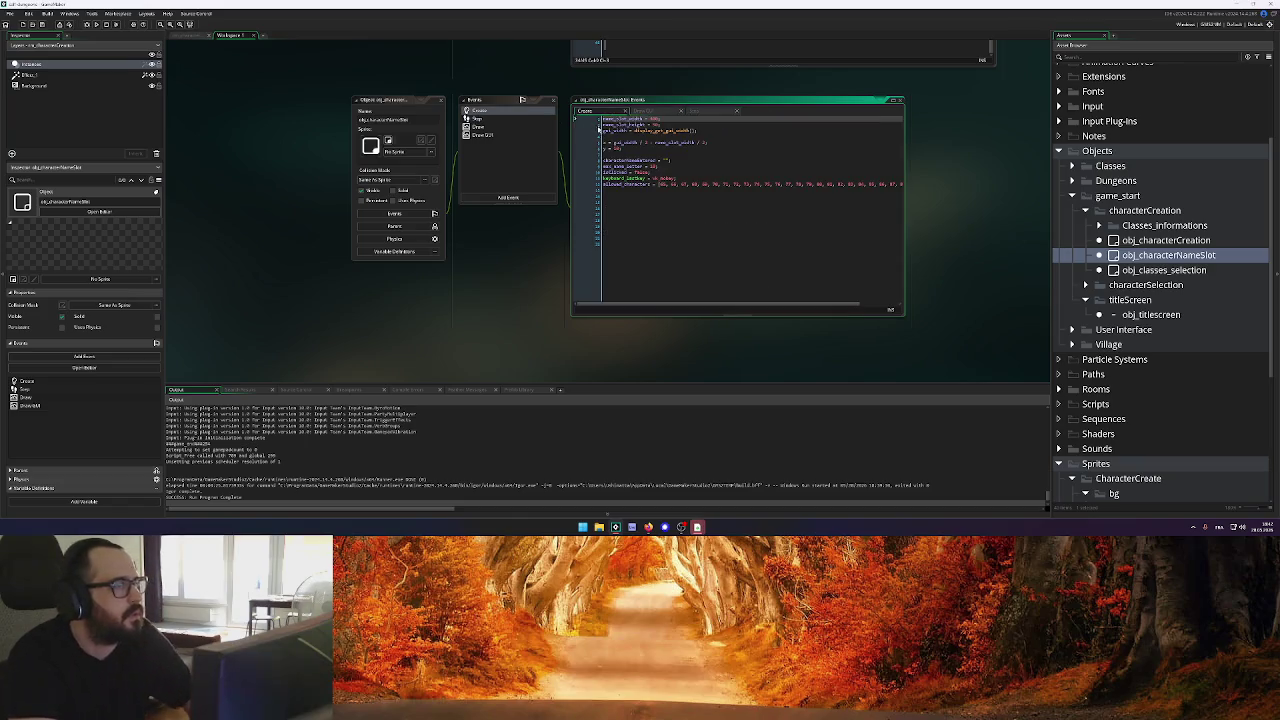
pyautogui.scroll(3, 540, 166)
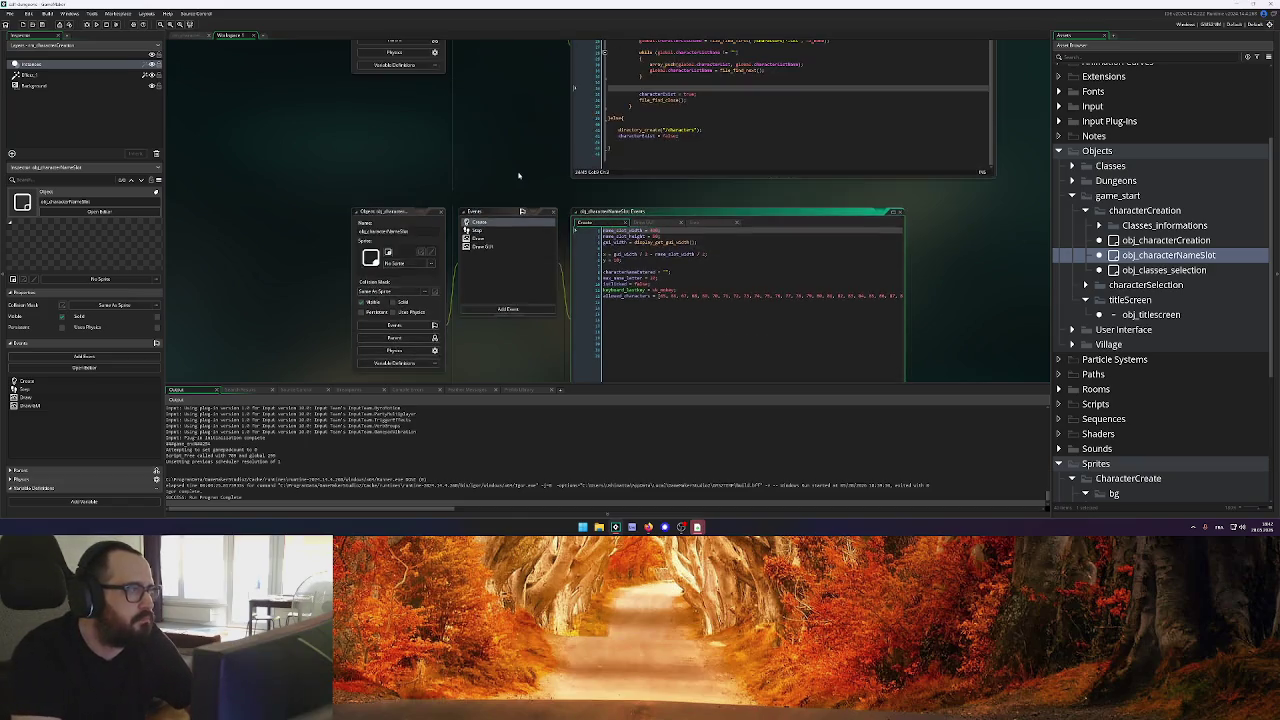
pyautogui.scroll(3, 574, 199)
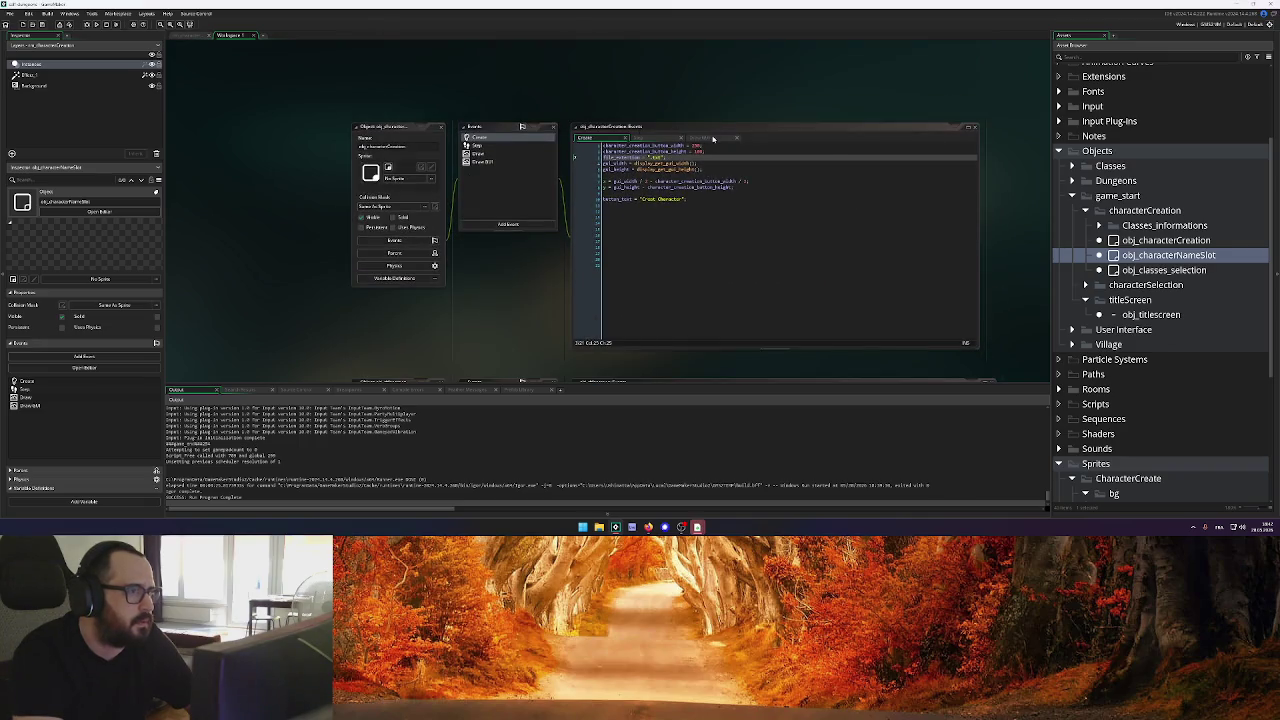
pyautogui.click(702, 199)
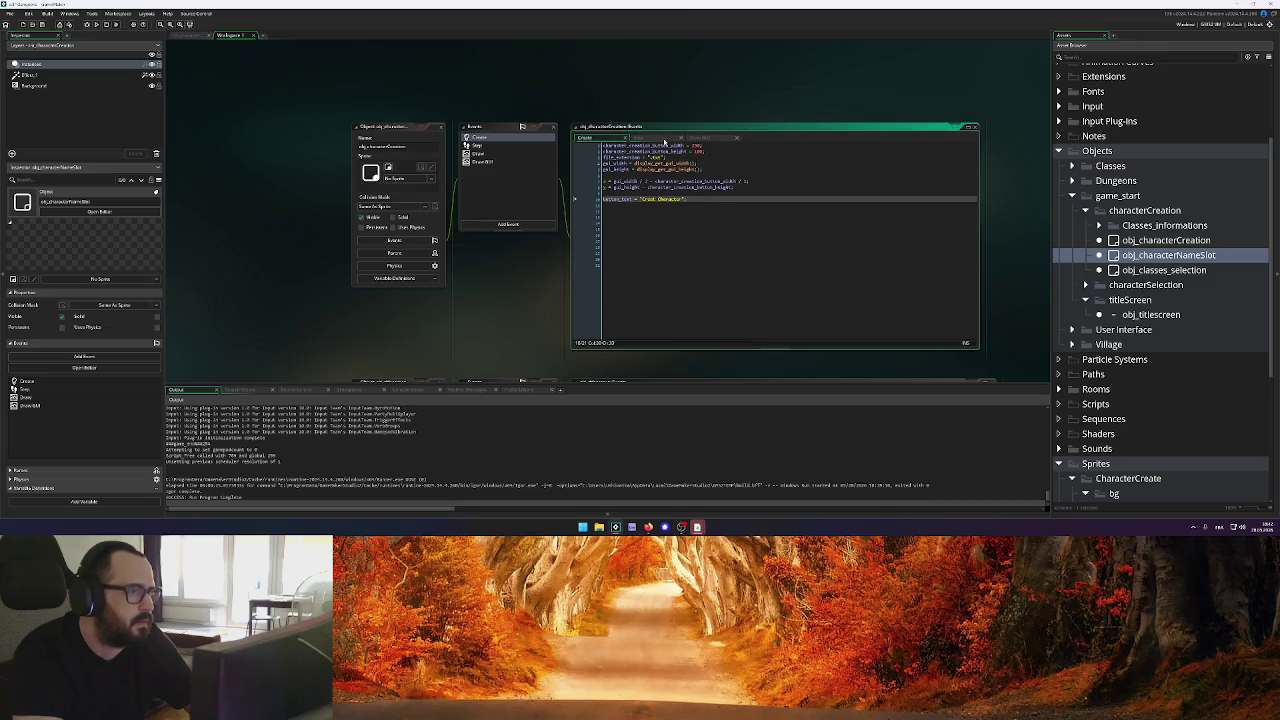
pyautogui.click(662, 139)
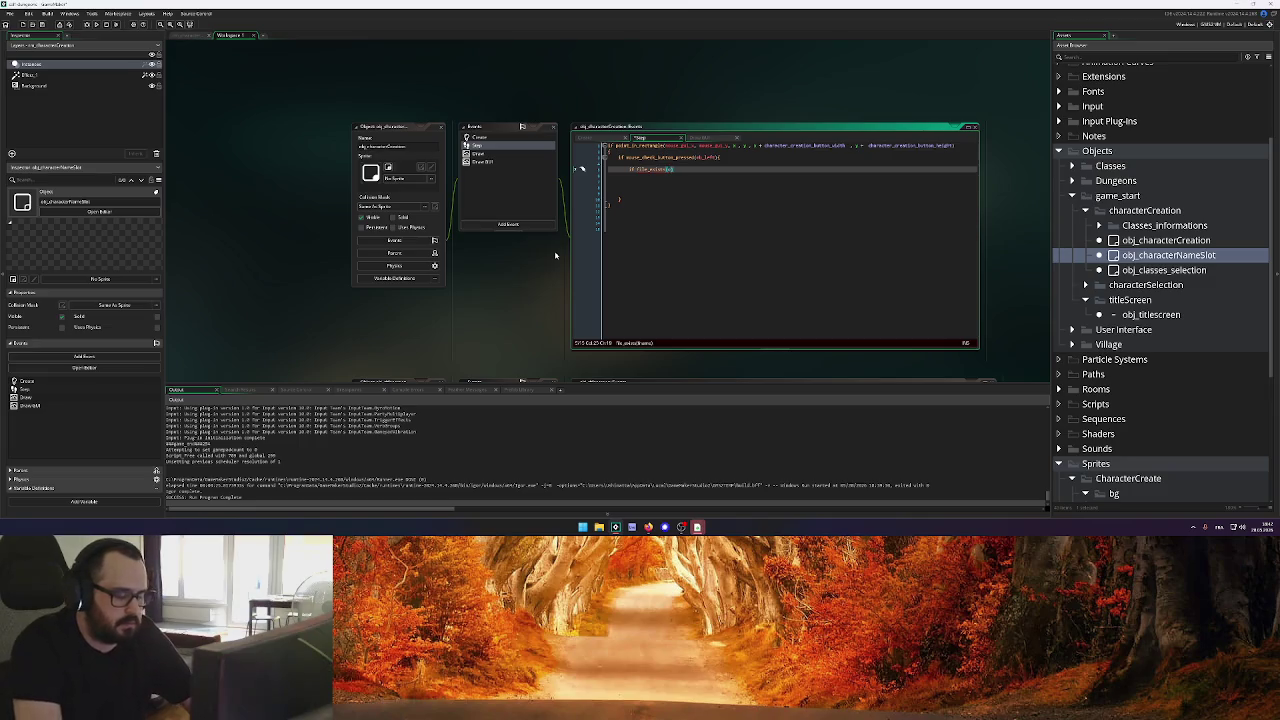
# Insert obj_characterNameSlot into the file_exists() call via autocomplete
pyautogui.write('obj_')
pyautogui.scroll(-5, 555, 255)
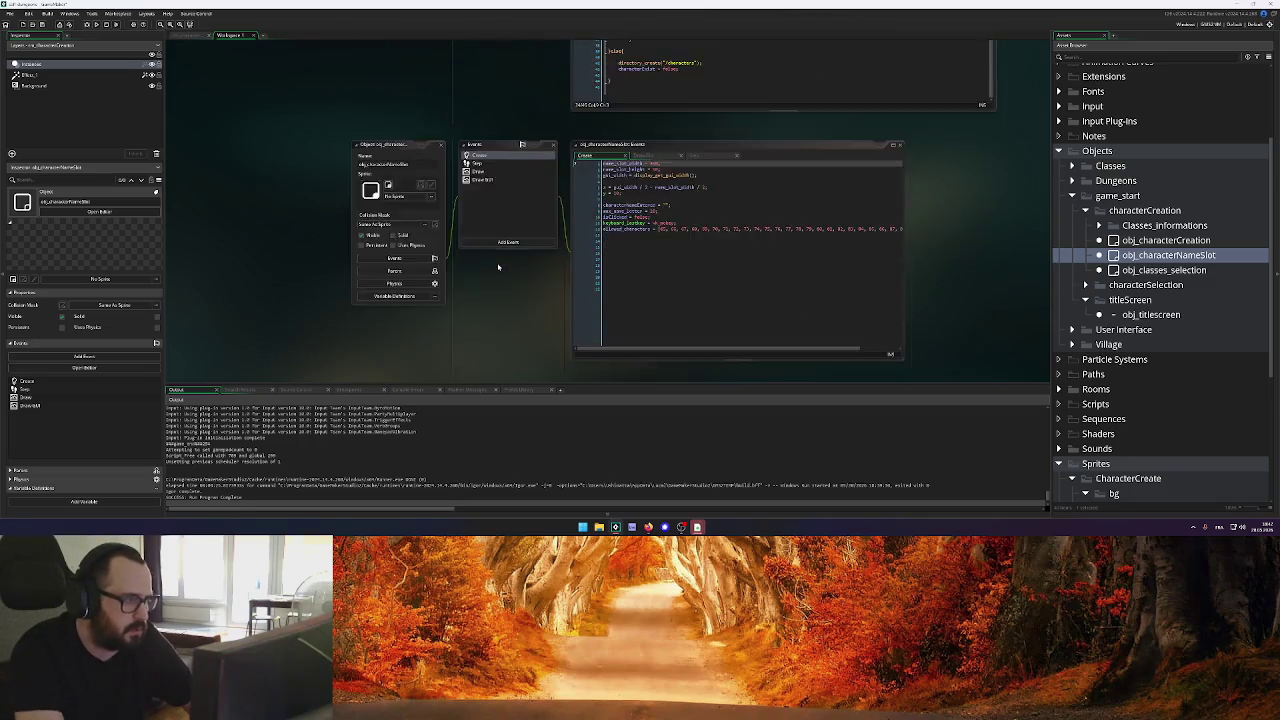
pyautogui.scroll(5, 636, 215)
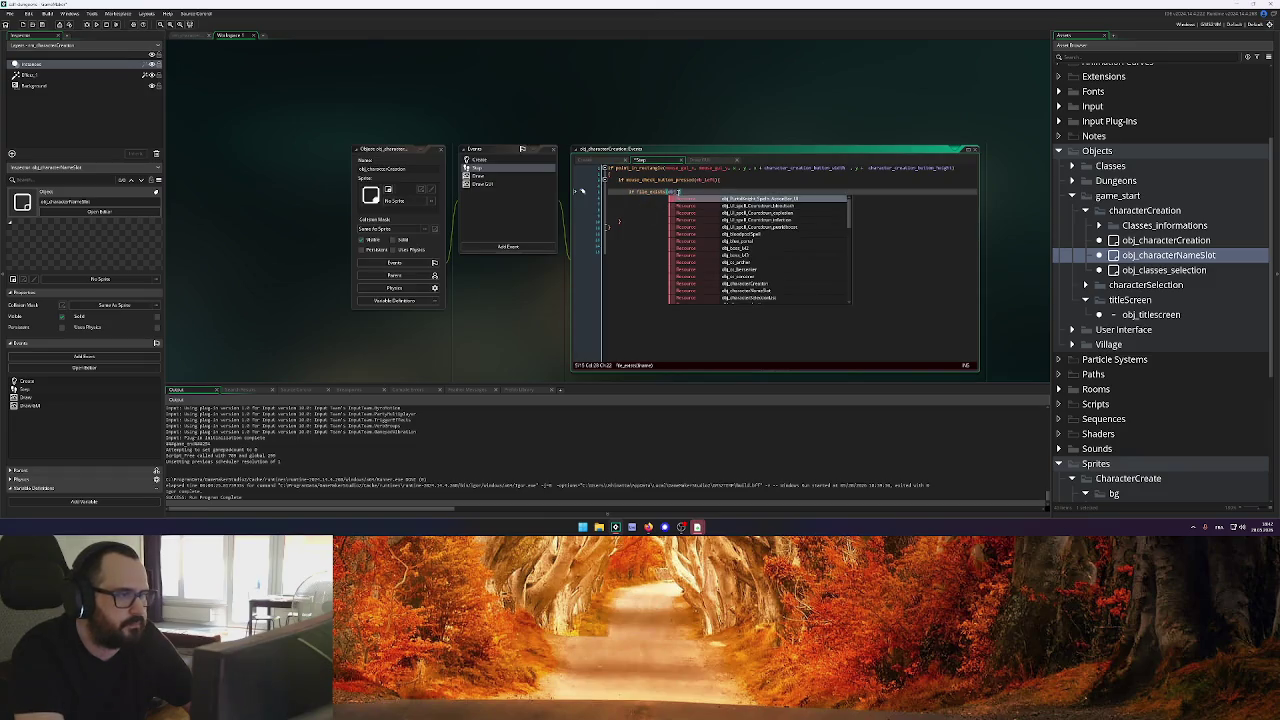
pyautogui.press('Escape')
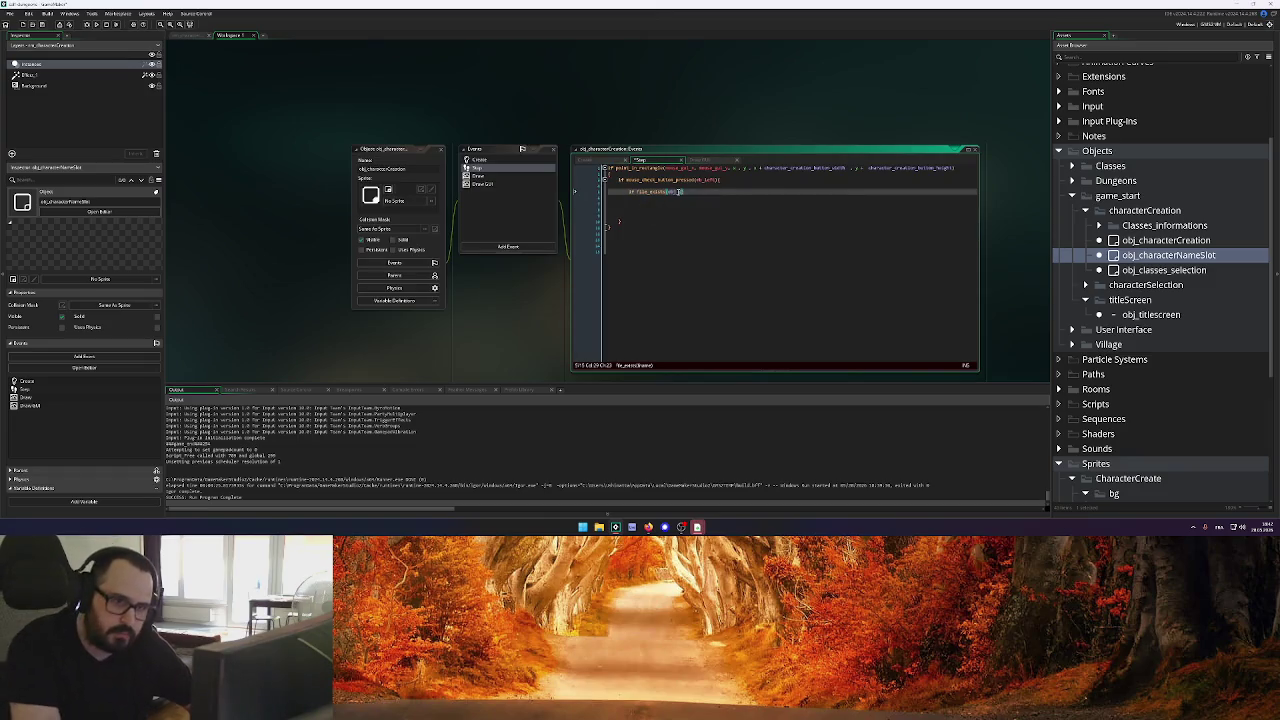
pyautogui.write('c')
pyautogui.write('haracter')
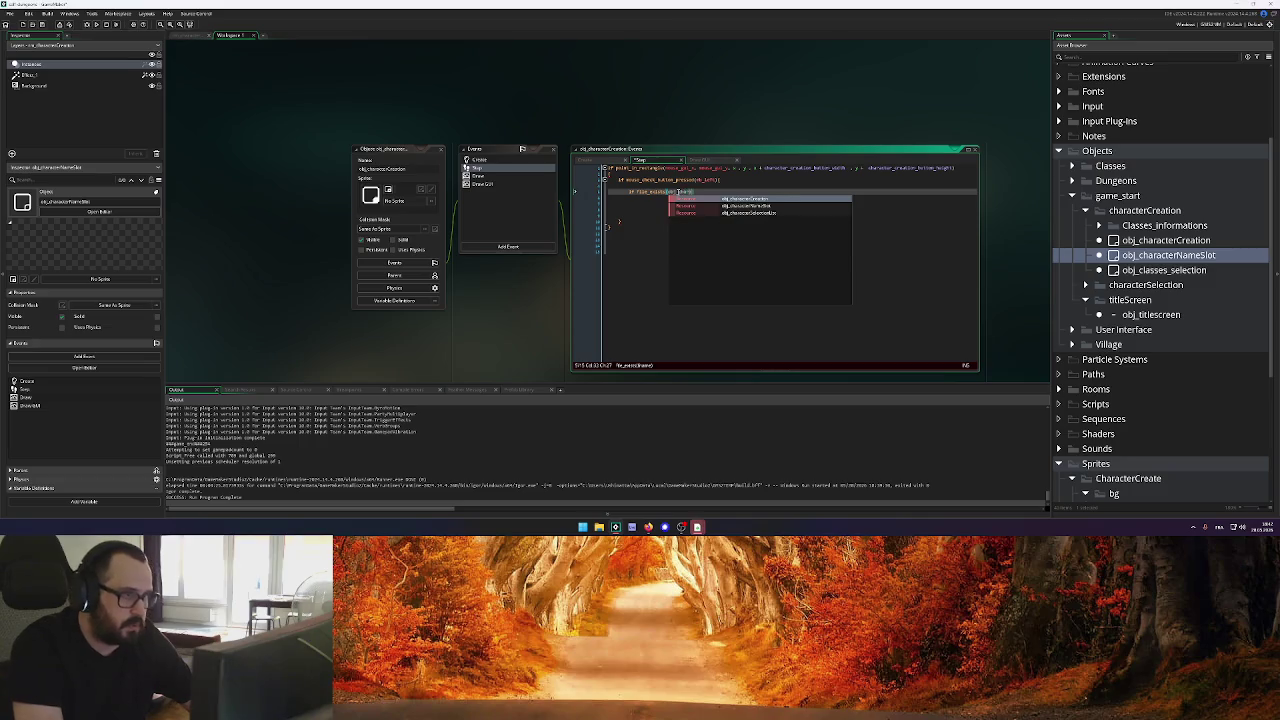
pyautogui.press('Down')
pyautogui.press('Return')
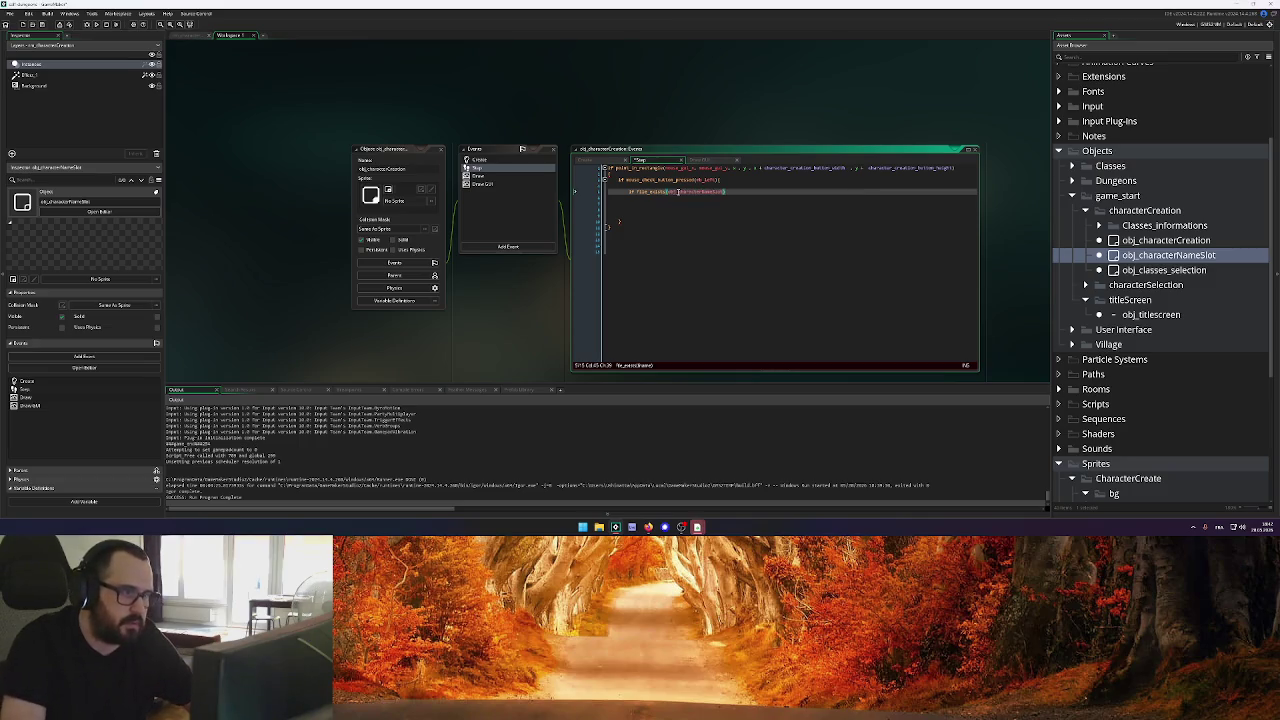
# Complete the argument as obj_characterNameSlot.characterNameEntered
pyautogui.write('.')
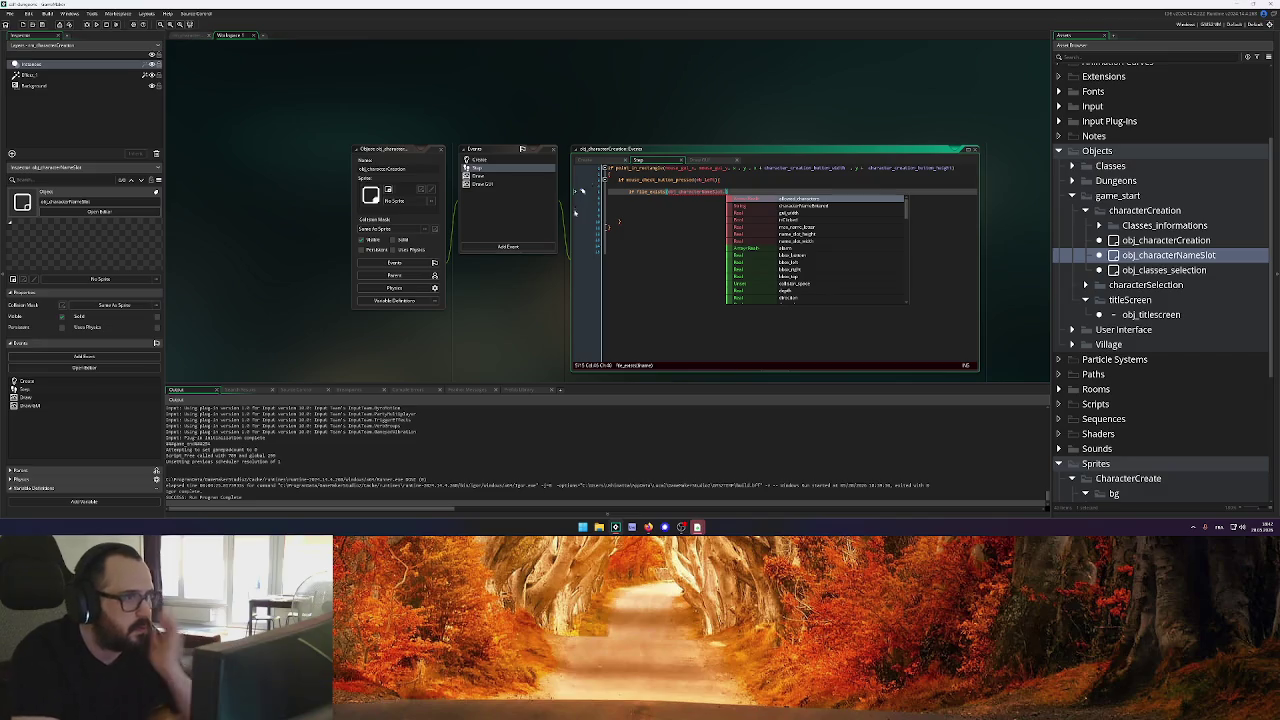
pyautogui.scroll(-5, 570, 222)
pyautogui.scroll(-10, 564, 186)
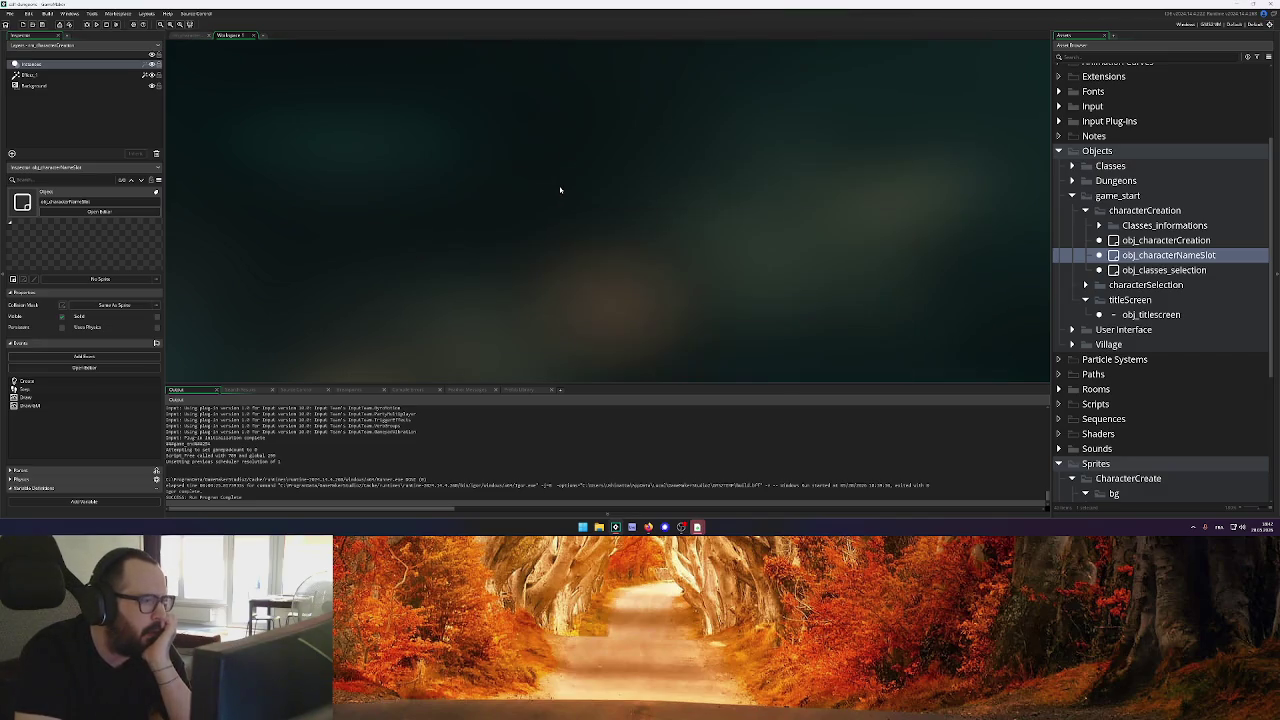
pyautogui.scroll(4, 560, 191)
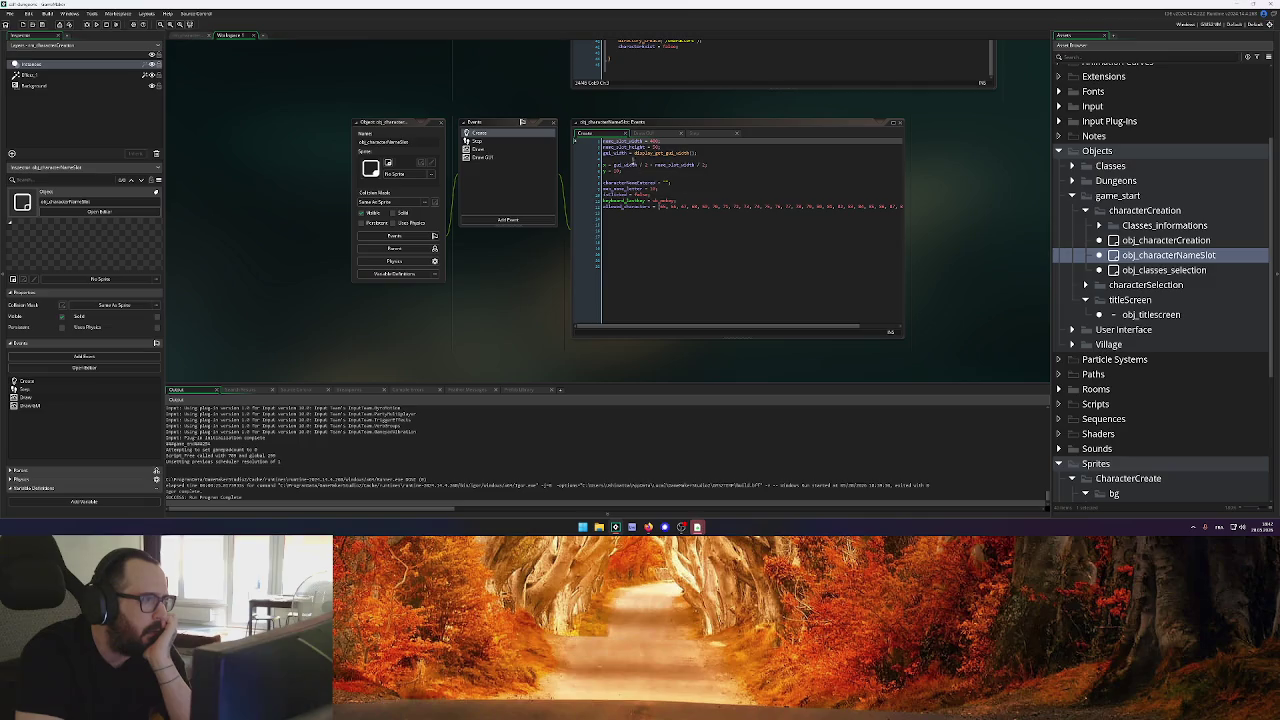
pyautogui.doubleClick(630, 182)
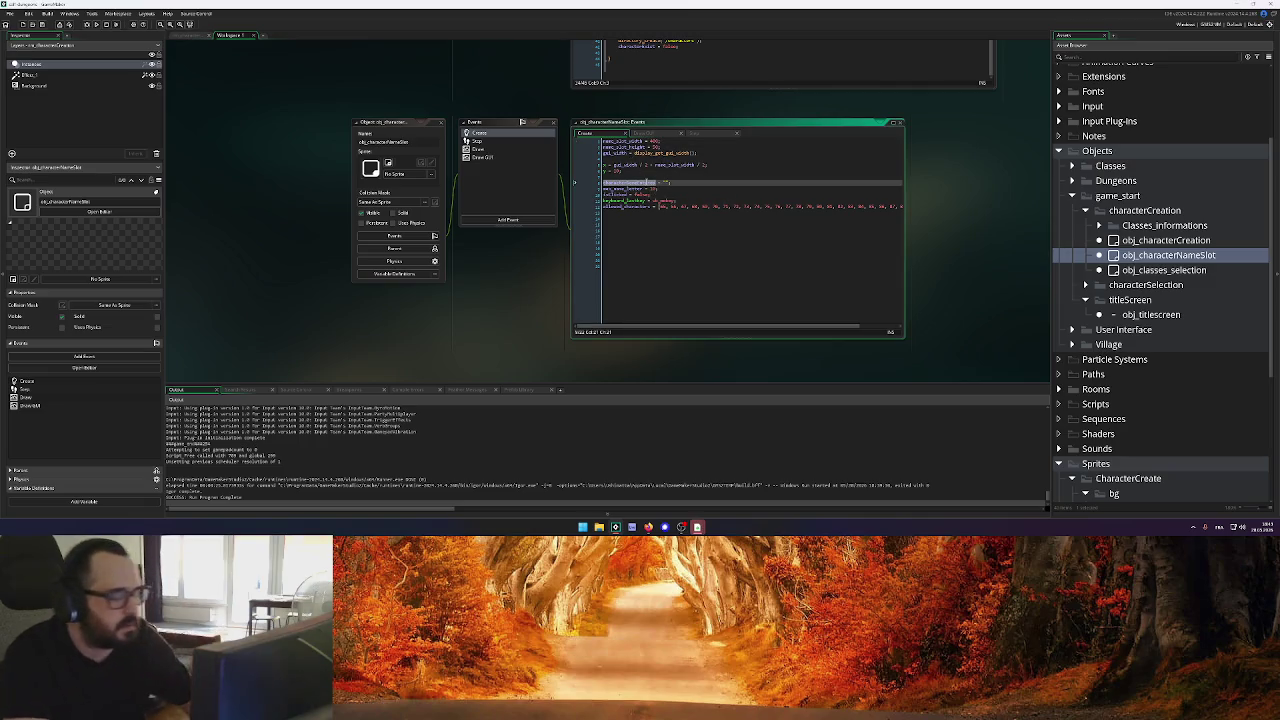
pyautogui.scroll(8, 578, 186)
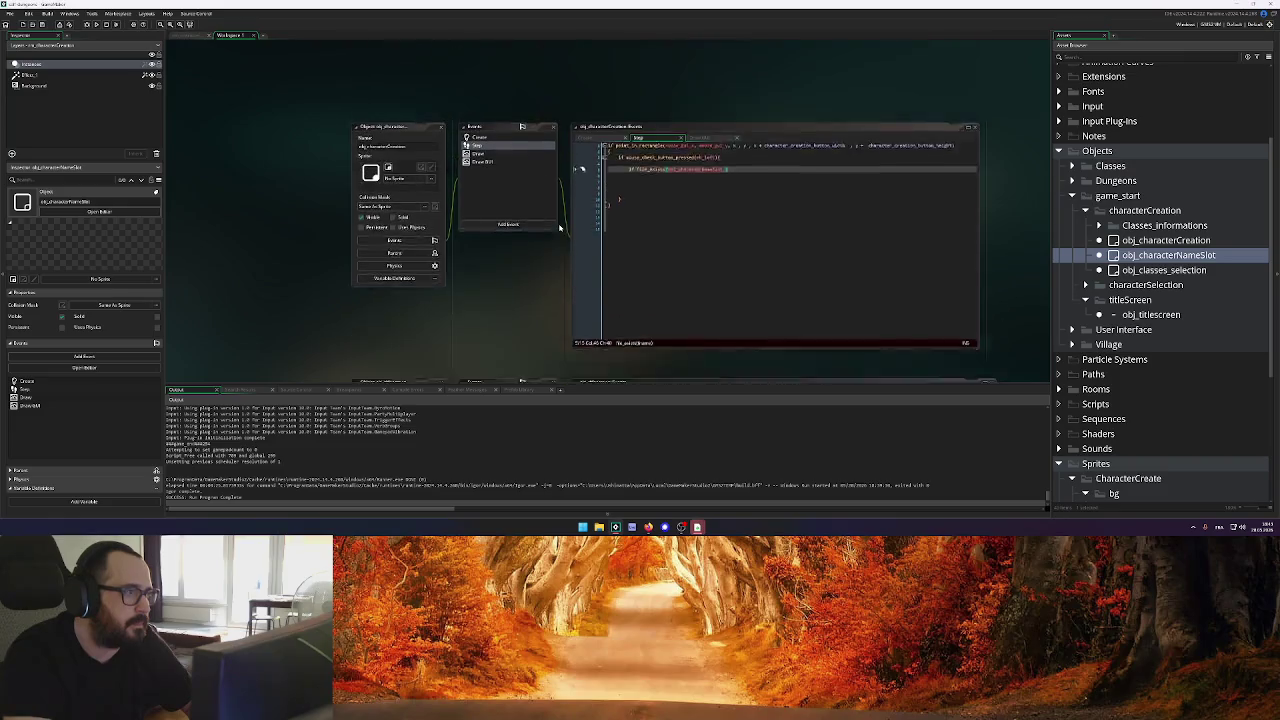
pyautogui.click(726, 191)
pyautogui.write('characterNameEntered')
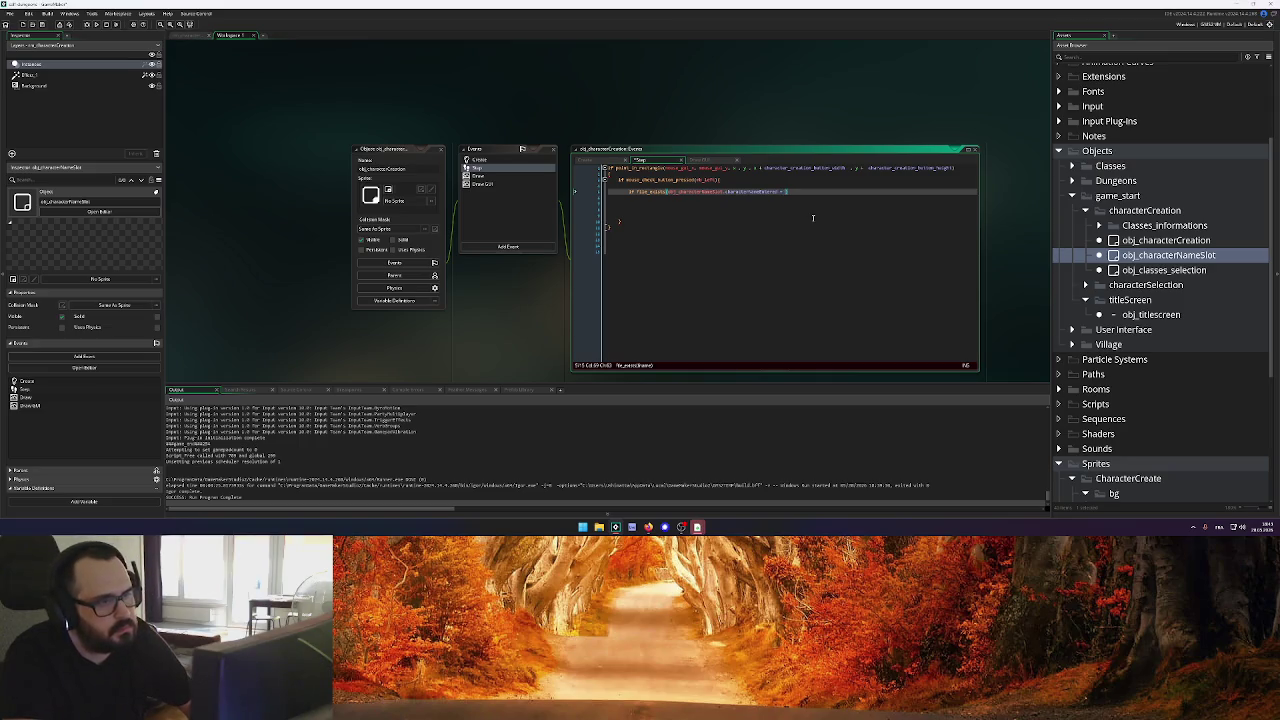
pyautogui.click(597, 162)
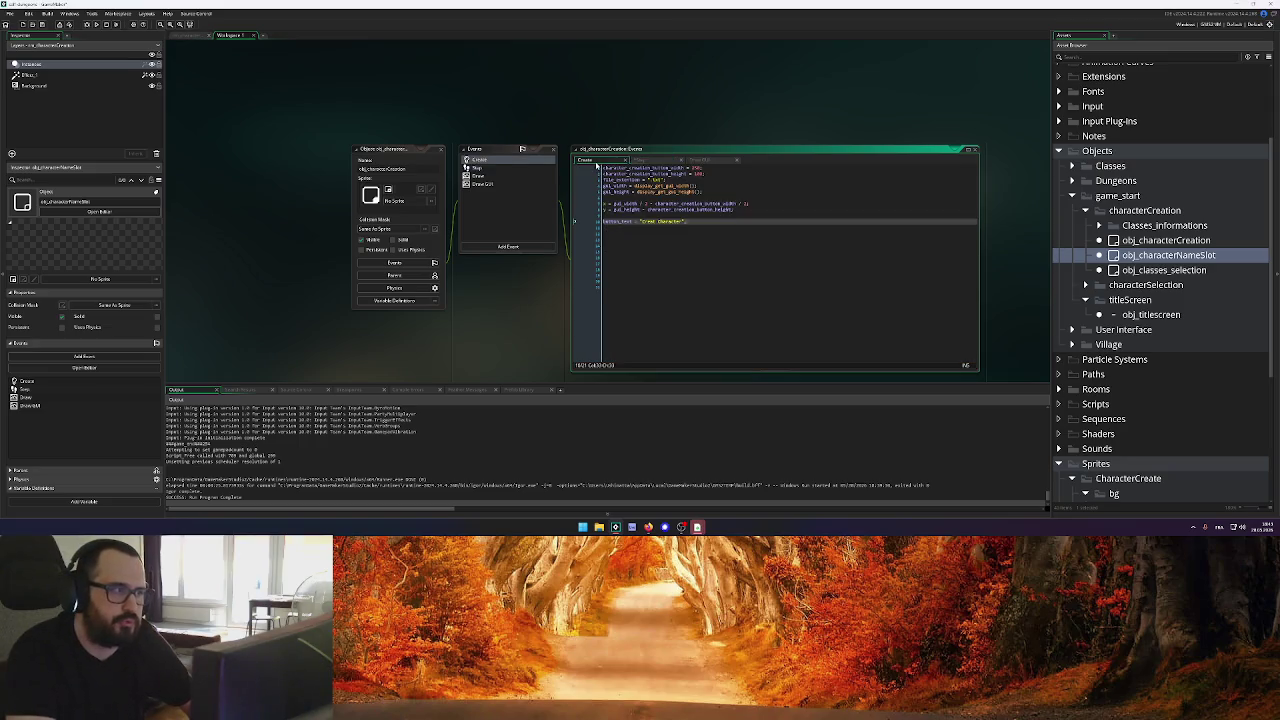
pyautogui.click(646, 181)
pyautogui.click(658, 161)
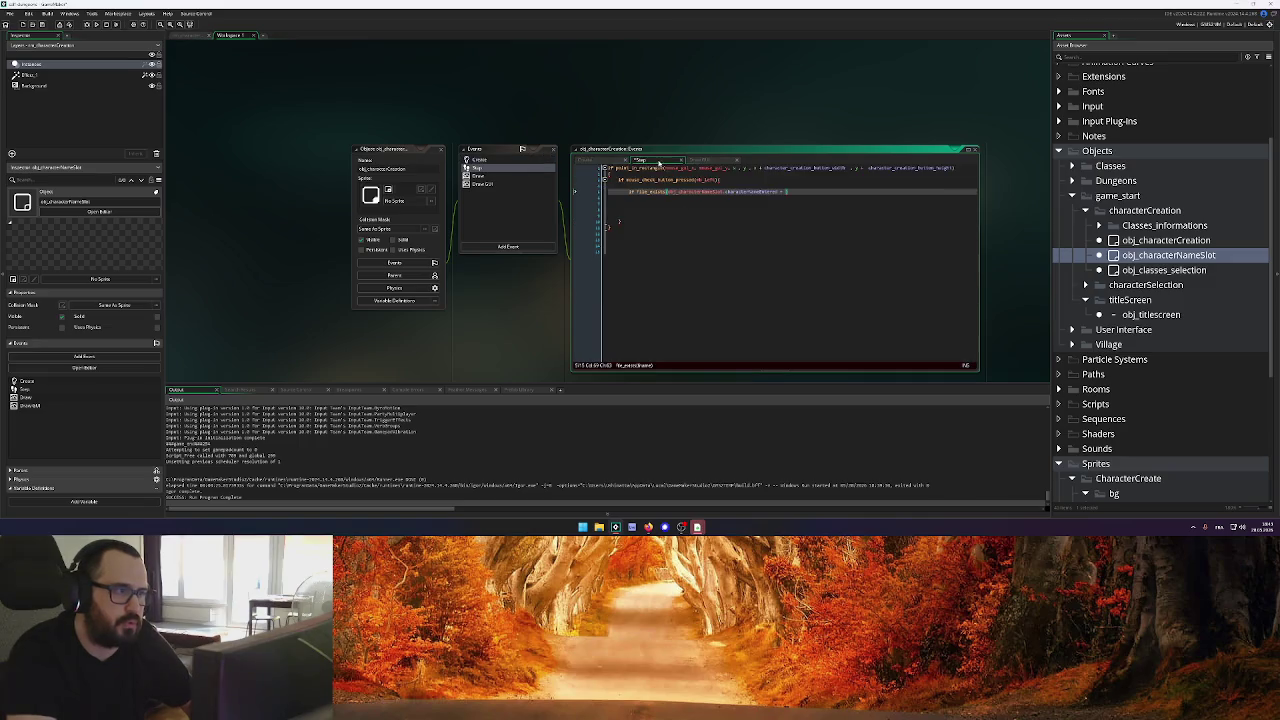
# Append + file_extension and negate the condition to if (!file_exists(...))
pyautogui.write('+ file_extension)')
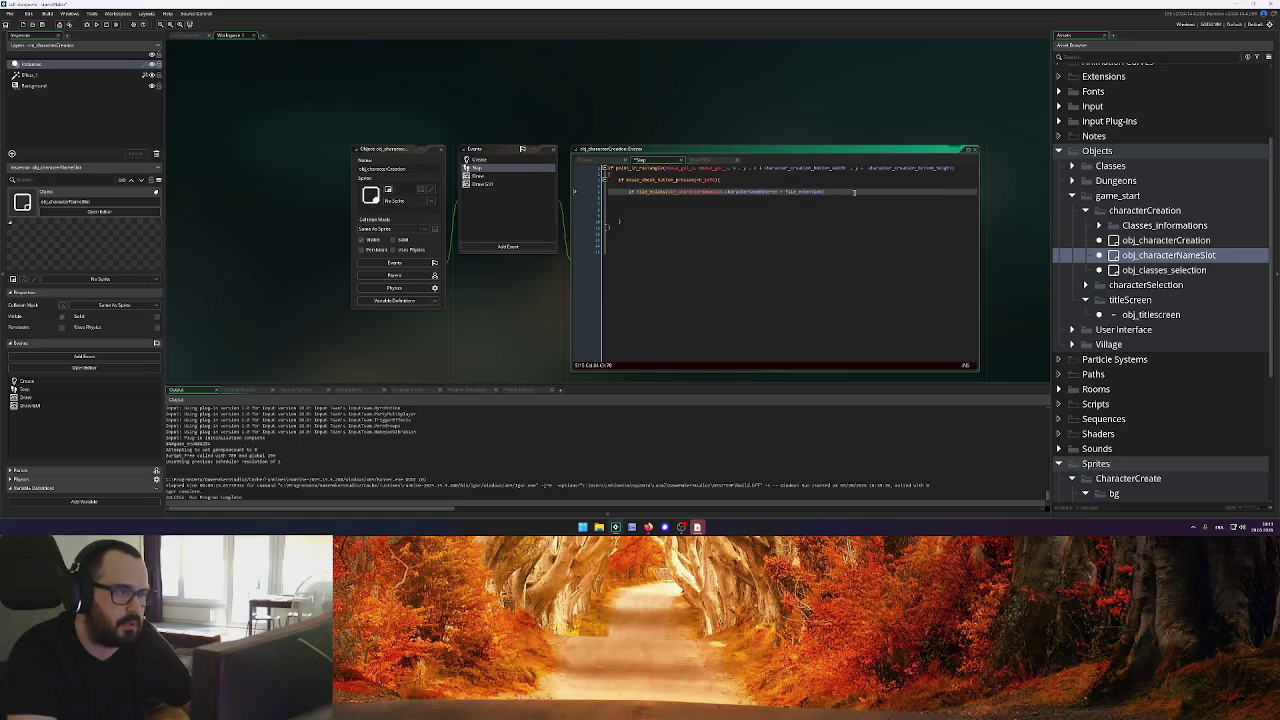
pyautogui.press('Return')
pyautogui.press('Return')
pyautogui.press('Return')
pyautogui.press('Return')
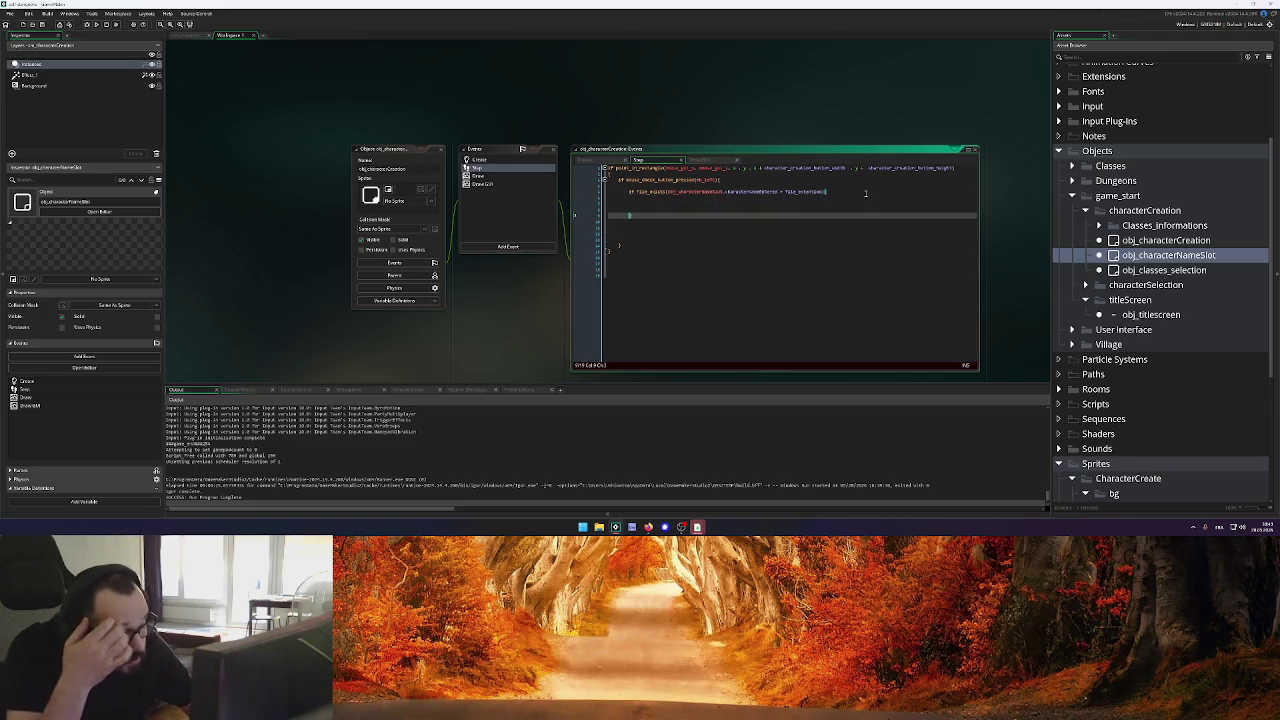
pyautogui.click(704, 204)
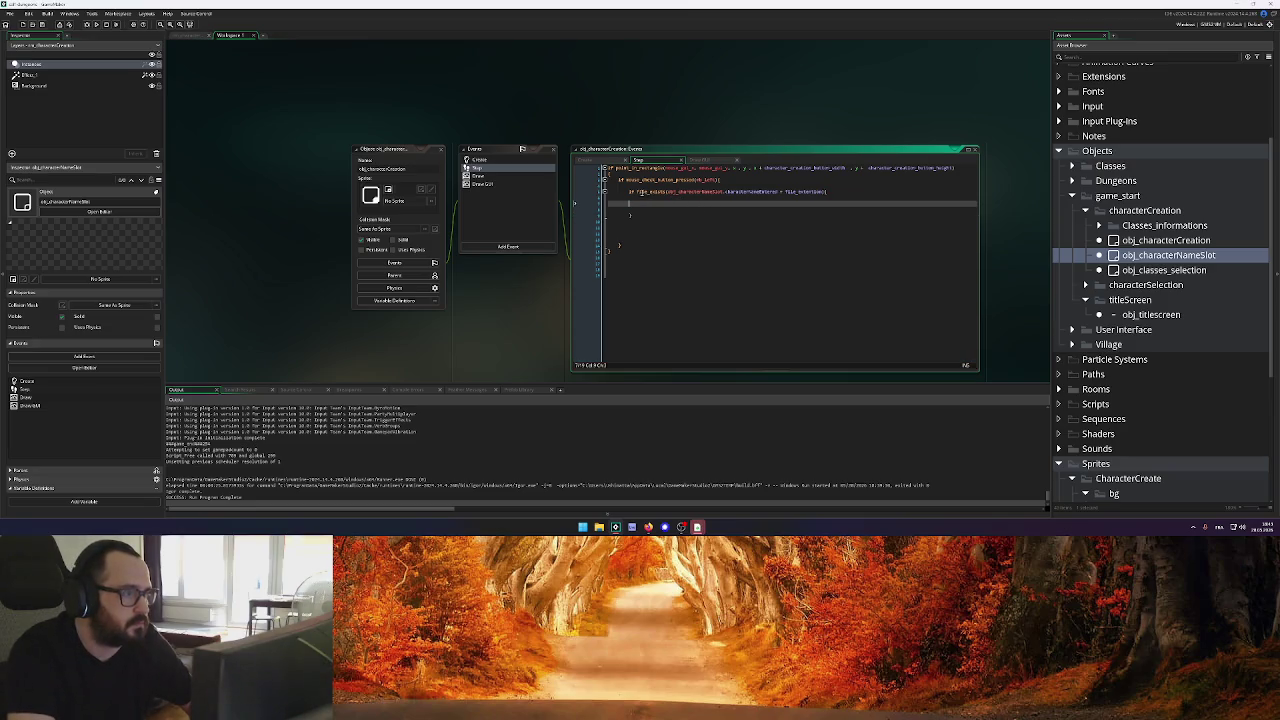
pyautogui.click(641, 192)
pyautogui.write('(')
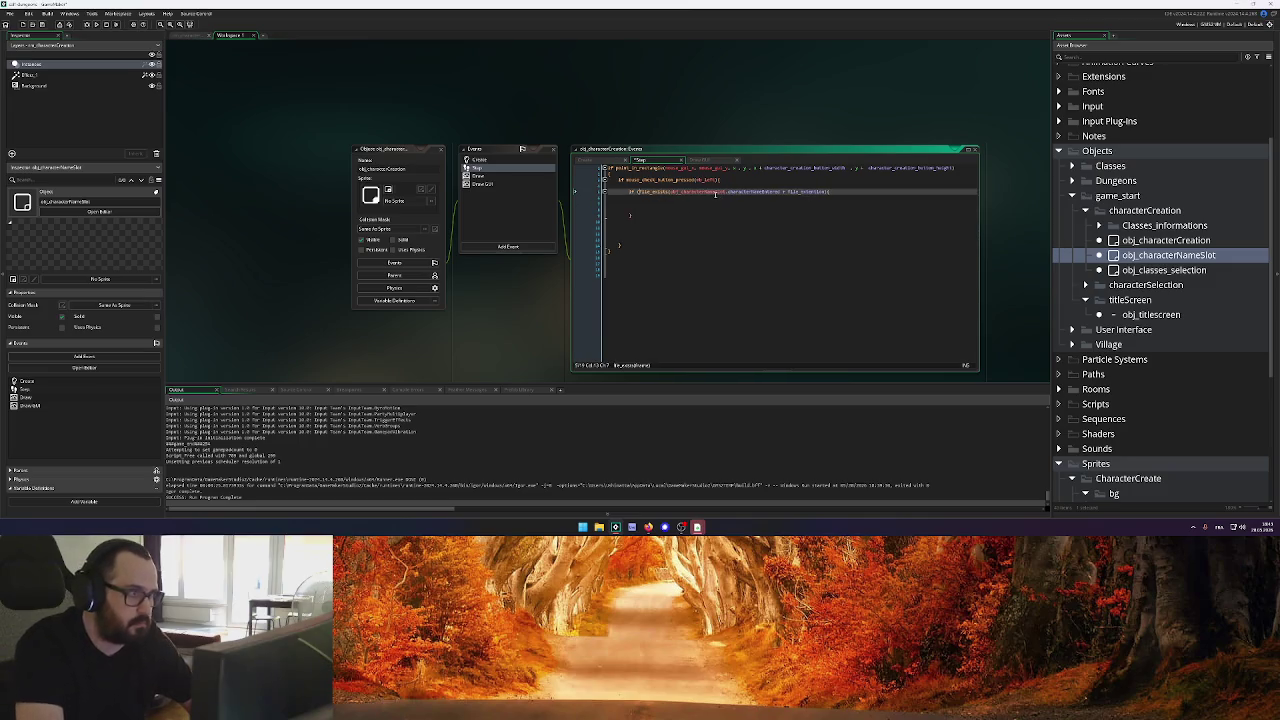
pyautogui.click(828, 191)
pyautogui.write(')')
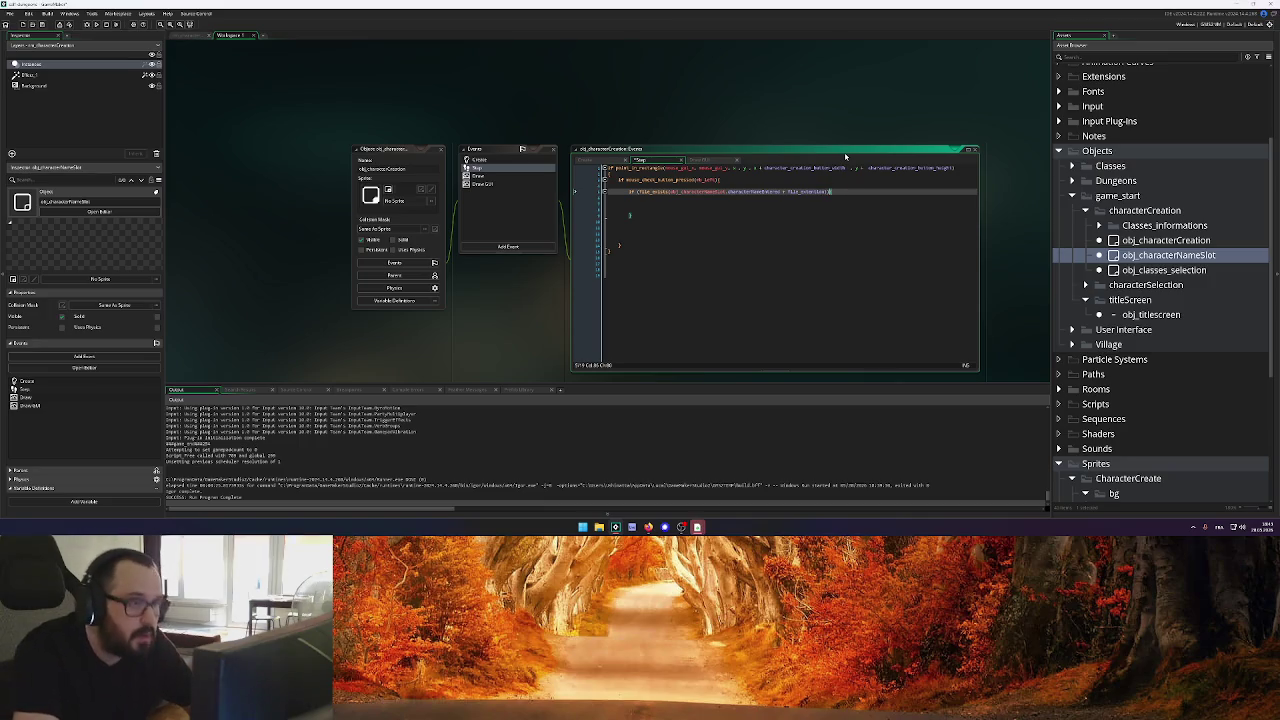
pyautogui.click(641, 191)
pyautogui.write('!')
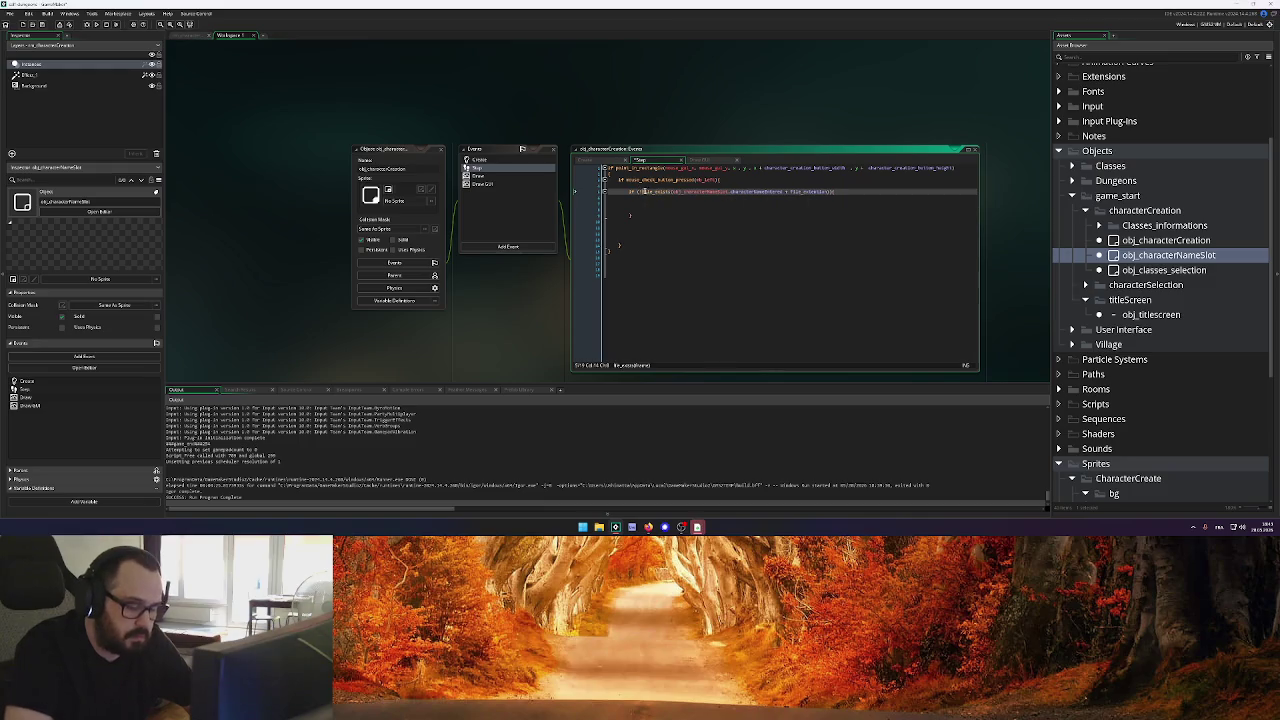
# Add a show_message("Character does not exist") call inside the if block
pyautogui.click(644, 199)
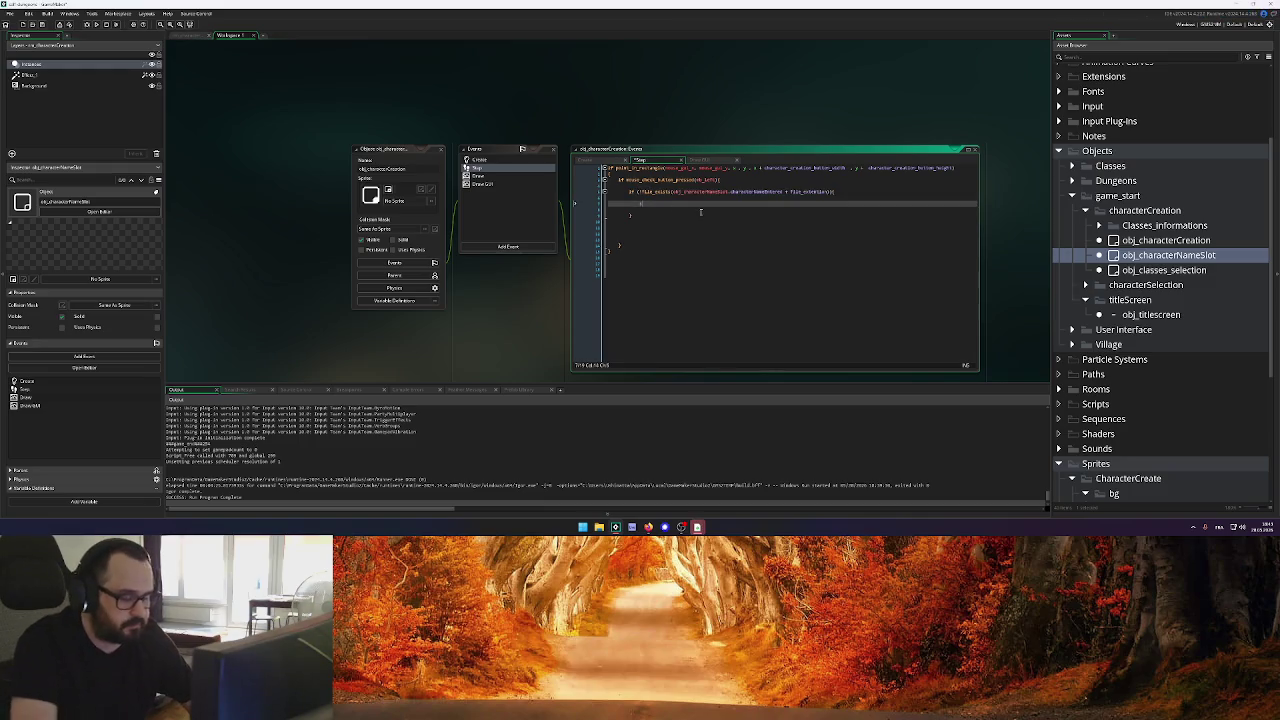
pyautogui.write('show_mes')
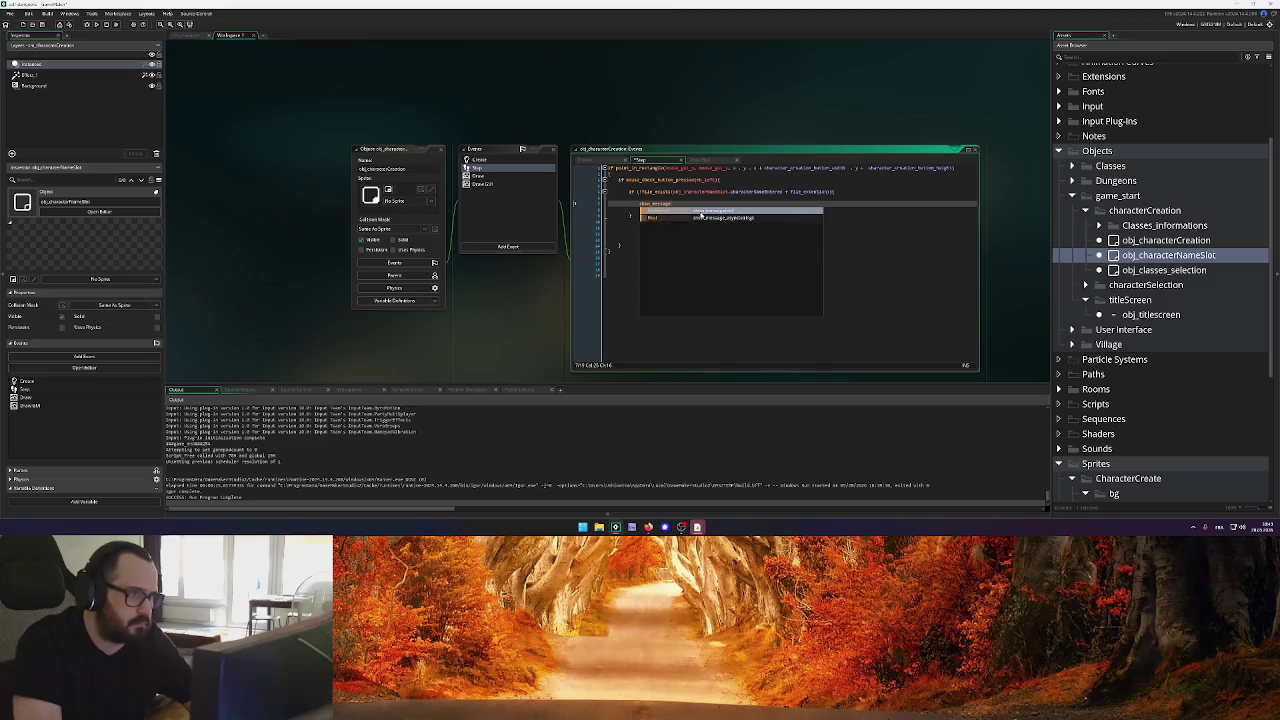
pyautogui.press('Return')
pyautogui.write('"')
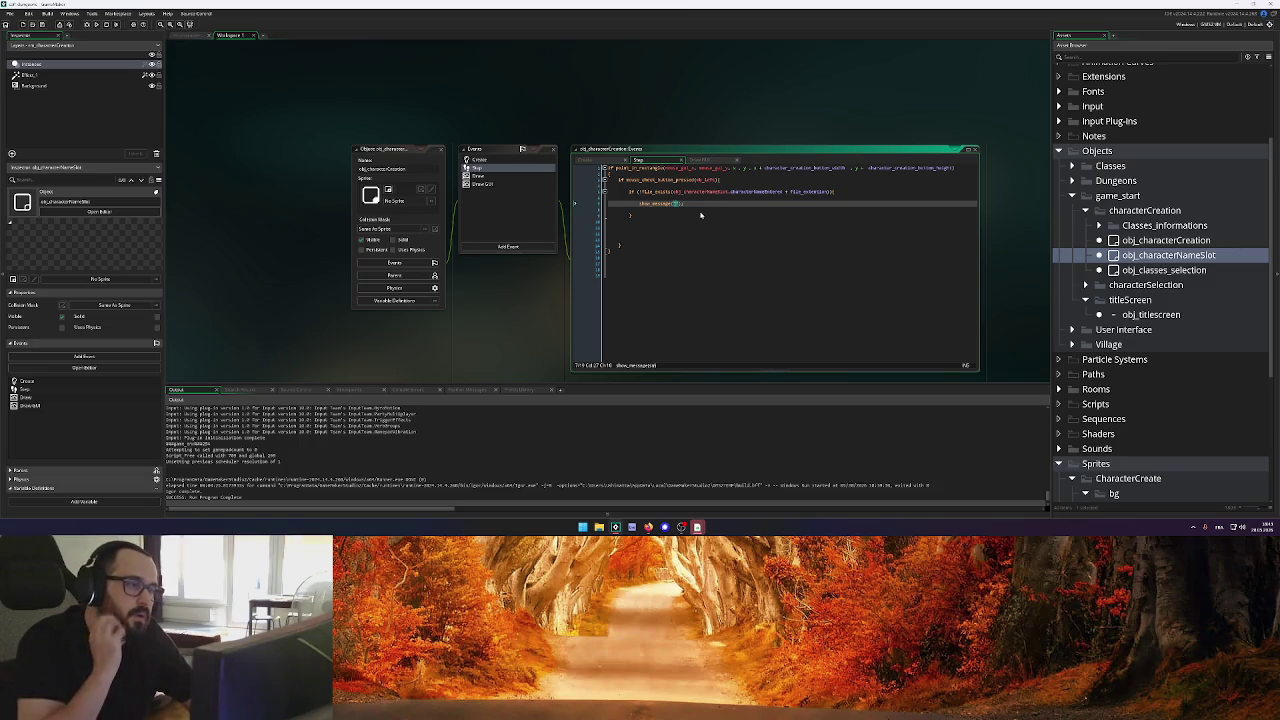
pyautogui.write('Character does not exist')
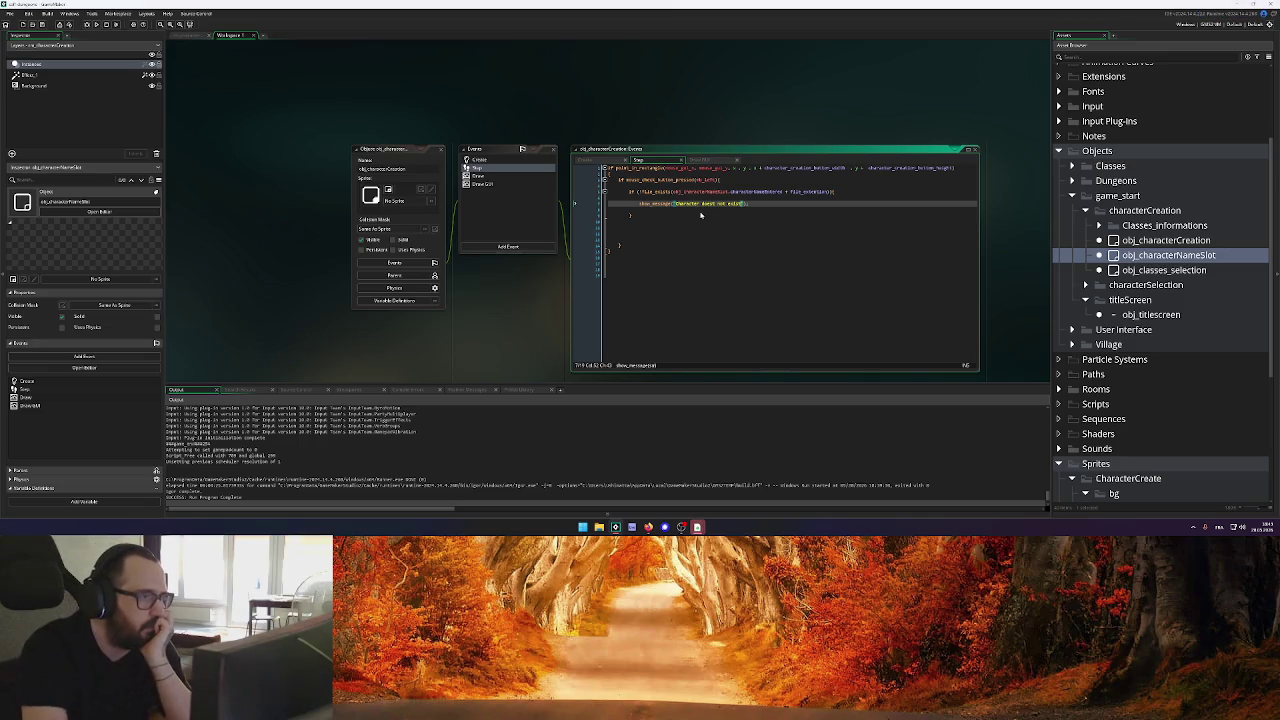
pyautogui.click(851, 190)
pyautogui.moveTo(715, 190)
pyautogui.click(586, 160)
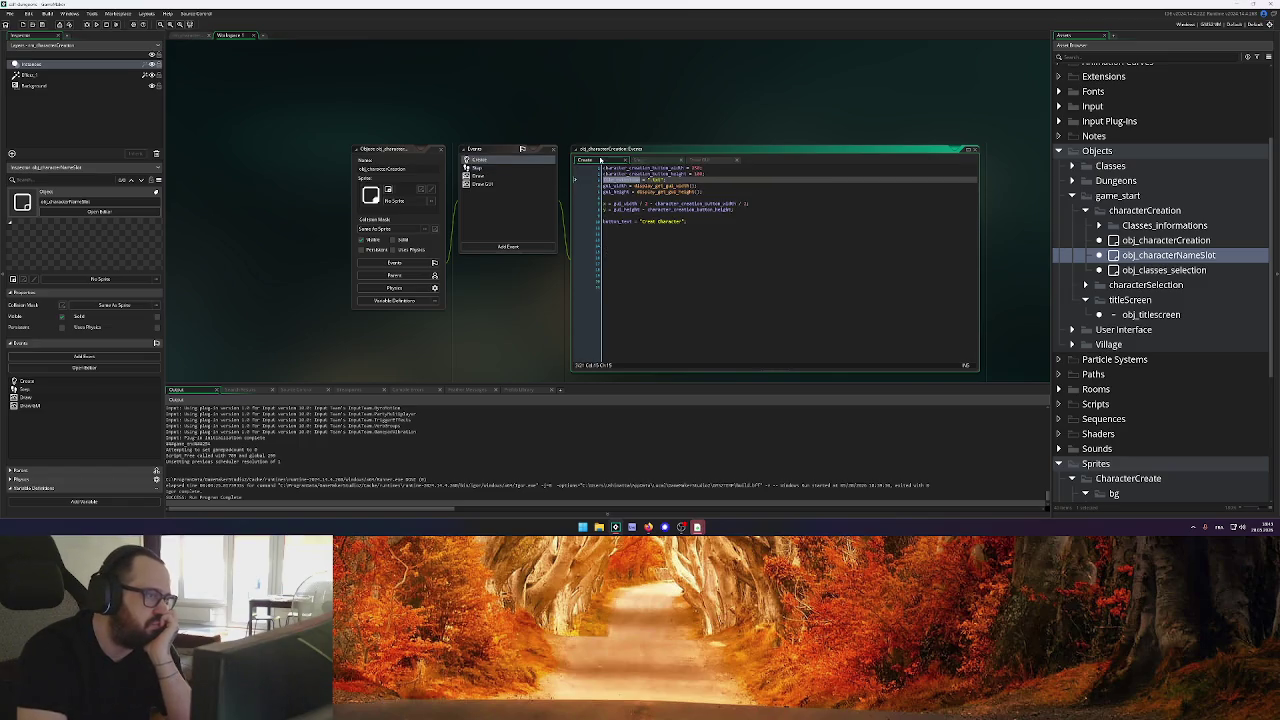
# Start a new file_path = " variable line below line 2 of the Create code
pyautogui.click(716, 173)
pyautogui.press('Return')
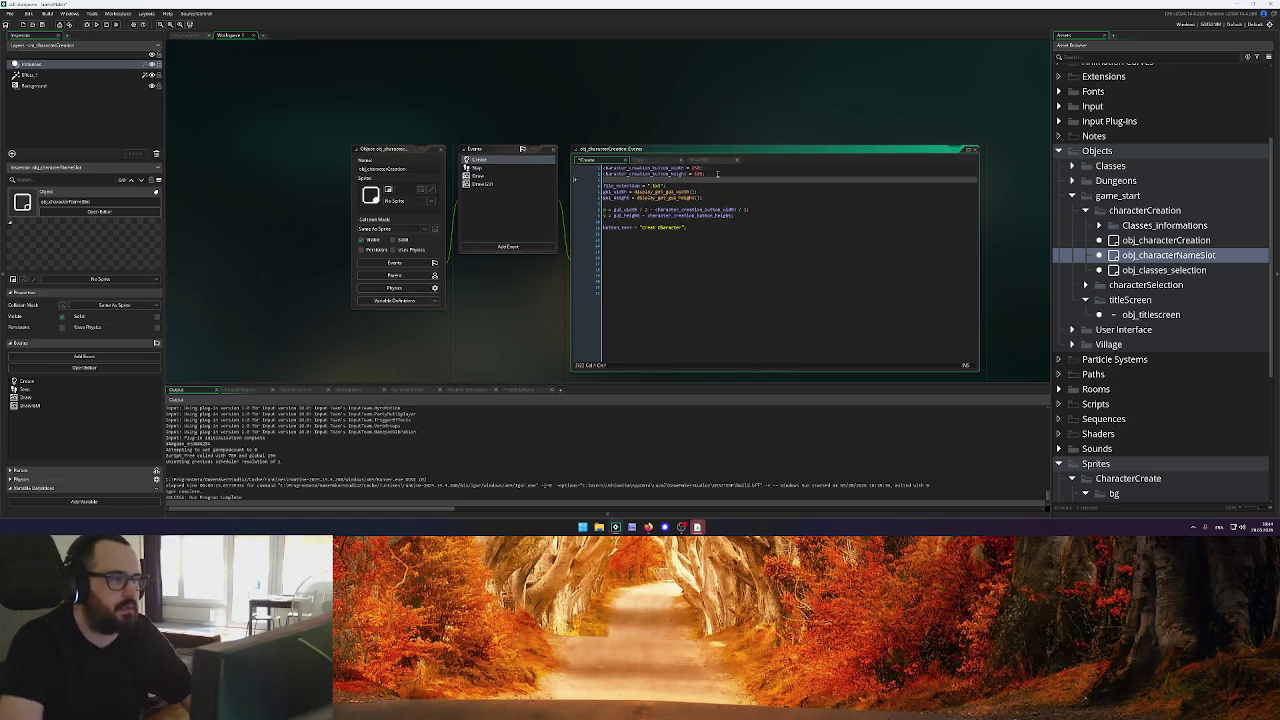
pyautogui.write('p')
pyautogui.press('BackSpace')
pyautogui.write('fil')
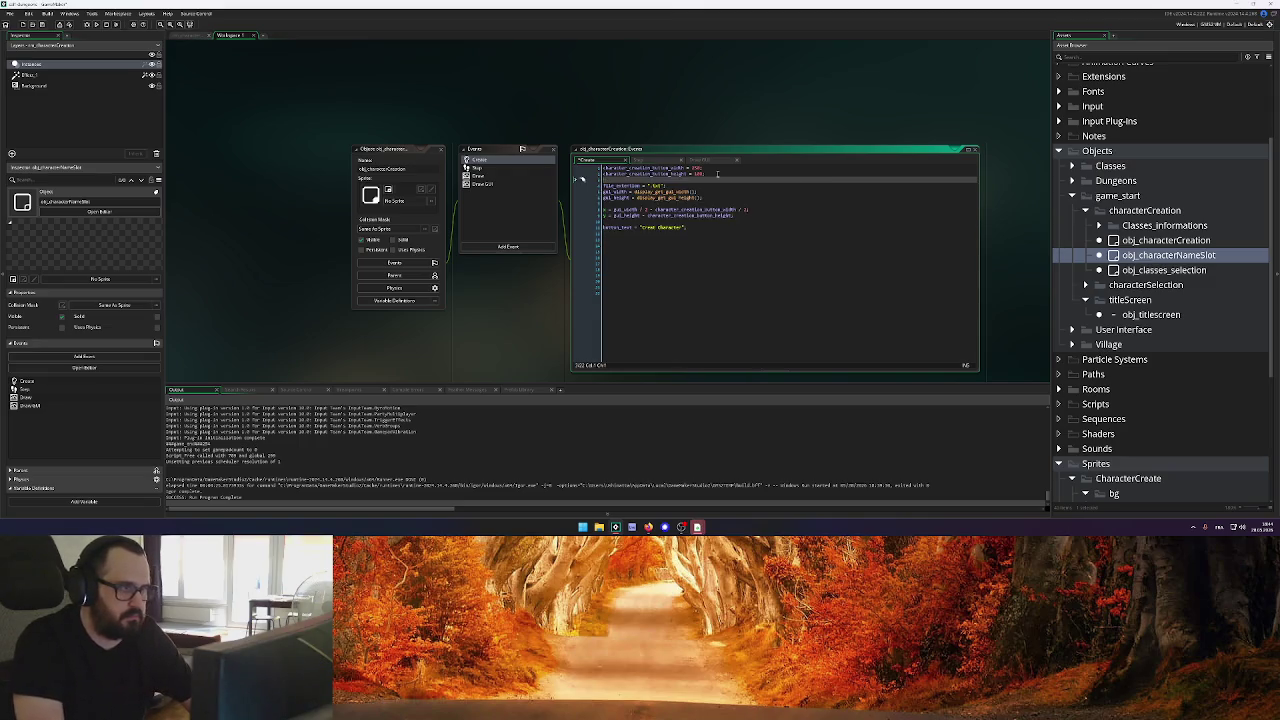
pyautogui.write('e_path = ')
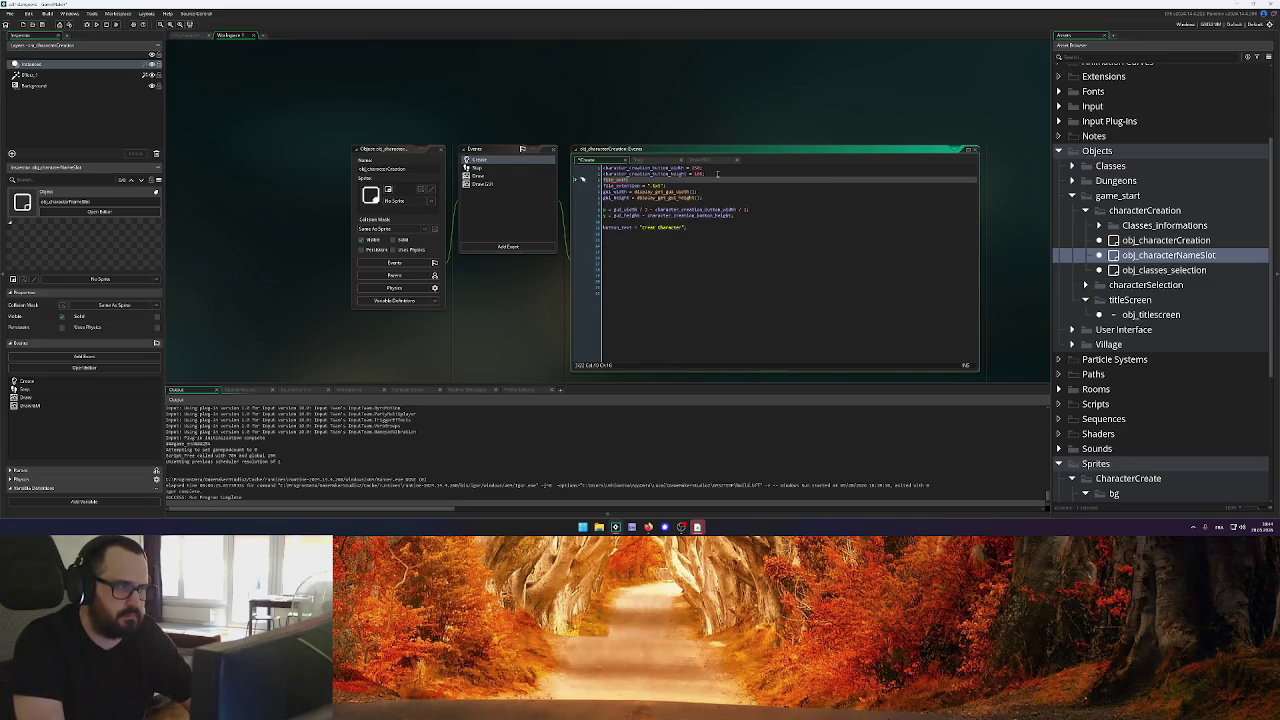
pyautogui.write('"')
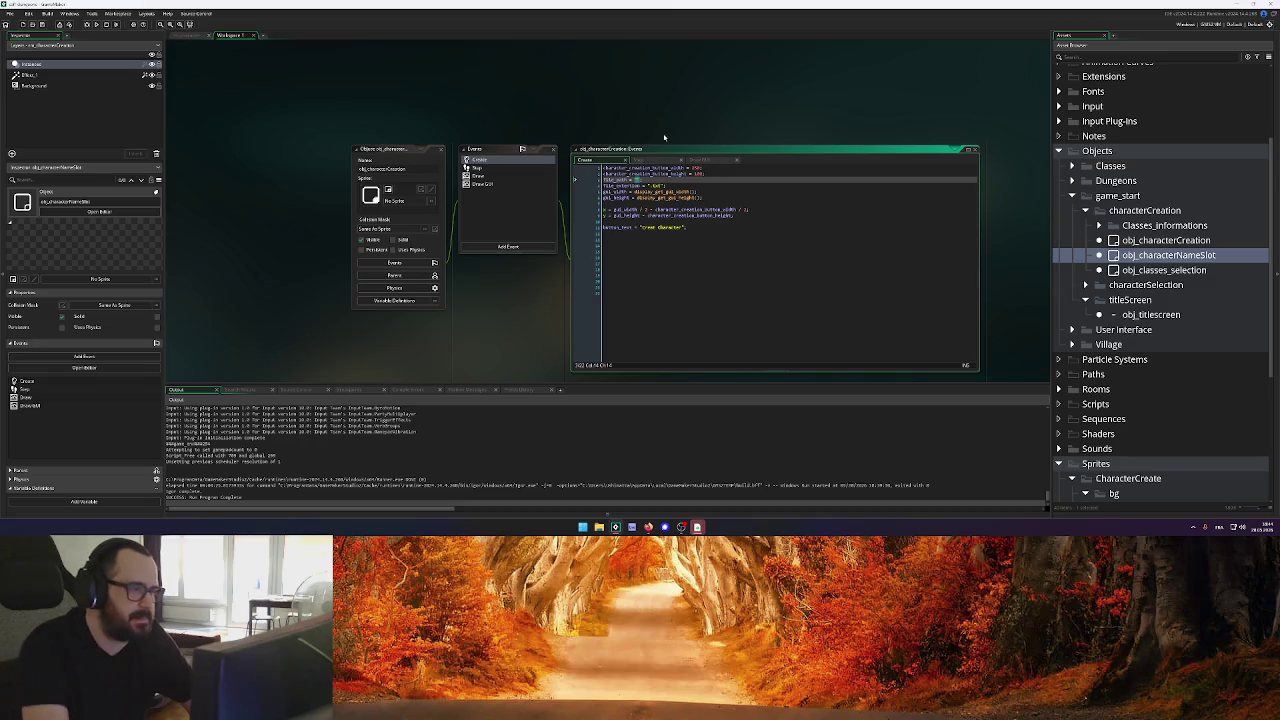
pyautogui.scroll(-5, 548, 105)
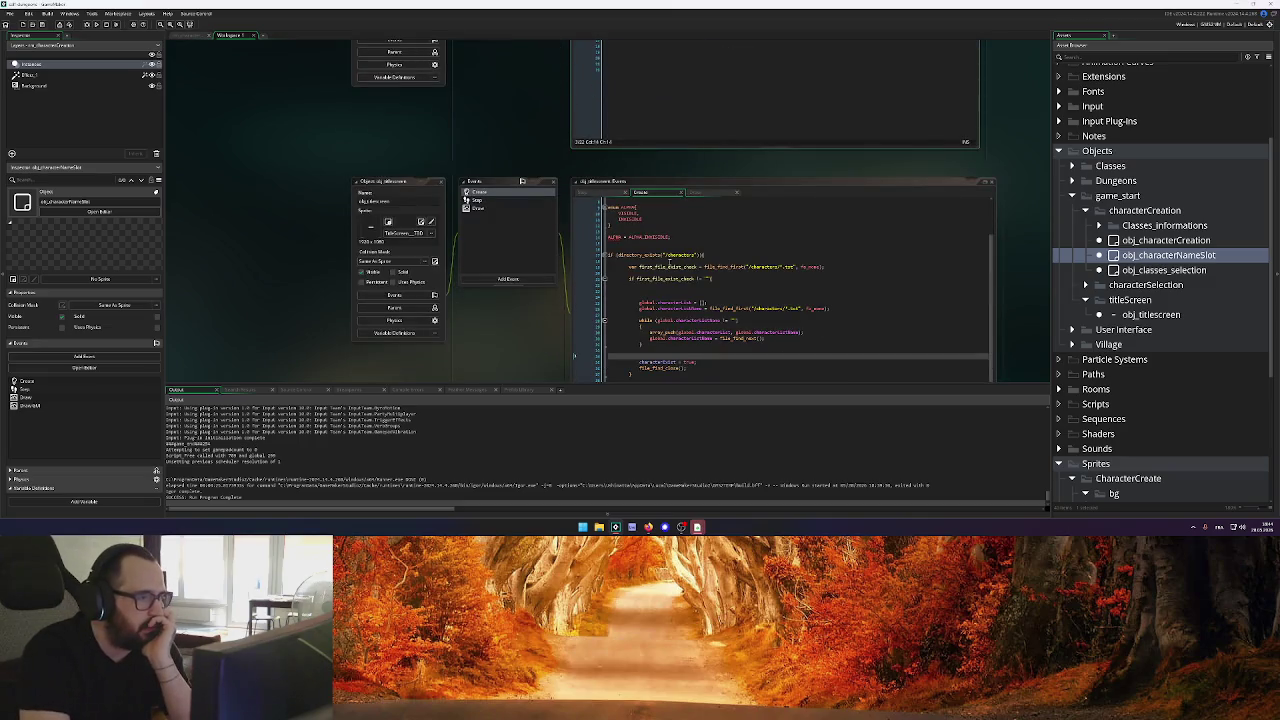
# Set file_path to "/characters/", matching the title screen's characters folder
pyautogui.moveTo(665, 255); pyautogui.dragTo(692, 256)
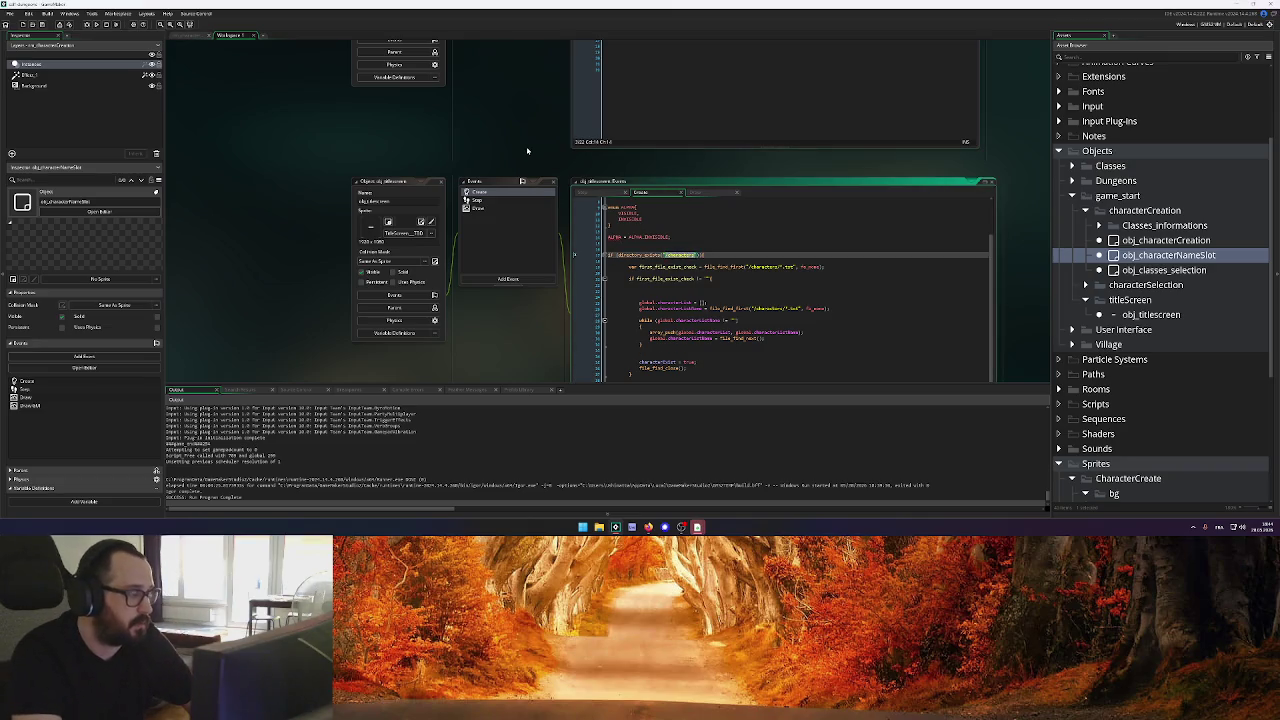
pyautogui.scroll(5, 528, 151)
pyautogui.click(636, 158)
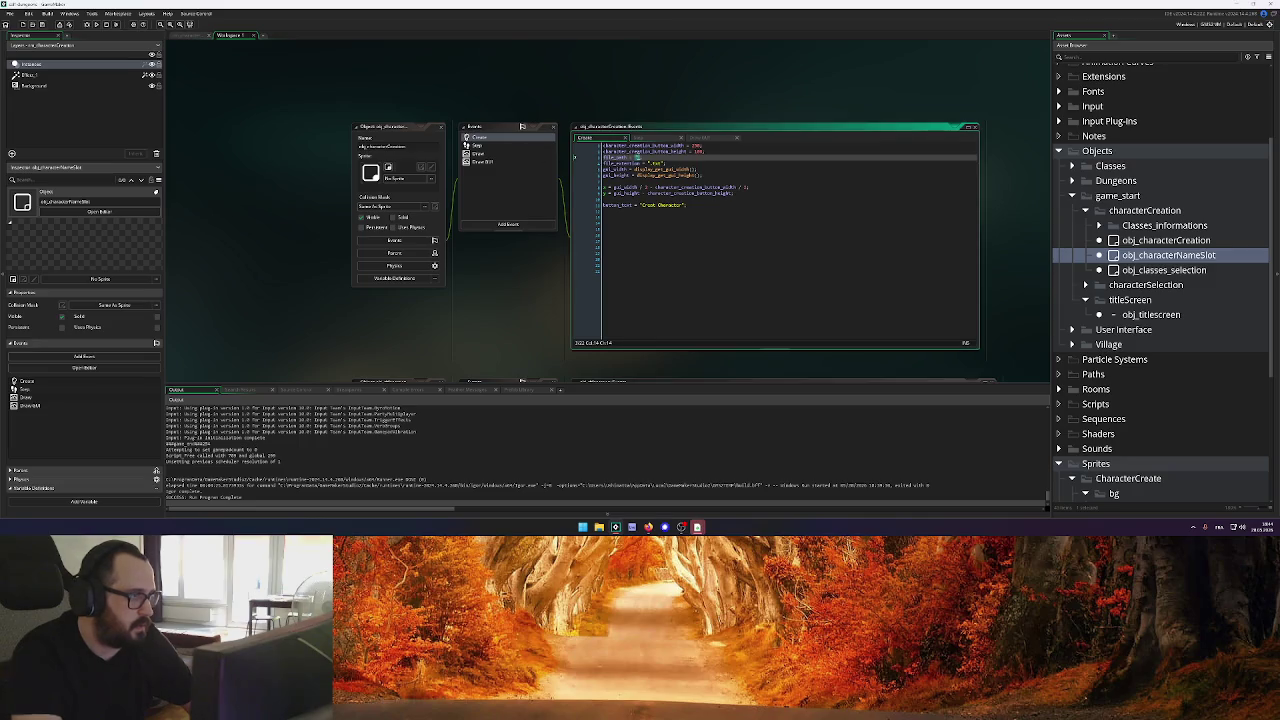
pyautogui.write('/characters/')
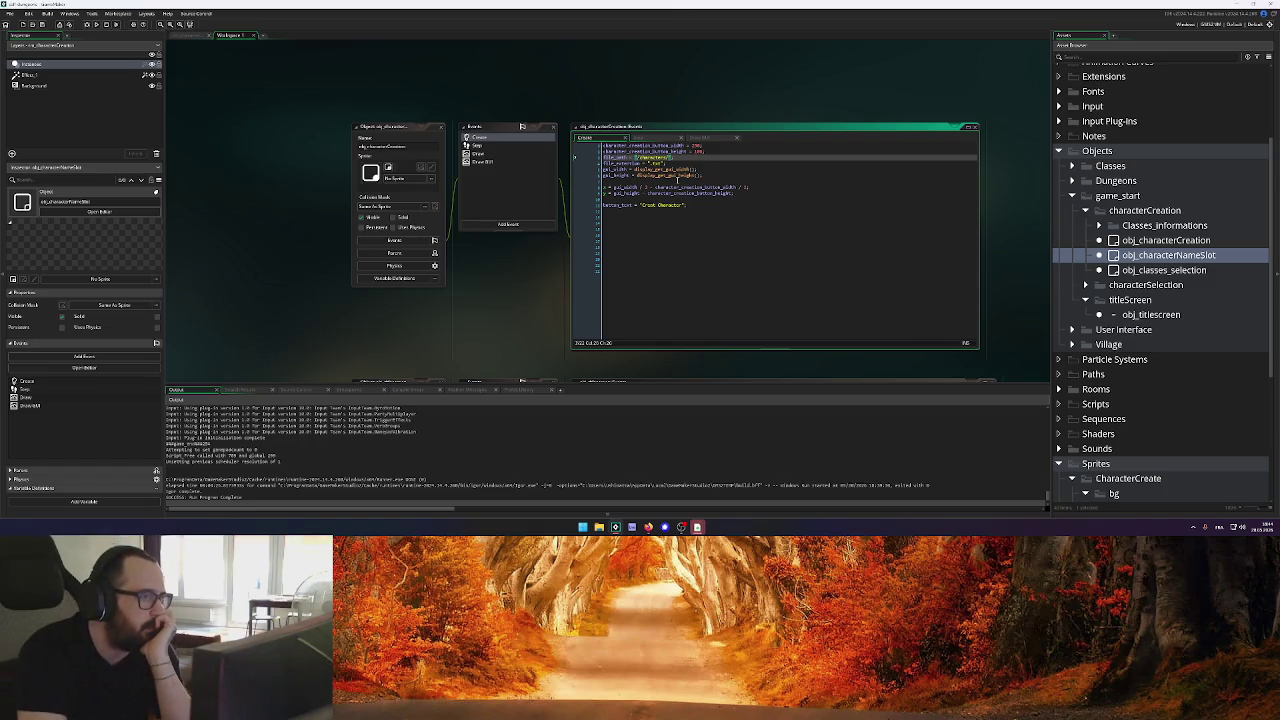
pyautogui.click(679, 160)
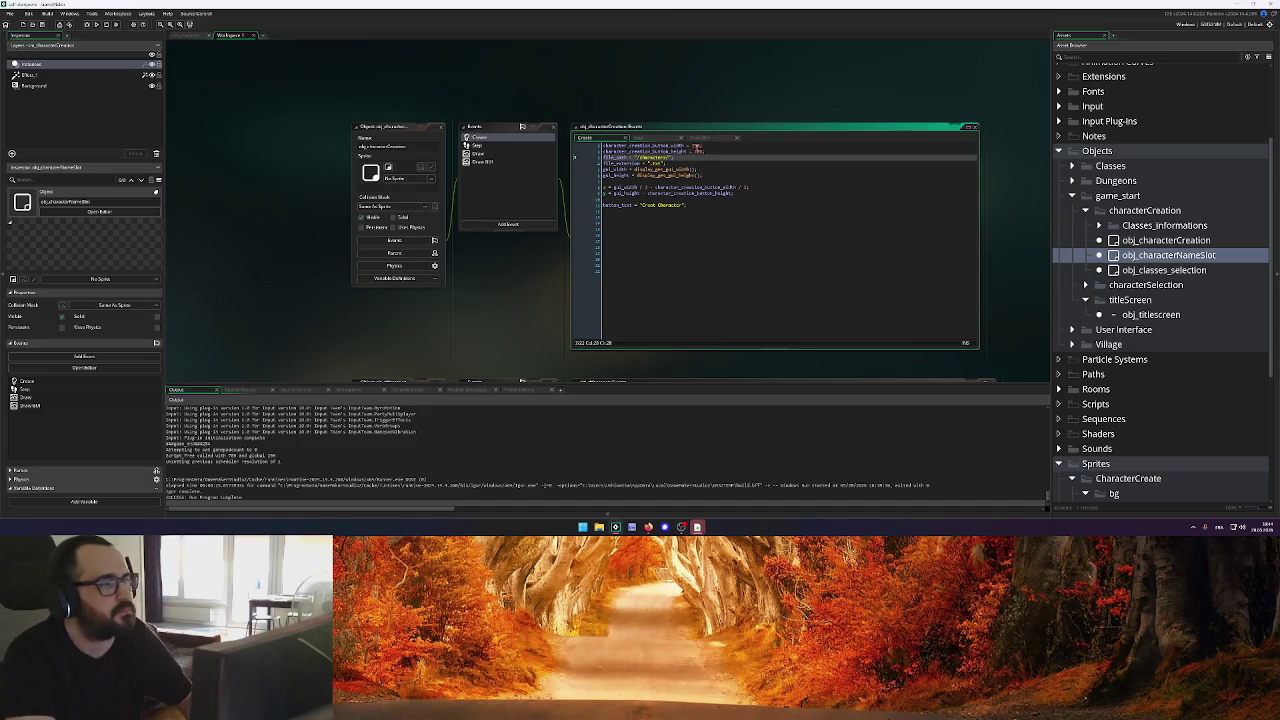
pyautogui.click(653, 137)
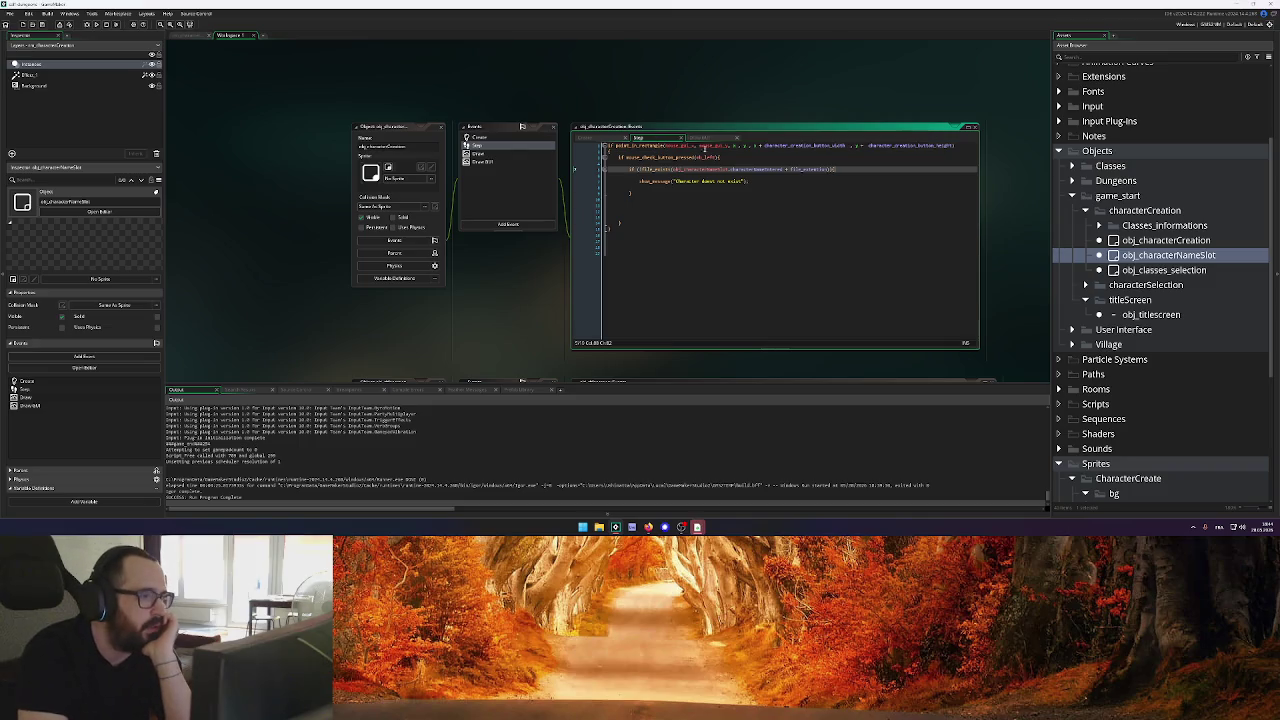
# Prefix the file_exists argument with file_path + and run the game
pyautogui.click(584, 137)
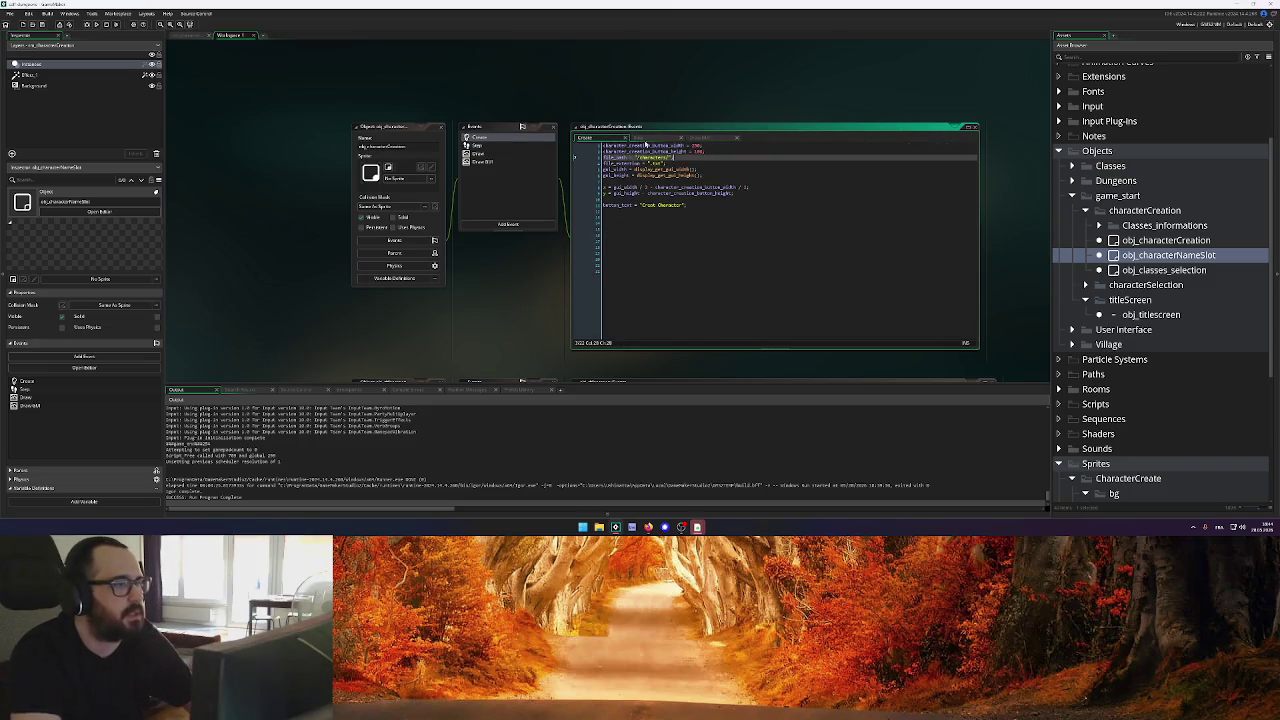
pyautogui.click(653, 137)
pyautogui.write('file_path + obj_characterNameSlot.characterNameEntered + file_extension)){')
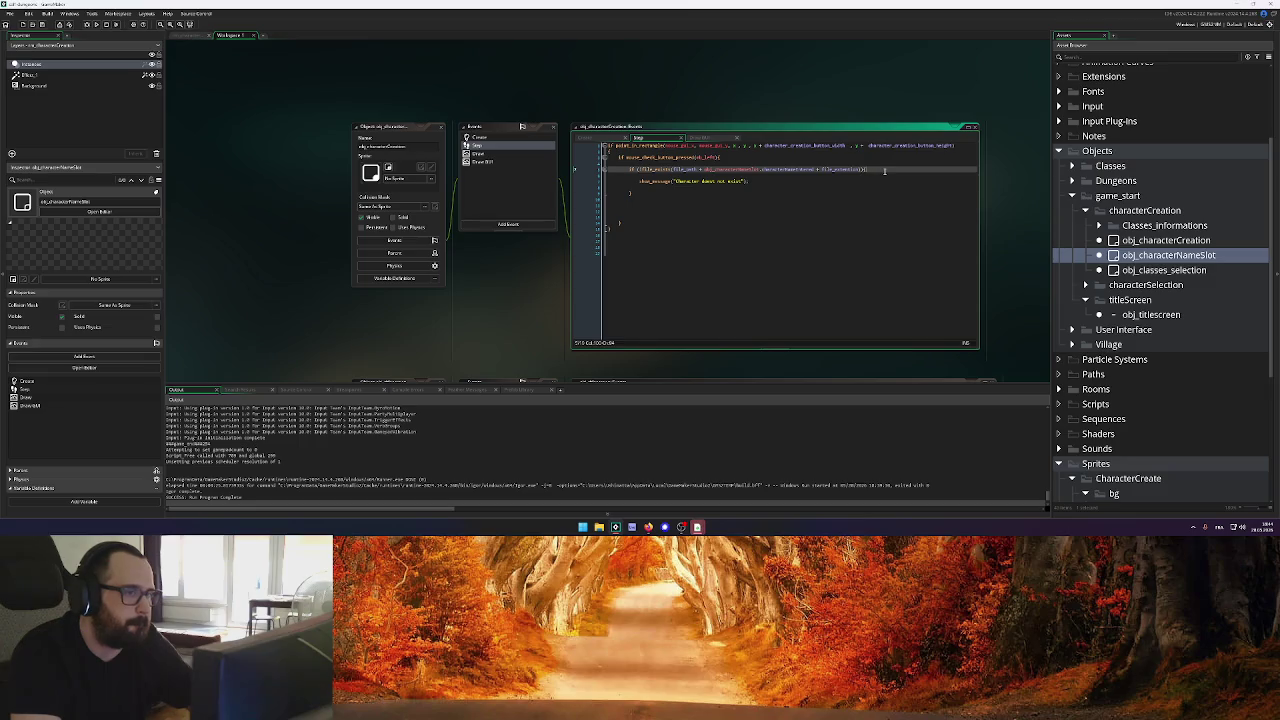
pyautogui.click(96, 24)
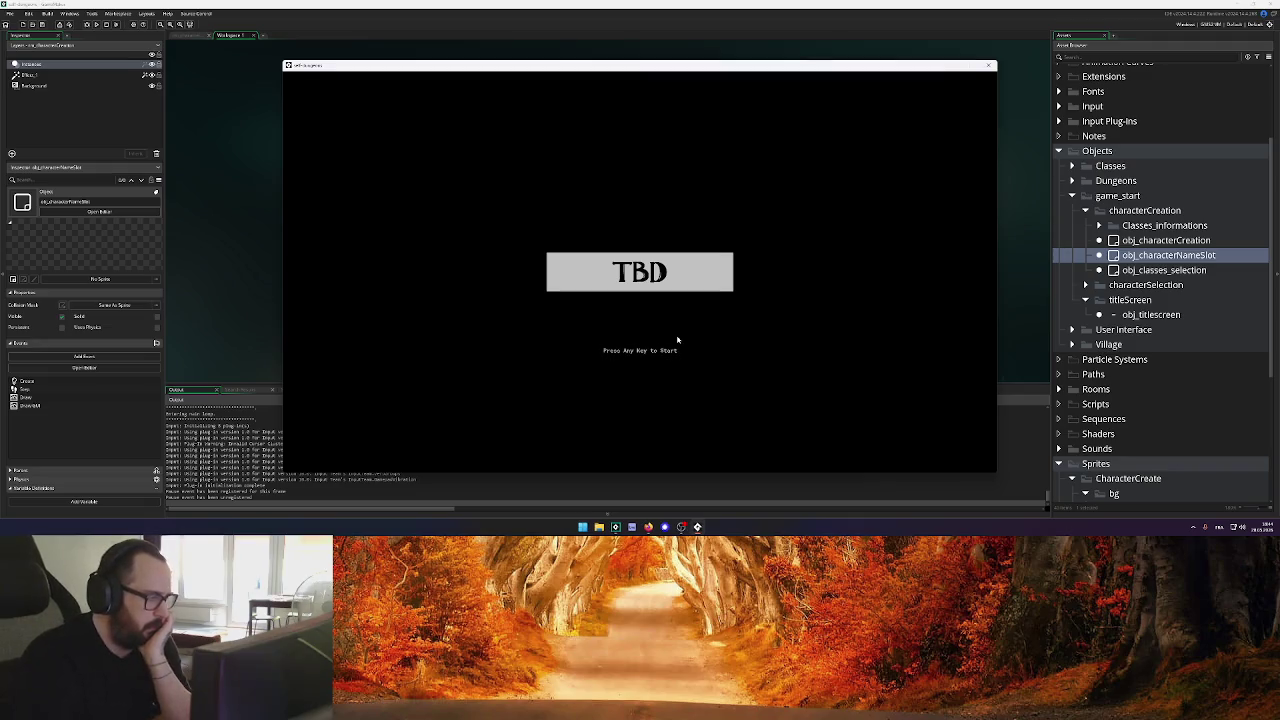
# Enter the name 'Uchimatta', press Create Character, dismiss the 'does not exist' message, and close the game
pyautogui.press('Return')
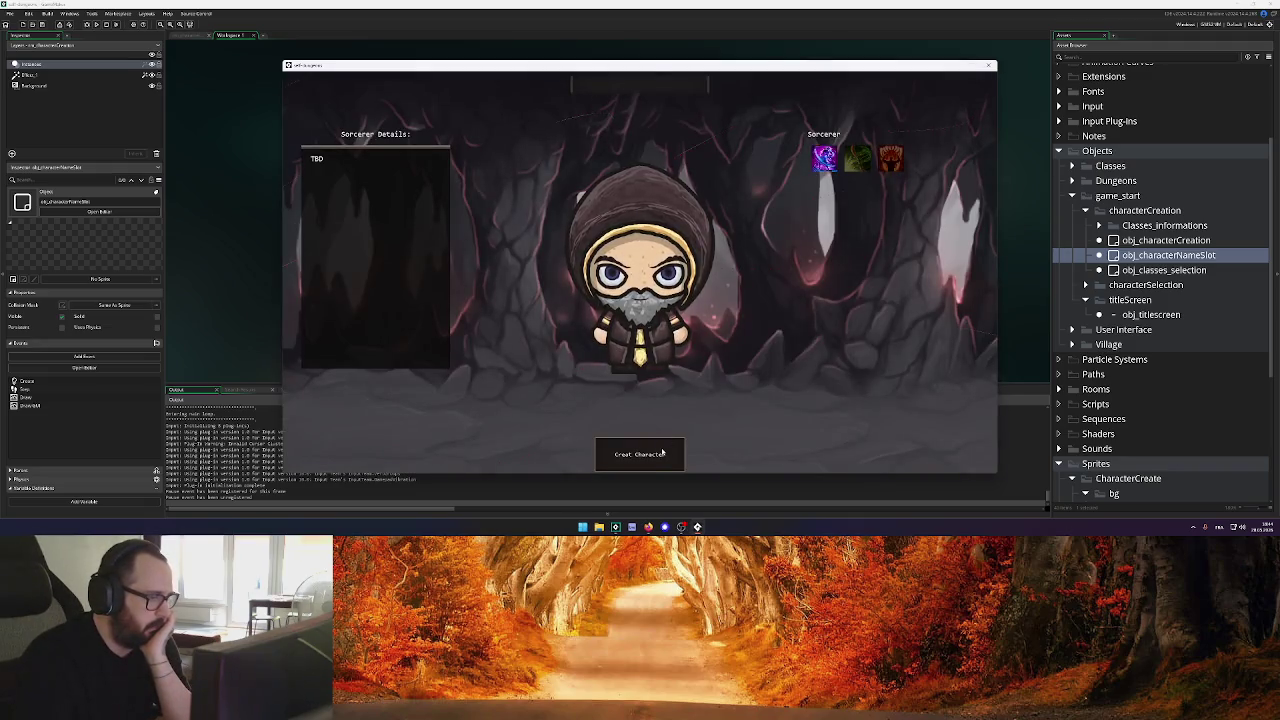
pyautogui.click(645, 85)
pyautogui.write('Uchimatta')
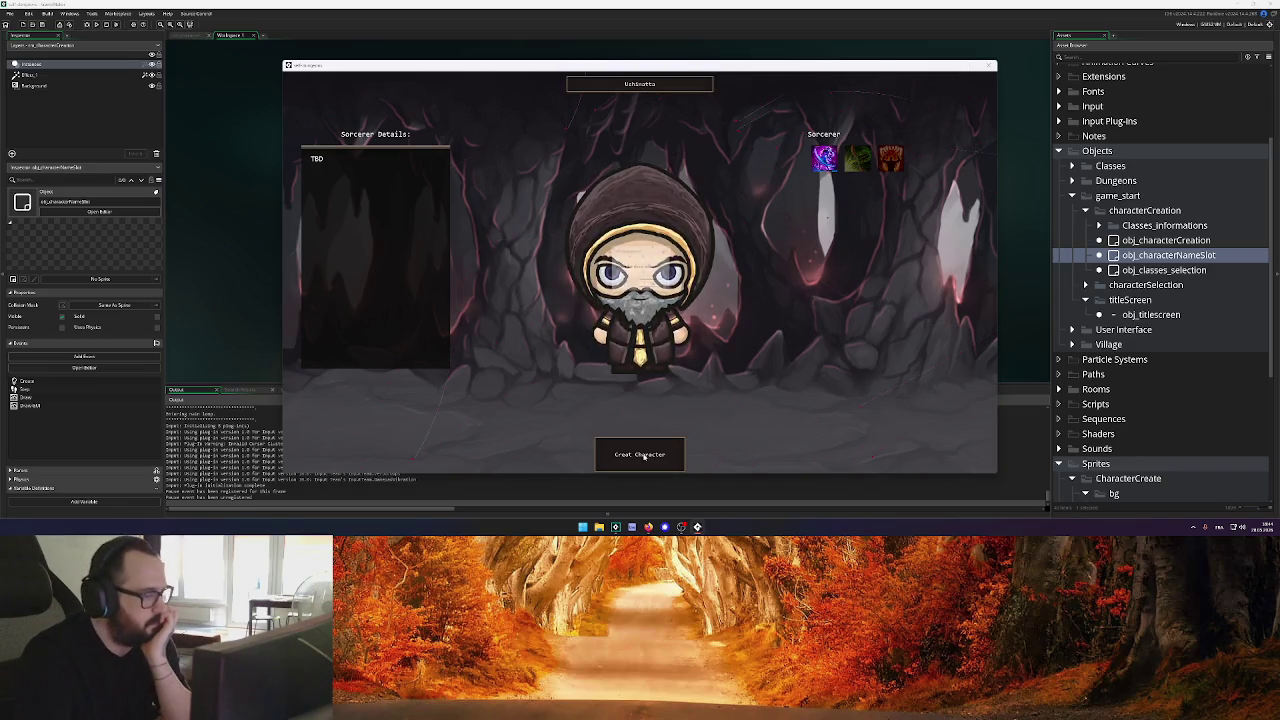
pyautogui.click(645, 456)
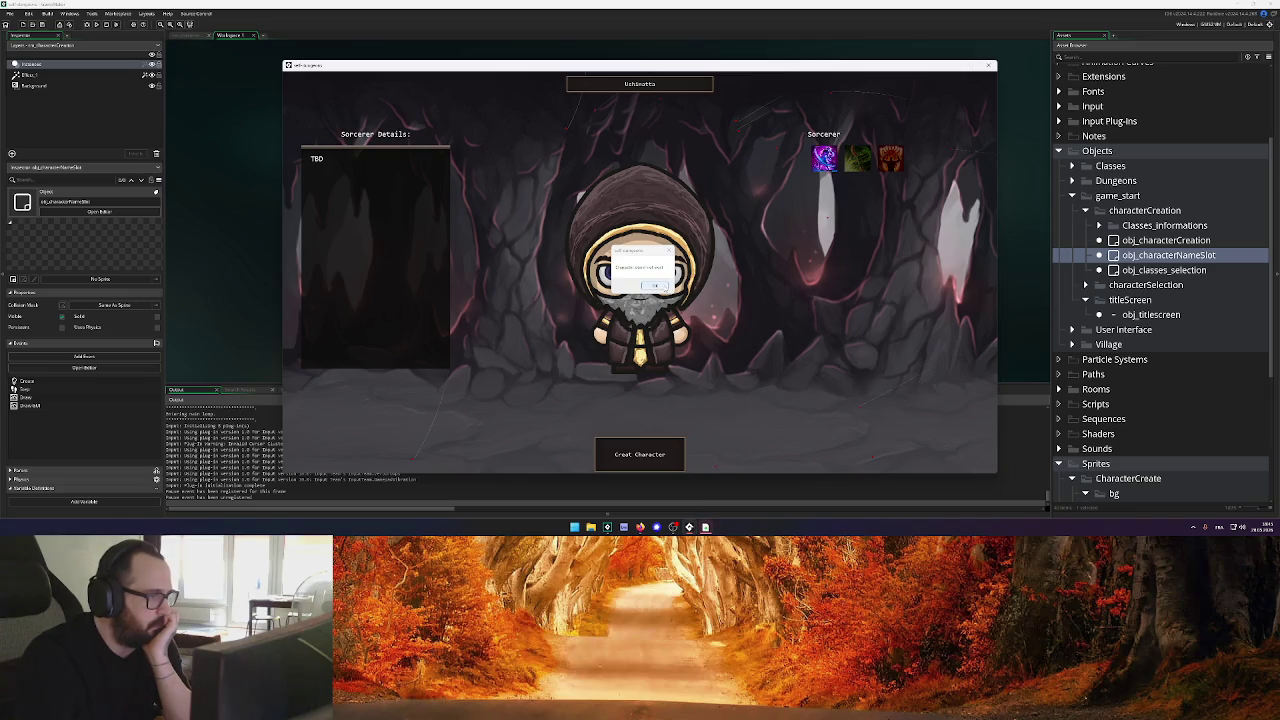
pyautogui.click(655, 286)
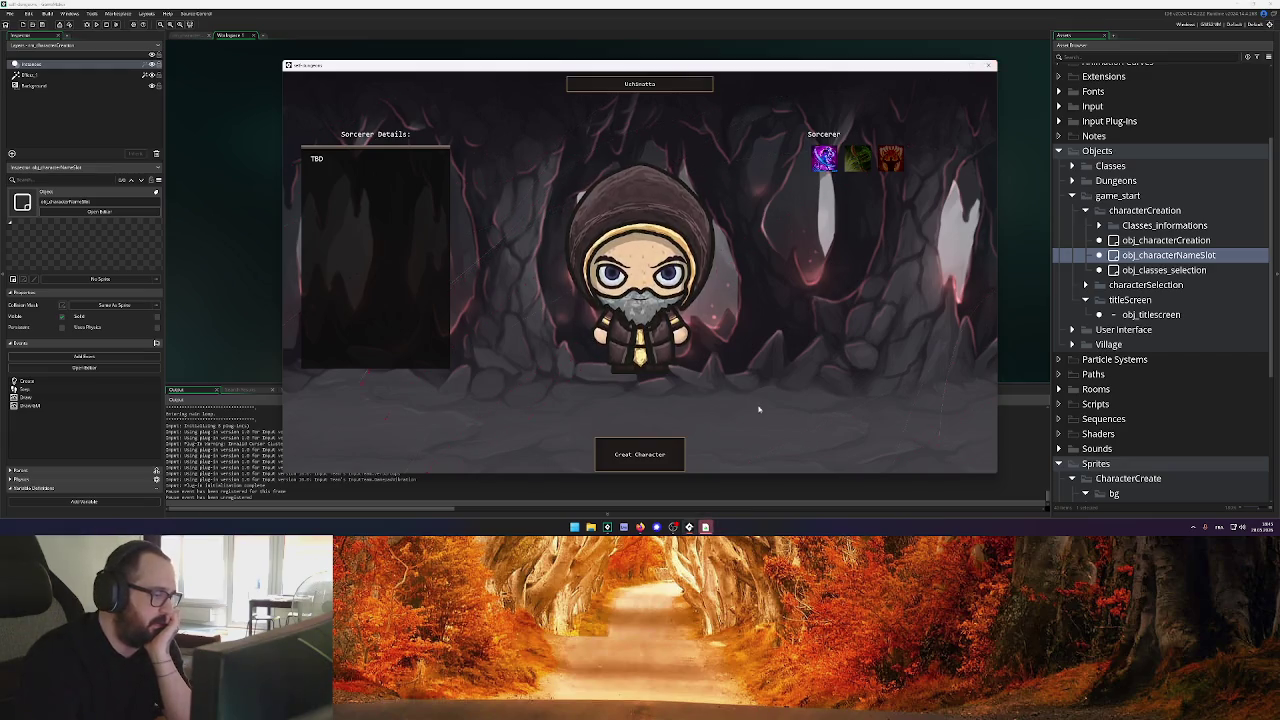
pyautogui.click(990, 68)
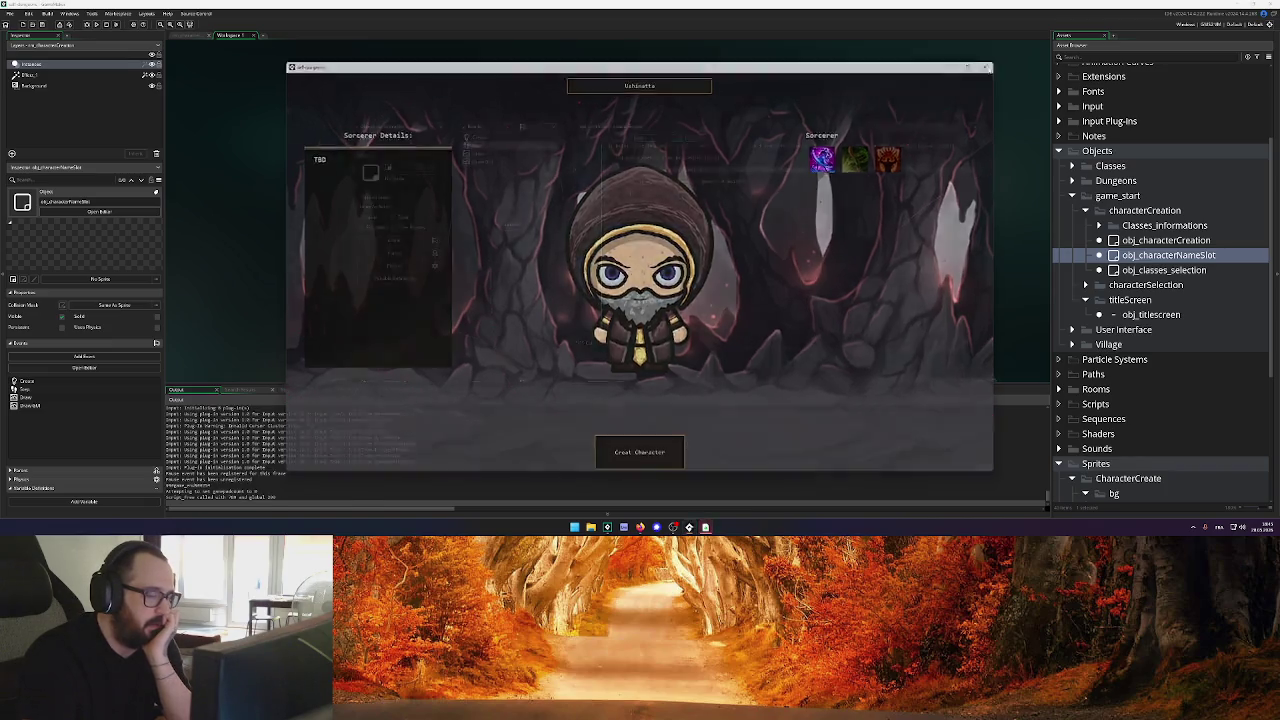
pyautogui.click(599, 527)
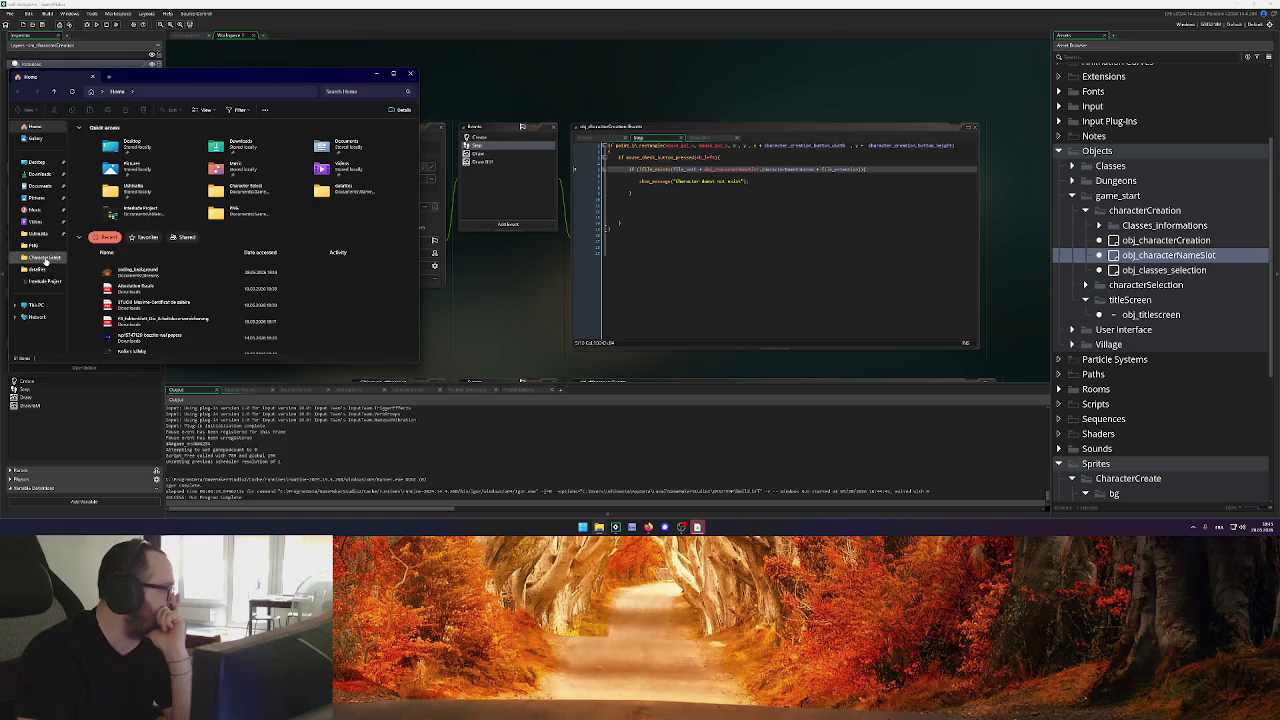
# Create a 'test' text file in AppData\Local\self_dungeons\characters, then rerun the game
pyautogui.click(40, 233)
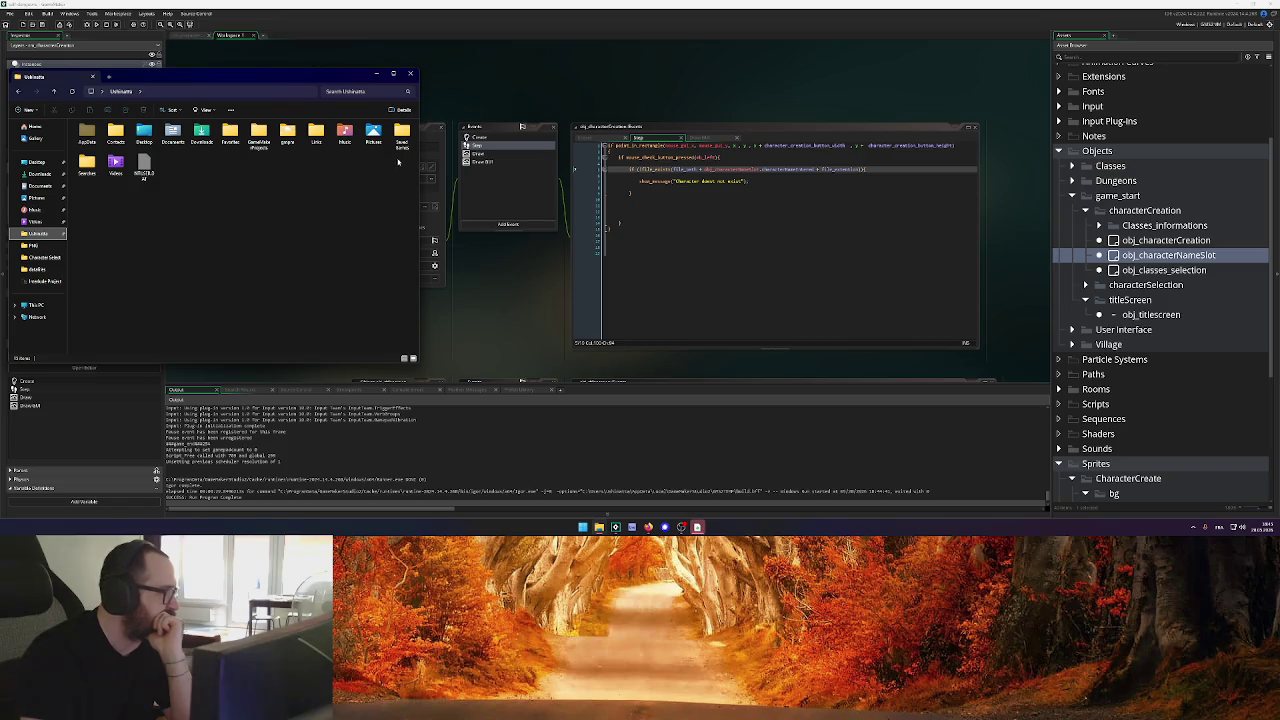
pyautogui.doubleClick(84, 133)
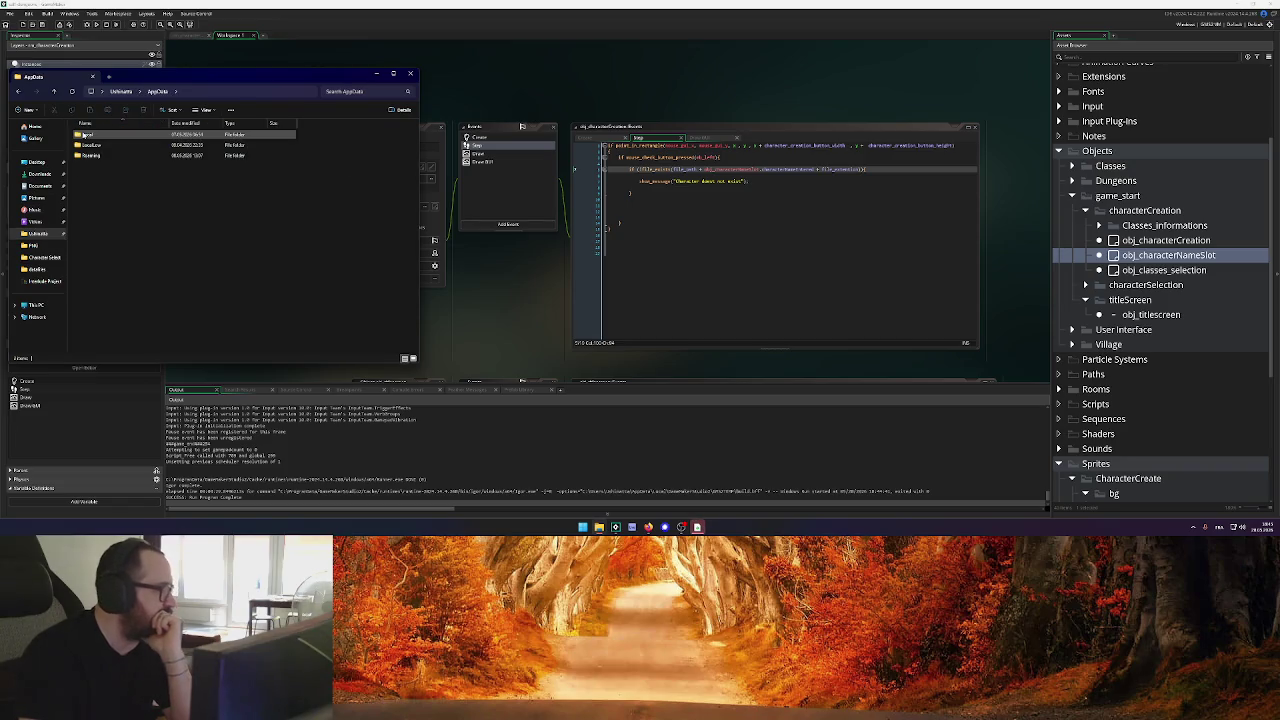
pyautogui.click(100, 136)
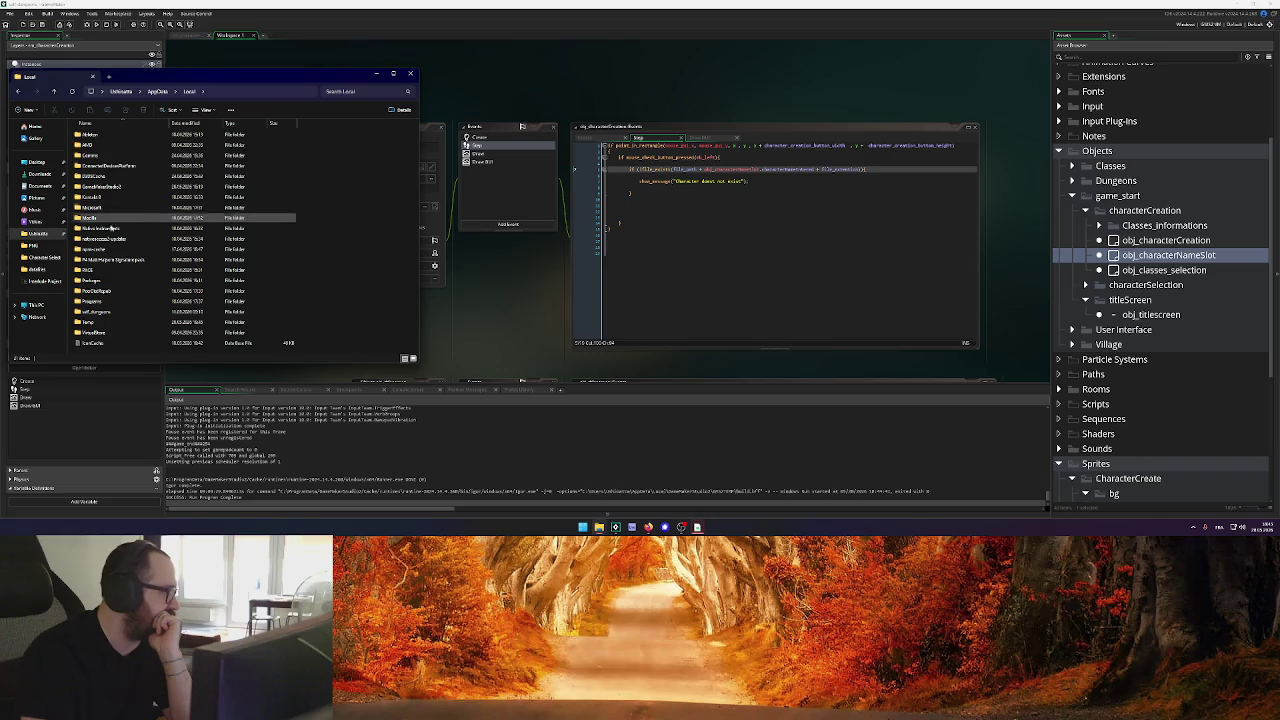
pyautogui.doubleClick(95, 312)
pyautogui.doubleClick(92, 134)
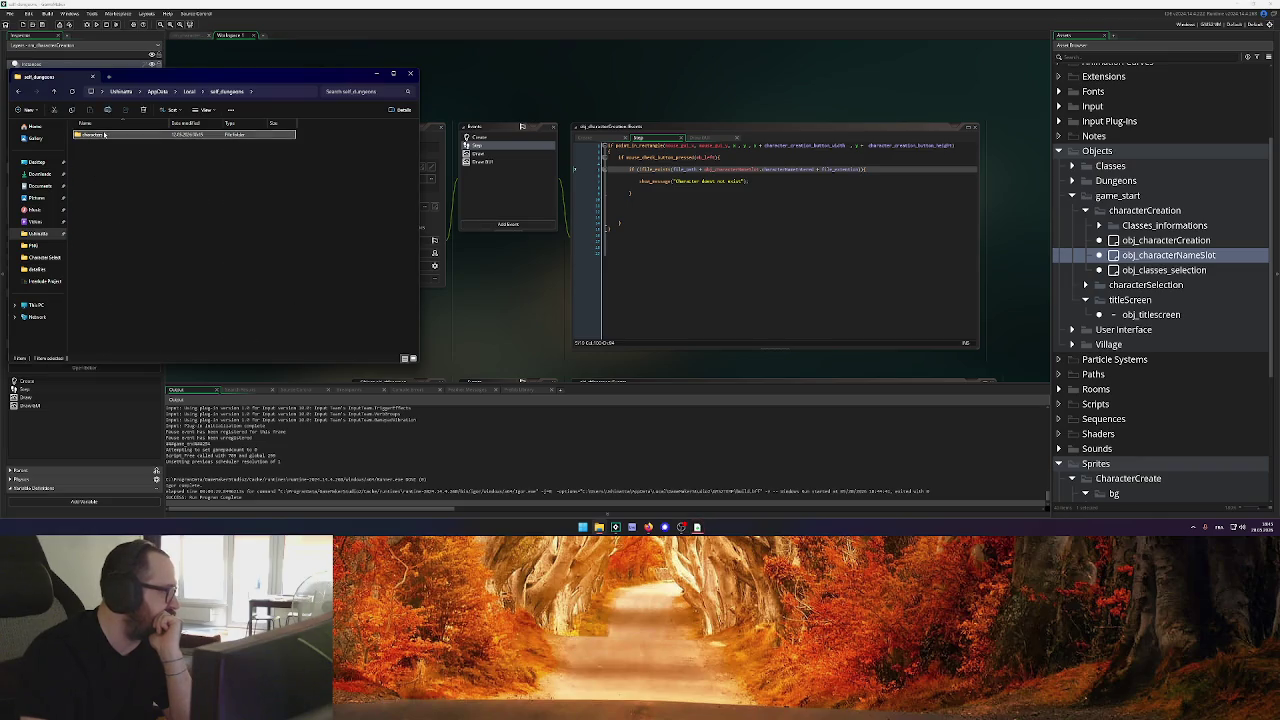
pyautogui.rightClick(137, 163)
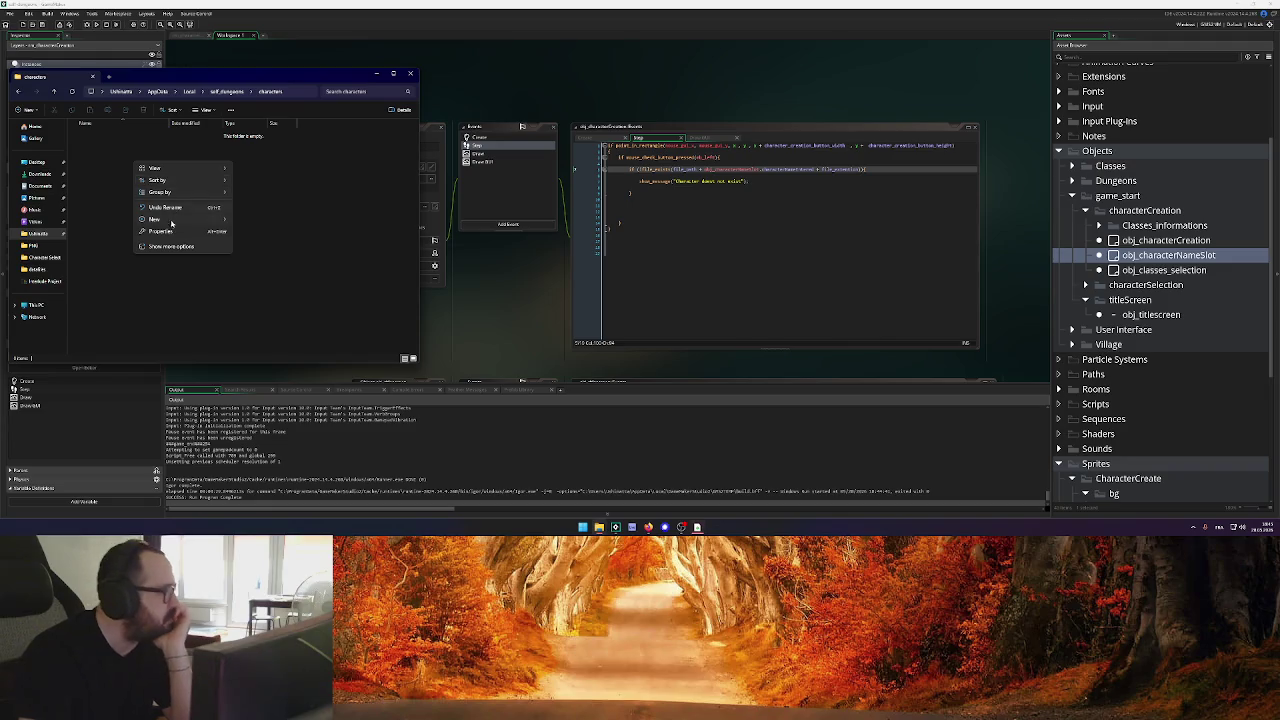
pyautogui.moveTo(160, 219)
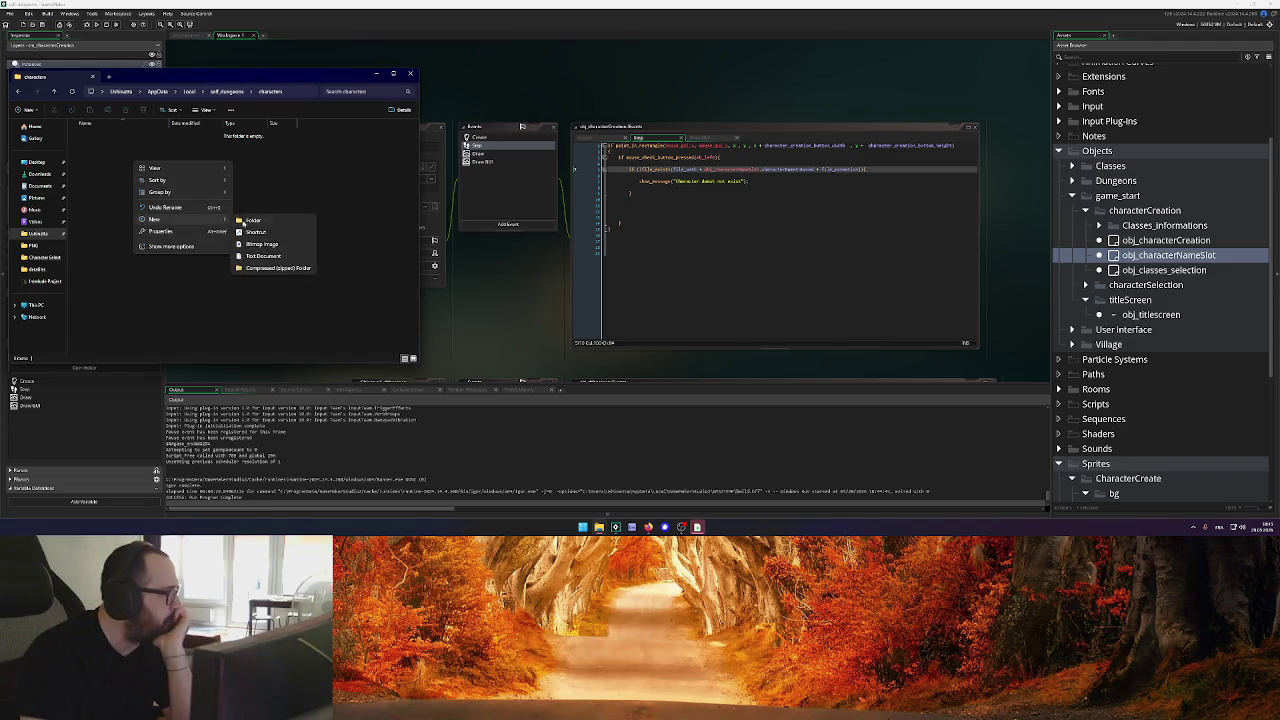
pyautogui.click(284, 257)
pyautogui.write('test')
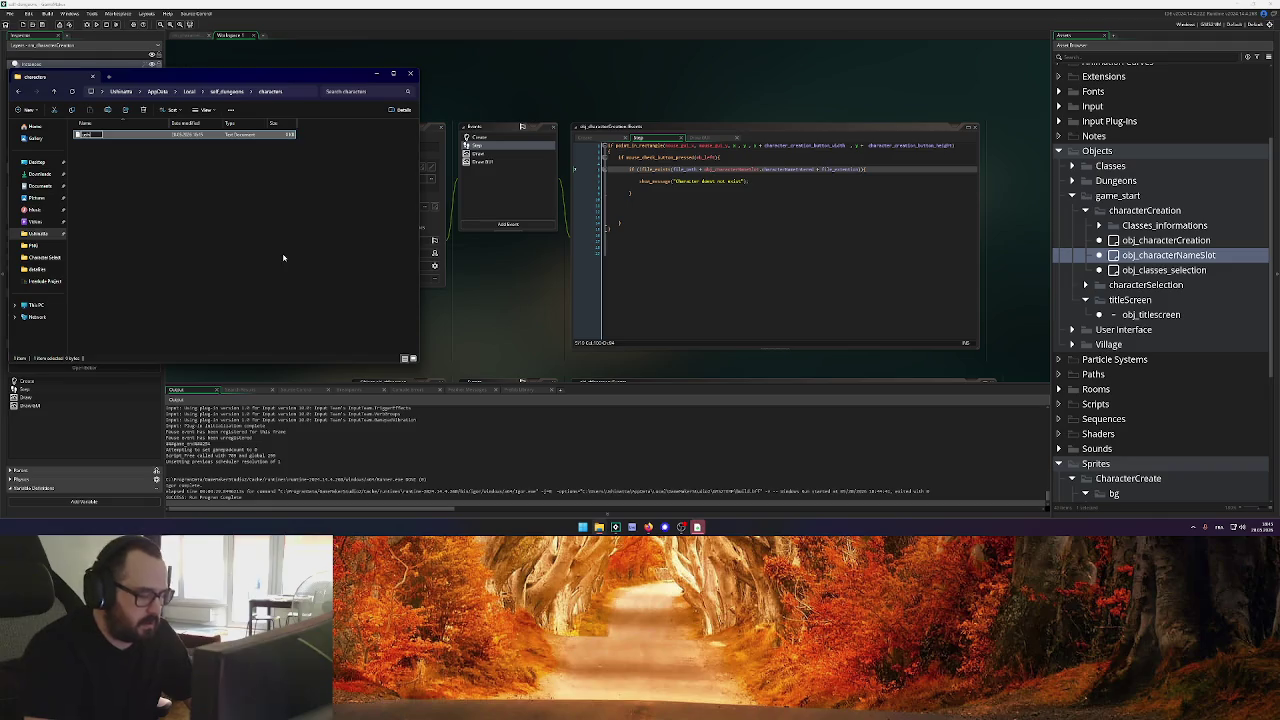
pyautogui.press('Return')
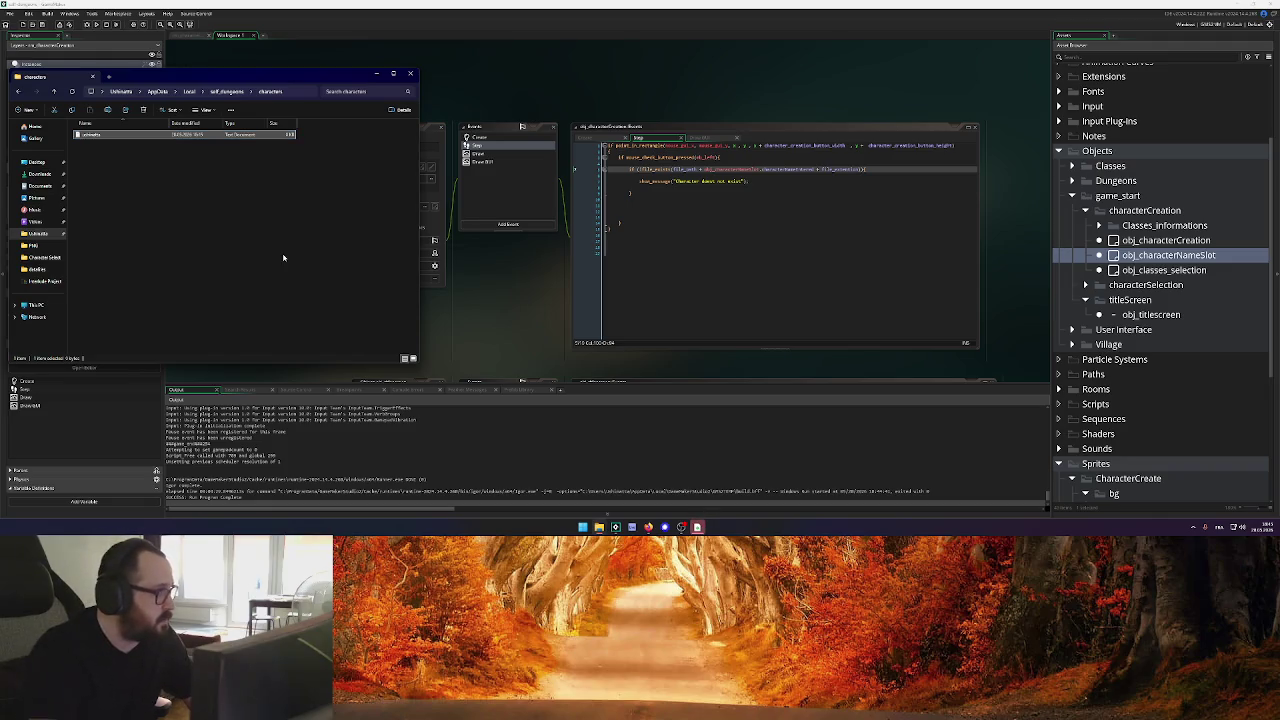
pyautogui.click(265, 252)
pyautogui.click(877, 171)
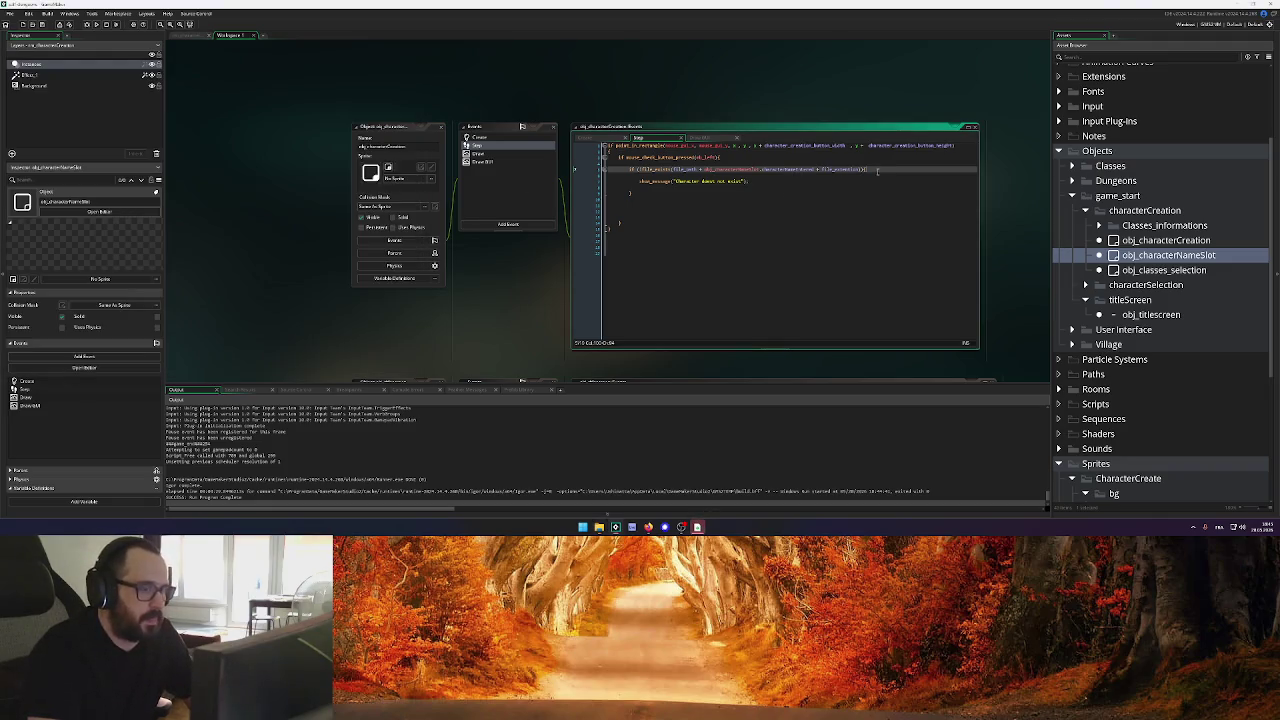
pyautogui.click(96, 24)
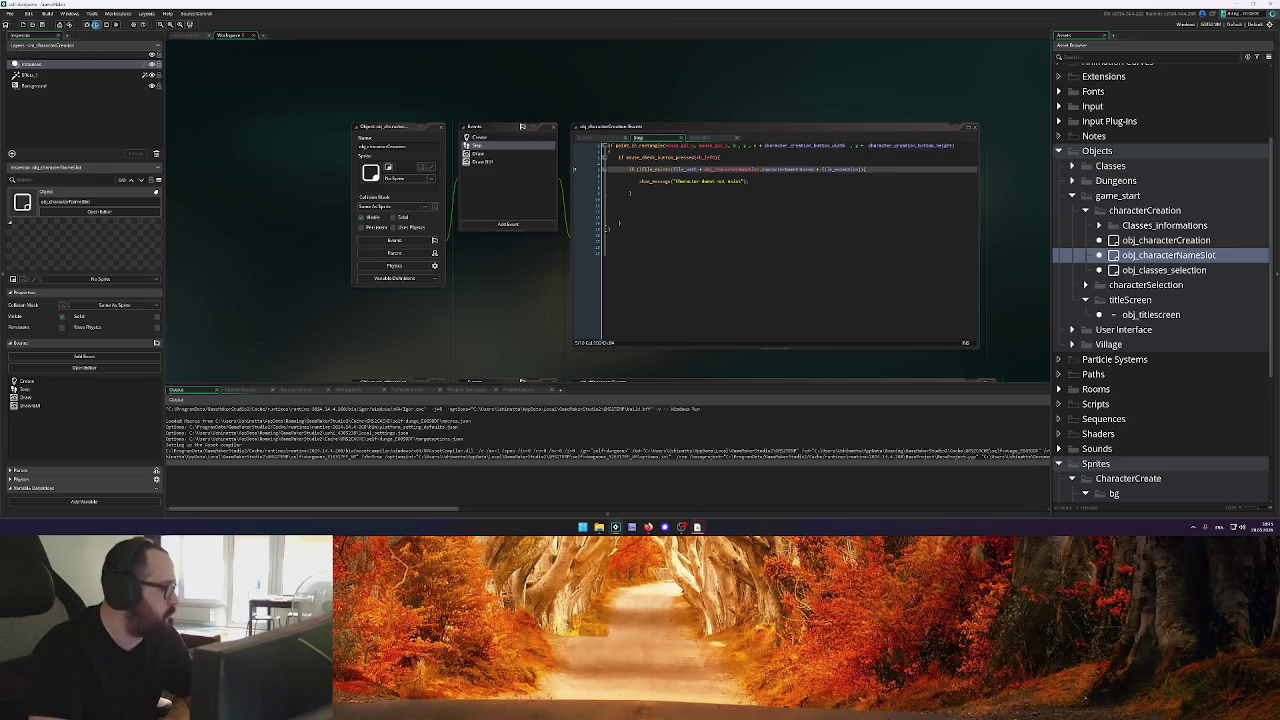
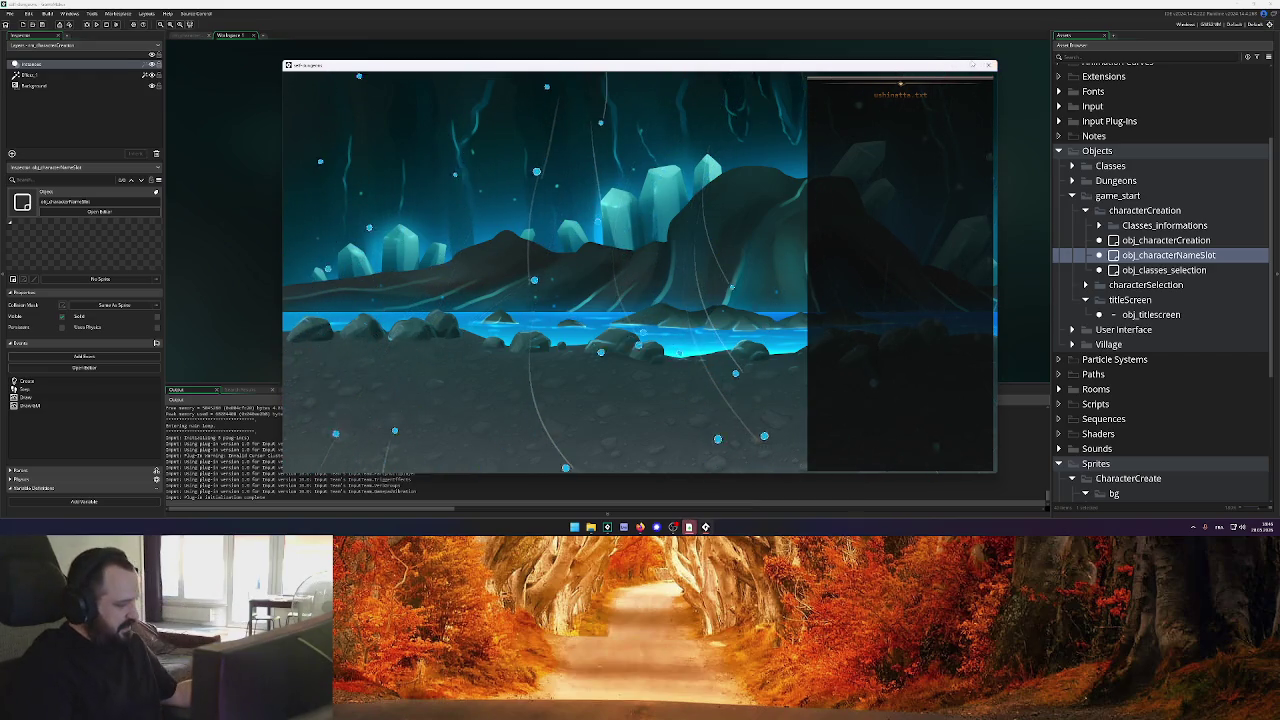
# Close the running cave-game test window to get back to obj_characterCreation's Step code
pyautogui.click(988, 66)
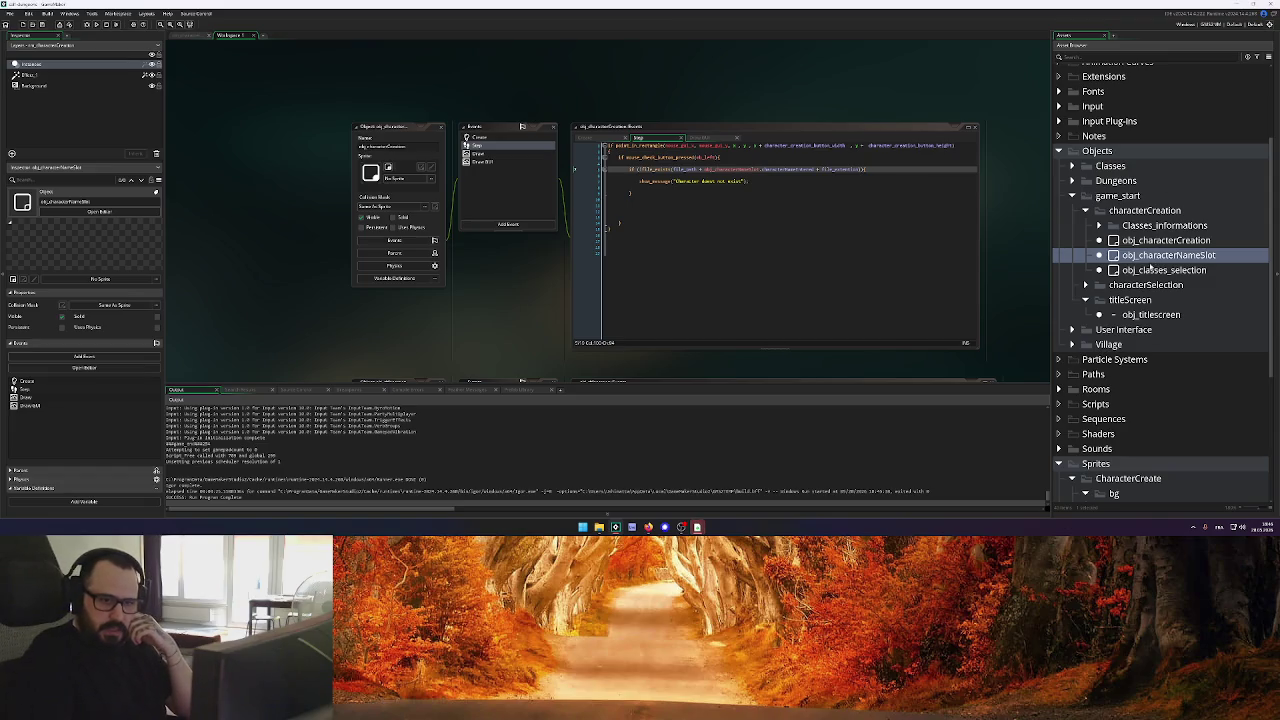
# In obj_titlescreen's Create event, add a TESTING reminder comment above characterExist = true
pyautogui.doubleClick(1150, 314)
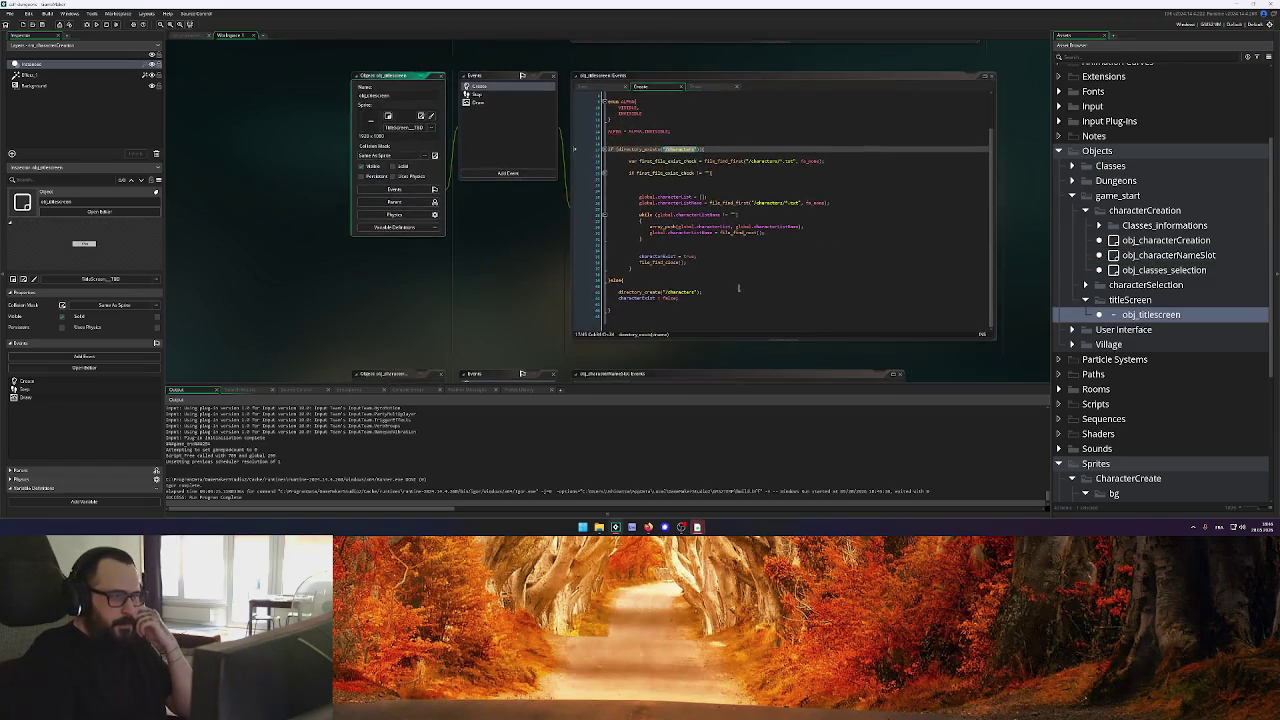
pyautogui.click(719, 149)
pyautogui.click(606, 89)
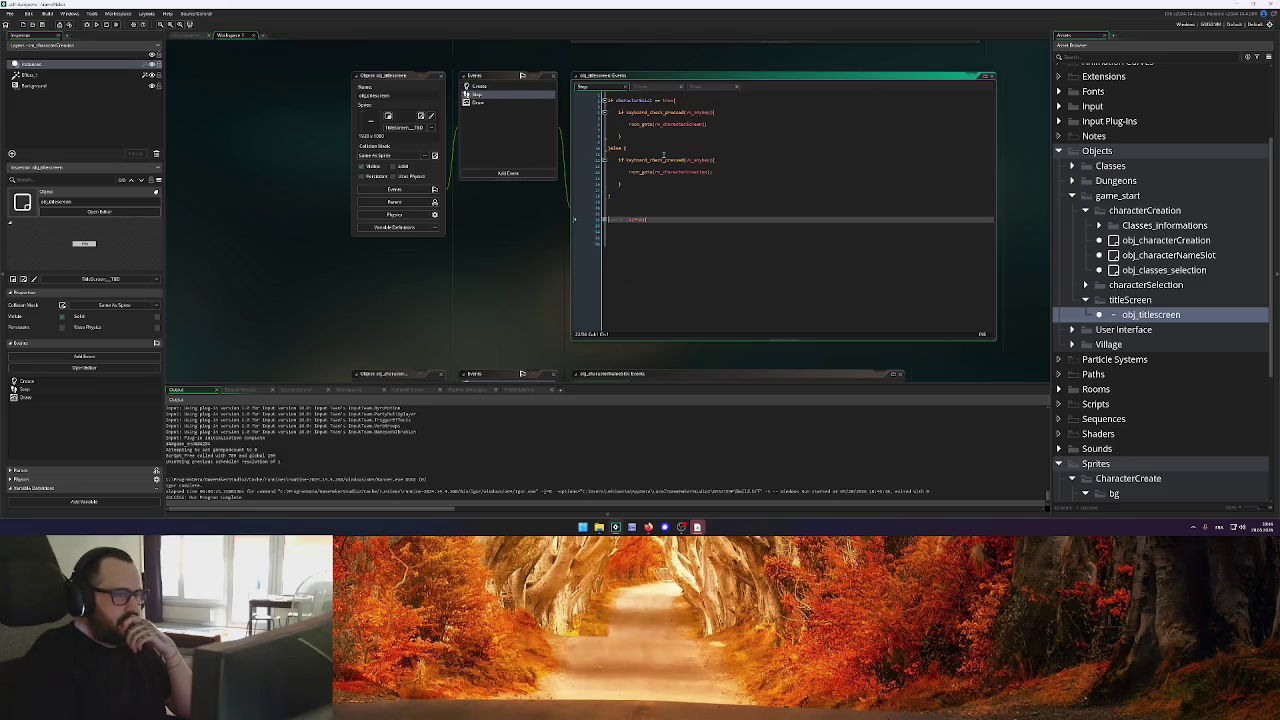
pyautogui.scroll(1, 500, 140)
pyautogui.click(497, 133)
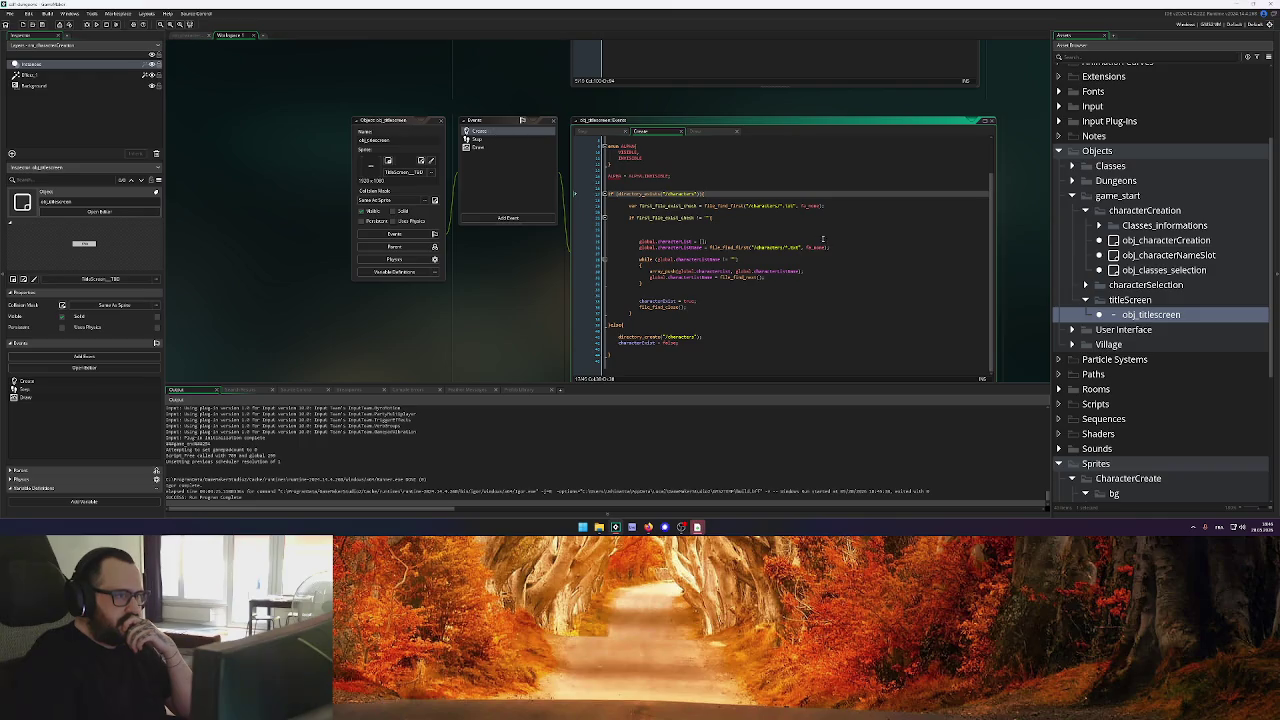
pyautogui.click(636, 301)
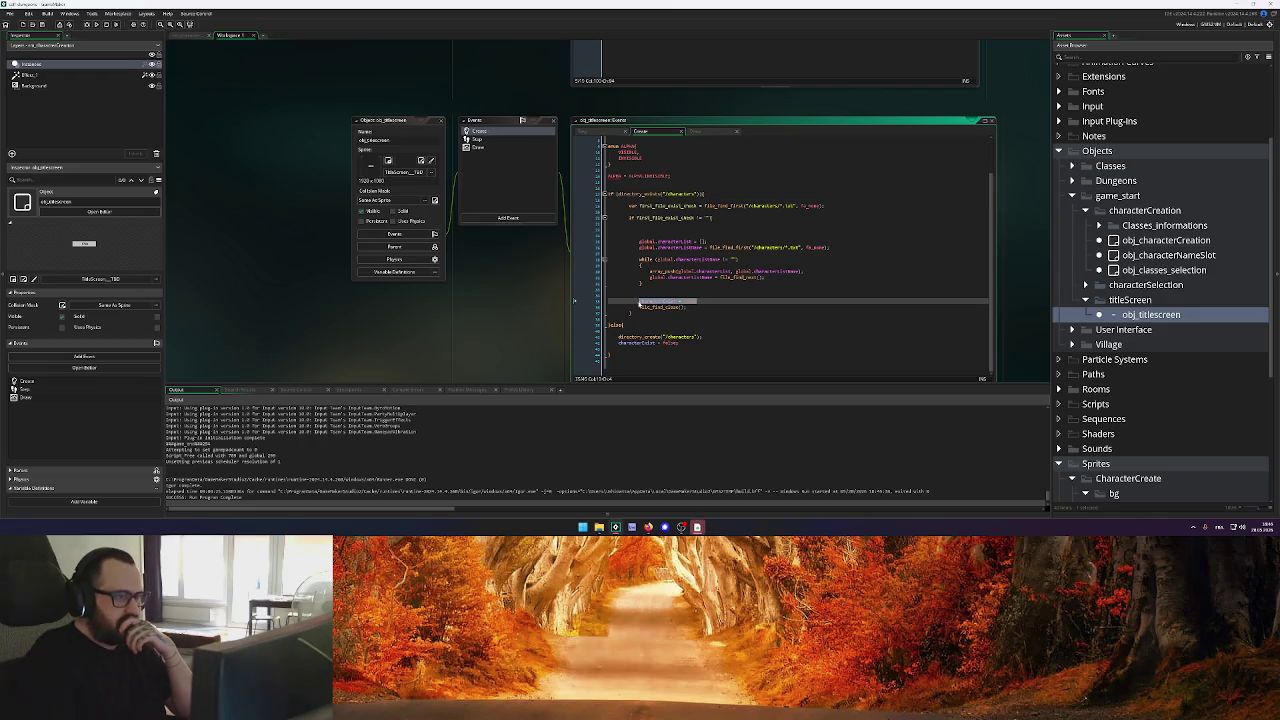
pyautogui.click(690, 301)
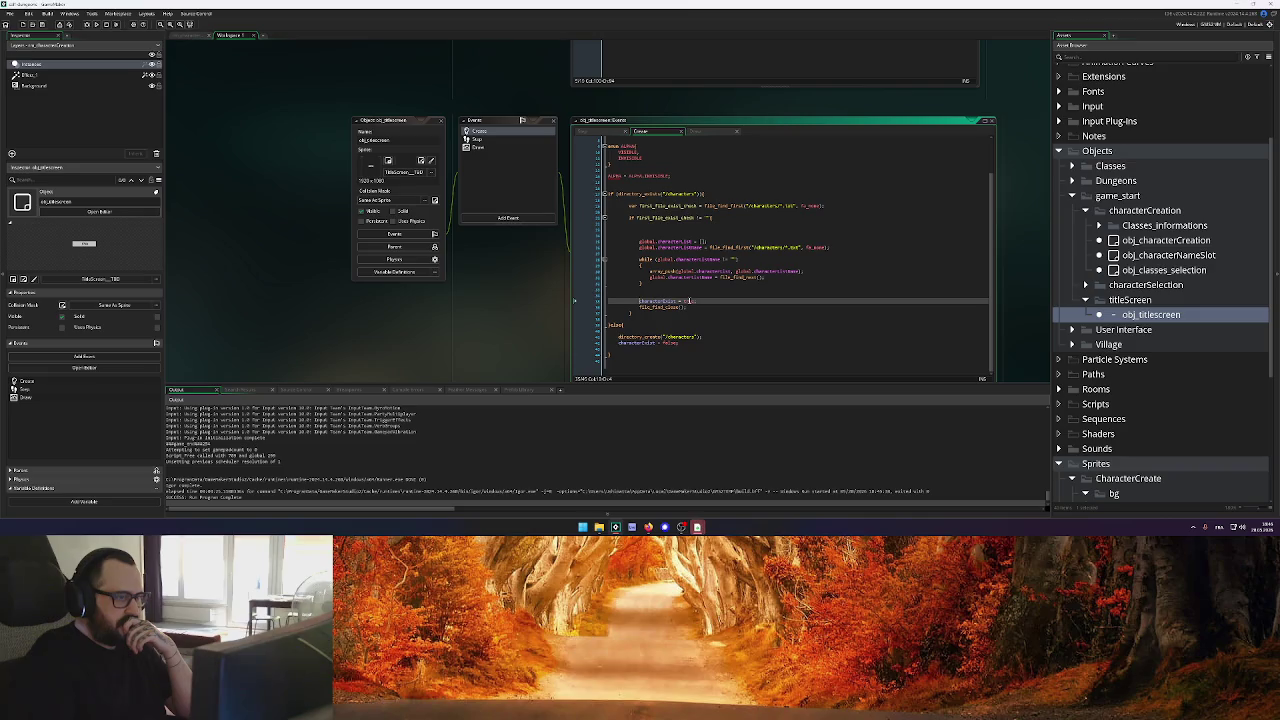
pyautogui.click(665, 296)
pyautogui.press('Return')
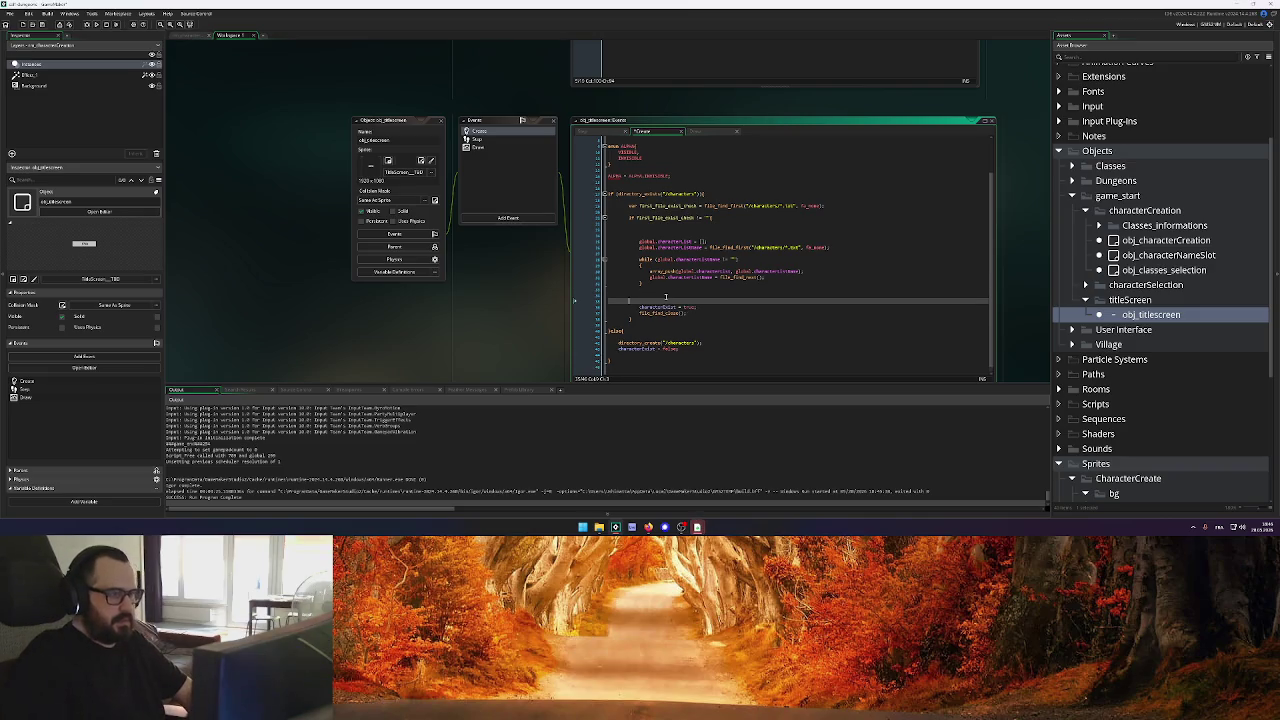
pyautogui.write('global')
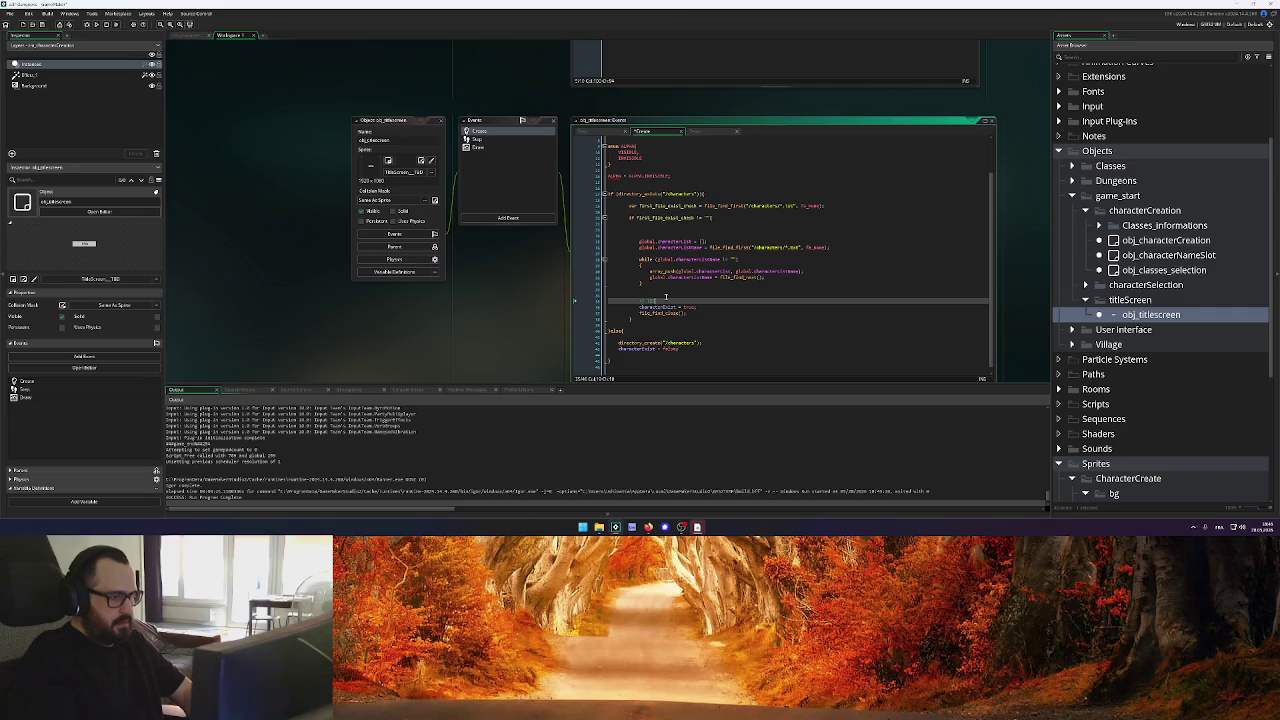
pyautogui.write('.cha')
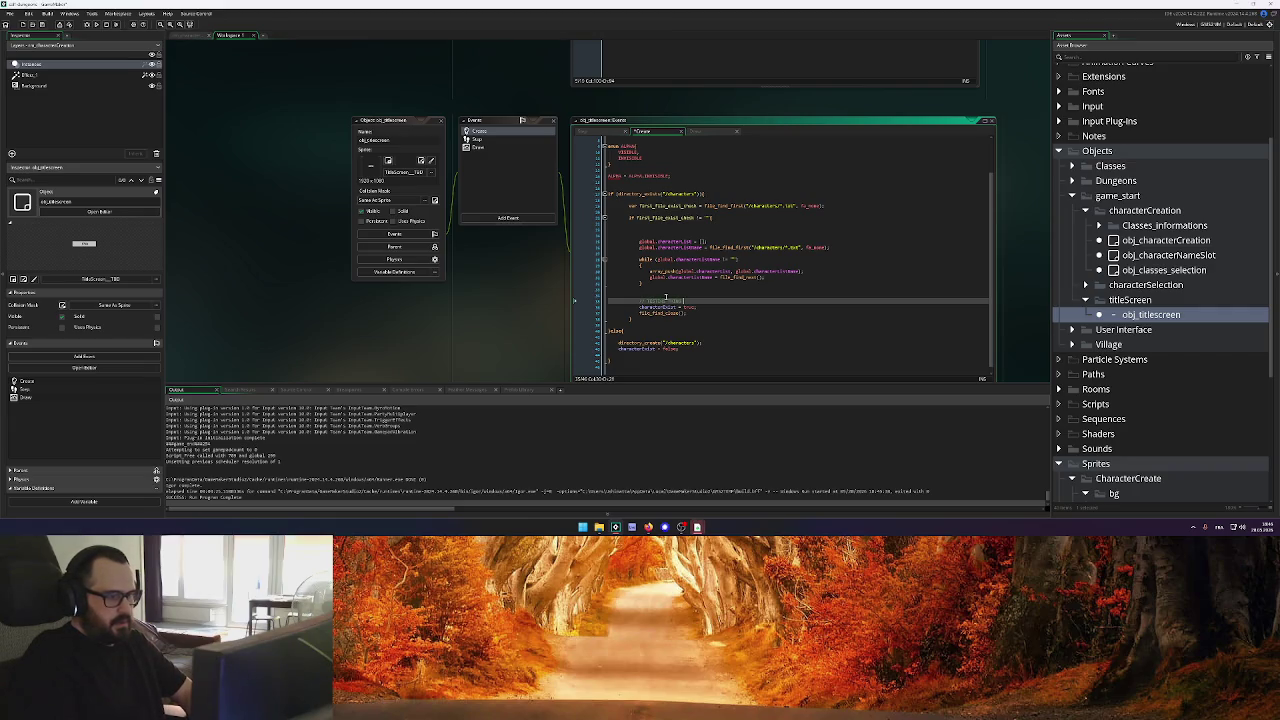
pyautogui.write('-1;')
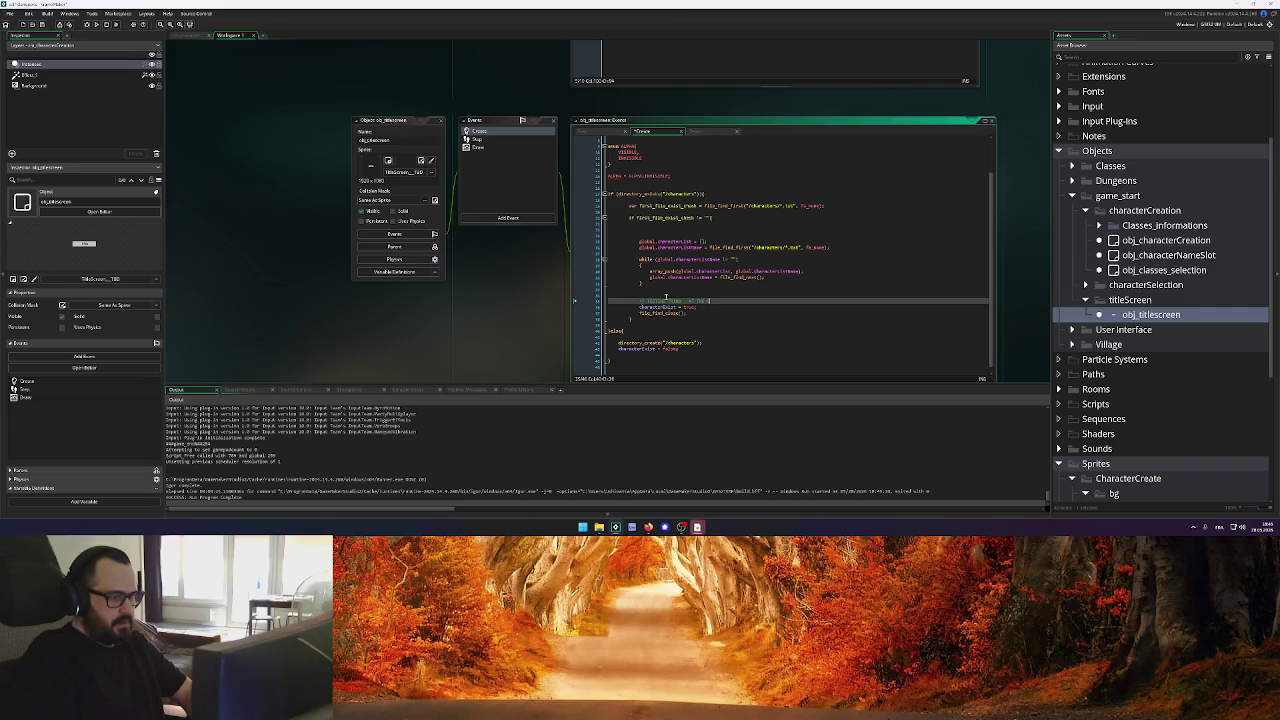
pyautogui.write('HOLD')
pyautogui.write(' FOR')
pyautogui.write('ARAC')
pyautogui.write('R')
pyautogui.write('EXIS')
pyautogui.write('T MUST BE T')
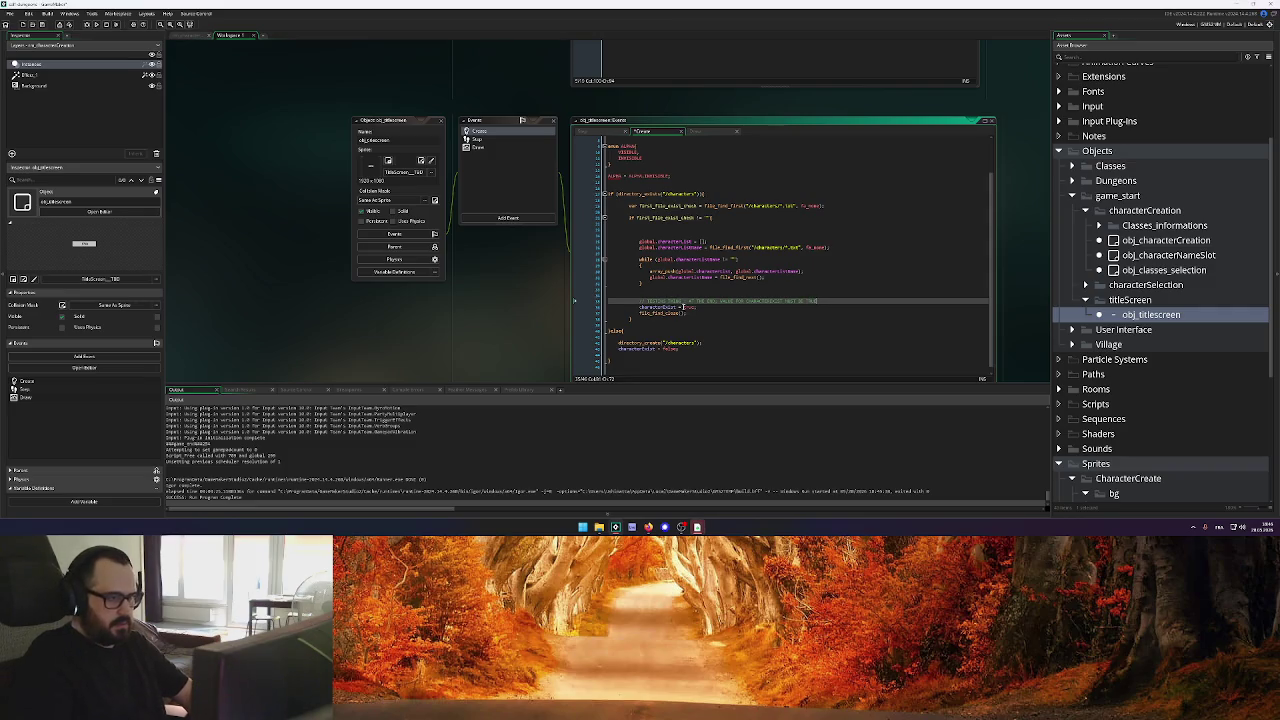
pyautogui.write('RUE')
# Change characterExist to false, save the Create code, and run the game
pyautogui.click(687, 307)
pyautogui.doubleClick(687, 307)
pyautogui.write('false')
pyautogui.hotkey('ctrl', 's')
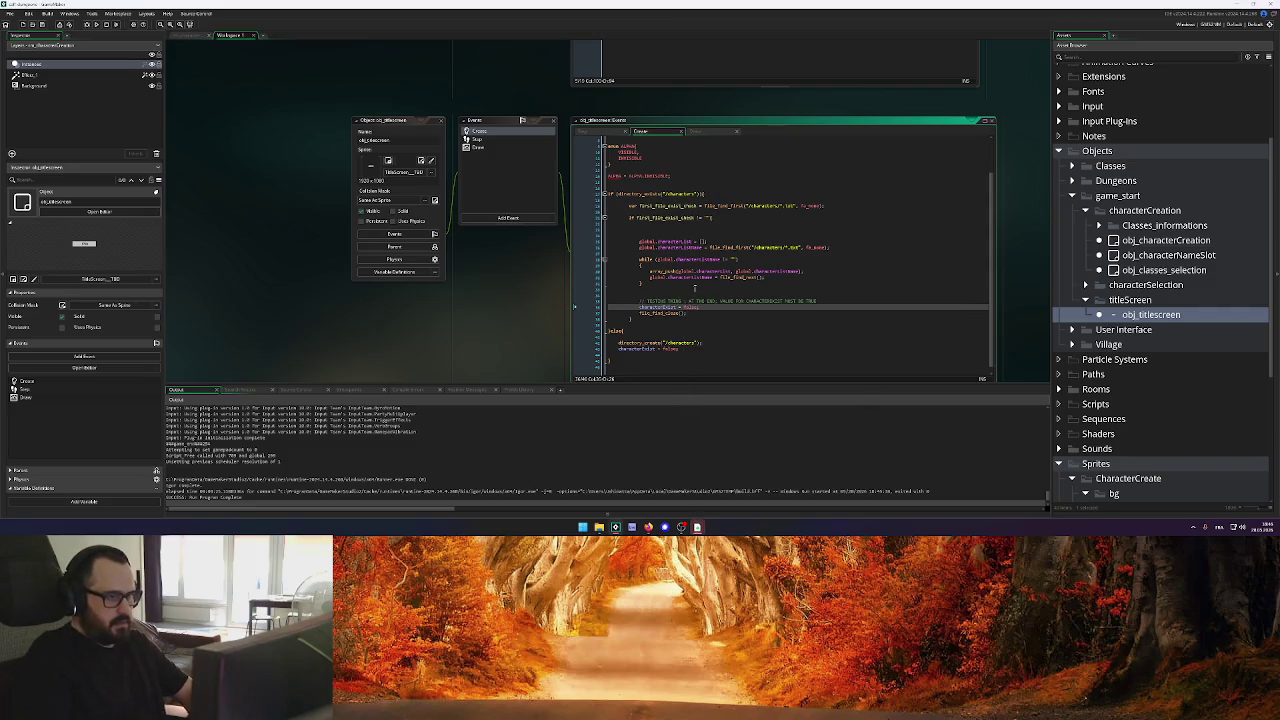
pyautogui.click(97, 24)
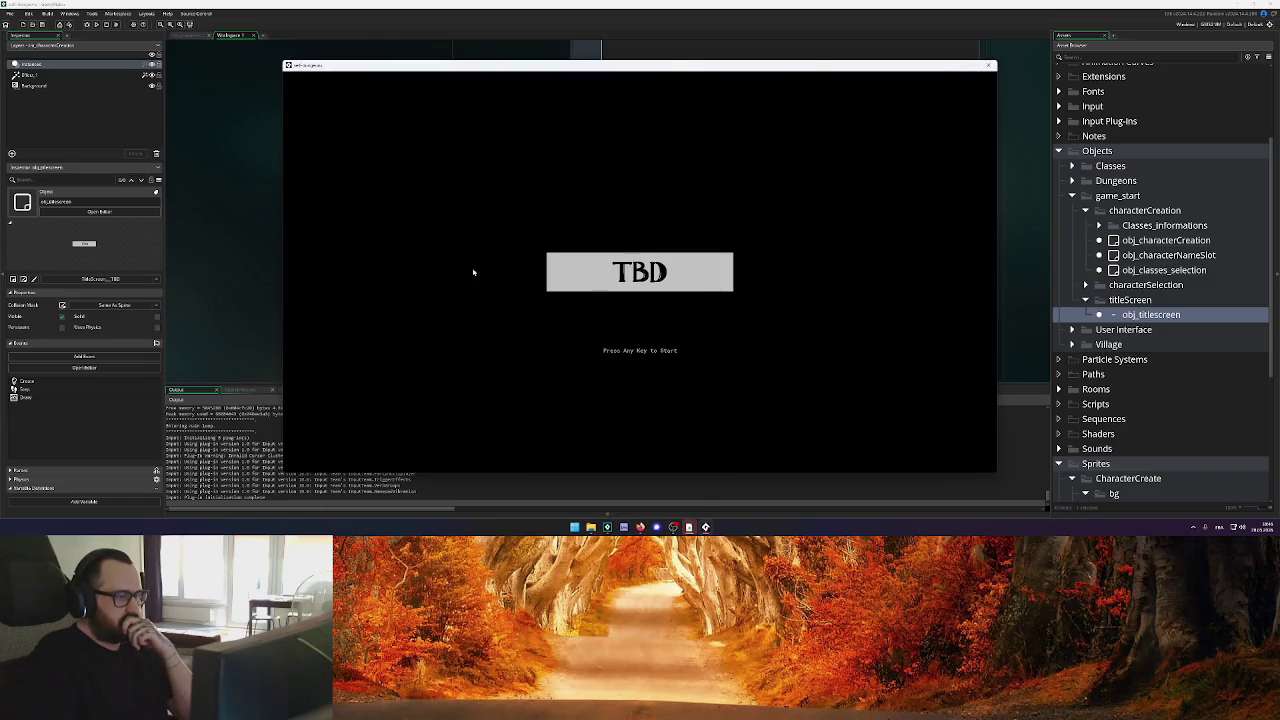
# Go from the title screen to character creation, dismiss the missing-character message, and close the game
pyautogui.press('Return')
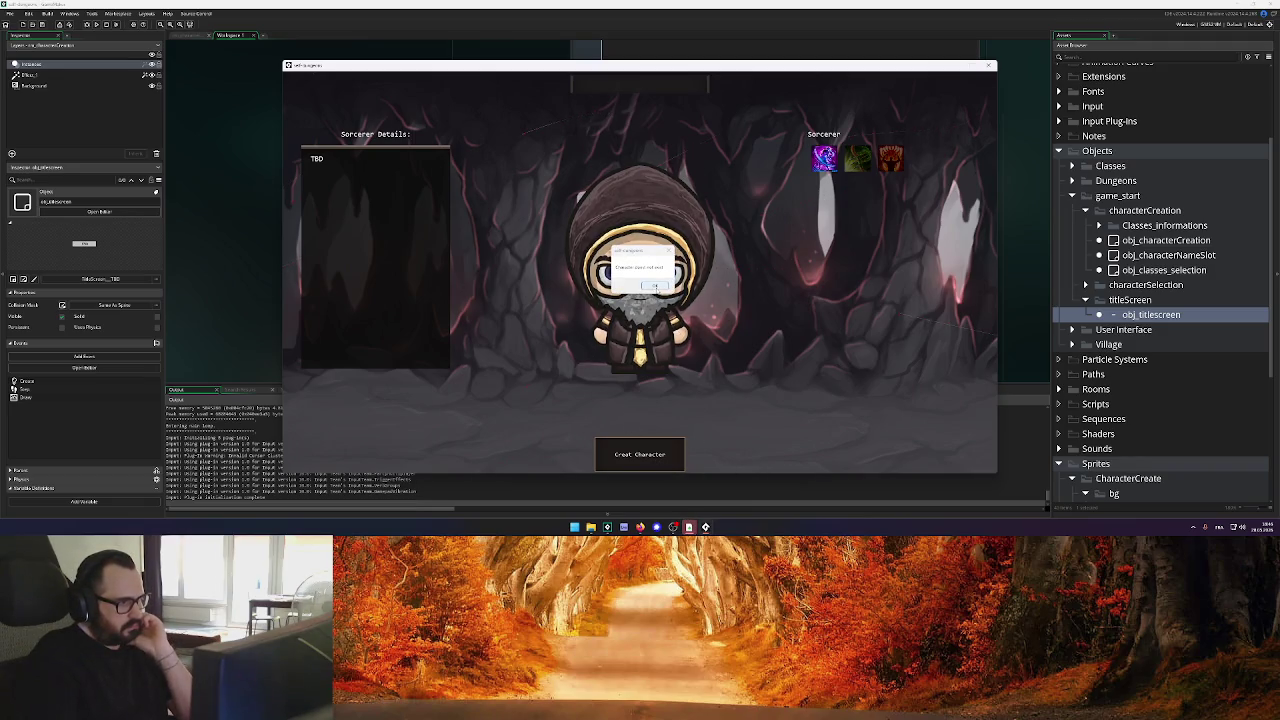
pyautogui.click(655, 285)
pyautogui.click(647, 88)
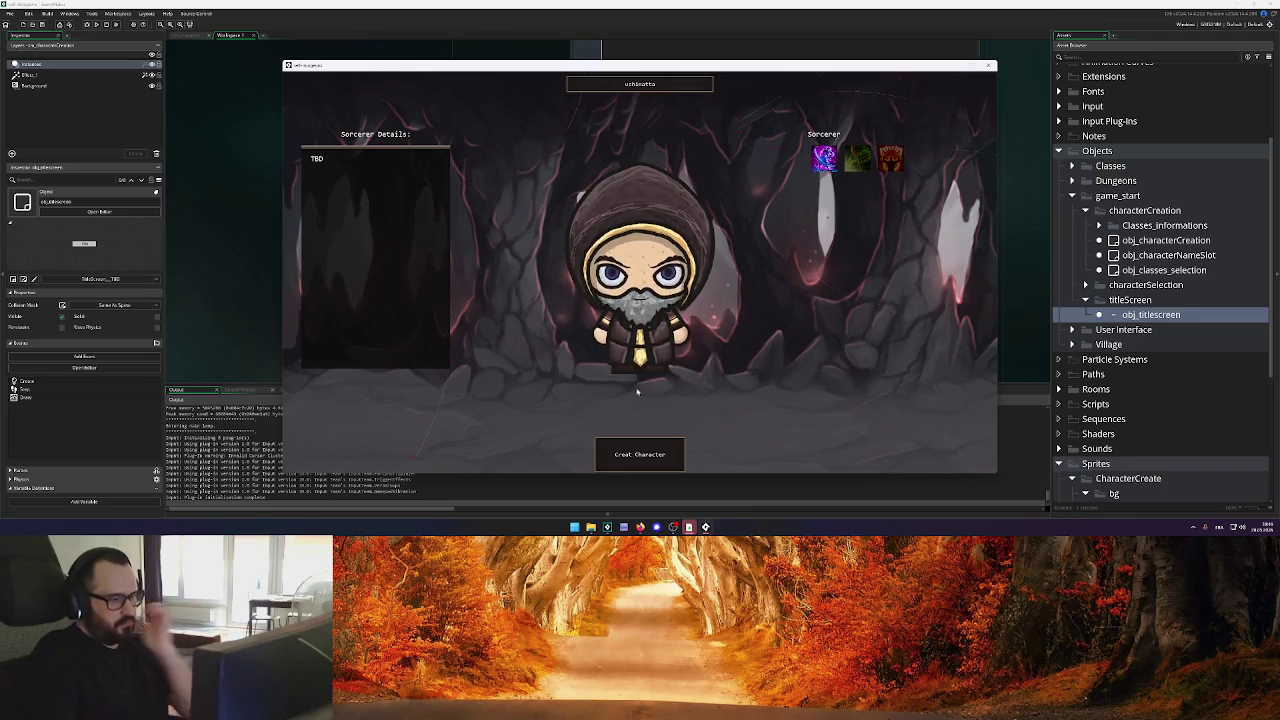
pyautogui.click(988, 65)
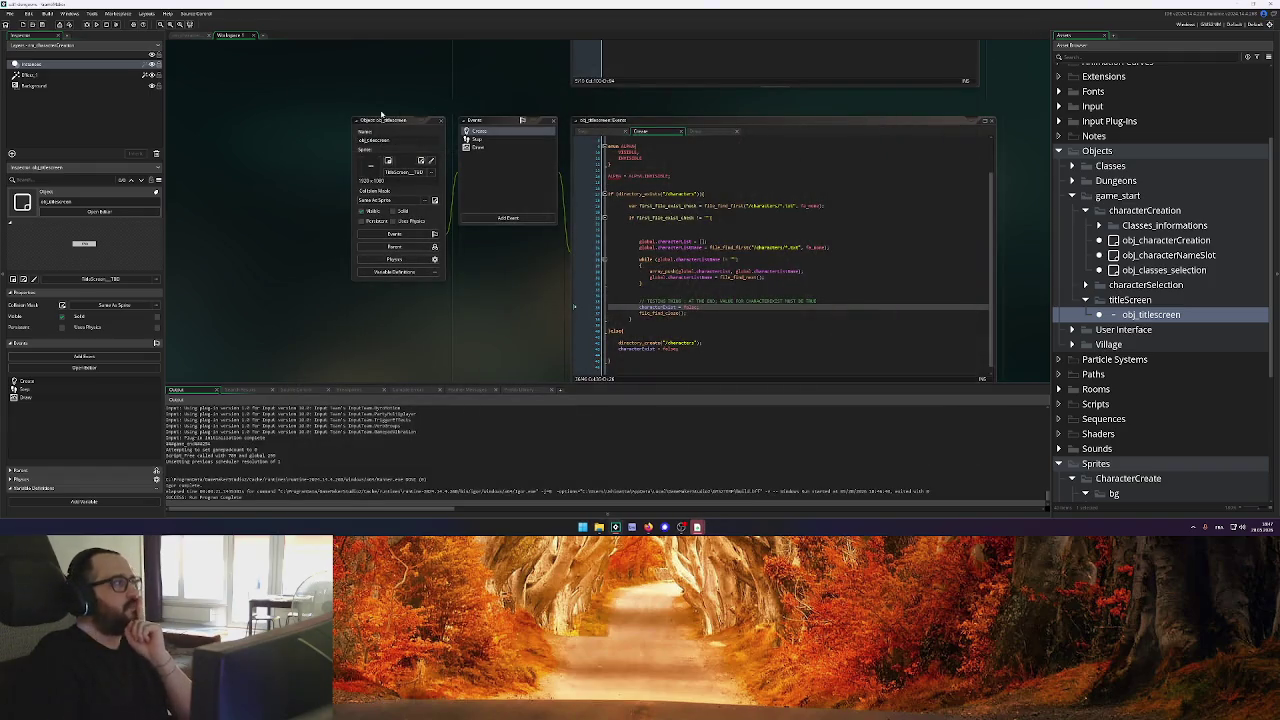
# Add an else block after the name check's if block in obj_characterCreation's Step event
pyautogui.click(181, 39)
pyautogui.click(230, 35)
pyautogui.scroll(2, 590, 203)
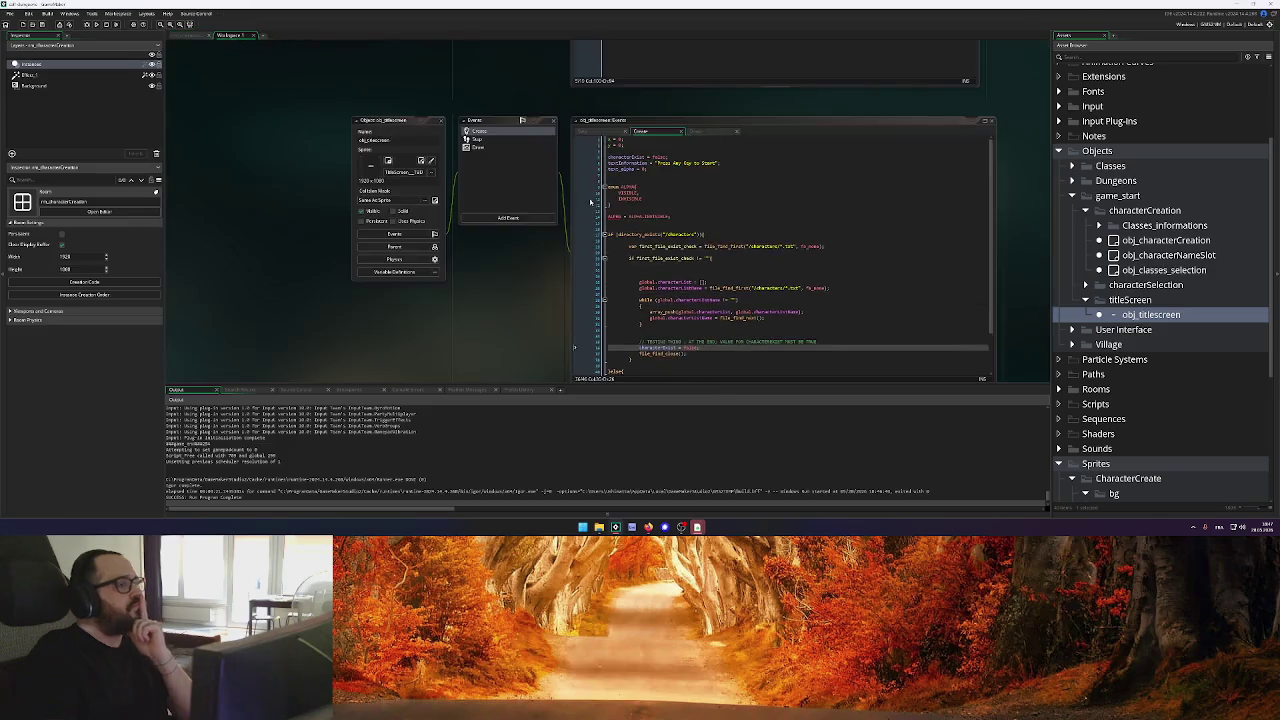
pyautogui.scroll(-3, 697, 241)
pyautogui.scroll(5, 358, 304)
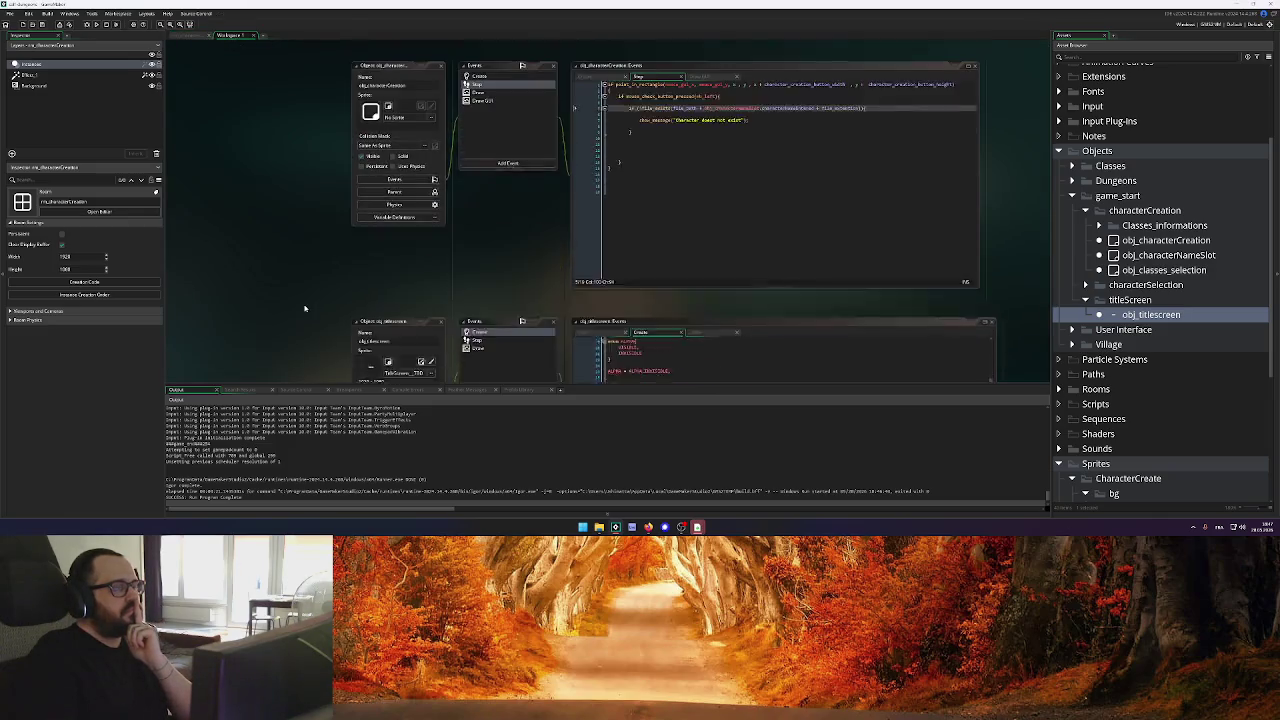
pyautogui.click(700, 155)
pyautogui.write('else{')
pyautogui.press('Return')
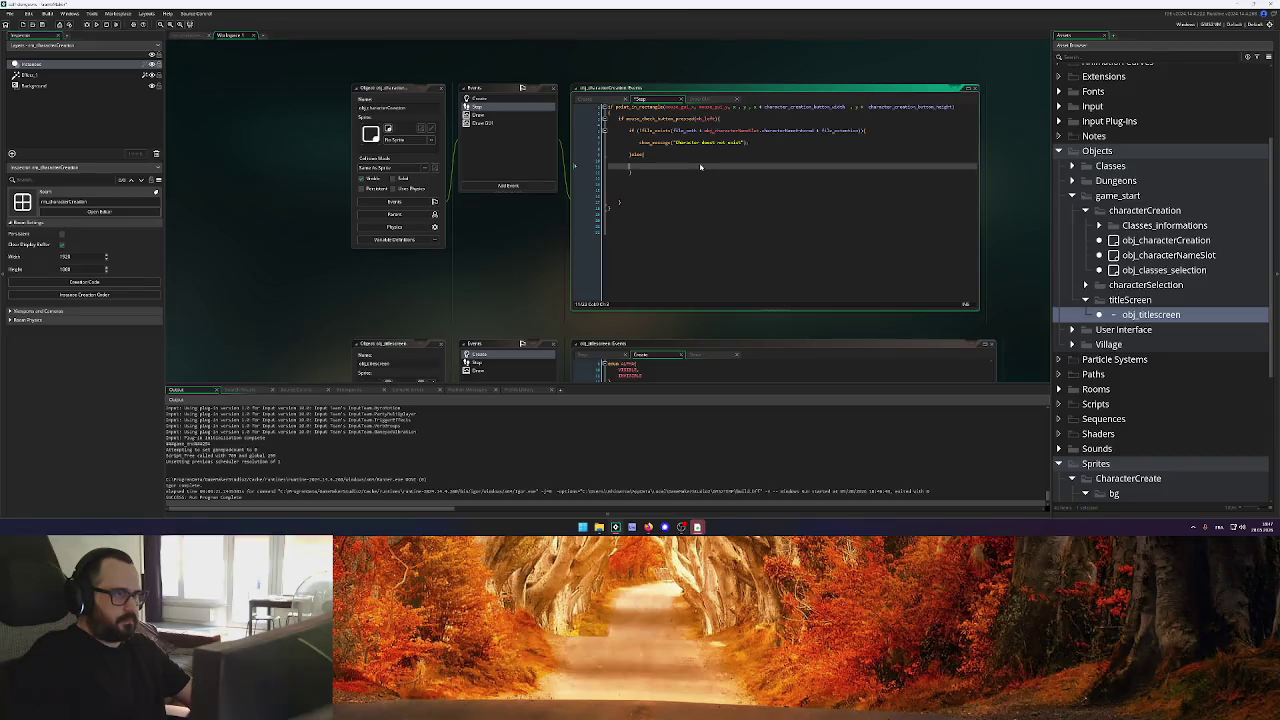
pyautogui.press('Return')
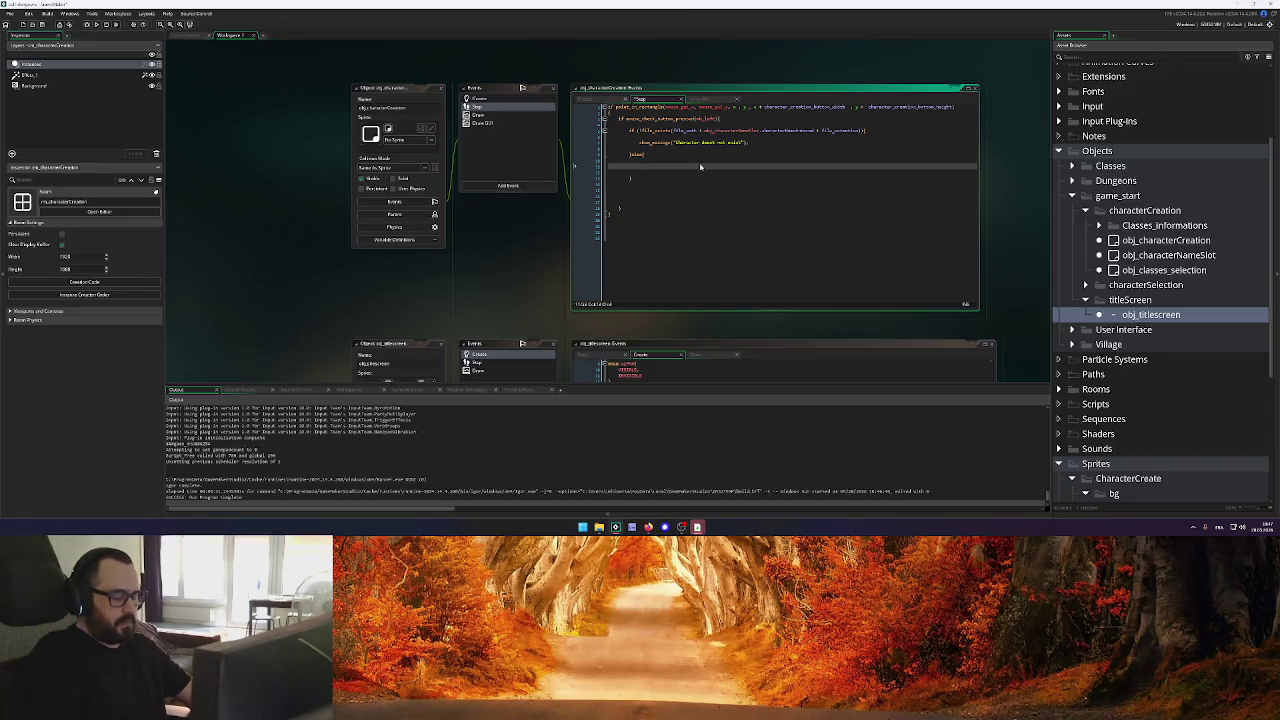
# Make the else show "You can't create a character with the same name already taken", then run with F5
pyautogui.write('ow_message(')
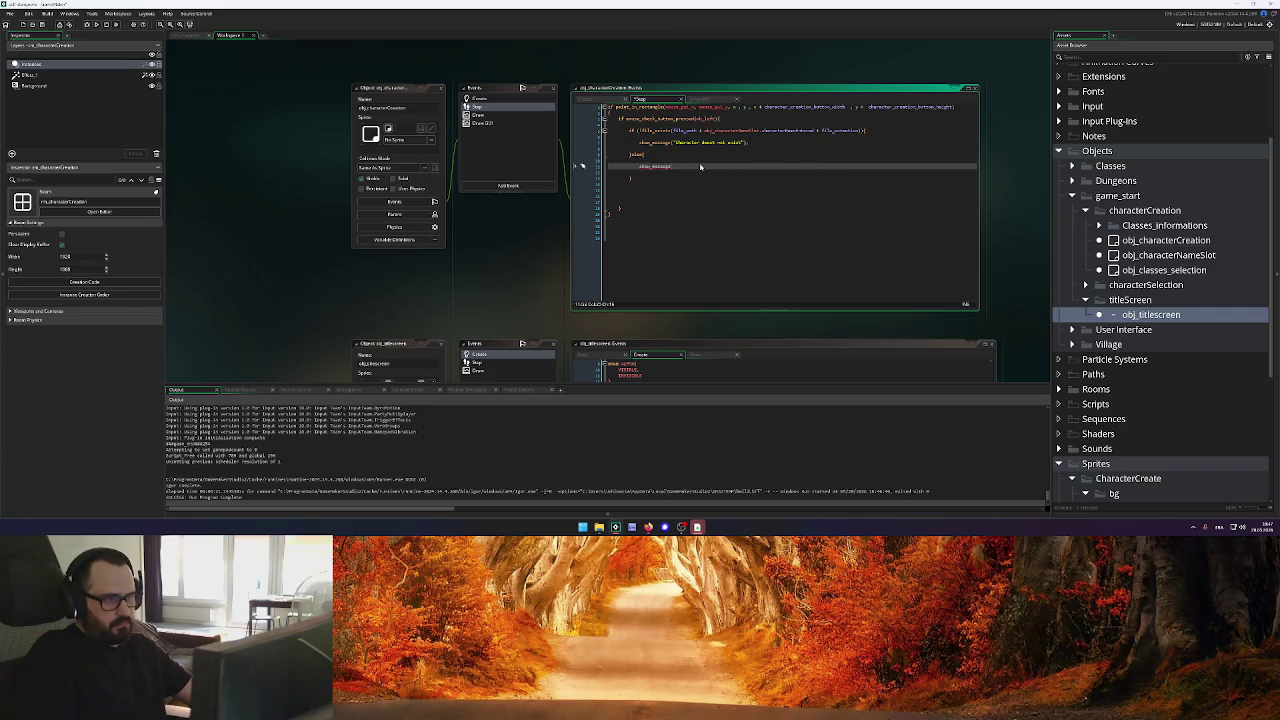
pyautogui.write('"')
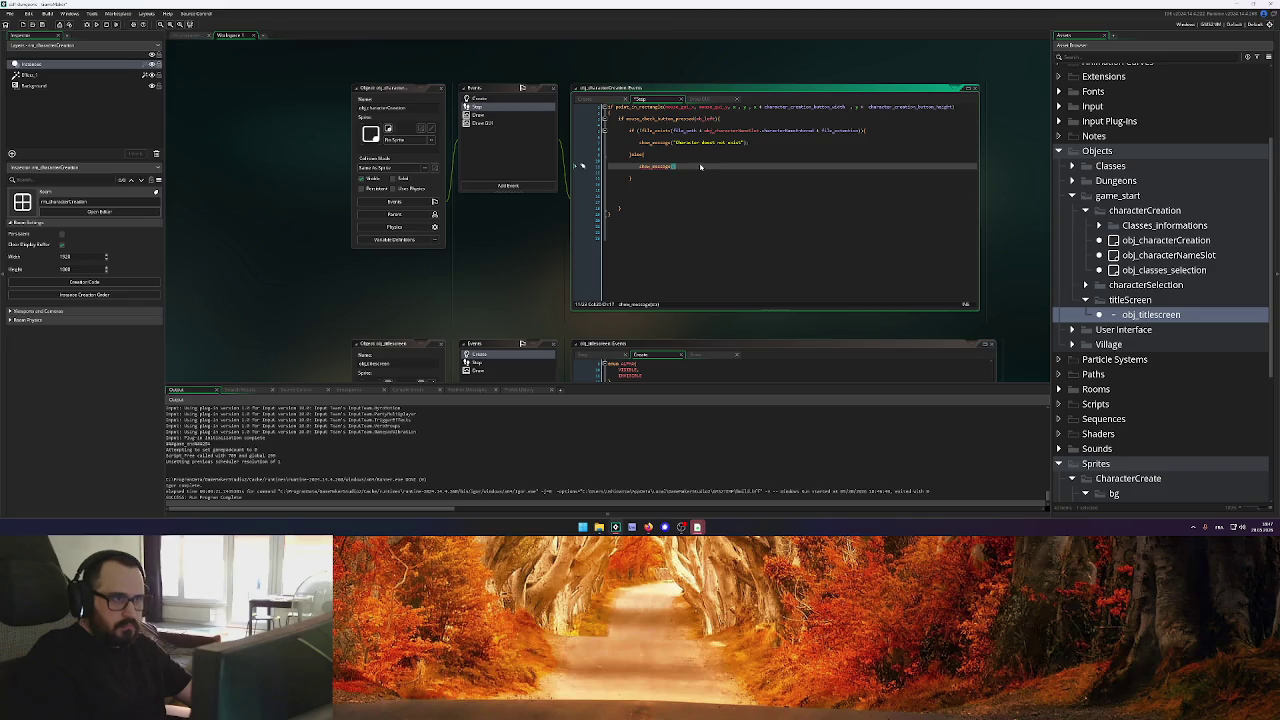
pyautogui.write('"')
pyautogui.press('Left')
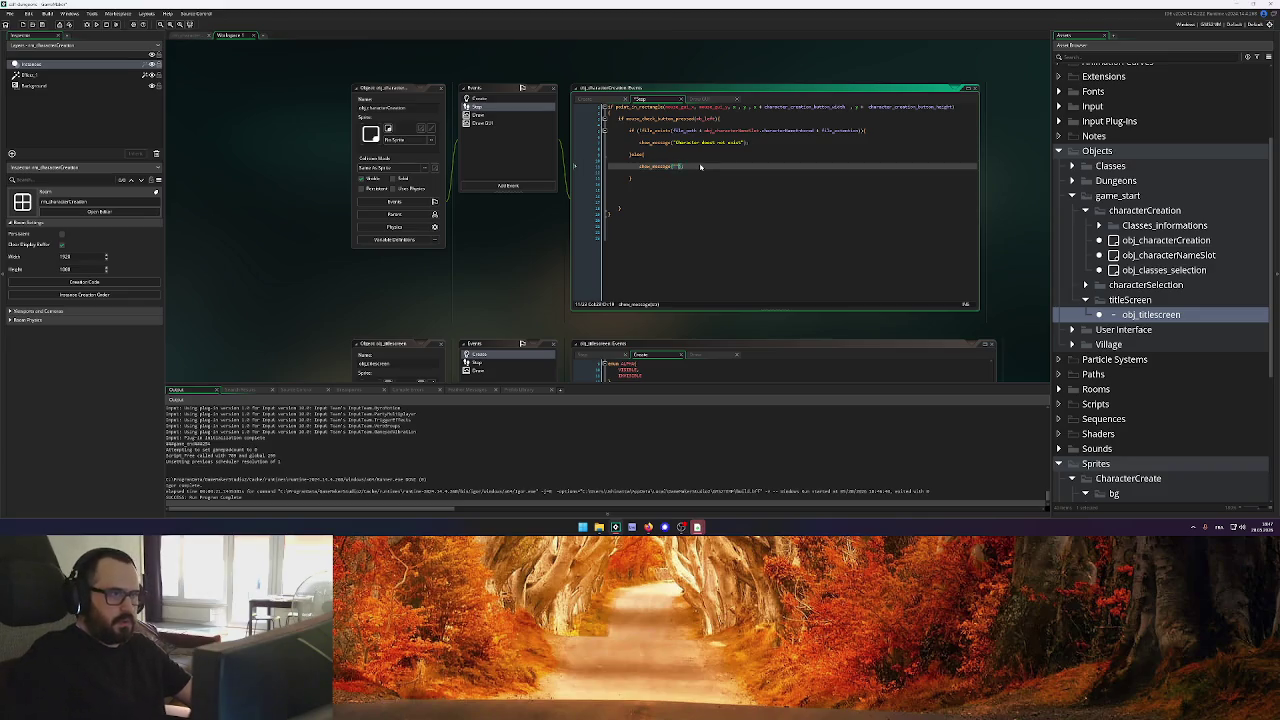
pyautogui.write('Too ea')
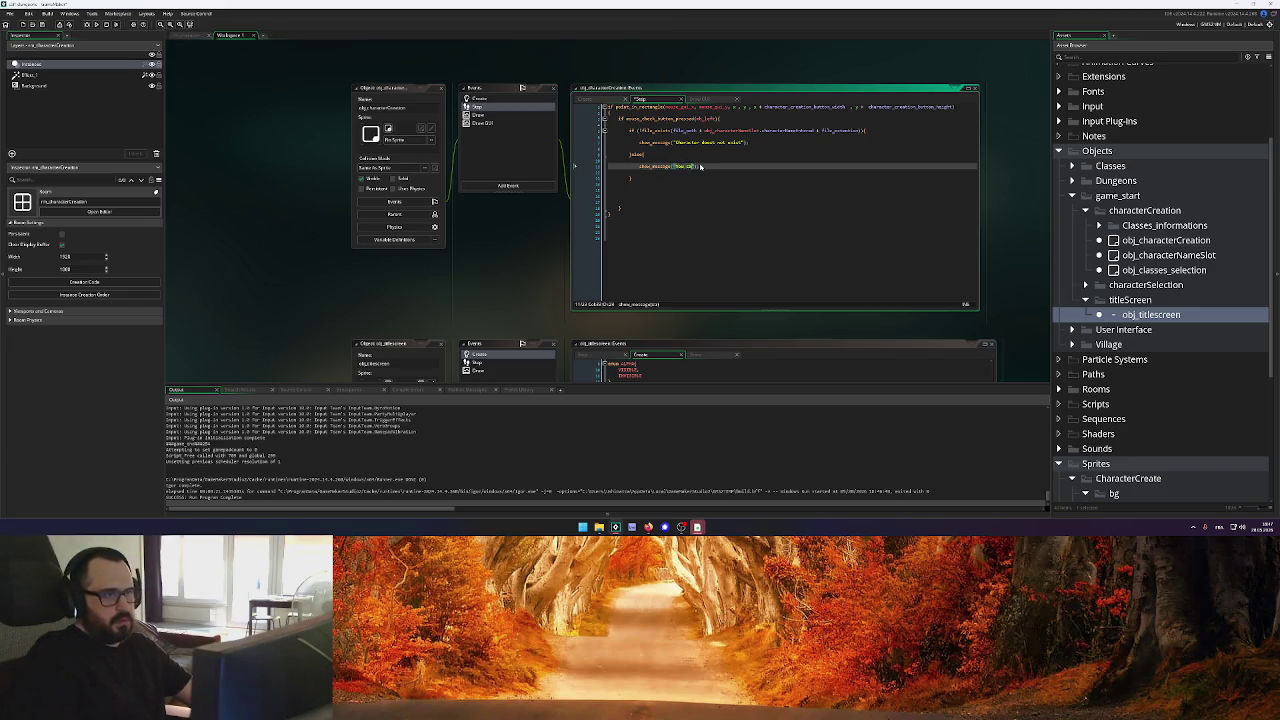
pyautogui.write('rly ')
pyautogui.write('character with th')
pyautogui.write('e same')
pyautogui.write(' name as')
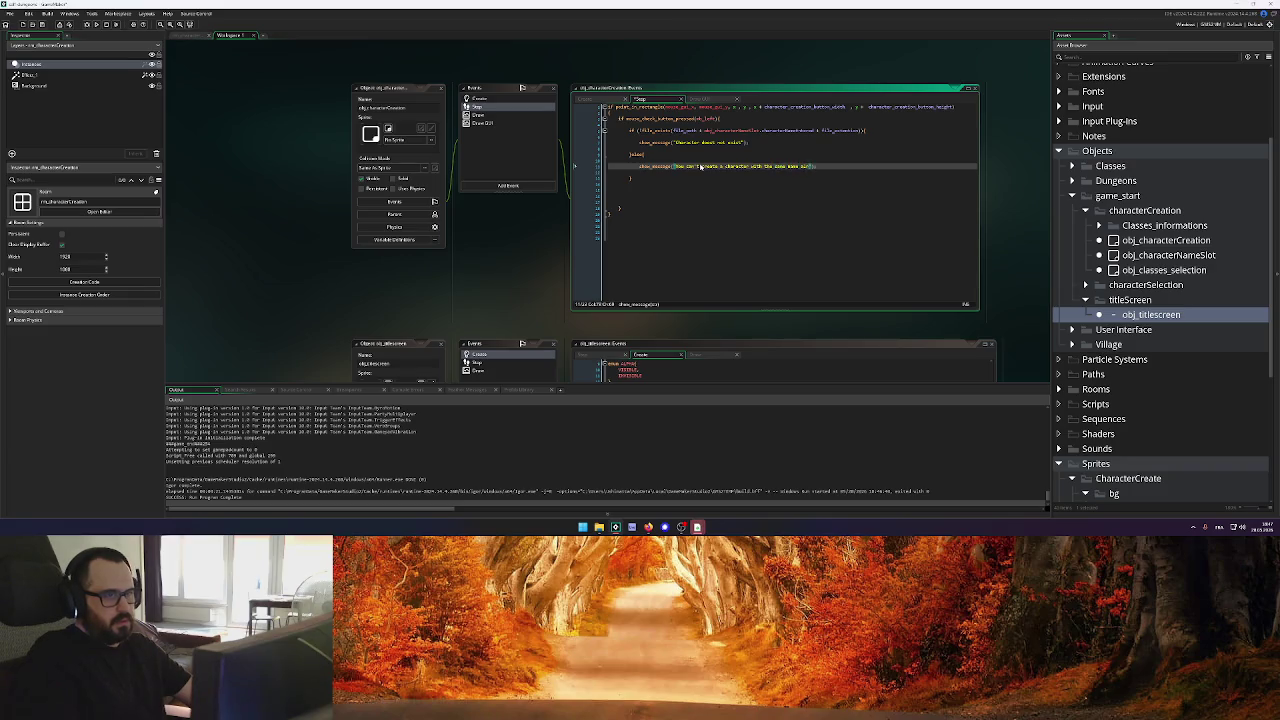
pyautogui.write('y taken')
pyautogui.press('F5')
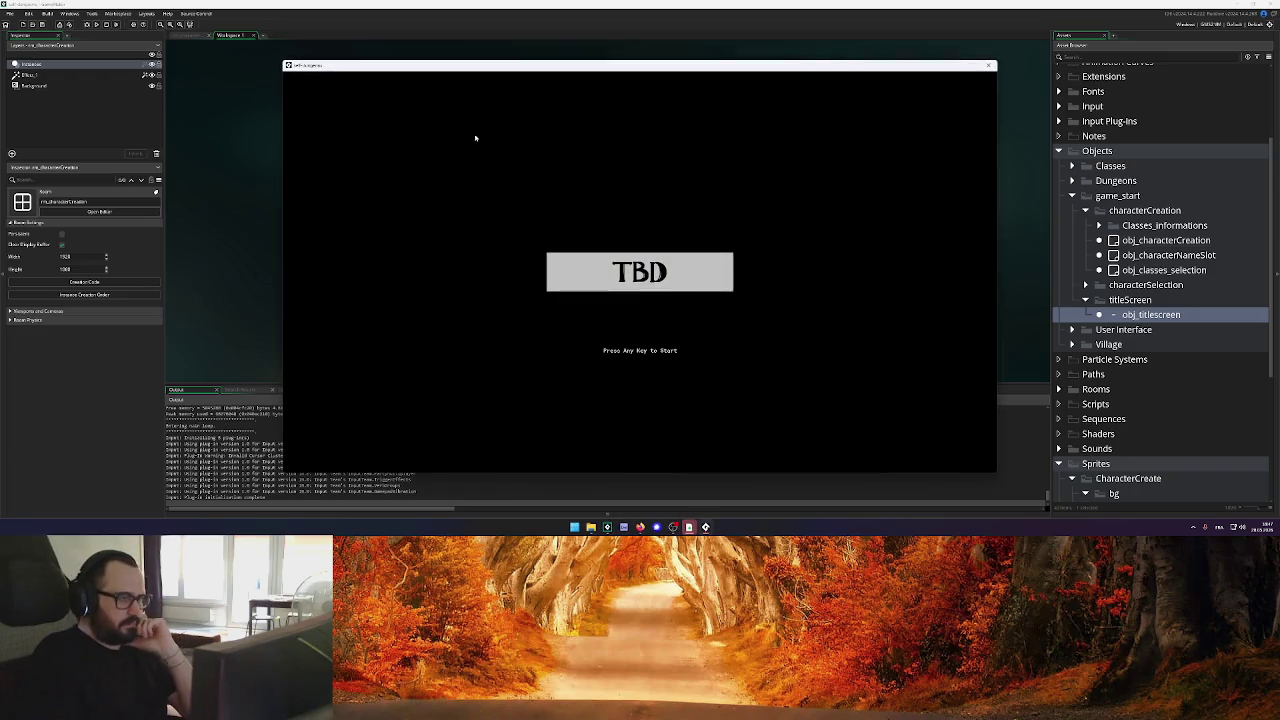
# Try creating a character named Uchimatta, dismiss the duplicate-name warnings, and close the game with Esc
pyautogui.press('Return')
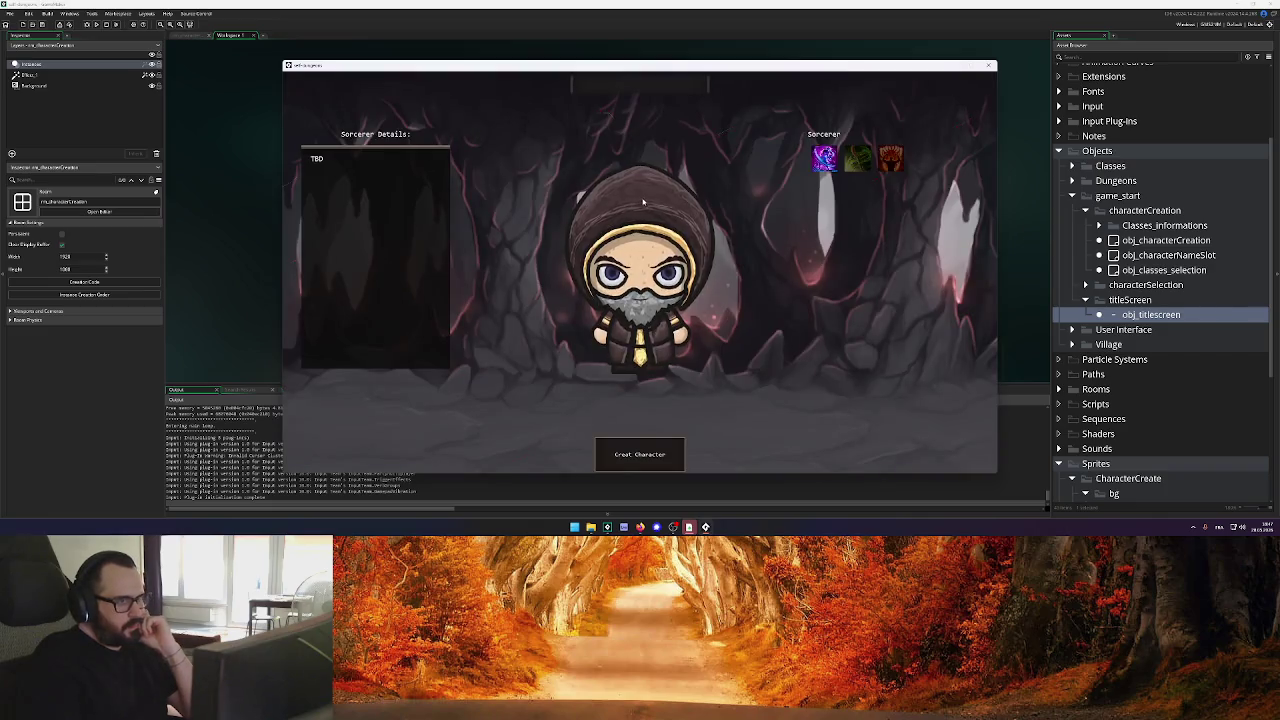
pyautogui.click(645, 86)
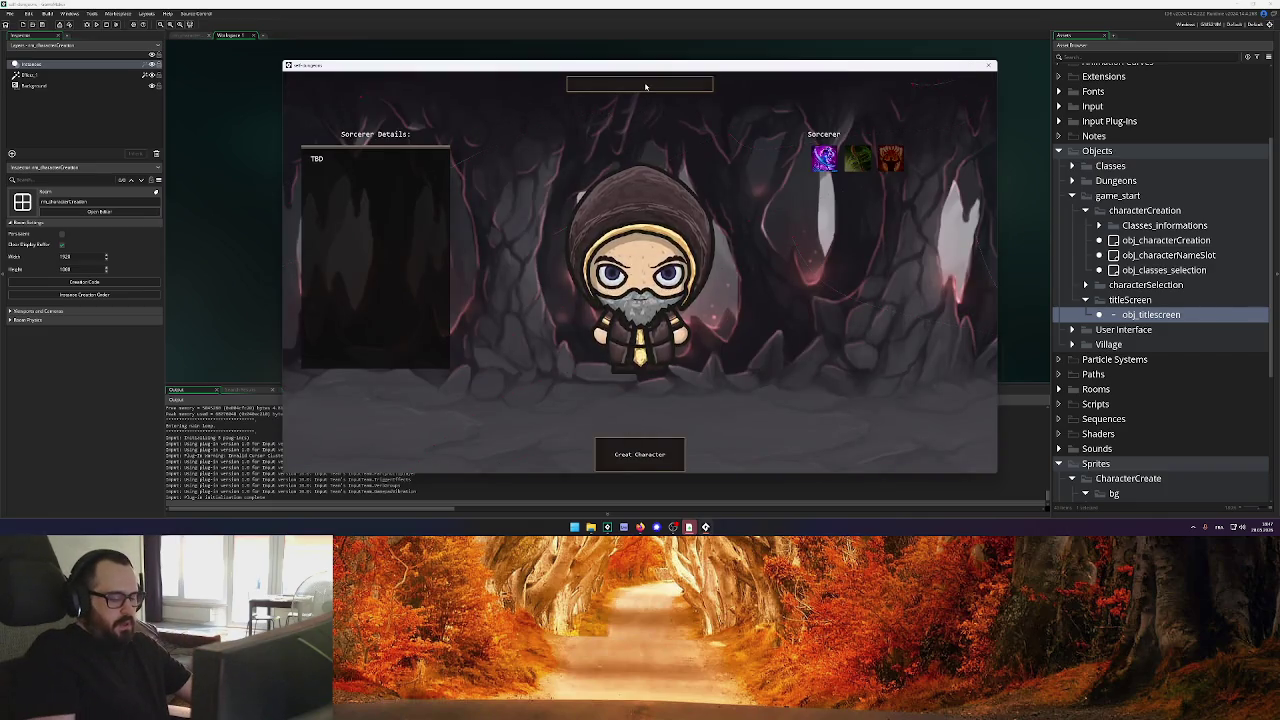
pyautogui.write('uchihatta')
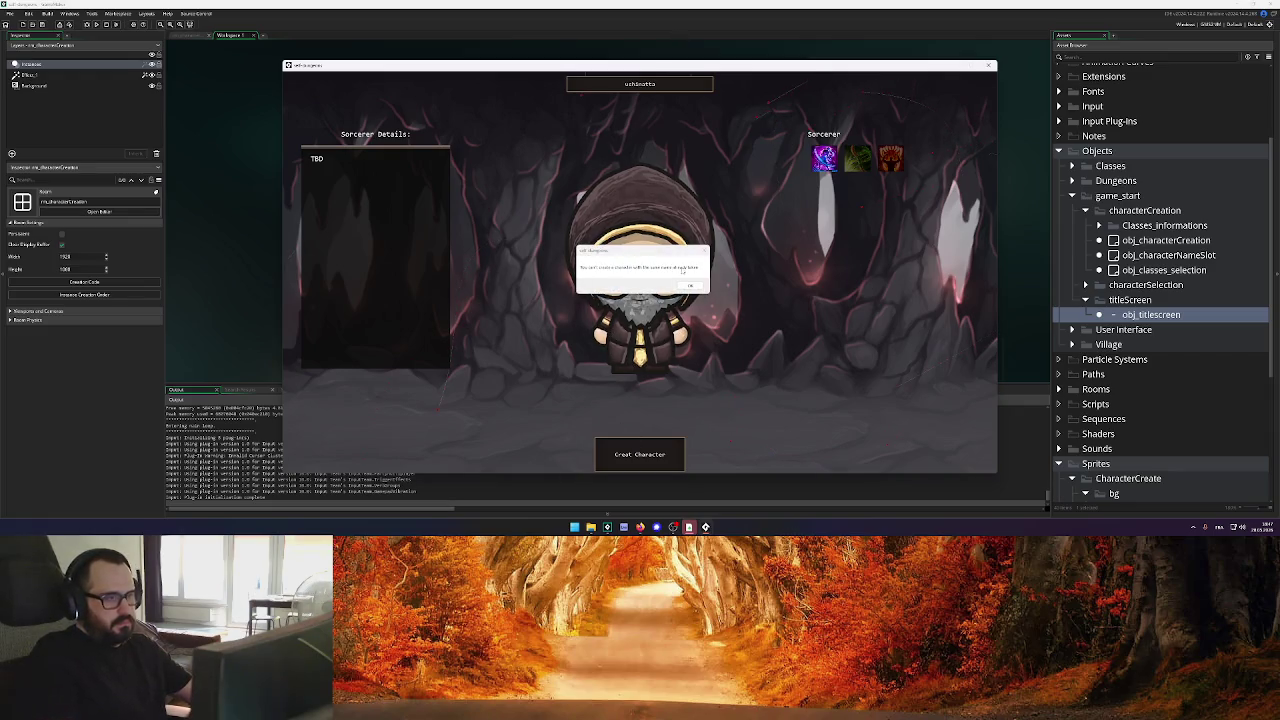
pyautogui.click(666, 98)
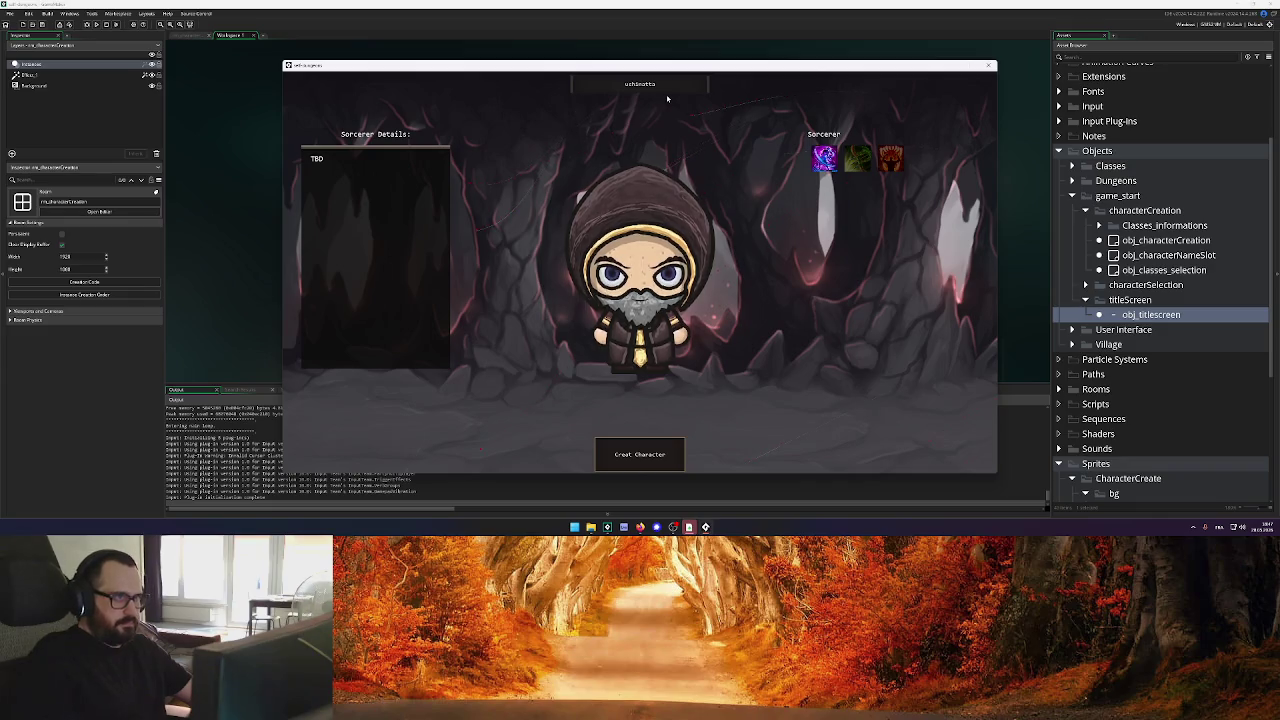
pyautogui.click(666, 90)
pyautogui.press('BackSpace')
pyautogui.press('BackSpace')
pyautogui.press('BackSpace')
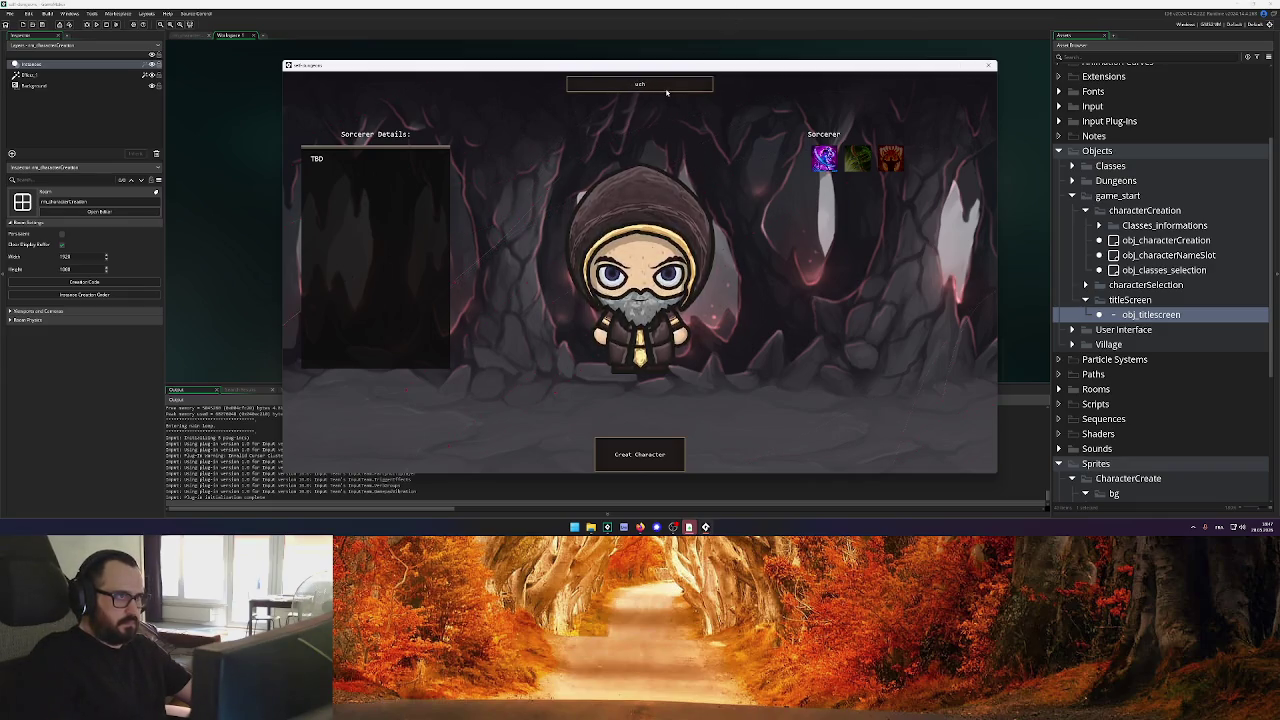
pyautogui.write('Uchihatta')
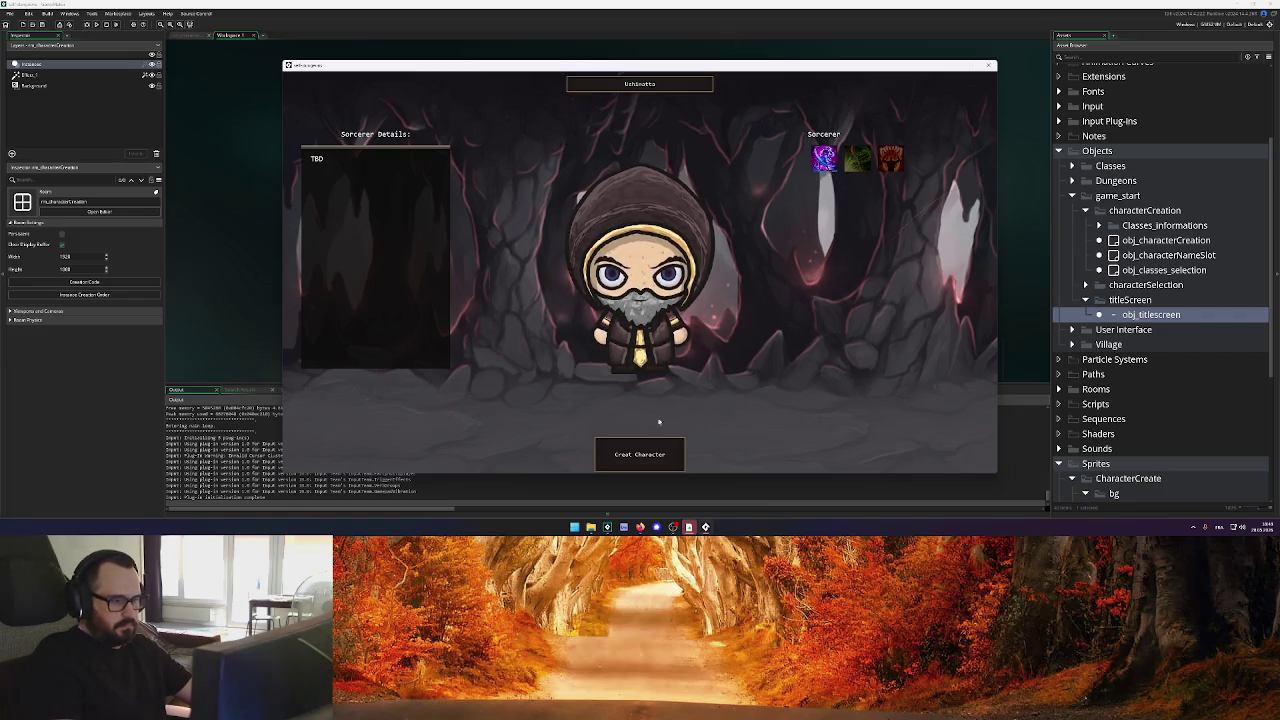
pyautogui.click(645, 455)
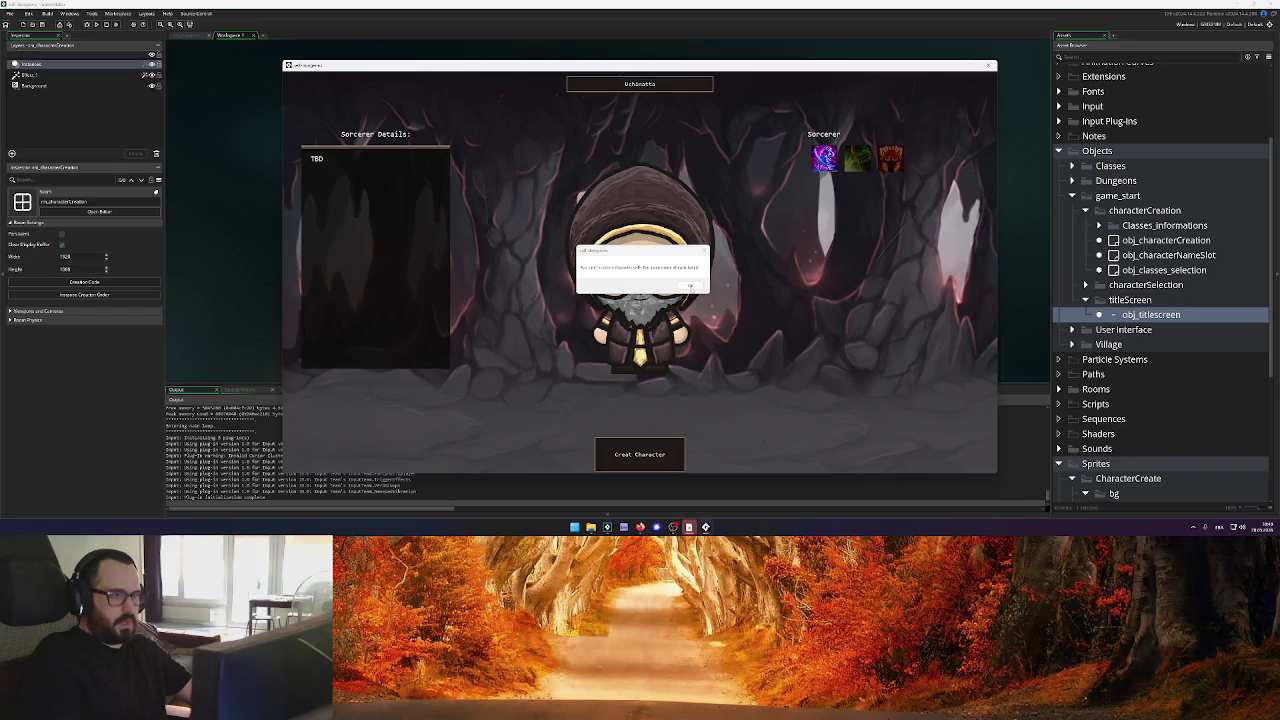
pyautogui.click(690, 285)
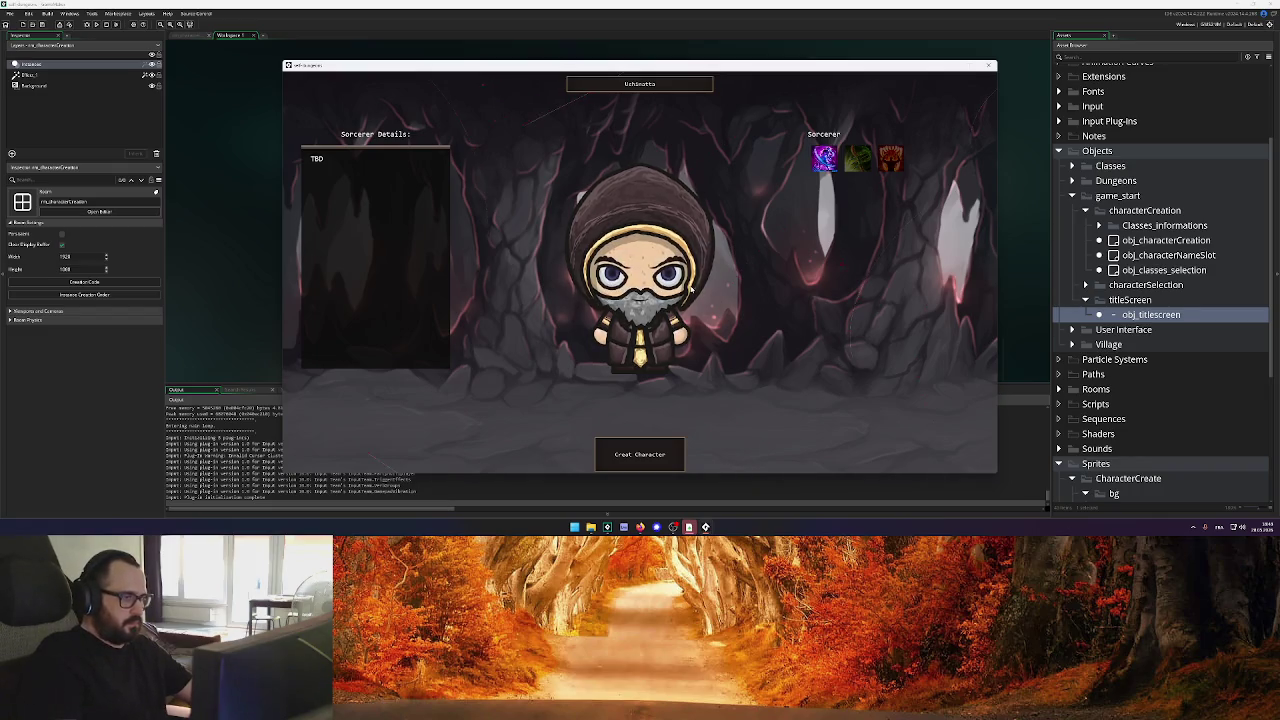
pyautogui.press('Escape')
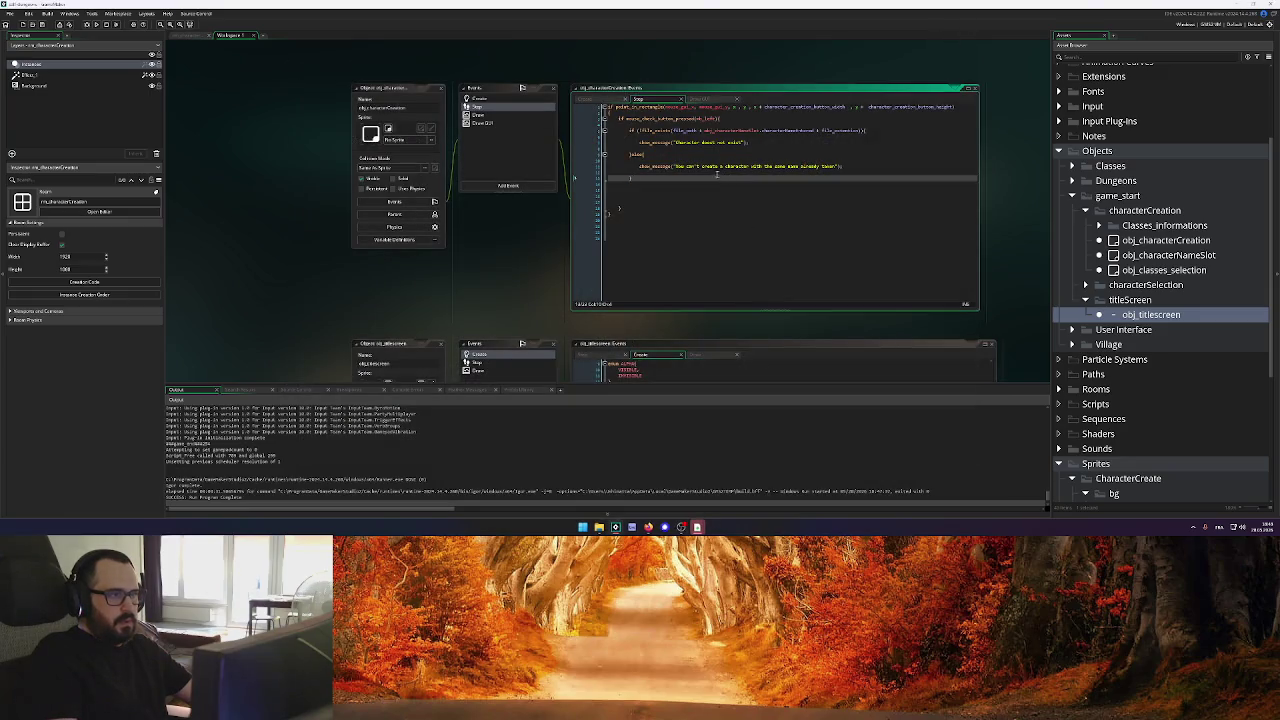
# Add a // comment line above the file_exists check explaining the duplicate-name test
pyautogui.click(660, 123)
pyautogui.press('Return')
pyautogui.write('//')
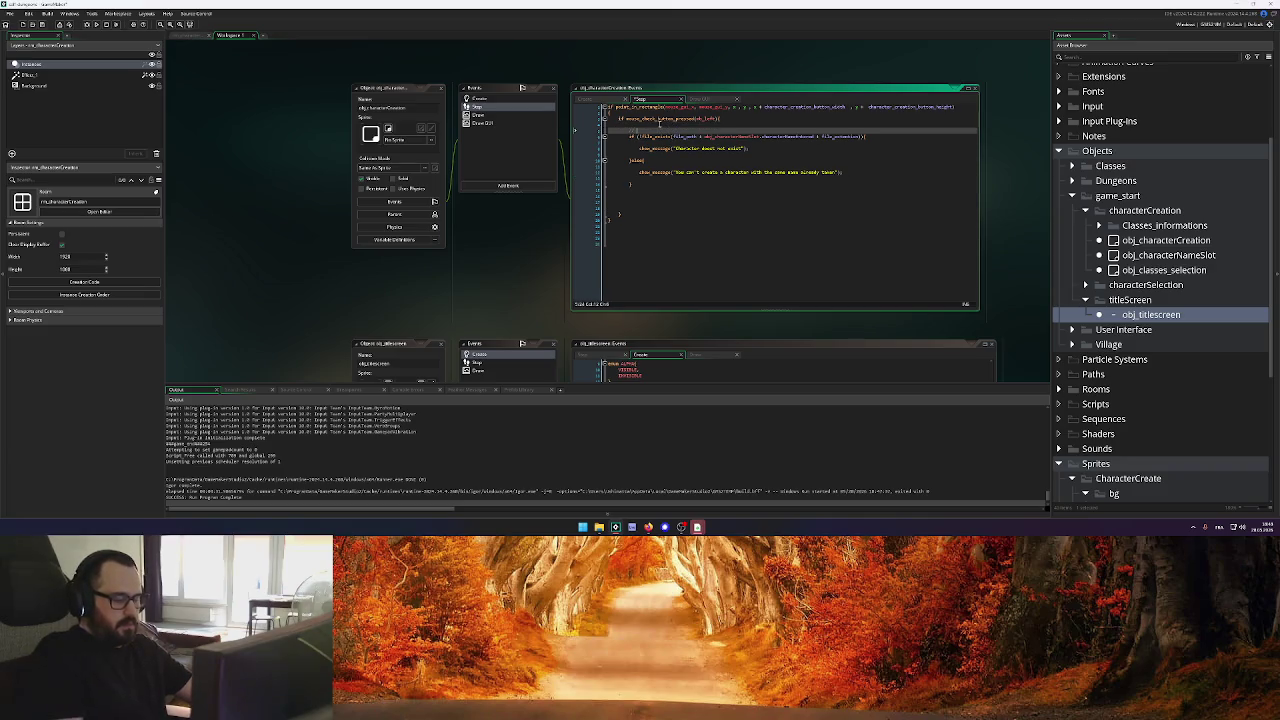
pyautogui.write(' if')
pyautogui.write('of')
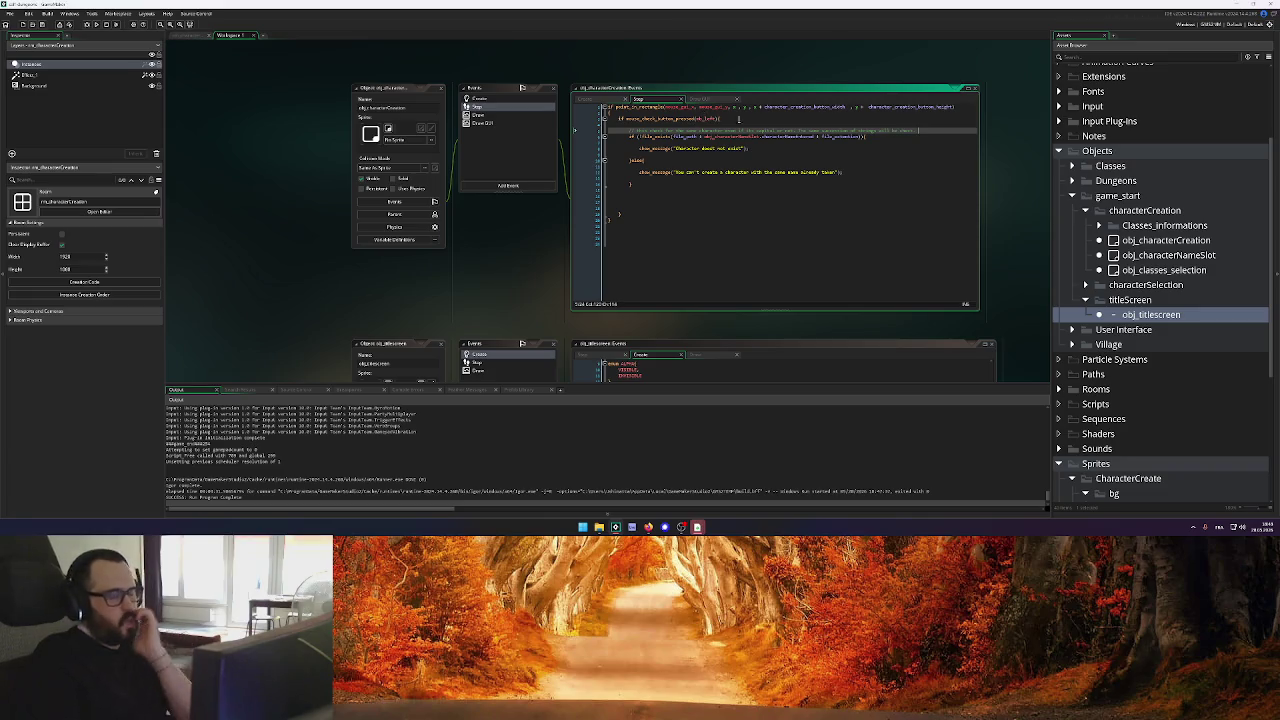
# Tab-indent the success show_message line and open the characters save folder in File Explorer
pyautogui.click(859, 147)
pyautogui.press('Tab')
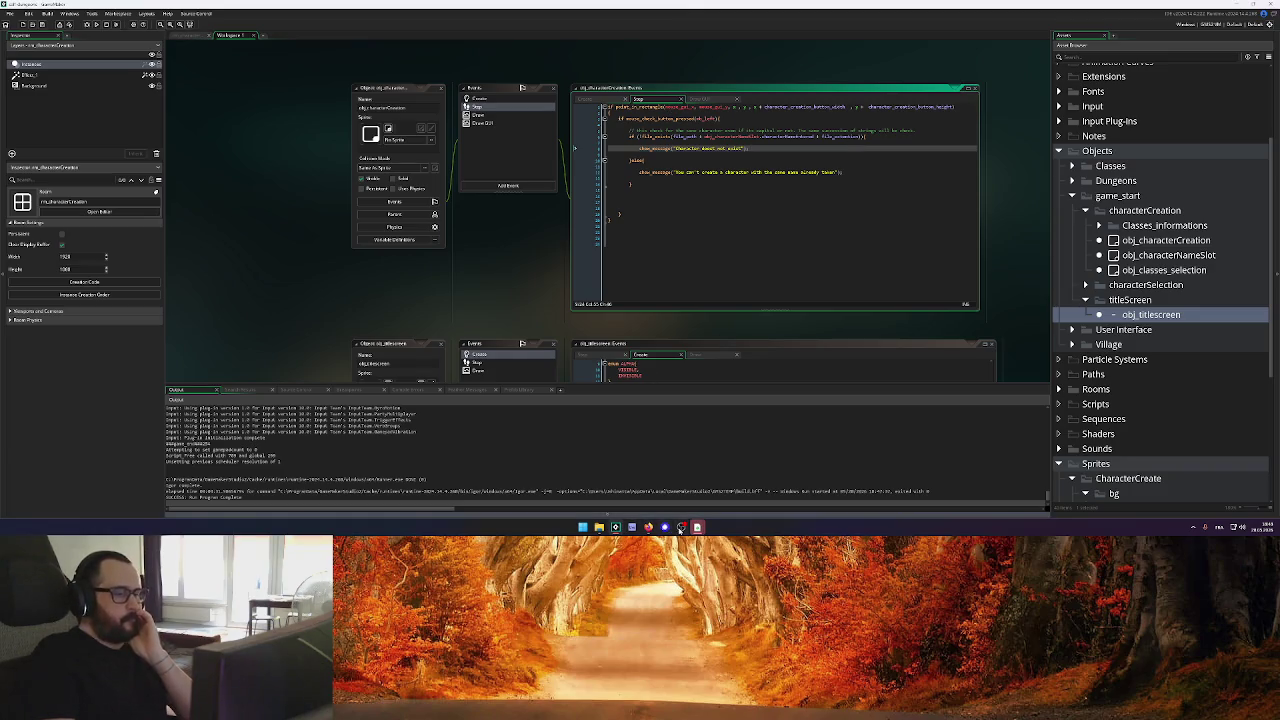
pyautogui.click(599, 527)
pyautogui.click(115, 135)
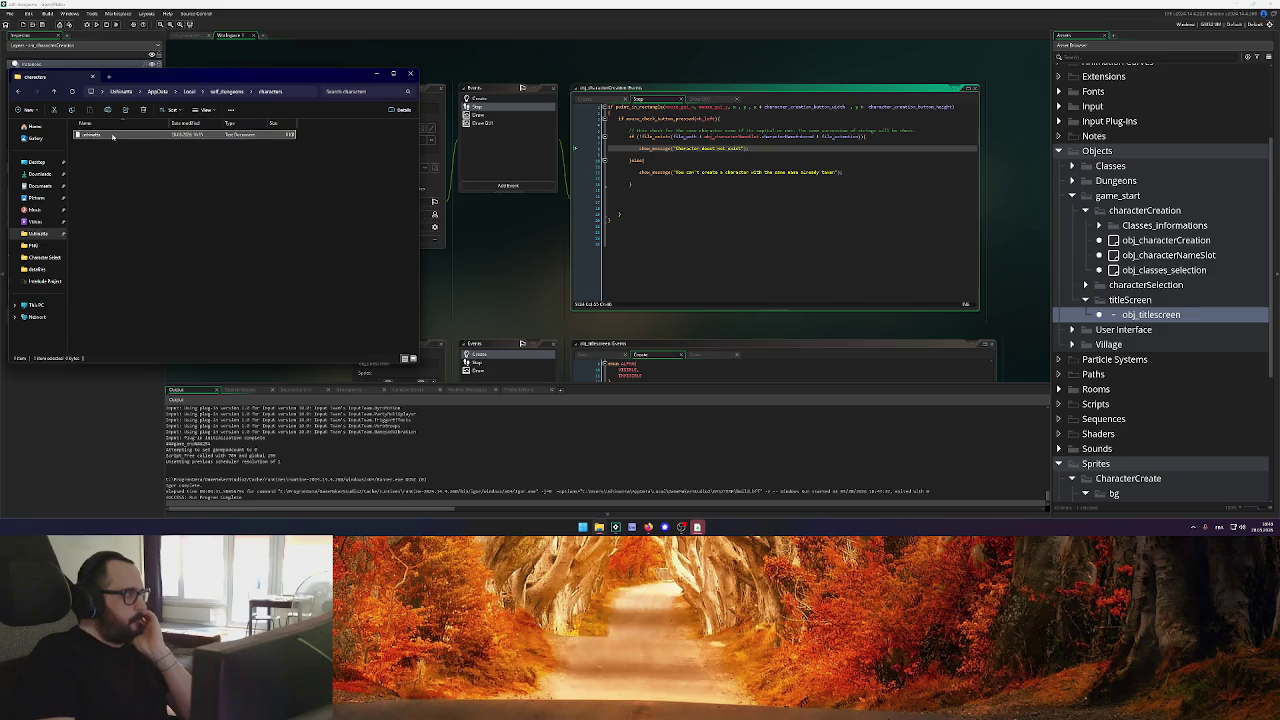
# Delete the saved character file, close Explorer, and change the title screen's testing value to true
pyautogui.press('Delete')
pyautogui.click(409, 74)
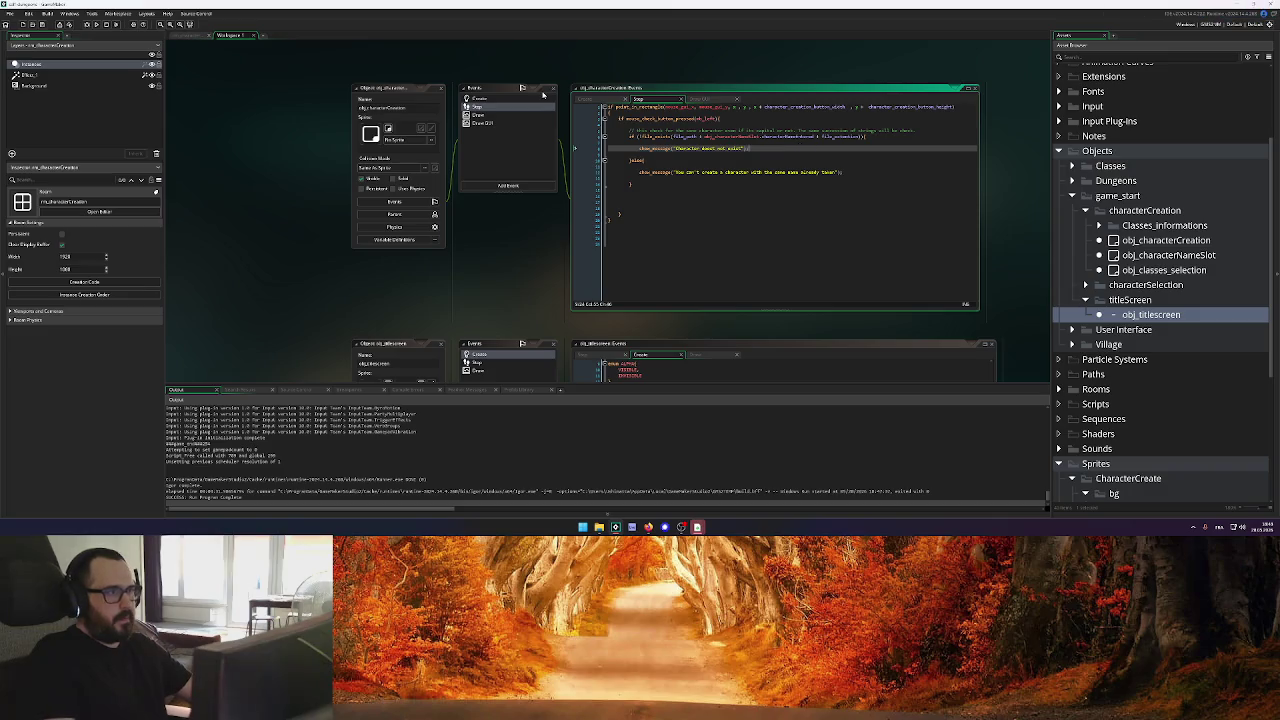
pyautogui.scroll(-3, 300, 226)
pyautogui.doubleClick(690, 166)
pyautogui.write('true')
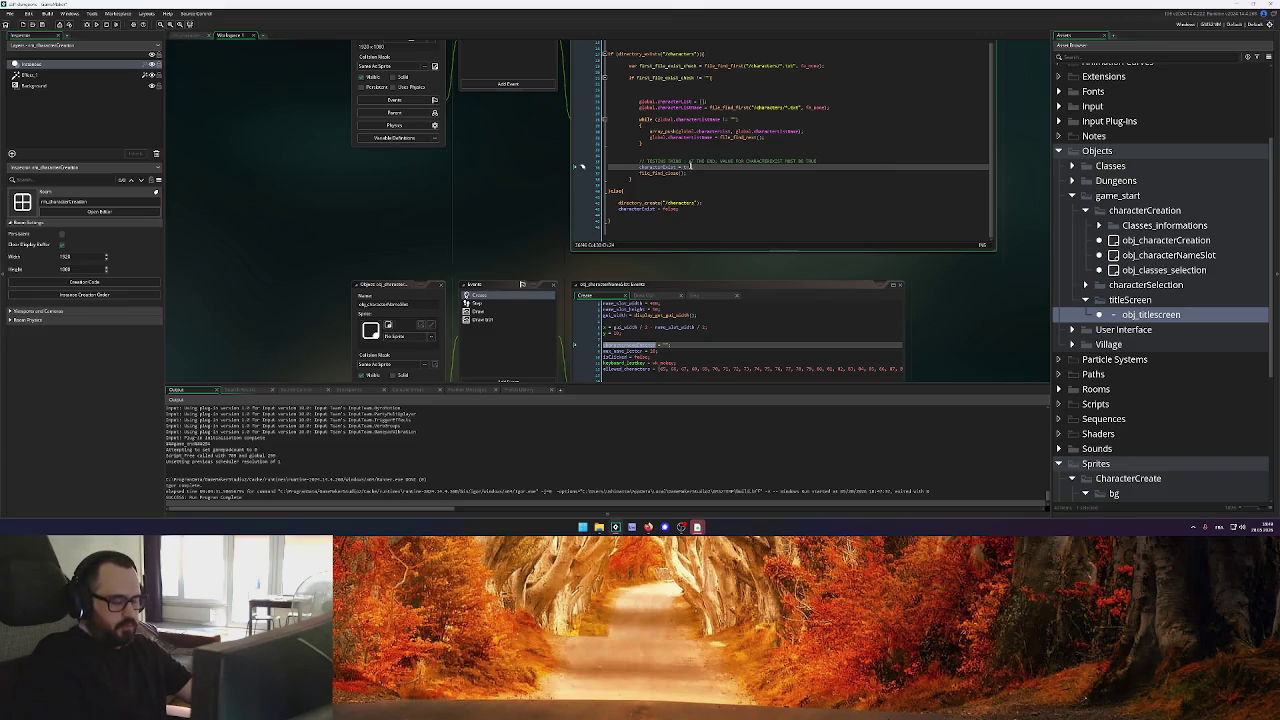
pyautogui.press('F5')
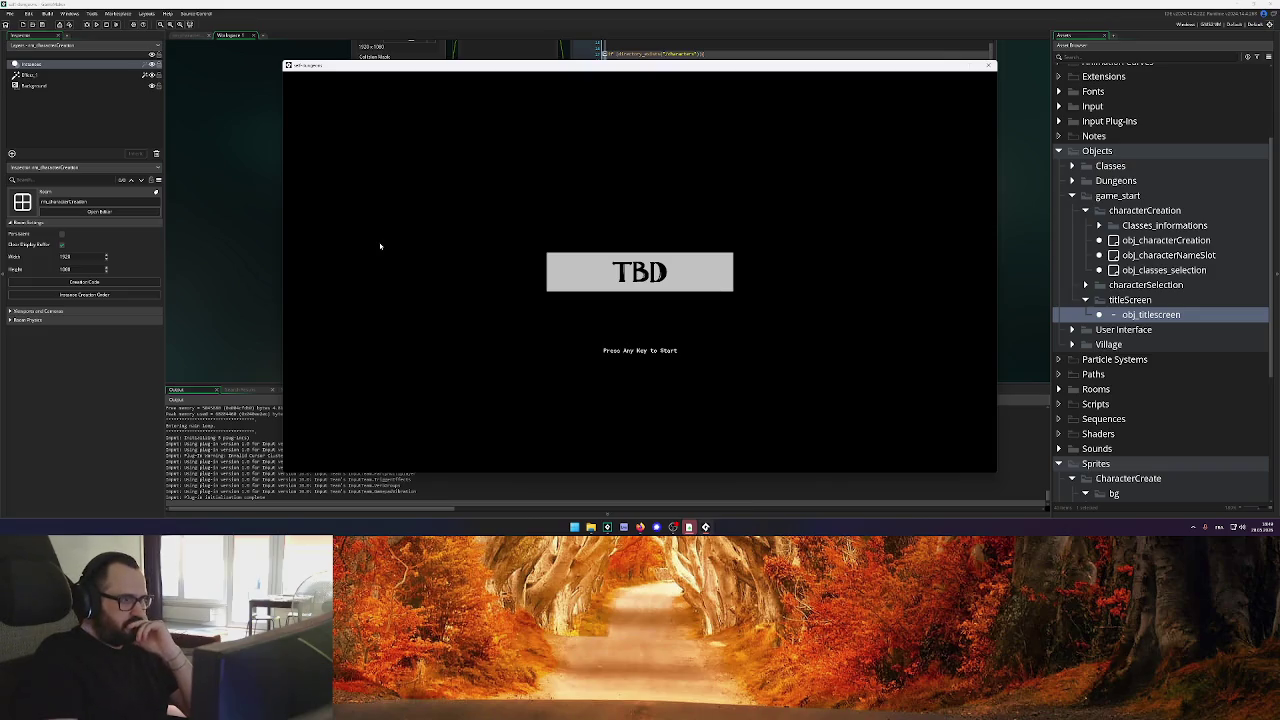
pyautogui.press('Return')
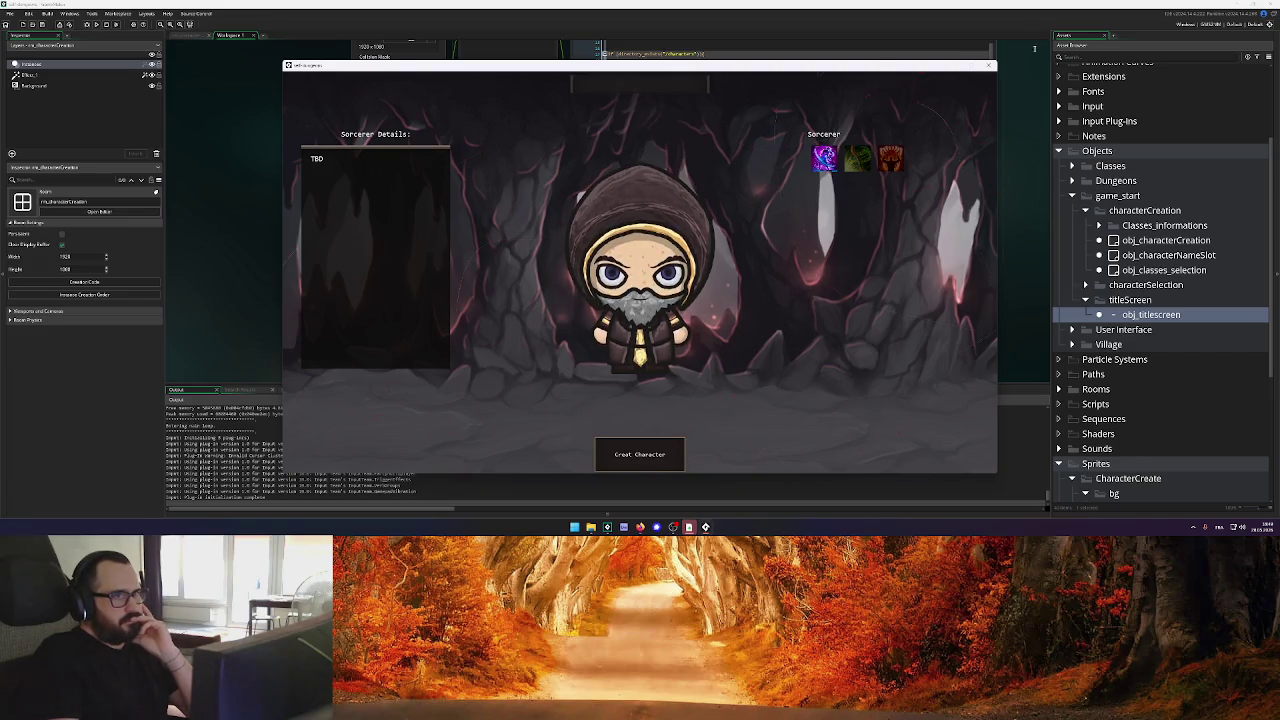
pyautogui.click(988, 65)
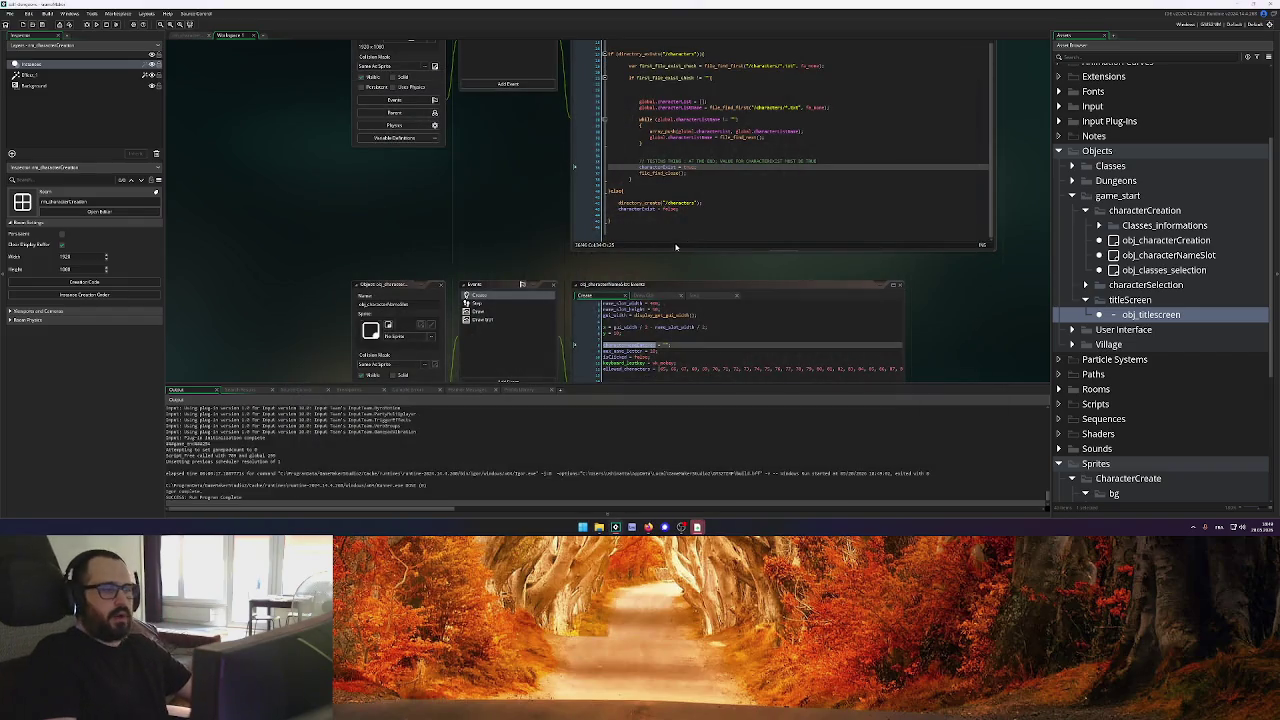
# Close the name-slot and title-screen editors and insert blank lines below the mouse-click check
pyautogui.scroll(-3, 675, 247)
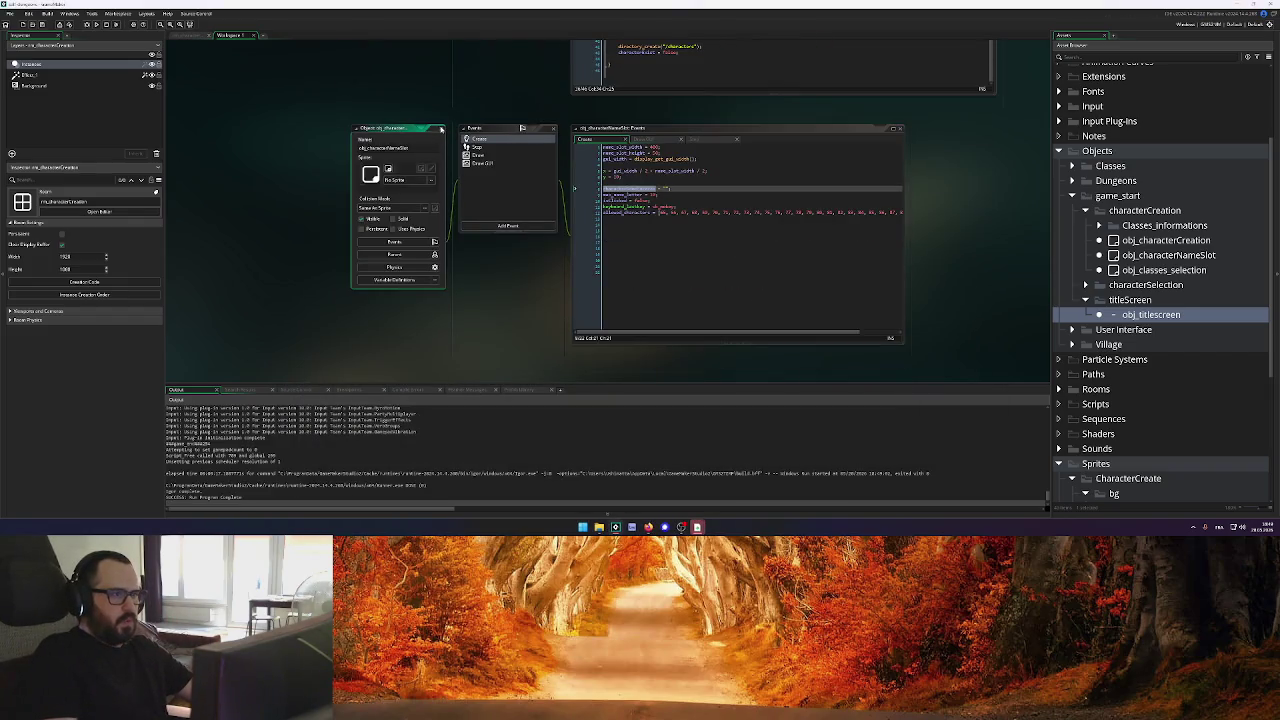
pyautogui.click(440, 128)
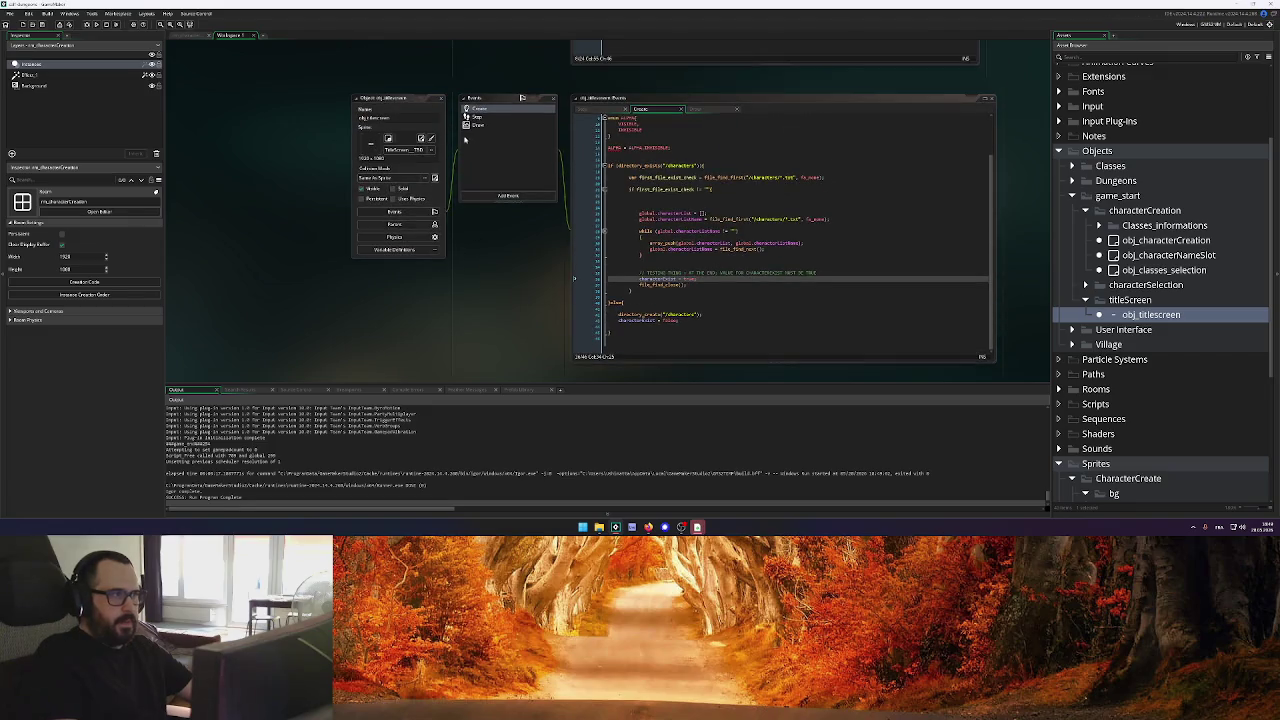
pyautogui.click(440, 97)
pyautogui.scroll(2, 884, 247)
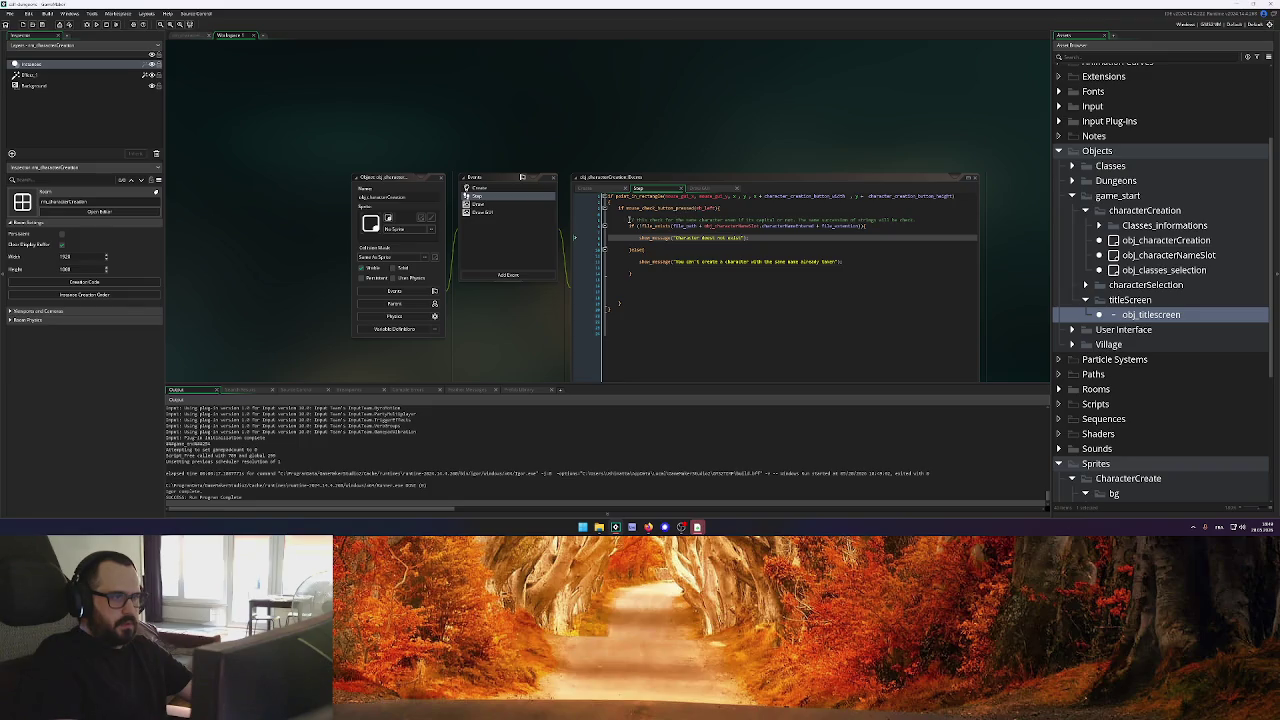
pyautogui.moveTo(629, 219); pyautogui.dragTo(916, 219)
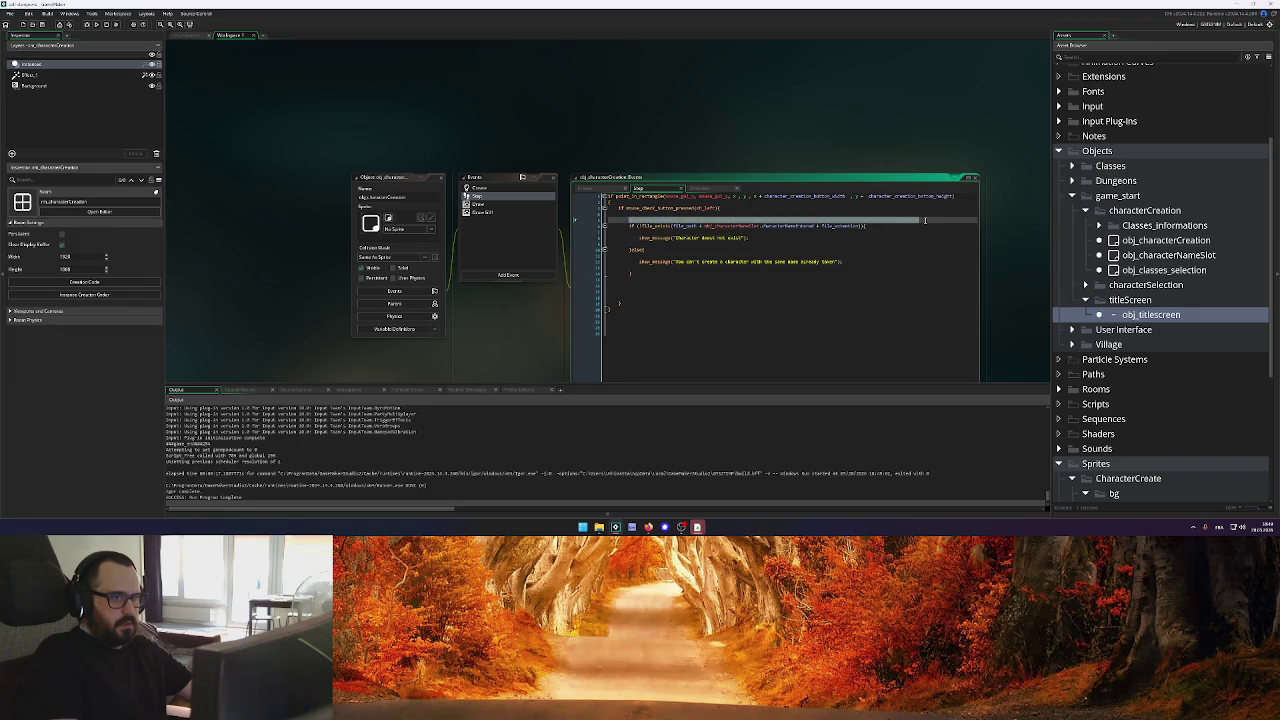
pyautogui.click(728, 209)
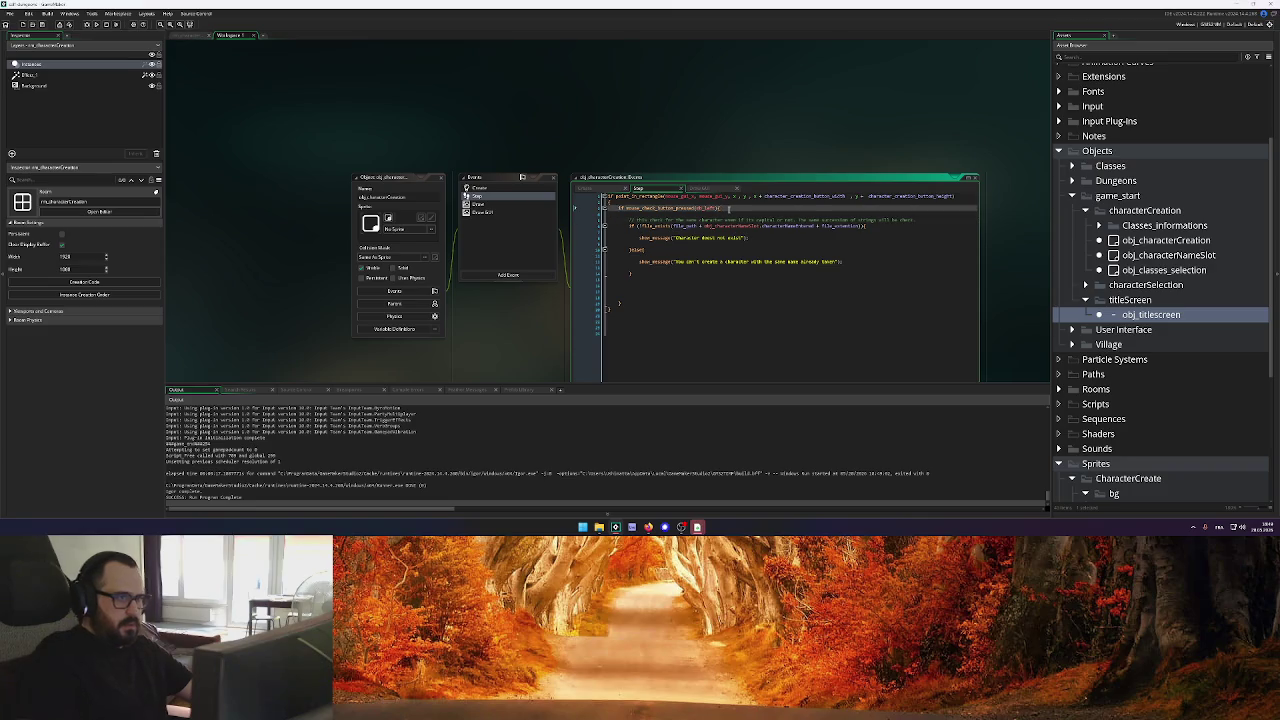
pyautogui.press('Return')
pyautogui.press('Return')
pyautogui.press('Return')
pyautogui.press('Up')
pyautogui.press('Up')
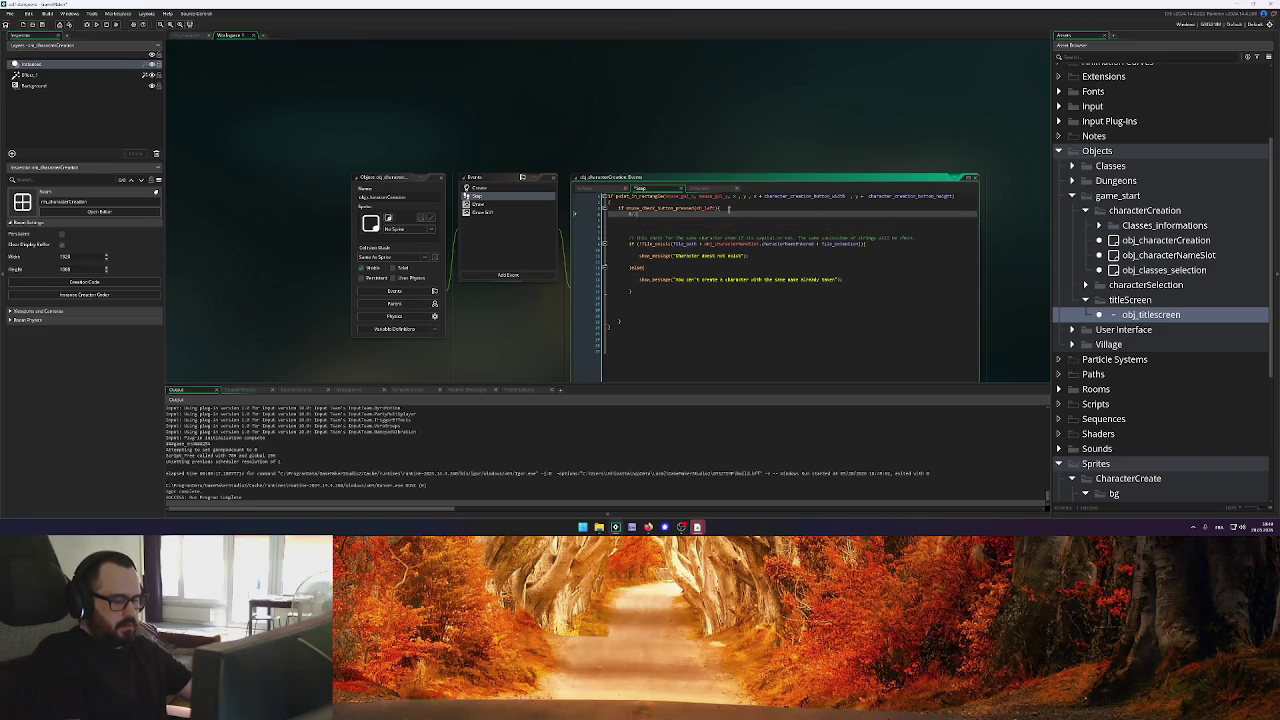
# Write a comment listing the pre-creation checks: name slot filled and name not already taken
pyautogui.write('{')
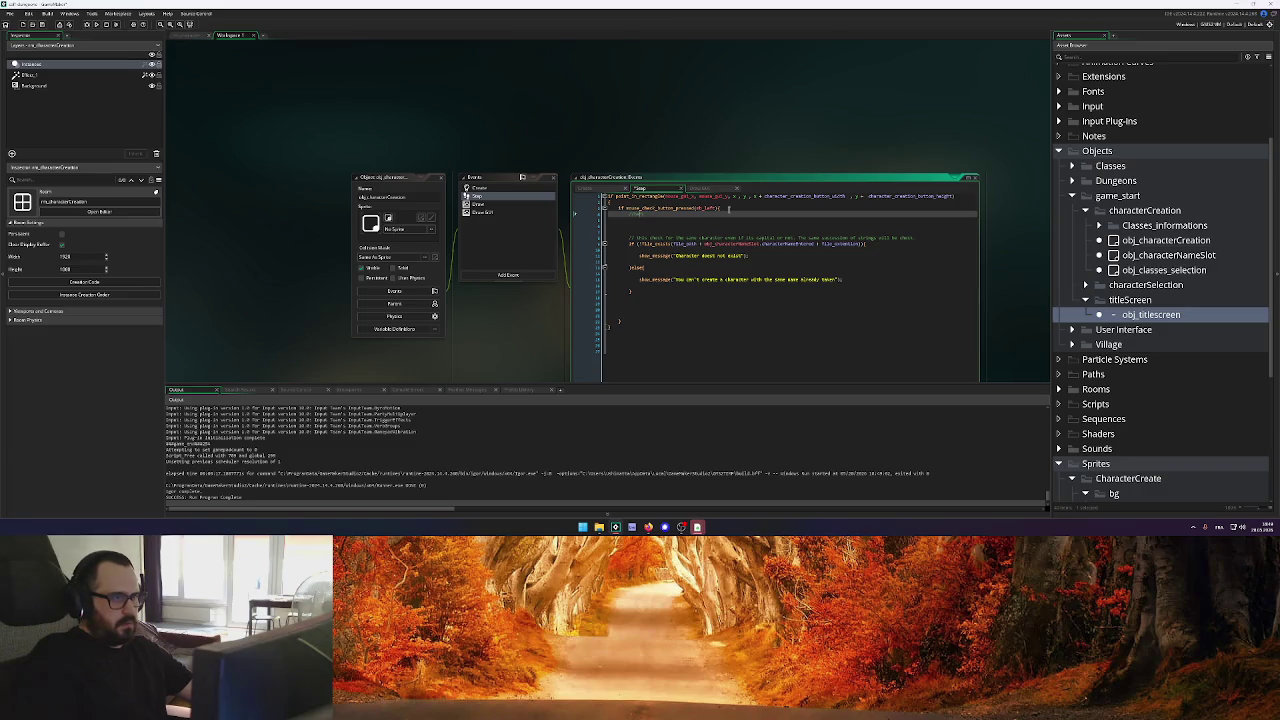
pyautogui.press('Return')
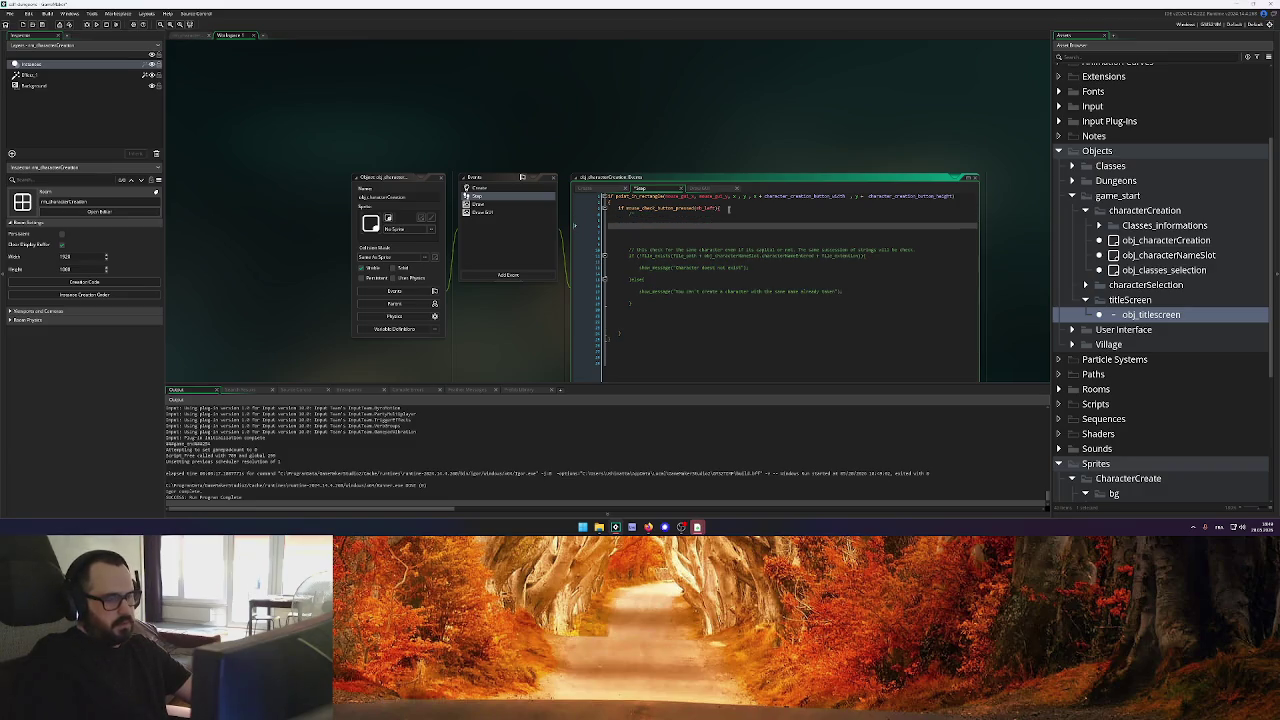
pyautogui.write('}')
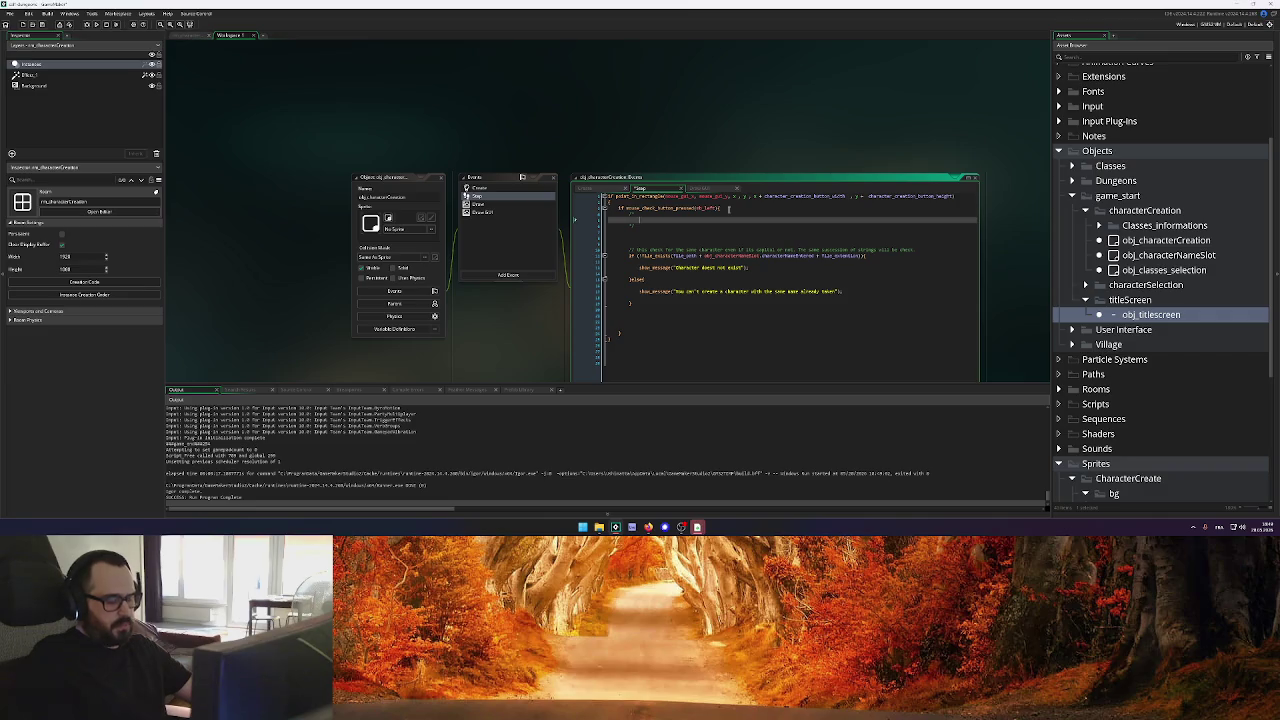
pyautogui.write('room_go')
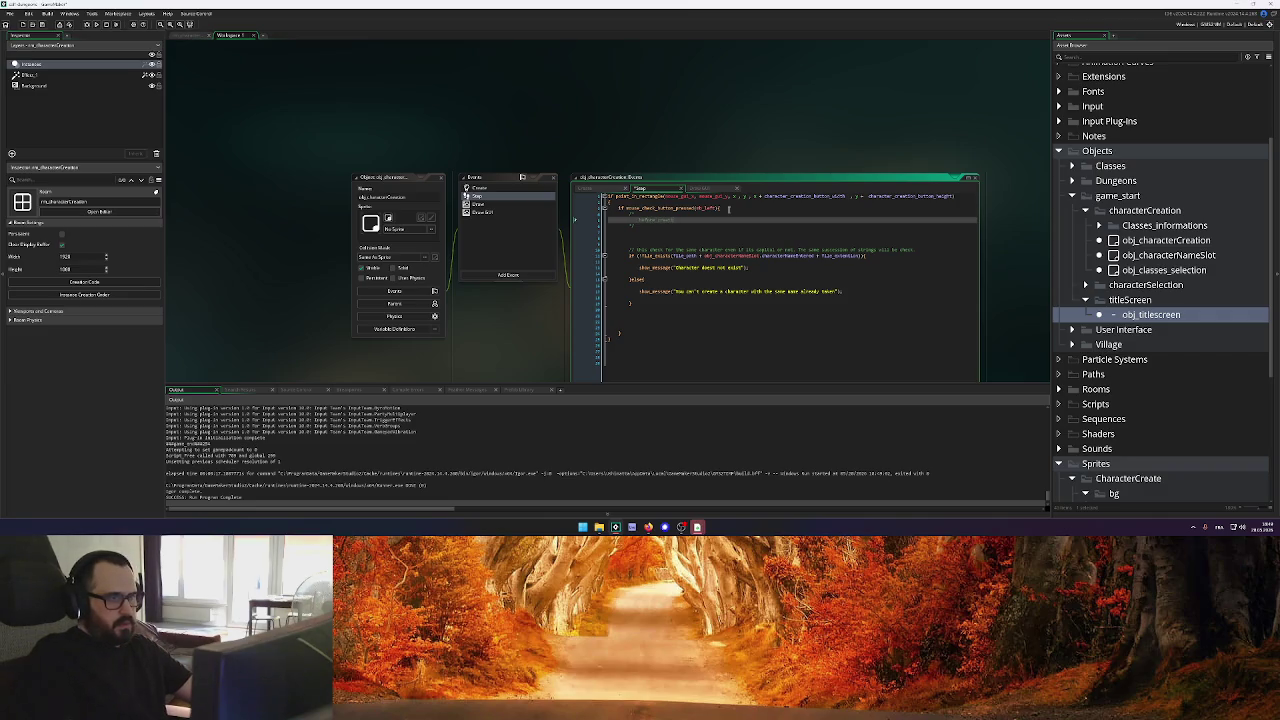
pyautogui.write('cha')
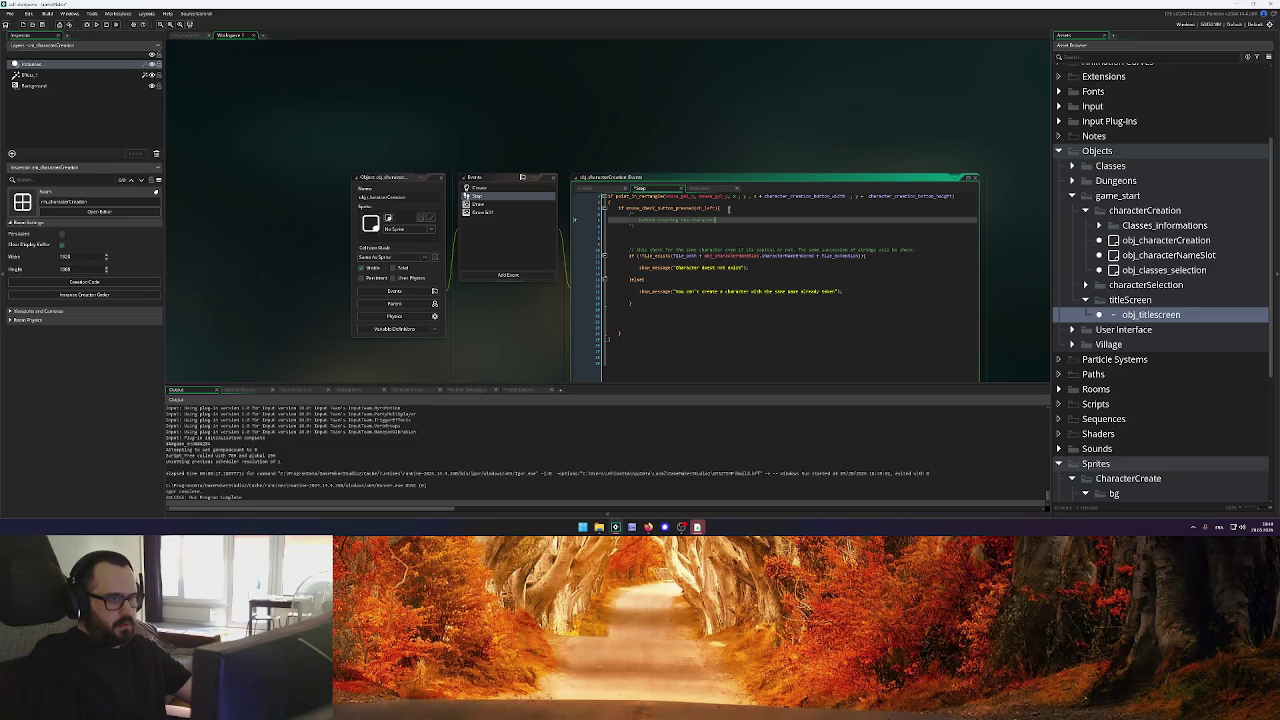
pyautogui.write(' check')
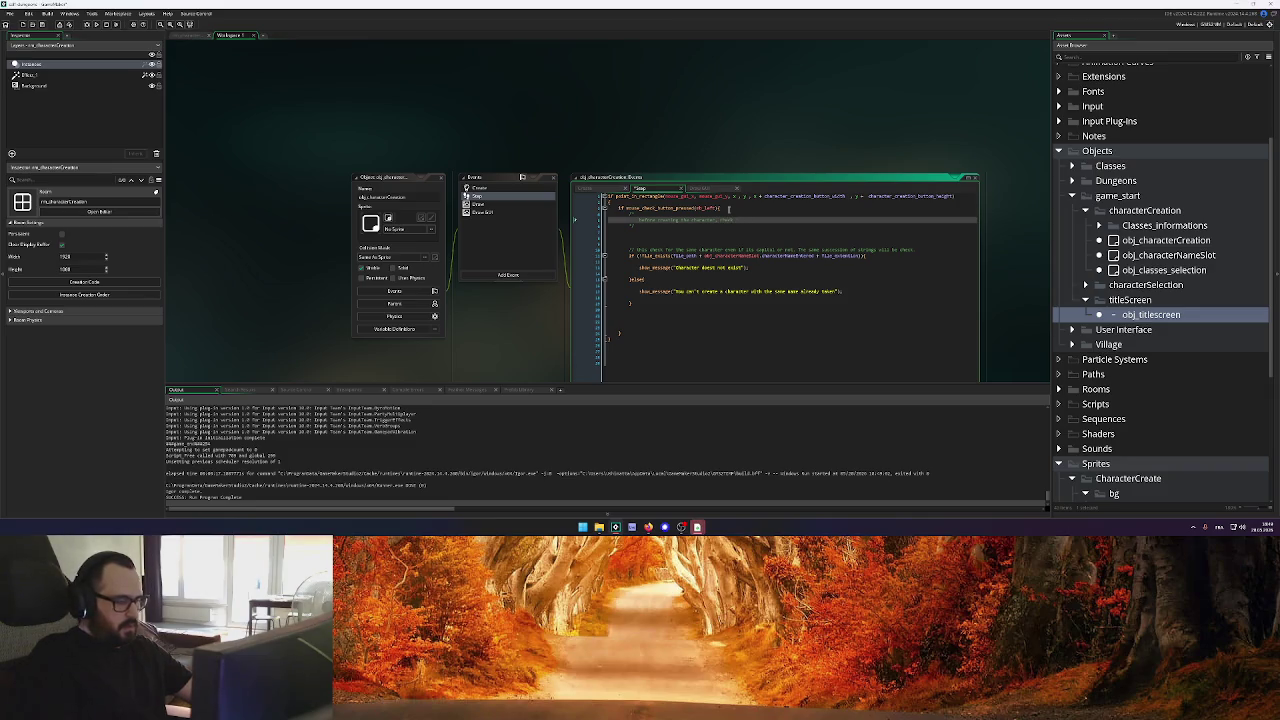
pyautogui.press('Return')
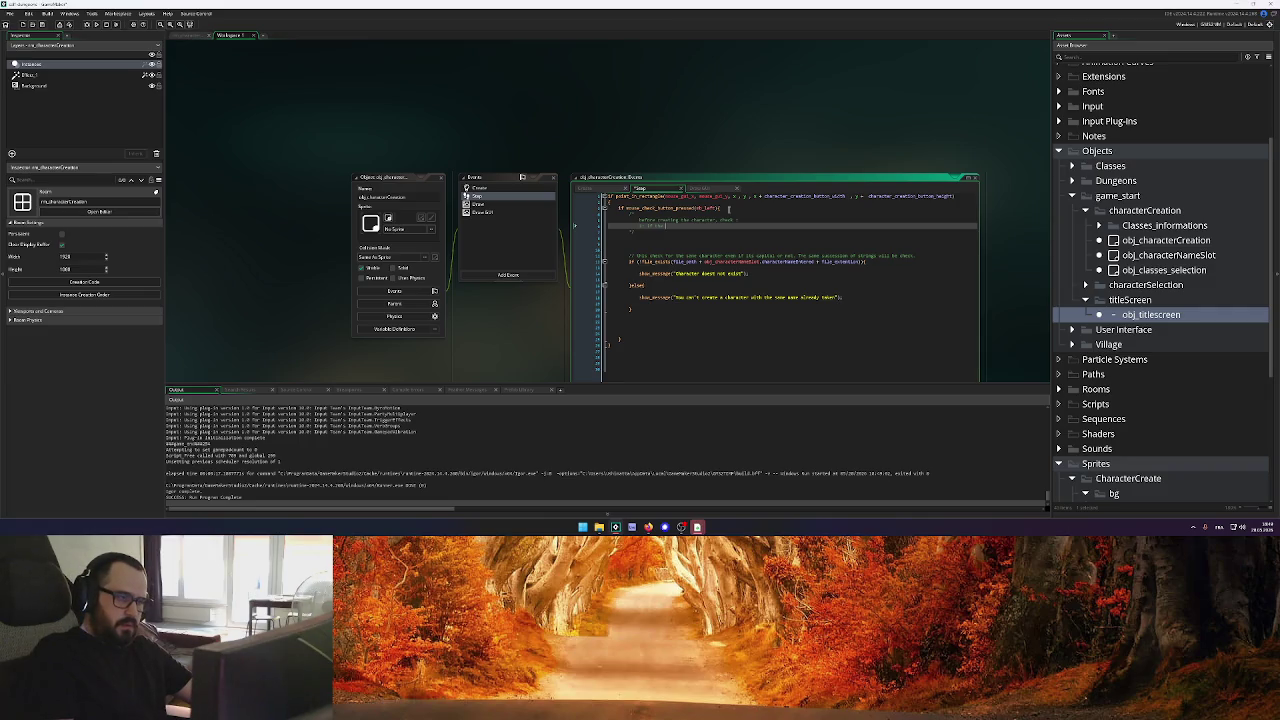
pyautogui.write('already ex')
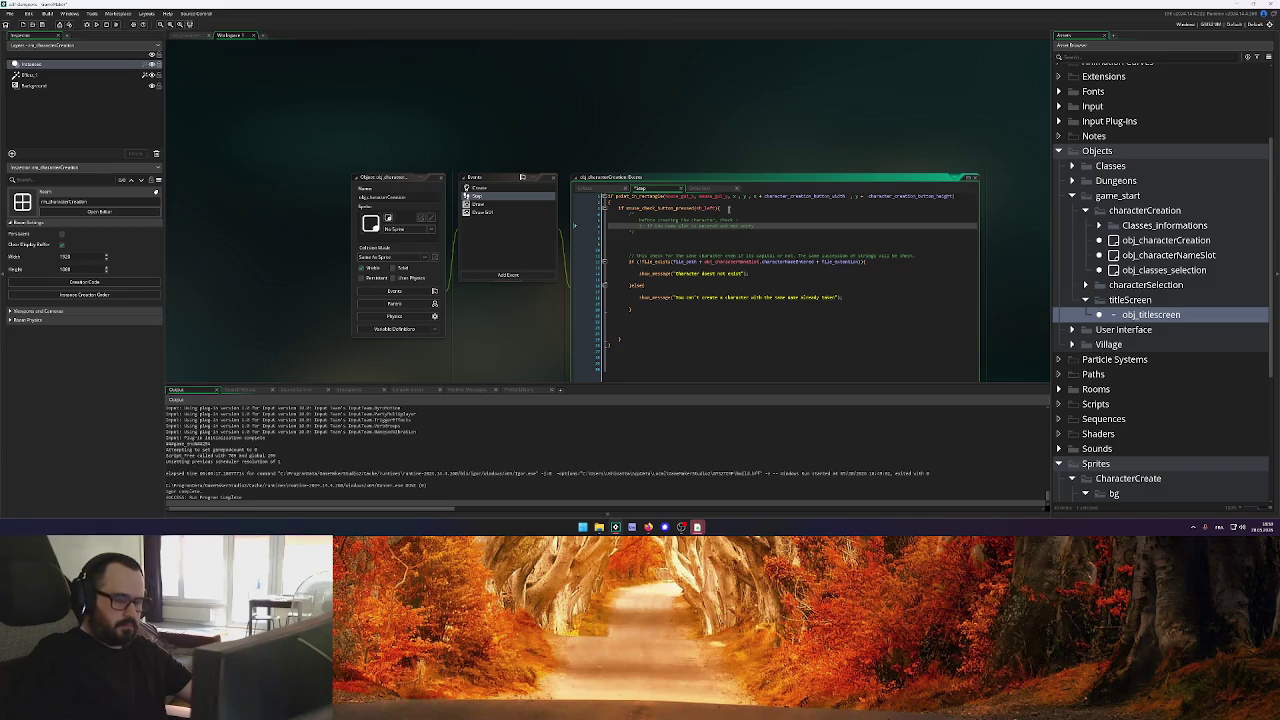
pyautogui.press('Return')
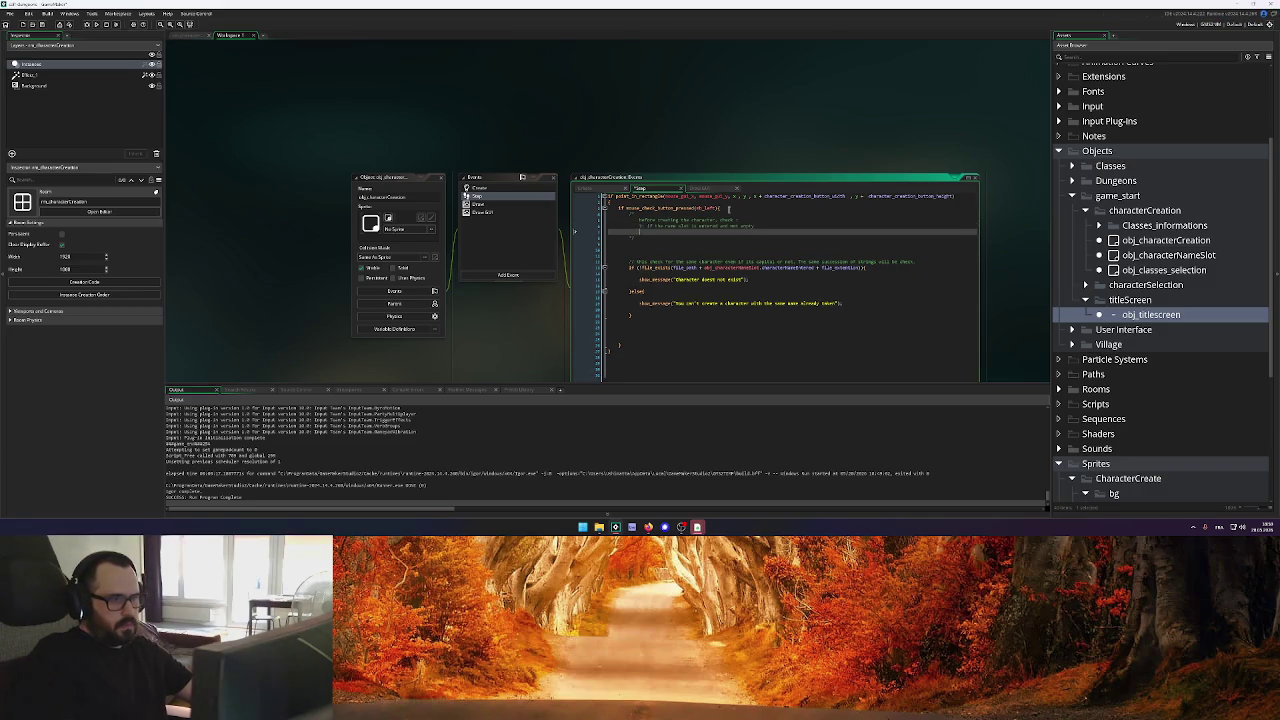
pyautogui.write('If the')
pyautogui.write(' name')
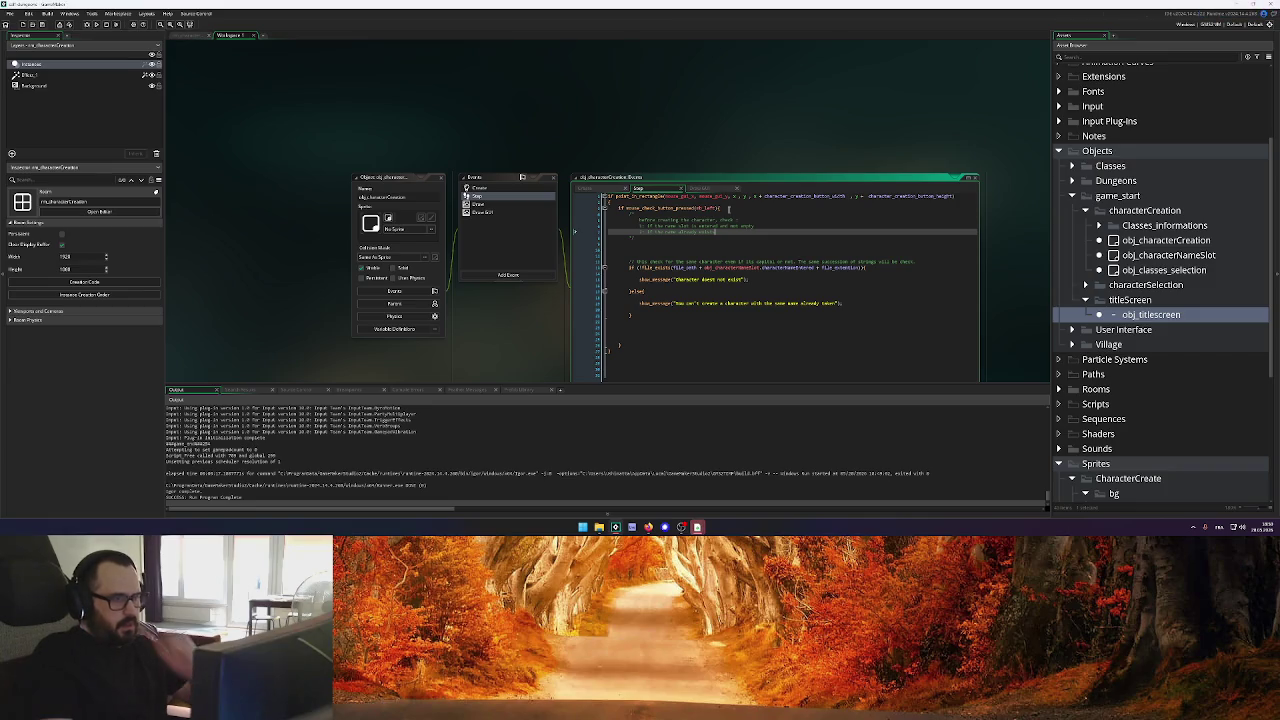
# Label the checks with "// point 1" and "// point 2" comments and open blank lines below point 1
pyautogui.click(673, 244)
pyautogui.press('Return')
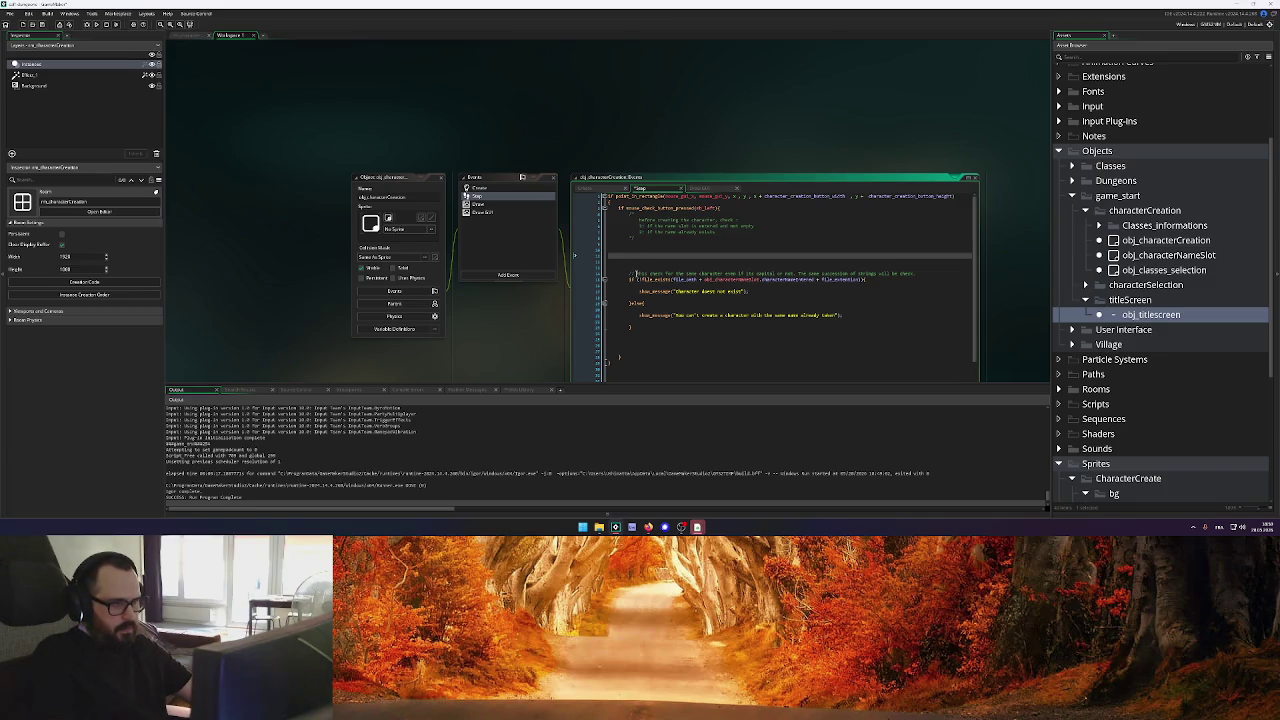
pyautogui.click(637, 269)
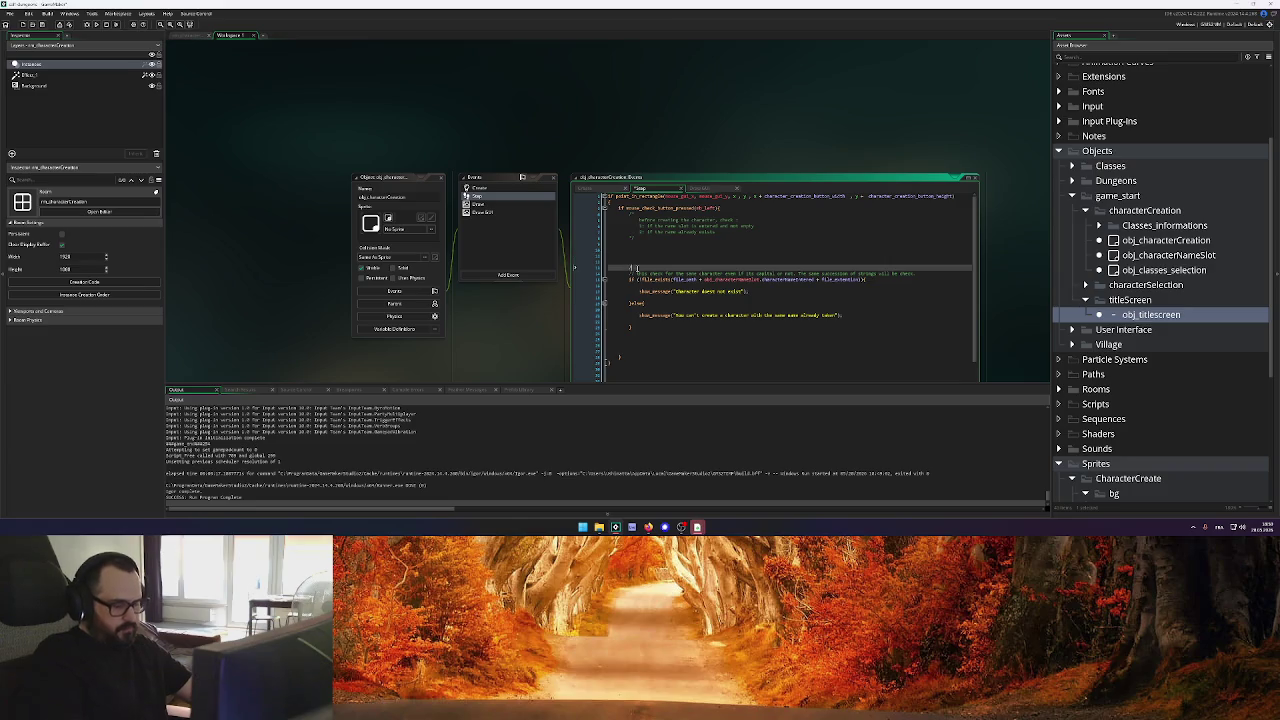
pyautogui.write('/')
pyautogui.click(641, 244)
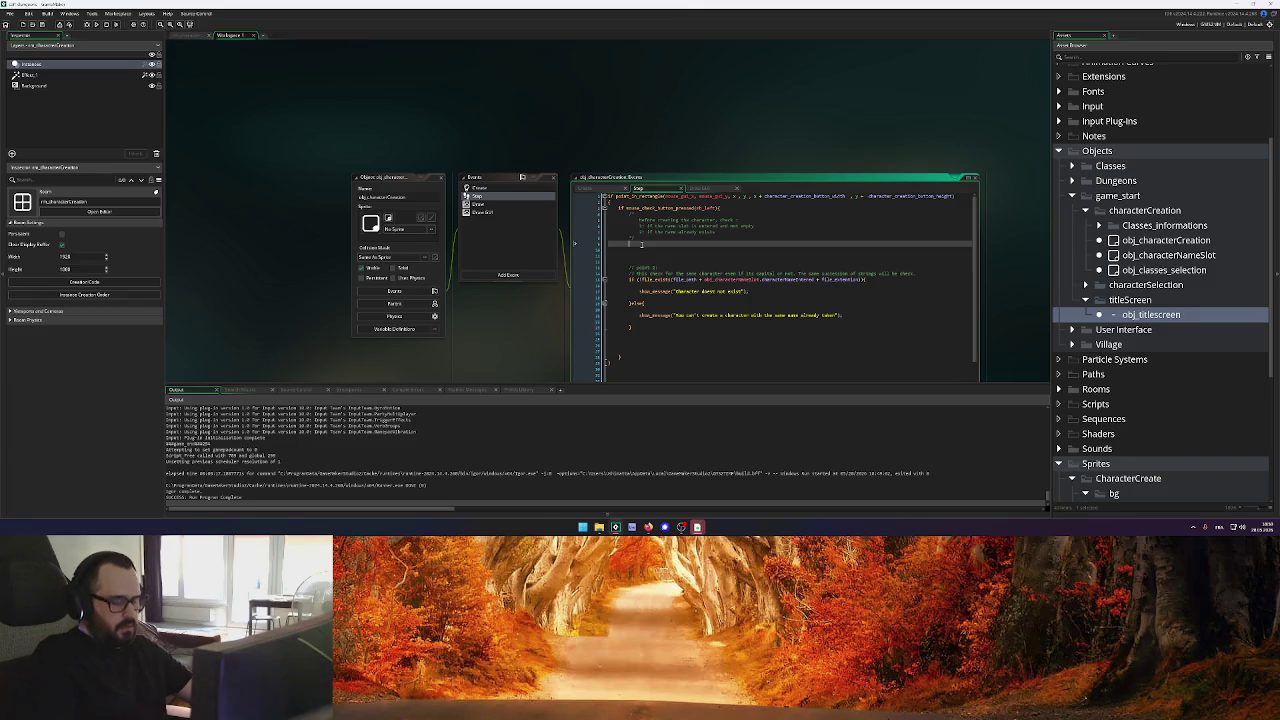
pyautogui.write('/test')
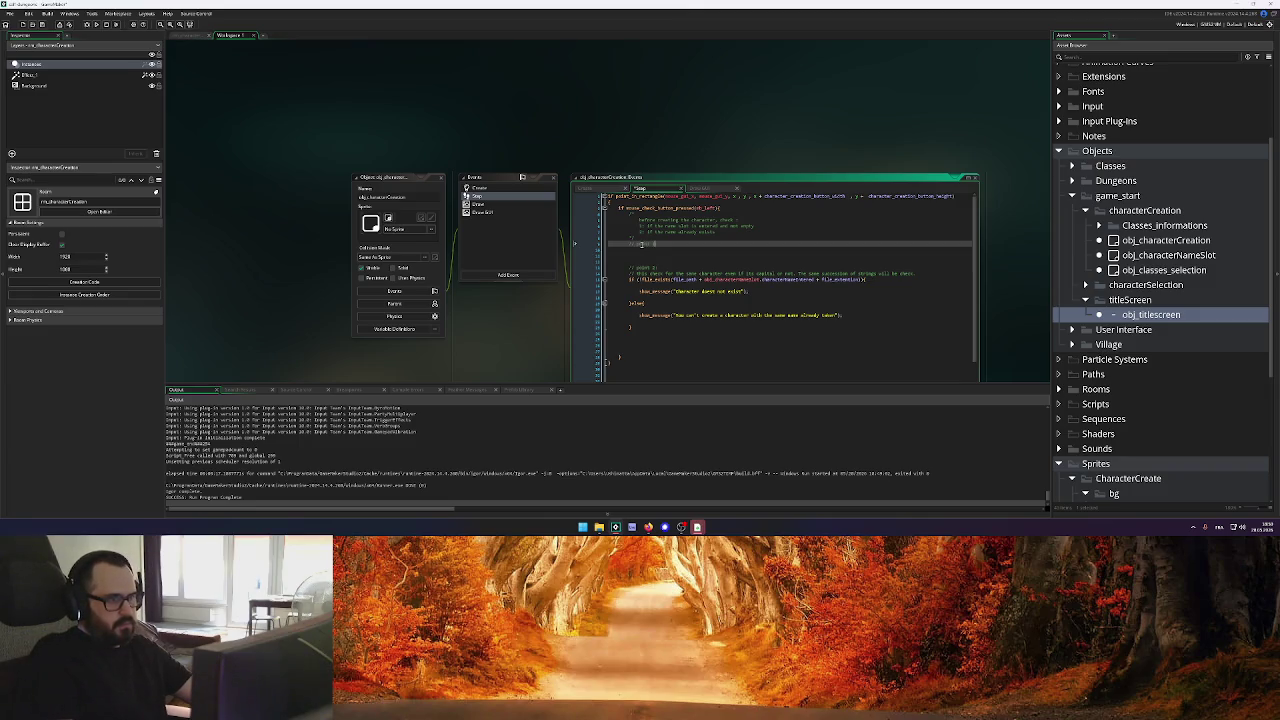
pyautogui.press('Return')
pyautogui.press('Up')
pyautogui.press('Up')
pyautogui.press('Return')
pyautogui.press('Return')
pyautogui.click(660, 259)
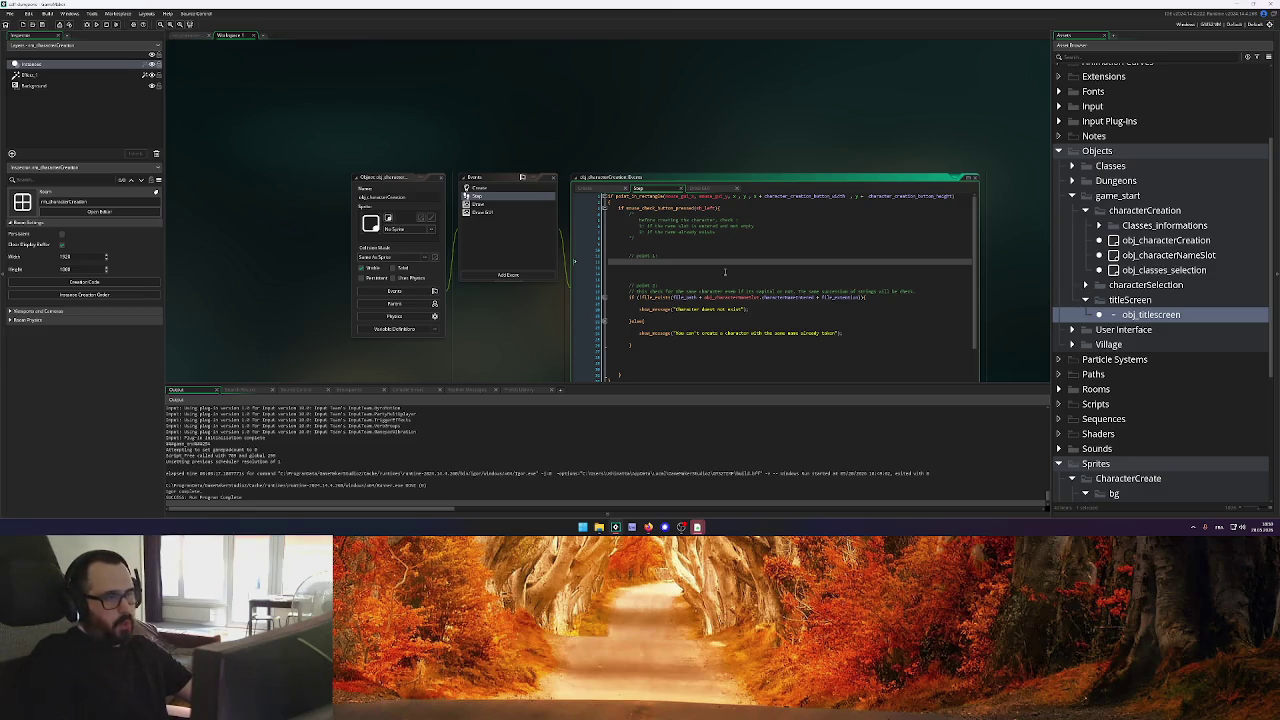
# Under // point 1, write if obj_characterNameSlot.characterNameEntered != "" with an empty block below
pyautogui.write('if (')
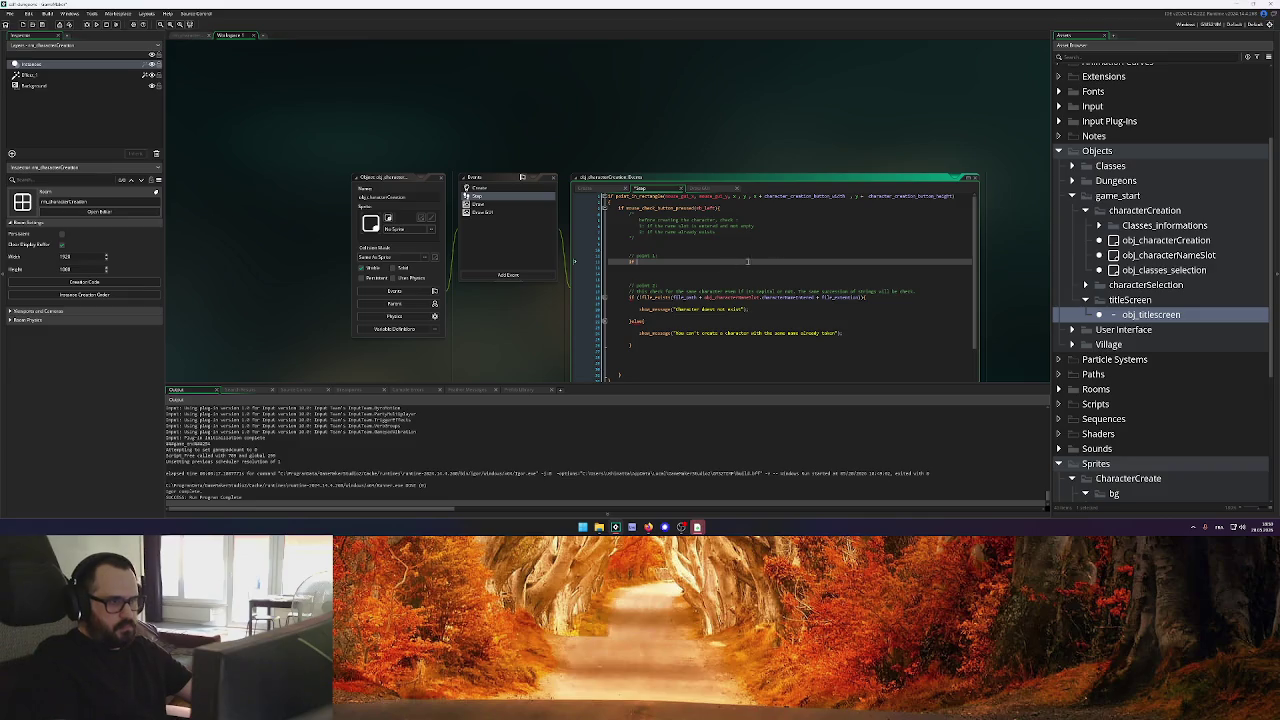
pyautogui.moveTo(818, 297); pyautogui.dragTo(704, 297)
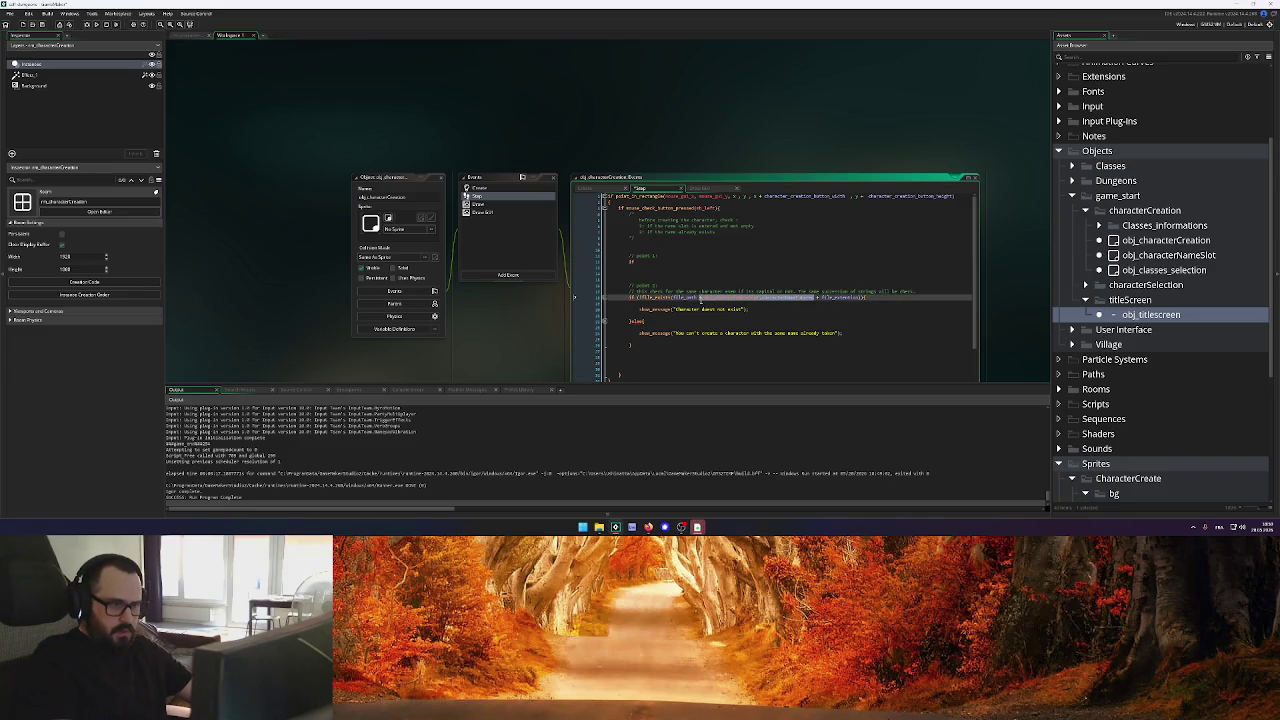
pyautogui.click(655, 261)
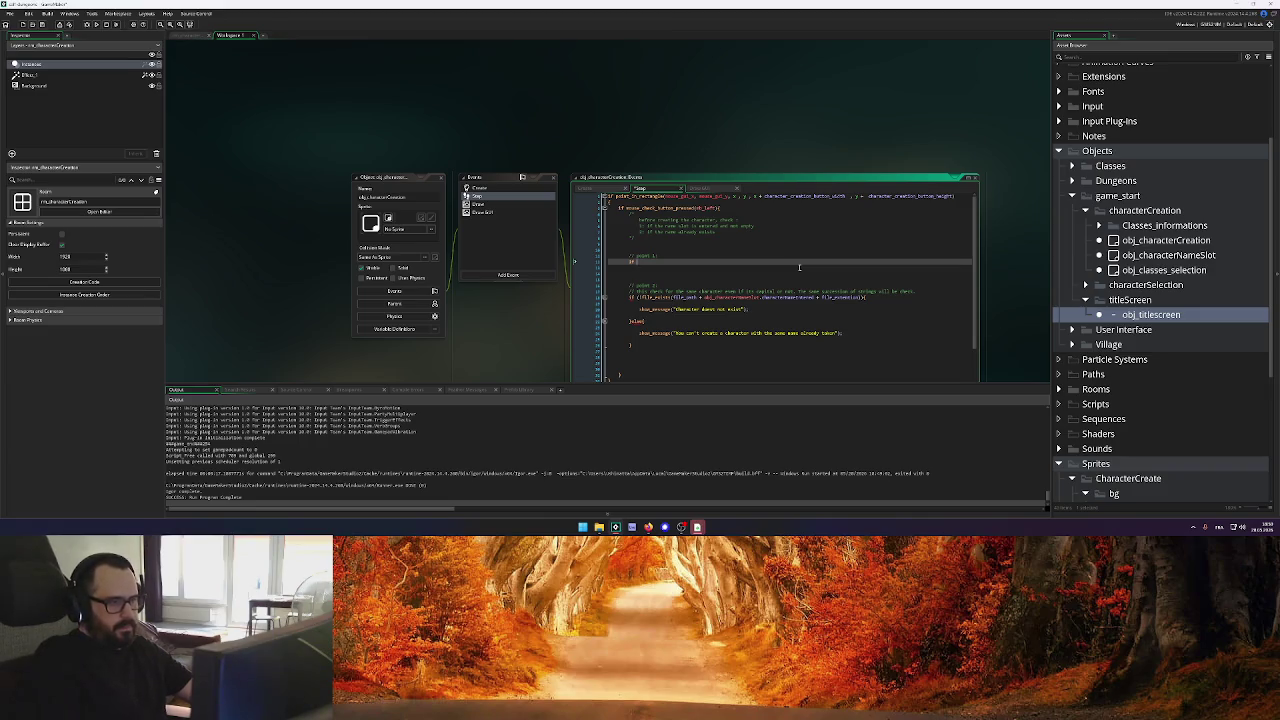
pyautogui.hotkey('ctrl', 'v')
pyautogui.press('Return')
pyautogui.press('BackSpace')
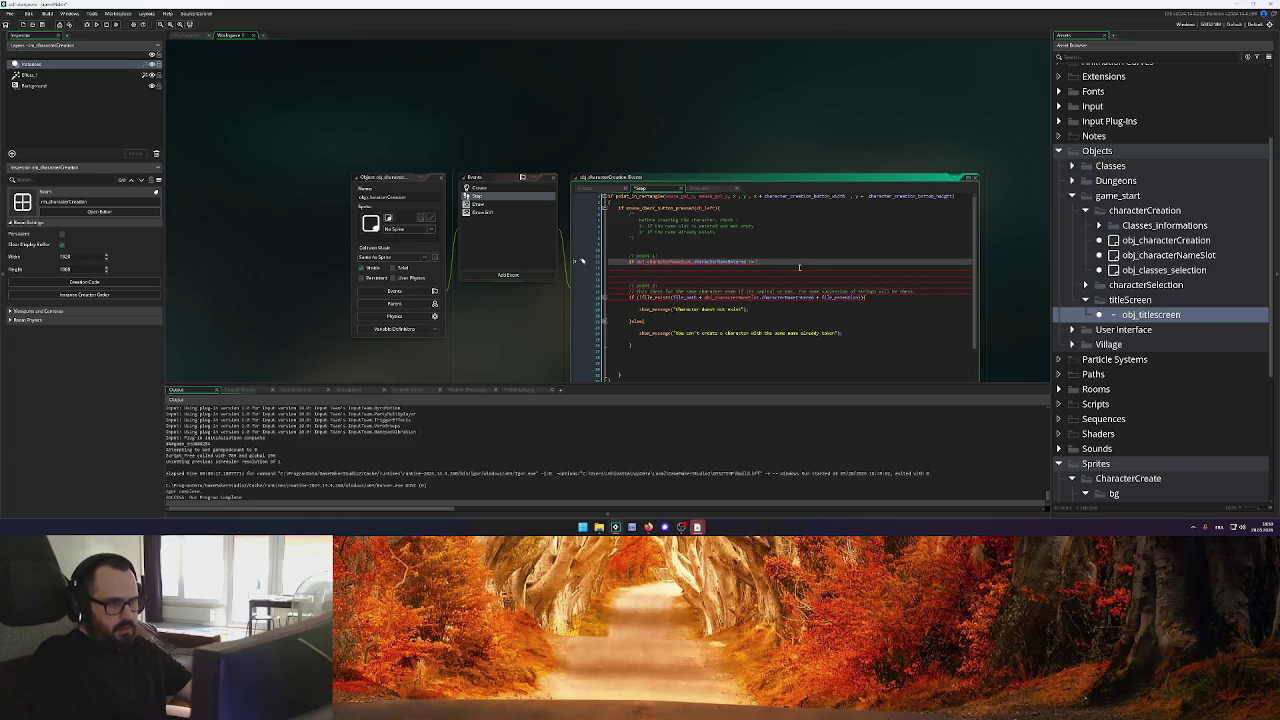
pyautogui.write('""')
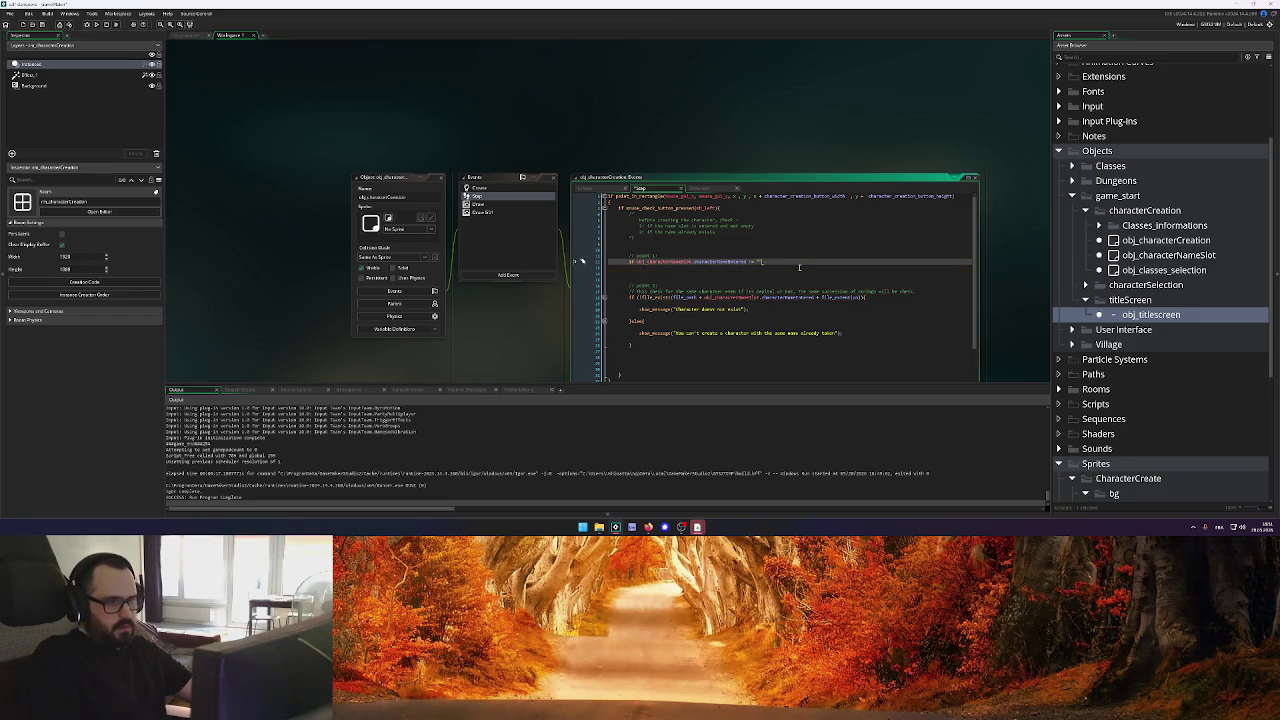
pyautogui.press('Return')
pyautogui.press('Return')
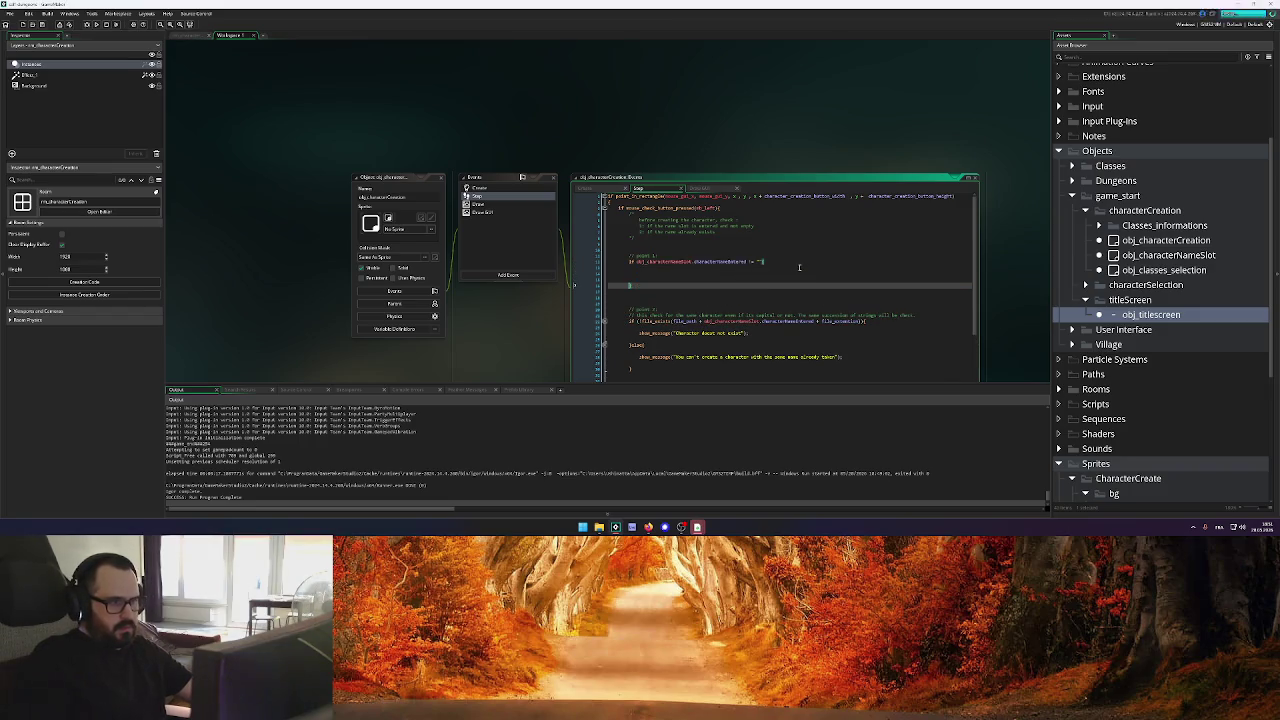
pyautogui.doubleClick(628, 261)
pyautogui.click(767, 261)
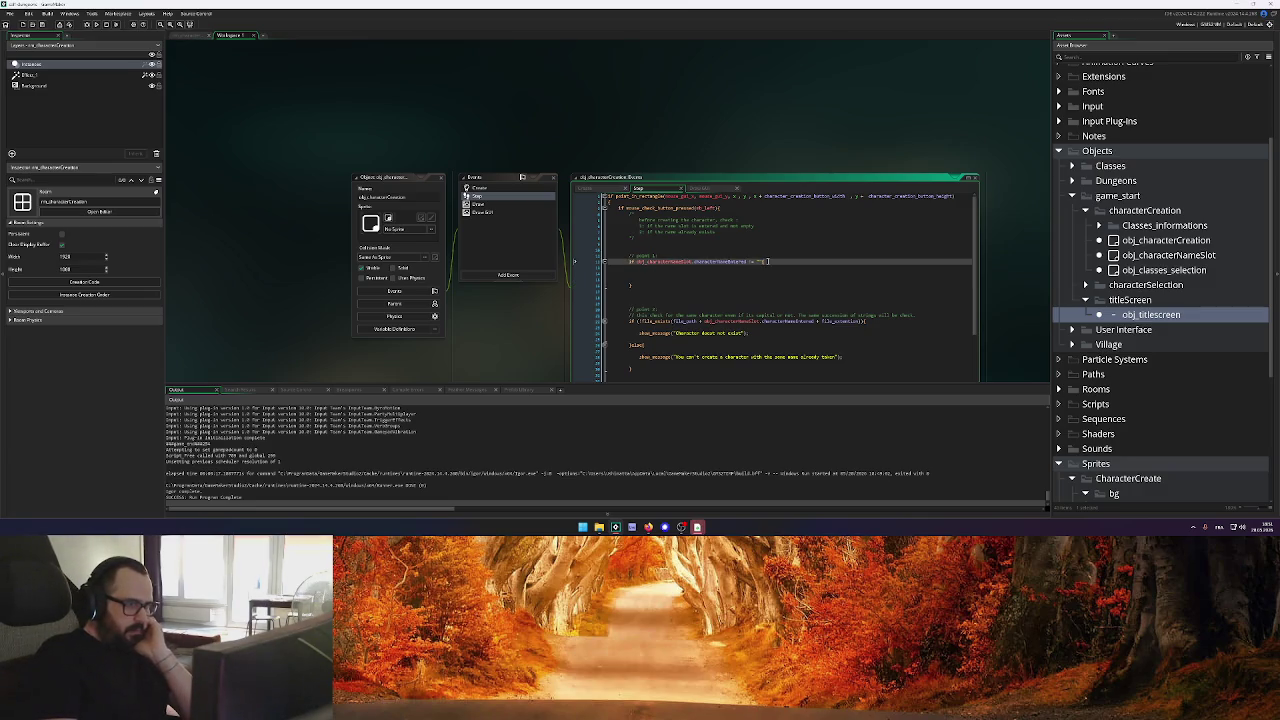
pyautogui.click(681, 273)
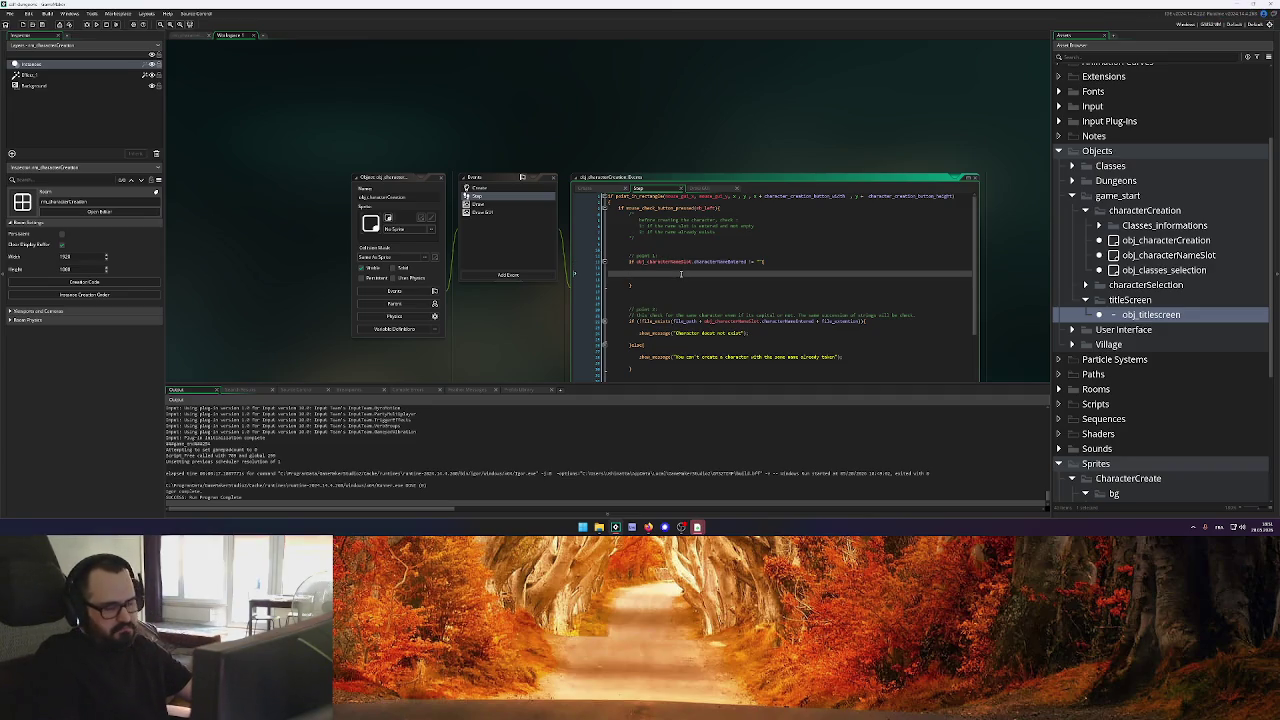
pyautogui.scroll(-1, 681, 273)
# Replace the file-not-exist show_message with a '// TO DO : CREATE THE FILE' comment
pyautogui.moveTo(643, 324); pyautogui.dragTo(634, 266)
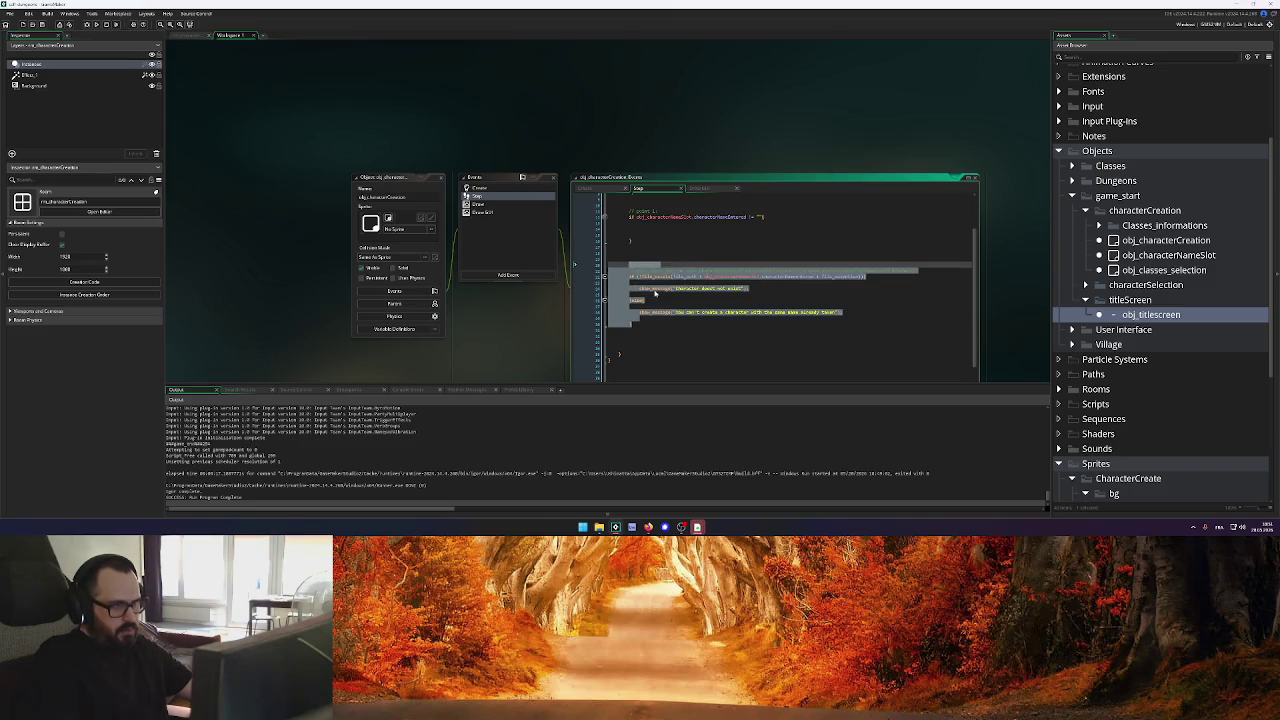
pyautogui.press('BackSpace')
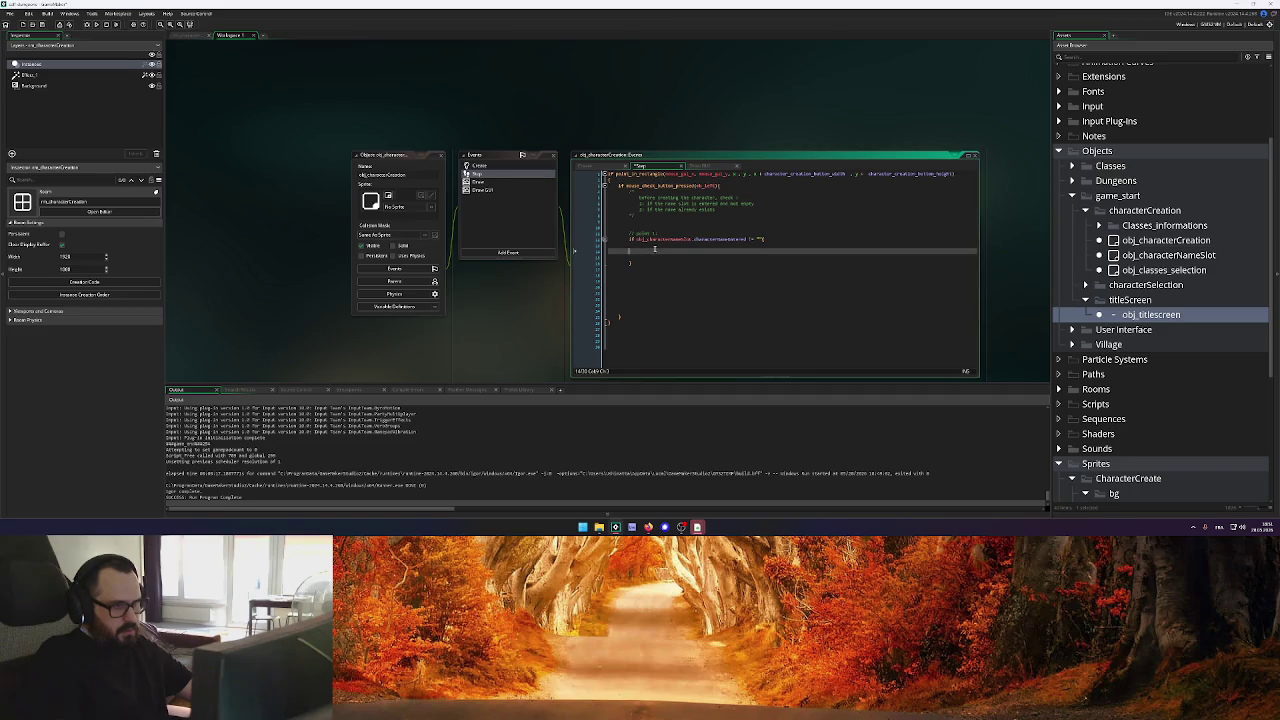
pyautogui.hotkey('ctrl', 'z')
pyautogui.hotkey('ctrl', 'z')
pyautogui.hotkey('ctrl', 'z')
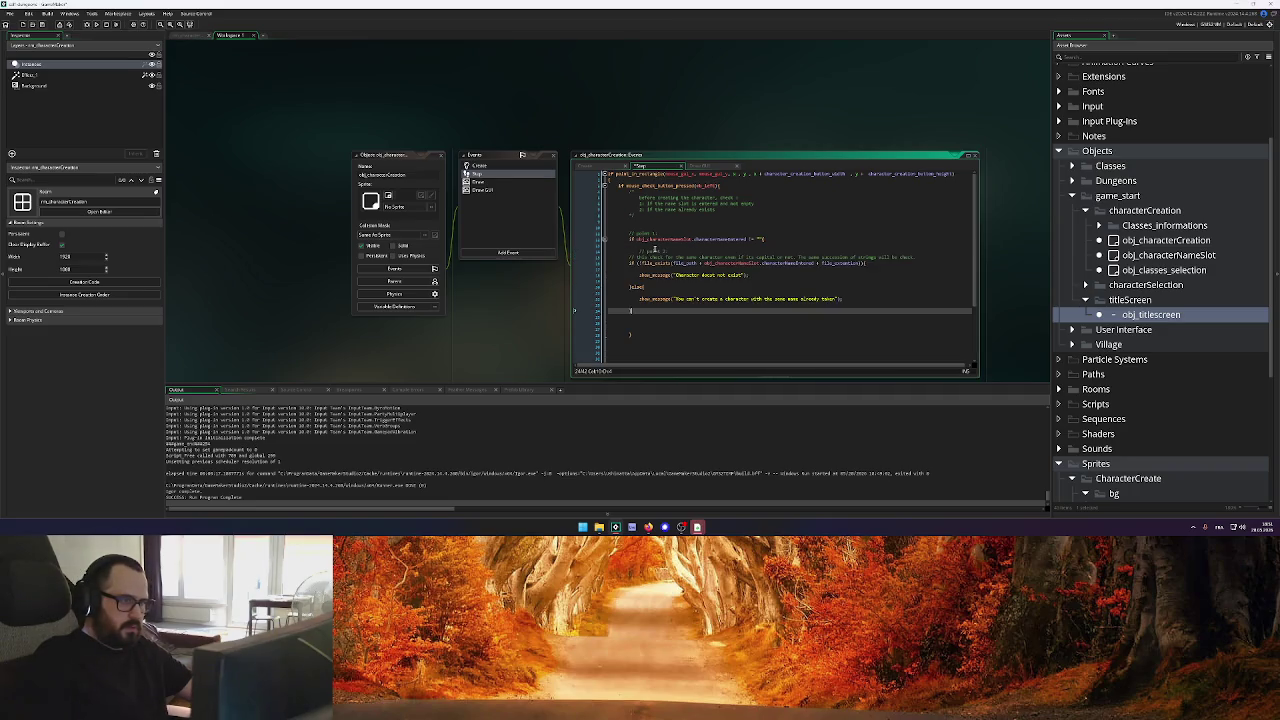
pyautogui.moveTo(641, 311); pyautogui.dragTo(629, 268)
pyautogui.click(791, 315)
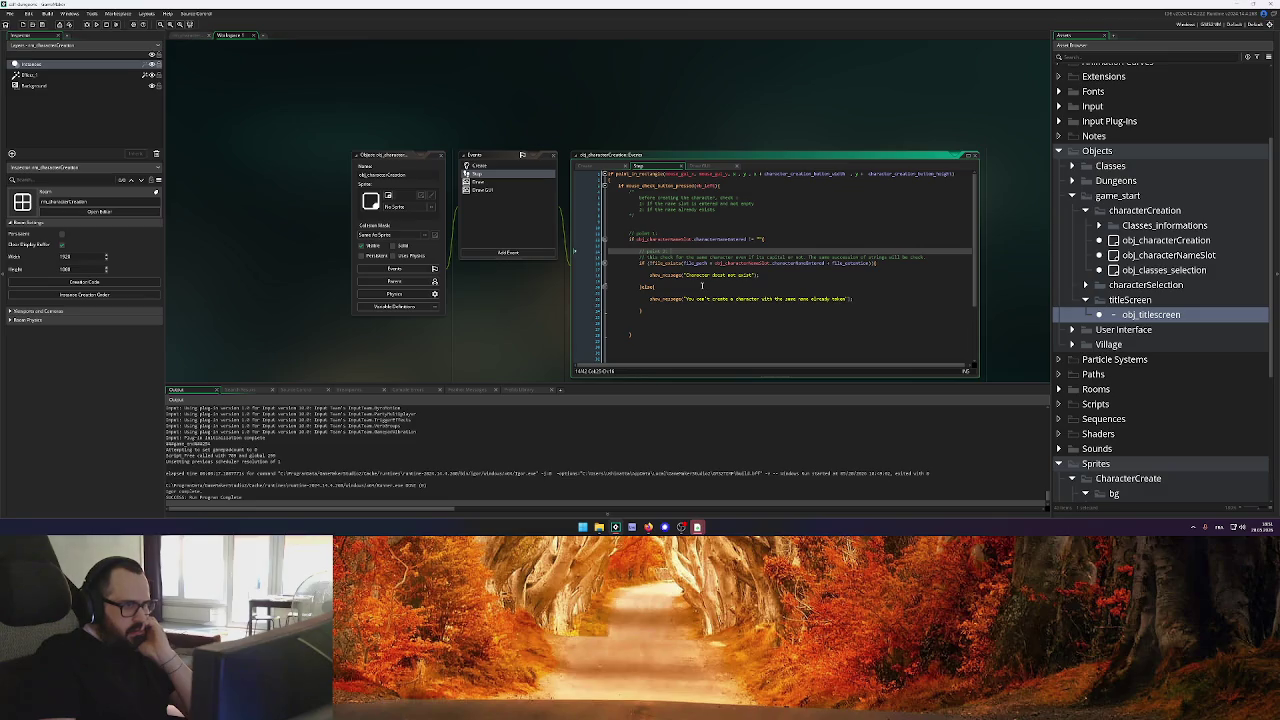
pyautogui.press('Down')
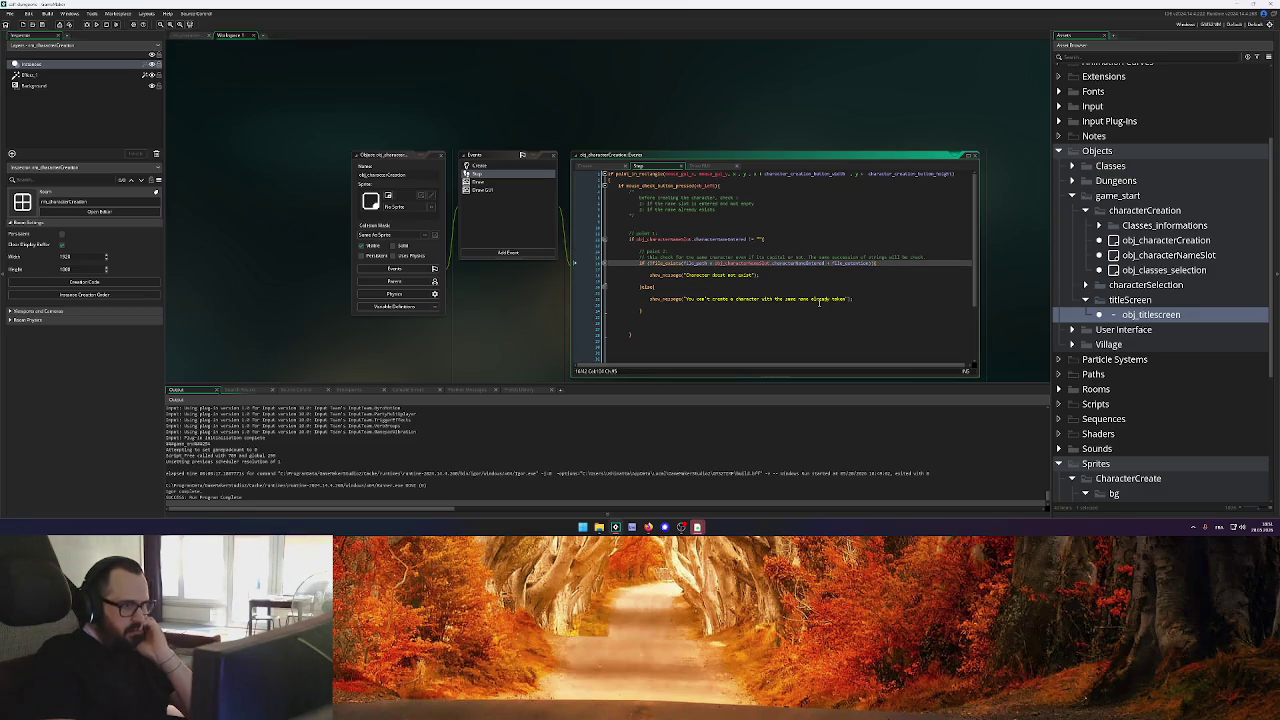
pyautogui.click(819, 300)
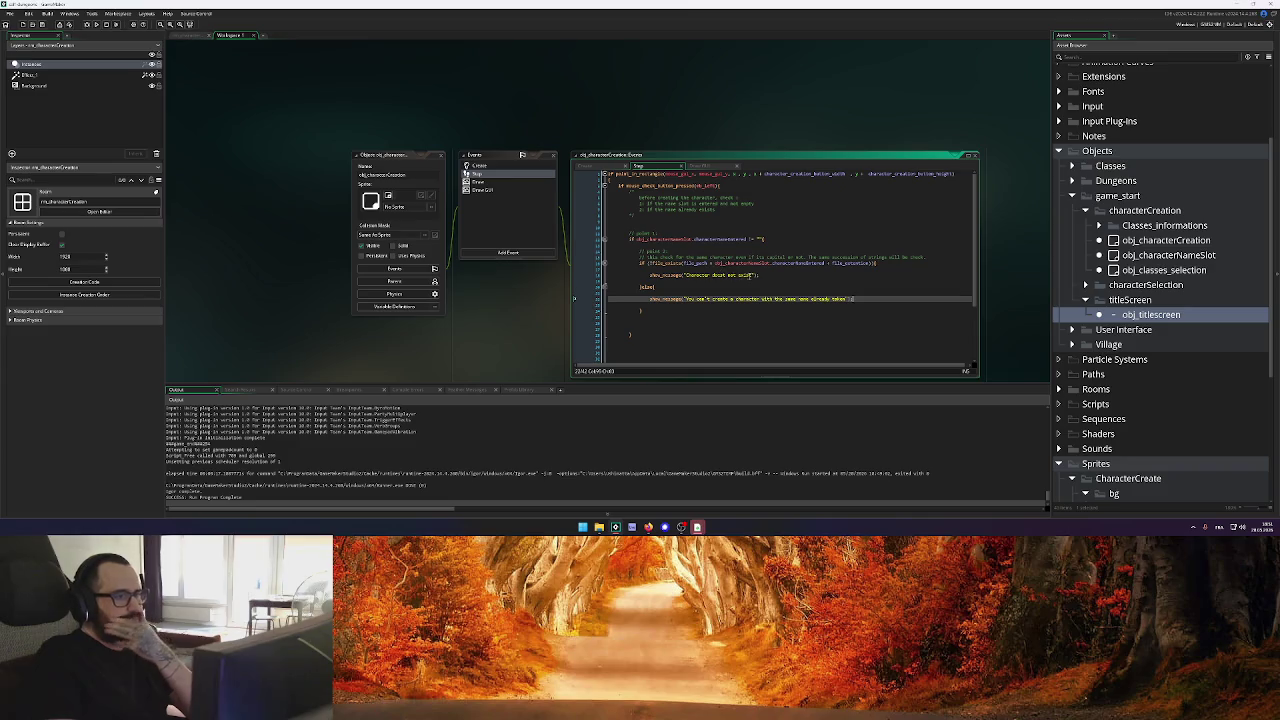
pyautogui.moveTo(687, 275)
pyautogui.mouseDown()
pyautogui.moveTo(753, 275)
pyautogui.moveTo(660, 275)
pyautogui.mouseUp()
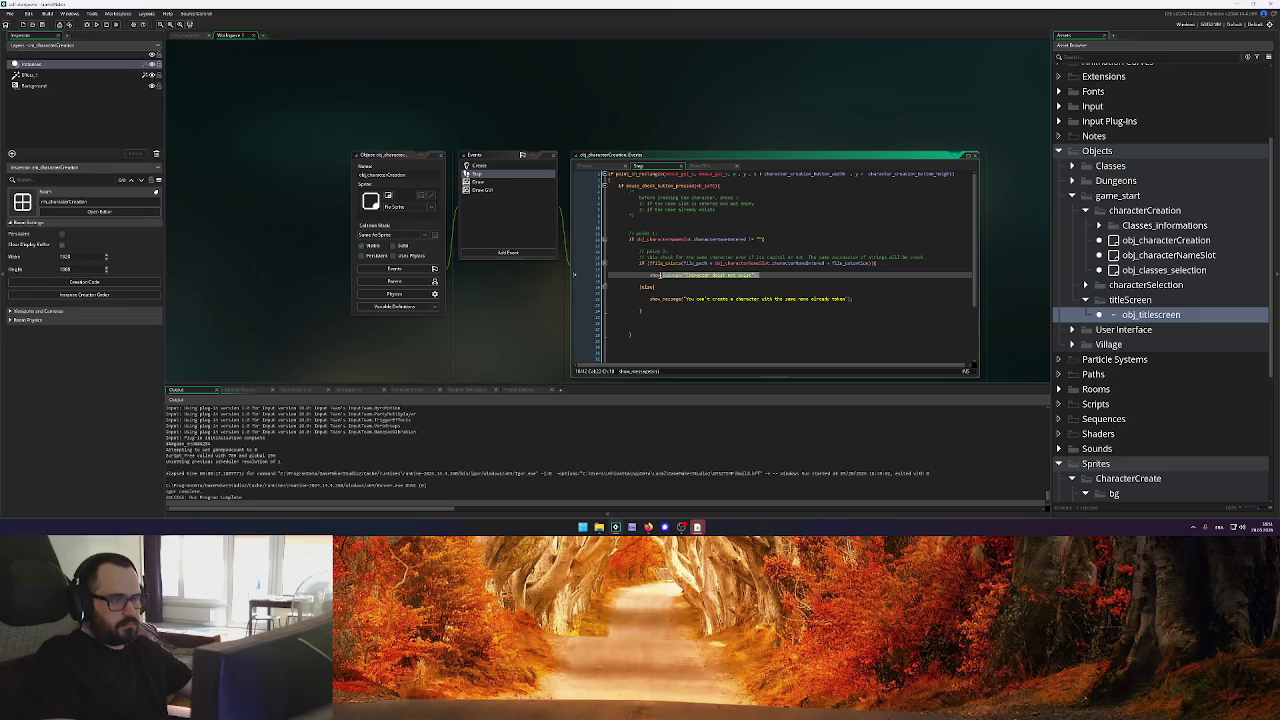
pyautogui.press('BackSpace')
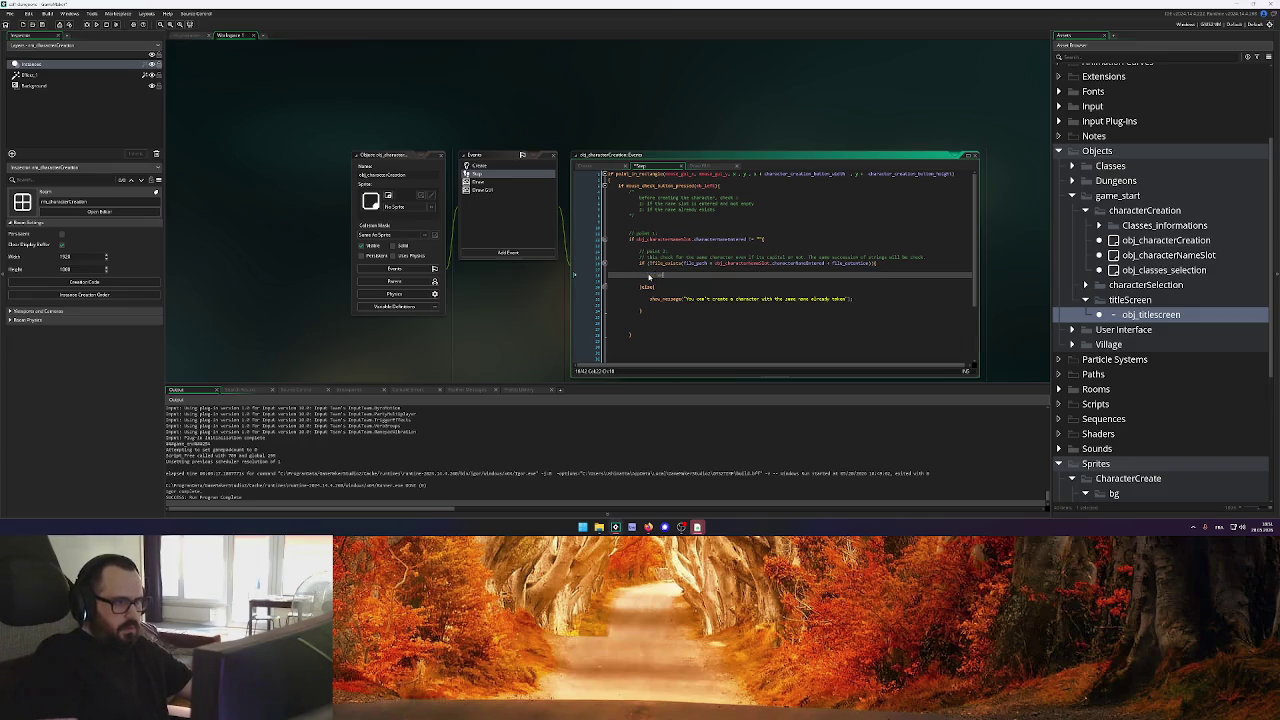
pyautogui.write('TO DO : CREATE THE FILE')
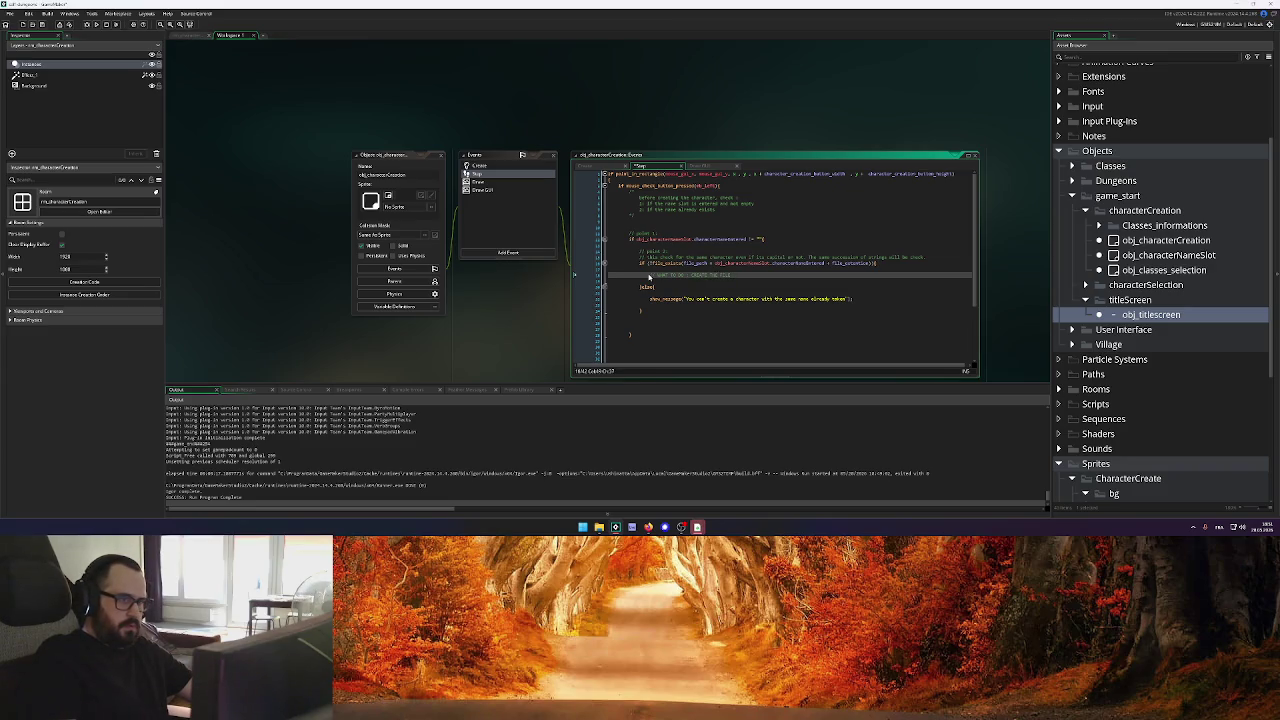
pyautogui.write(' - Gamesave')
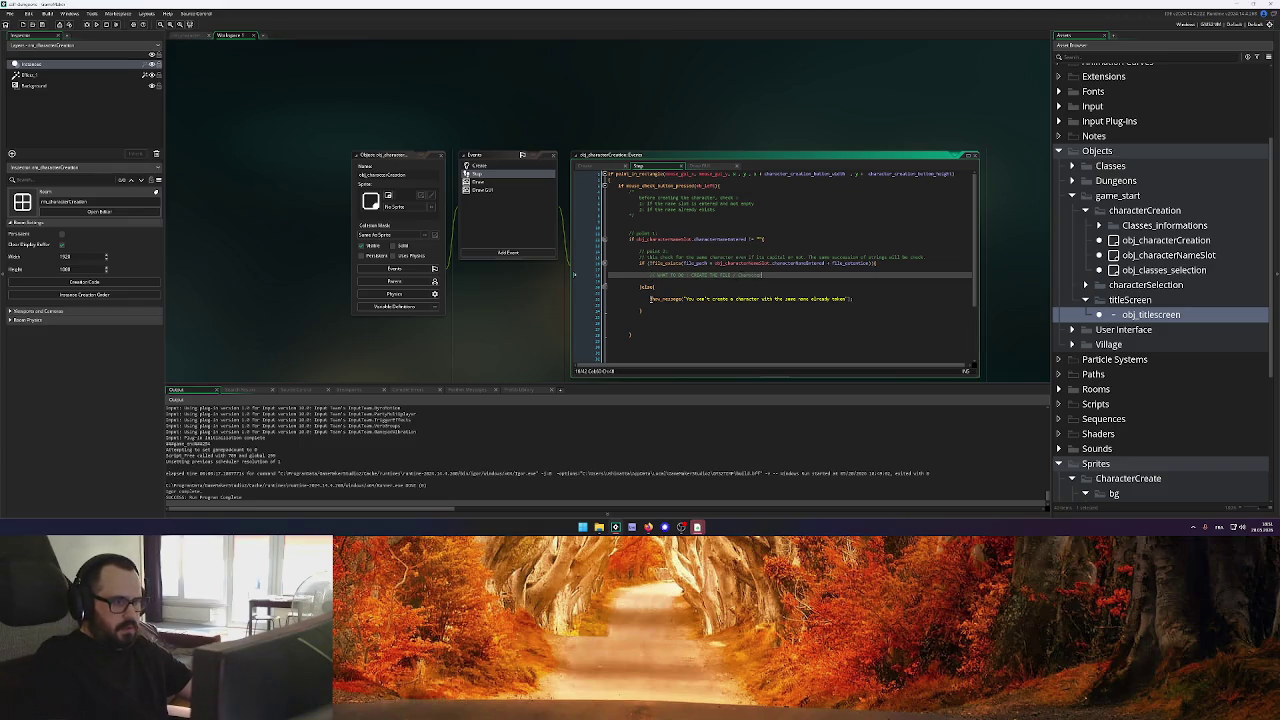
# Add an else block after the empty-name check's closing brace
pyautogui.click(864, 299)
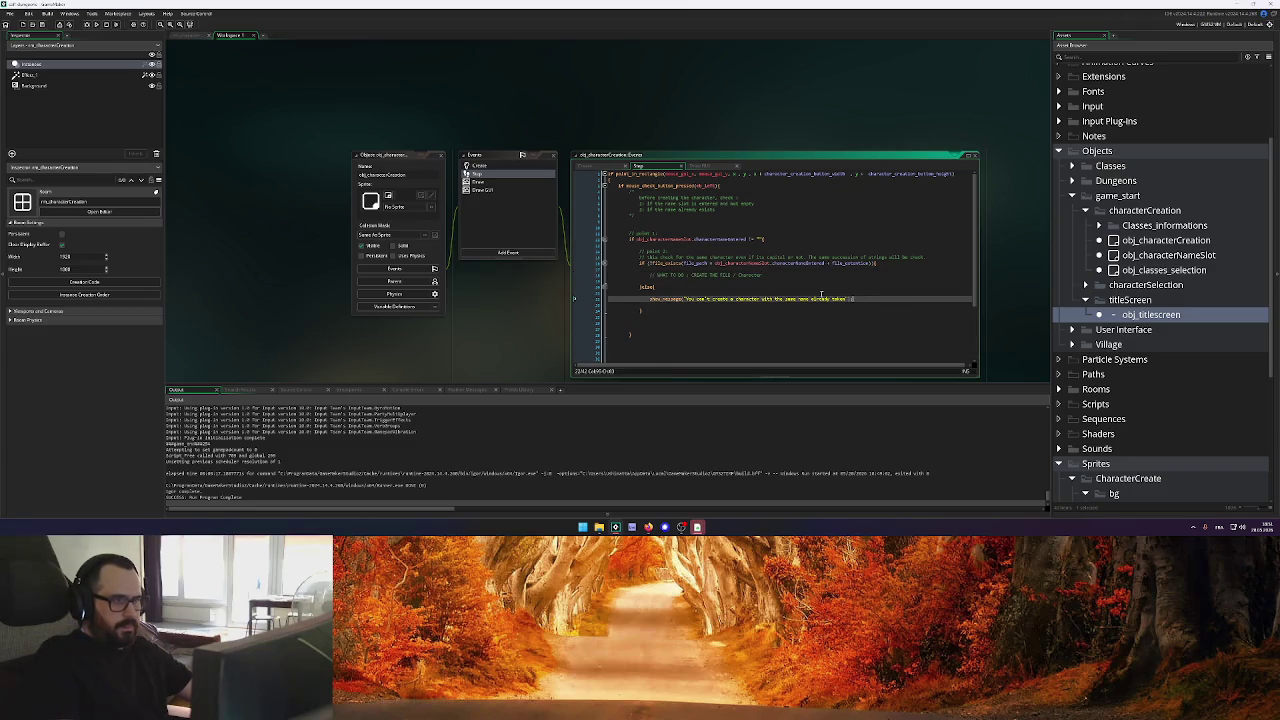
pyautogui.doubleClick(835, 299)
pyautogui.moveTo(826, 299); pyautogui.dragTo(687, 302)
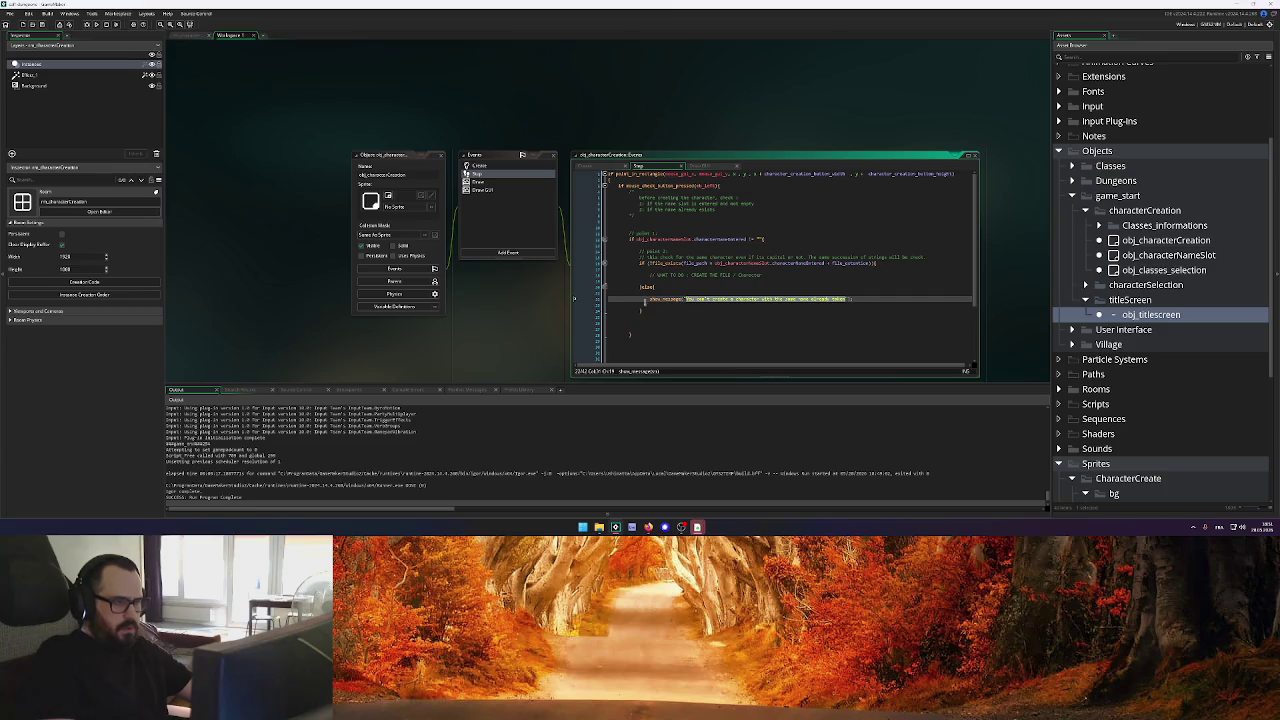
pyautogui.click(761, 239)
pyautogui.click(645, 335)
pyautogui.write('else{')
pyautogui.press('Return')
pyautogui.press('Return')
pyautogui.write('}')
pyautogui.press('Up')
# Copy the name-taken show_message into the else block, reword it to require a name, and run
pyautogui.moveTo(651, 298); pyautogui.dragTo(859, 300)
pyautogui.hotkey('ctrl', 'c')
pyautogui.click(676, 346)
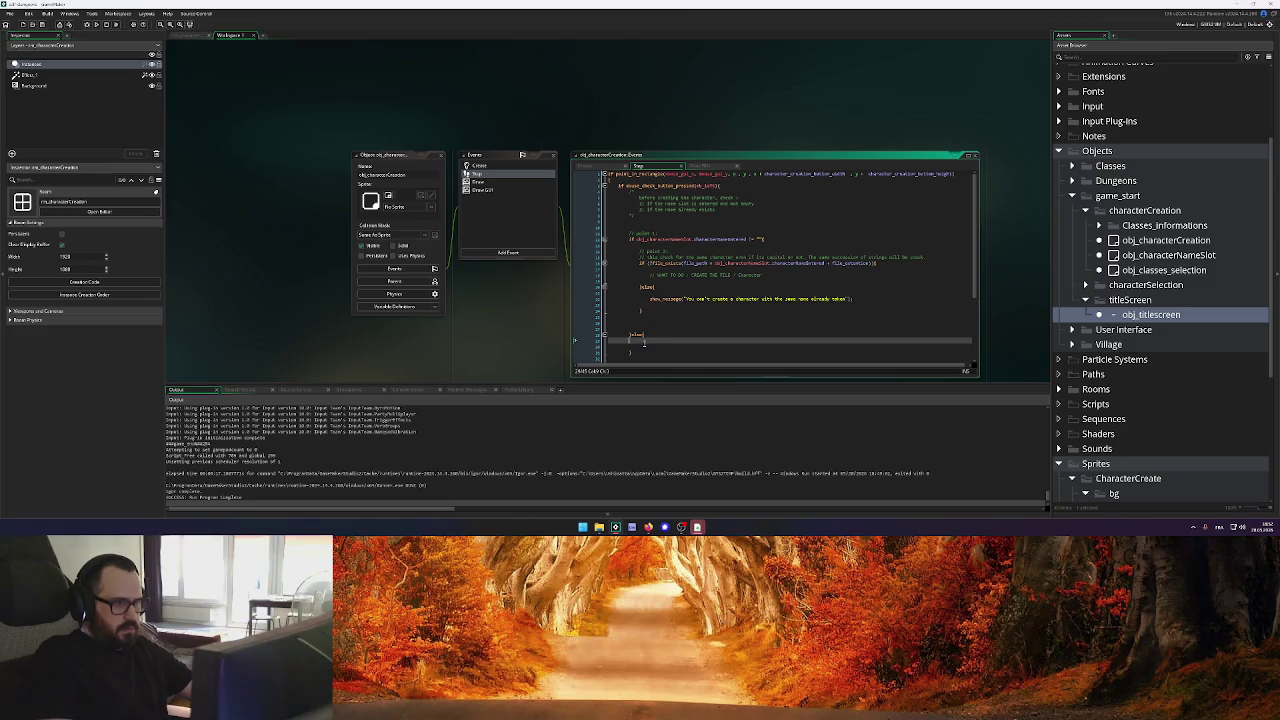
pyautogui.hotkey('ctrl', 'v')
pyautogui.moveTo(676, 346); pyautogui.dragTo(836, 348)
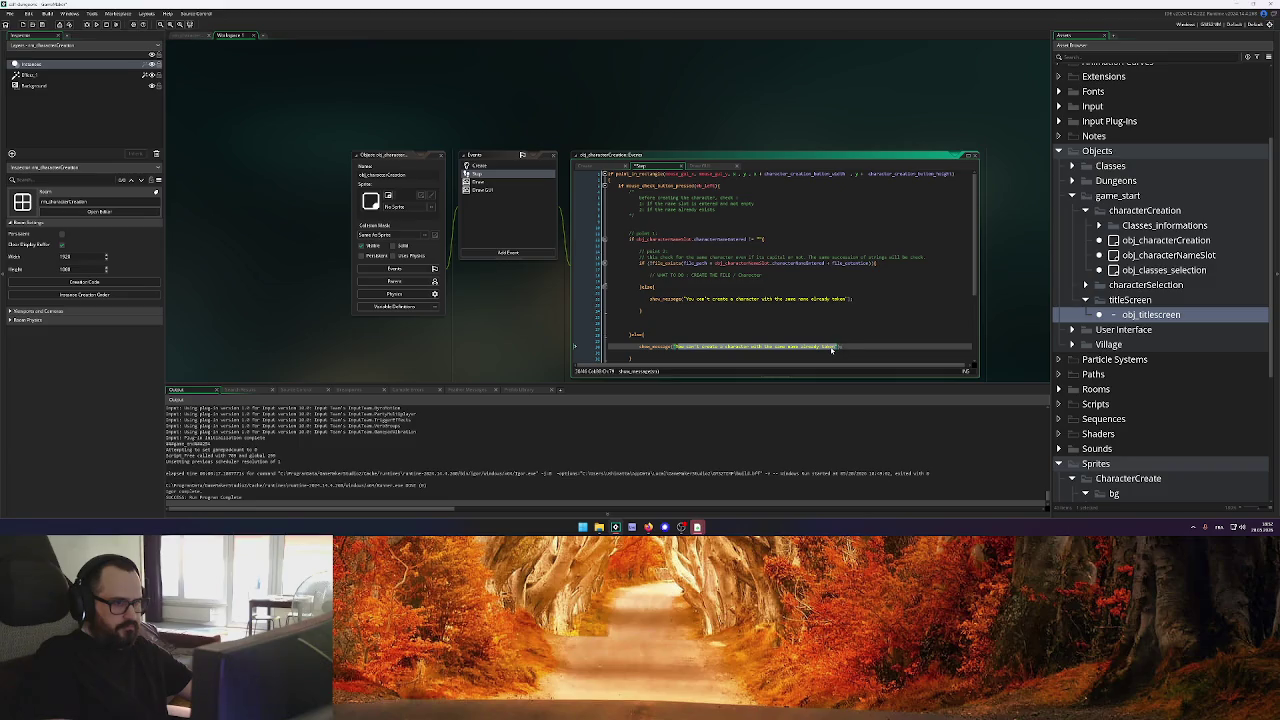
pyautogui.write('"Name exist')
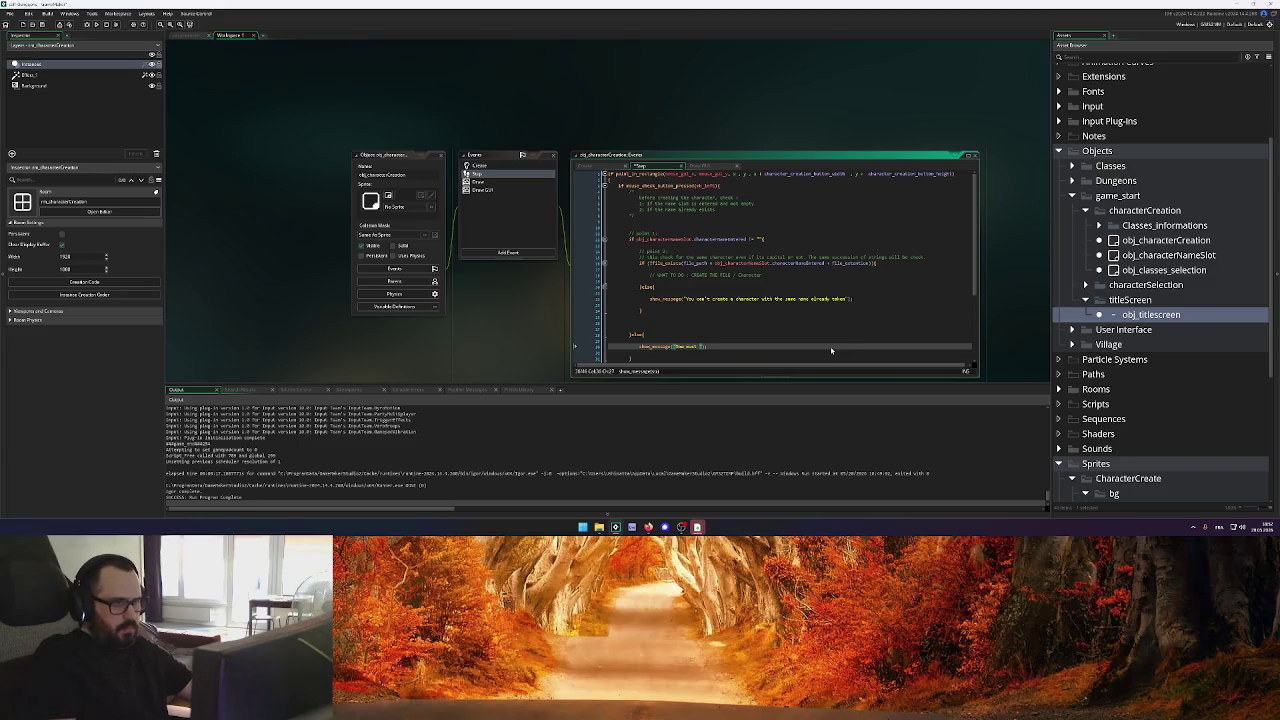
pyautogui.write('s already taken')
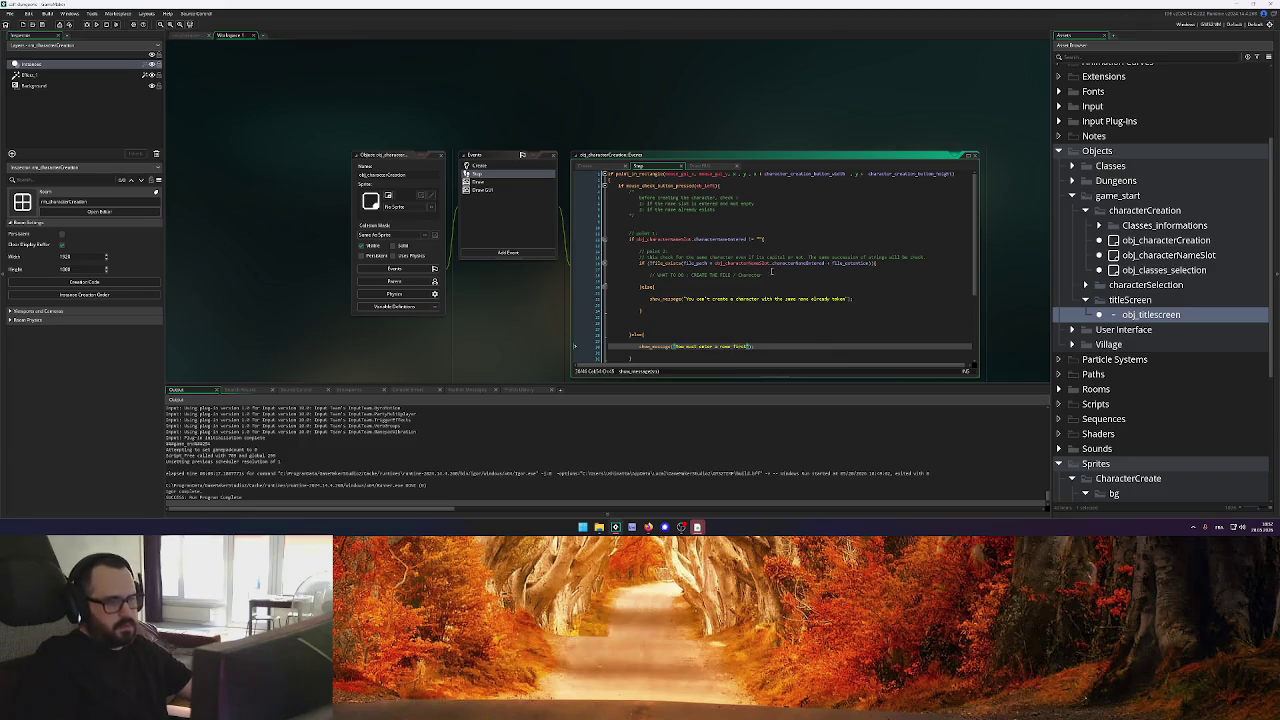
pyautogui.click(90, 24)
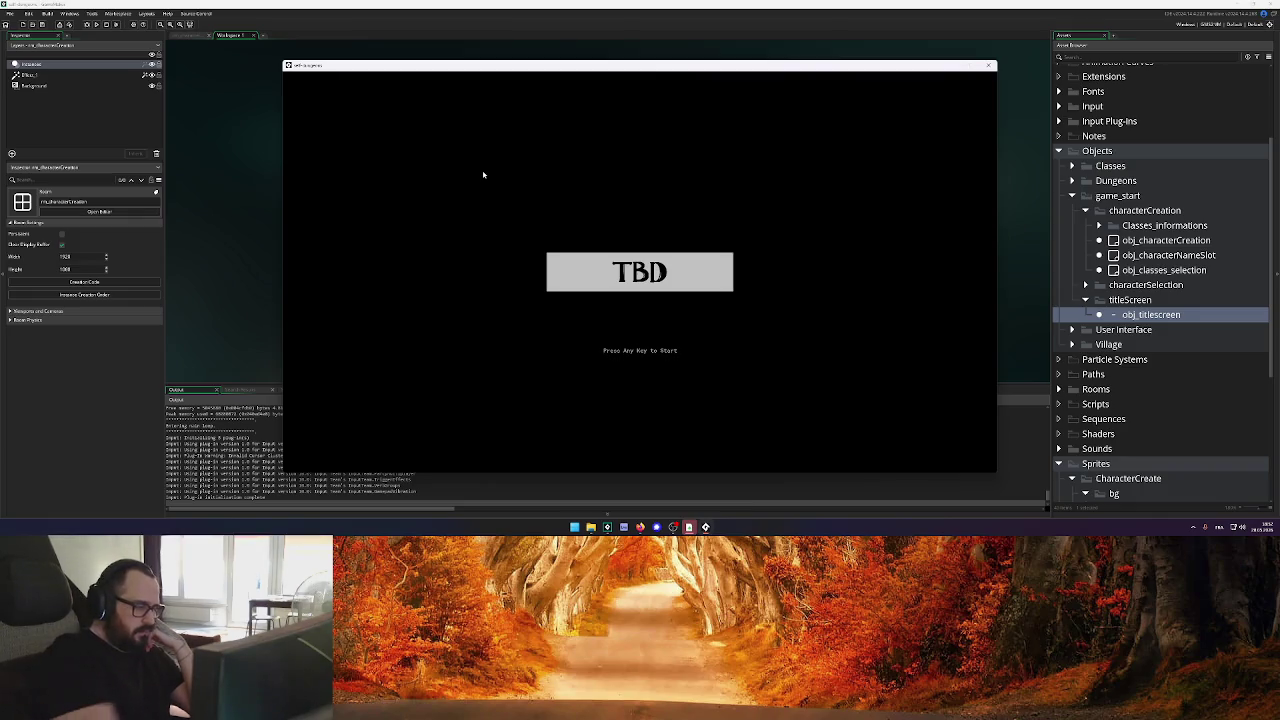
# Test the game: trigger the empty-name warning, then create character 'uchimatta' and close the game
pyautogui.press('Return')
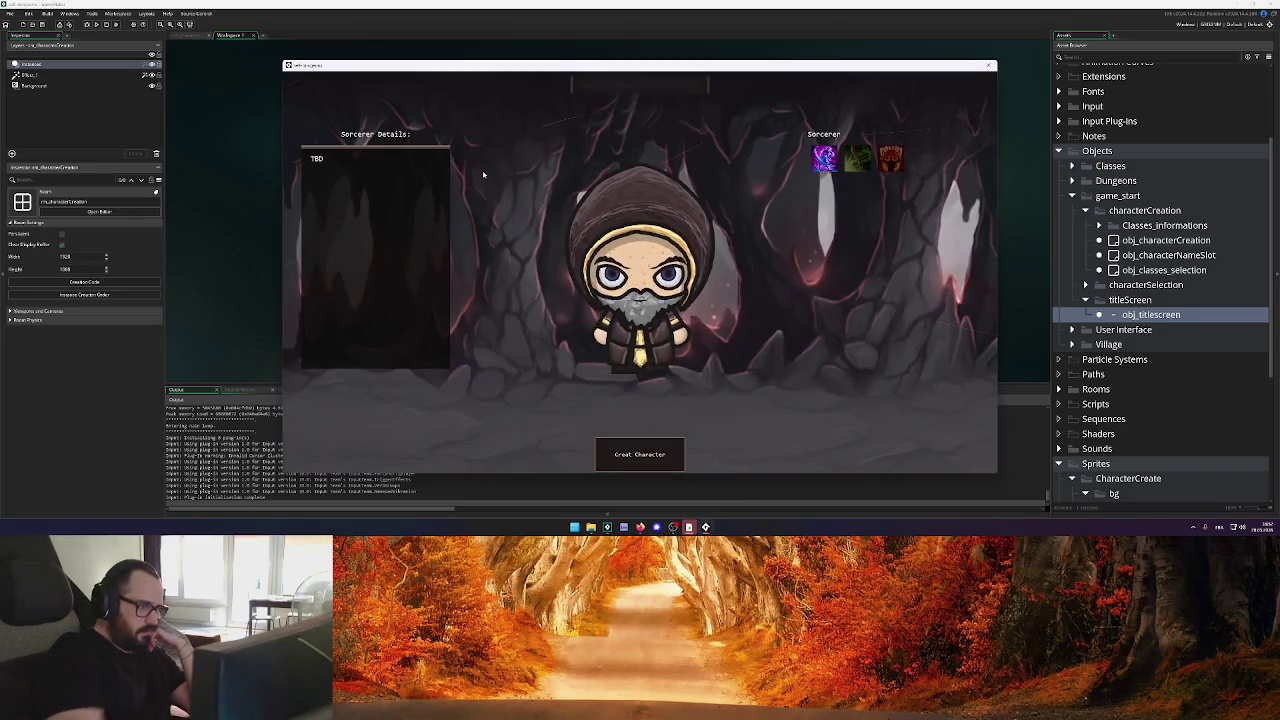
pyautogui.click(660, 462)
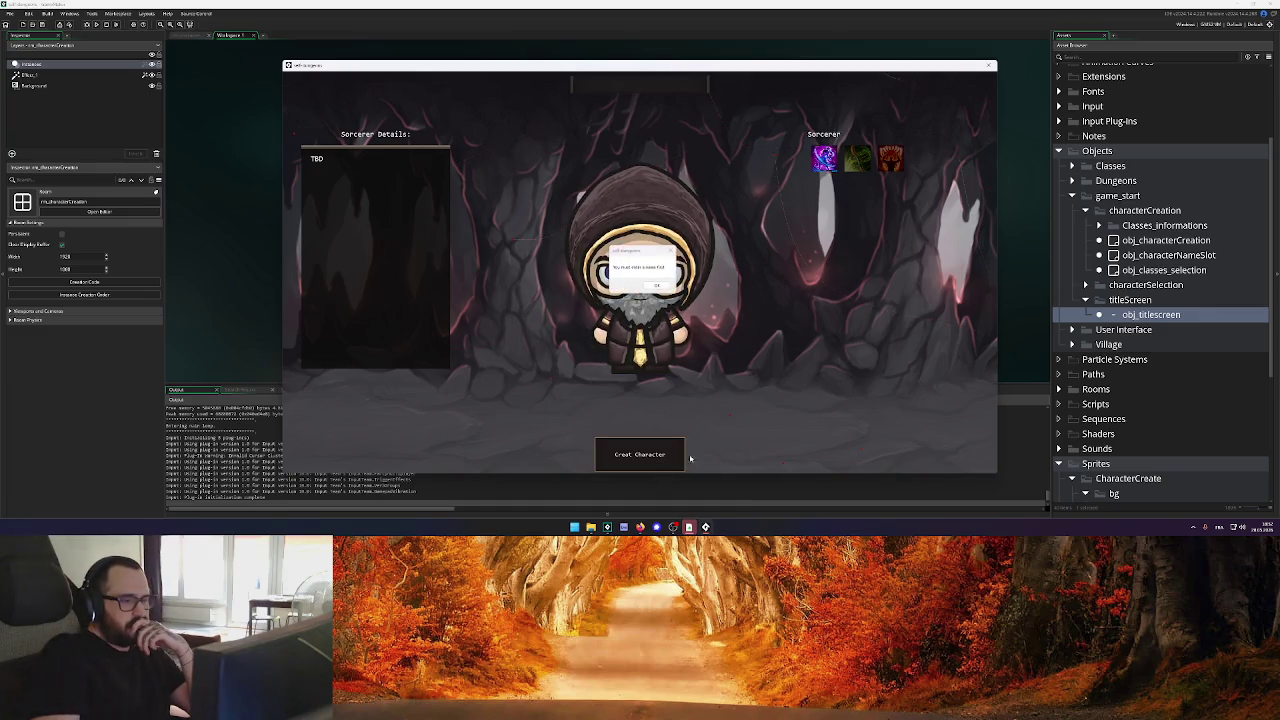
pyautogui.click(662, 288)
pyautogui.click(643, 83)
pyautogui.write('uchimatta')
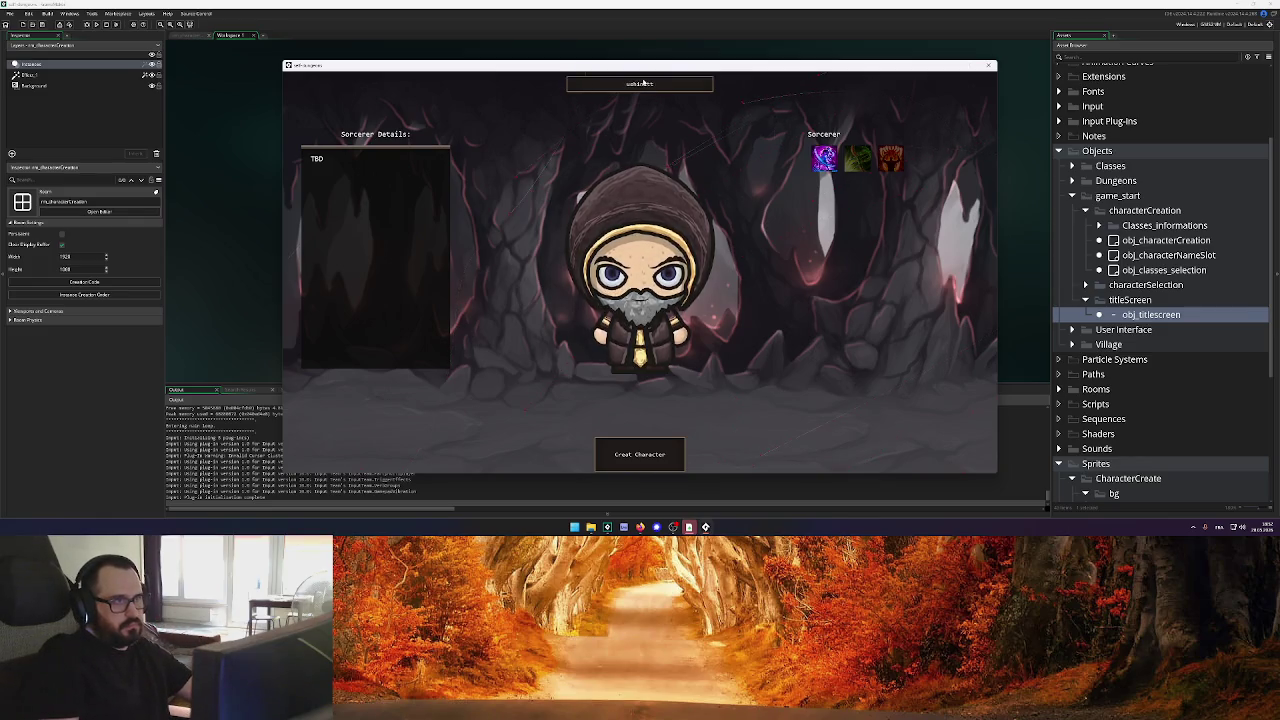
pyautogui.click(645, 452)
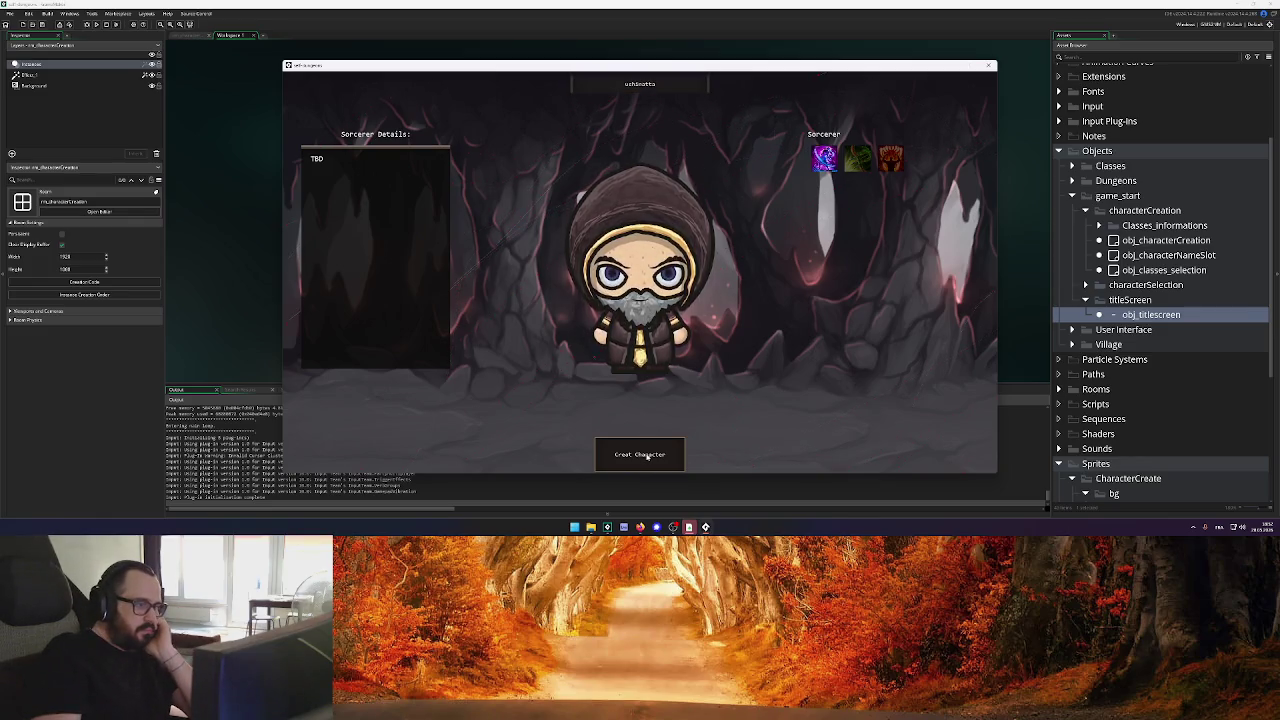
pyautogui.hotkey('alt', 'F4')
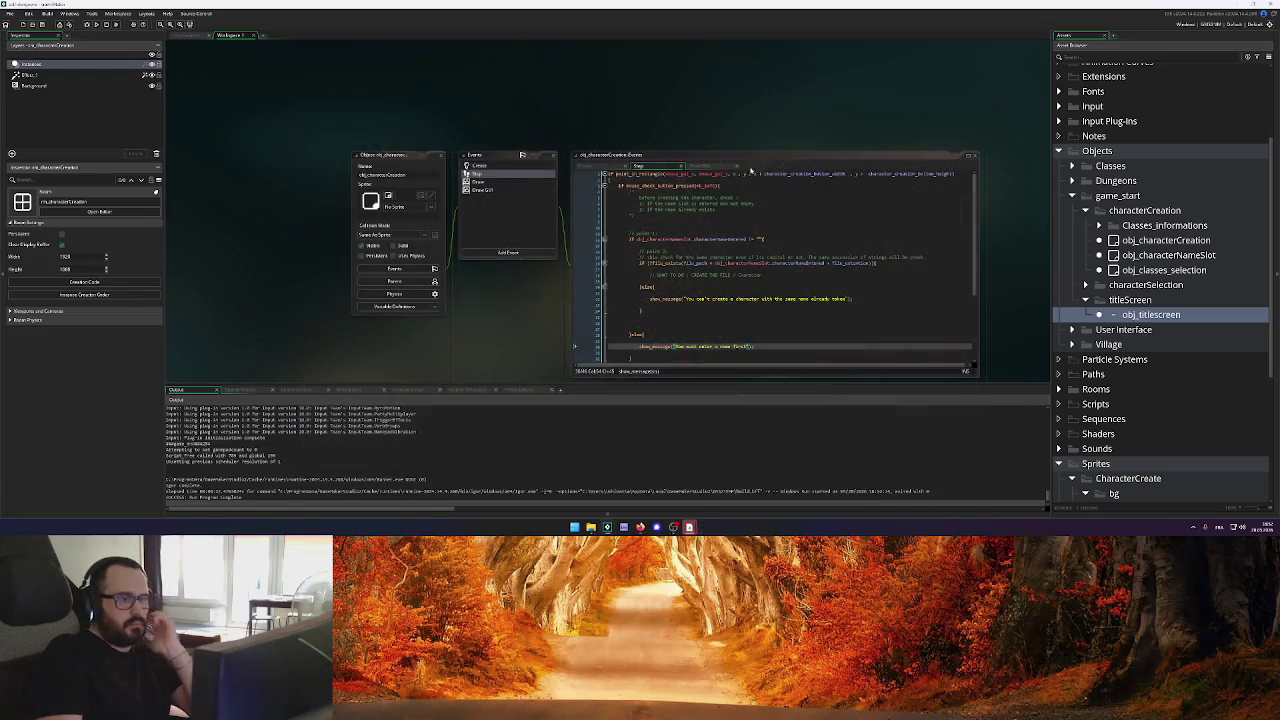
# Add show_message("You created your character!") under the TO DO comment and run the game
pyautogui.click(781, 238)
pyautogui.click(770, 273)
pyautogui.press('Return')
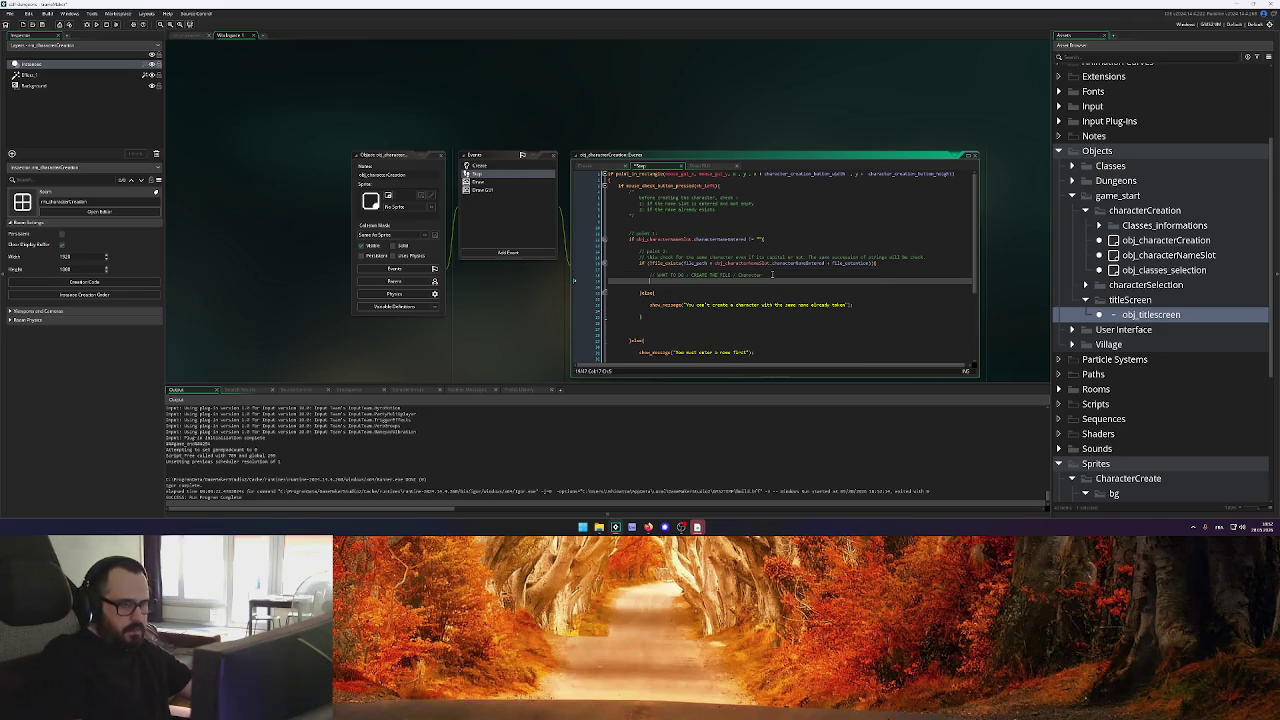
pyautogui.click(757, 352)
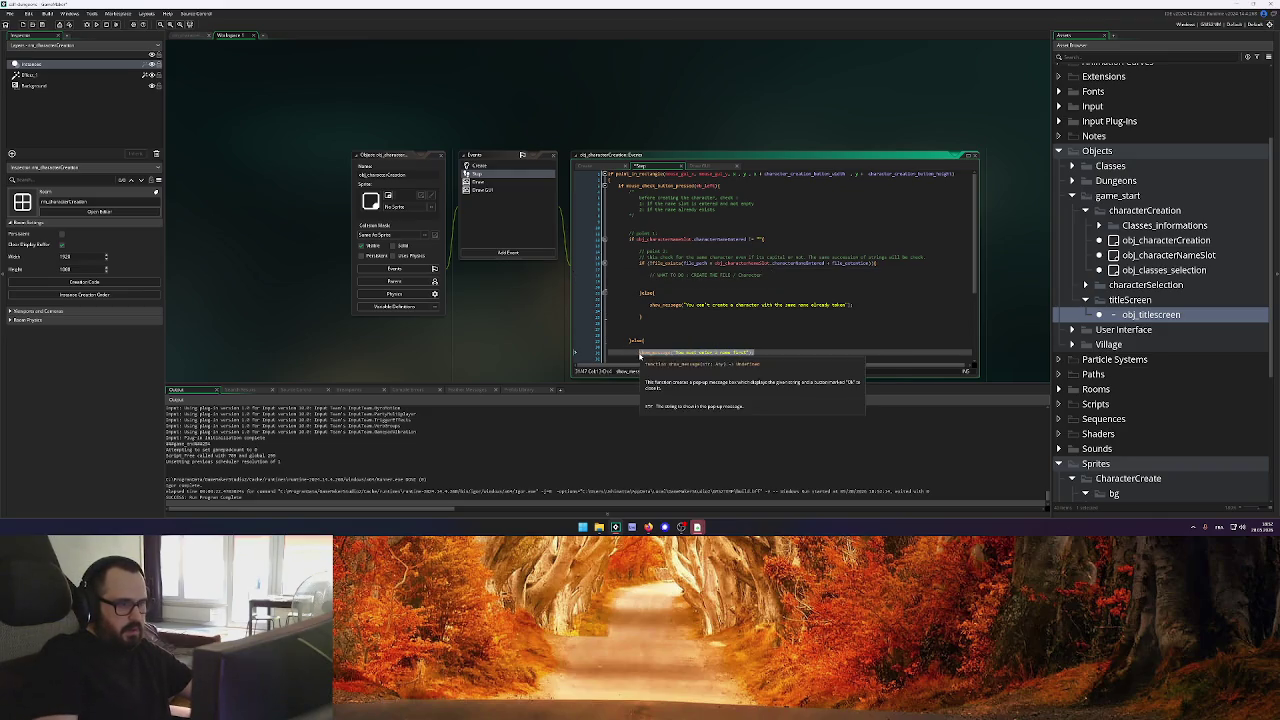
pyautogui.click(662, 280)
pyautogui.write('show_message("You must enter a name first");')
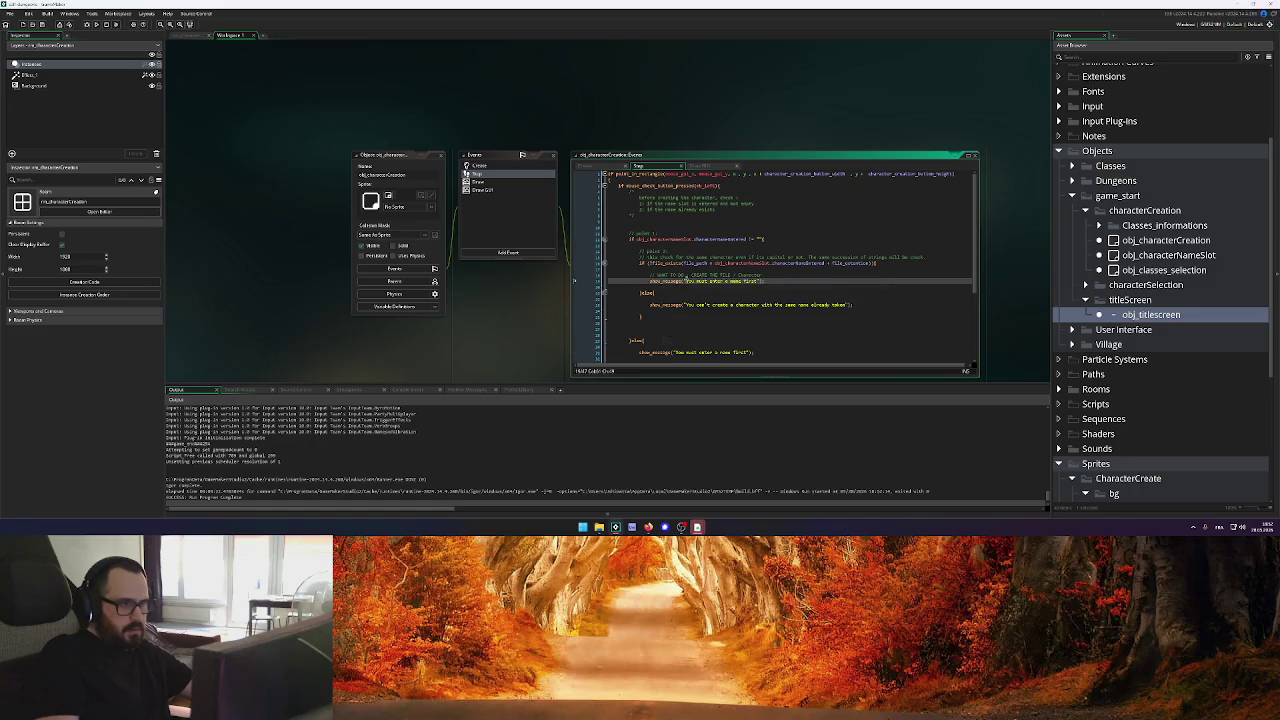
pyautogui.moveTo(696, 281); pyautogui.dragTo(760, 284)
pyautogui.write('created your')
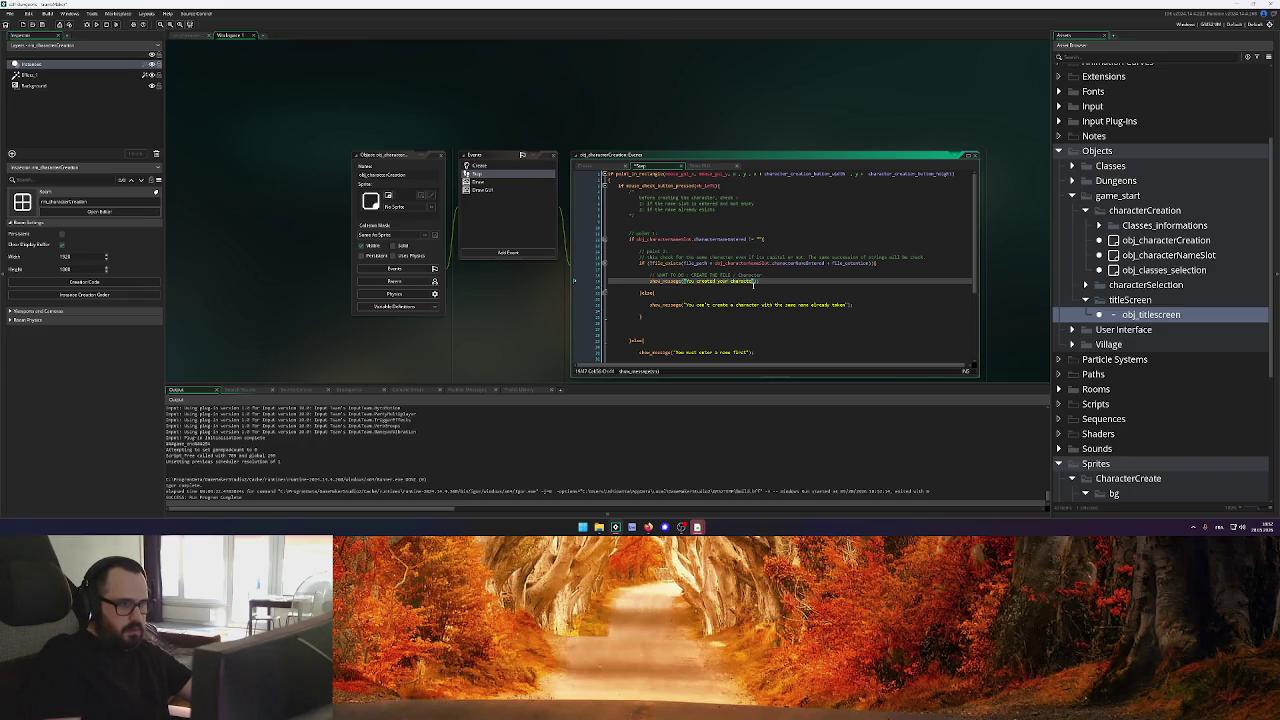
pyautogui.click(97, 24)
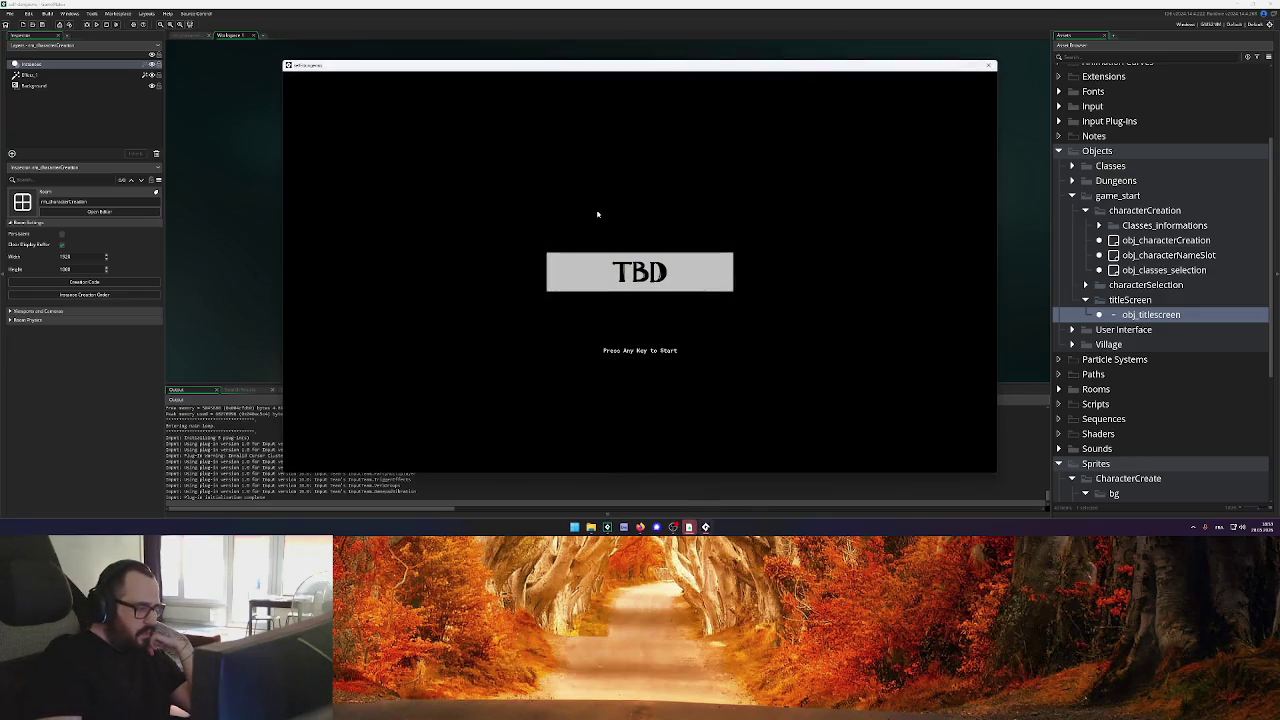
# Create character 'sahinata' in the test run, dismiss the success message, and close the game
pyautogui.press('Return')
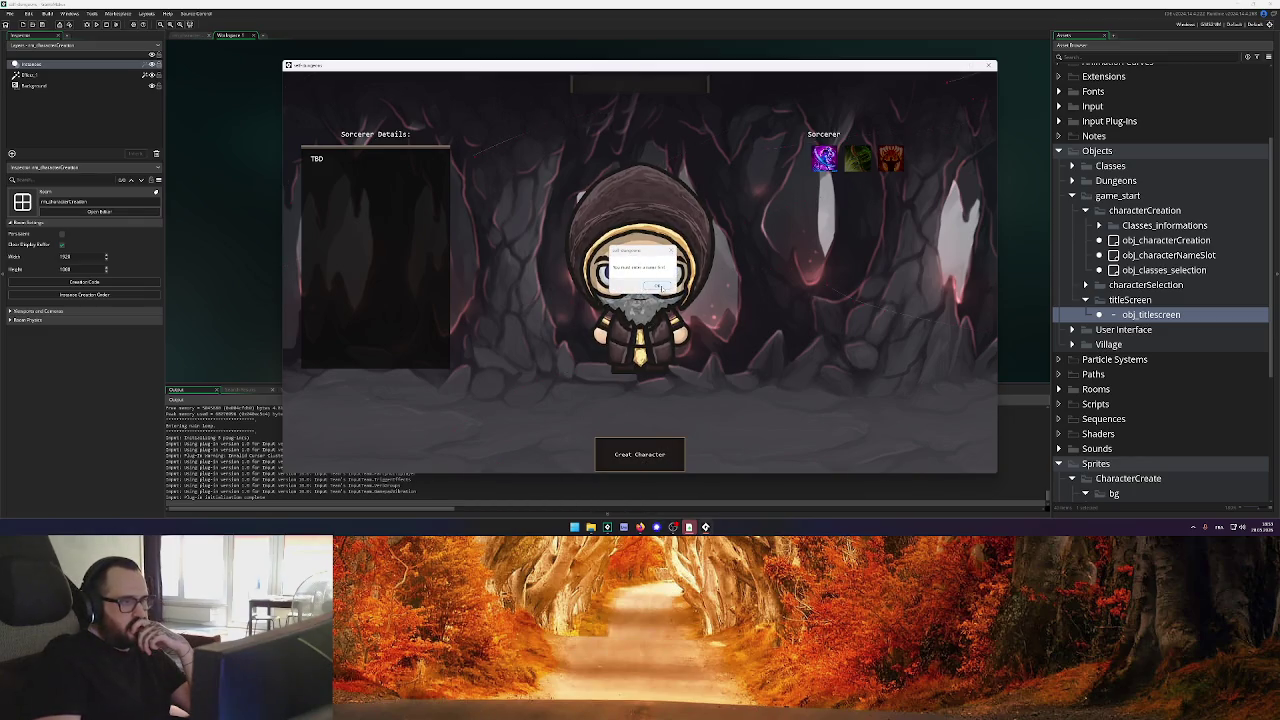
pyautogui.click(658, 287)
pyautogui.click(659, 86)
pyautogui.write('sahinat')
pyautogui.write('a')
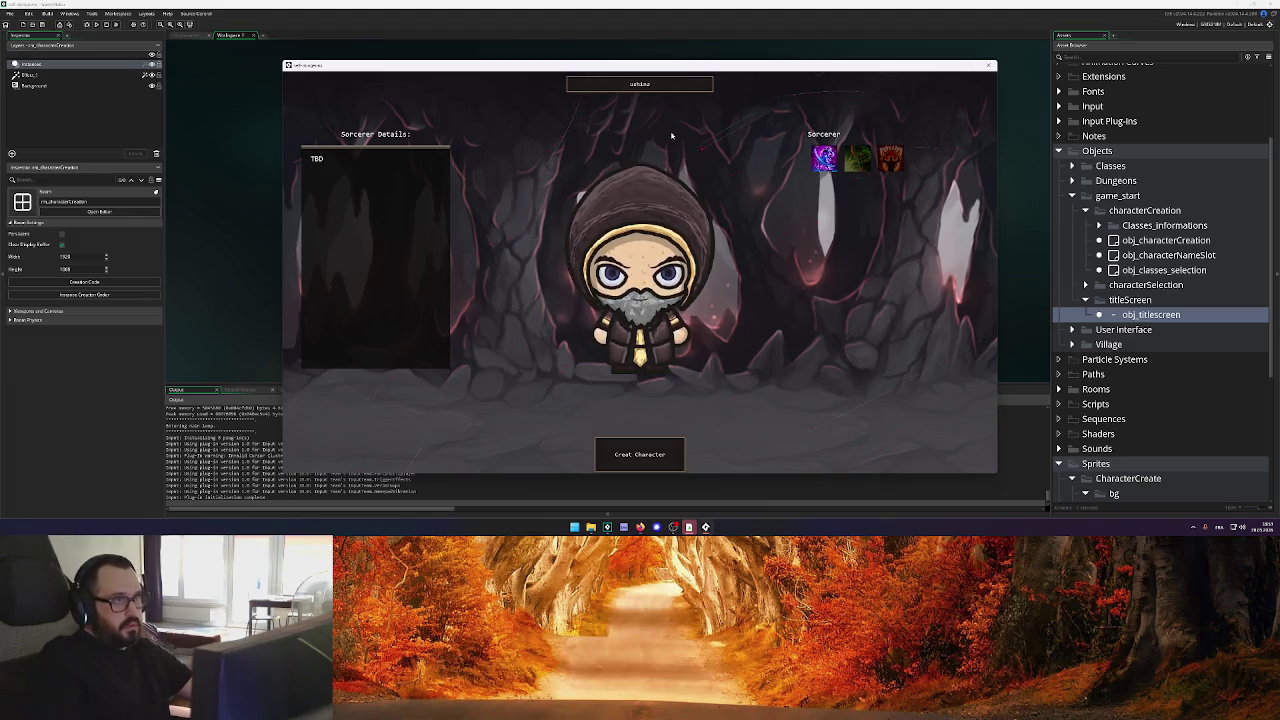
pyautogui.click(639, 454)
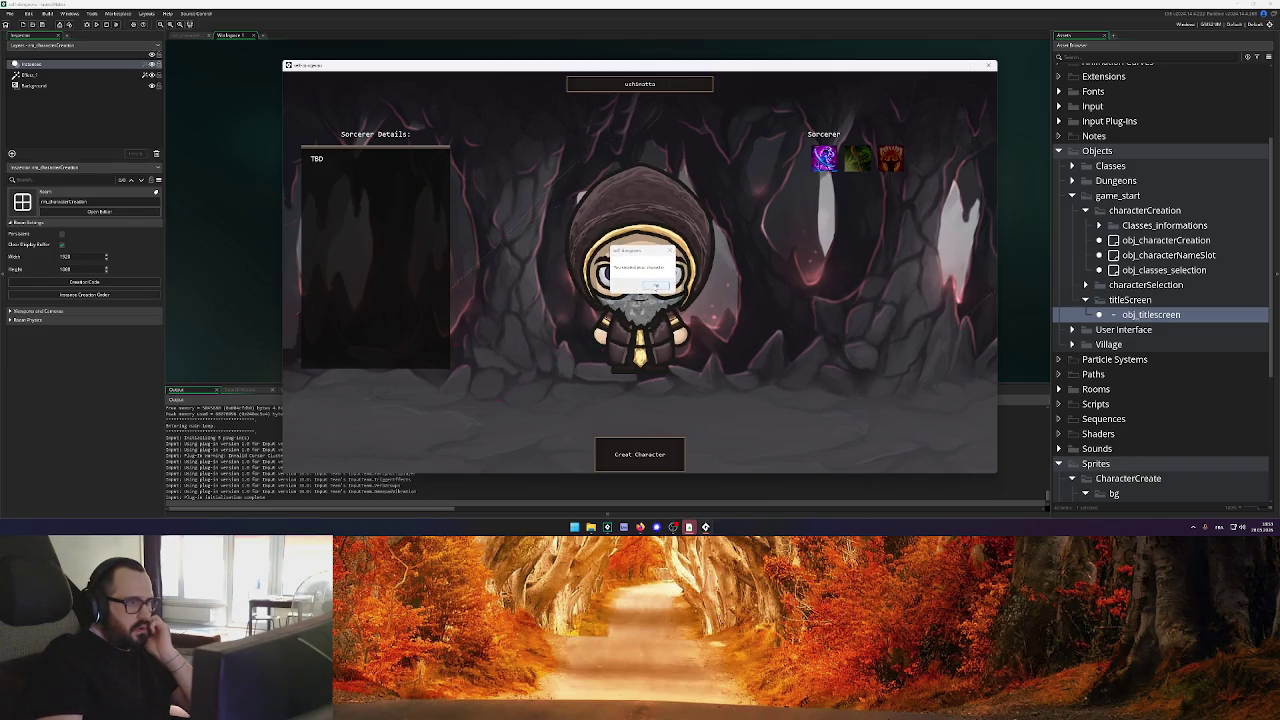
pyautogui.click(655, 287)
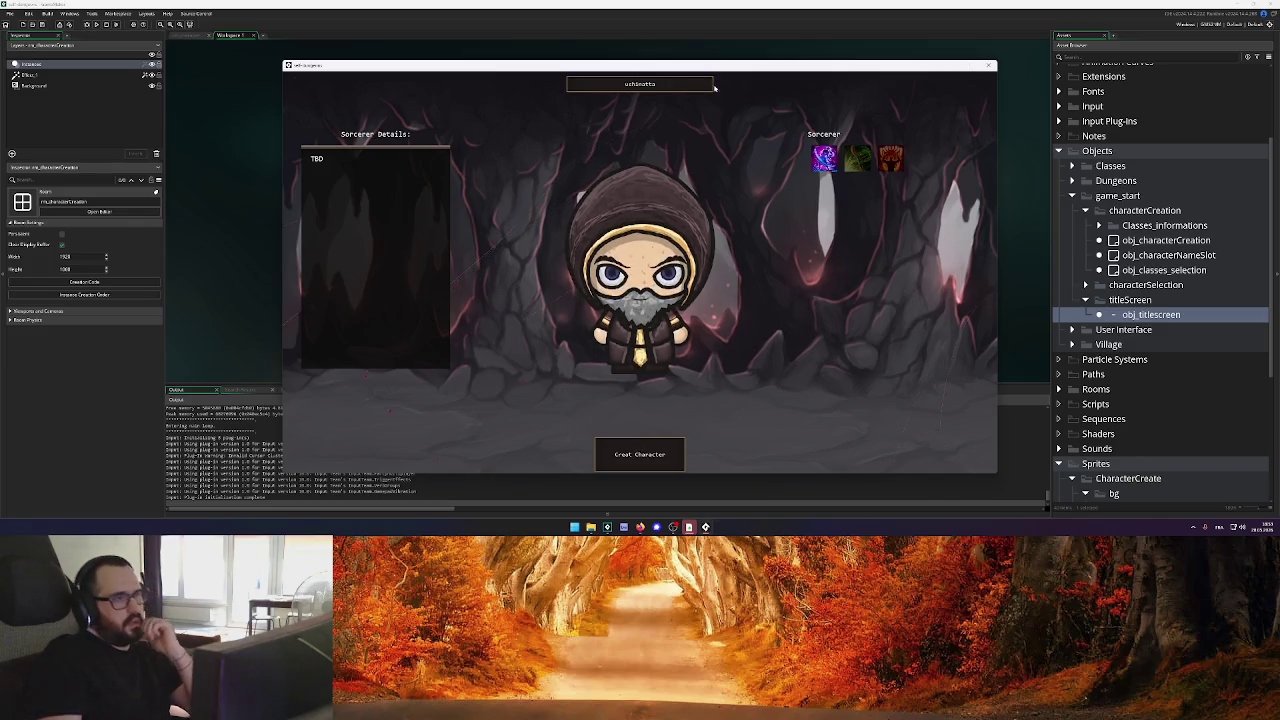
pyautogui.click(986, 66)
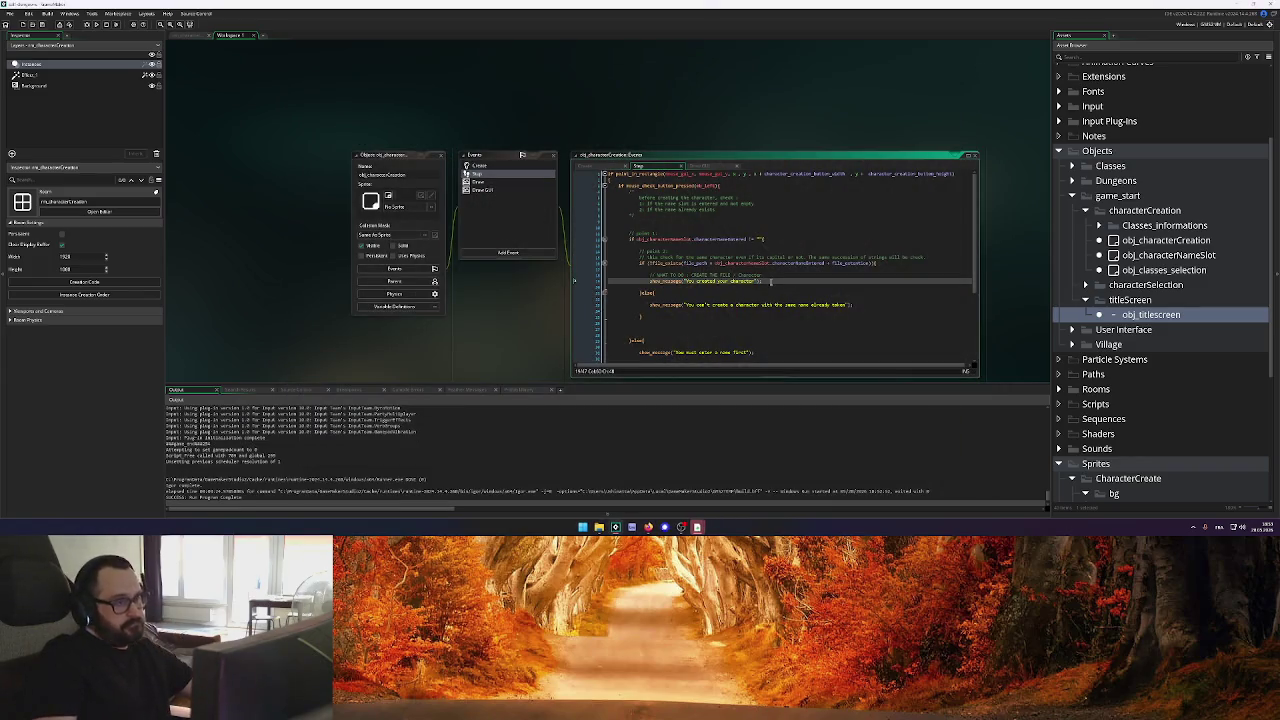
# Enlarge the Step code editor and delete the blank lines before the final closing brace
pyautogui.scroll(-2, 533, 262)
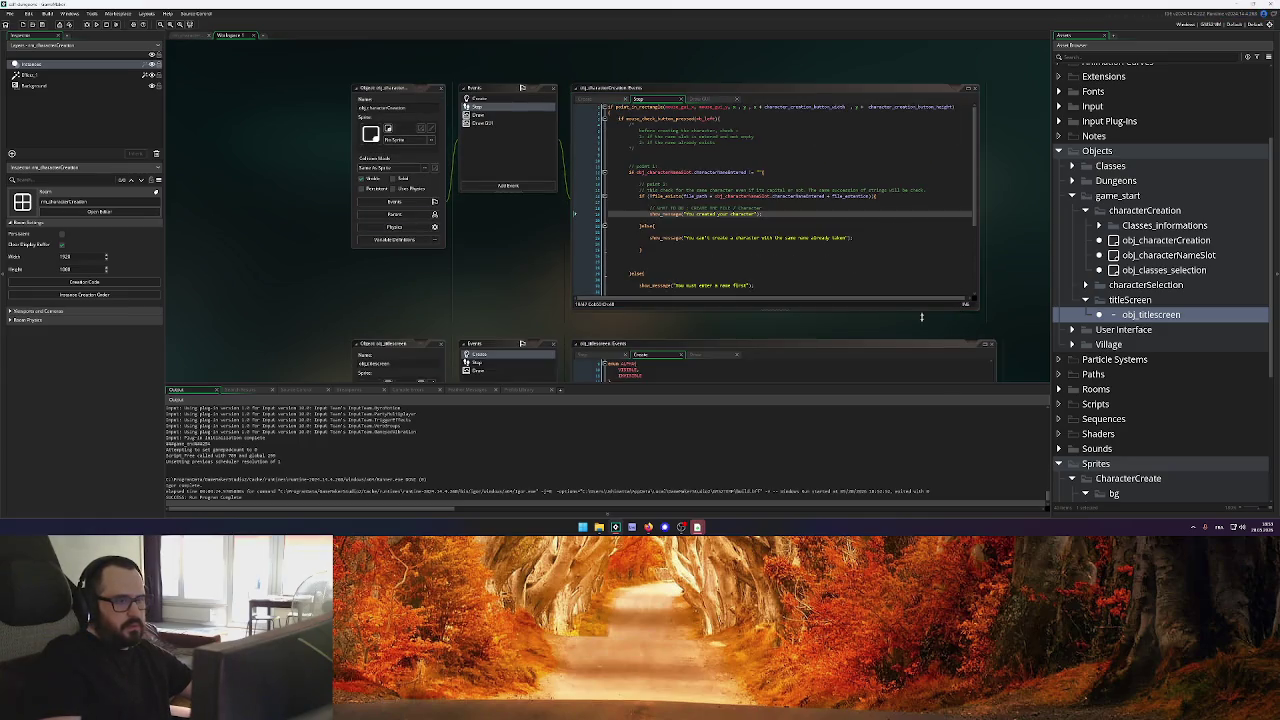
pyautogui.scroll(-4, 480, 280)
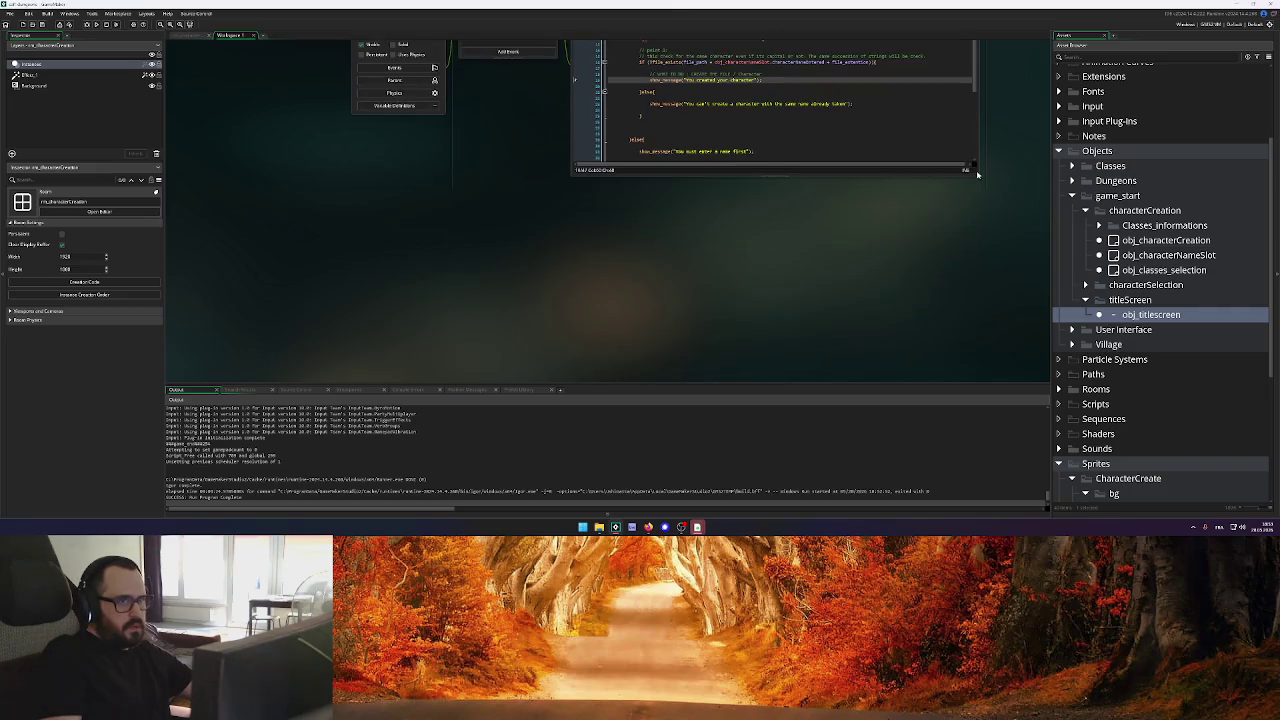
pyautogui.moveTo(978, 176); pyautogui.dragTo(970, 293)
pyautogui.click(674, 211)
pyautogui.press('BackSpace')
pyautogui.press('BackSpace')
pyautogui.press('BackSpace')
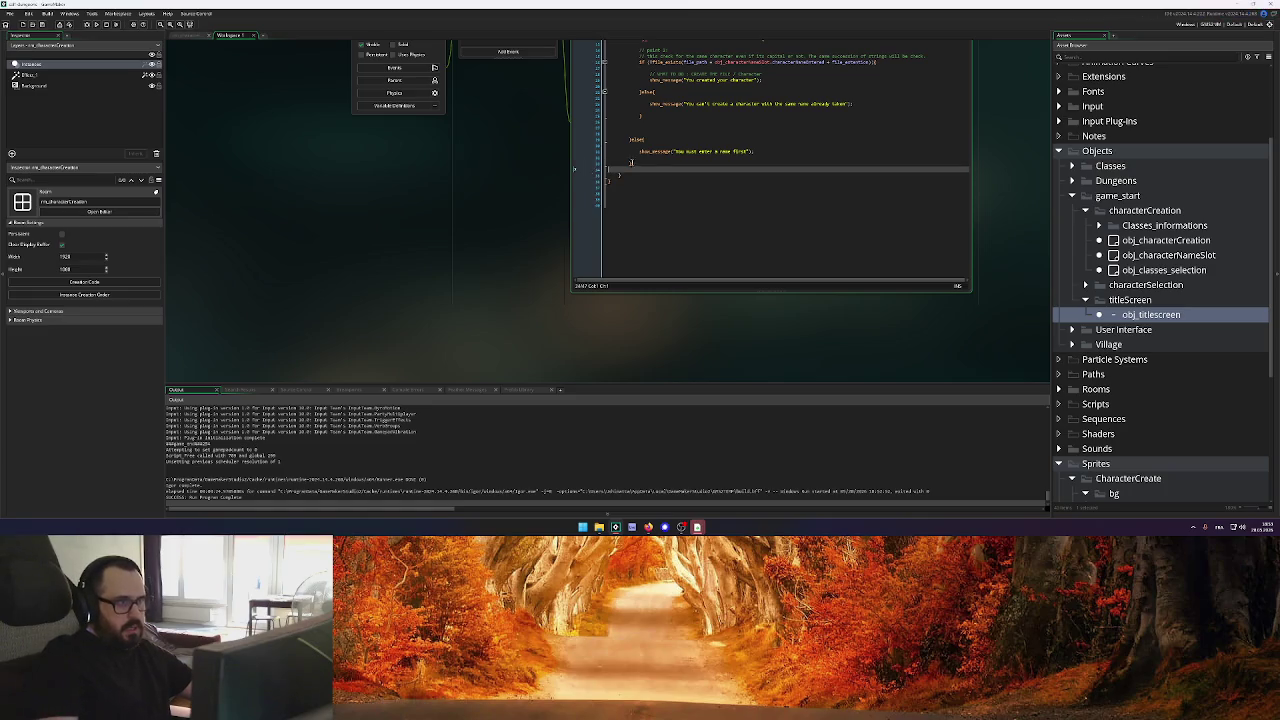
# Check the end of the Step code, then open the obj_titlescreen object
pyautogui.scroll(4, 660, 200)
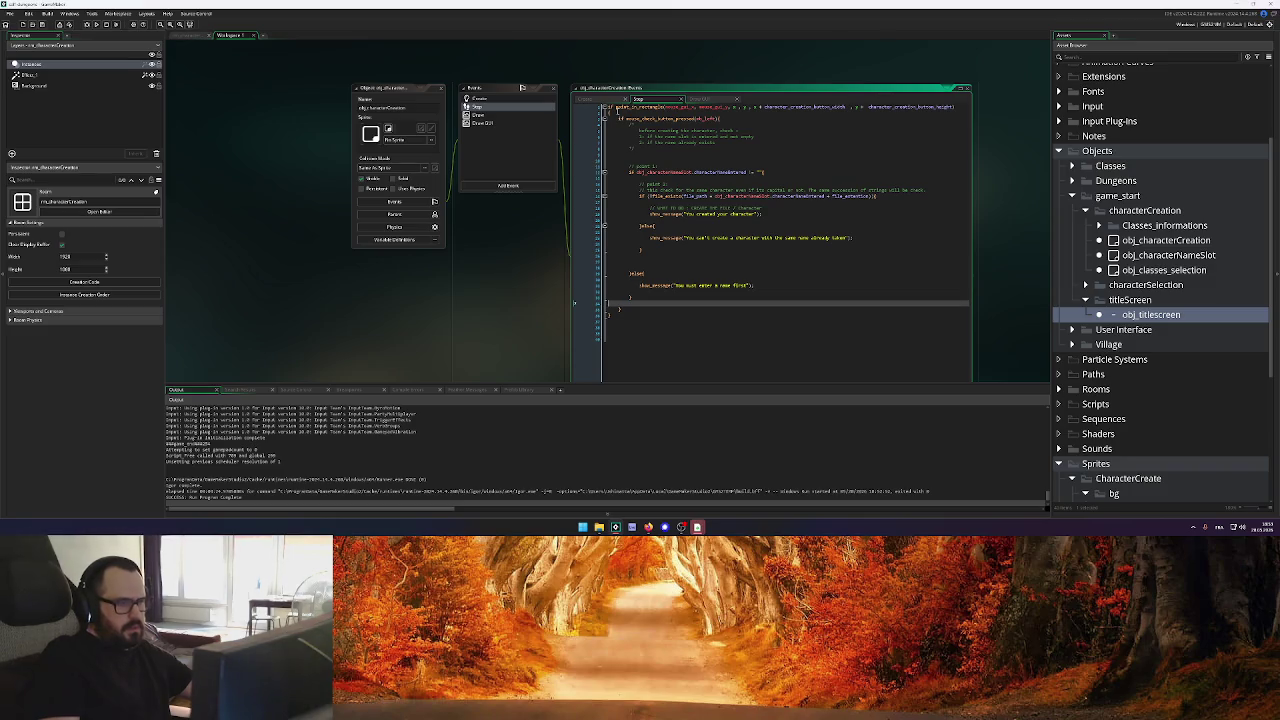
pyautogui.click(620, 310)
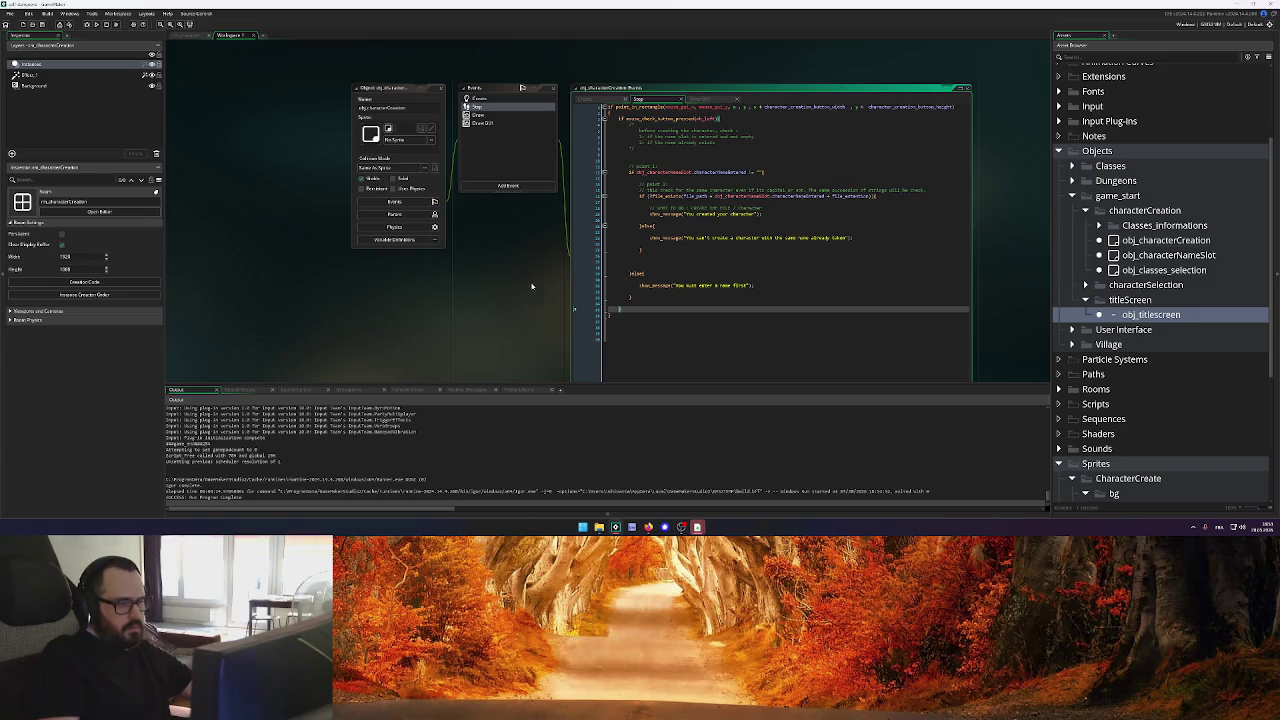
pyautogui.scroll(-5, 510, 270)
pyautogui.scroll(3, 488, 243)
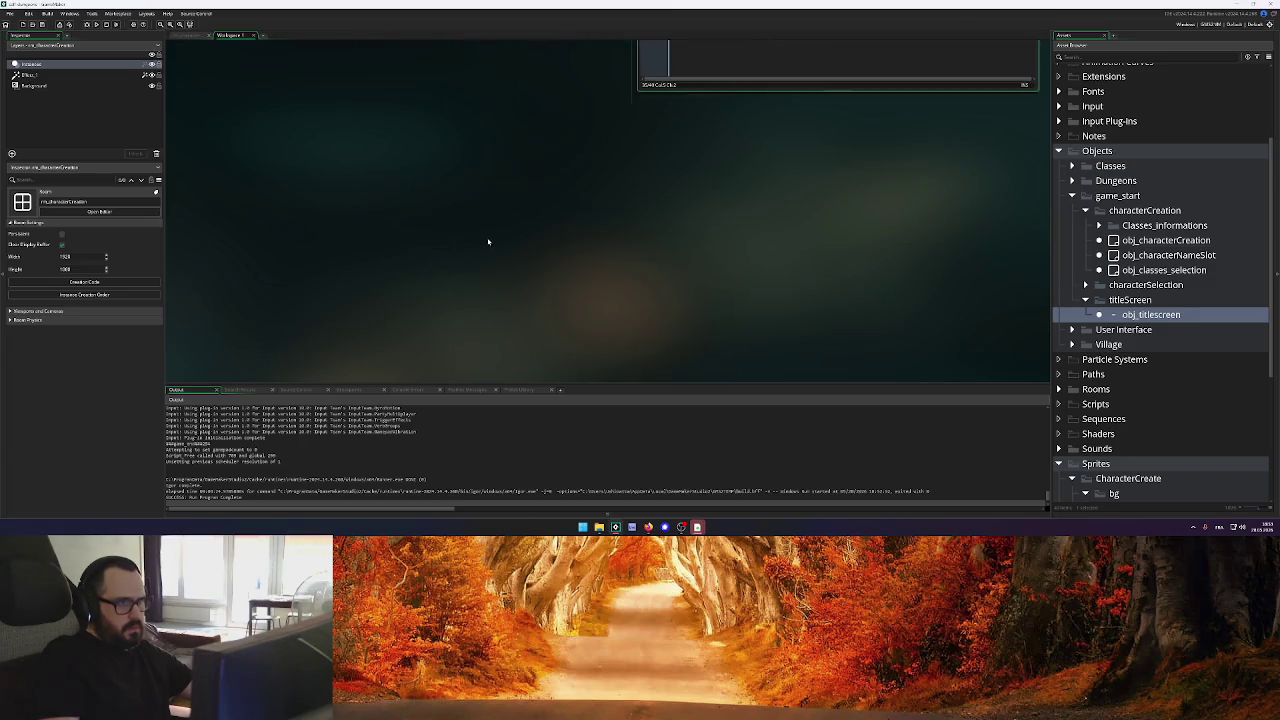
pyautogui.scroll(-3, 483, 245)
pyautogui.scroll(-1, 482, 245)
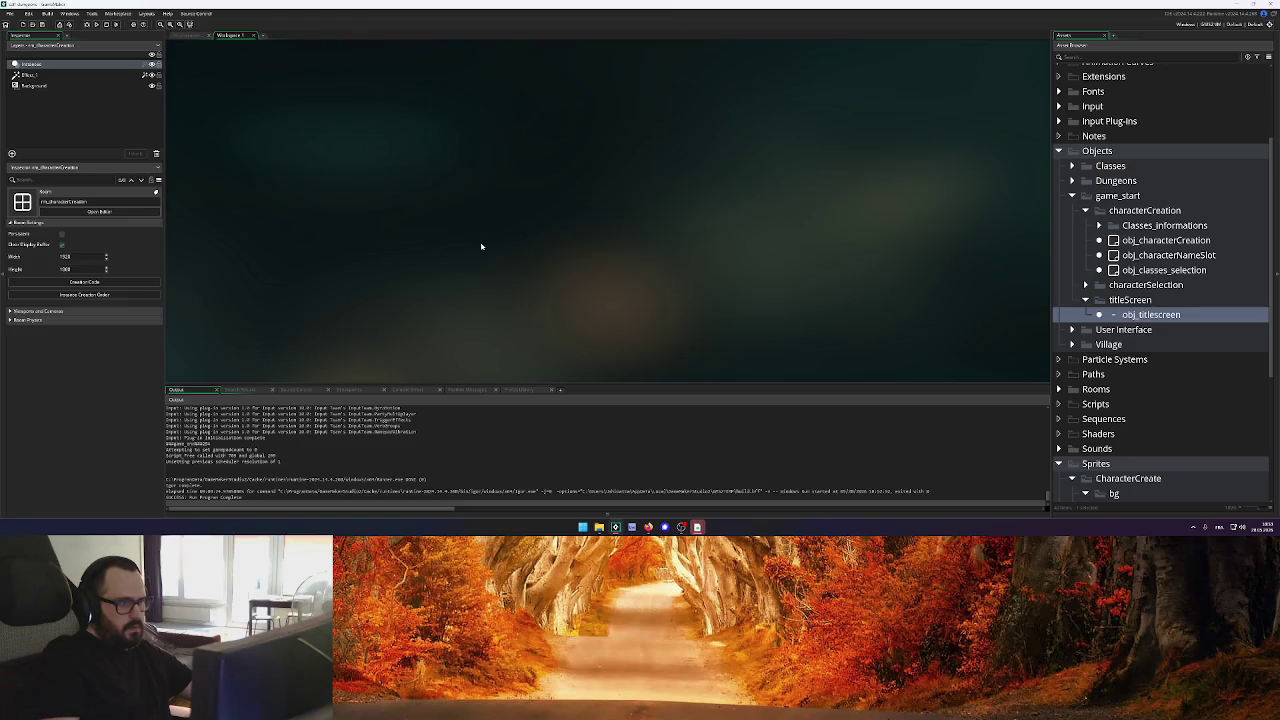
pyautogui.scroll(2, 490, 240)
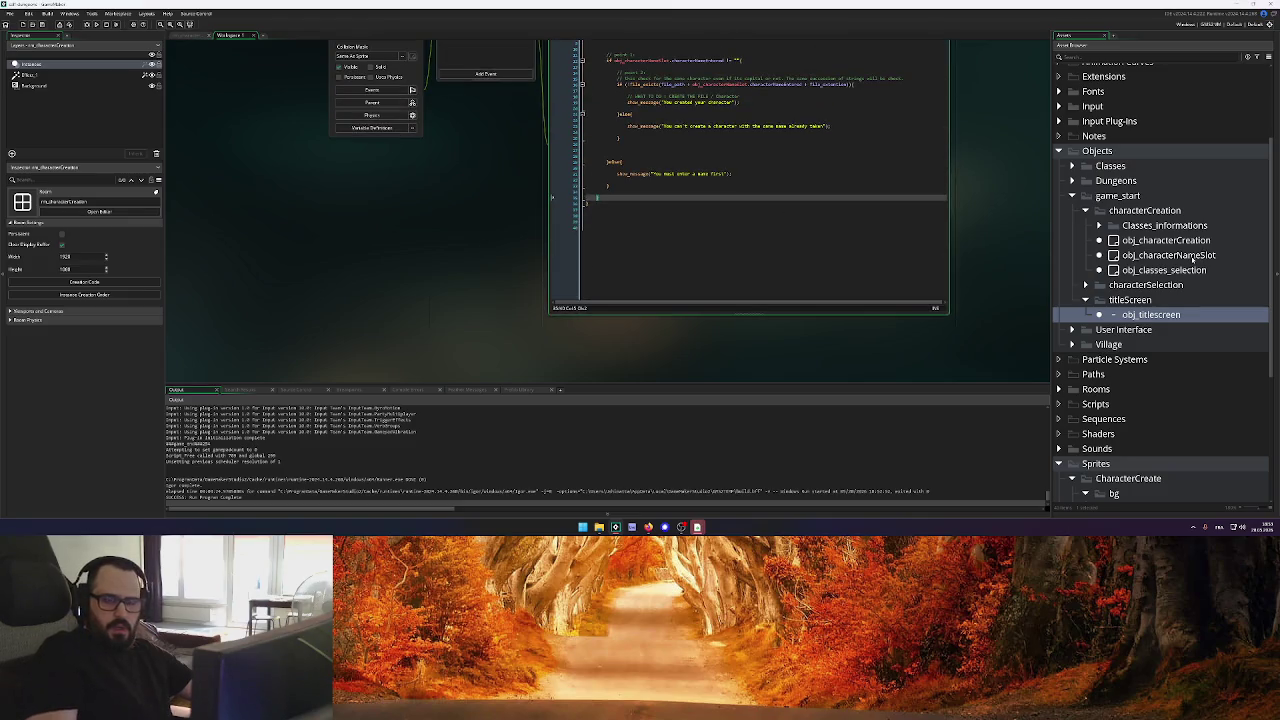
pyautogui.doubleClick(1151, 315)
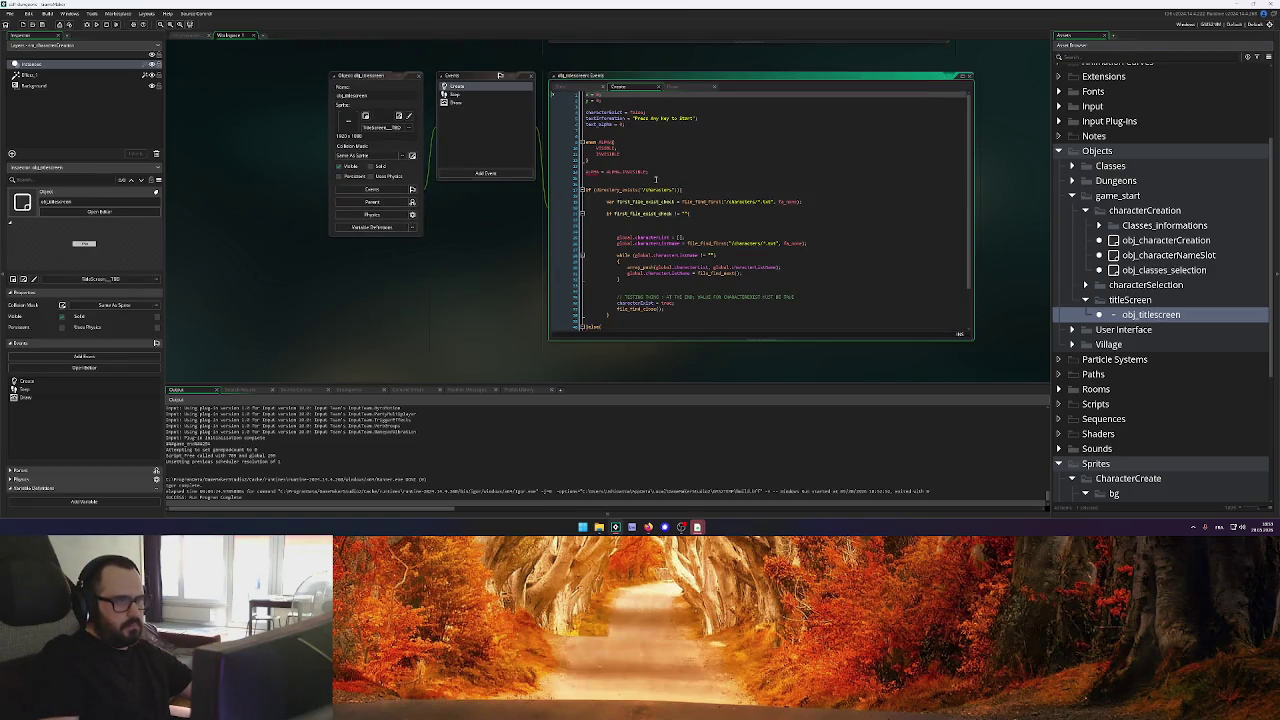
# Review obj_titlescreen's Create code that finds and lists character files
pyautogui.click(823, 240)
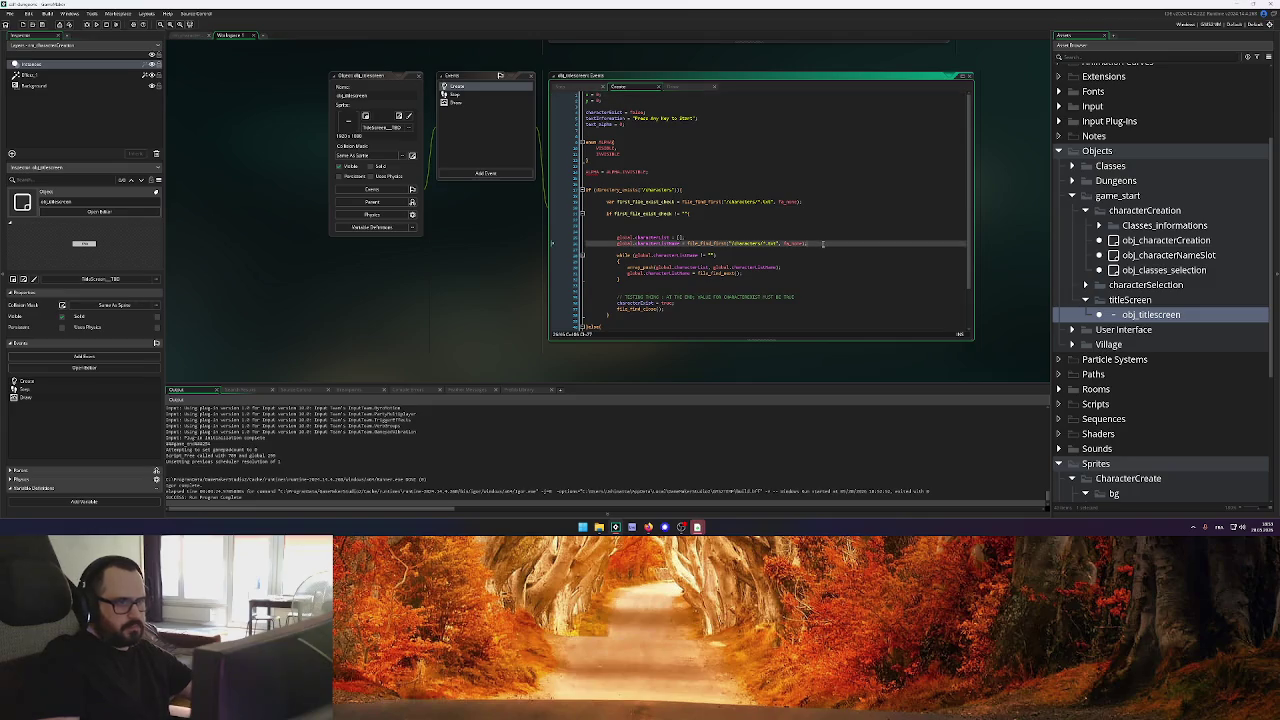
pyautogui.scroll(-2, 822, 236)
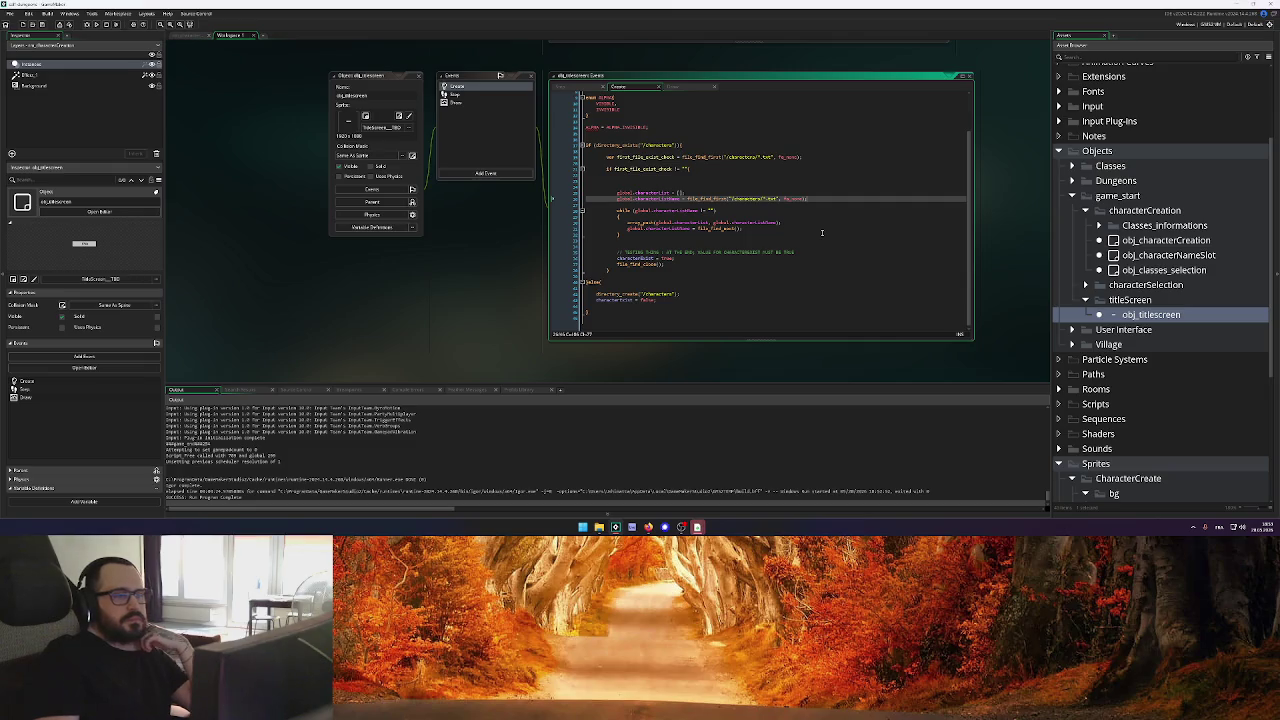
pyautogui.click(680, 265)
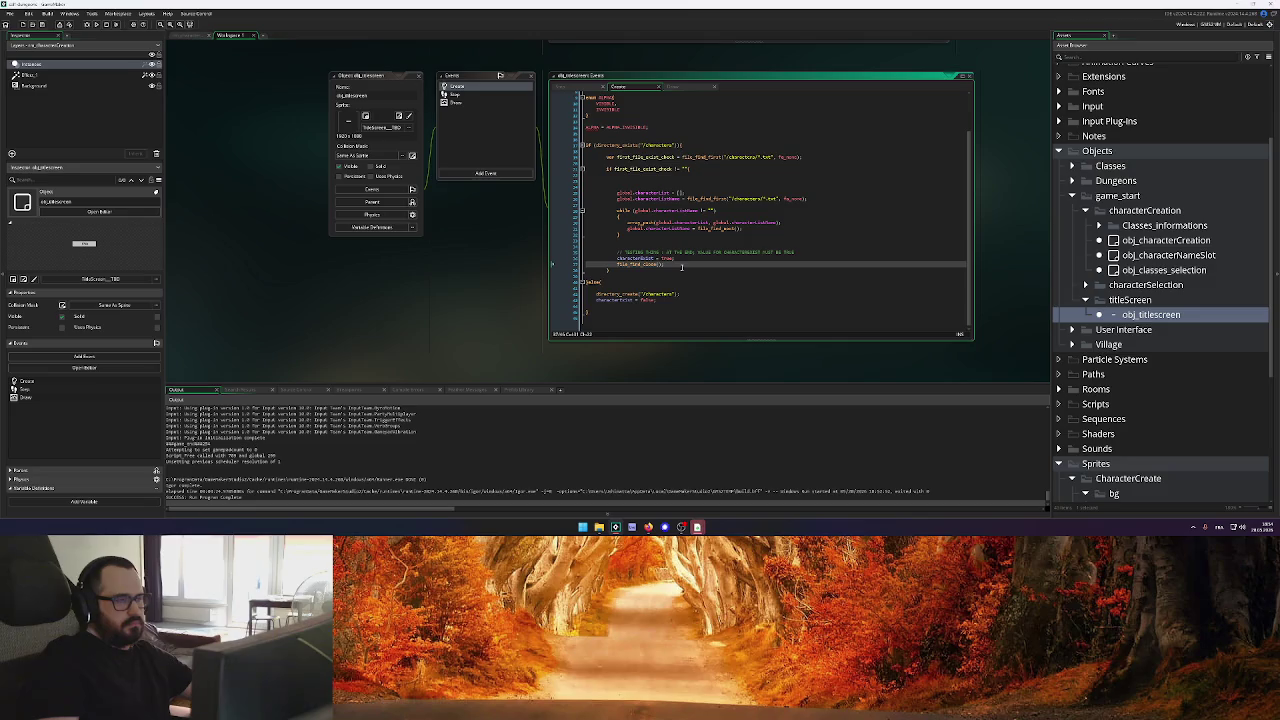
pyautogui.scroll(2, 688, 300)
# Close the other app and web-search "gamemaker file create" in the browser
pyautogui.rightClick(697, 527)
pyautogui.click(675, 505)
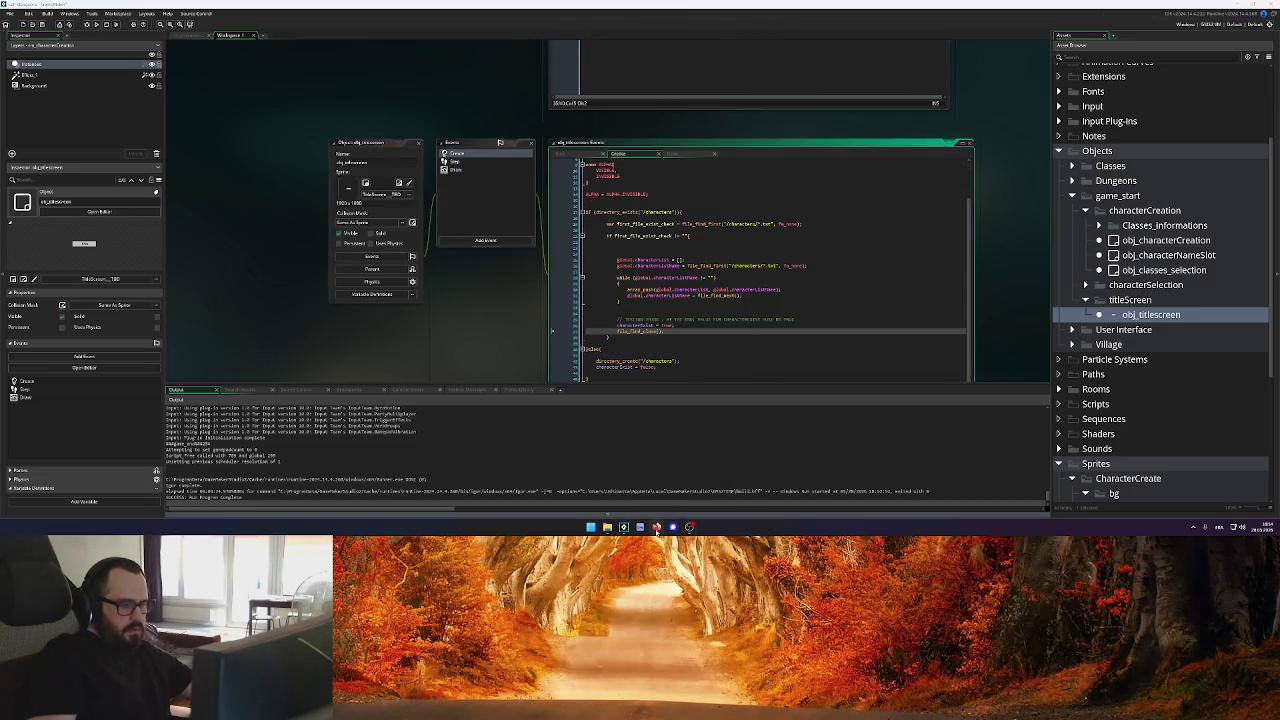
pyautogui.click(656, 527)
pyautogui.click(1010, 22)
pyautogui.write('gamemaker file create')
pyautogui.press('Return')
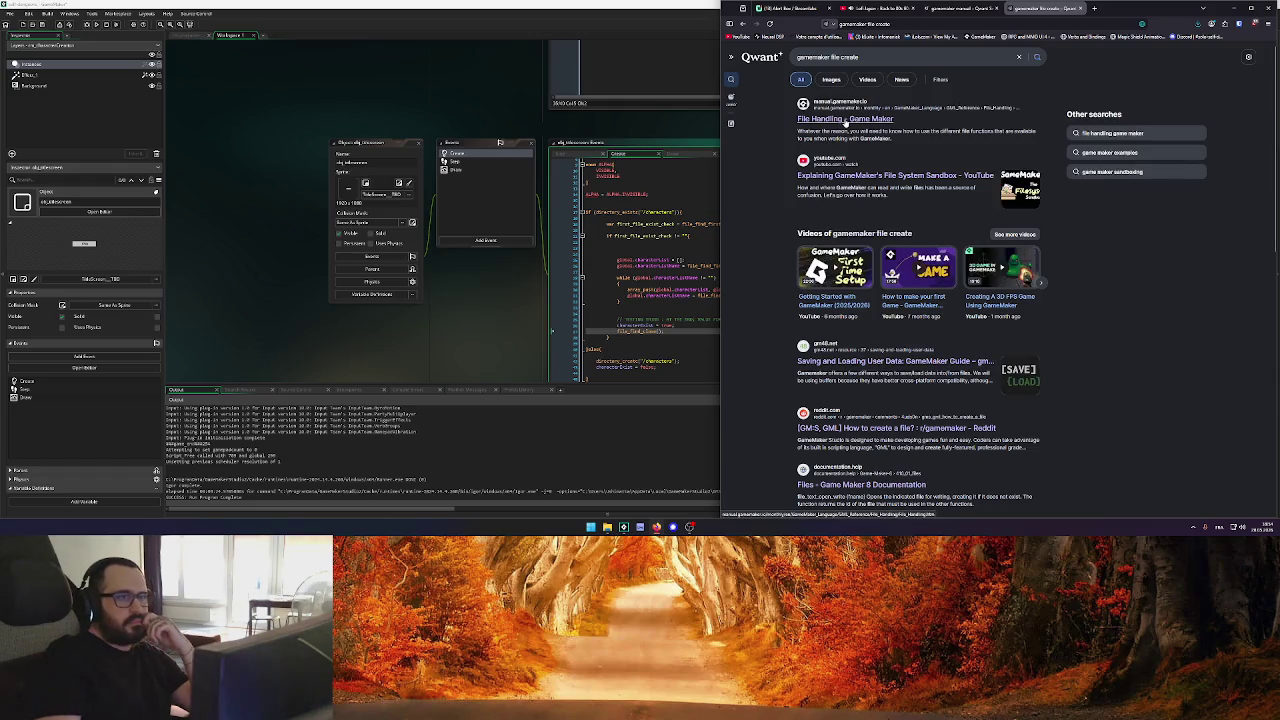
# Navigate the manual from File Handling through Text Files to the file_text_open_write page
pyautogui.click(845, 119)
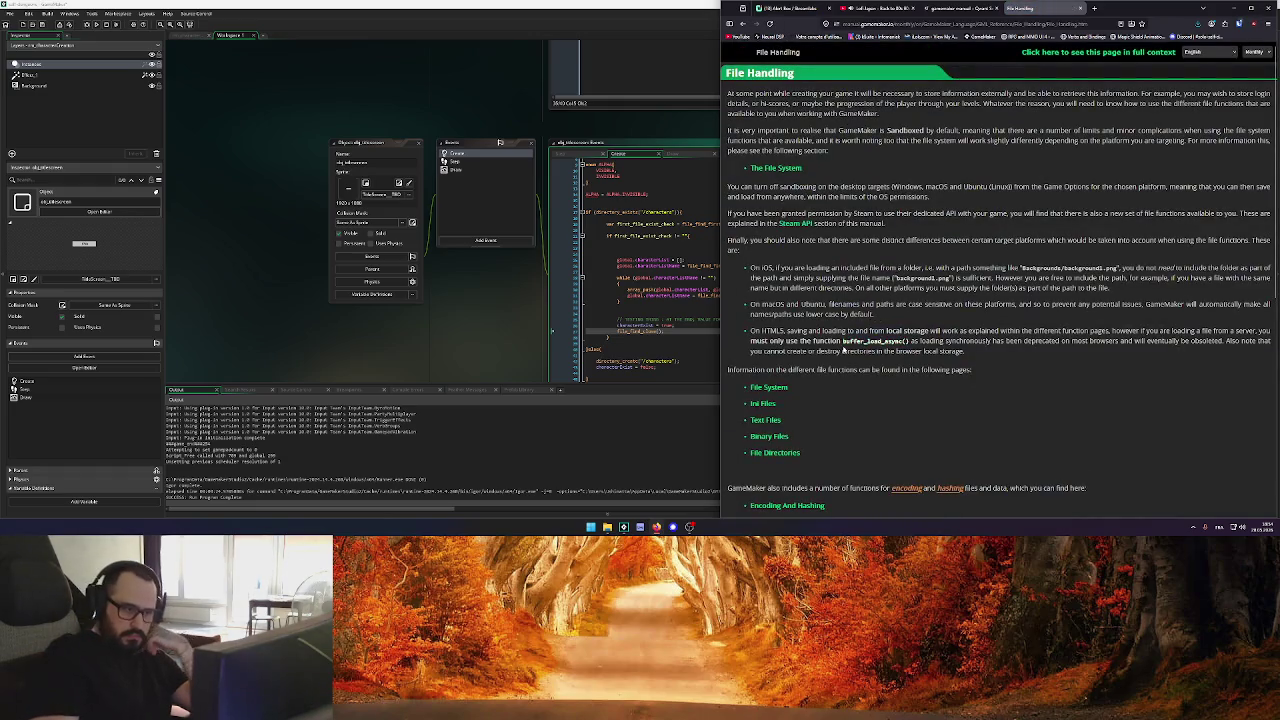
pyautogui.scroll(-3, 983, 314)
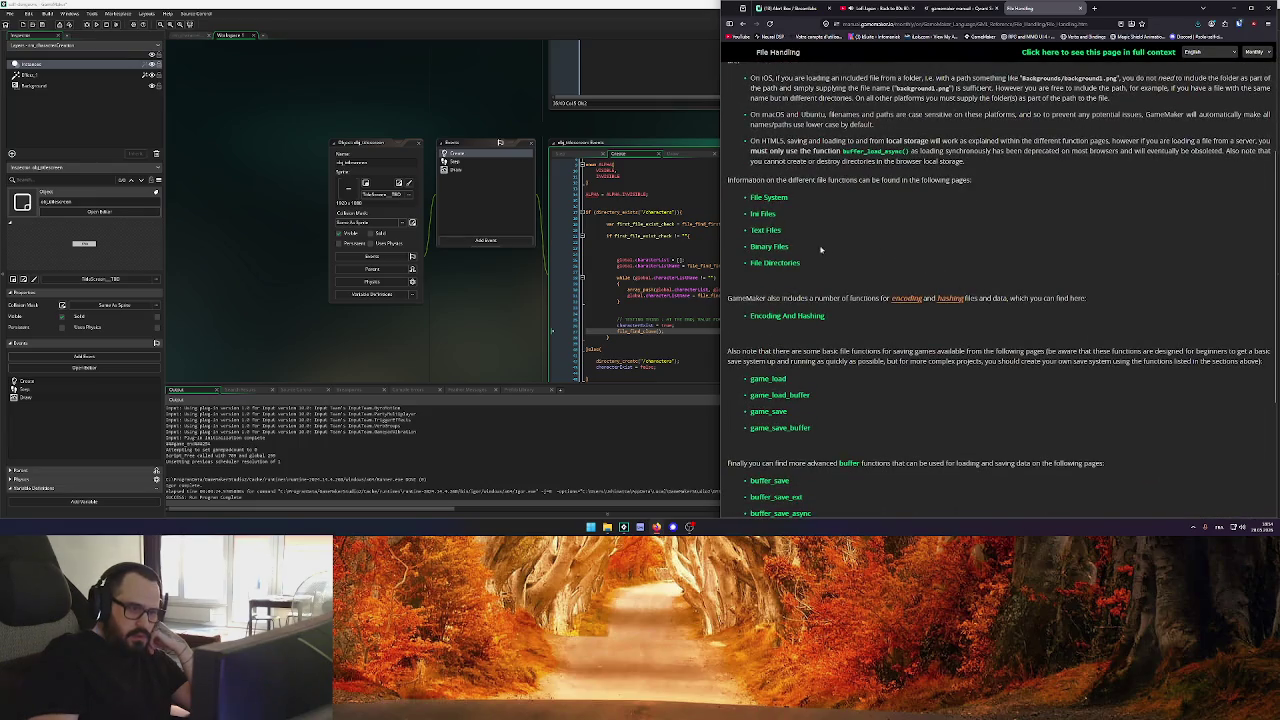
pyautogui.click(768, 230)
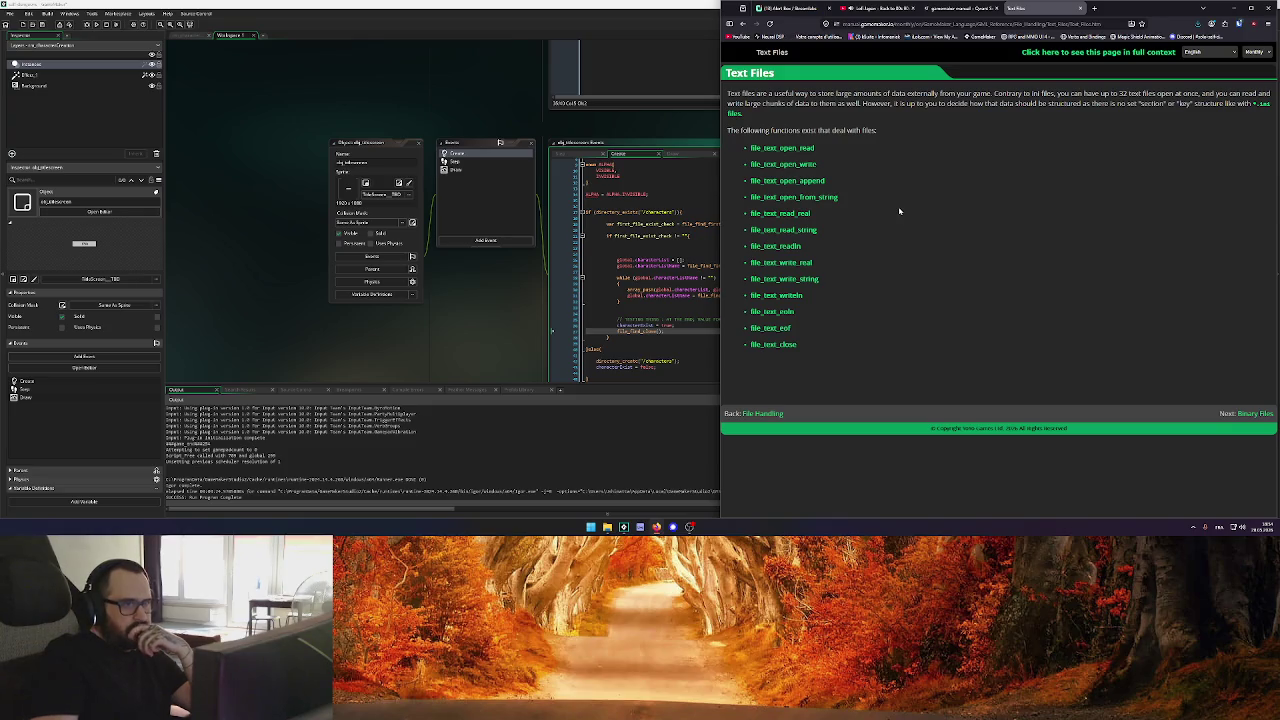
pyautogui.click(800, 165)
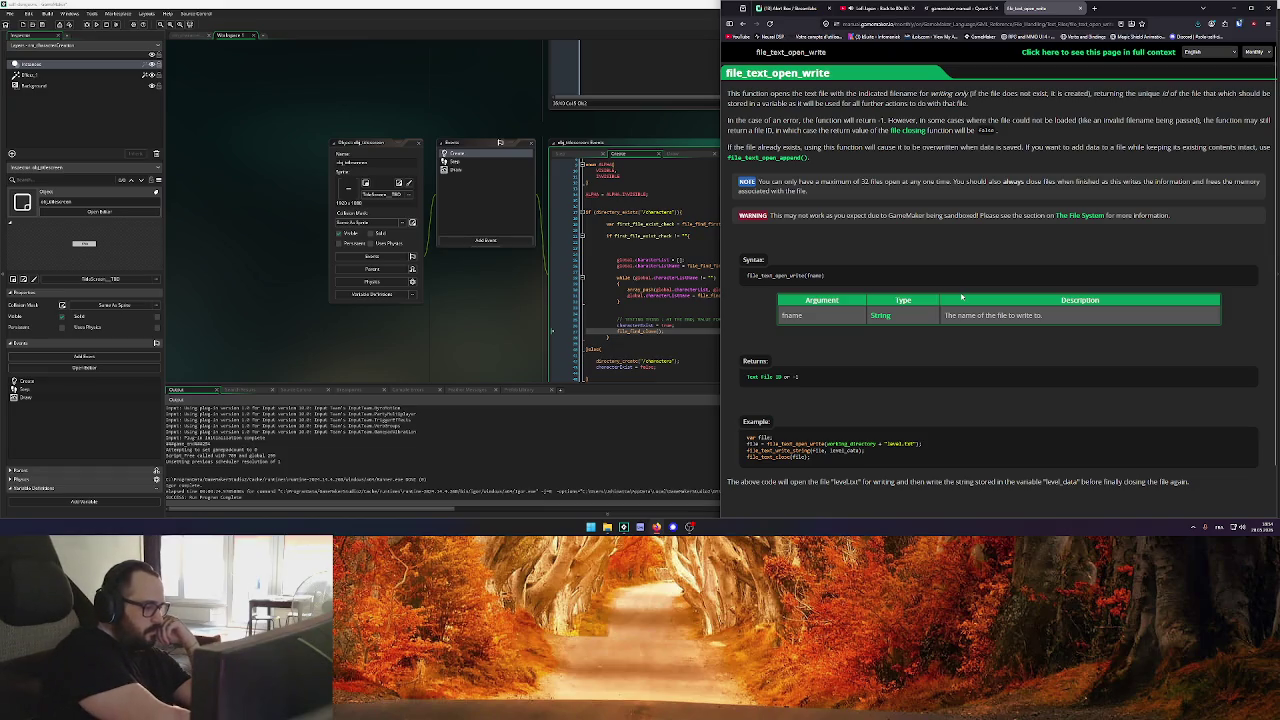
# Select and copy the example file-writing code lines, then return to GameMaker
pyautogui.scroll(-1, 903, 215)
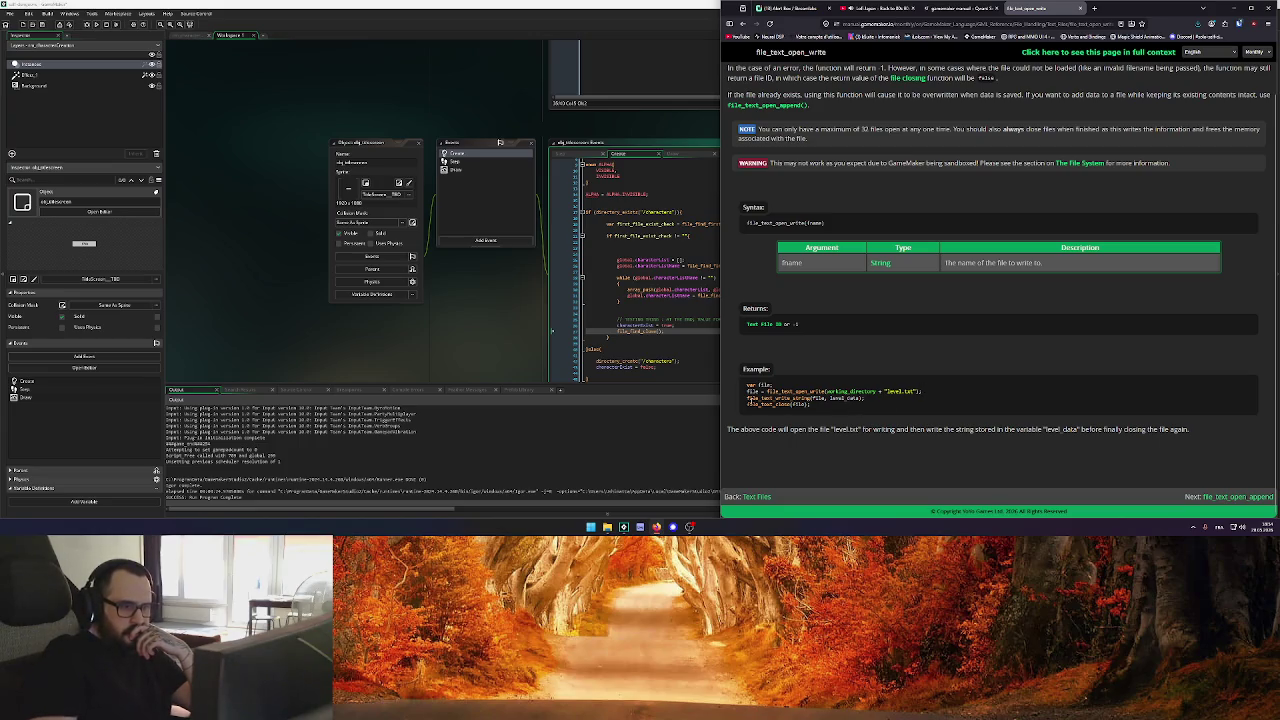
pyautogui.moveTo(746, 404); pyautogui.dragTo(810, 405)
pyautogui.click(810, 405)
pyautogui.scroll(1, 876, 104)
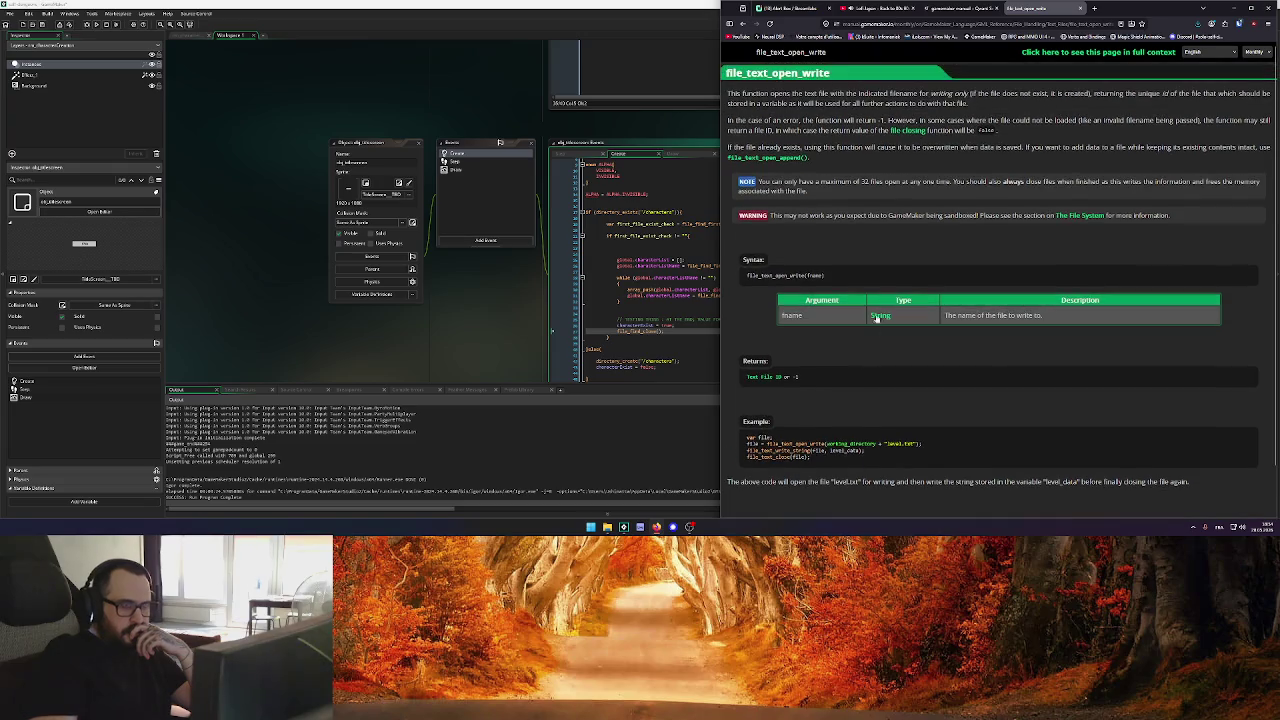
pyautogui.moveTo(948, 94); pyautogui.dragTo(1080, 94)
pyautogui.click(1088, 93)
pyautogui.scroll(-1, 900, 343)
pyautogui.moveTo(922, 391); pyautogui.dragTo(752, 392)
pyautogui.moveTo(864, 398)
pyautogui.mouseDown()
pyautogui.moveTo(746, 398)
pyautogui.moveTo(800, 404)
pyautogui.moveTo(743, 384)
pyautogui.mouseUp()
pyautogui.hotkey('ctrl', 'c')
pyautogui.hotkey('alt', 'Tab')
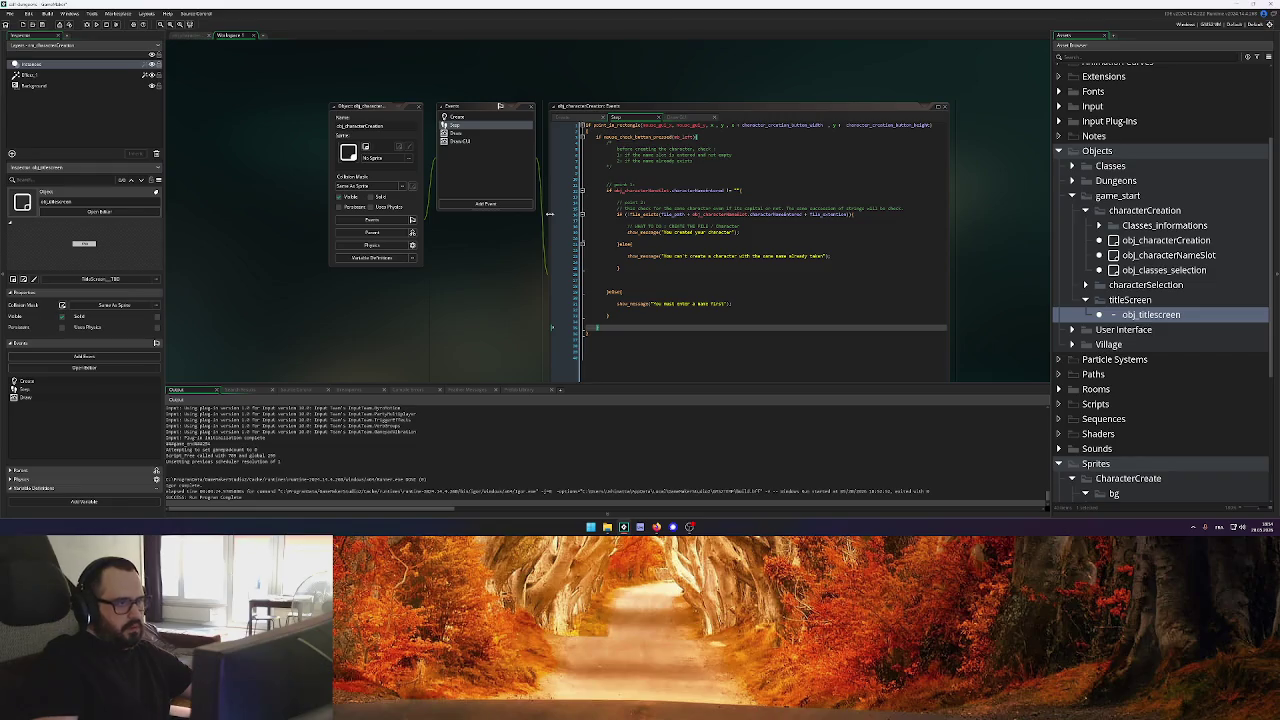
# Replace the character-created message with the pasted file-writing example, indented to match the block
pyautogui.moveTo(744, 231); pyautogui.dragTo(627, 233)
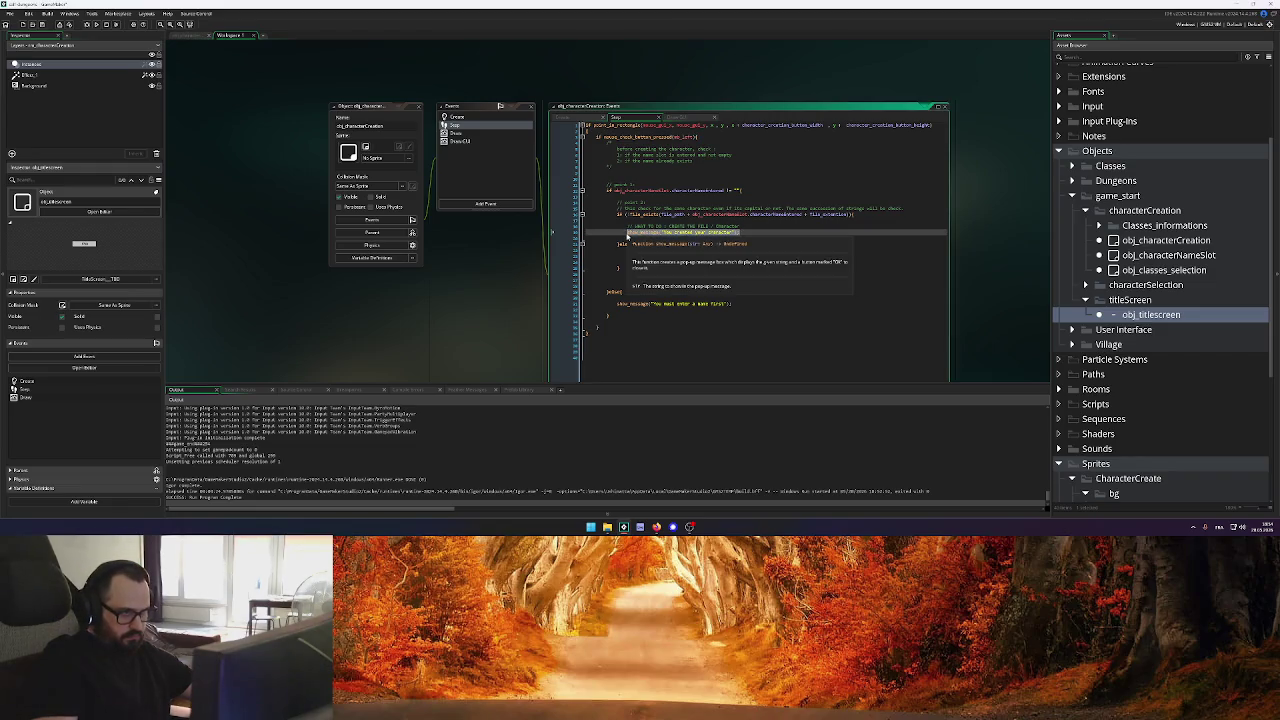
pyautogui.press('BackSpace')
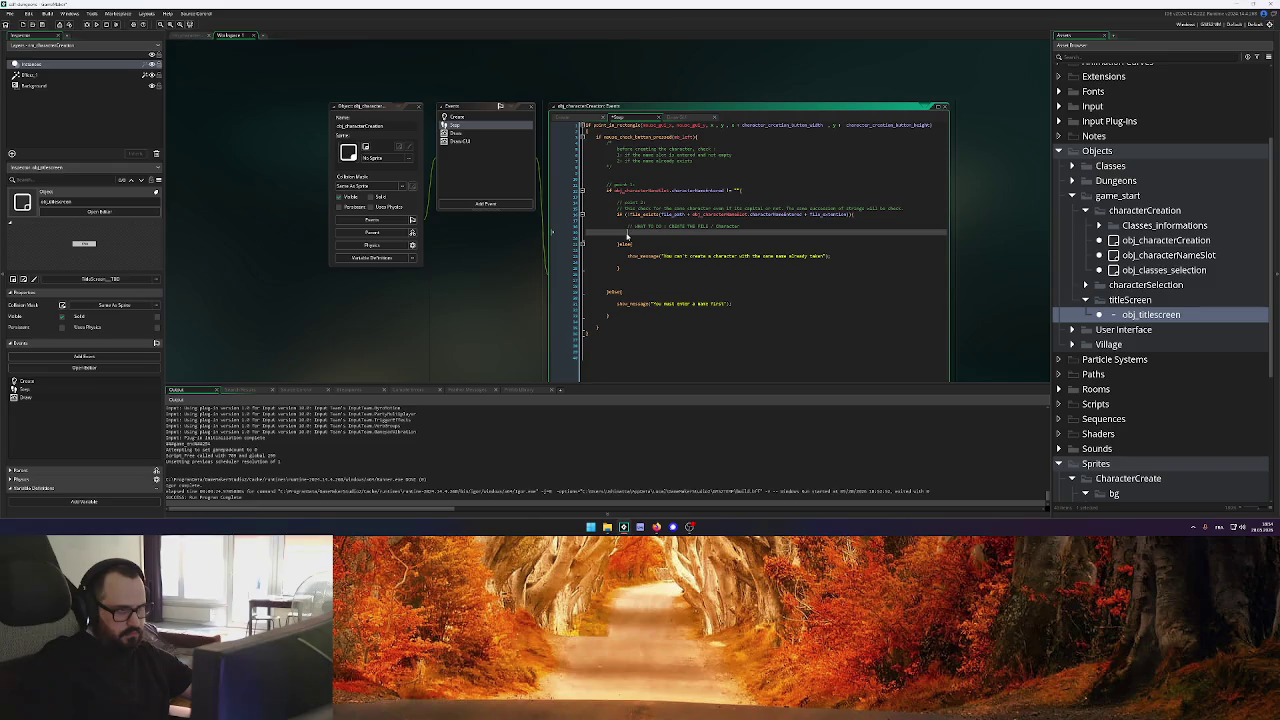
pyautogui.hotkey('ctrl', 'v')
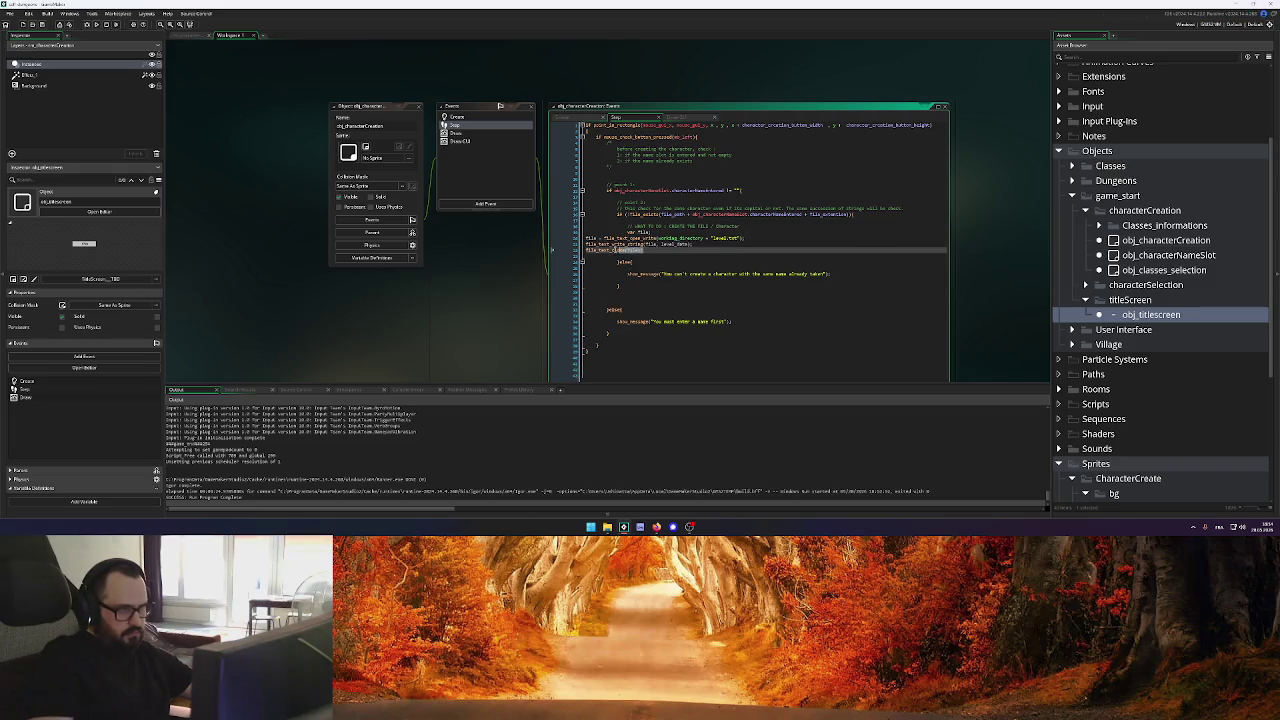
pyautogui.moveTo(553, 249); pyautogui.dragTo(552, 237)
pyautogui.press('Tab')
pyautogui.press('Tab')
pyautogui.press('Tab')
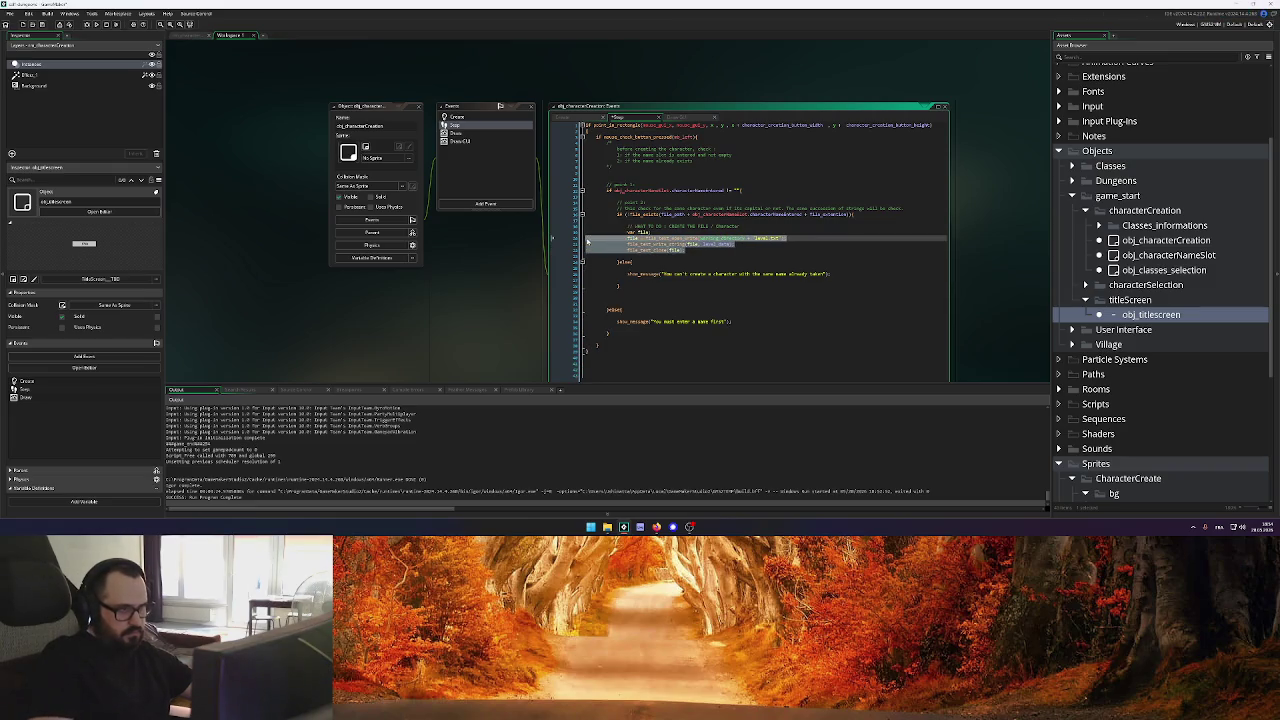
pyautogui.click(700, 250)
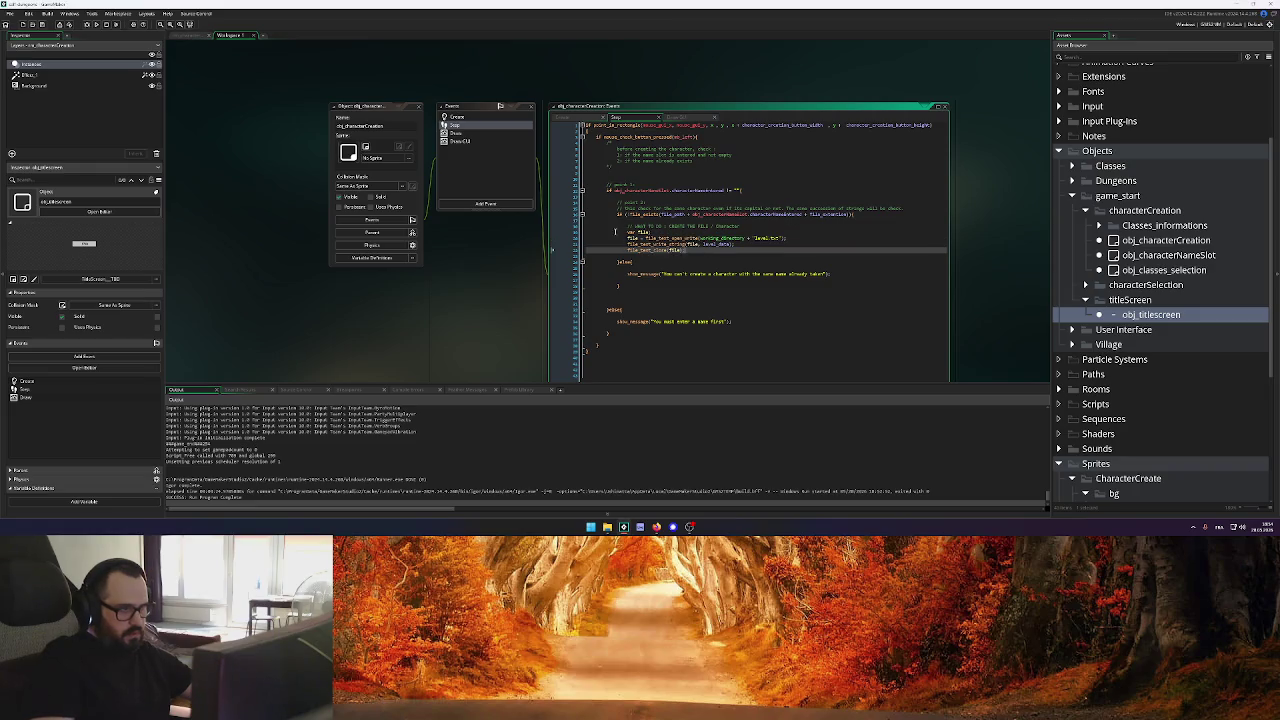
# Rename the file variable to character_creation_file in the declaration, write and close calls
pyautogui.click(675, 231)
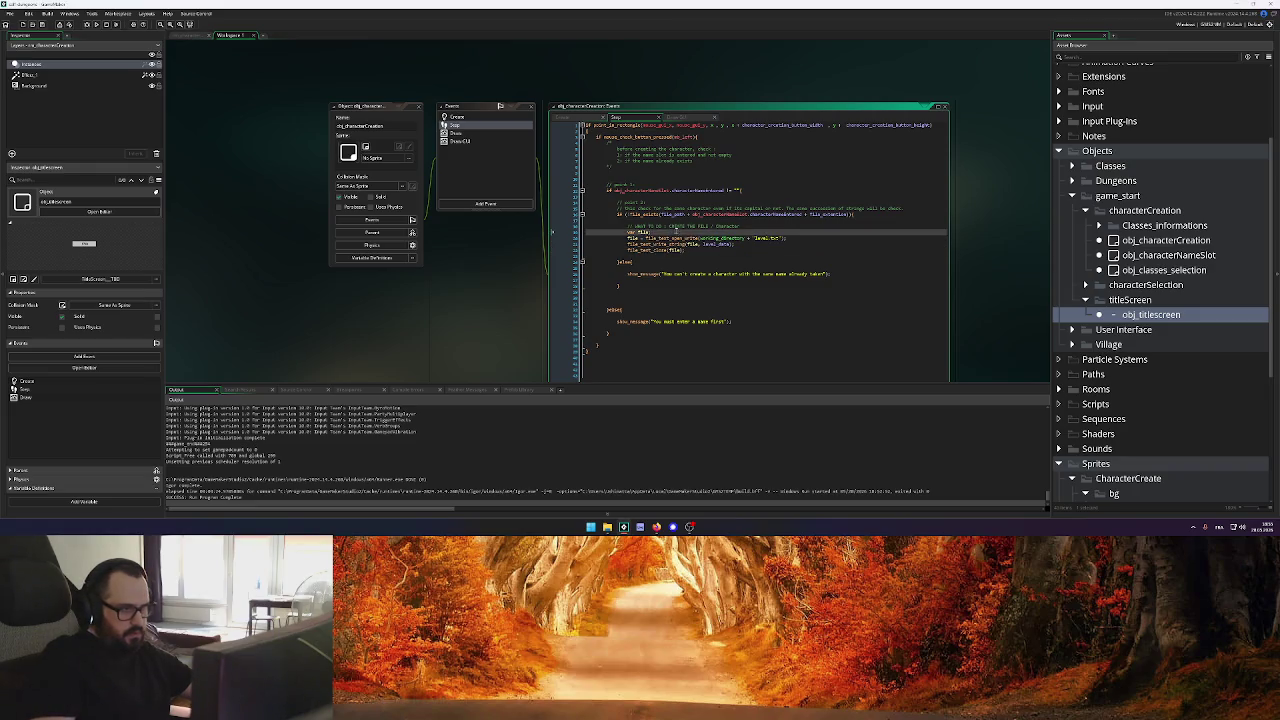
pyautogui.press('BackSpace')
pyautogui.press('BackSpace')
pyautogui.press('BackSpace')
pyautogui.write('haracter_creation_creation_')
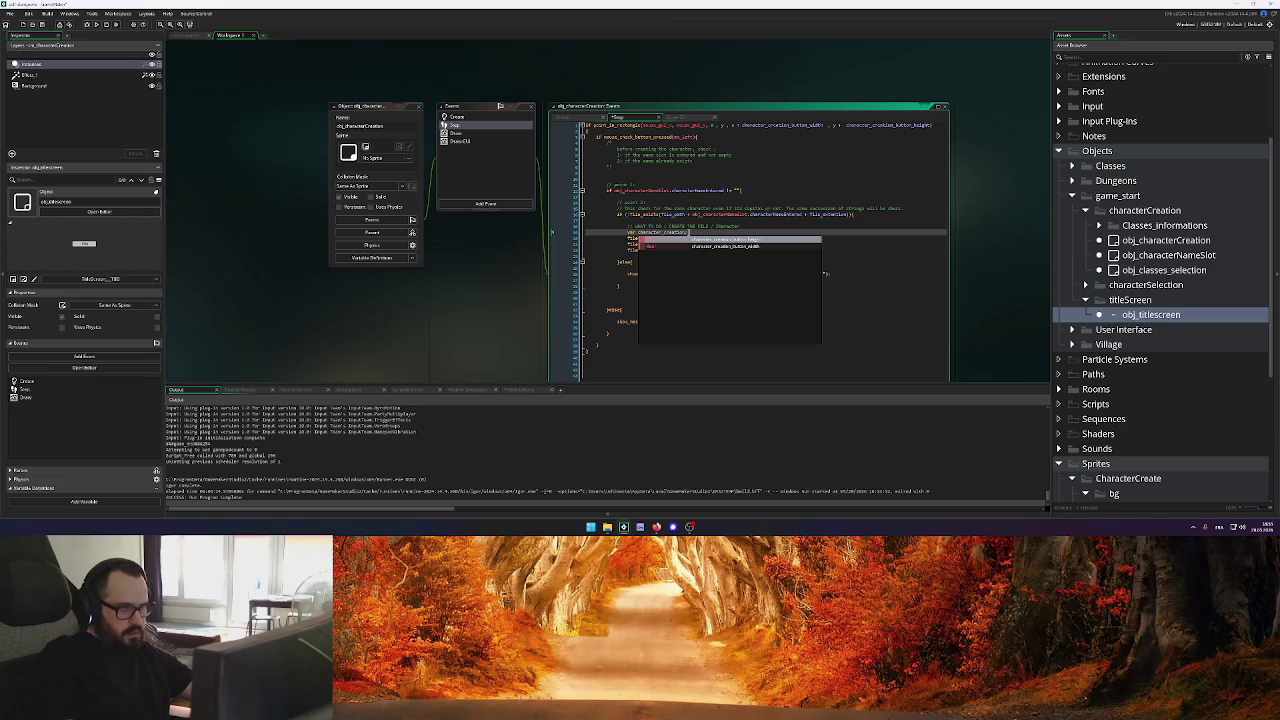
pyautogui.press('BackSpace')
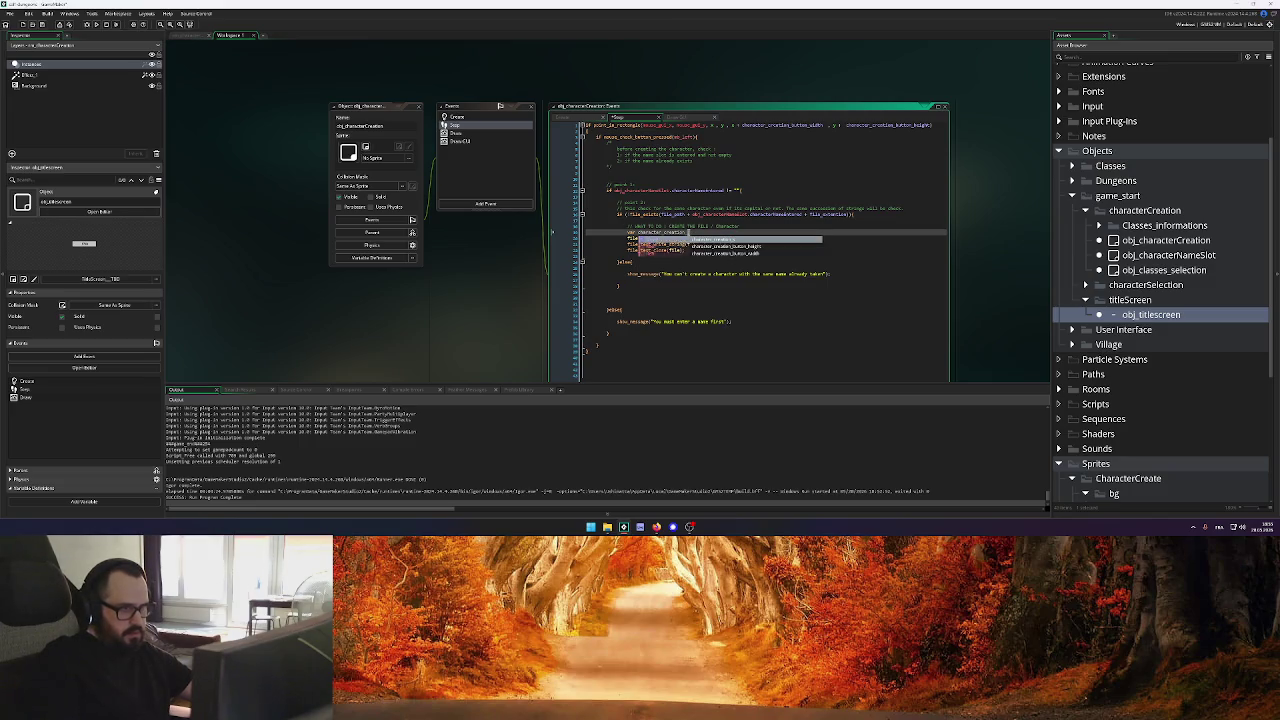
pyautogui.write('file;')
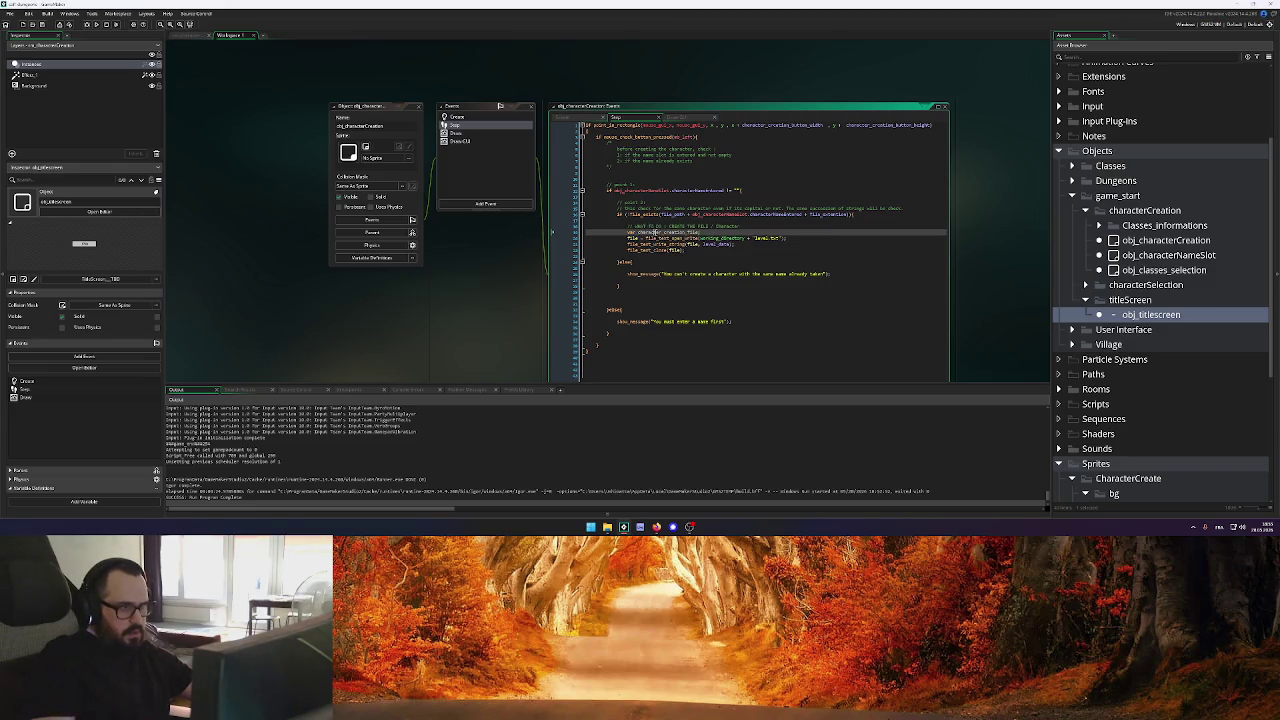
pyautogui.doubleClick(641, 233)
pyautogui.hotkey('ctrl', 'c')
pyautogui.doubleClick(636, 238)
pyautogui.hotkey('ctrl', 'v')
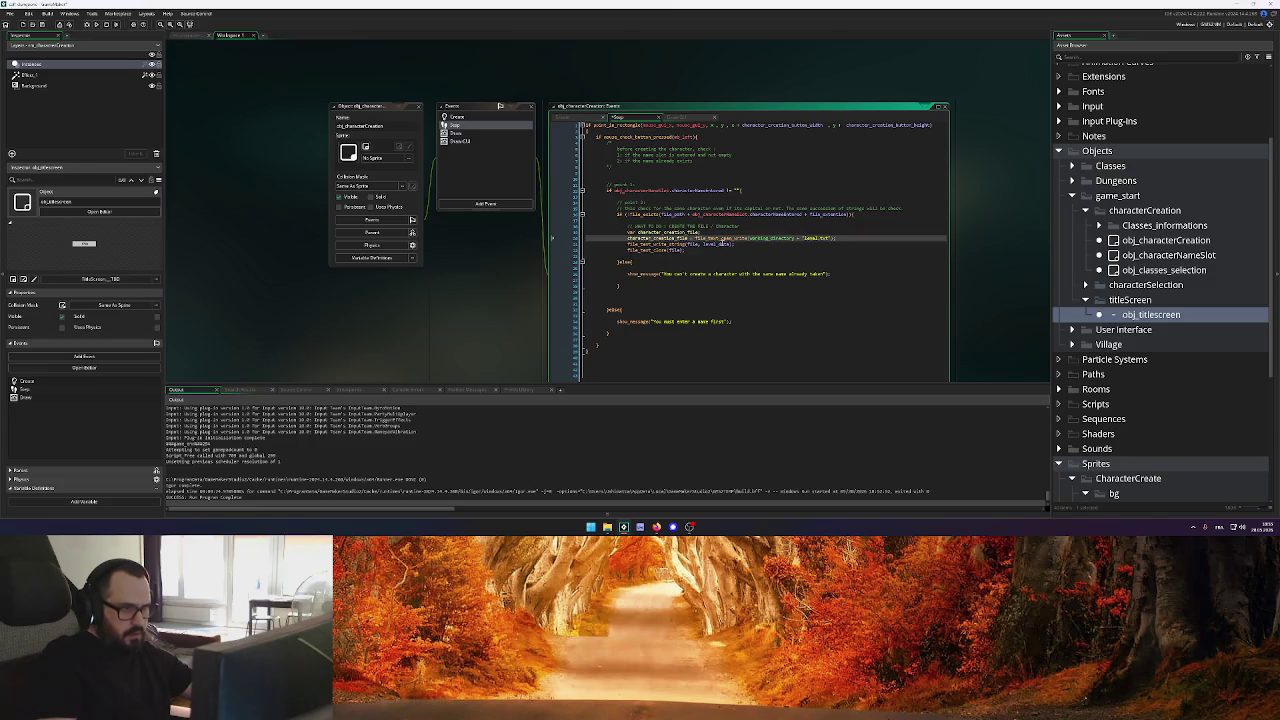
pyautogui.doubleClick(690, 243)
pyautogui.hotkey('ctrl', 'v')
pyautogui.doubleClick(683, 250)
pyautogui.hotkey('ctrl', 'v')
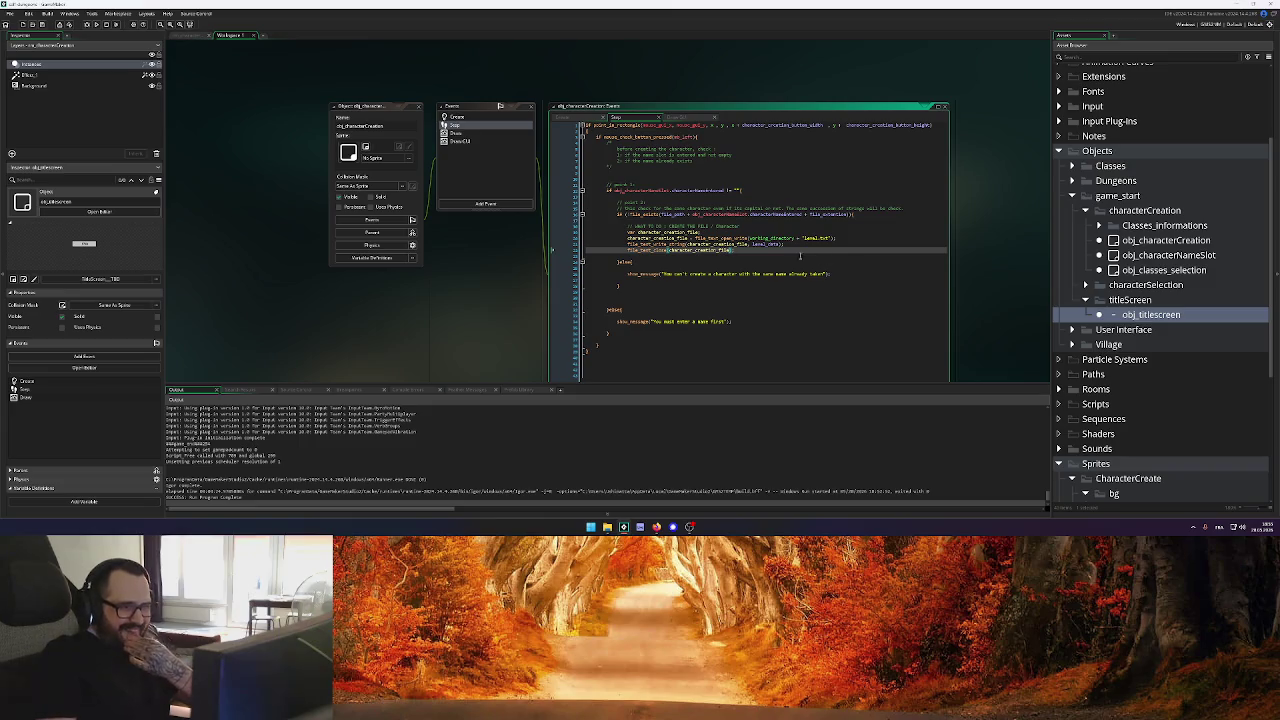
pyautogui.click(770, 238)
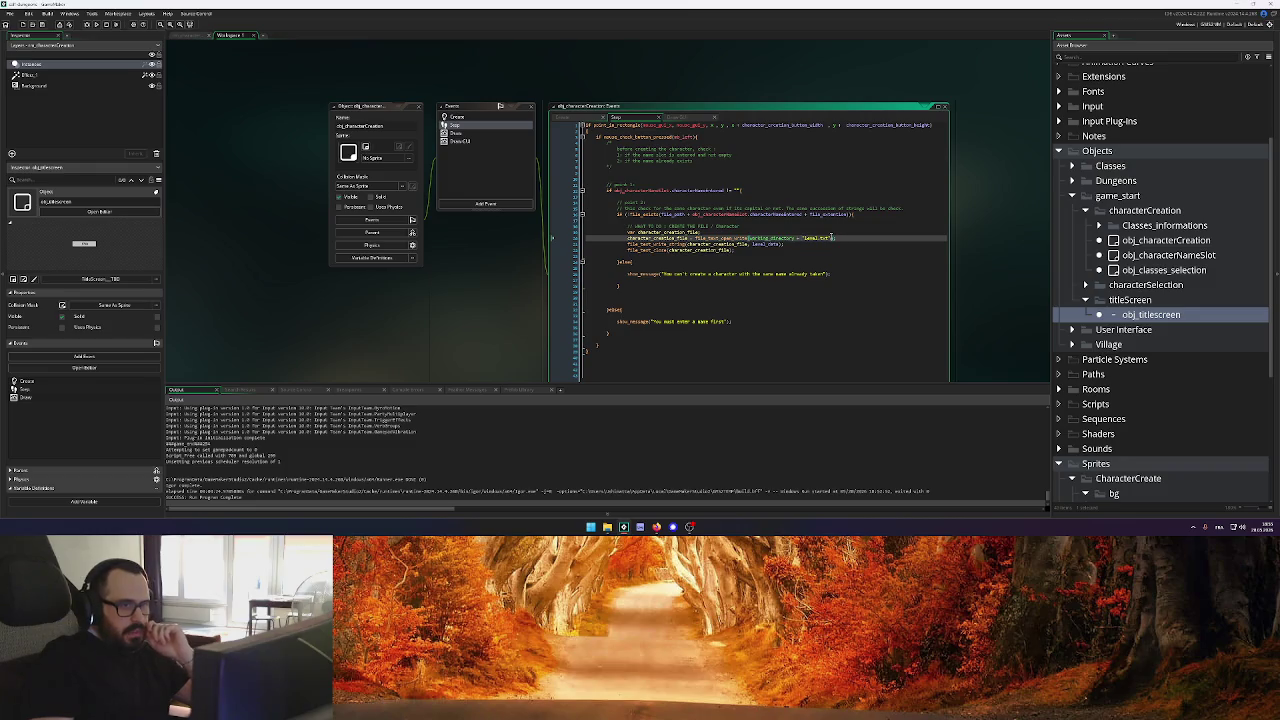
# Remove the file location argument from the file_text_open_write call, closing it with ');'
pyautogui.moveTo(752, 243)
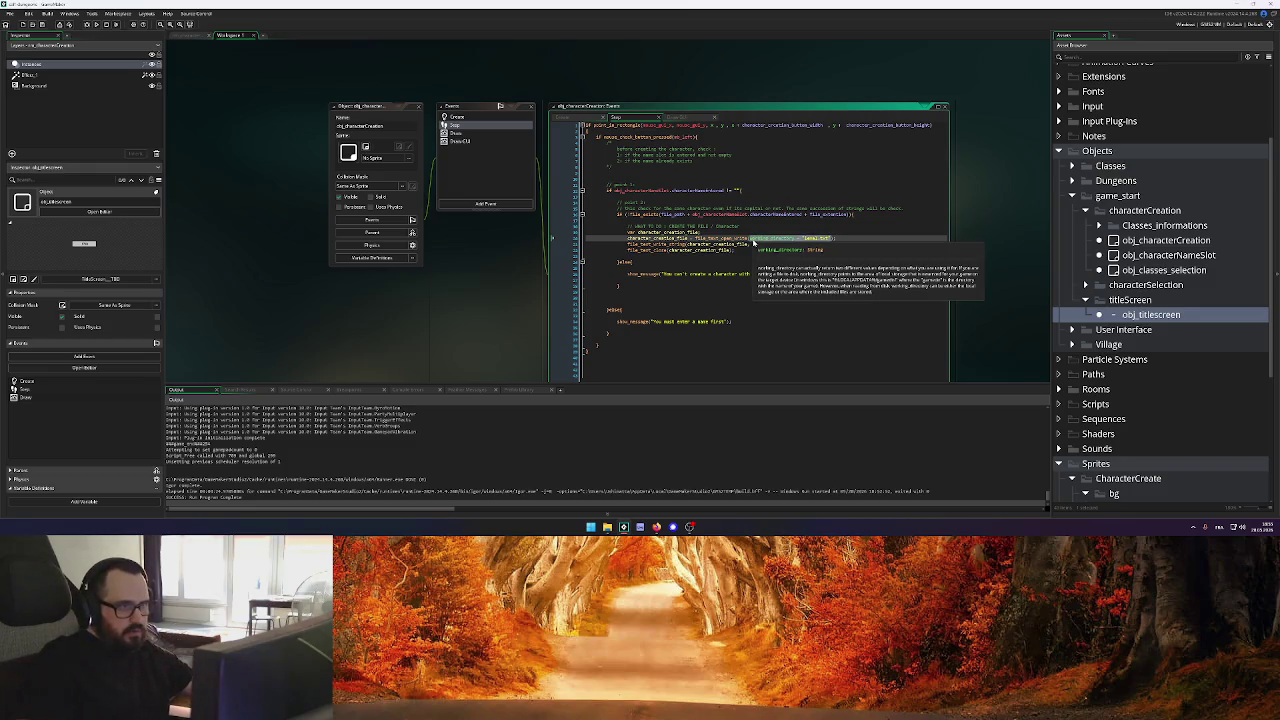
pyautogui.press('BackSpace')
pyautogui.write(');')
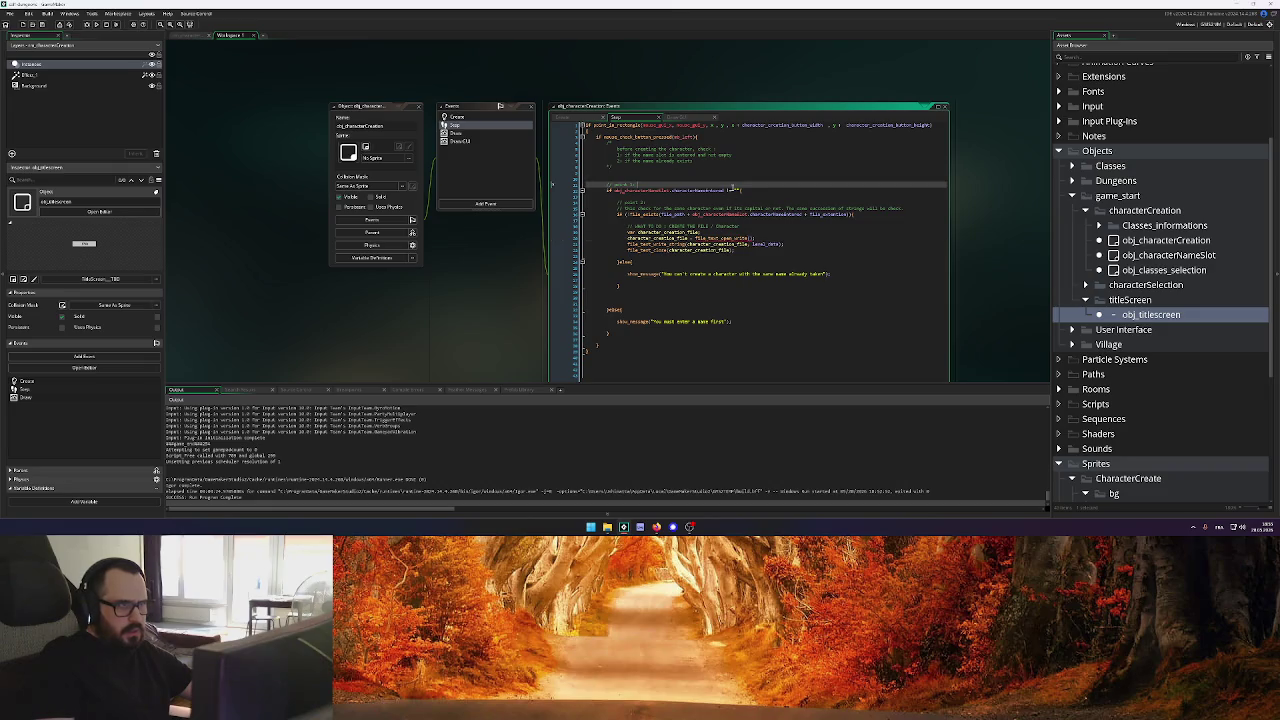
pyautogui.scroll(-2, 770, 215)
pyautogui.scroll(4, 770, 212)
pyautogui.hscroll(2, 944, 152)
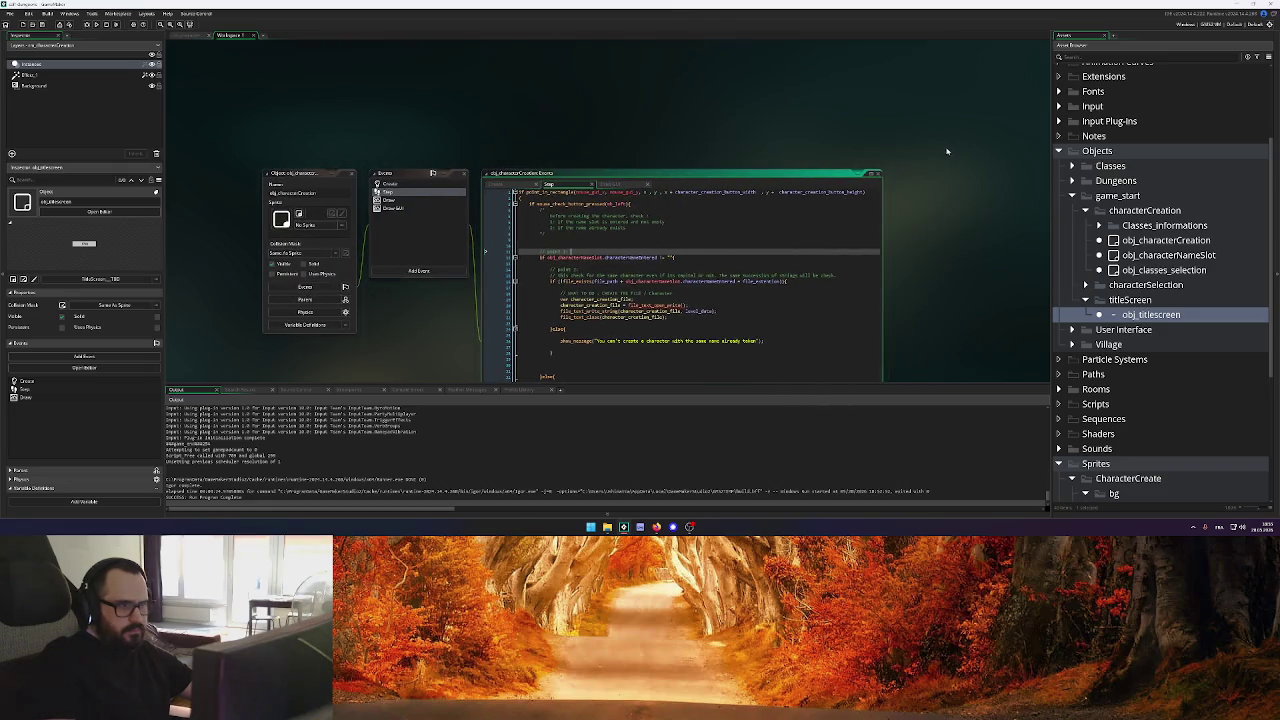
pyautogui.scroll(-2, 946, 163)
pyautogui.click(758, 262)
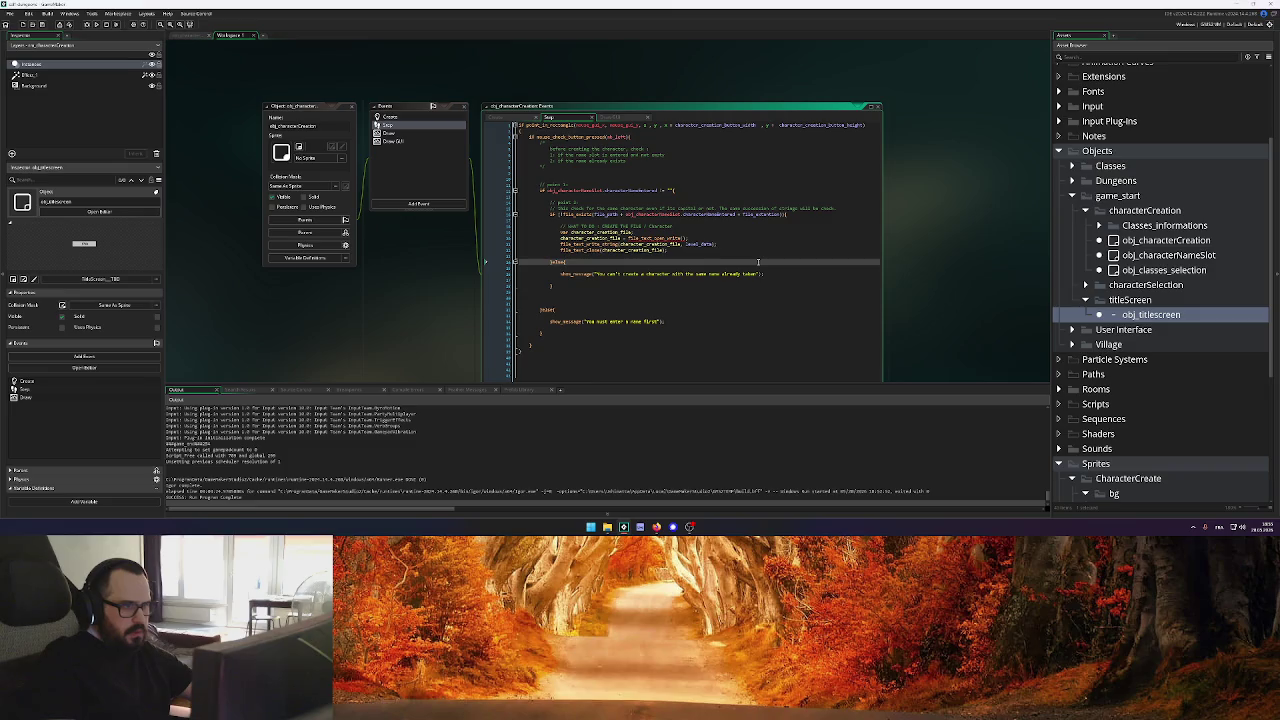
pyautogui.click(768, 251)
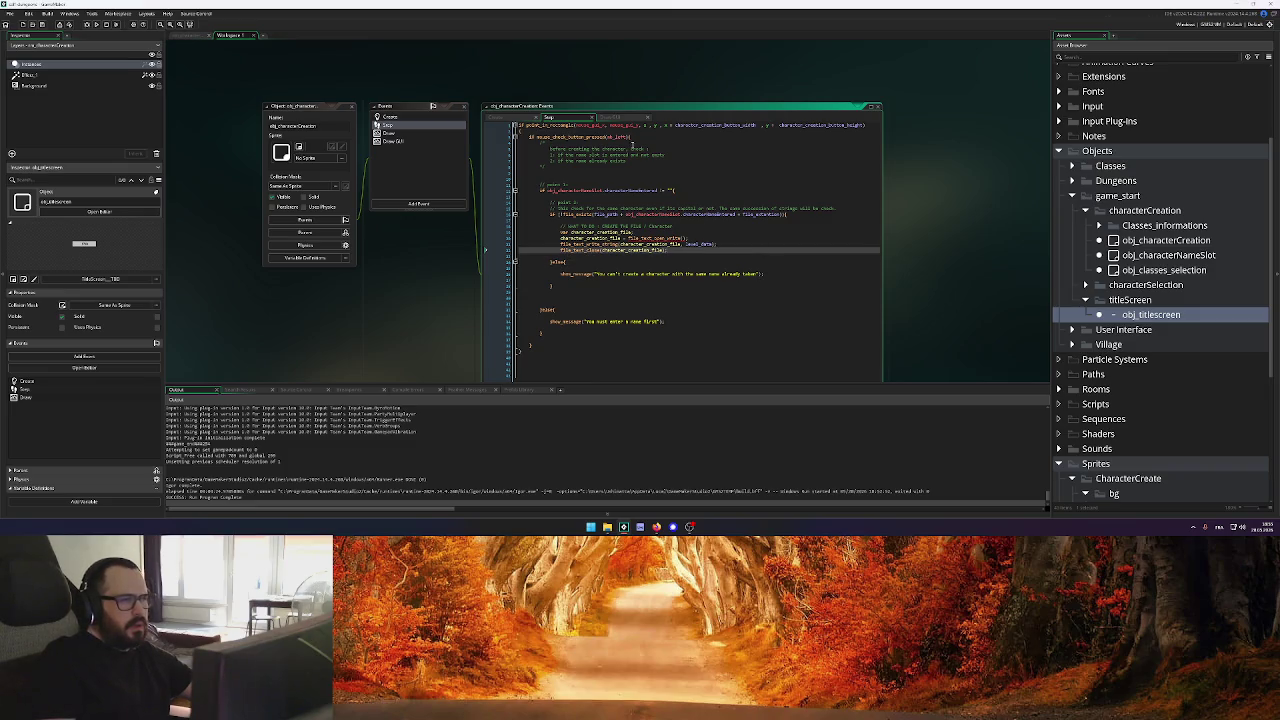
# Check the Draw GUI code, restore the file location argument, and view the Create event code
pyautogui.click(610, 117)
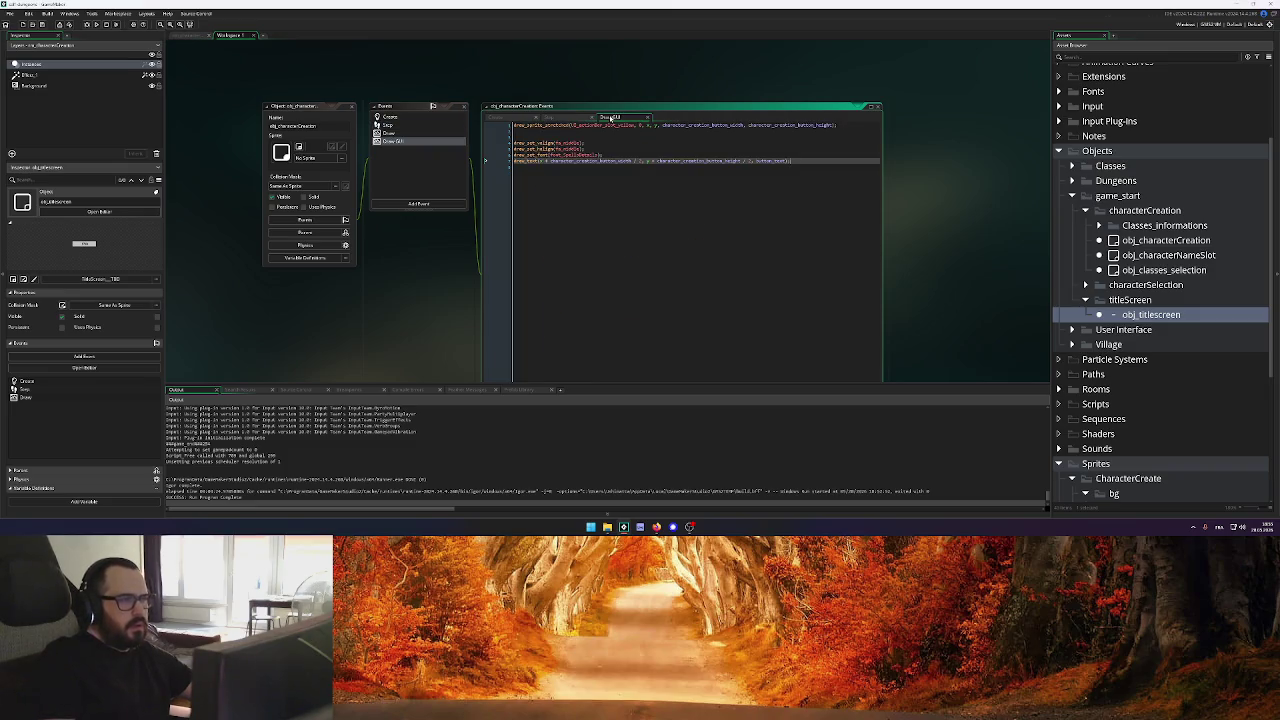
pyautogui.click(682, 148)
pyautogui.press('F12')
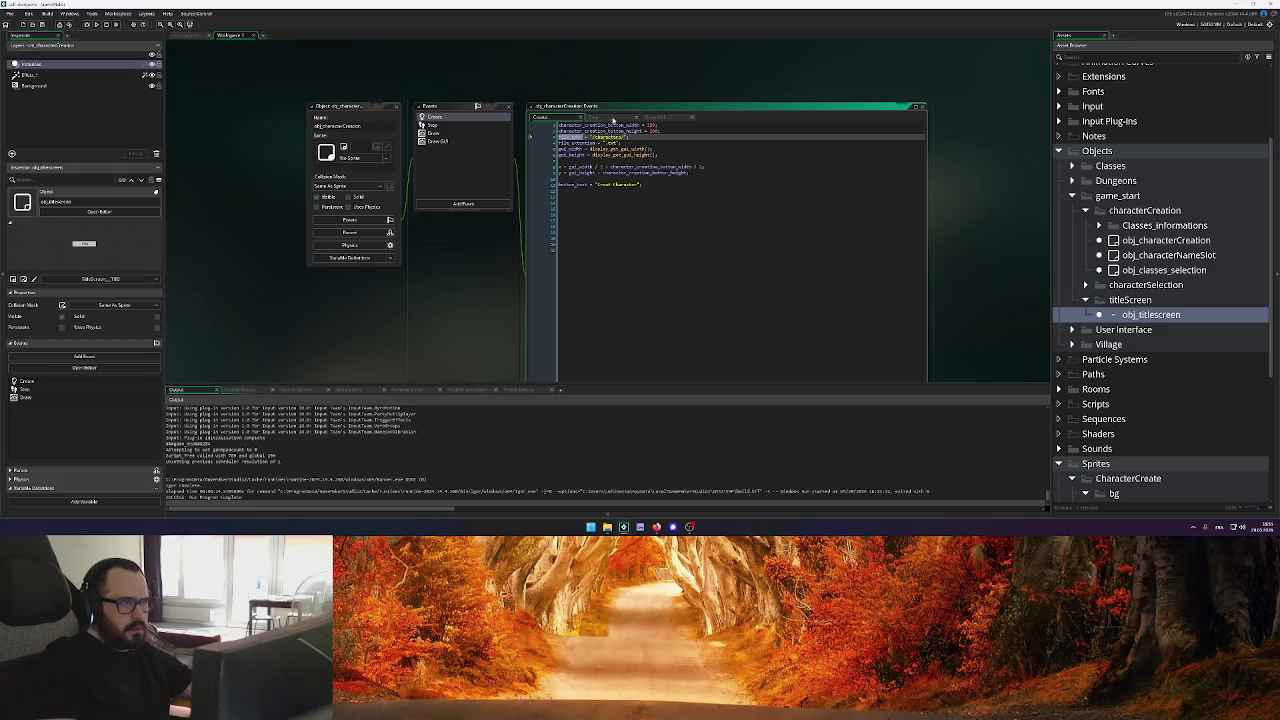
pyautogui.click(609, 119)
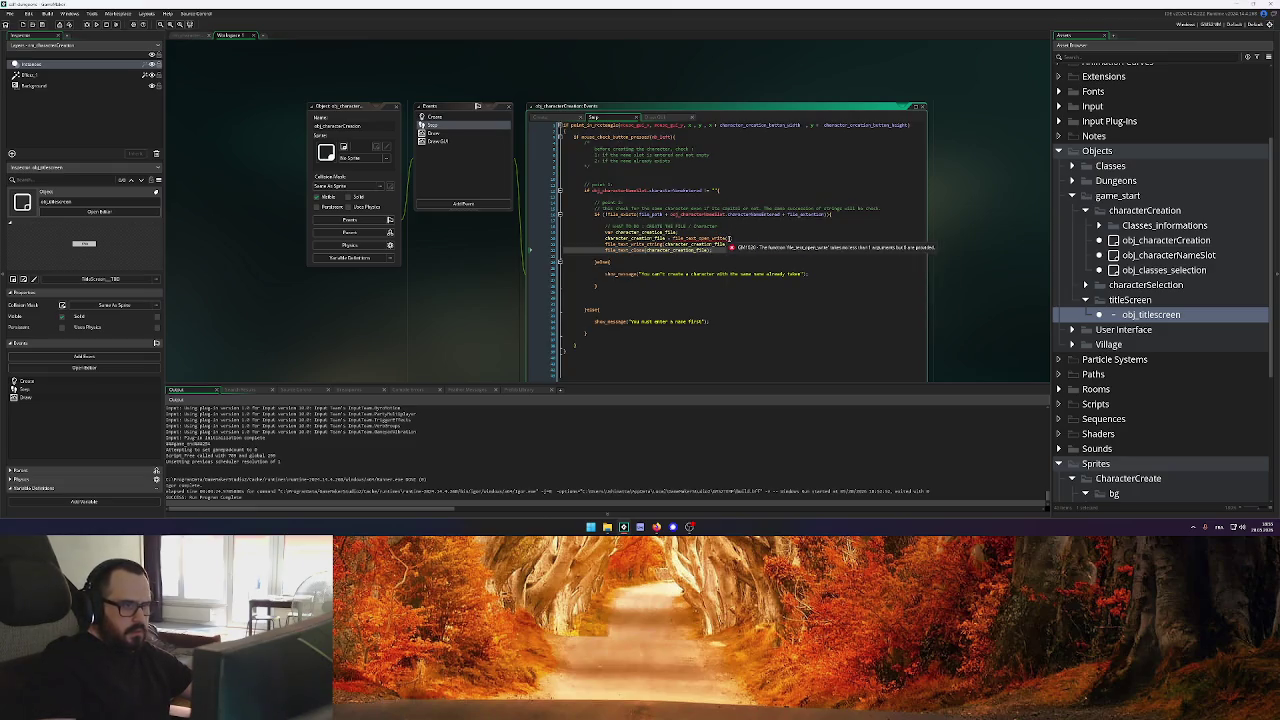
pyautogui.click(790, 236)
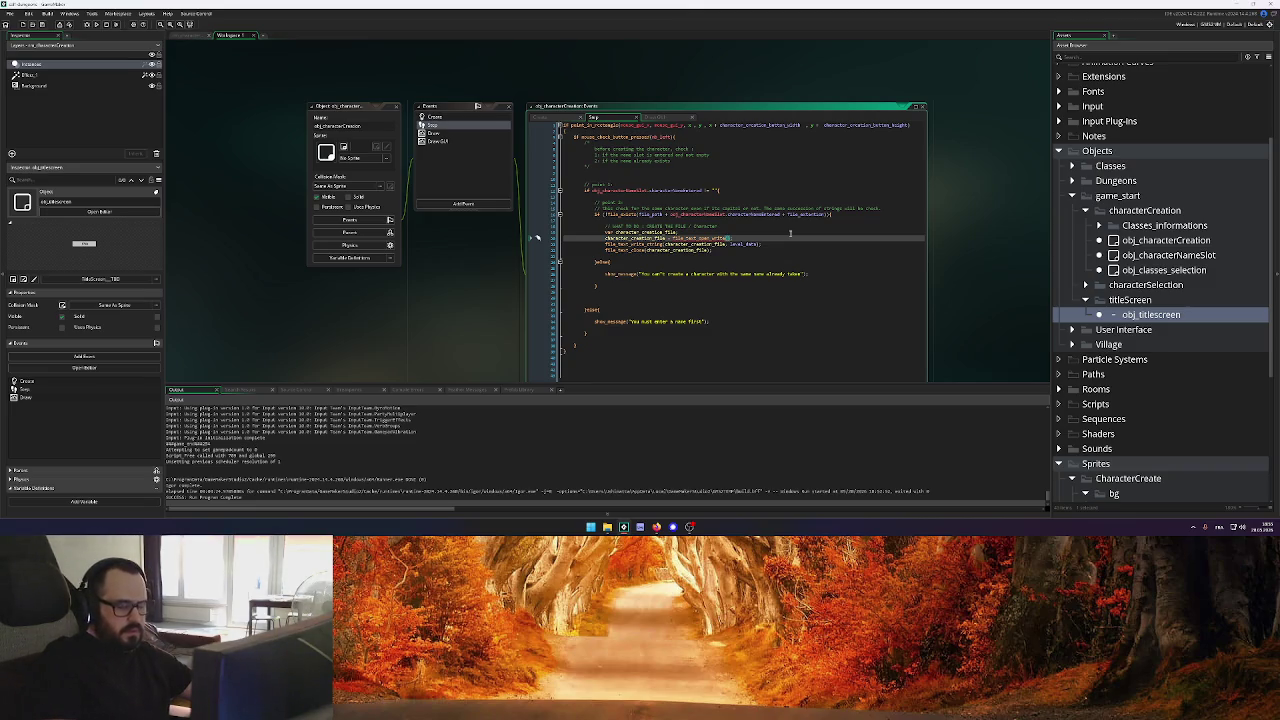
pyautogui.hotkey('ctrl', 'v')
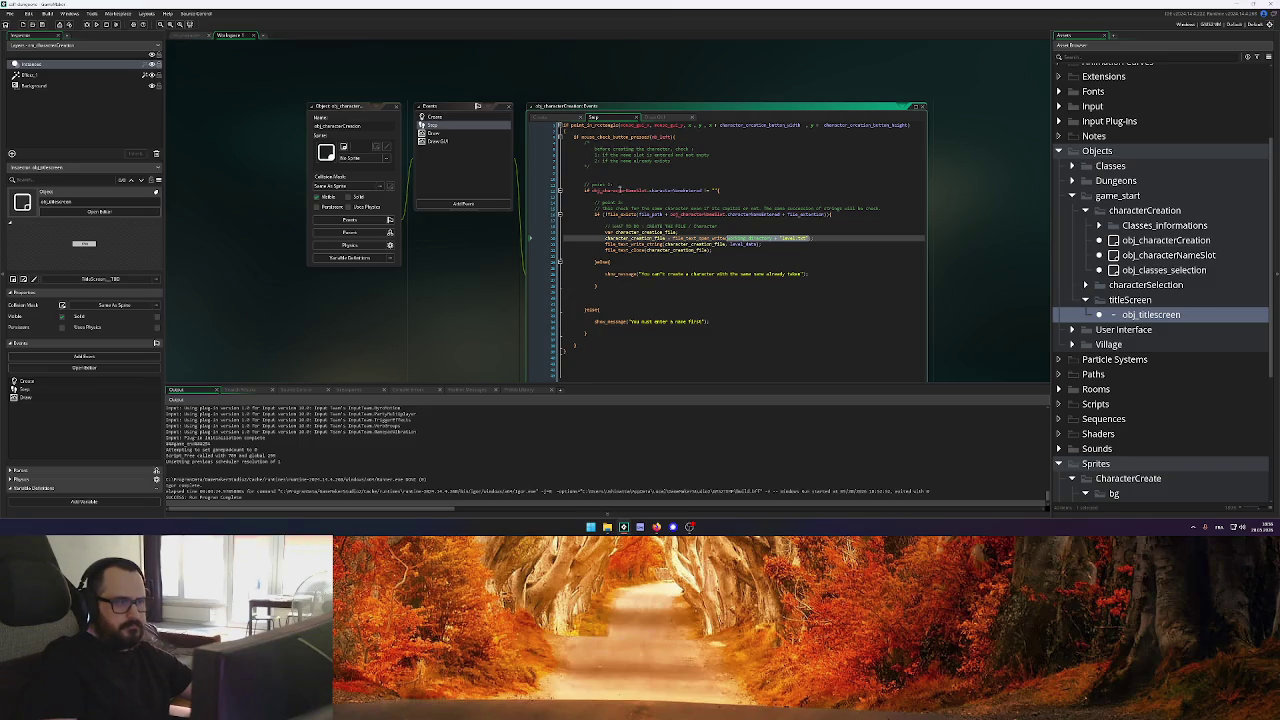
pyautogui.click(449, 117)
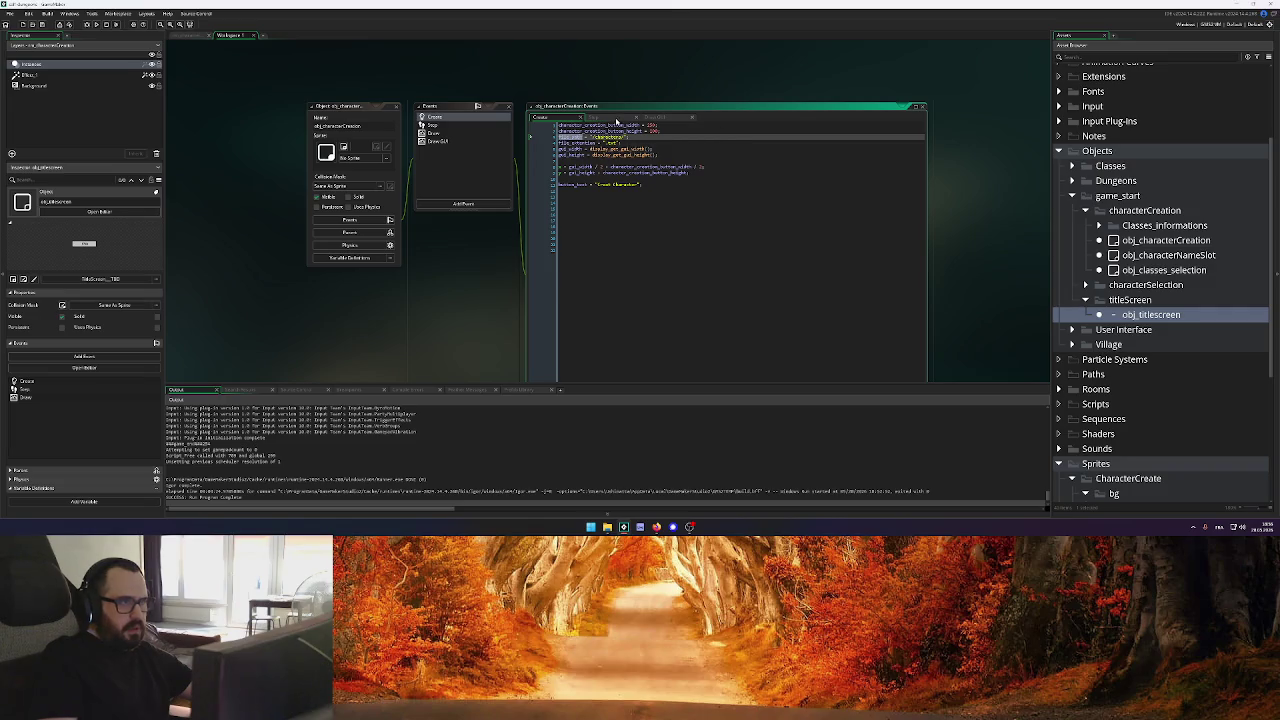
# Start the file-open path with file_path and copy the obj_characterNameSlot.characterNameEntered reference
pyautogui.click(616, 119)
pyautogui.moveTo(736, 240)
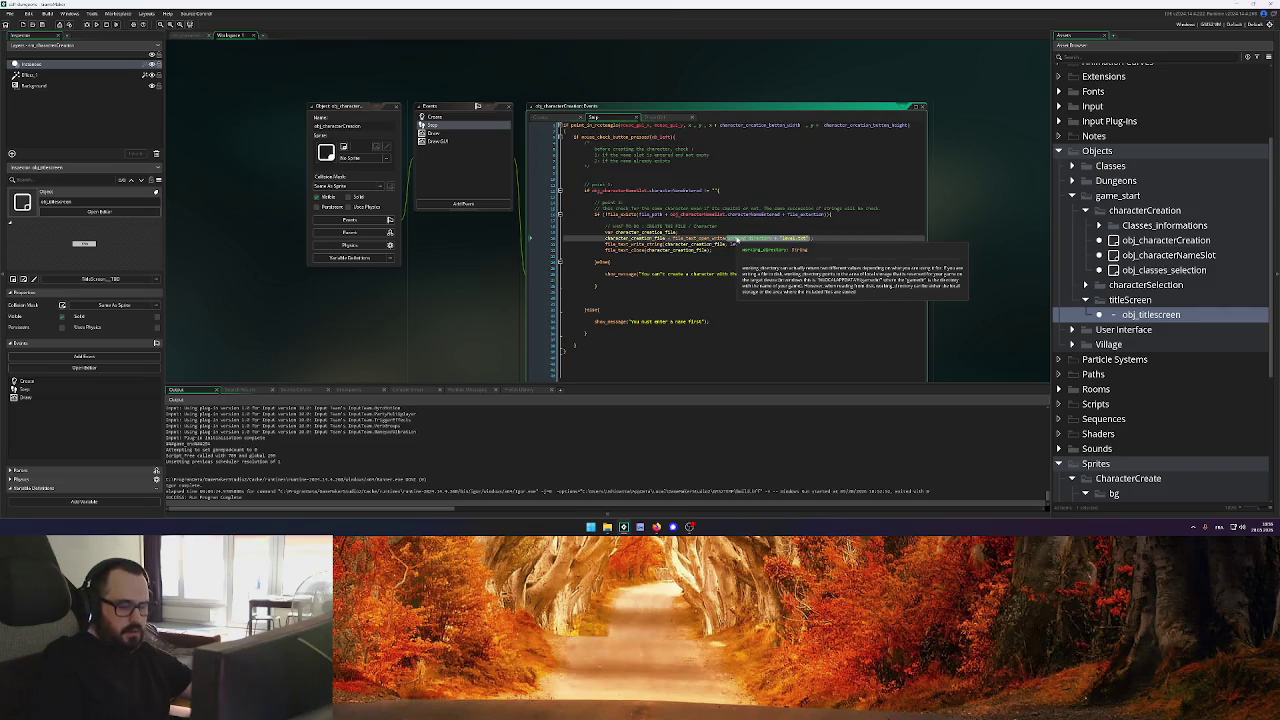
pyautogui.write('file_path')
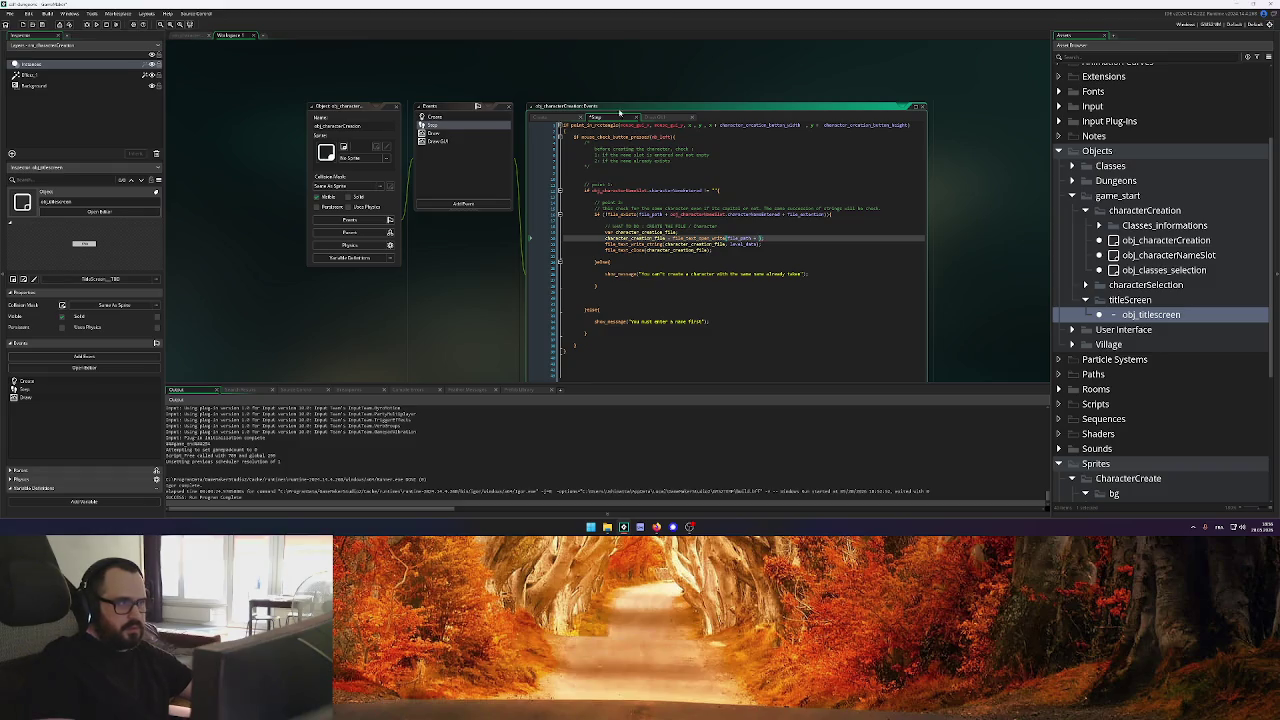
pyautogui.click(552, 118)
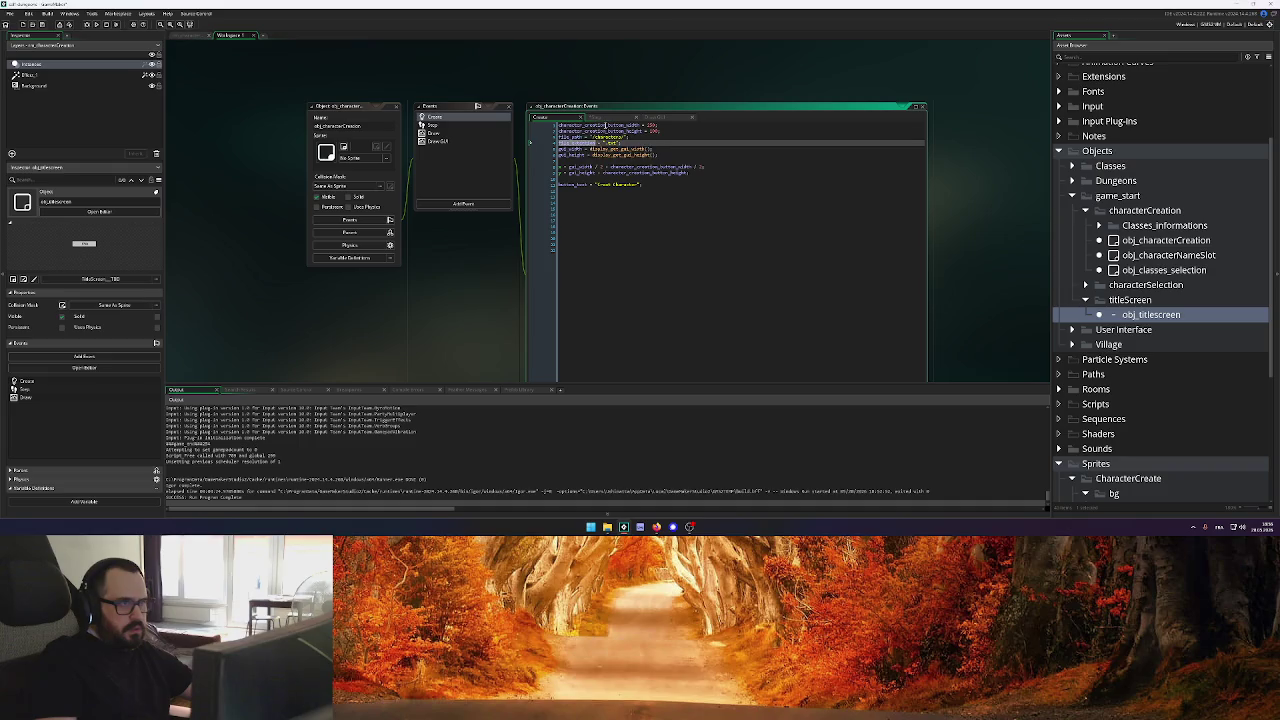
pyautogui.click(595, 118)
pyautogui.moveTo(704, 190); pyautogui.dragTo(592, 190)
pyautogui.hotkey('ctrl', 'c')
# Append the entered character name and file_extension to the file path
pyautogui.click(765, 238)
pyautogui.hotkey('ctrl', 'v')
pyautogui.write('+')
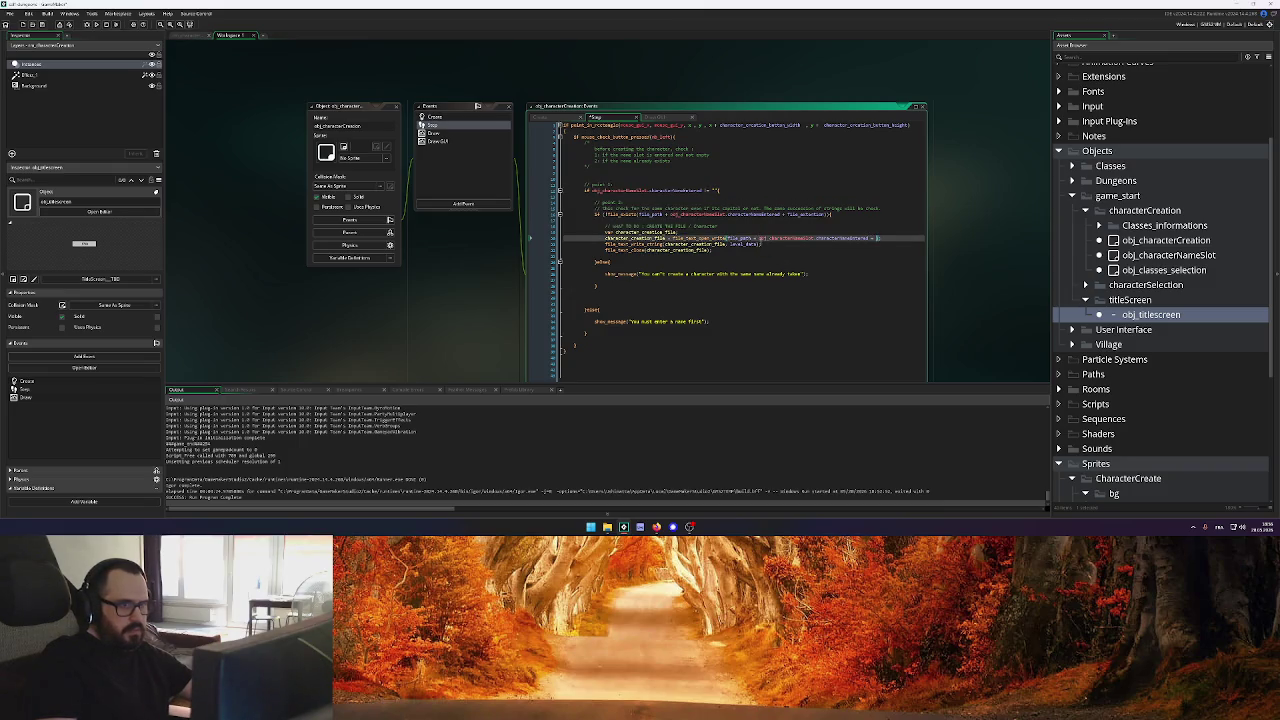
pyautogui.click(552, 118)
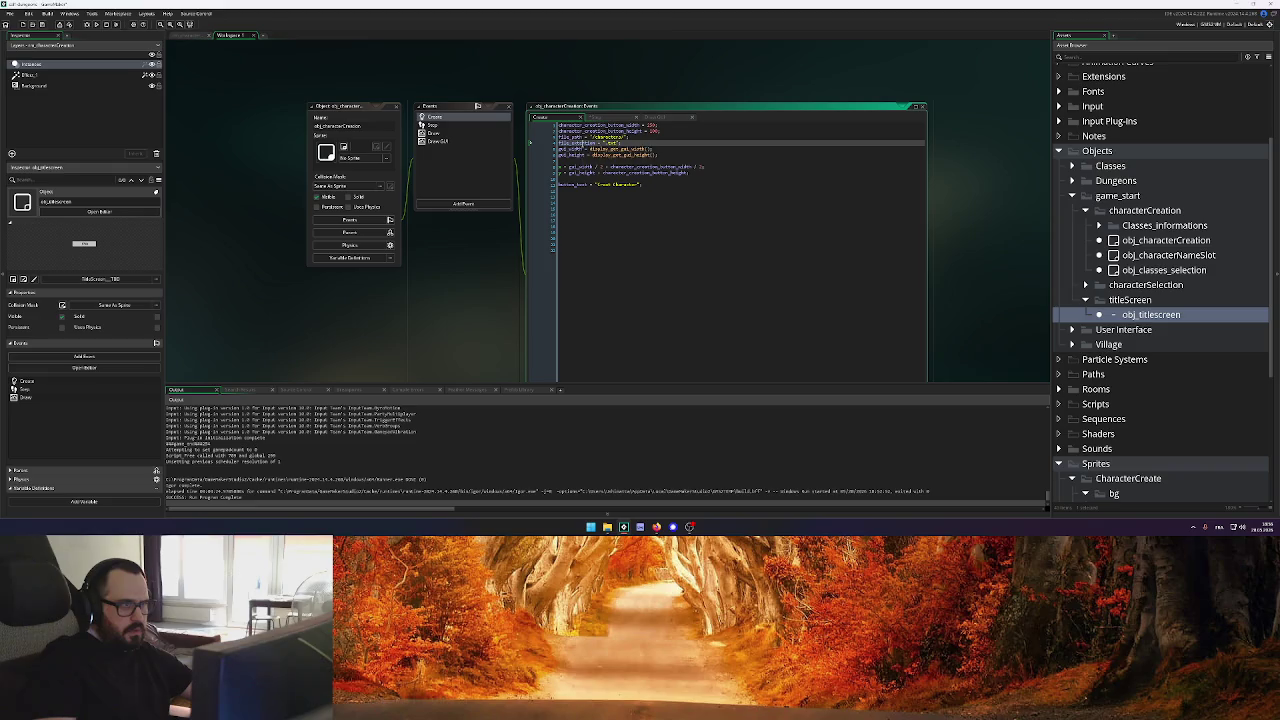
pyautogui.click(596, 117)
pyautogui.write('file_extension);')
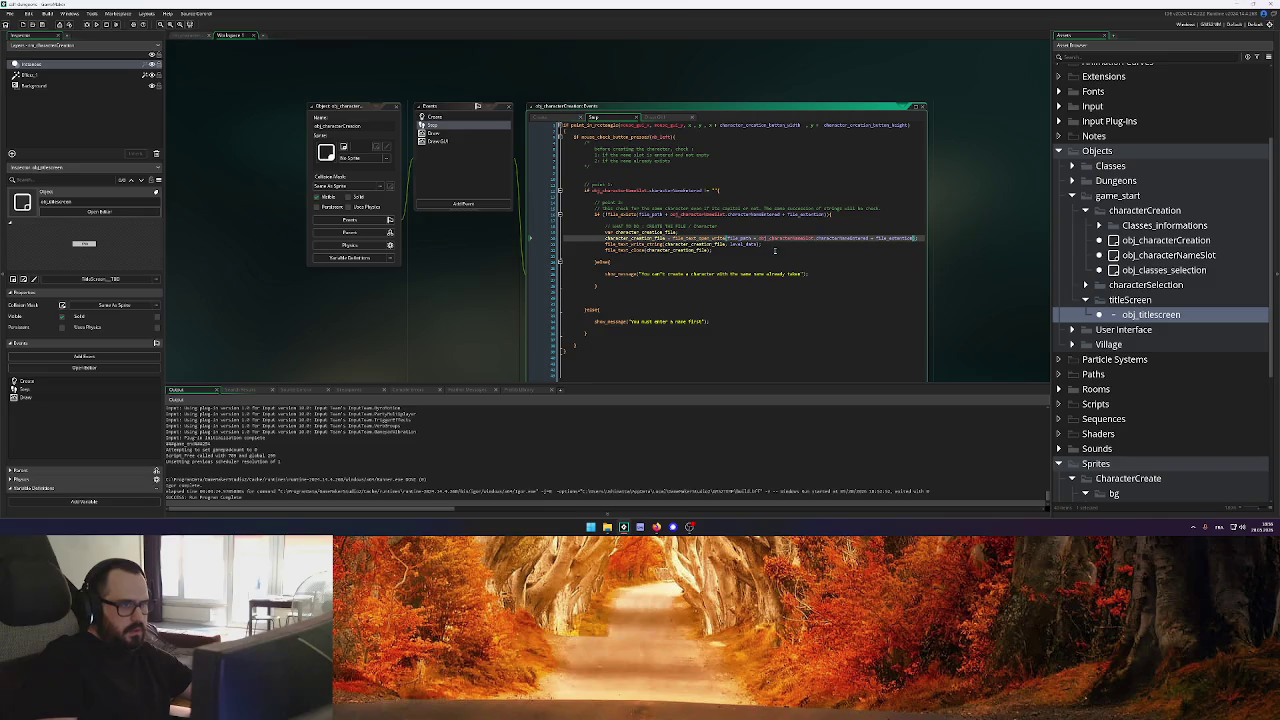
# Trim the trailing characters from line 244 and show the file_text_open_write manual page
pyautogui.moveTo(604, 244); pyautogui.dragTo(762, 244)
pyautogui.click(767, 244)
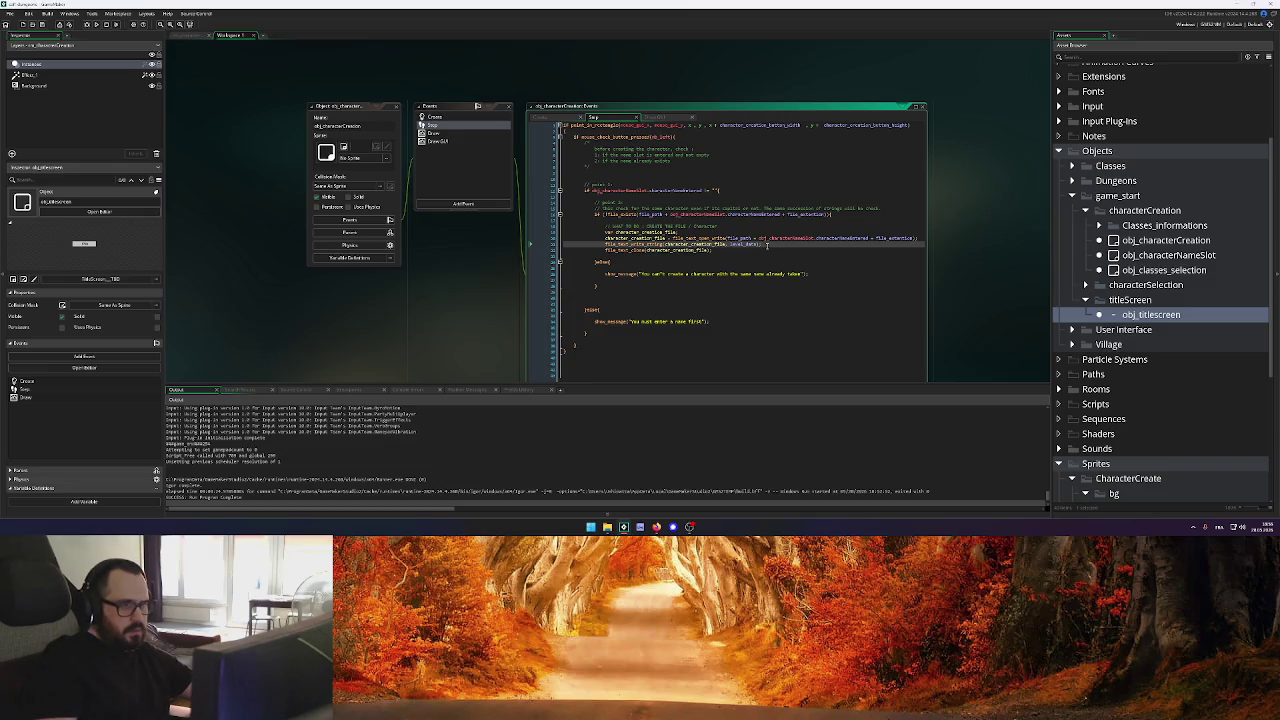
pyautogui.press('BackSpace')
pyautogui.press('BackSpace')
pyautogui.hotkey('alt', 'Tab')
pyautogui.click(877, 392)
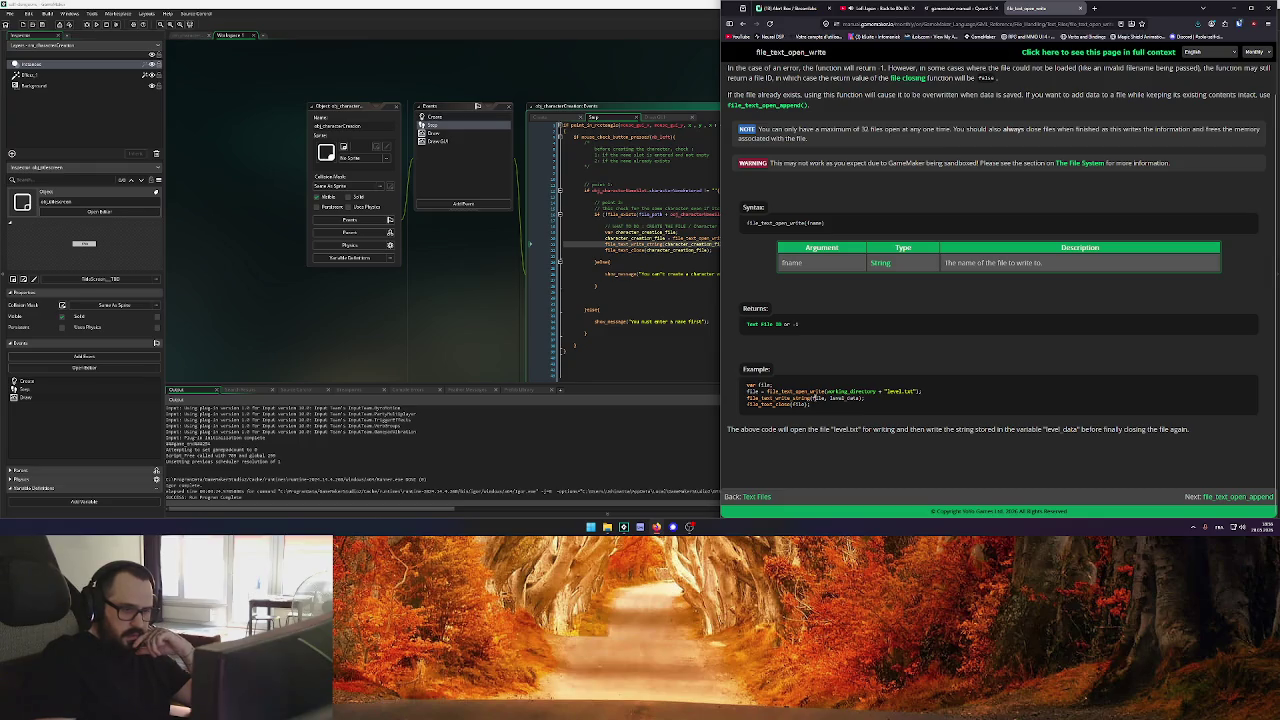
# Replace level_data in file_text_write_string on line 244 with "success"
pyautogui.doubleClick(845, 398)
pyautogui.hotkey('ctrl', 'c')
pyautogui.hotkey('alt', 'Tab')
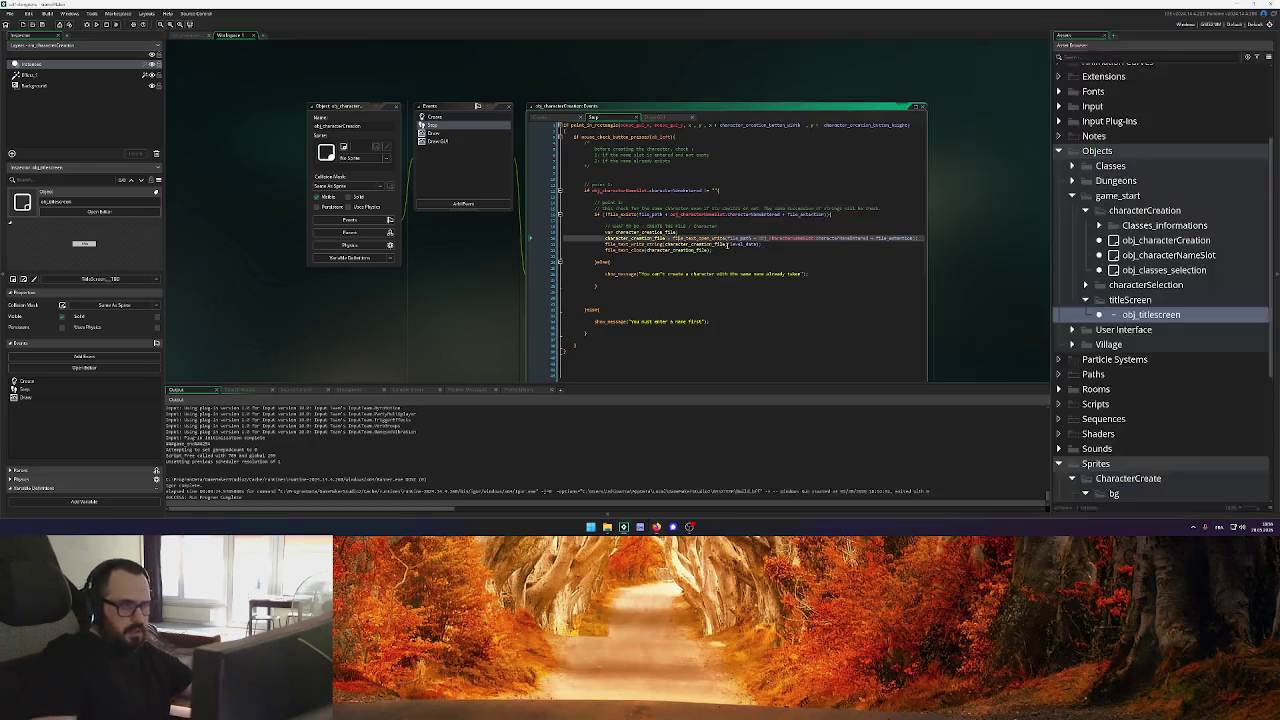
pyautogui.doubleClick(741, 244)
pyautogui.write('""')
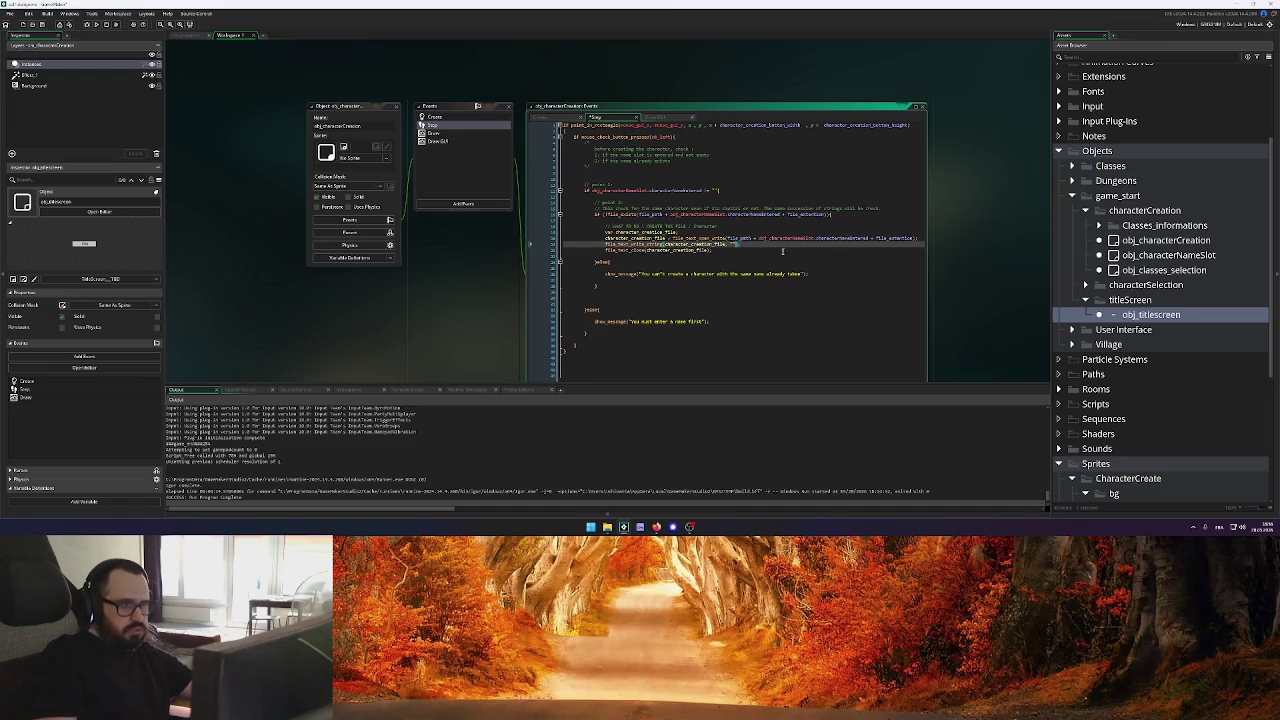
pyautogui.write('success')
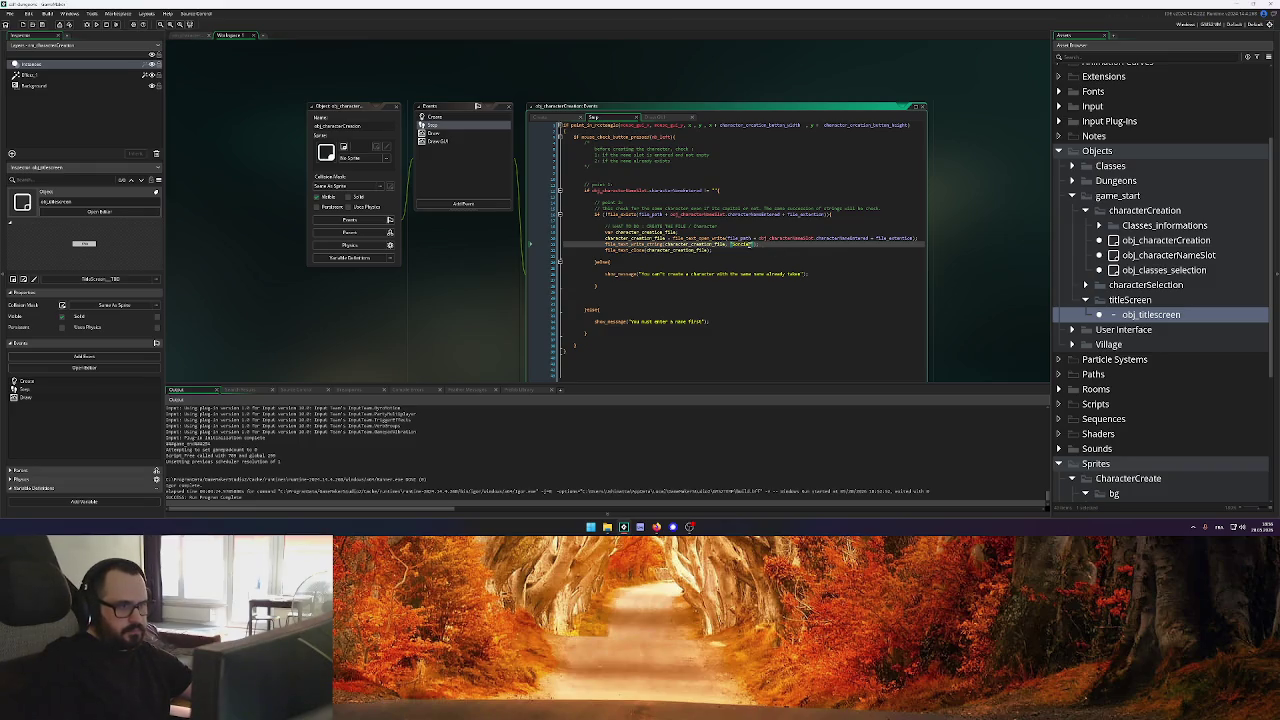
pyautogui.press('BackSpace')
pyautogui.press('BackSpace')
pyautogui.press('BackSpace')
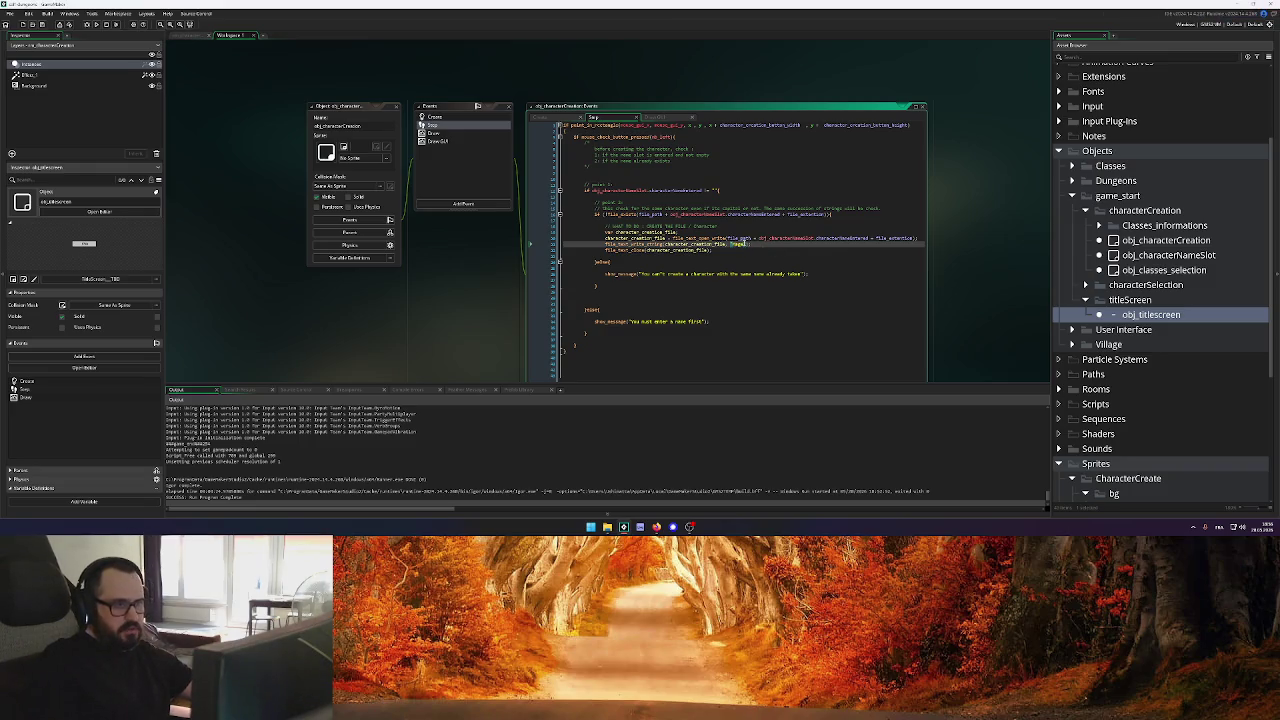
pyautogui.write('cess')
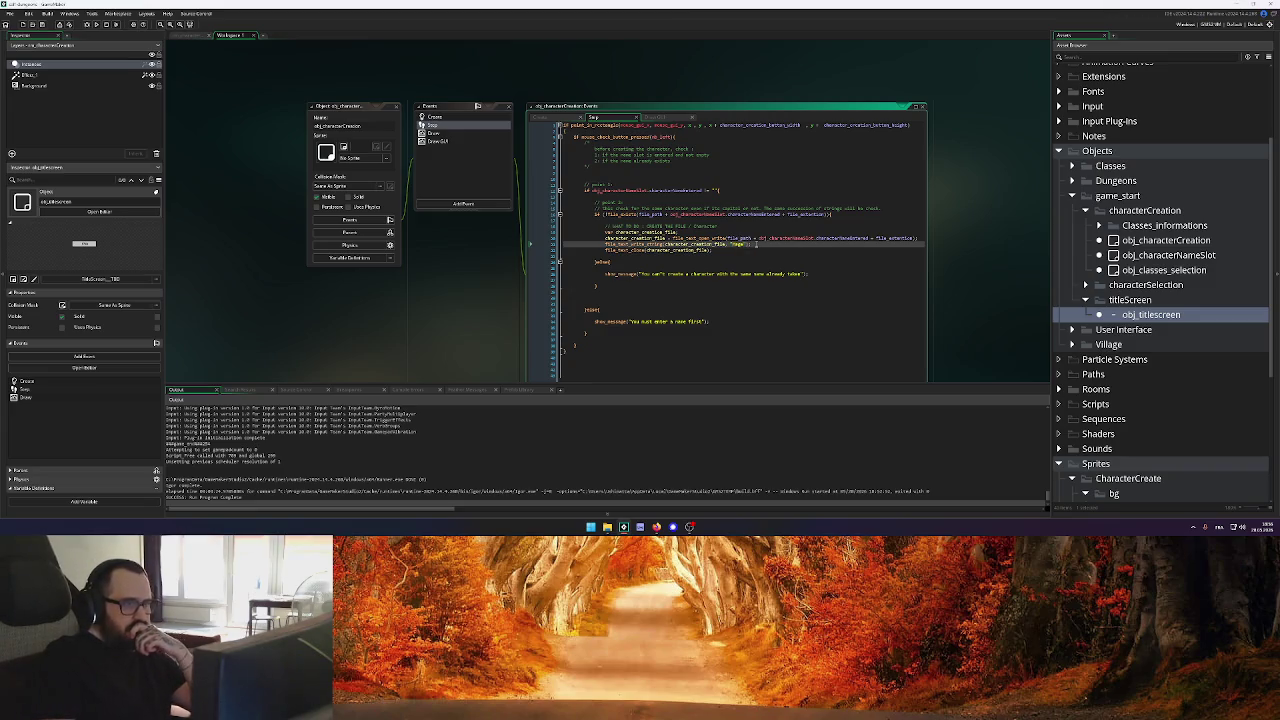
# Add a blank line after file_text_close and start a test run
pyautogui.click(735, 250)
pyautogui.press('Return')
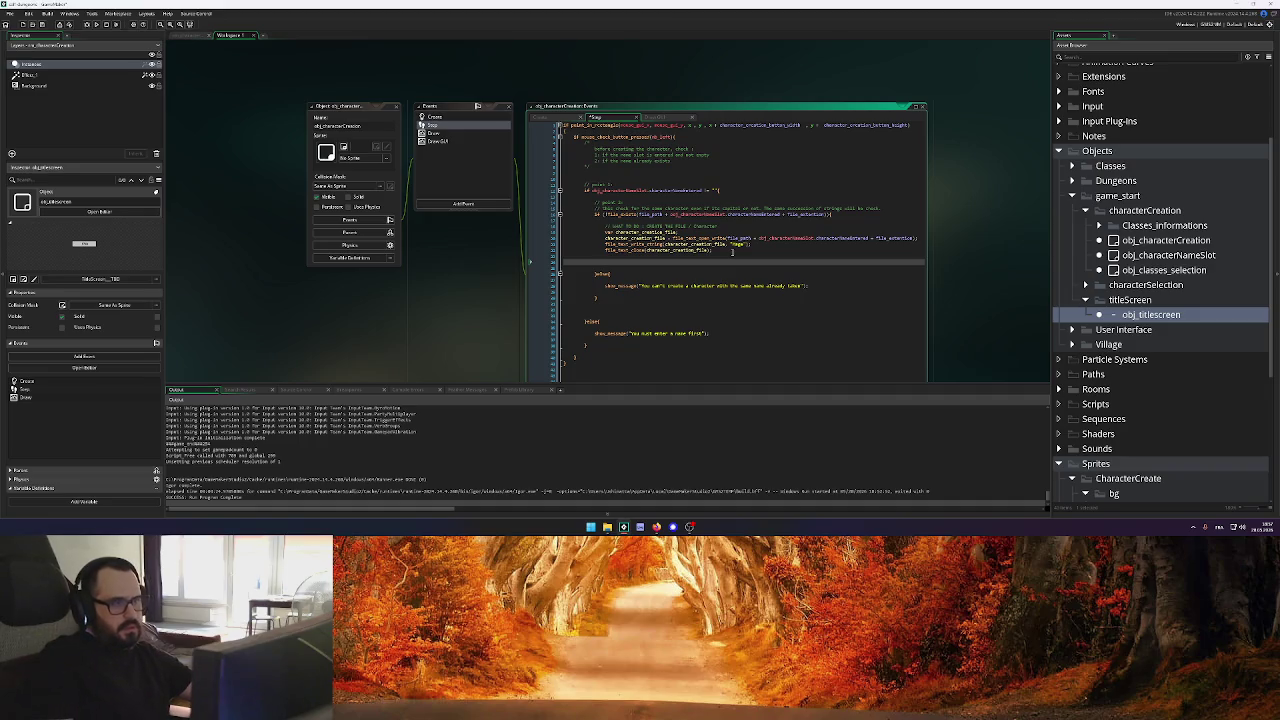
pyautogui.write('if')
pyautogui.press('BackSpace')
pyautogui.press('BackSpace')
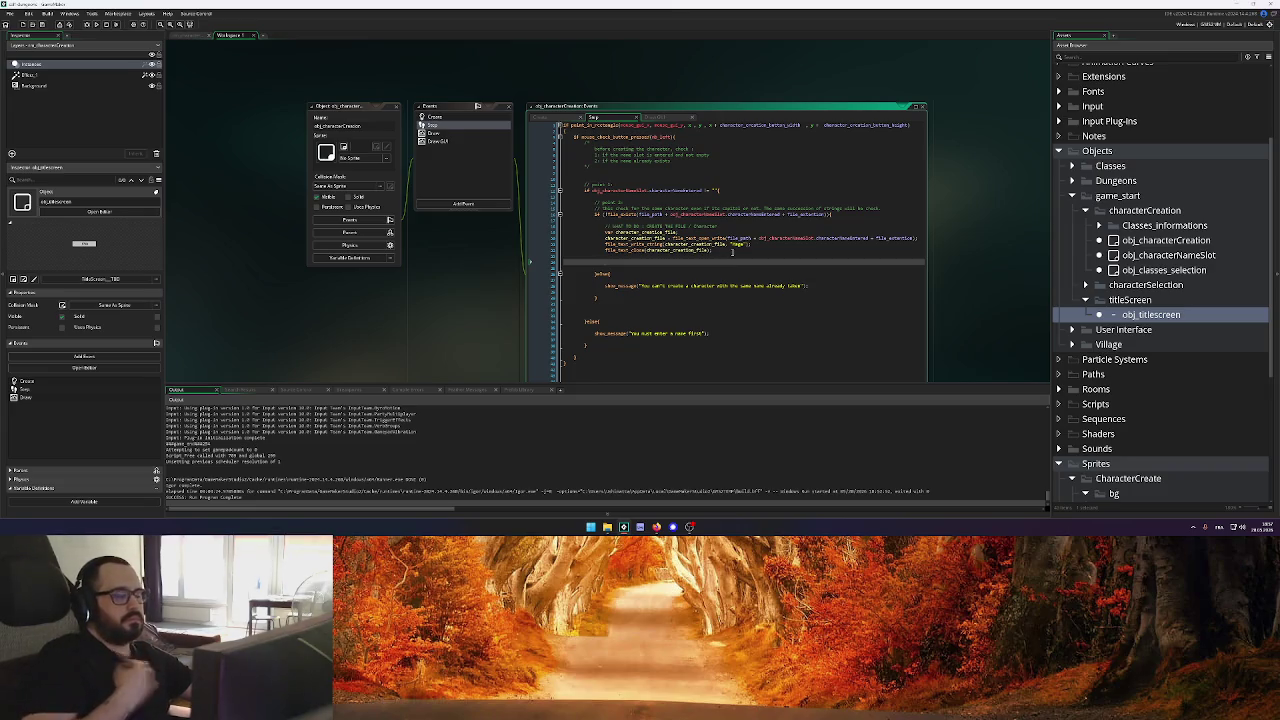
pyautogui.click(98, 24)
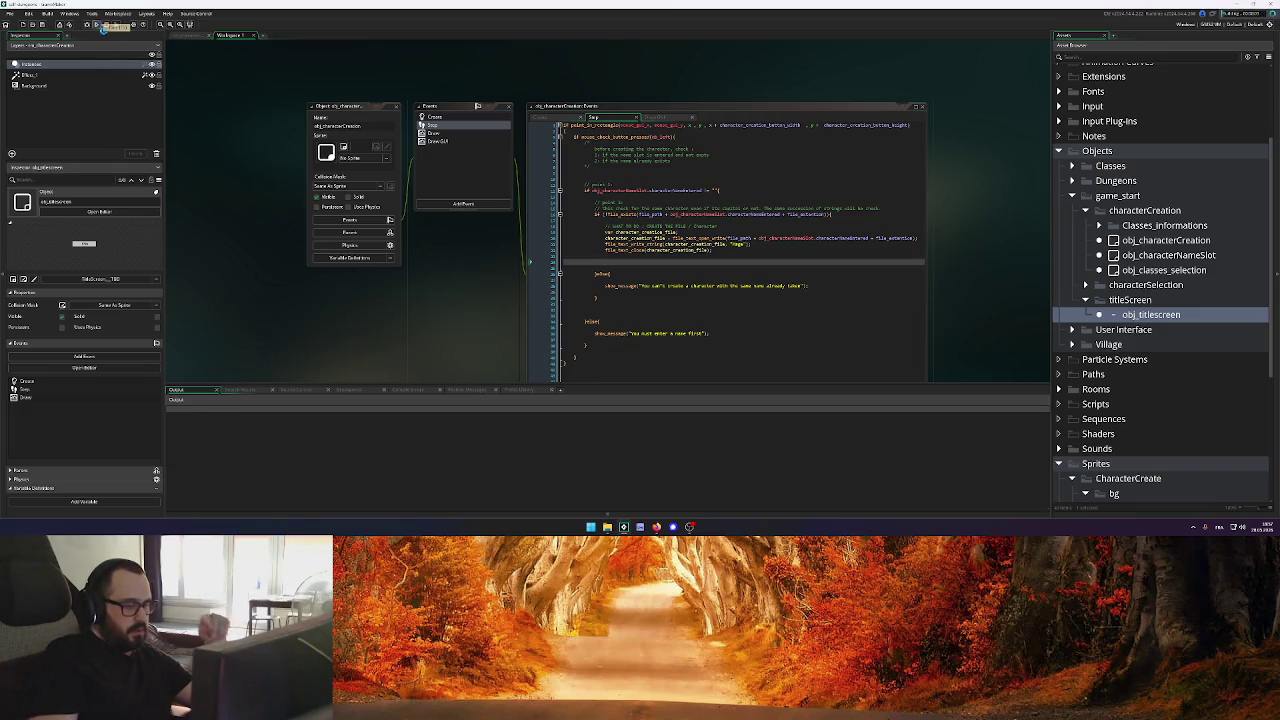
# With the characters folder open, create a Sorcerer character named 'ta' in the game
pyautogui.click(607, 527)
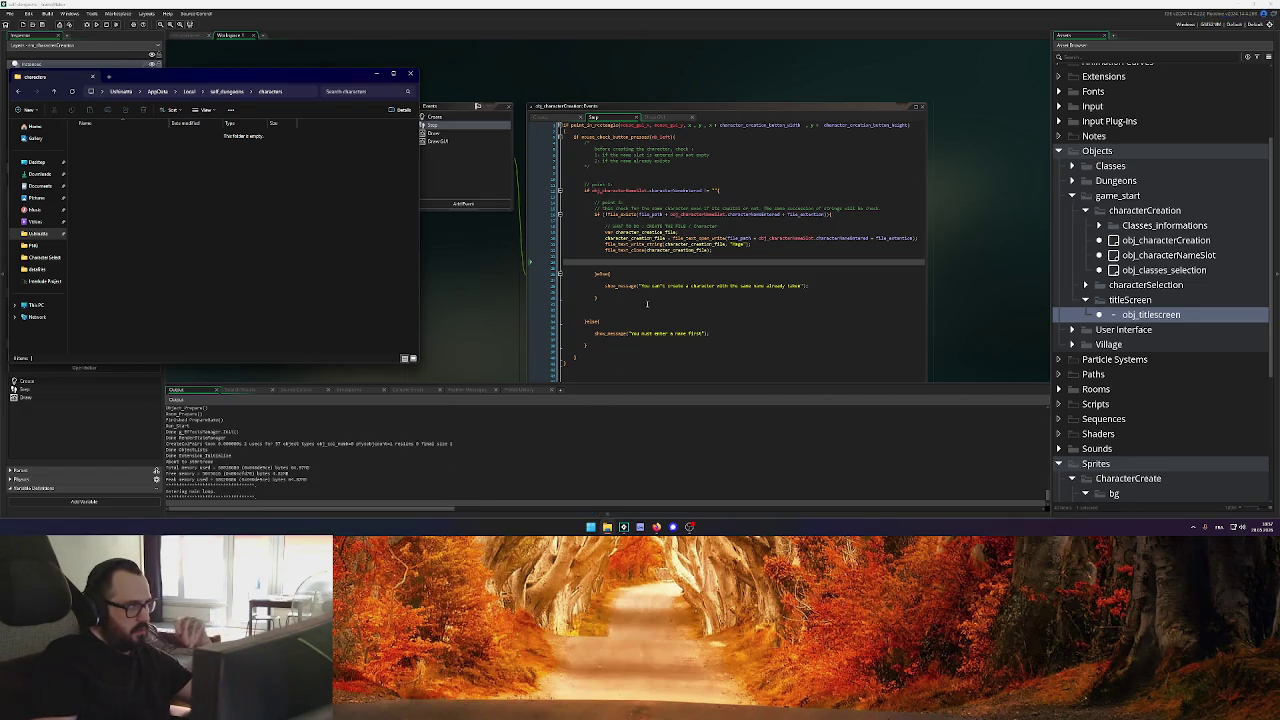
pyautogui.moveTo(326, 82); pyautogui.dragTo(318, 118)
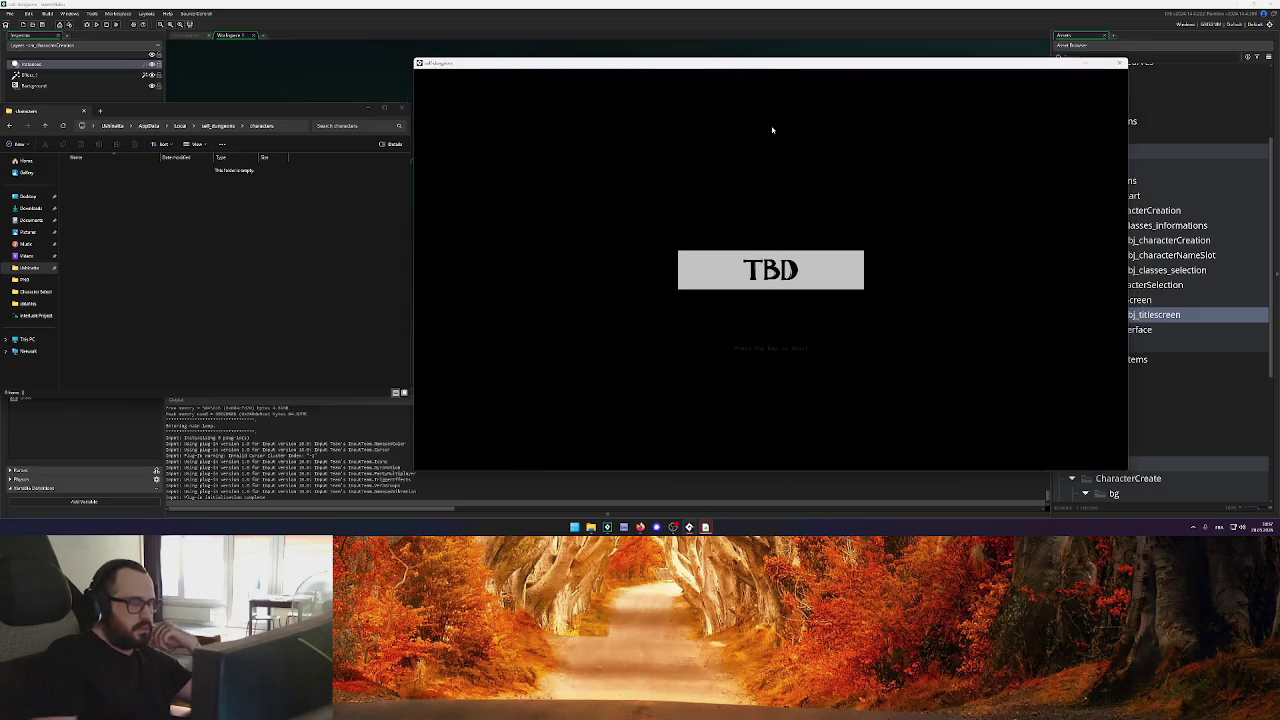
pyautogui.press('Return')
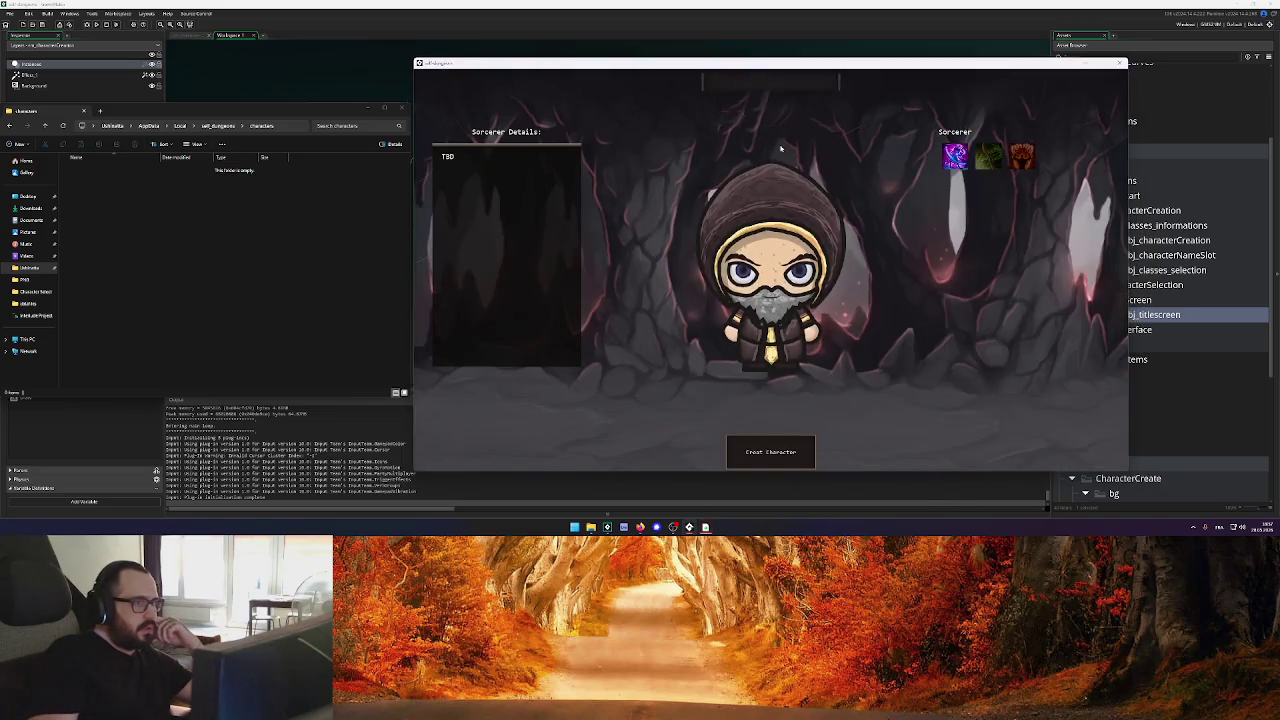
pyautogui.click(770, 79)
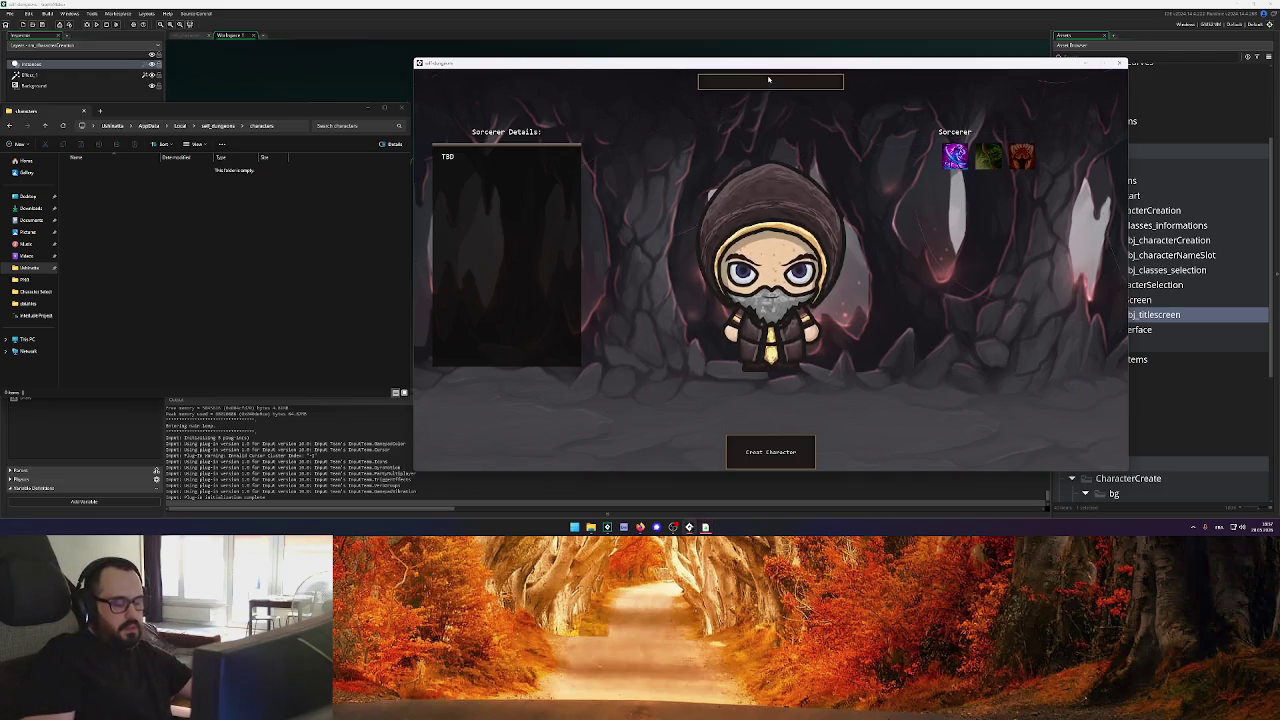
pyautogui.write('ta')
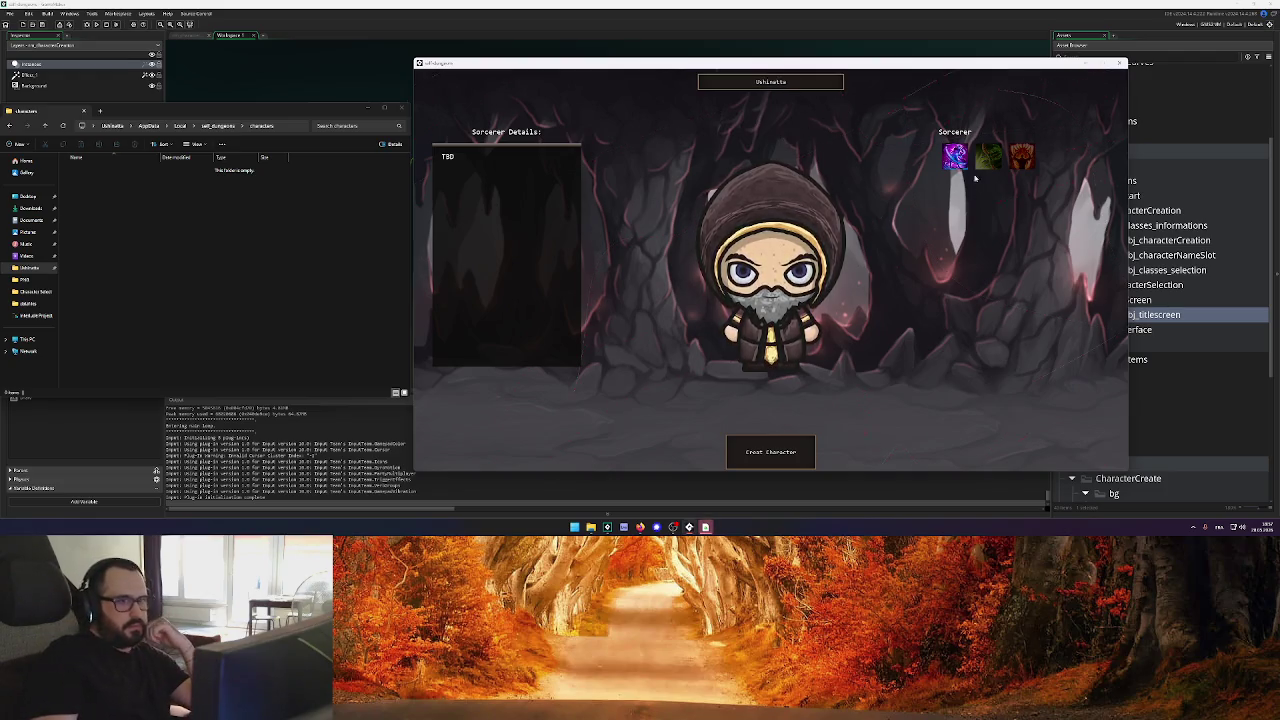
pyautogui.press('Return')
pyautogui.press('Right')
pyautogui.press('Left')
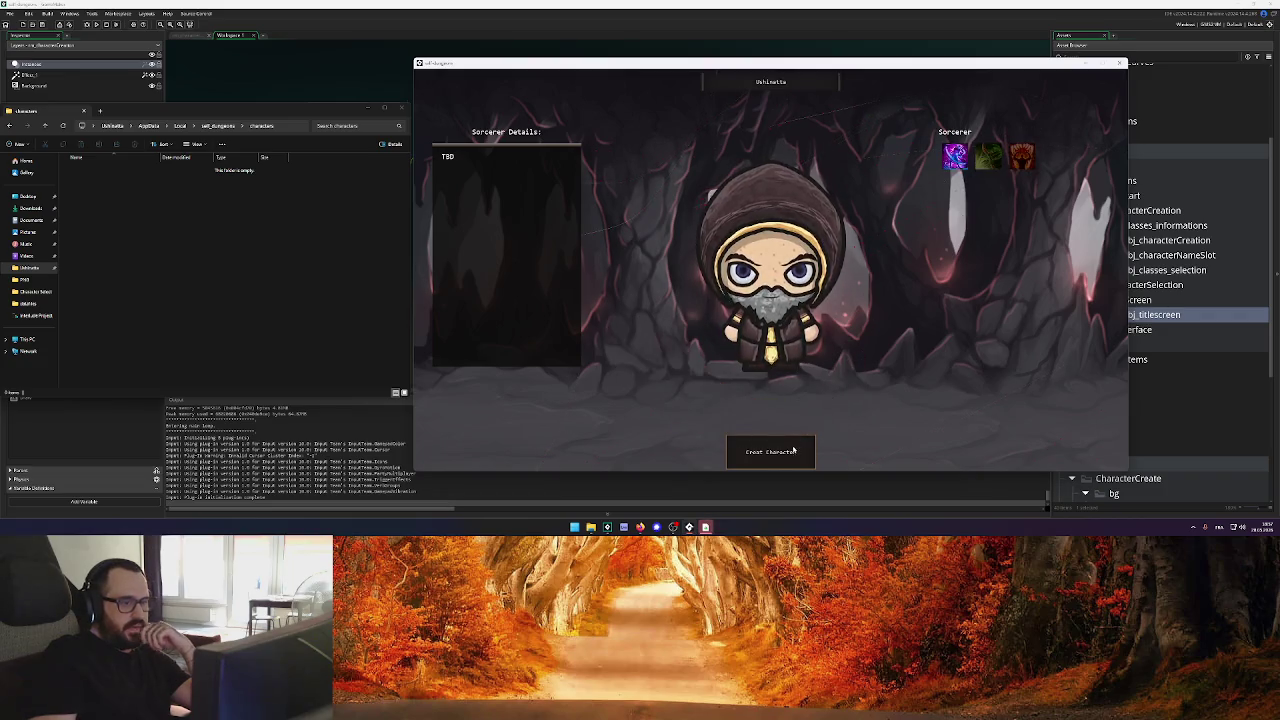
pyautogui.click(792, 451)
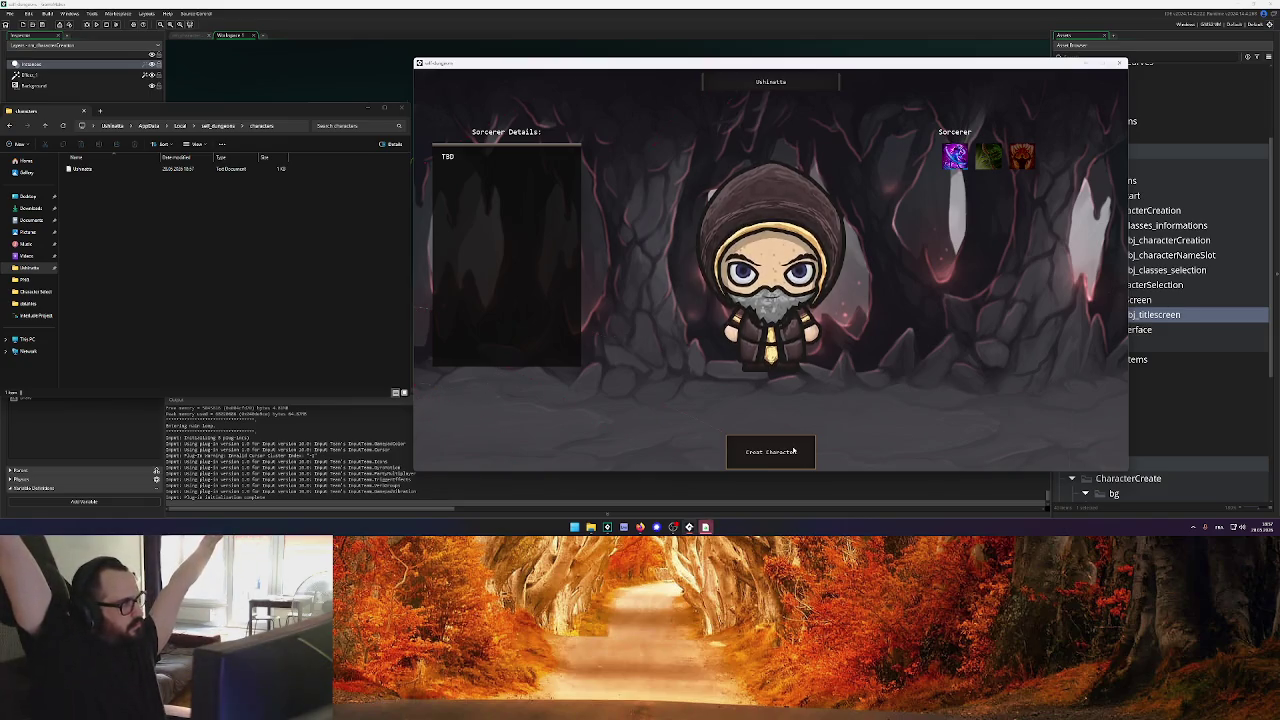
# Open the new character file in Notepad, then close it and the game
pyautogui.click(87, 170)
pyautogui.doubleClick(87, 170)
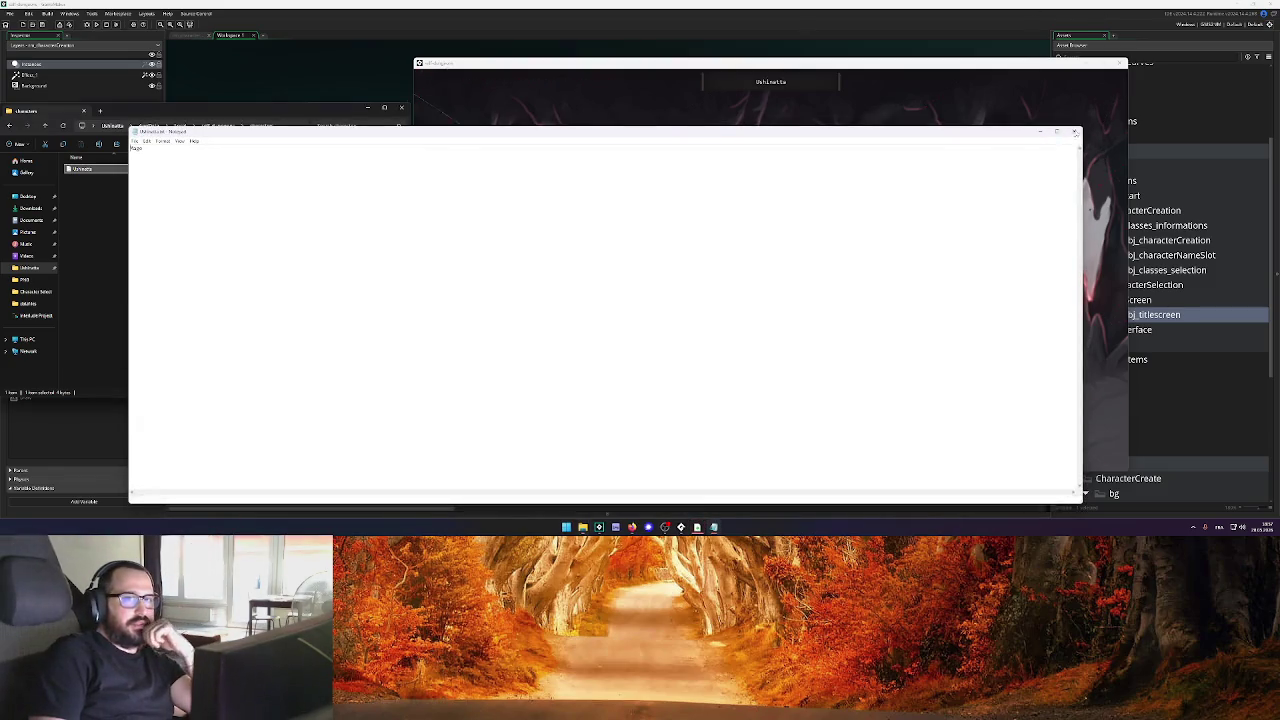
pyautogui.click(1074, 131)
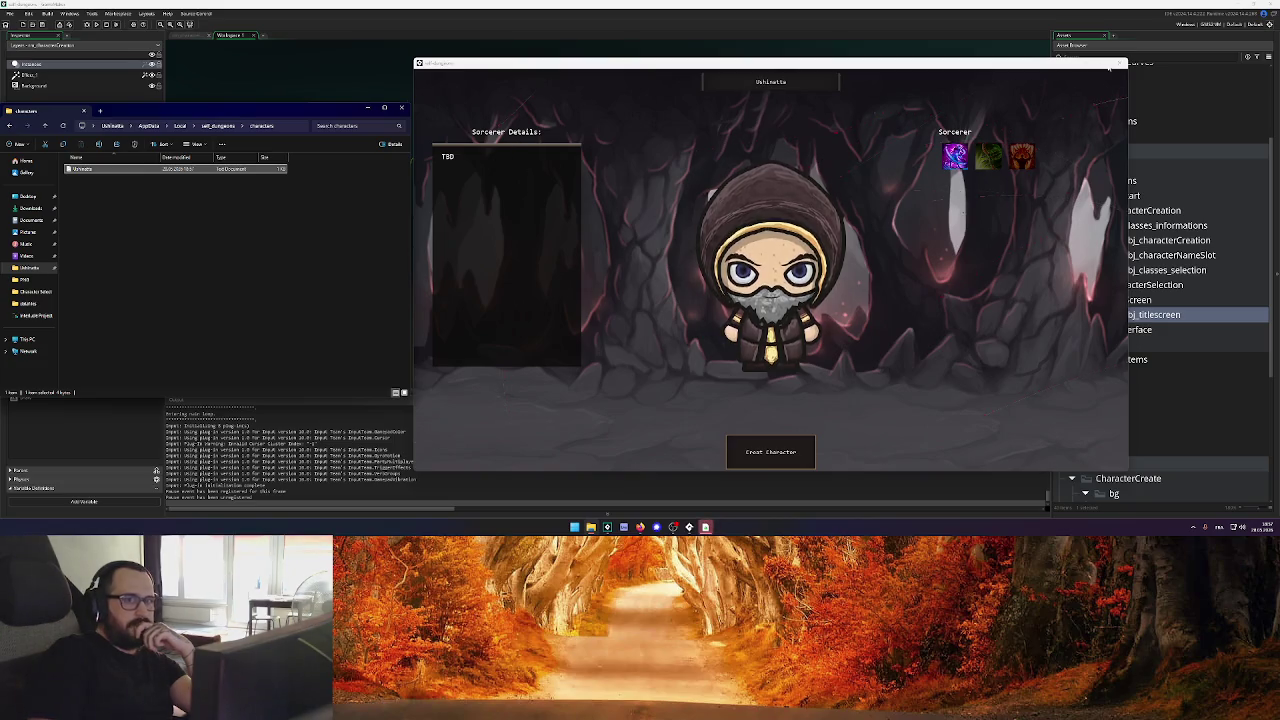
pyautogui.click(1119, 63)
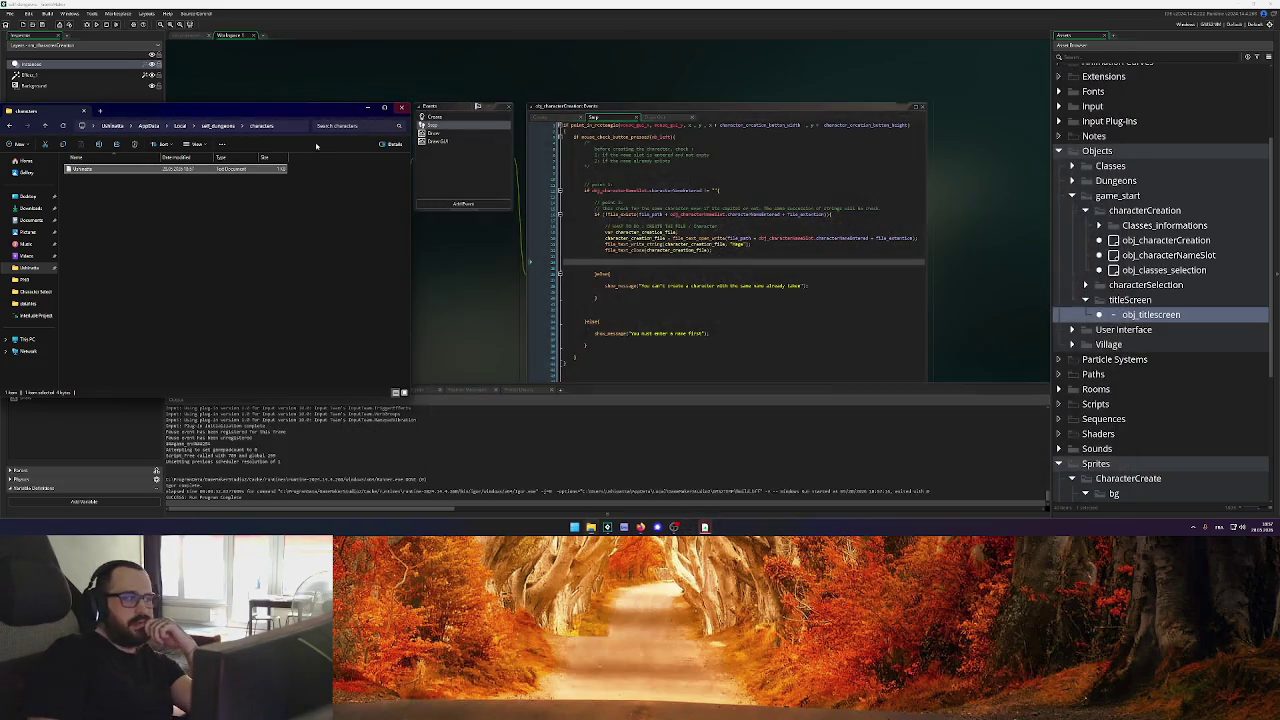
# Insert room_goto on the empty line after the file-writing code via autocomplete
pyautogui.click(636, 265)
pyautogui.click(637, 262)
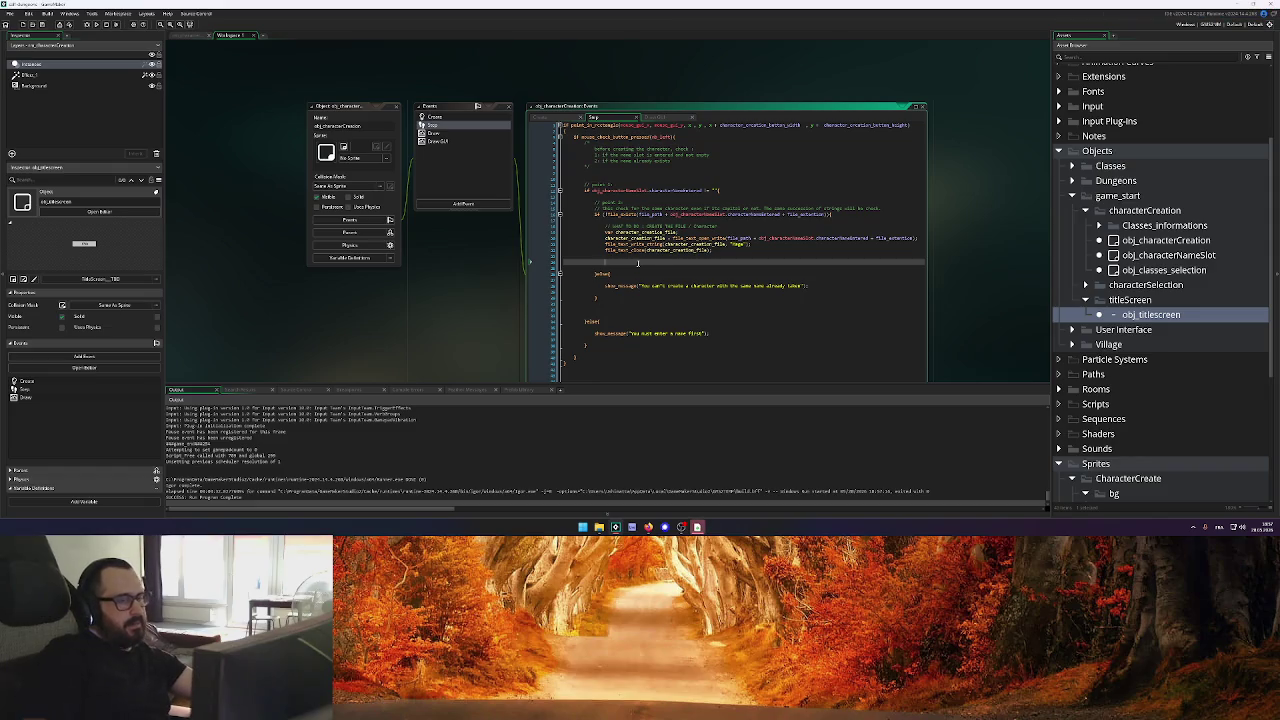
pyautogui.moveTo(697, 527)
pyautogui.click(742, 484)
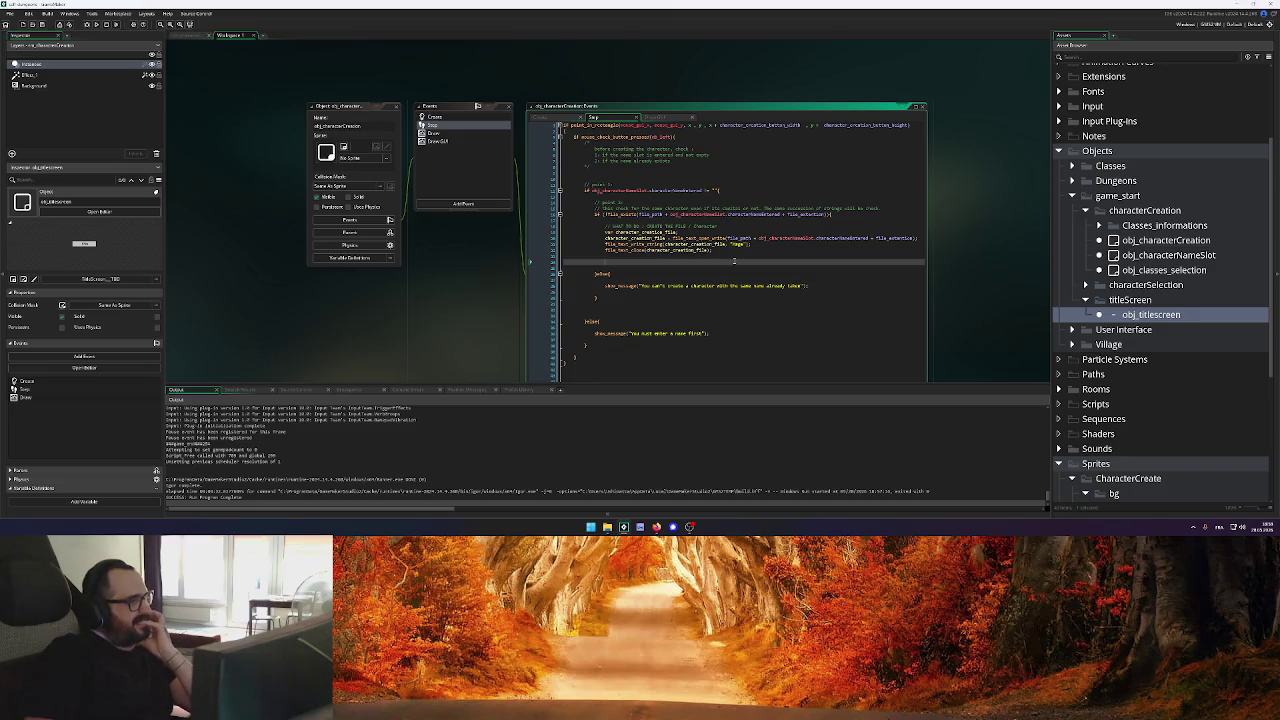
pyautogui.write('room_')
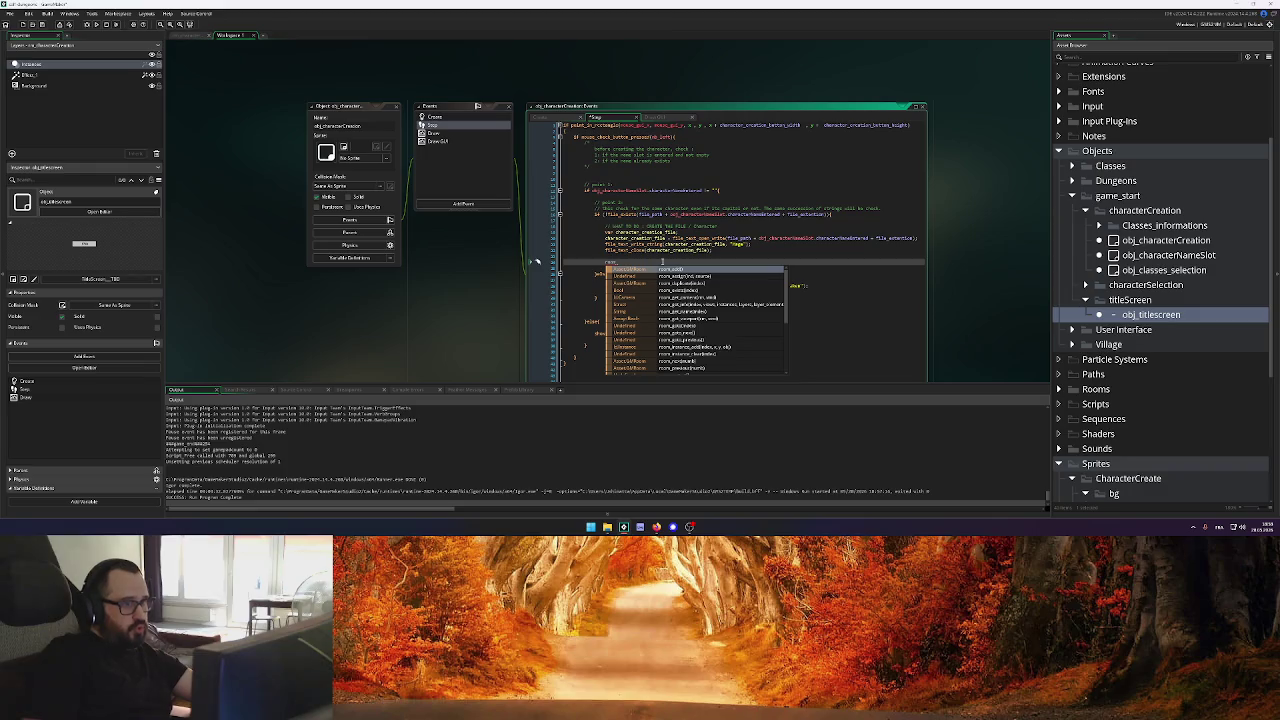
pyautogui.press('Down')
pyautogui.press('Down')
pyautogui.press('Down')
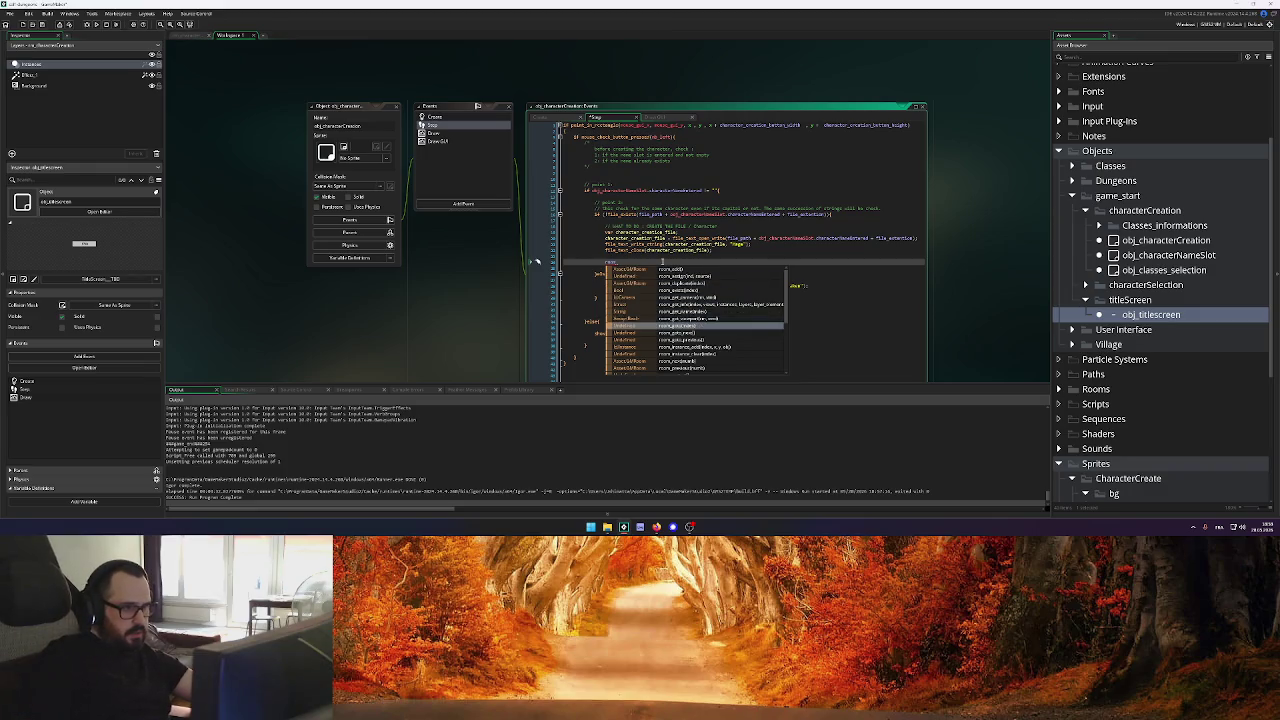
pyautogui.press('Return')
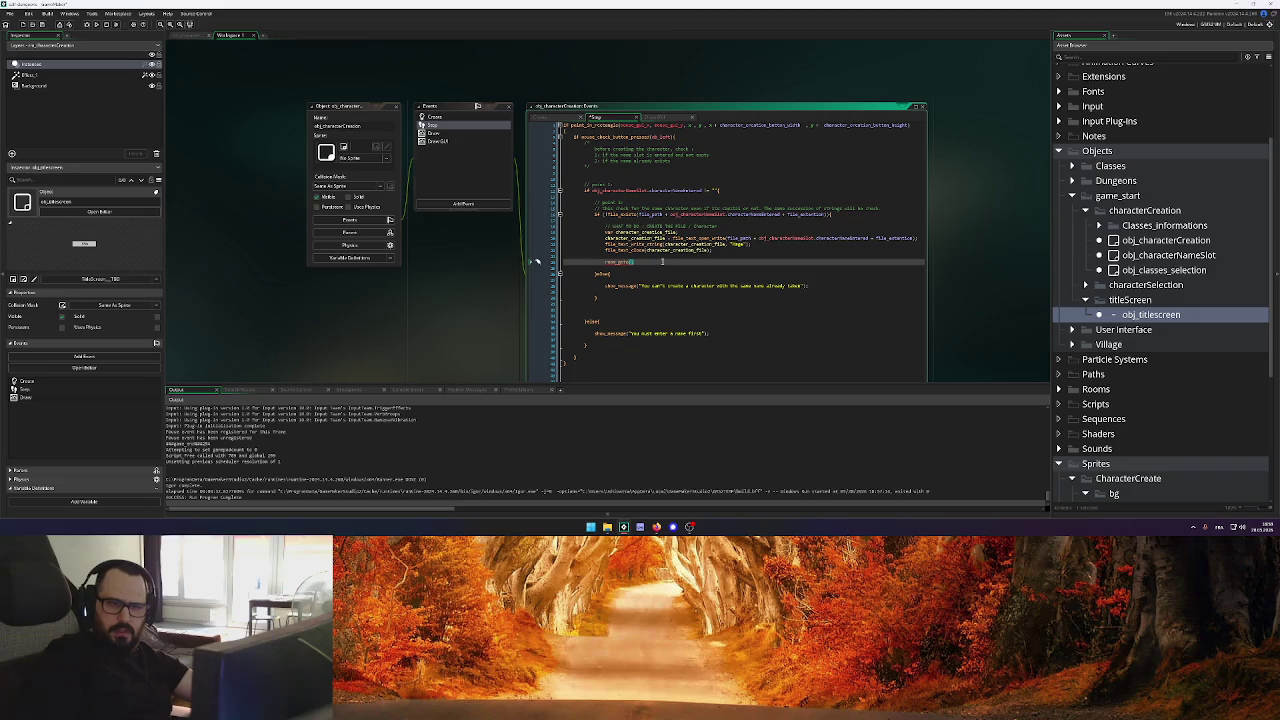
# Check the Rooms list, complete room_goto(rm_characterScreen); and run the game with F5
pyautogui.scroll(-3, 1166, 315)
pyautogui.click(1058, 345)
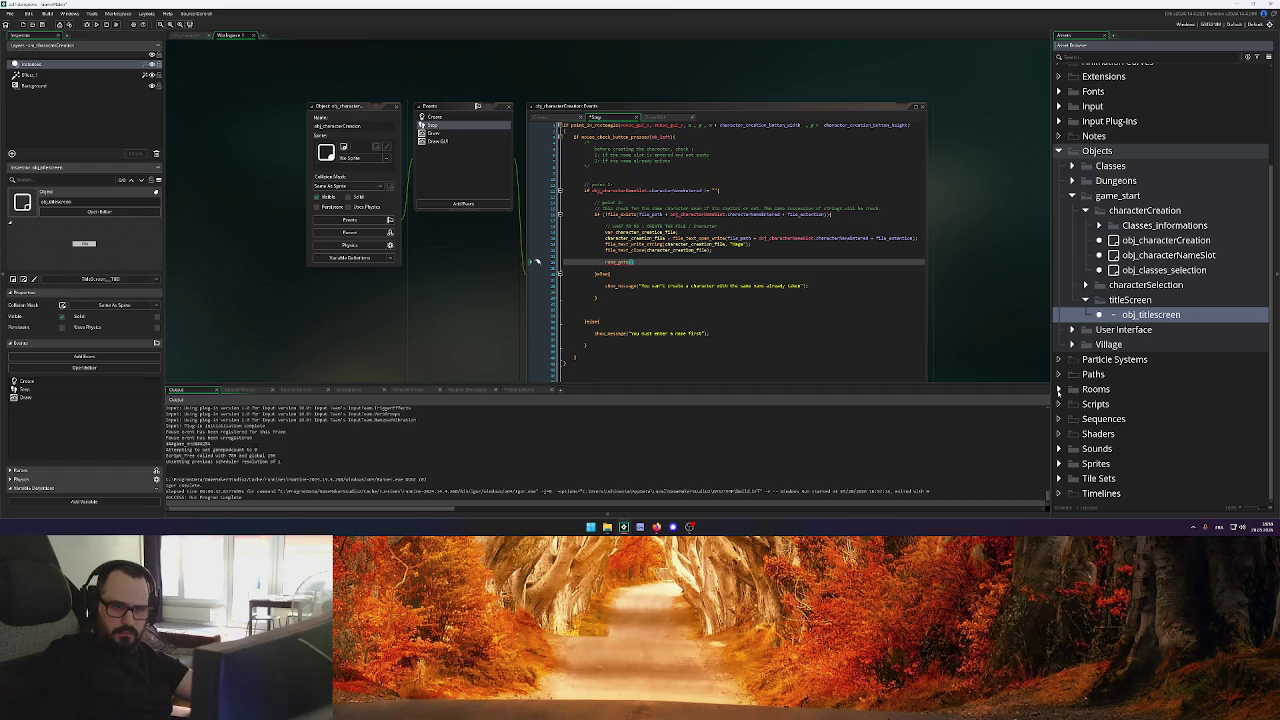
pyautogui.click(1058, 389)
pyautogui.scroll(-2, 1062, 390)
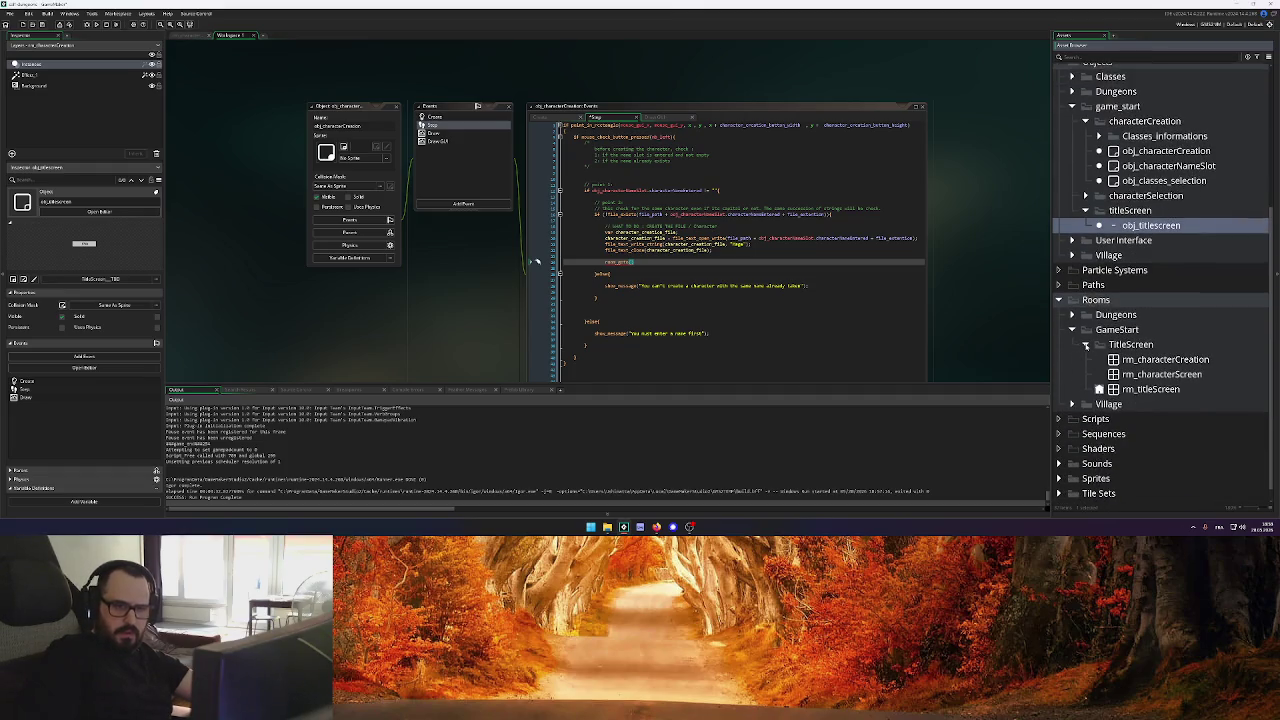
pyautogui.click(536, 262)
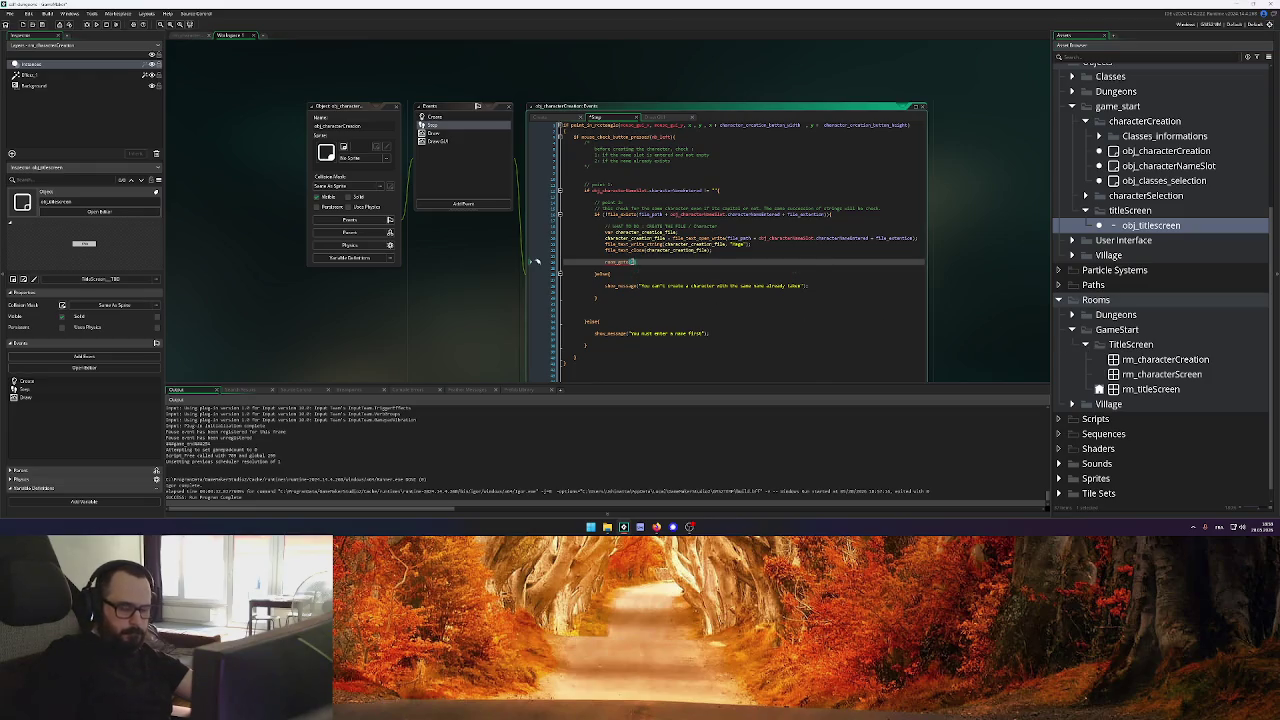
pyautogui.write('rm')
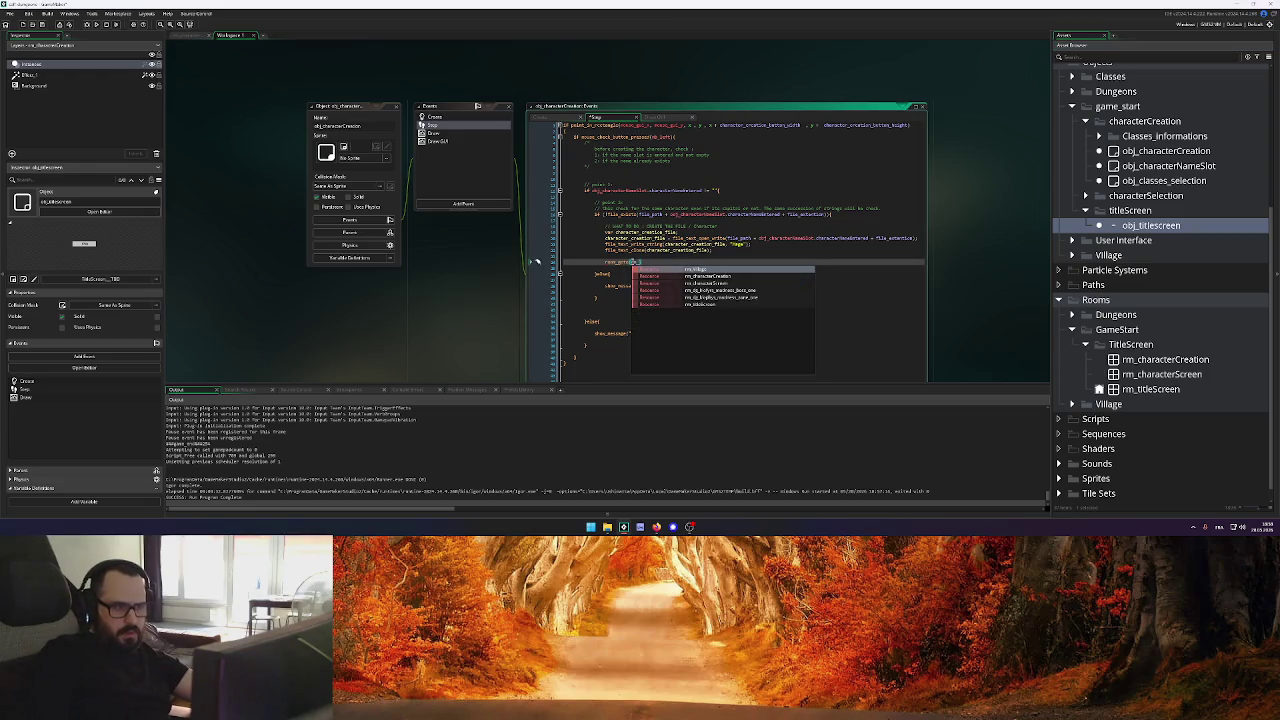
pyautogui.press('Down')
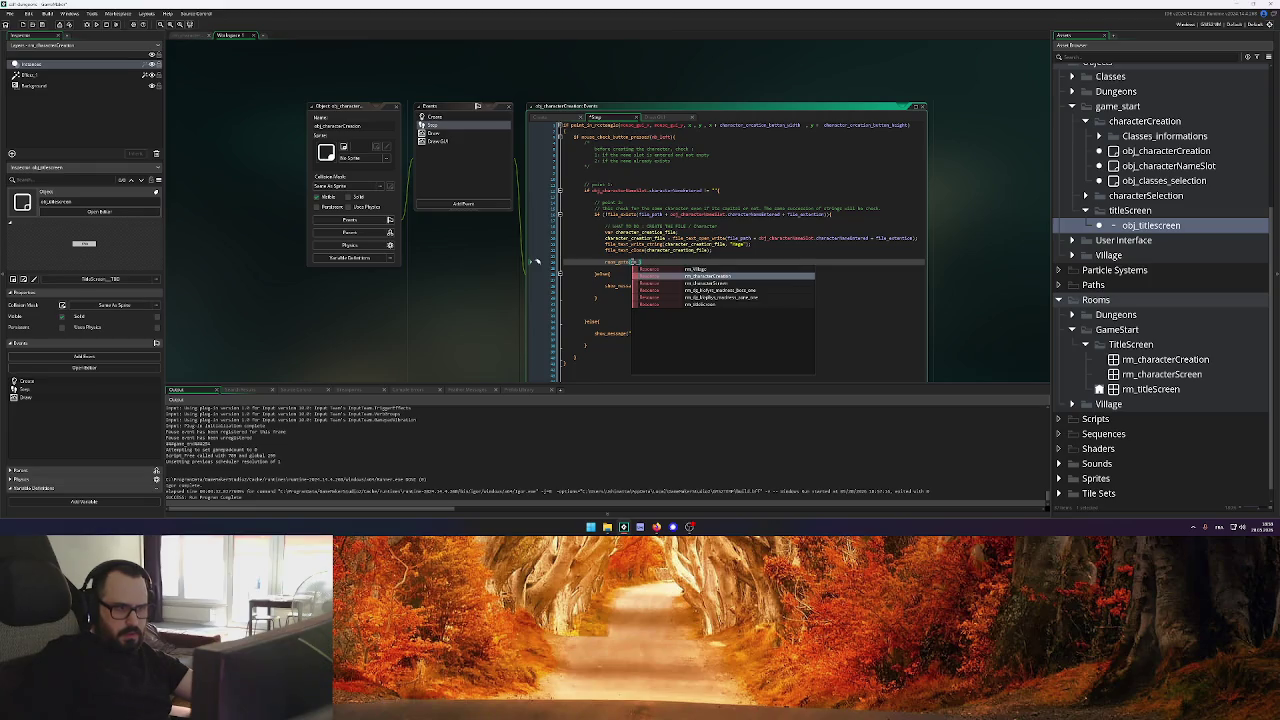
pyautogui.press('Down')
pyautogui.press('Return')
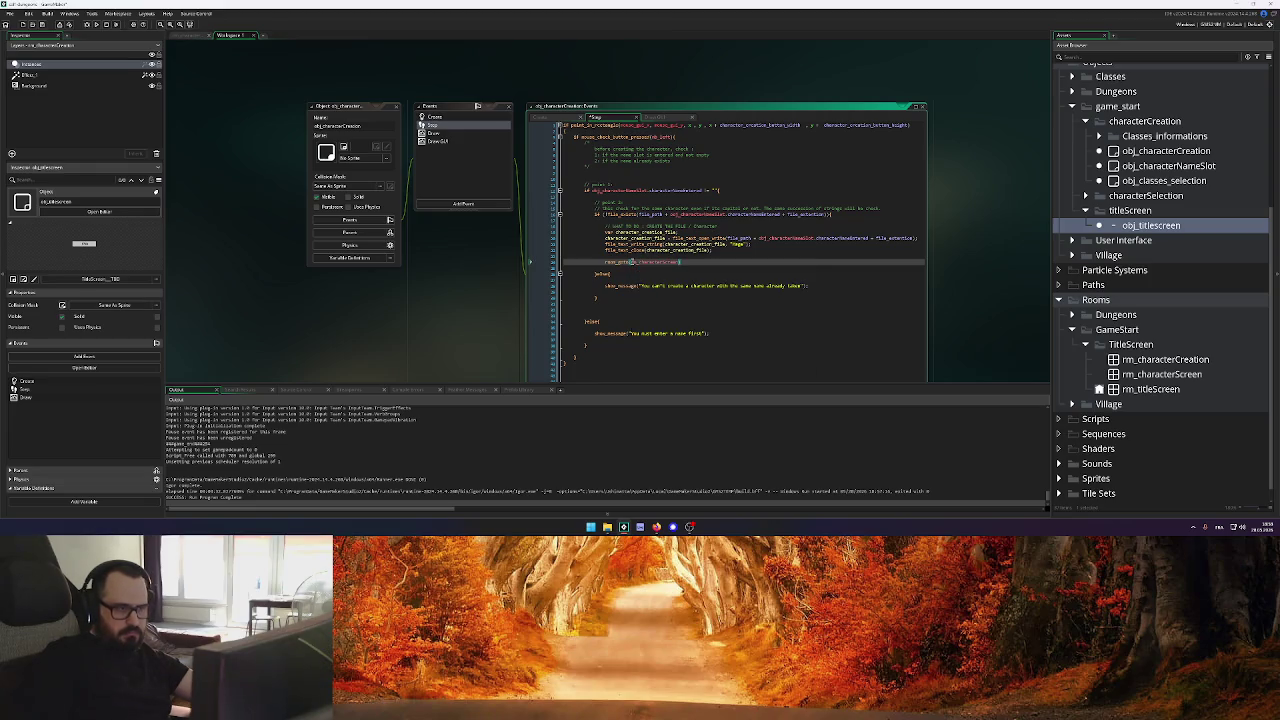
pyautogui.write(';')
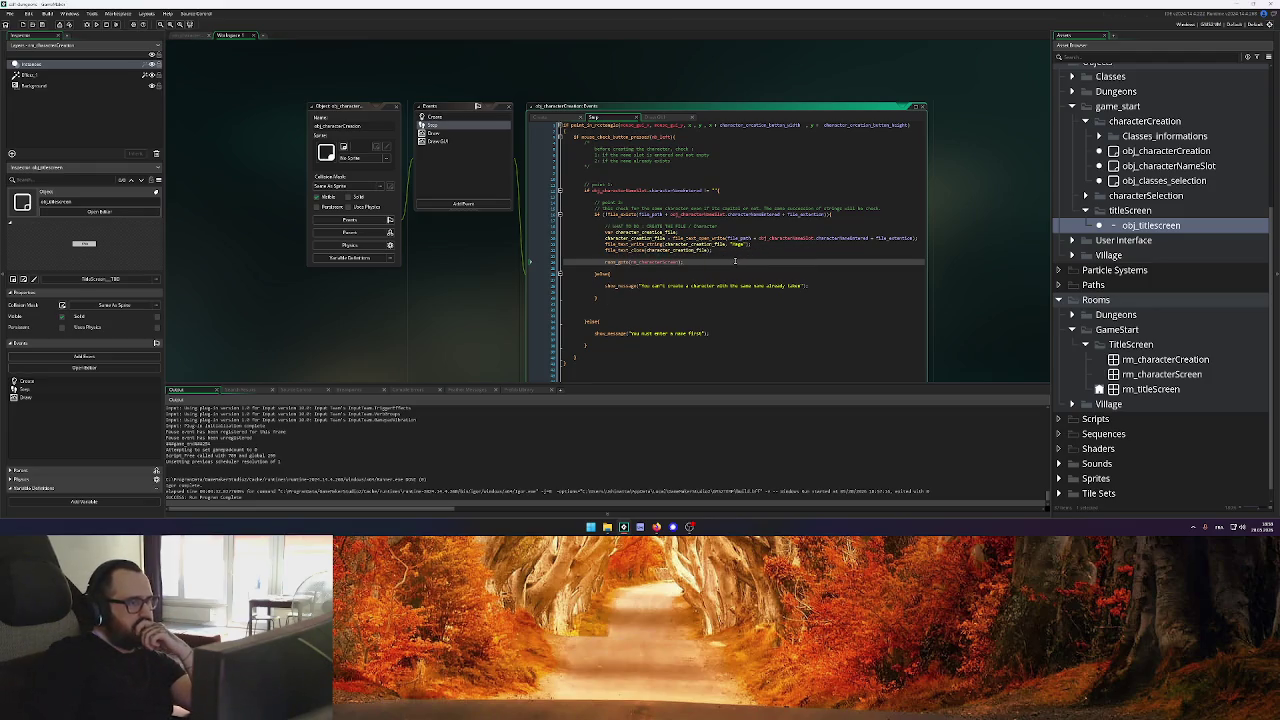
pyautogui.scroll(-1, 735, 261)
pyautogui.press('F5')
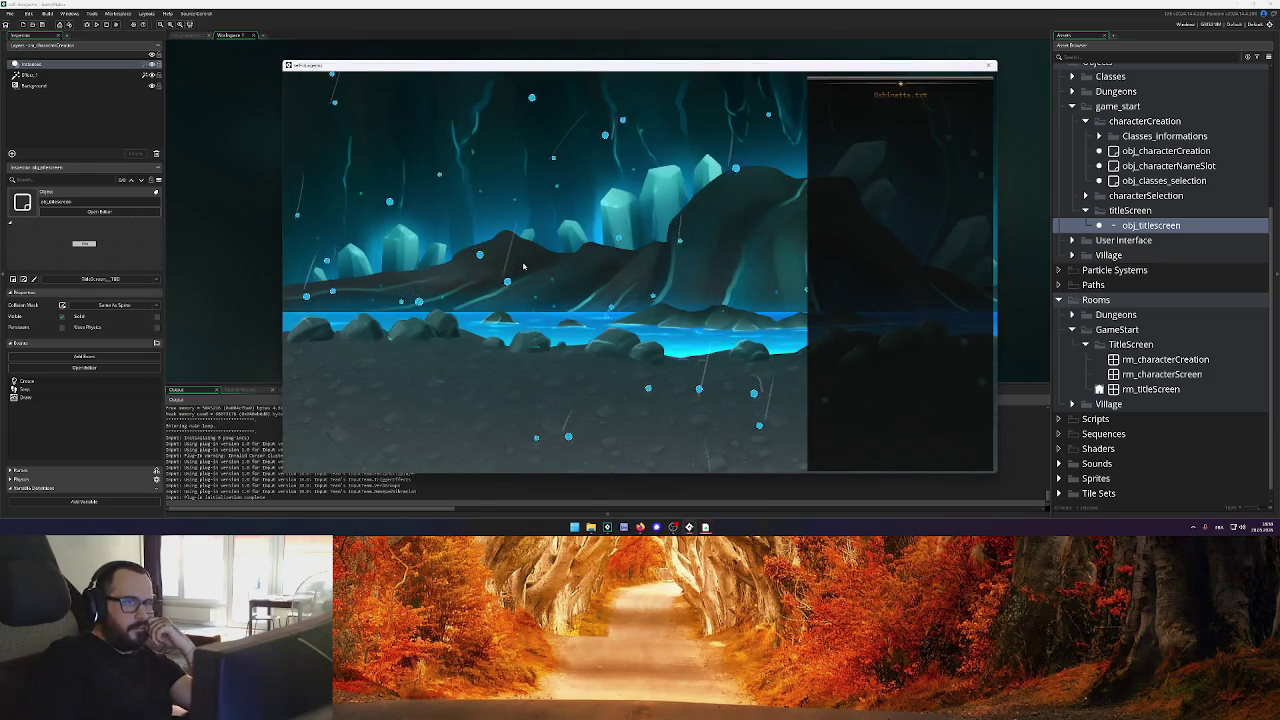
# Close the test game and scroll through obj_titlescreen's Create event code
pyautogui.click(988, 65)
pyautogui.click(562, 96)
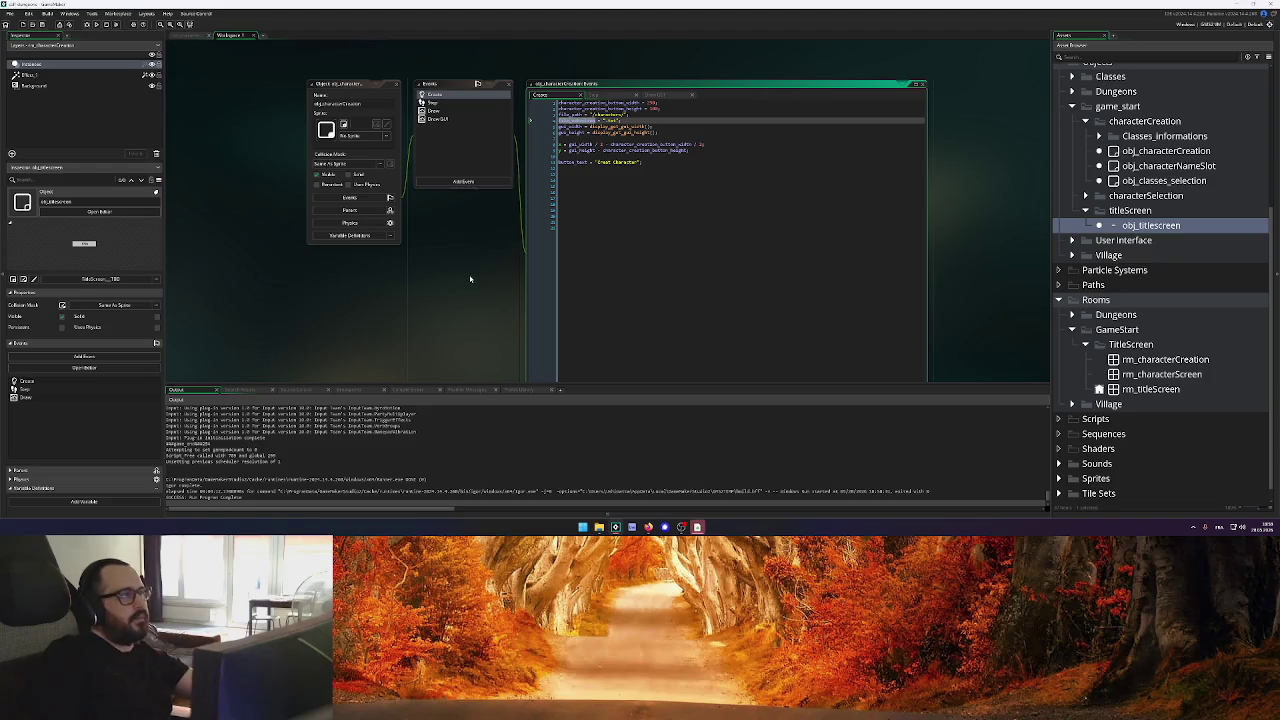
pyautogui.scroll(-5, 470, 279)
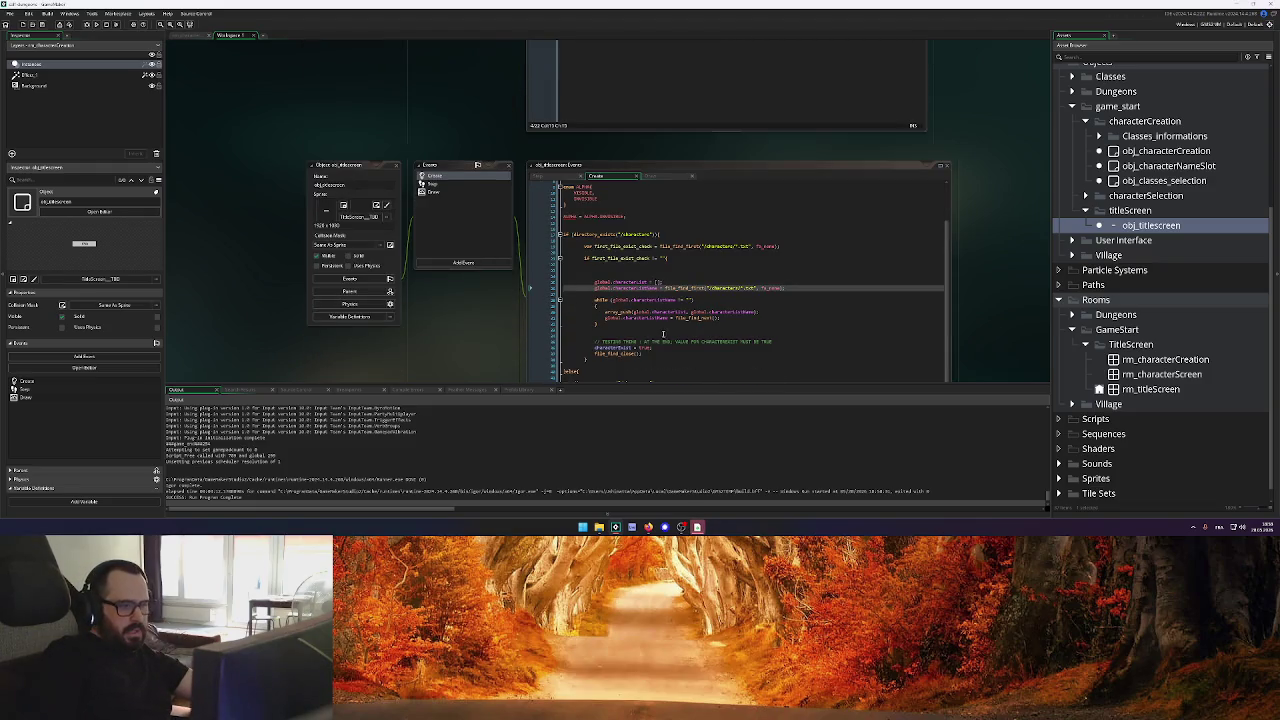
# Set characterExist to false, then to true, saving each change
pyautogui.click(645, 346)
pyautogui.write('lse;')
pyautogui.hotkey('ctrl', 's')
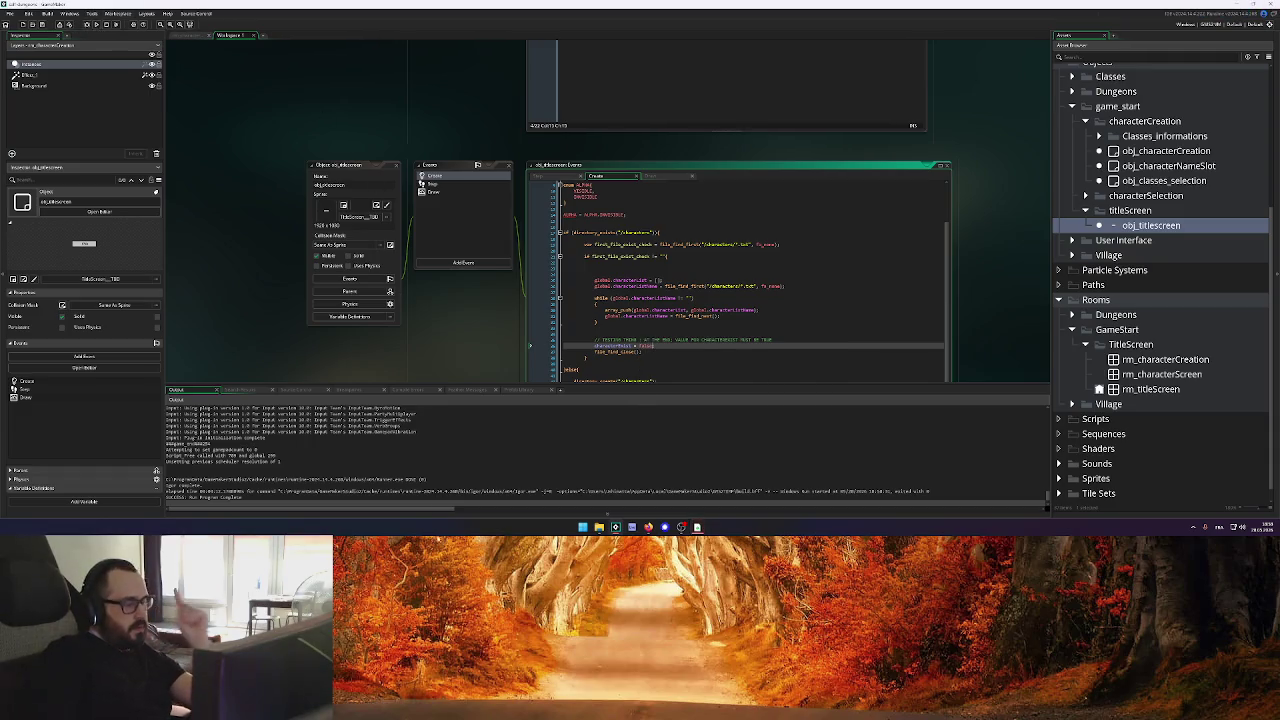
pyautogui.press('BackSpace')
pyautogui.press('BackSpace')
pyautogui.press('BackSpace')
pyautogui.write('true;')
pyautogui.hotkey('ctrl', 's')
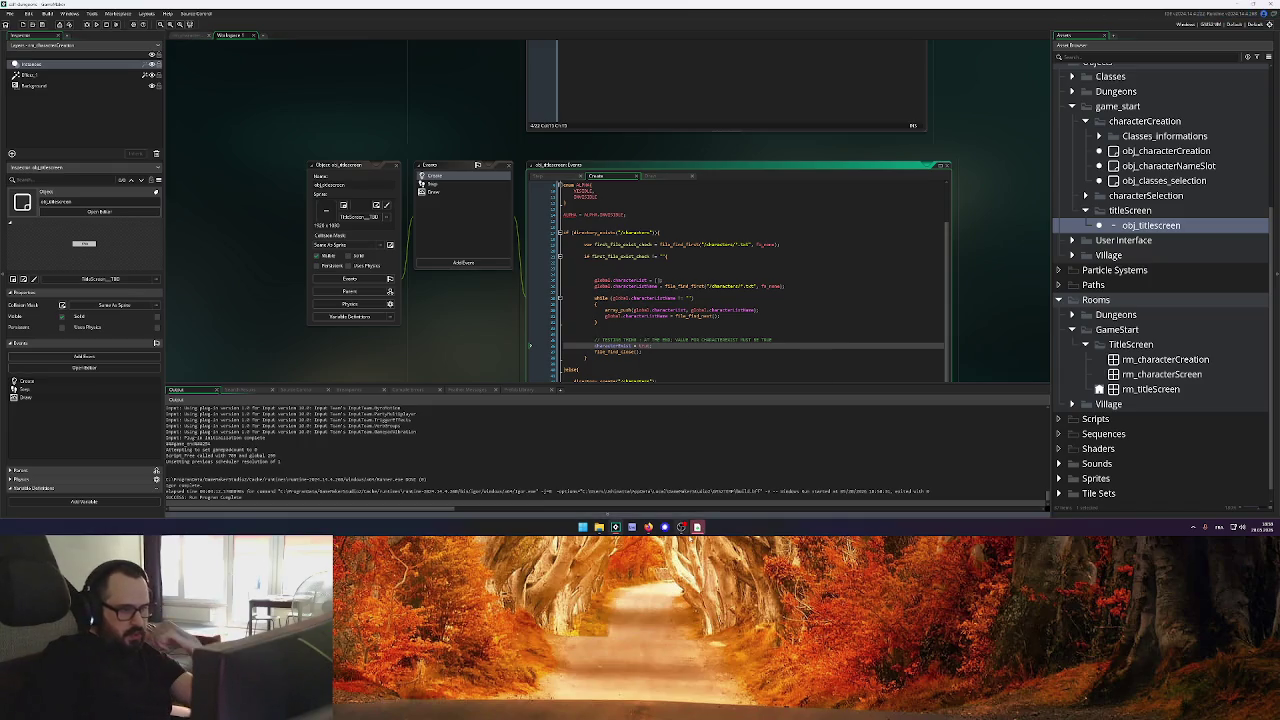
# Close an extra app window and return to the characterExist line in the editor
pyautogui.rightClick(698, 527)
pyautogui.click(700, 507)
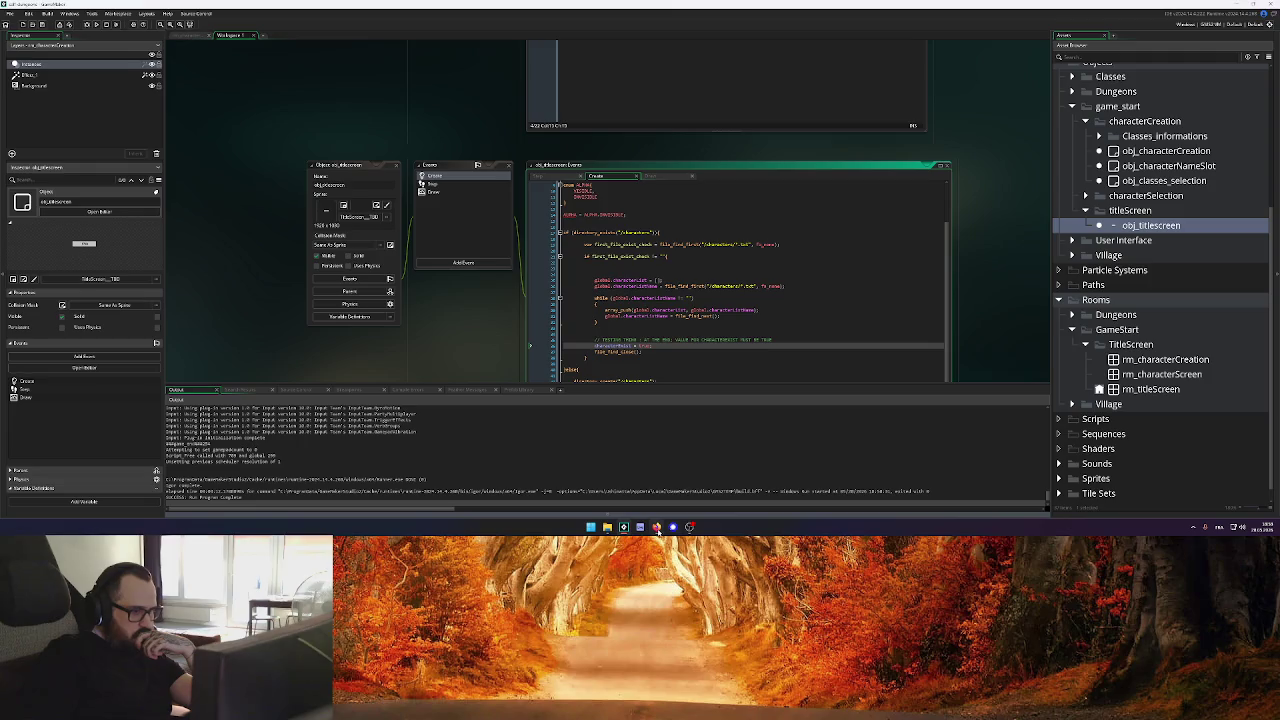
pyautogui.click(660, 524)
pyautogui.click(670, 330)
pyautogui.click(665, 345)
# Delete the saved character .txt file from the characters folder and relaunch the game
pyautogui.hotkey('alt', 'Tab')
pyautogui.click(110, 172)
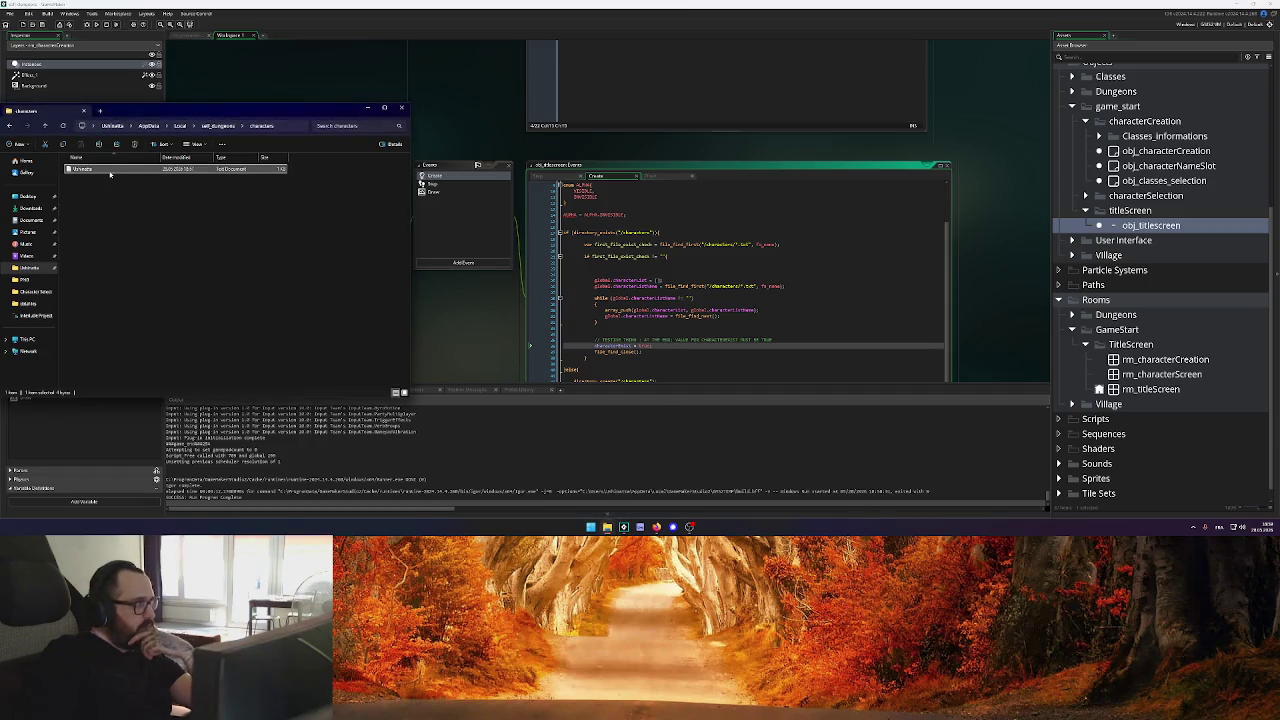
pyautogui.press('Delete')
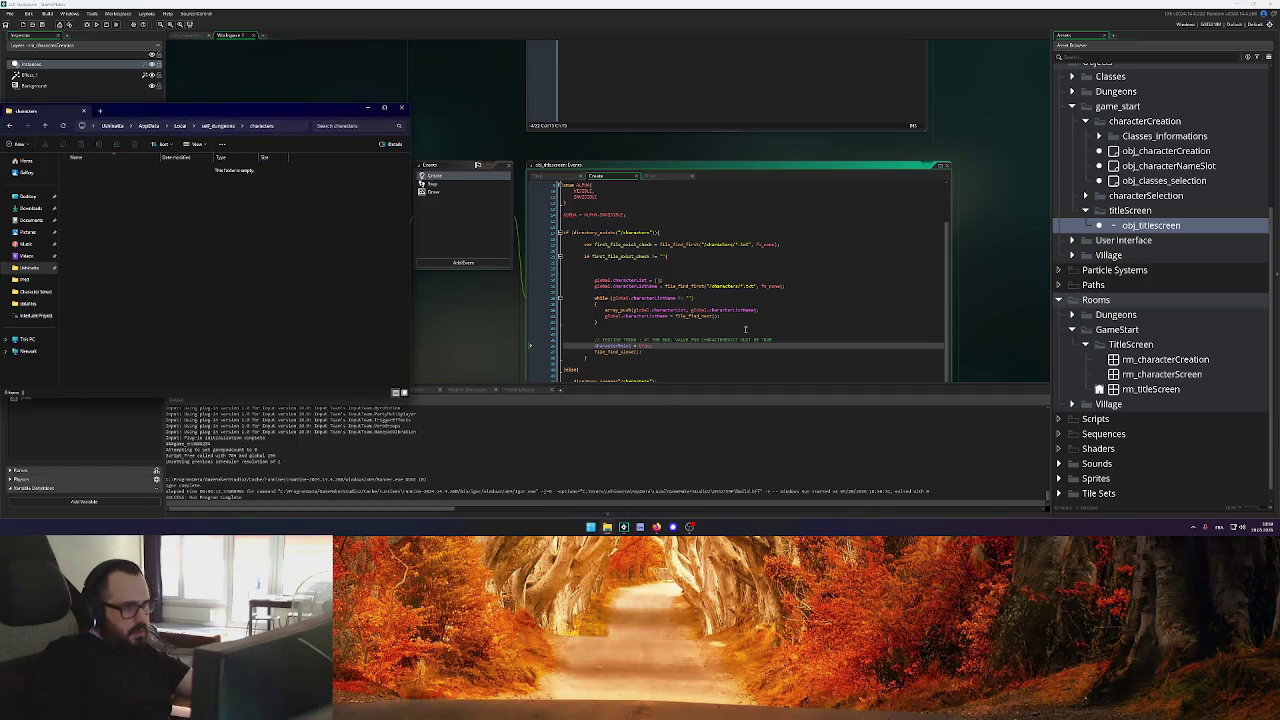
pyautogui.hotkey('alt', 'Tab')
pyautogui.click(97, 25)
pyautogui.hotkey('alt', 'Tab')
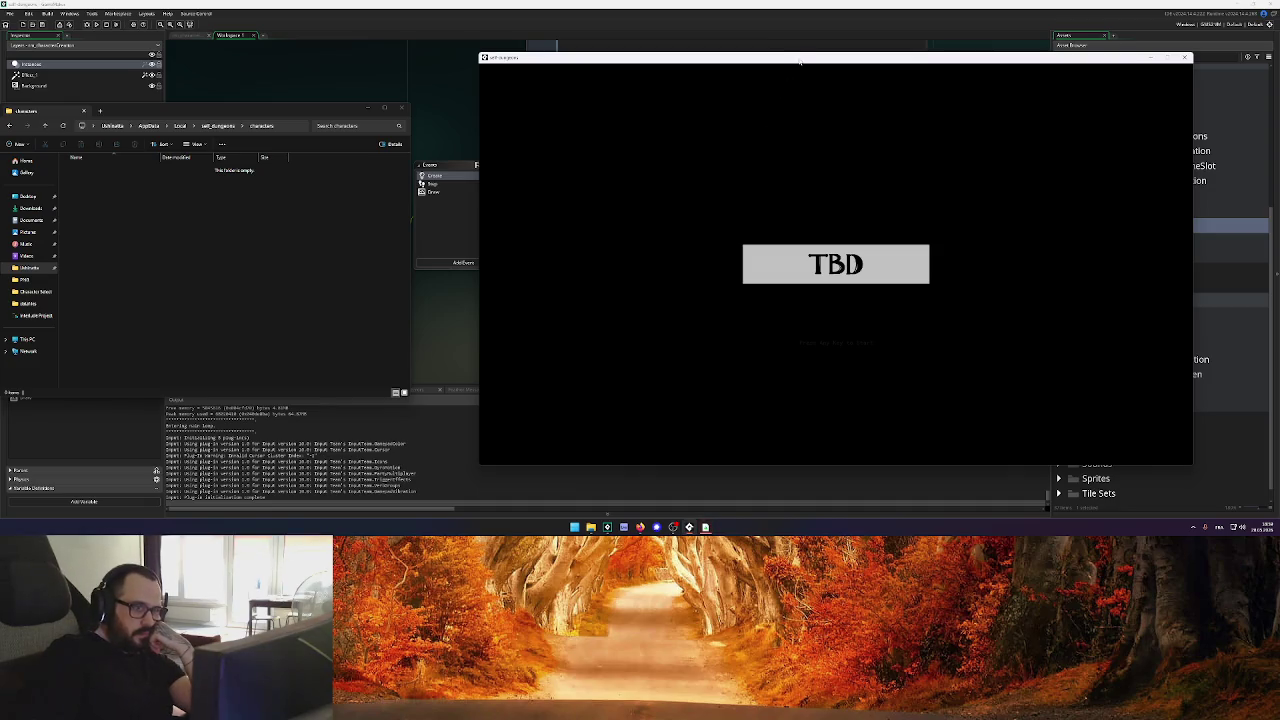
# Dismiss the missing-name warning and create a character named 'sukhatta'
pyautogui.press('Return')
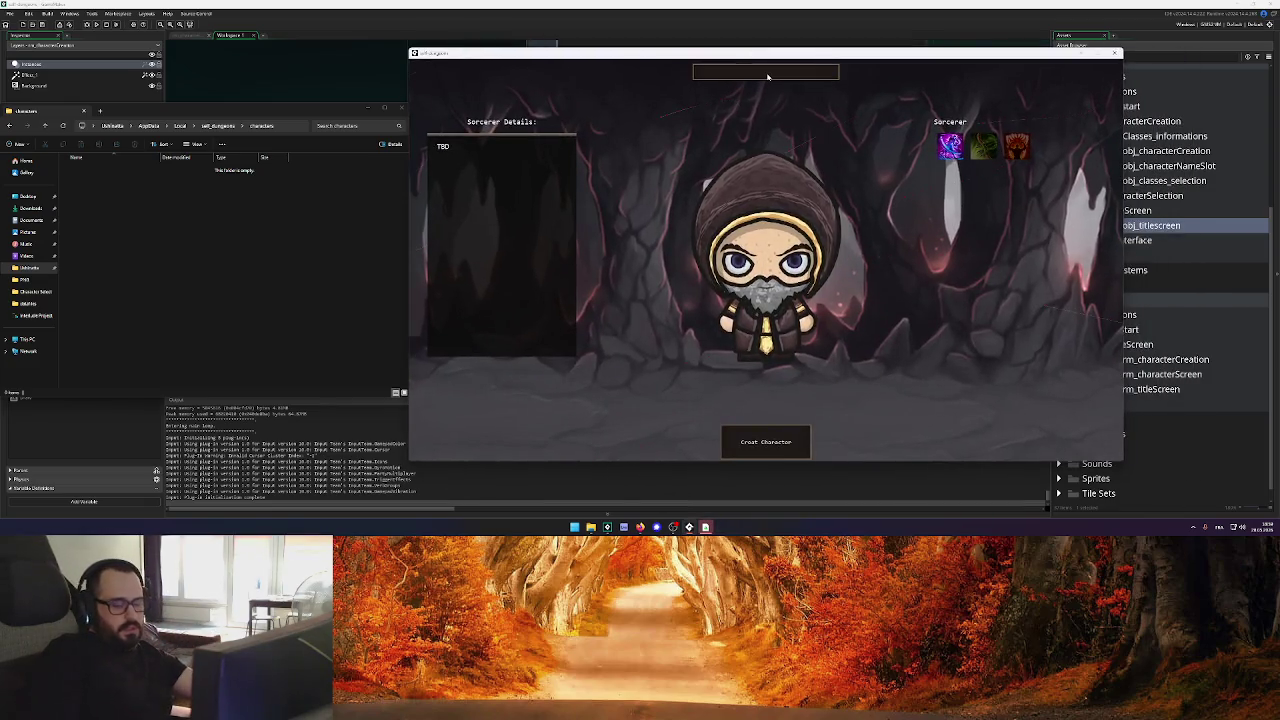
pyautogui.click(766, 441)
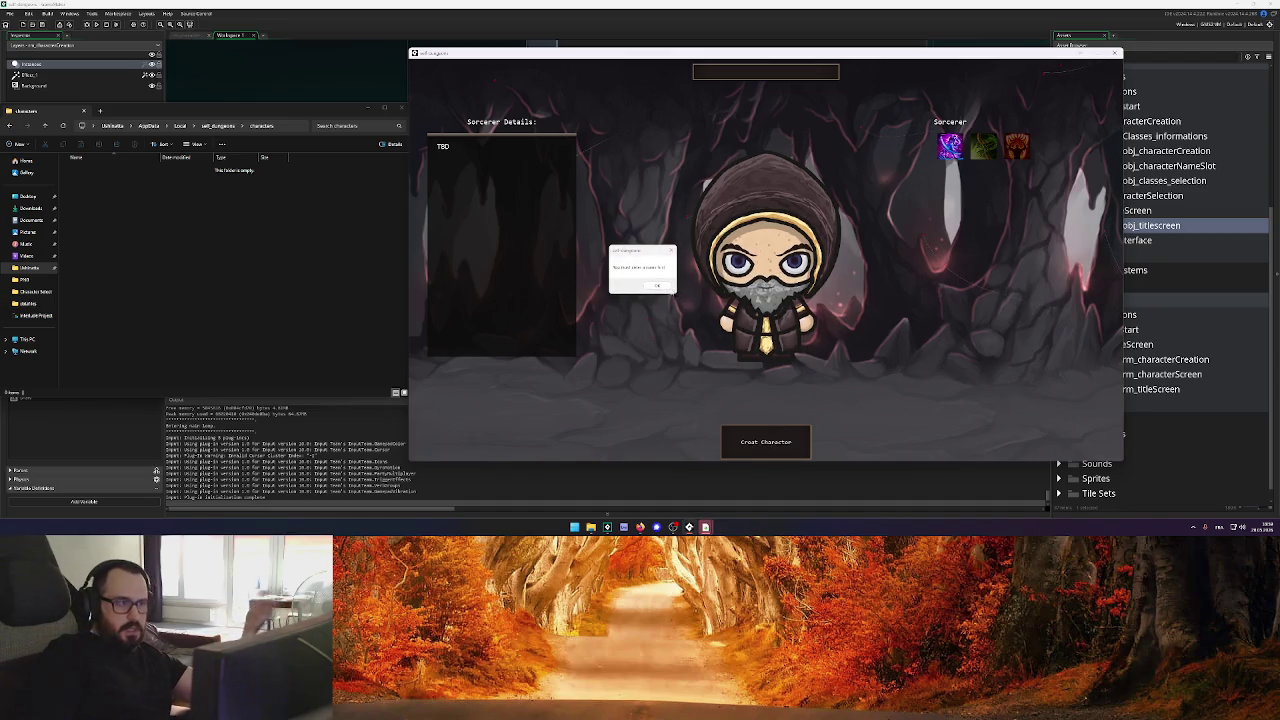
pyautogui.press('Return')
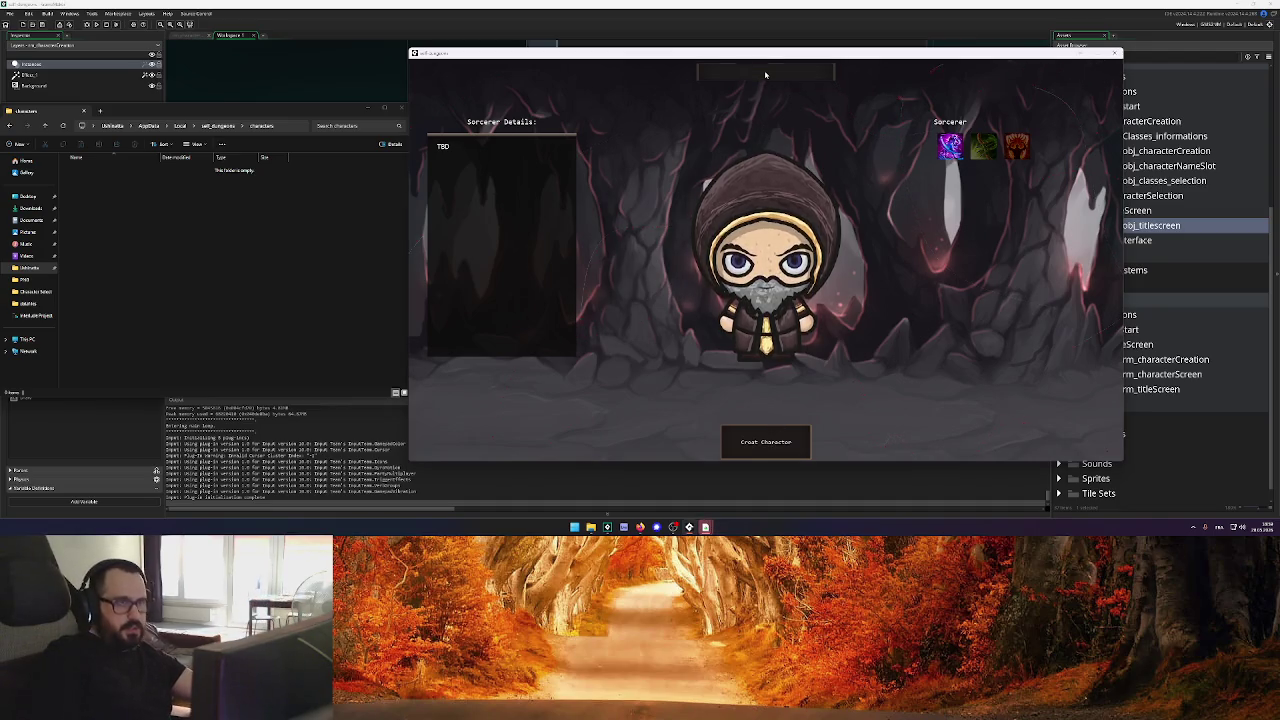
pyautogui.click(766, 72)
pyautogui.write('sukhatta')
pyautogui.click(766, 441)
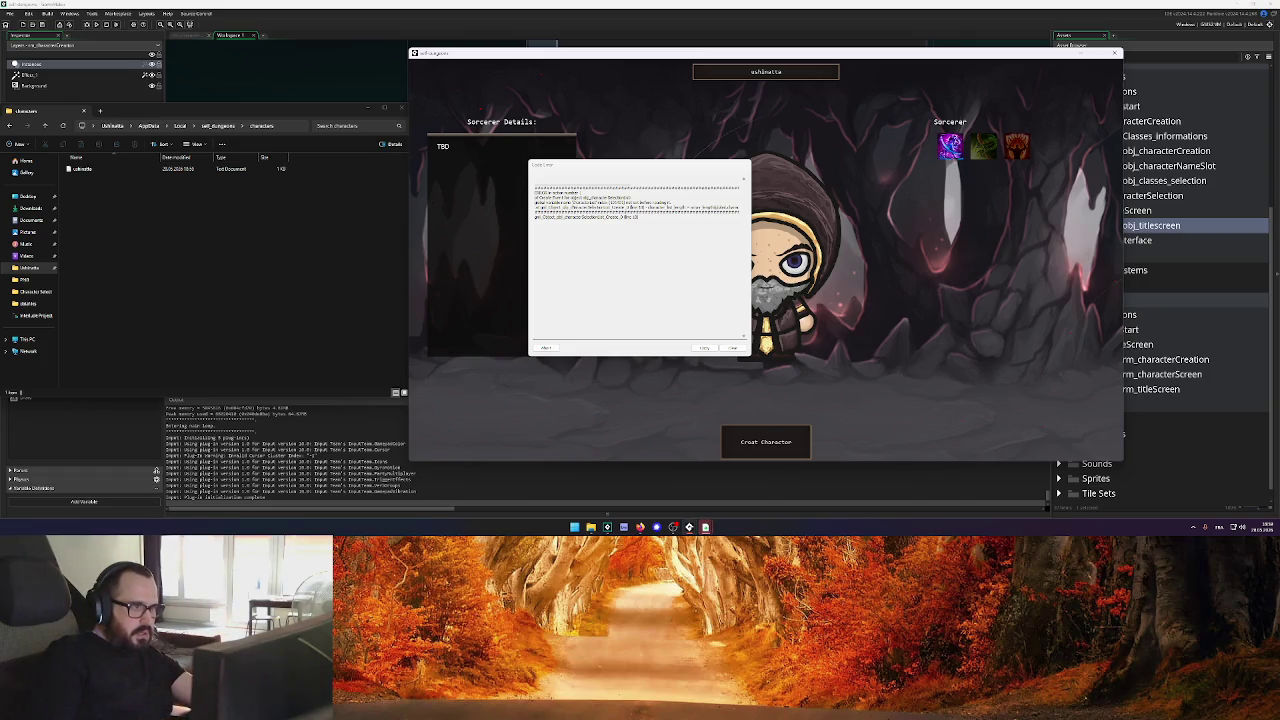
# Abort the crashed game, check the written character file, and return to the title screen Create code
pyautogui.doubleClick(655, 203)
pyautogui.click(680, 204)
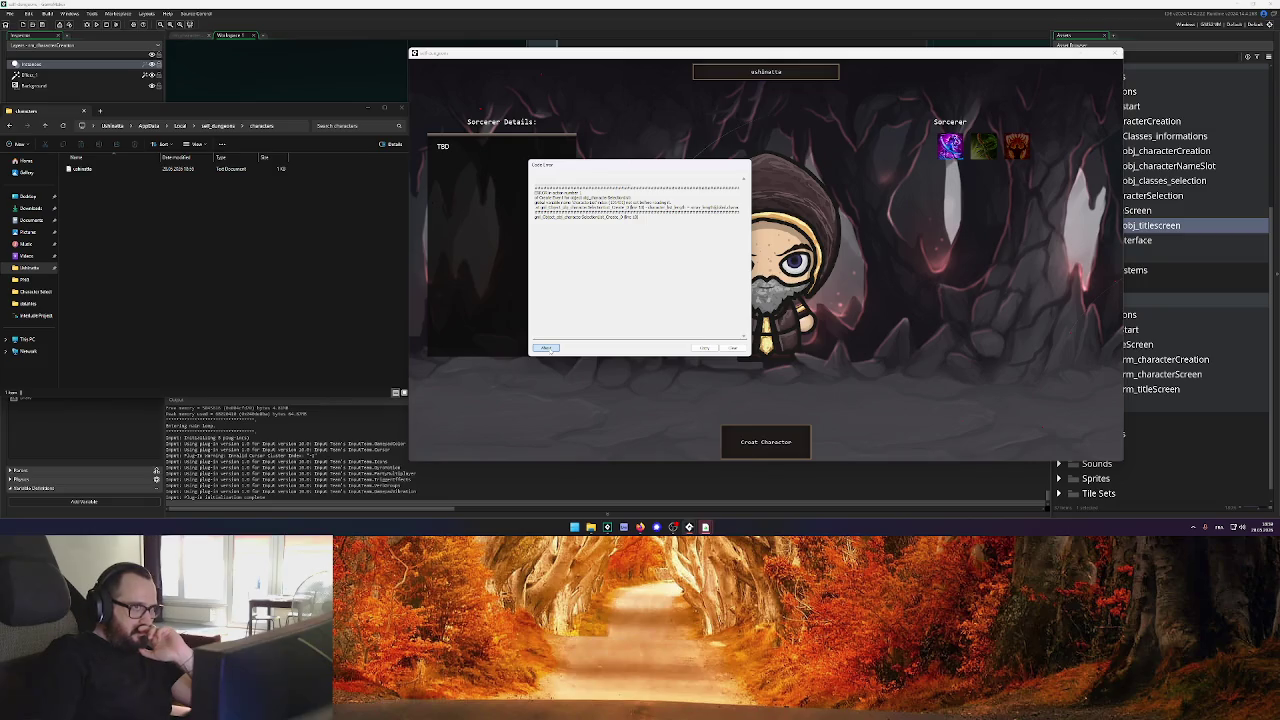
pyautogui.click(546, 348)
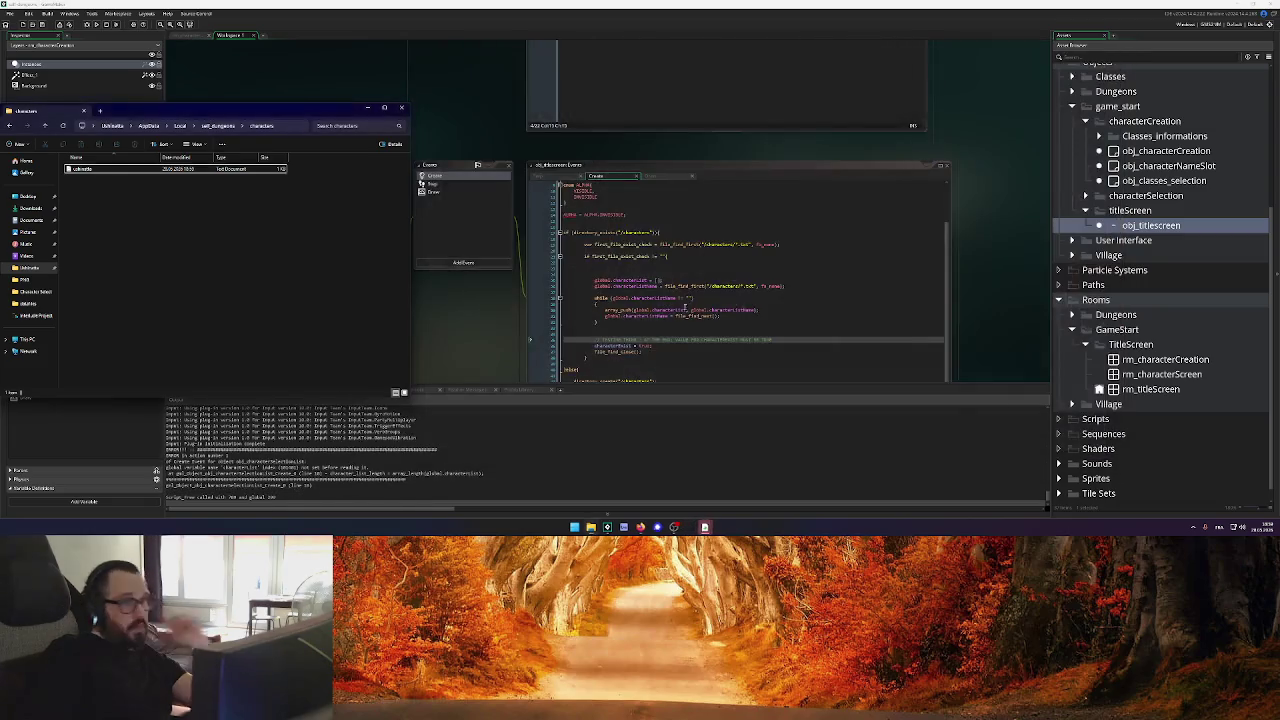
pyautogui.click(131, 168)
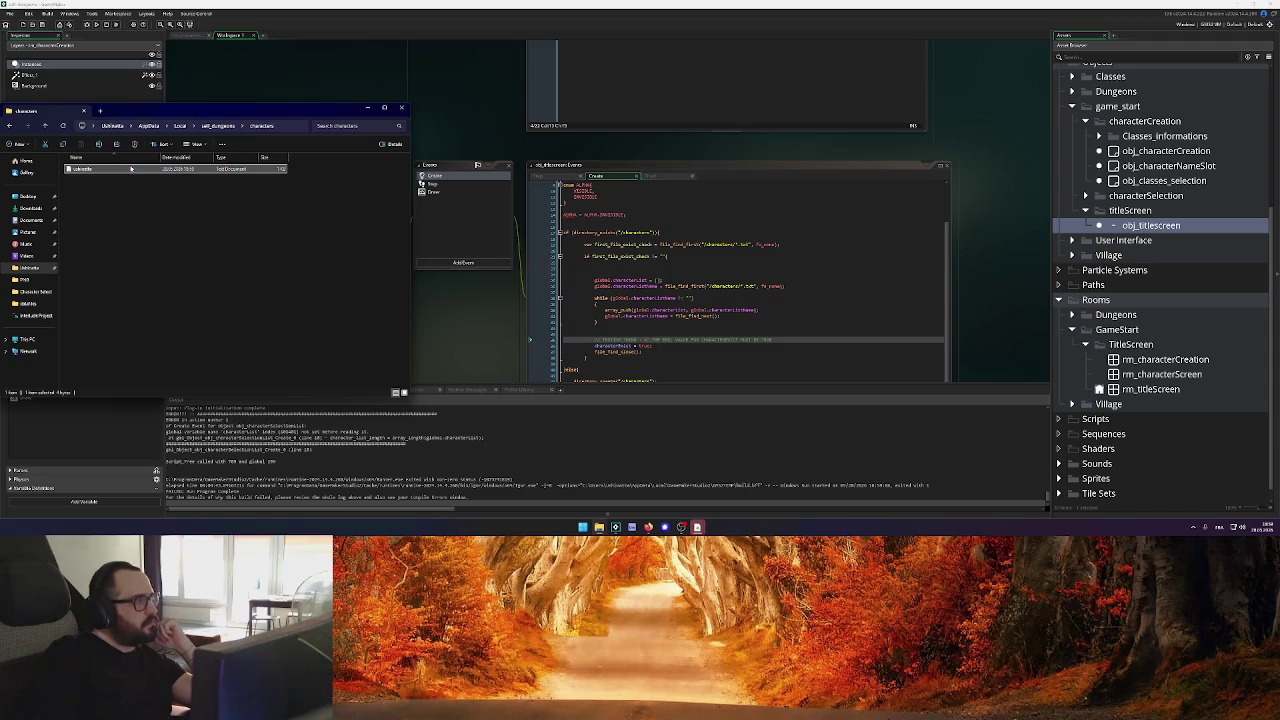
pyautogui.click(520, 155)
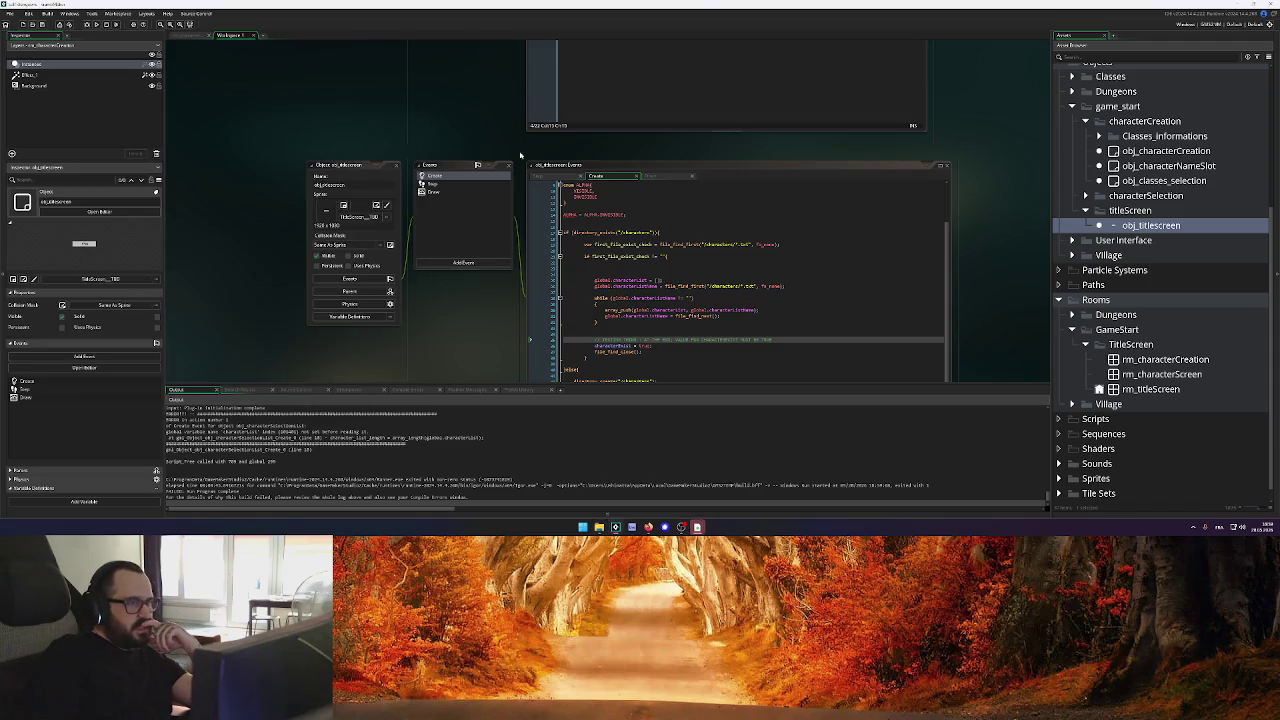
pyautogui.click(573, 183)
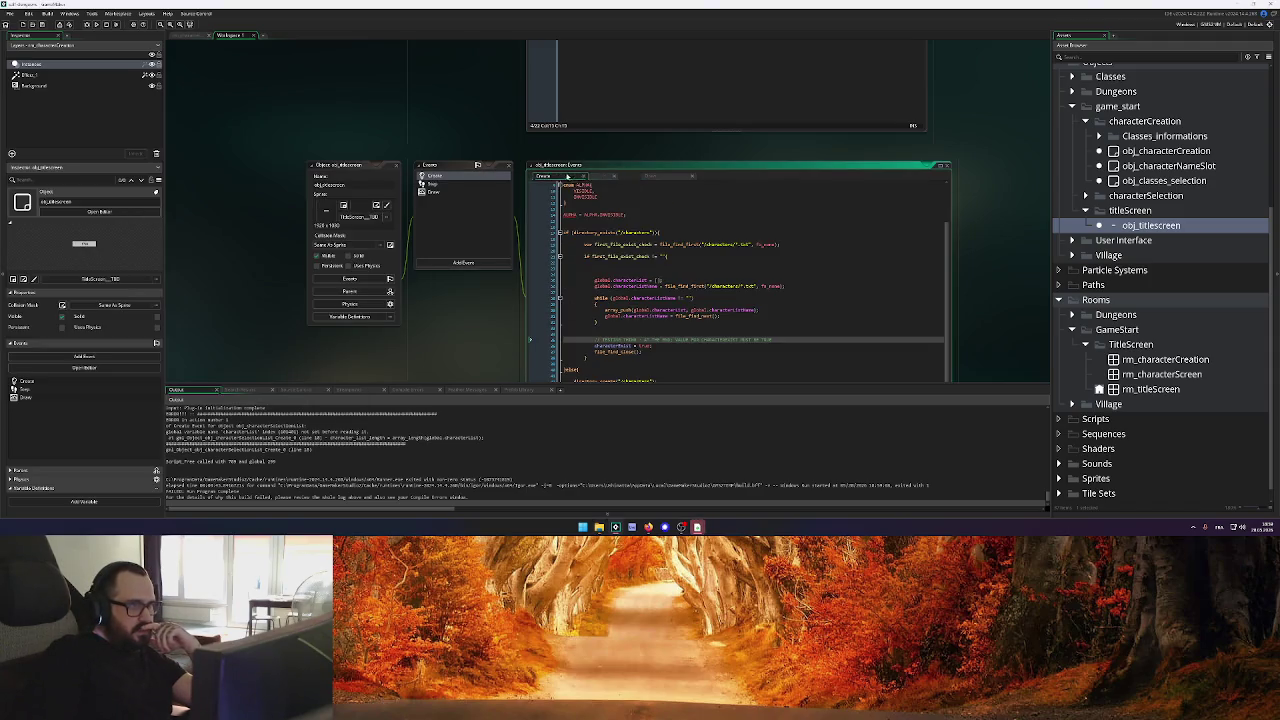
# Enlarge the obj_titlescreen code window and select the file_find_first through file_find_close block
pyautogui.click(647, 264)
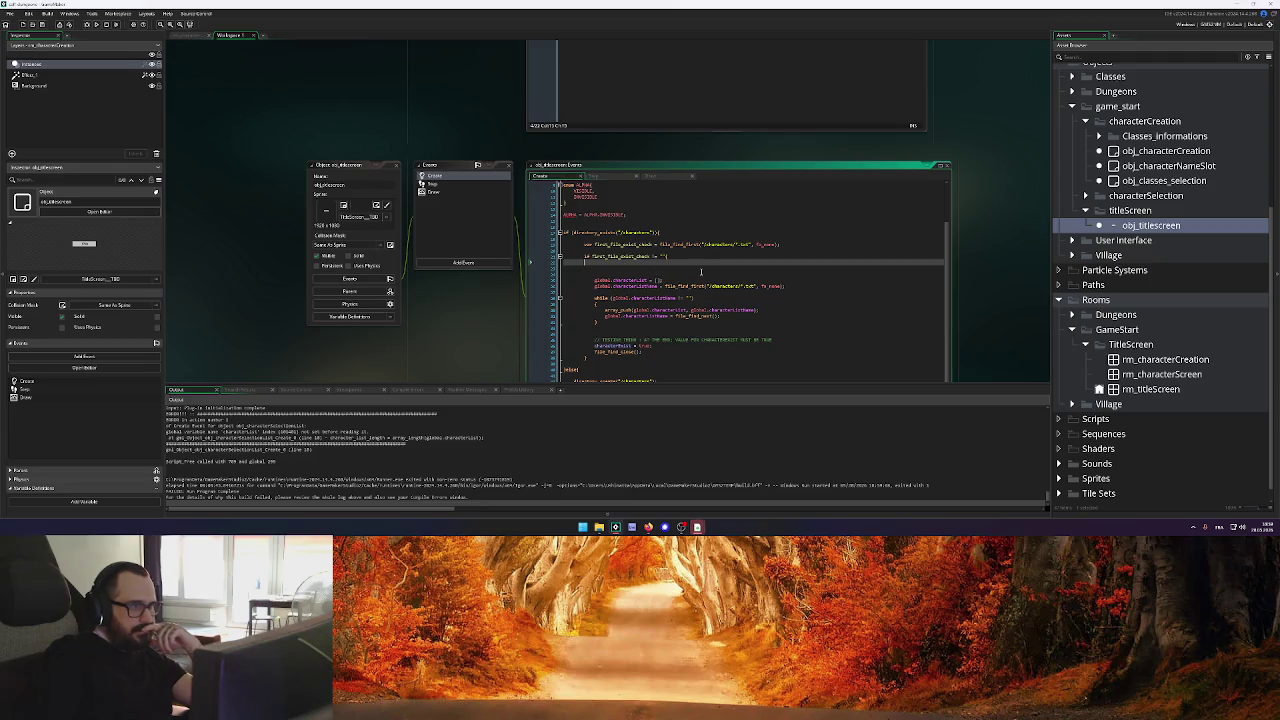
pyautogui.click(786, 286)
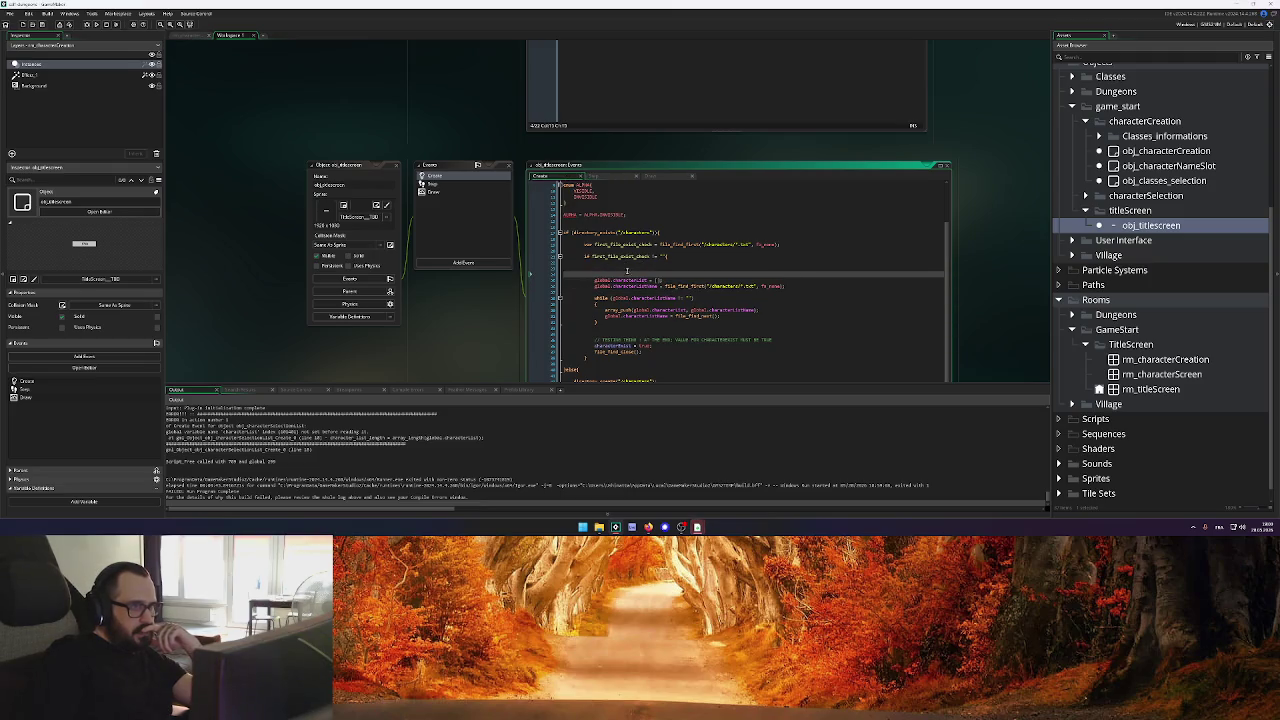
pyautogui.click(794, 287)
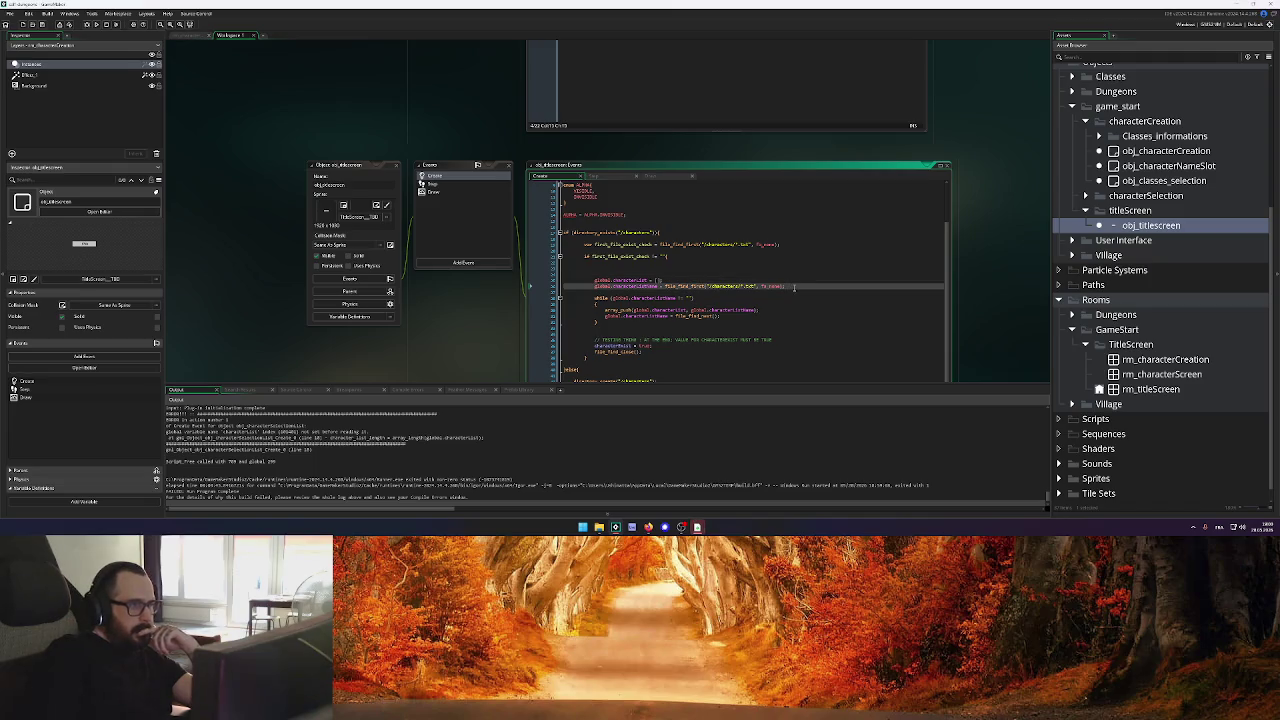
pyautogui.scroll(-2, 495, 333)
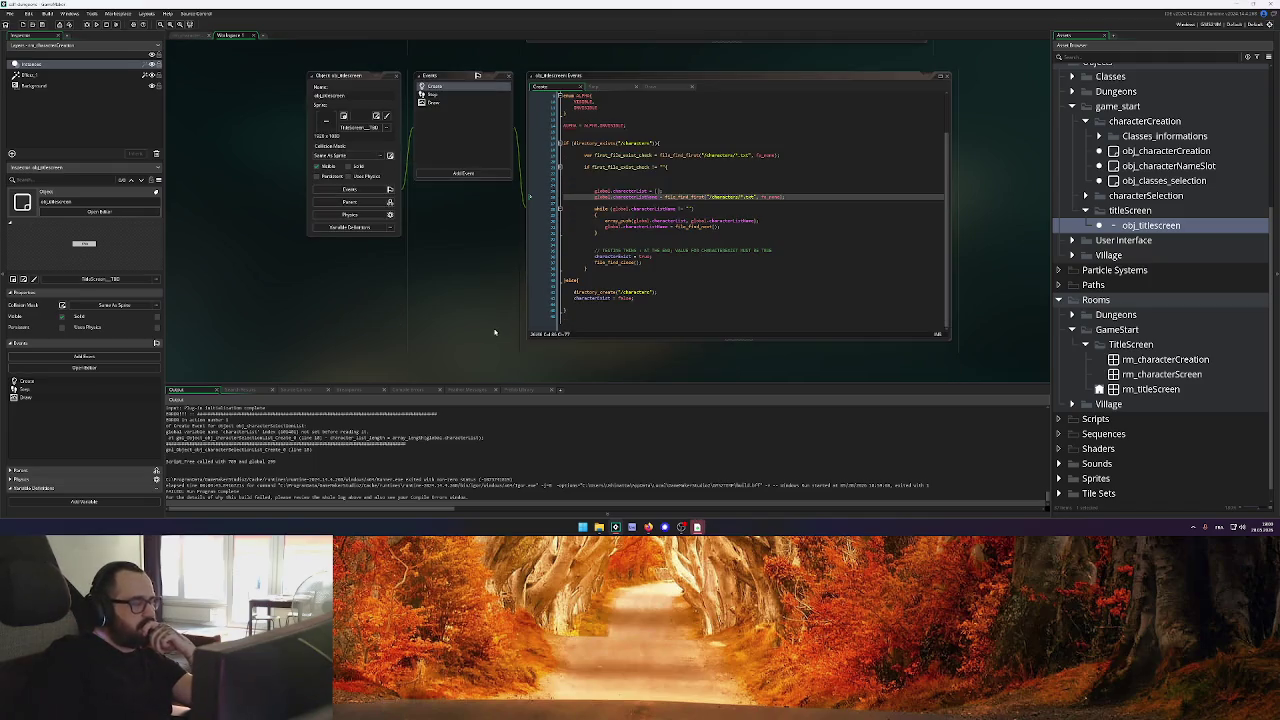
pyautogui.moveTo(944, 336); pyautogui.dragTo(939, 380)
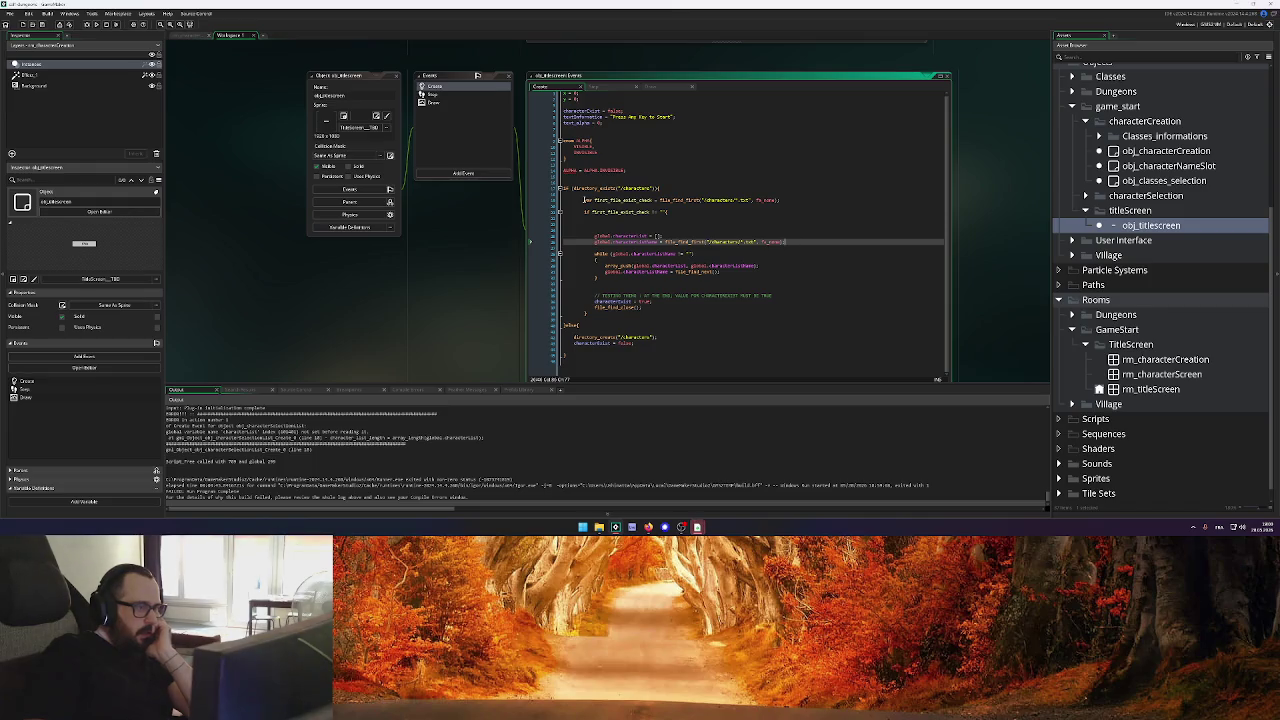
pyautogui.moveTo(584, 200)
pyautogui.mouseDown()
pyautogui.moveTo(620, 202)
pyautogui.moveTo(690, 318)
pyautogui.moveTo(698, 308)
pyautogui.mouseUp()
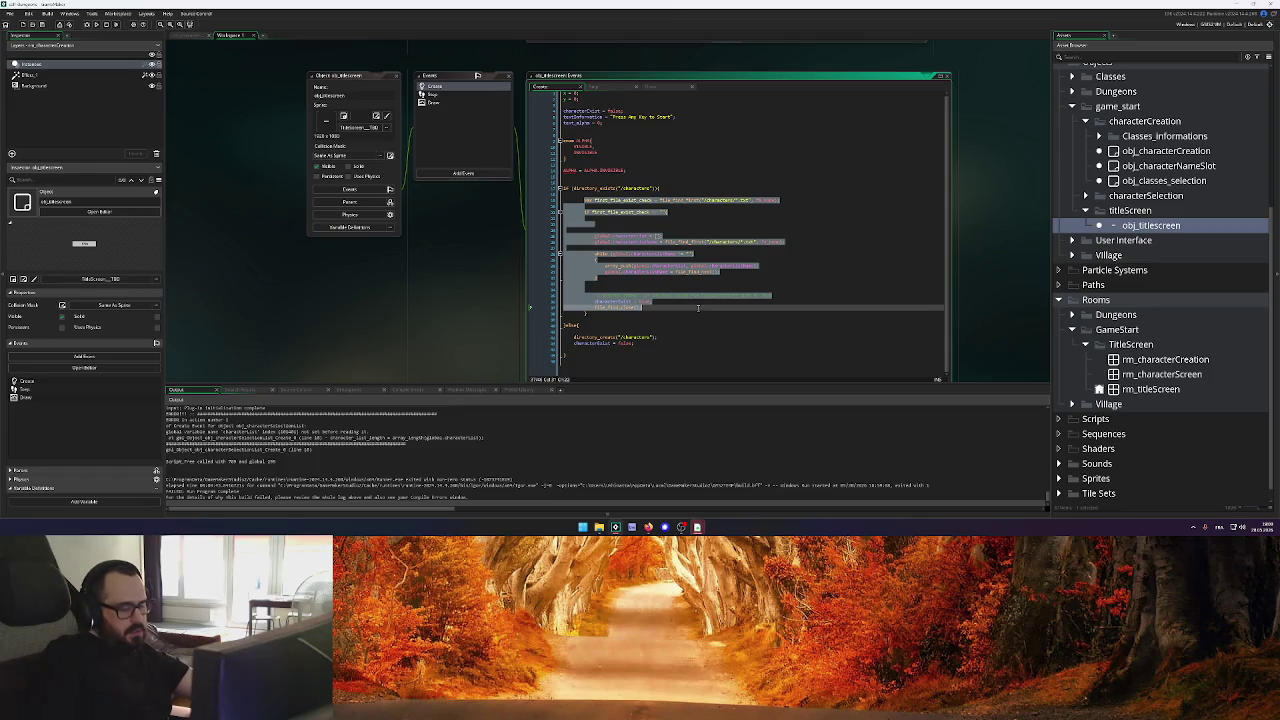
# Paste the file-reading block above room_goto in the Step code and indent its body
pyautogui.hotkey('ctrl', 'Tab')
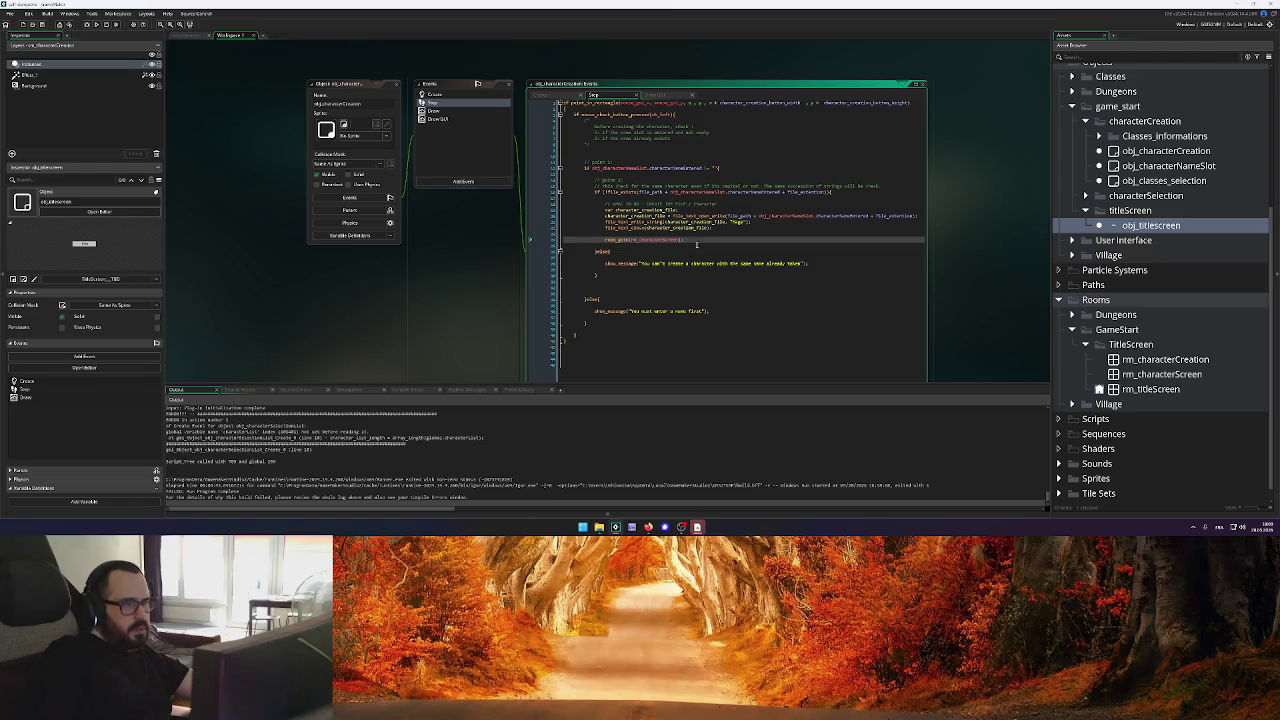
pyautogui.press('Up')
pyautogui.hotkey('ctrl', 'v')
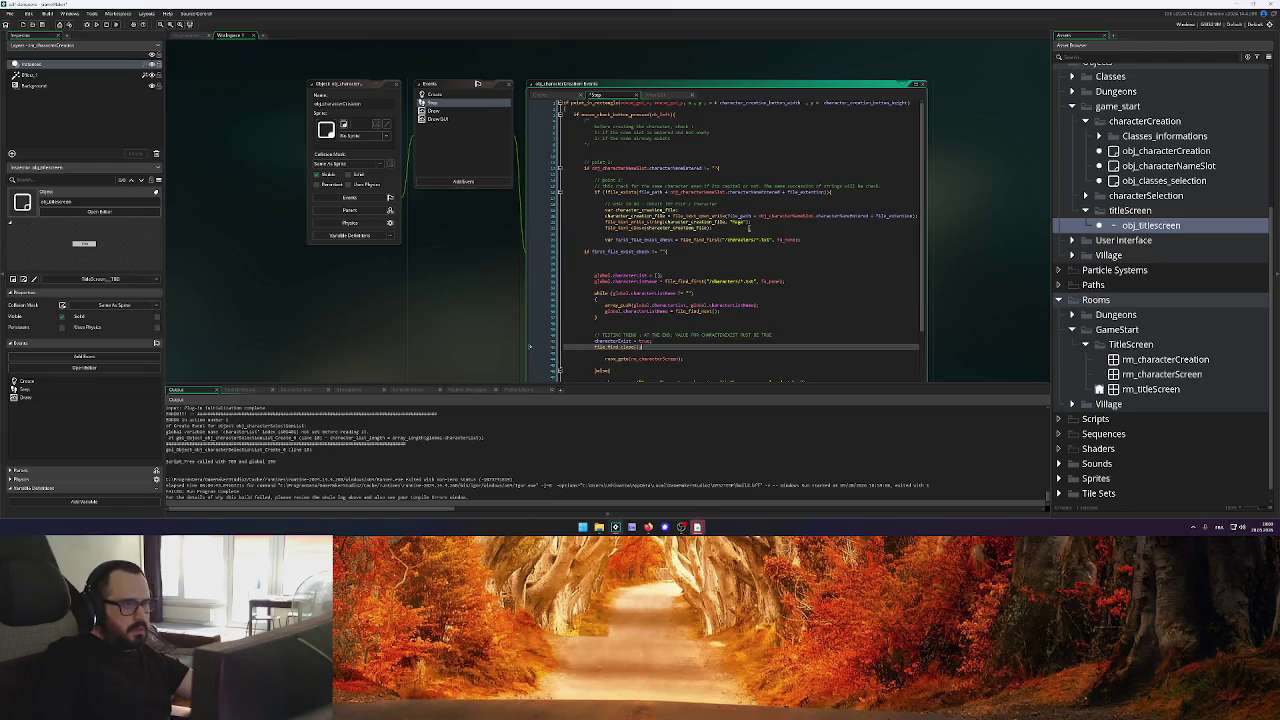
pyautogui.click(581, 251)
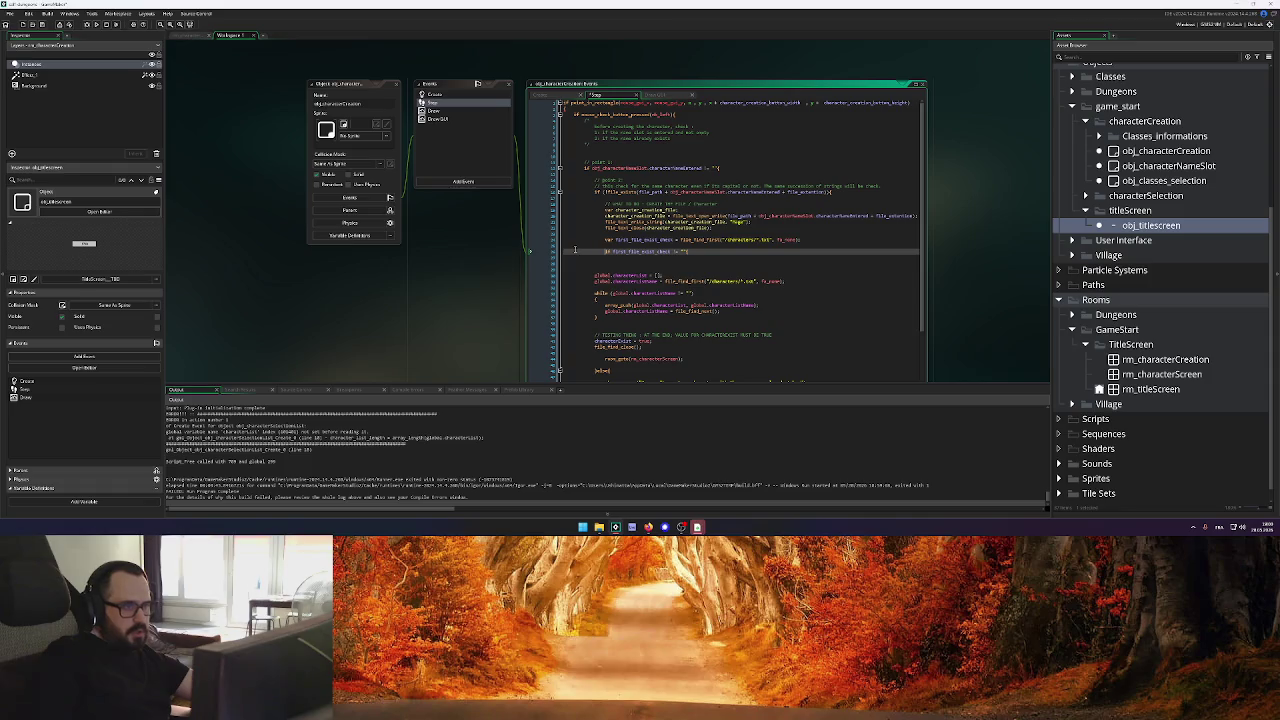
pyautogui.moveTo(594, 275)
pyautogui.mouseDown()
pyautogui.moveTo(657, 347)
pyautogui.moveTo(672, 342)
pyautogui.moveTo(608, 334)
pyautogui.mouseUp()
pyautogui.press('Tab')
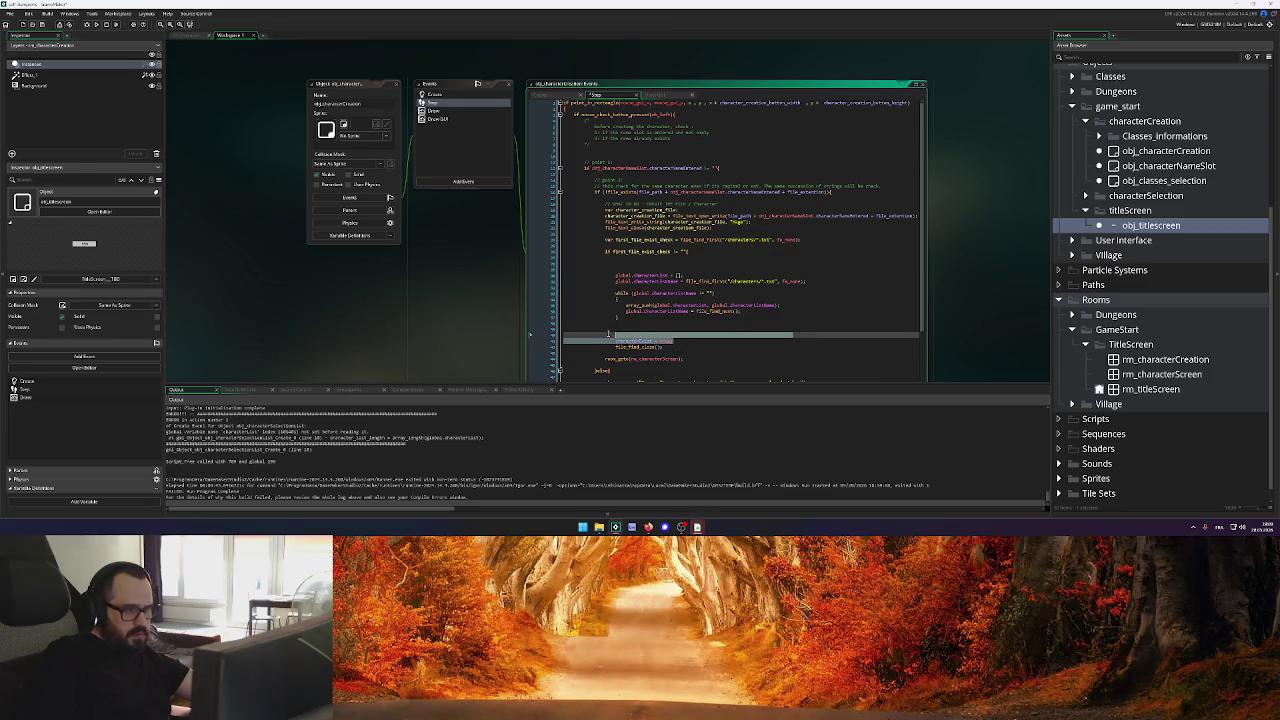
# Delete the unneeded lines and leftover blank lines from the pasted block
pyautogui.press('Delete')
pyautogui.press('BackSpace')
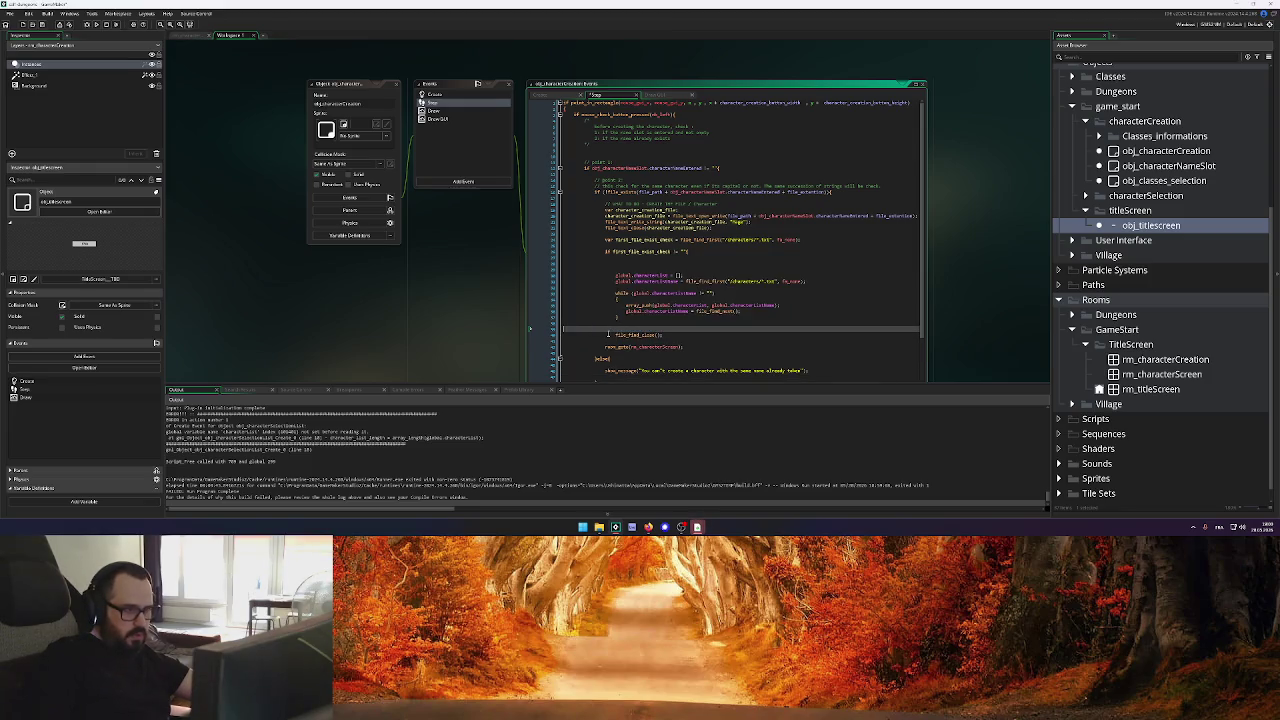
pyautogui.press('BackSpace')
pyautogui.click(543, 261)
pyautogui.press('BackSpace')
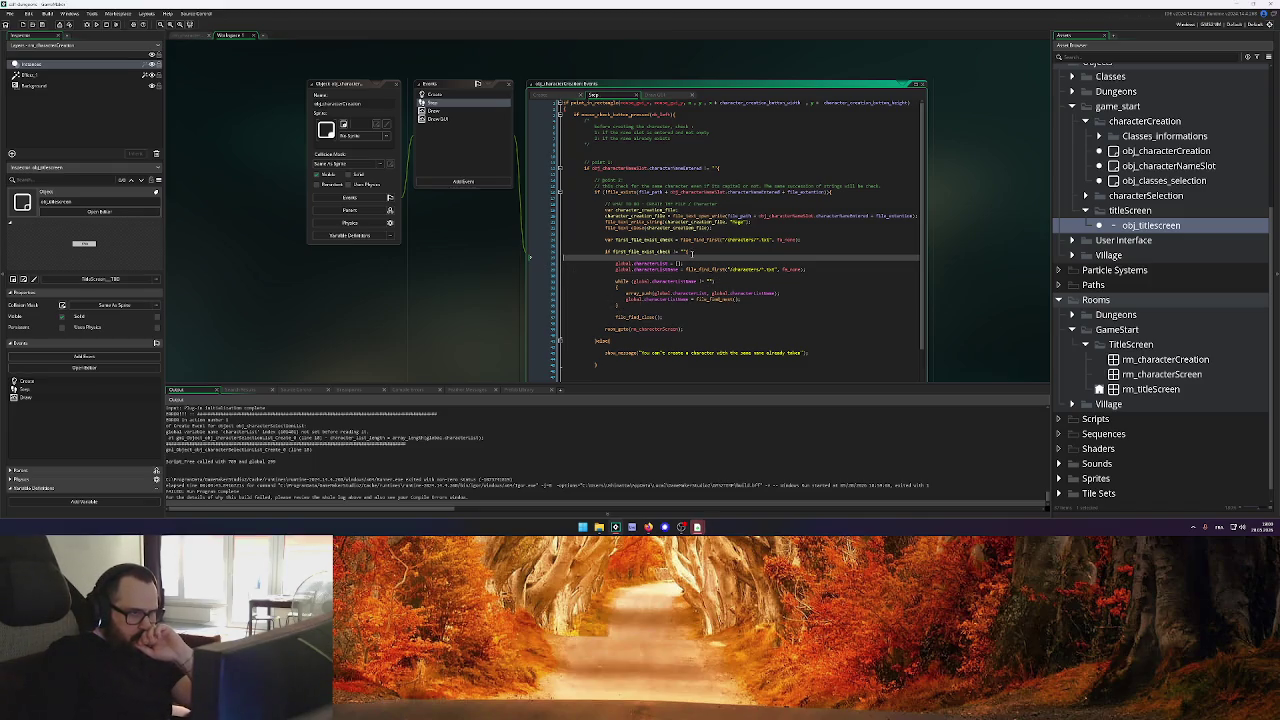
pyautogui.click(687, 251)
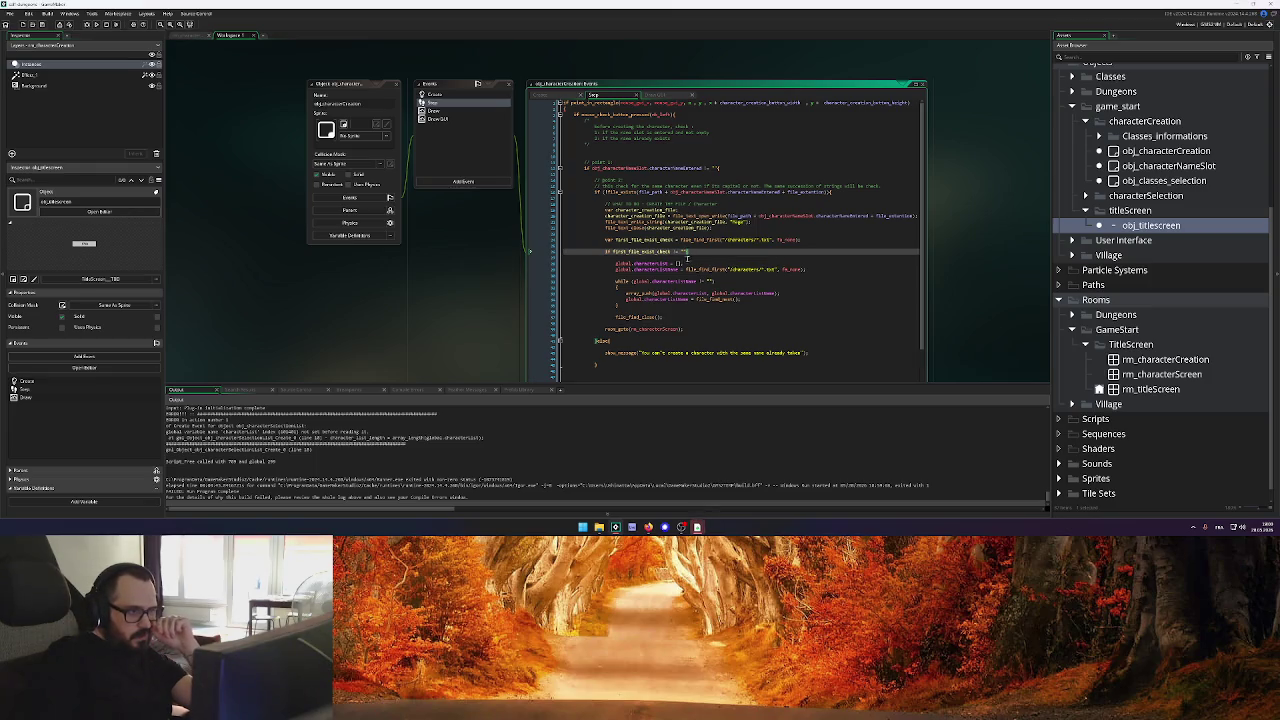
pyautogui.click(710, 304)
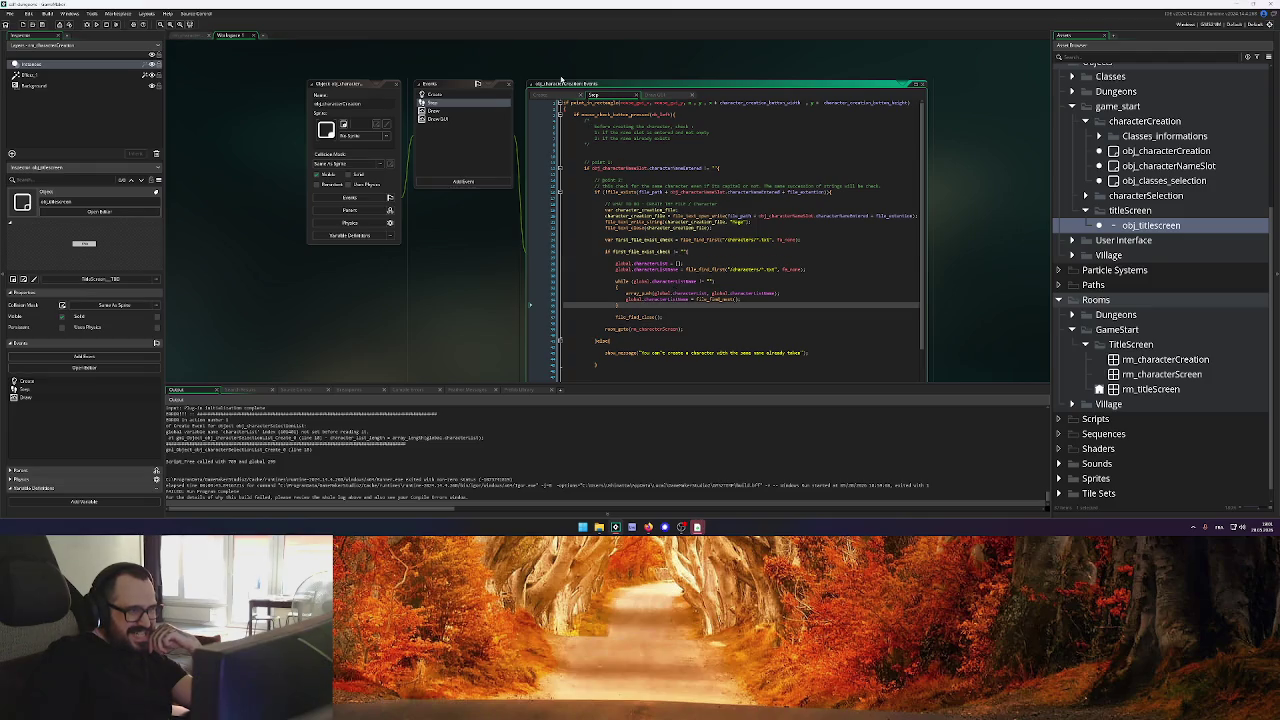
pyautogui.scroll(-5, 549, 100)
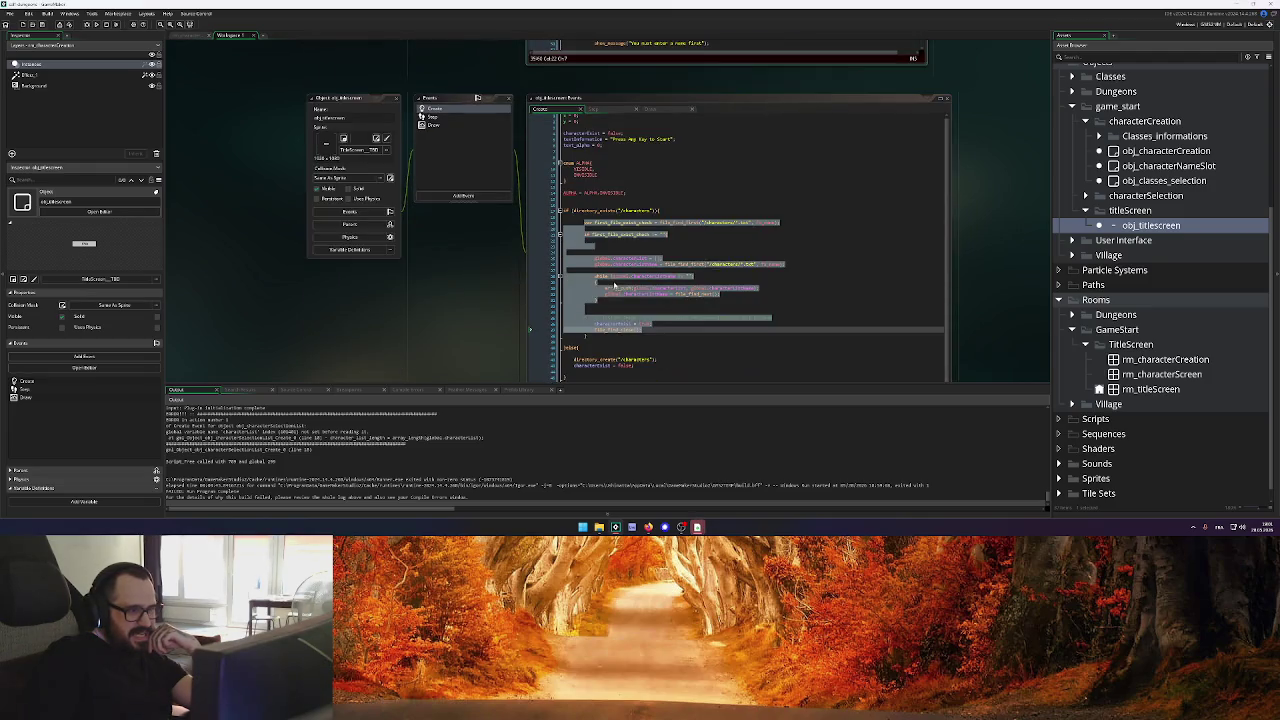
# Add an empty line after room_goto(rm_characterScreen) and move to the closing brace before }else{
pyautogui.scroll(5, 497, 203)
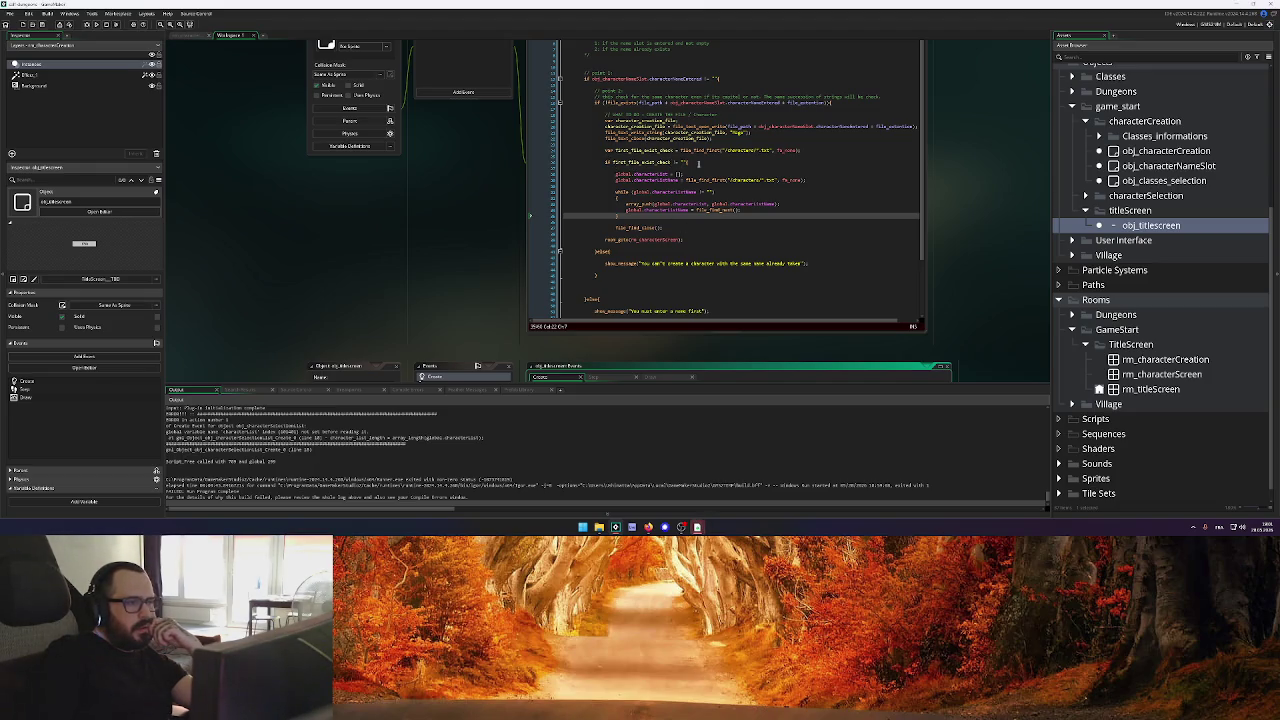
pyautogui.click(698, 163)
pyautogui.moveTo(614, 239)
pyautogui.mouseDown()
pyautogui.moveTo(820, 300)
pyautogui.moveTo(703, 239)
pyautogui.mouseUp()
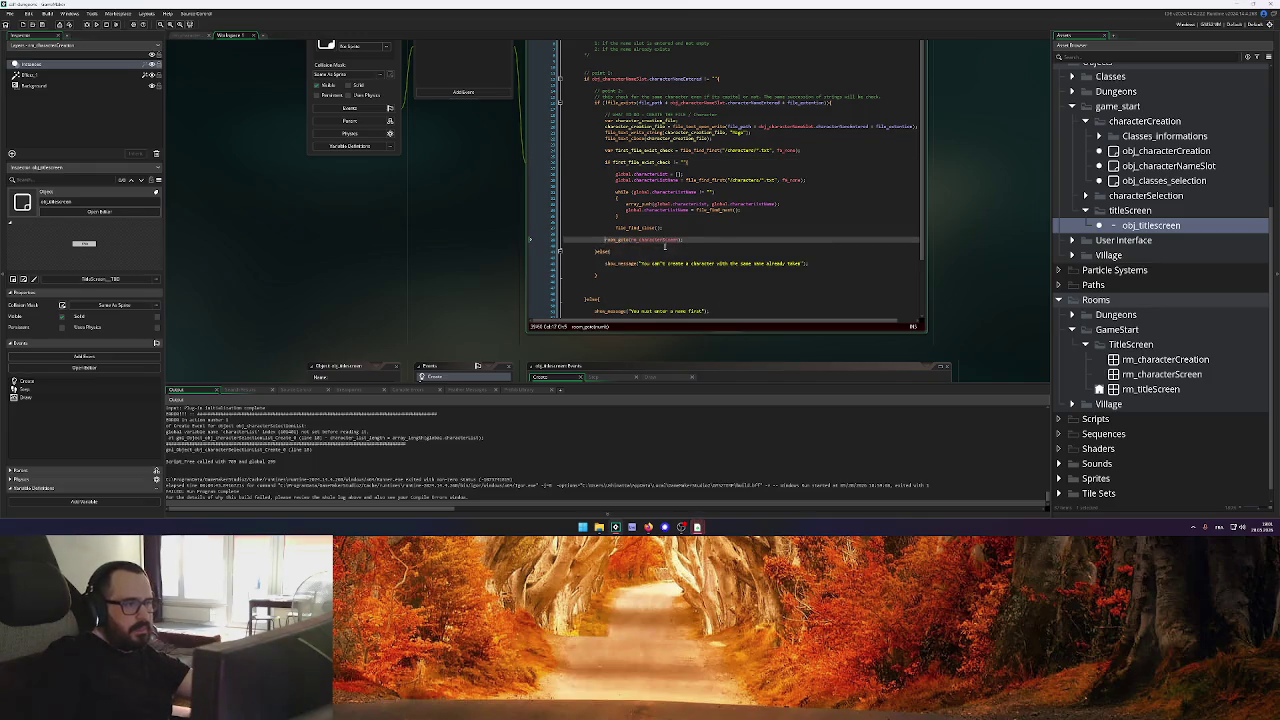
pyautogui.click(703, 239)
pyautogui.press('Return')
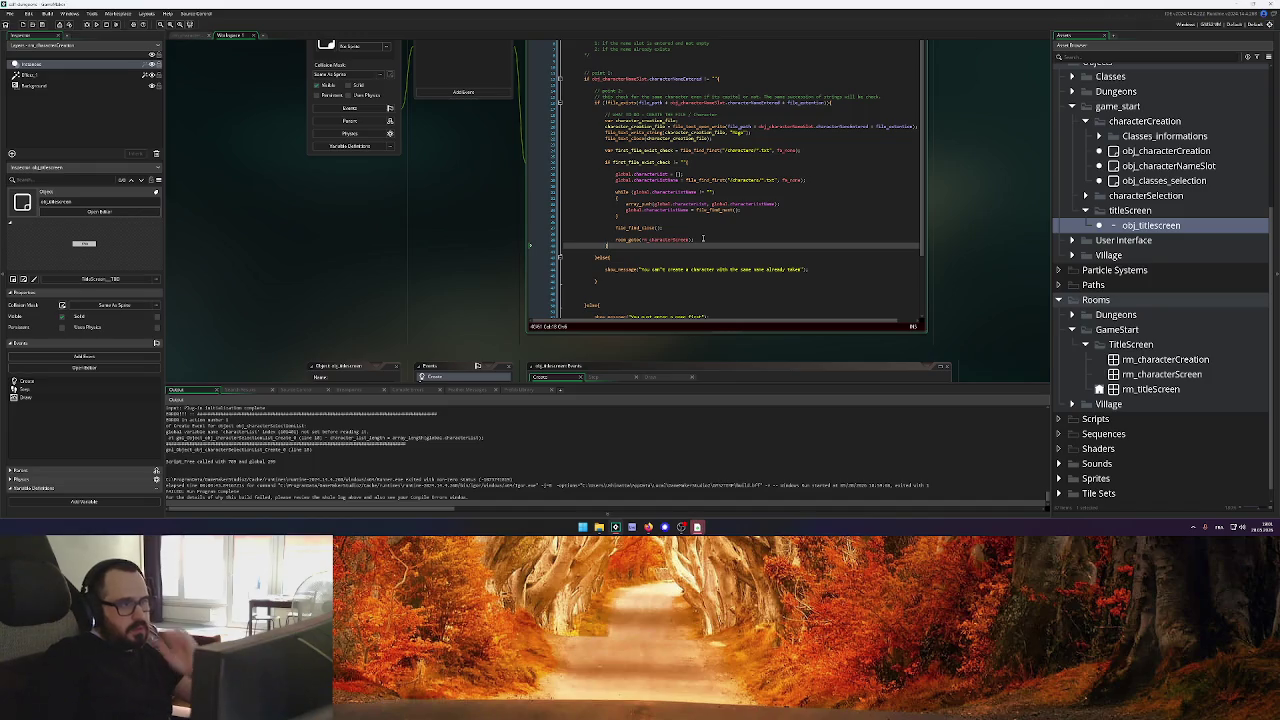
pyautogui.click(597, 258)
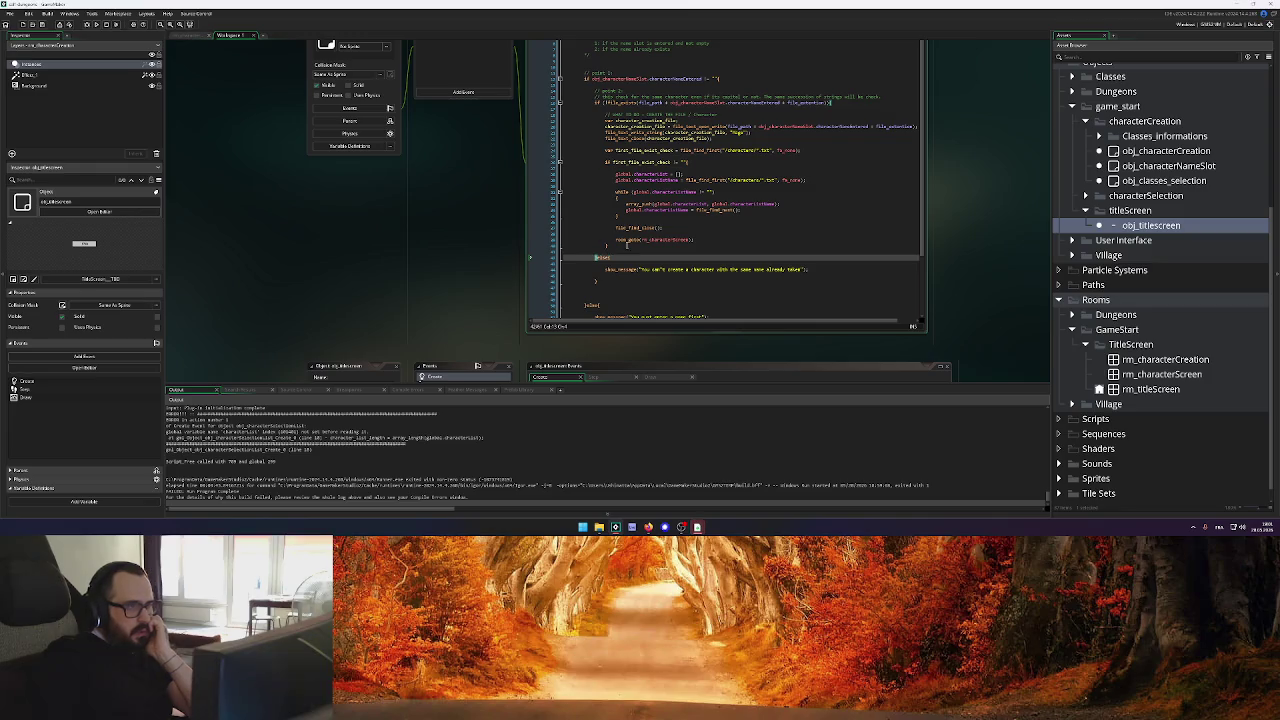
pyautogui.click(627, 245)
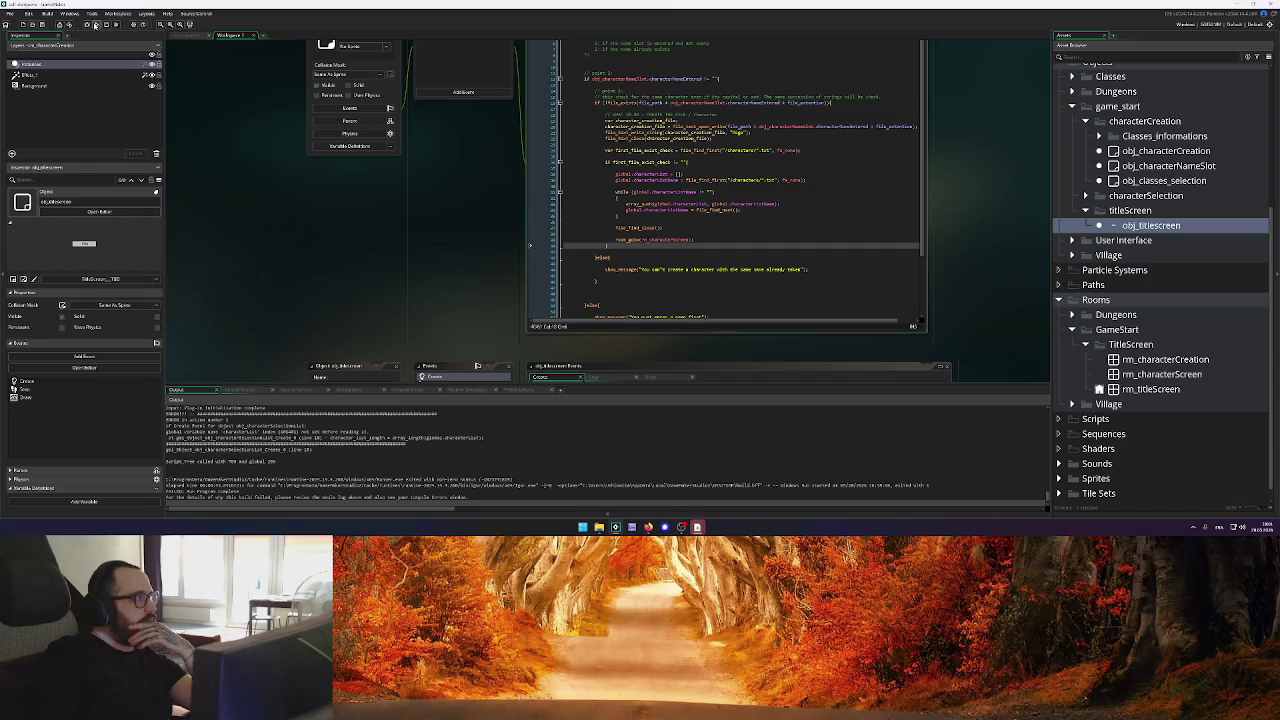
# Test-run the game, create a character named 'uchinotta', then close the game window
pyautogui.click(95, 25)
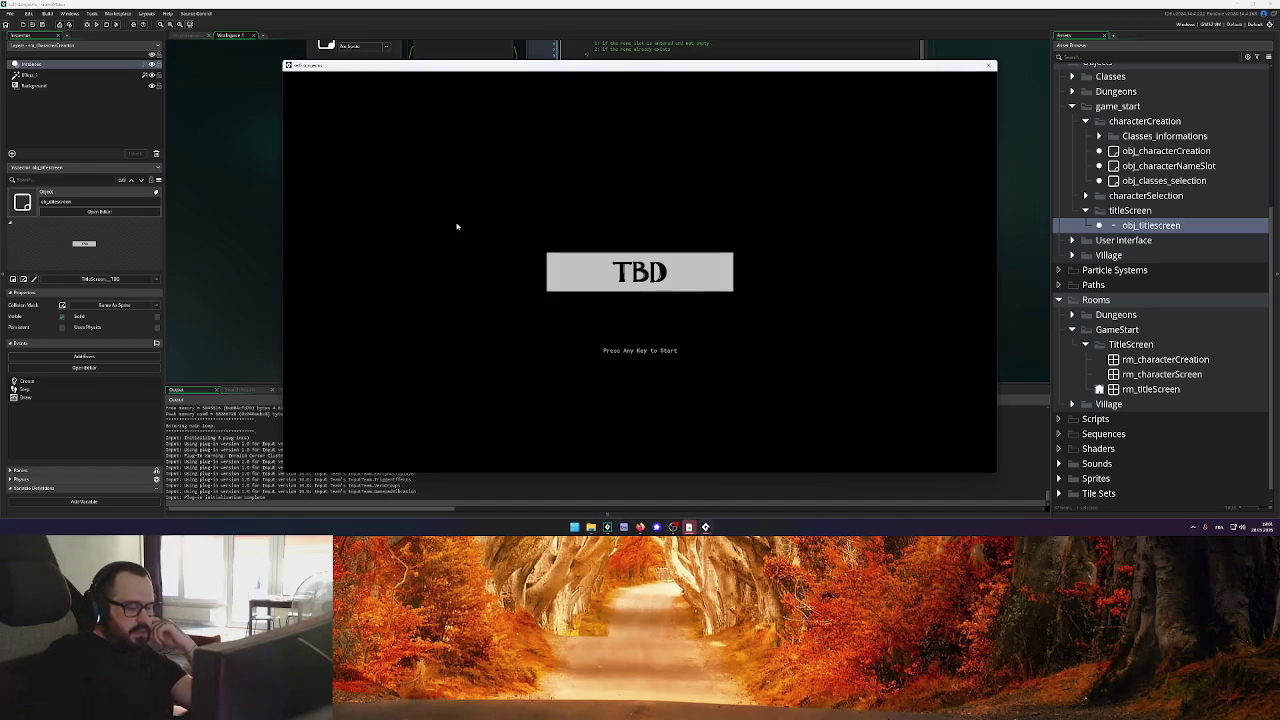
pyautogui.press('Return')
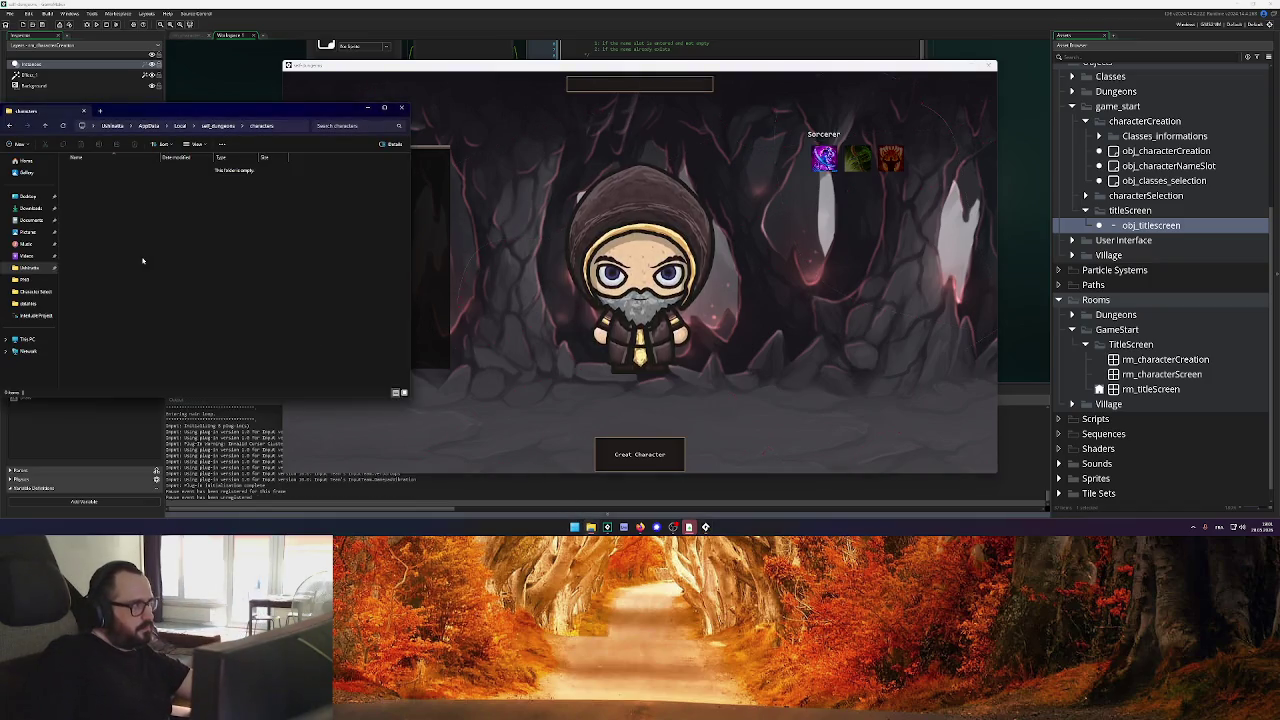
pyautogui.click(626, 88)
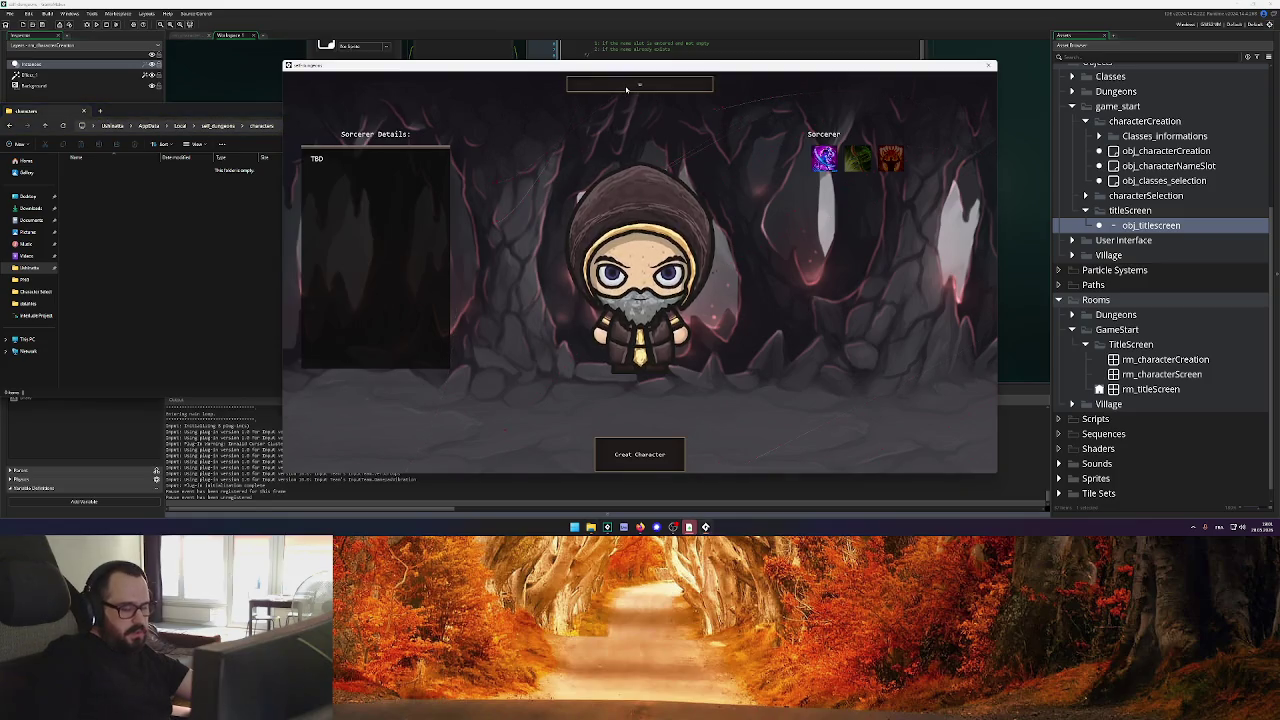
pyautogui.write('ushimauchinotta')
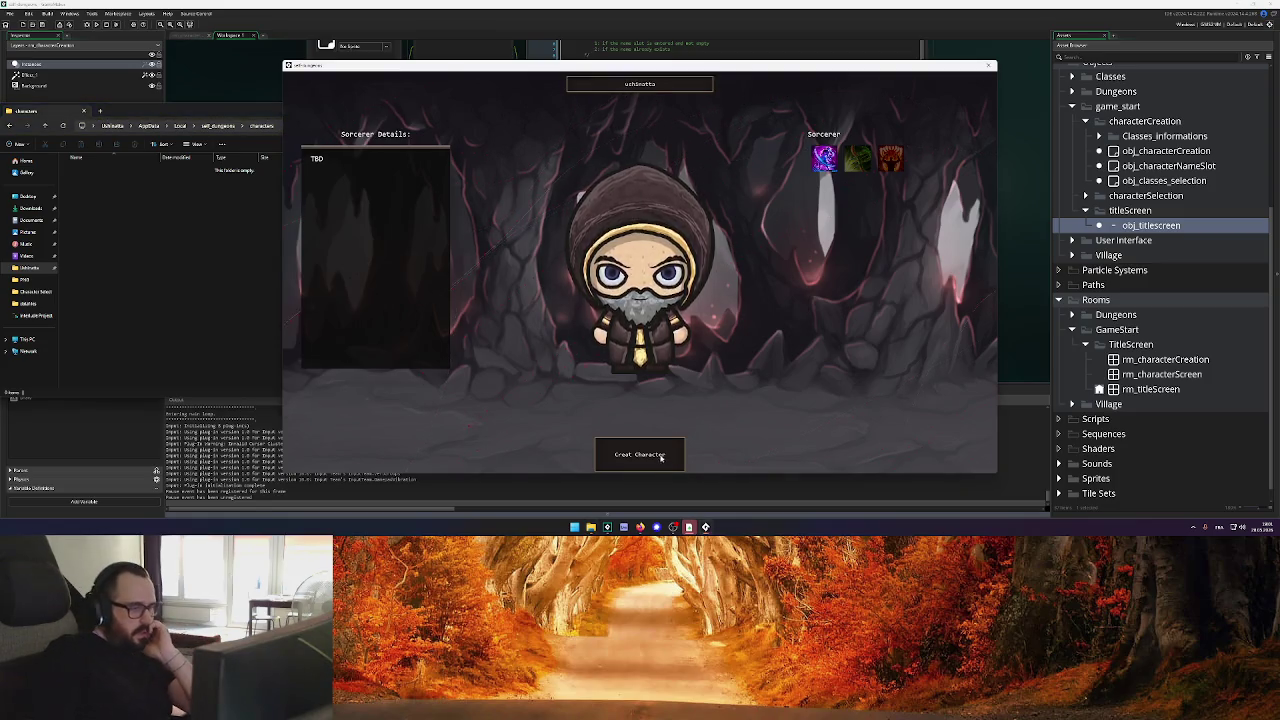
pyautogui.click(660, 456)
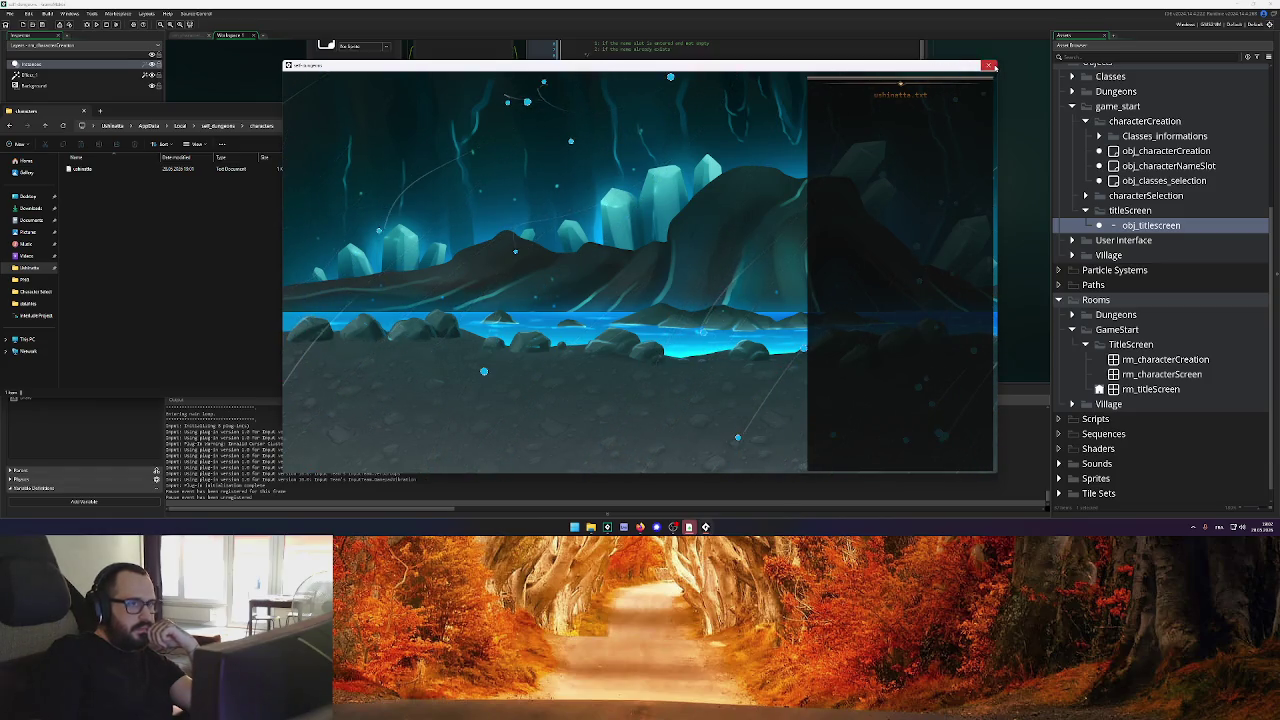
pyautogui.click(989, 66)
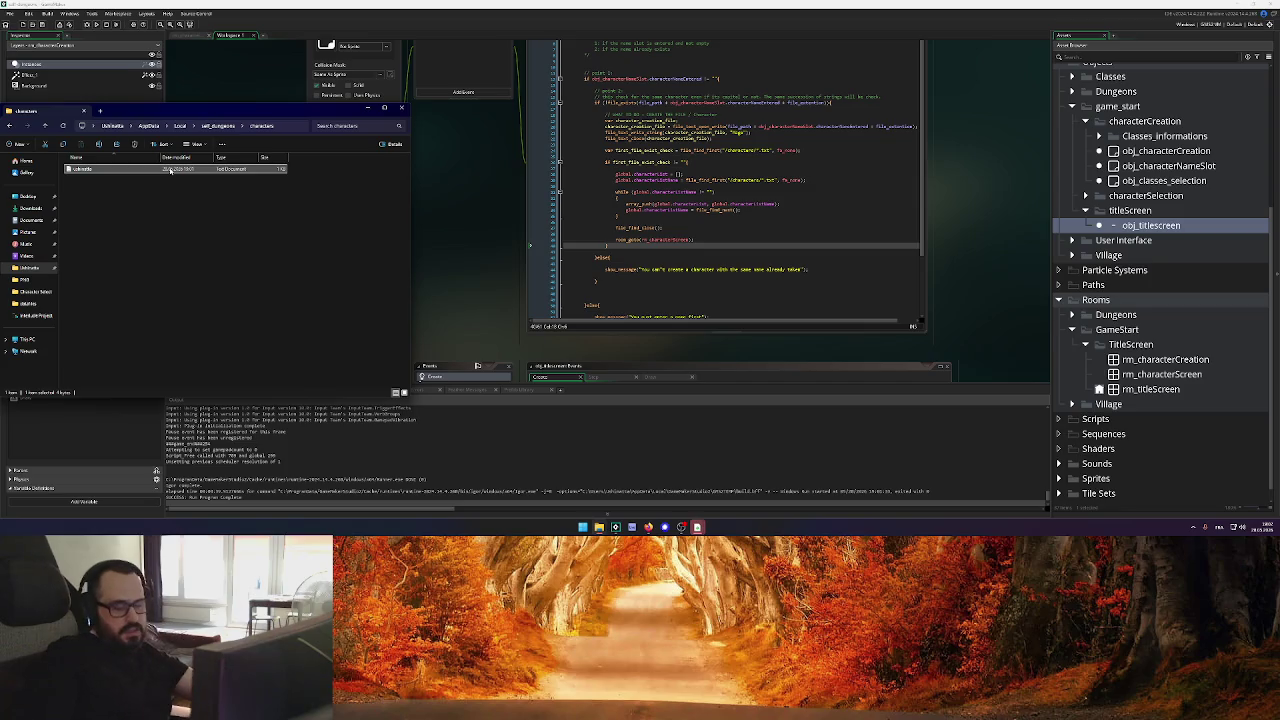
# Delete the test character file and remove the file_find listing loop from the creation code
pyautogui.press('Delete')
pyautogui.click(680, 228)
pyautogui.moveTo(668, 228)
pyautogui.mouseDown()
pyautogui.moveTo(610, 214)
pyautogui.moveTo(599, 152)
pyautogui.moveTo(530, 152)
pyautogui.mouseUp()
pyautogui.press('Delete')
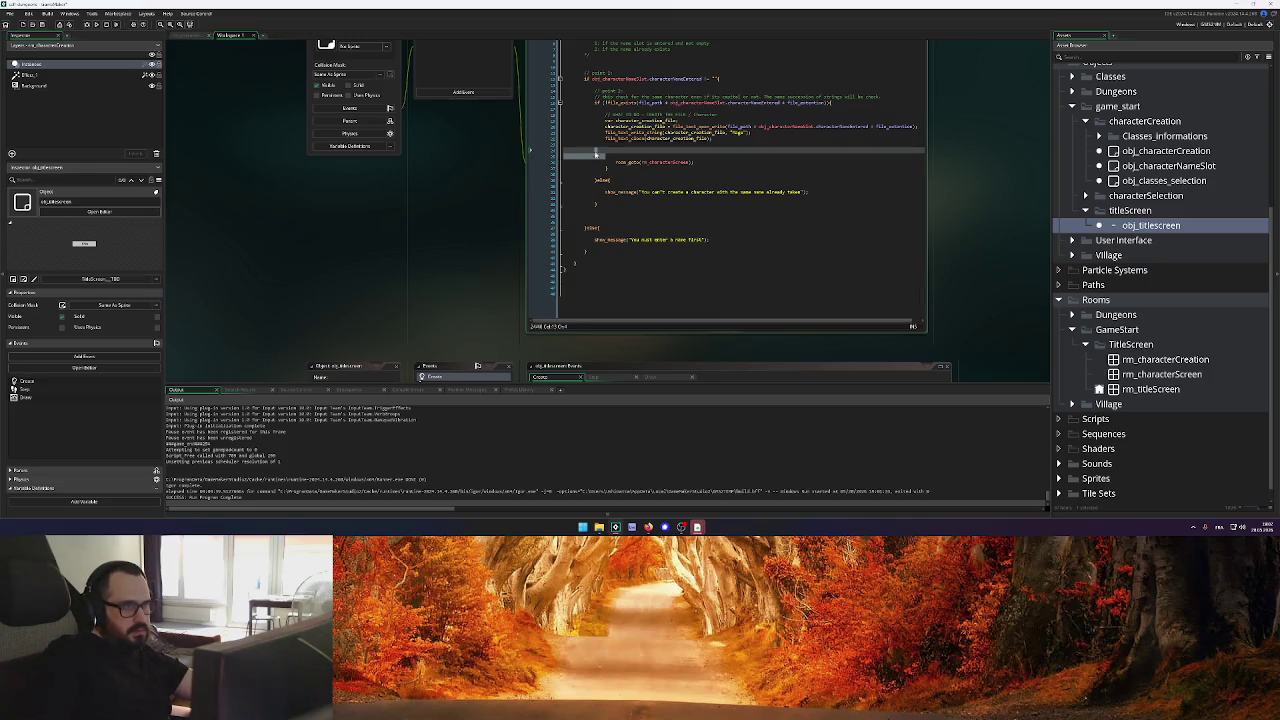
pyautogui.press('Delete')
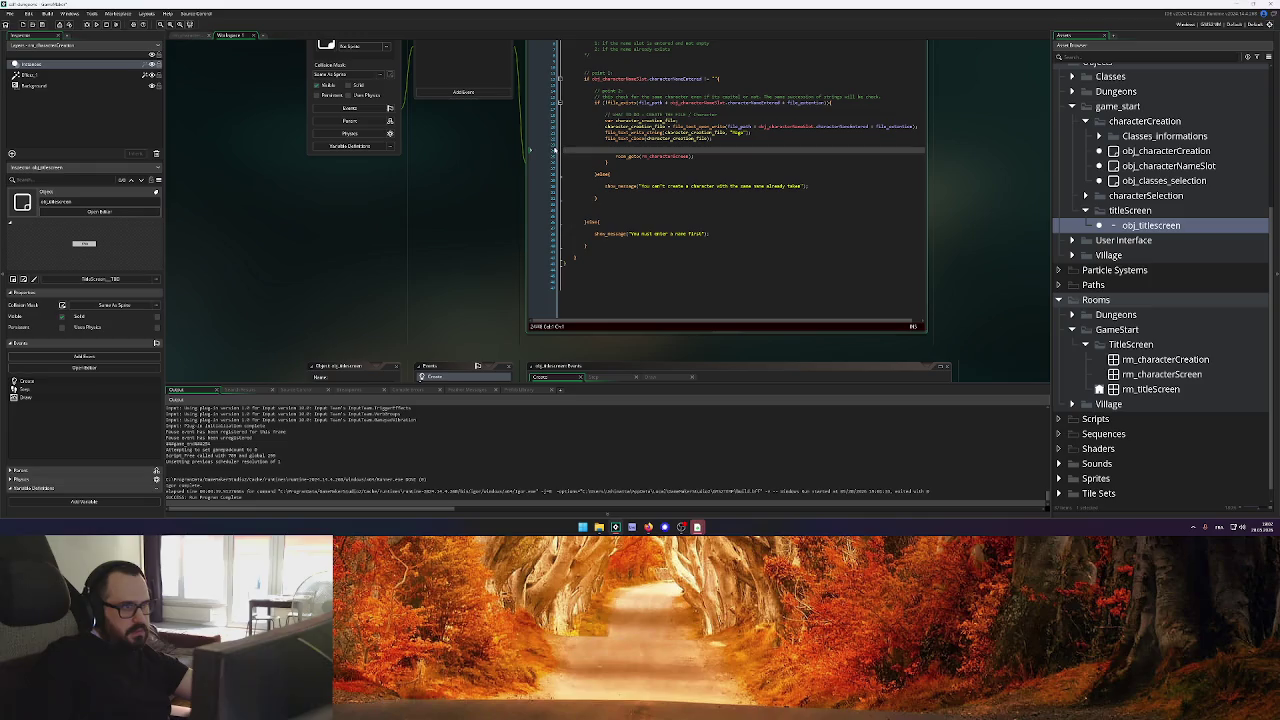
# Outdent room_goto, clear the blank lines above it, and open rm_characterScreen
pyautogui.click(611, 161)
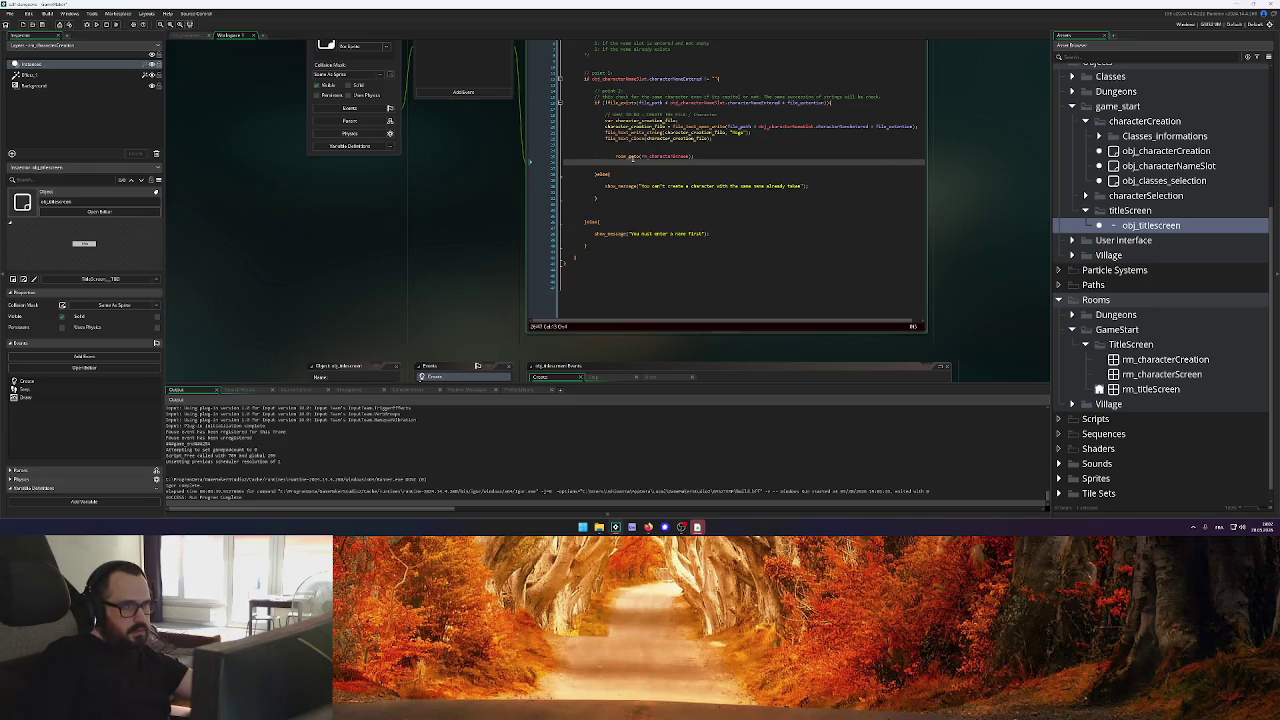
pyautogui.click(633, 157)
pyautogui.hotkey('shift', 'Tab')
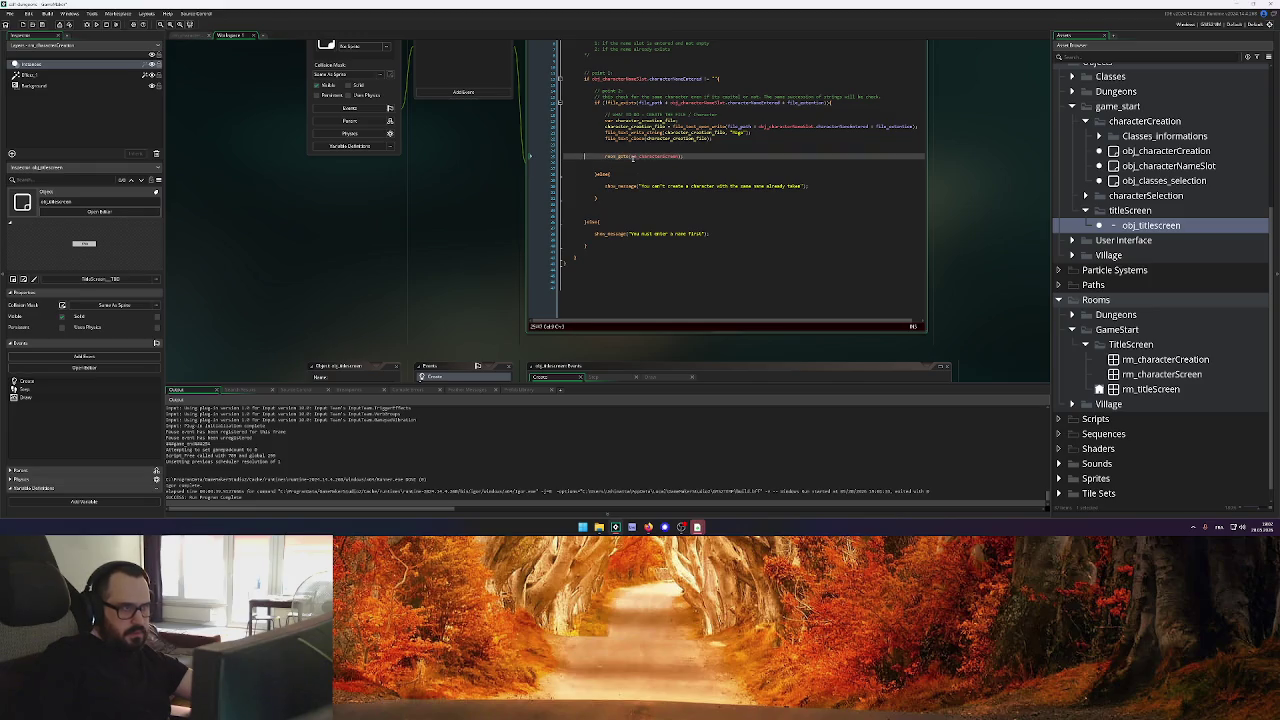
pyautogui.press('Up')
pyautogui.press('BackSpace')
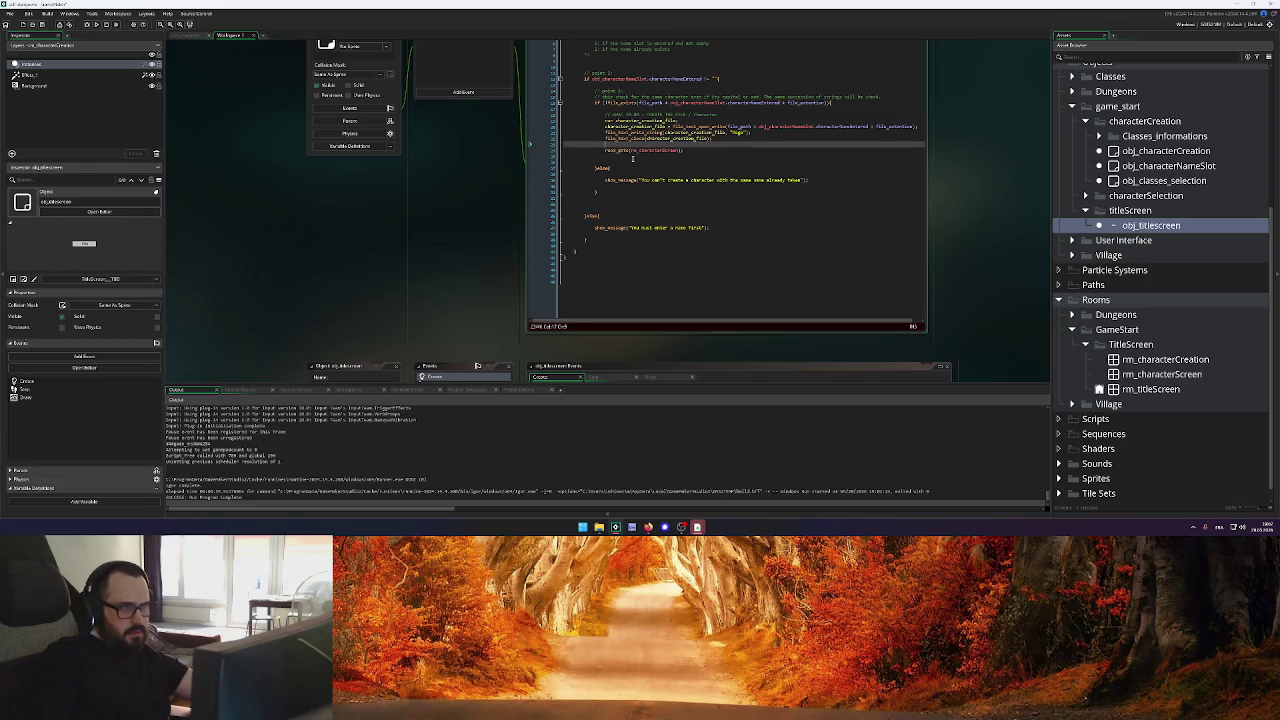
pyautogui.press('Home')
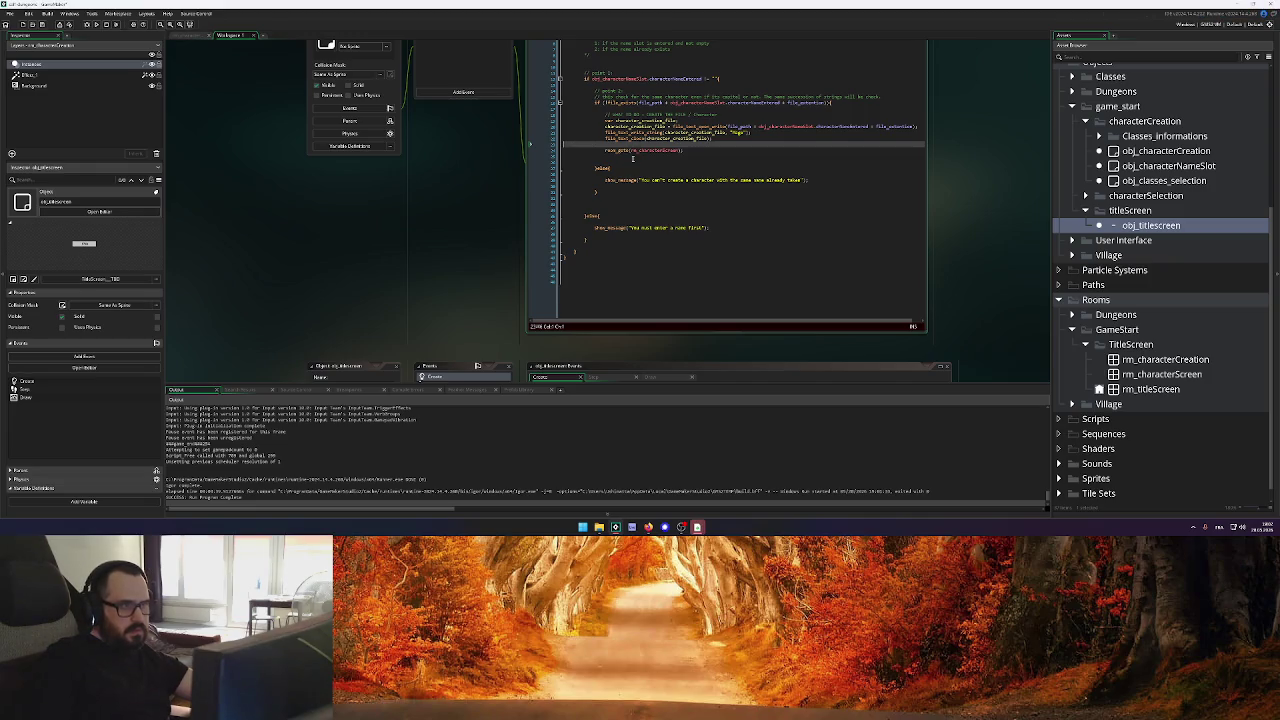
pyautogui.press('BackSpace')
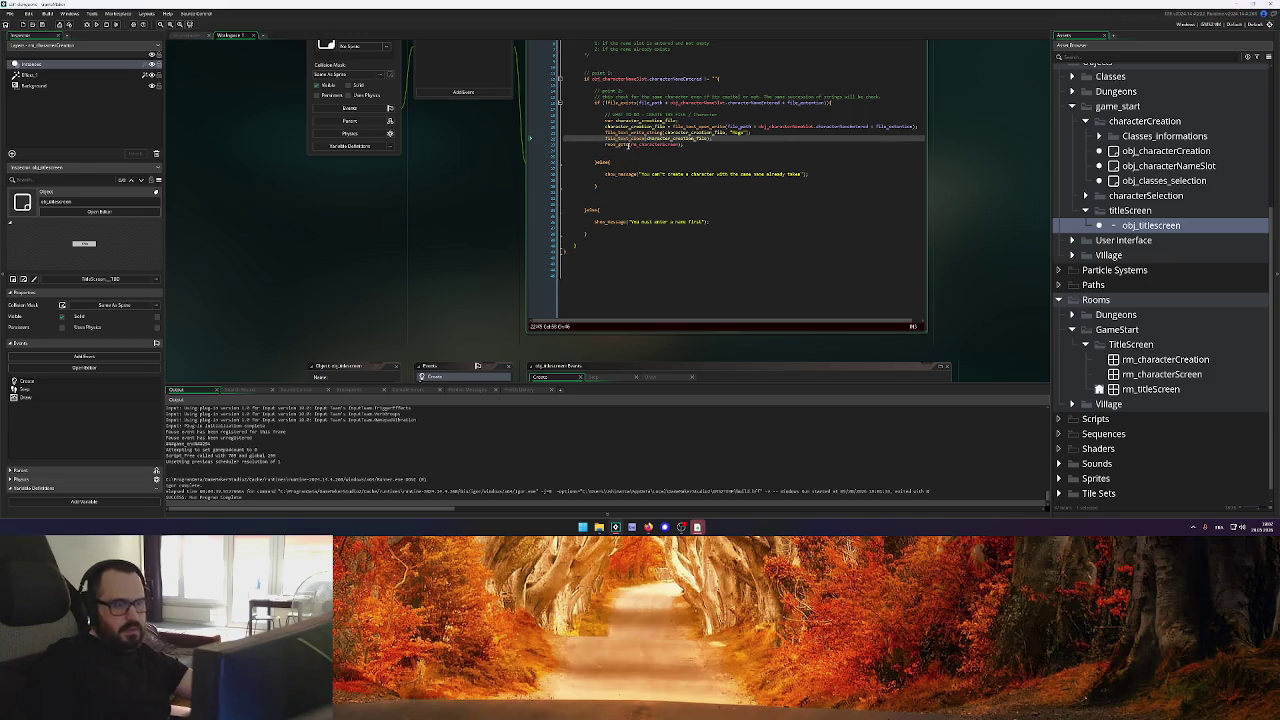
pyautogui.doubleClick(1125, 374)
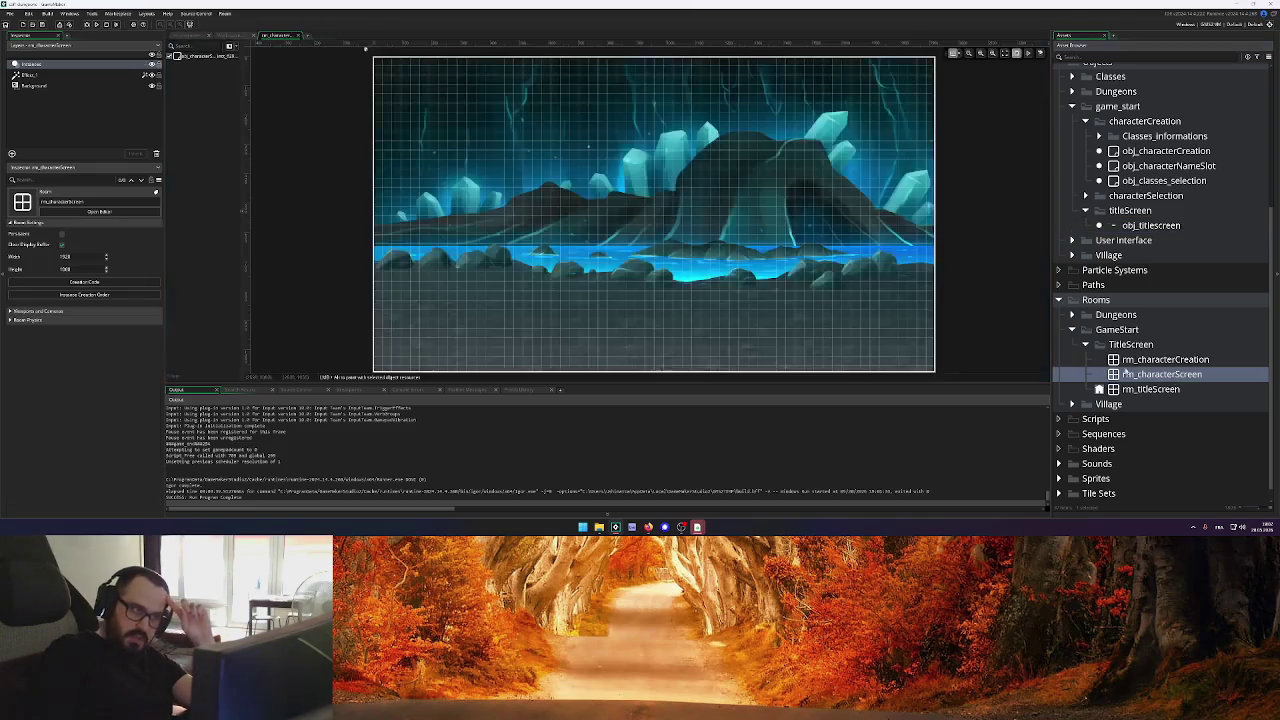
# Show obj_classes_selection's Create code in an enlarged editor at the global.cc_class_selected_id line
pyautogui.moveTo(249, 87); pyautogui.dragTo(283, 82)
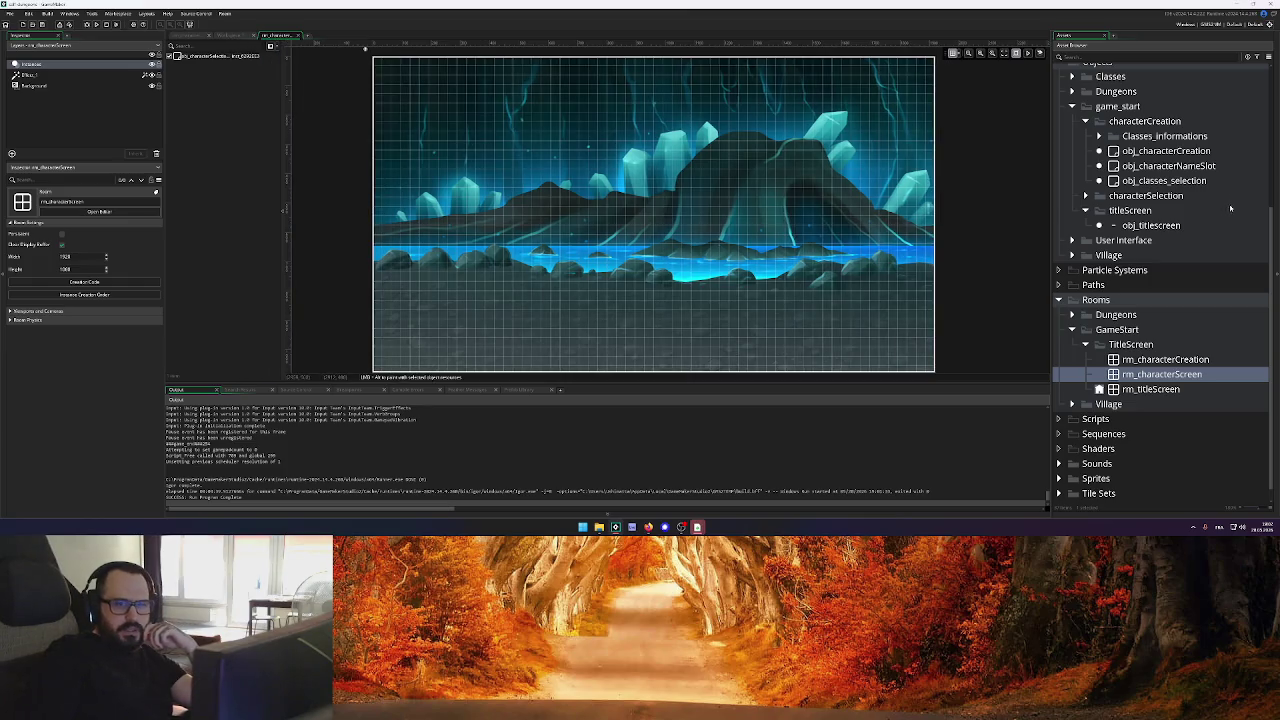
pyautogui.doubleClick(1165, 151)
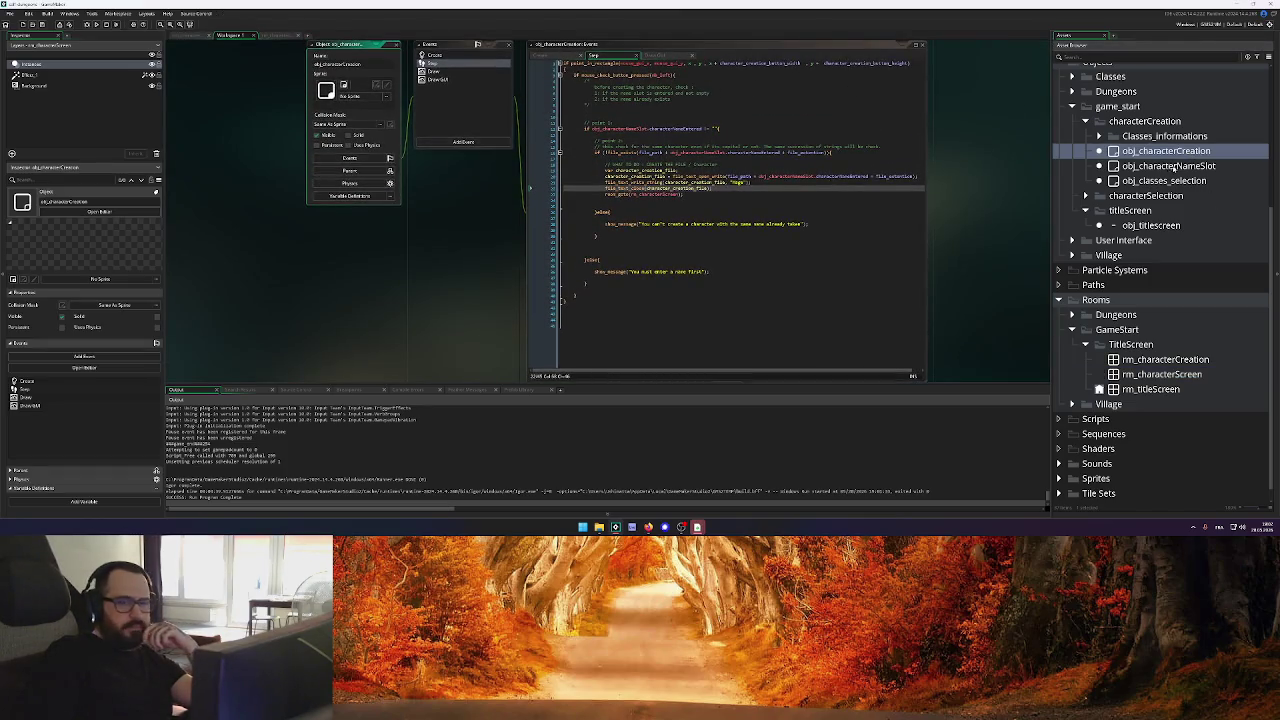
pyautogui.doubleClick(1165, 181)
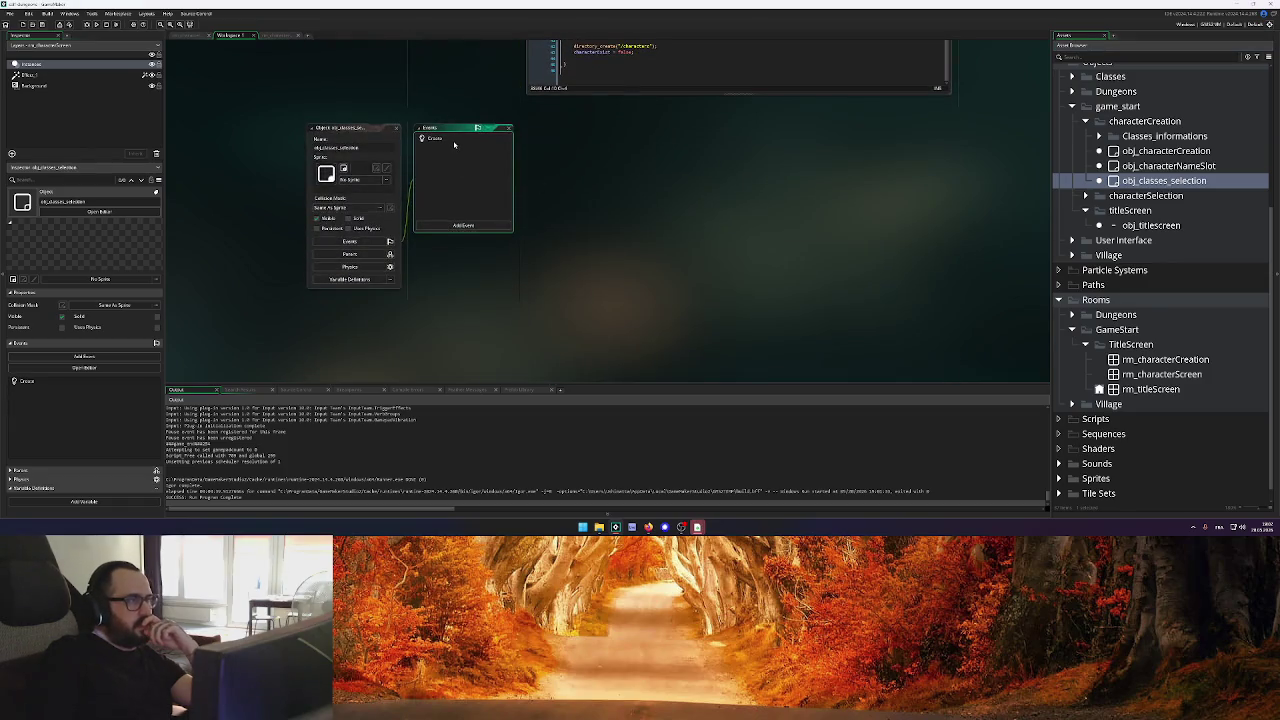
pyautogui.click(454, 140)
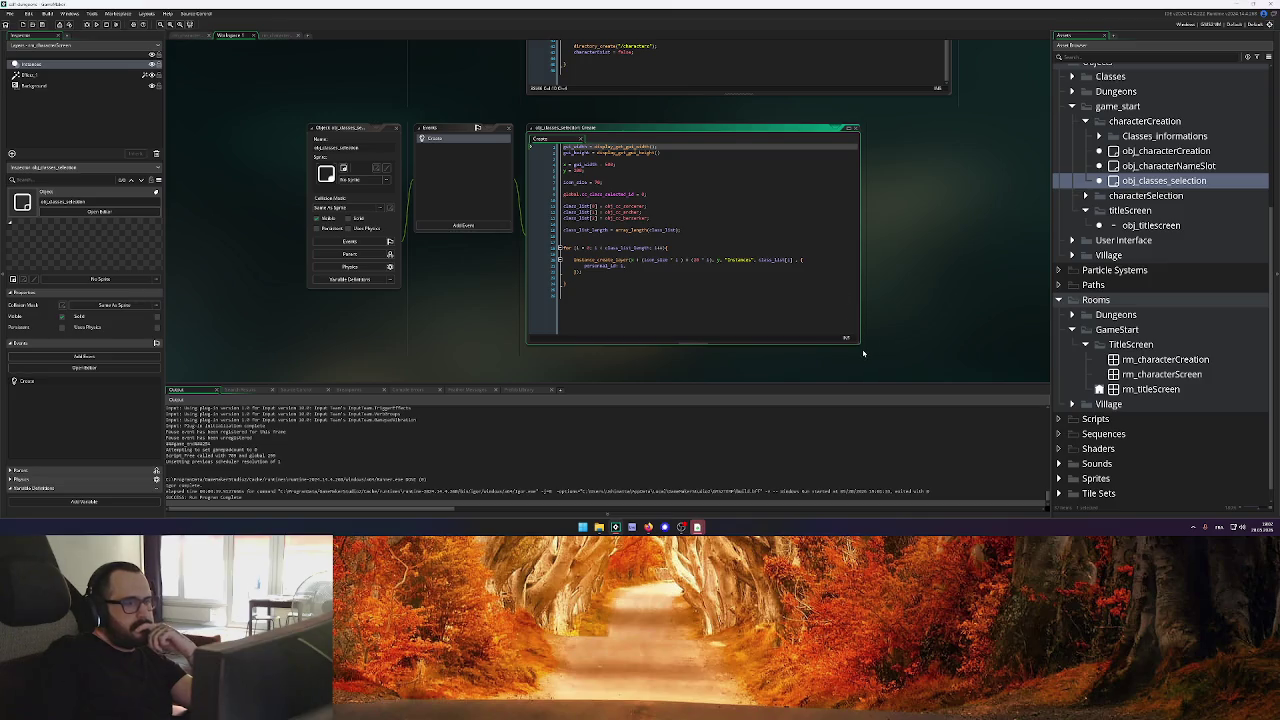
pyautogui.moveTo(859, 343); pyautogui.dragTo(867, 380)
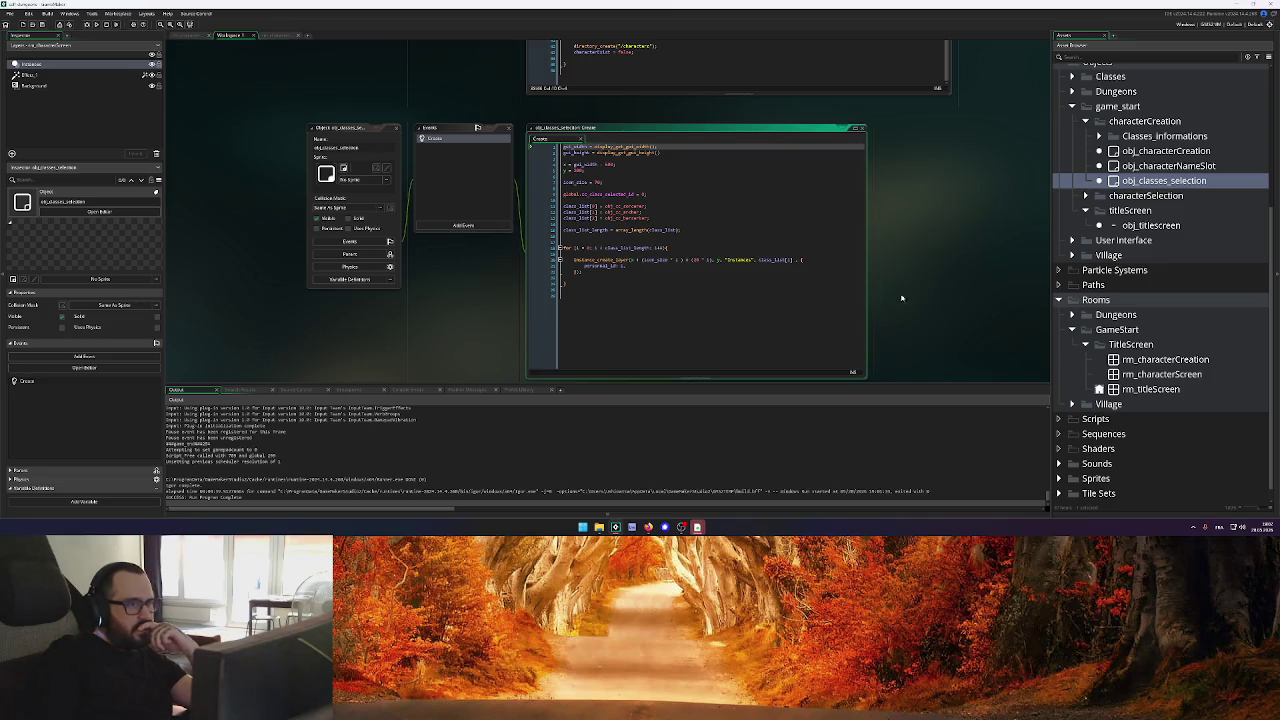
pyautogui.click(676, 194)
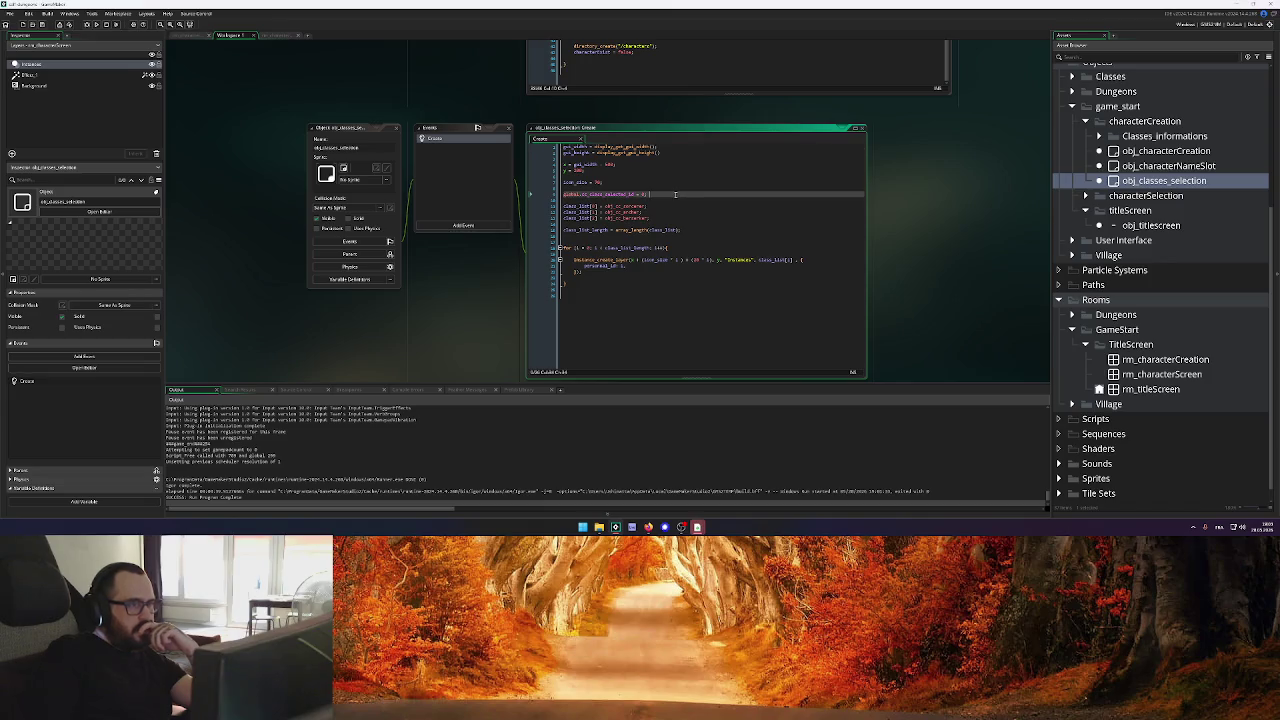
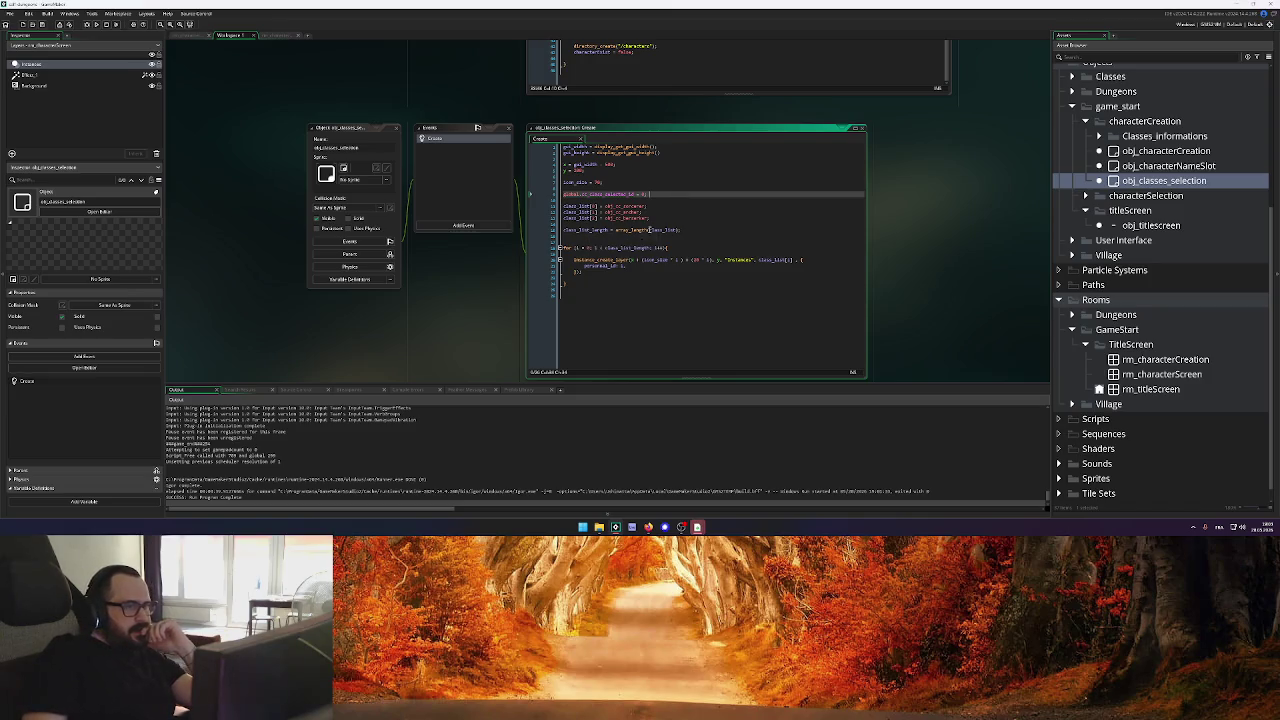
# Insert blank lines below icon_size and paste the file_find_first character-file search block there
pyautogui.click(650, 229)
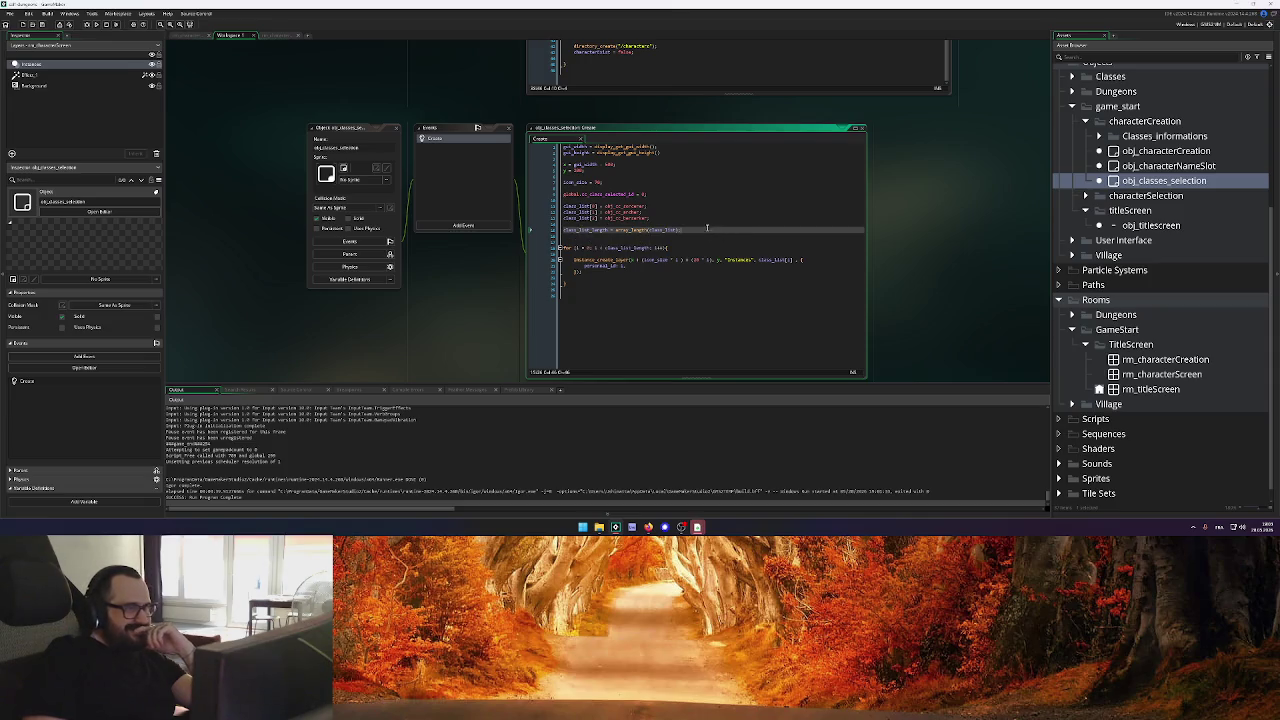
pyautogui.click(631, 187)
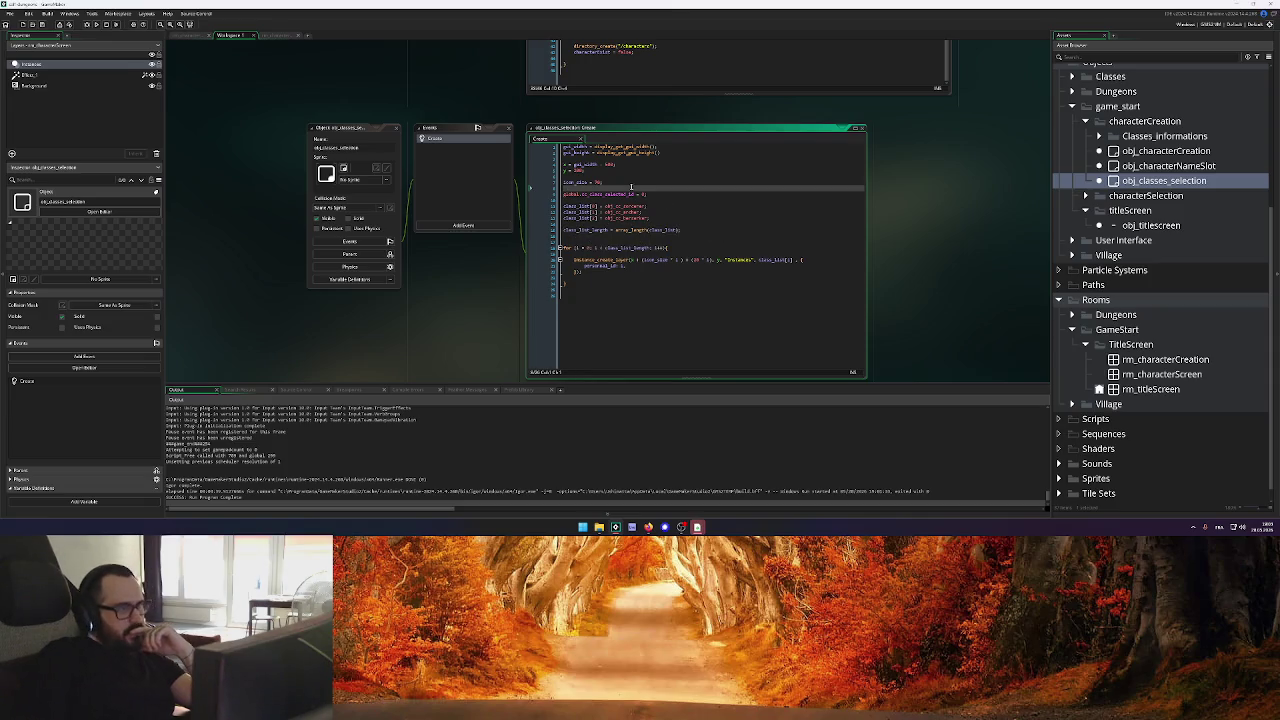
pyautogui.press('Return')
pyautogui.press('Return')
pyautogui.press('Return')
pyautogui.press('Return')
pyautogui.press('Return')
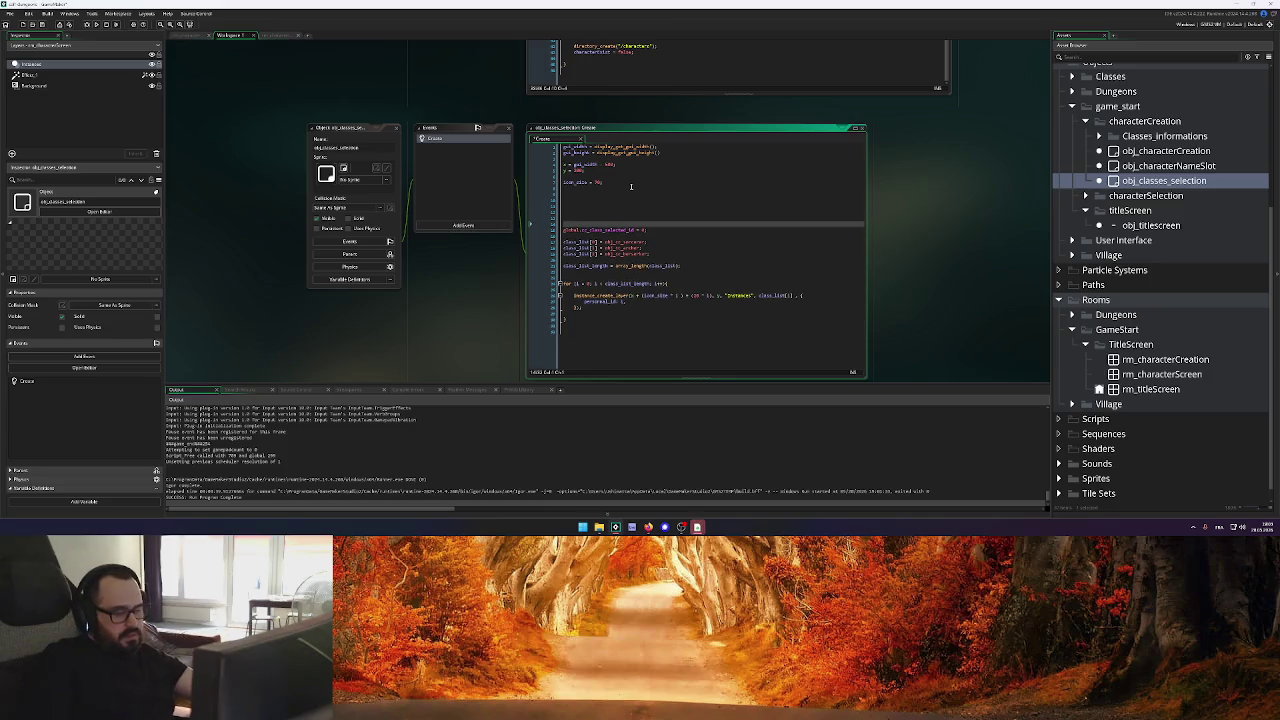
pyautogui.click(576, 277)
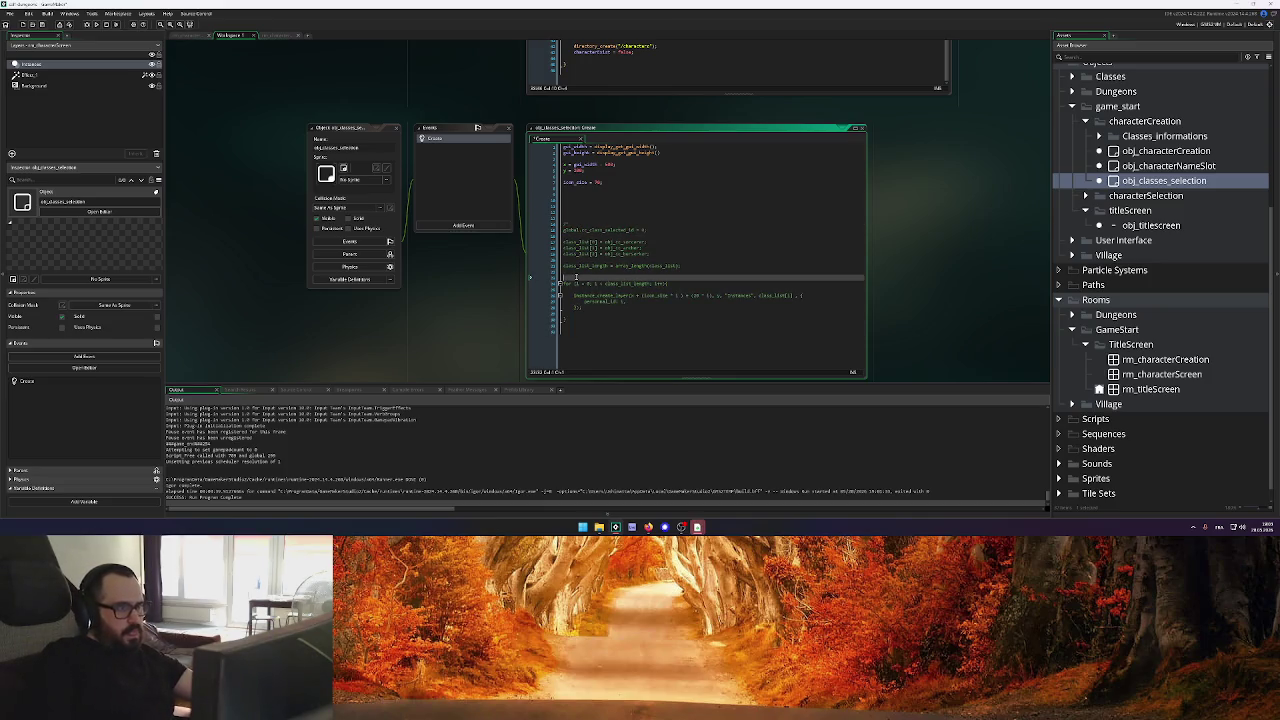
pyautogui.click(610, 194)
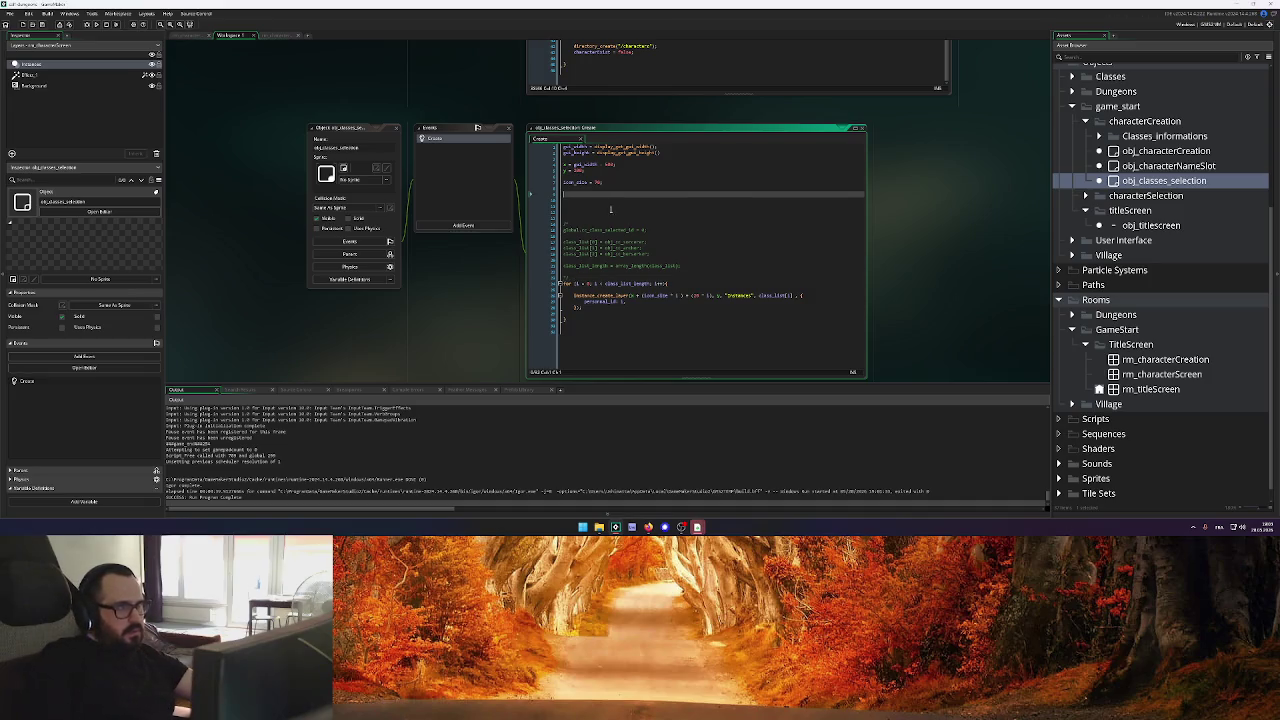
pyautogui.hotkey('ctrl', 'v')
# Remove extra indentation from the if, global.characterList, characterListName, while and opening-brace lines
pyautogui.click(610, 194)
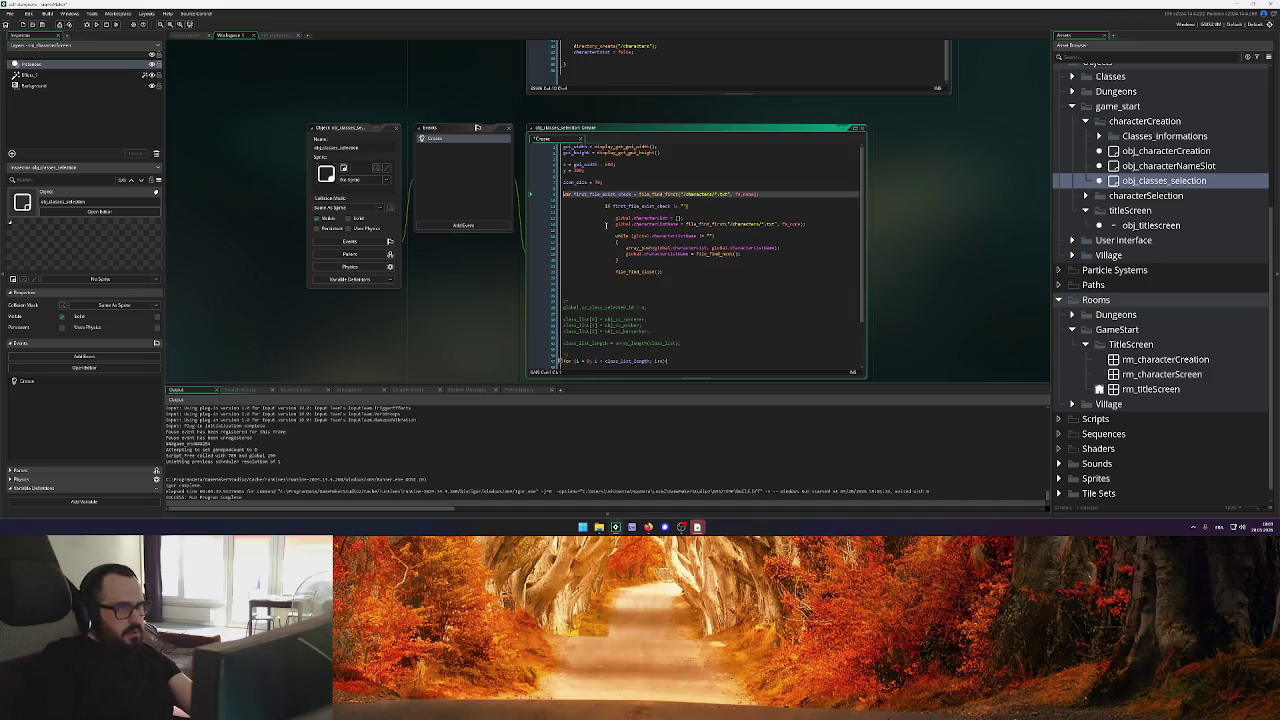
pyautogui.click(605, 207)
pyautogui.press('BackSpace')
pyautogui.press('BackSpace')
pyautogui.press('BackSpace')
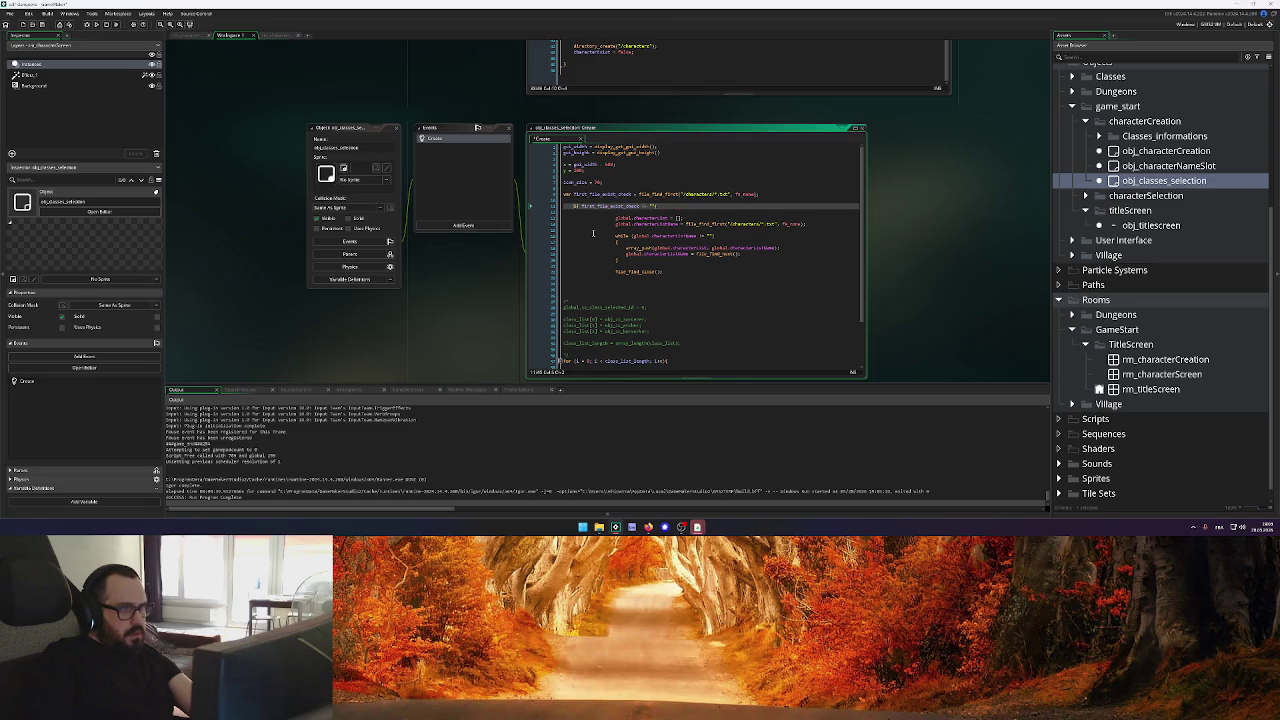
pyautogui.press('Down')
pyautogui.press('Delete')
pyautogui.press('Delete')
pyautogui.press('Delete')
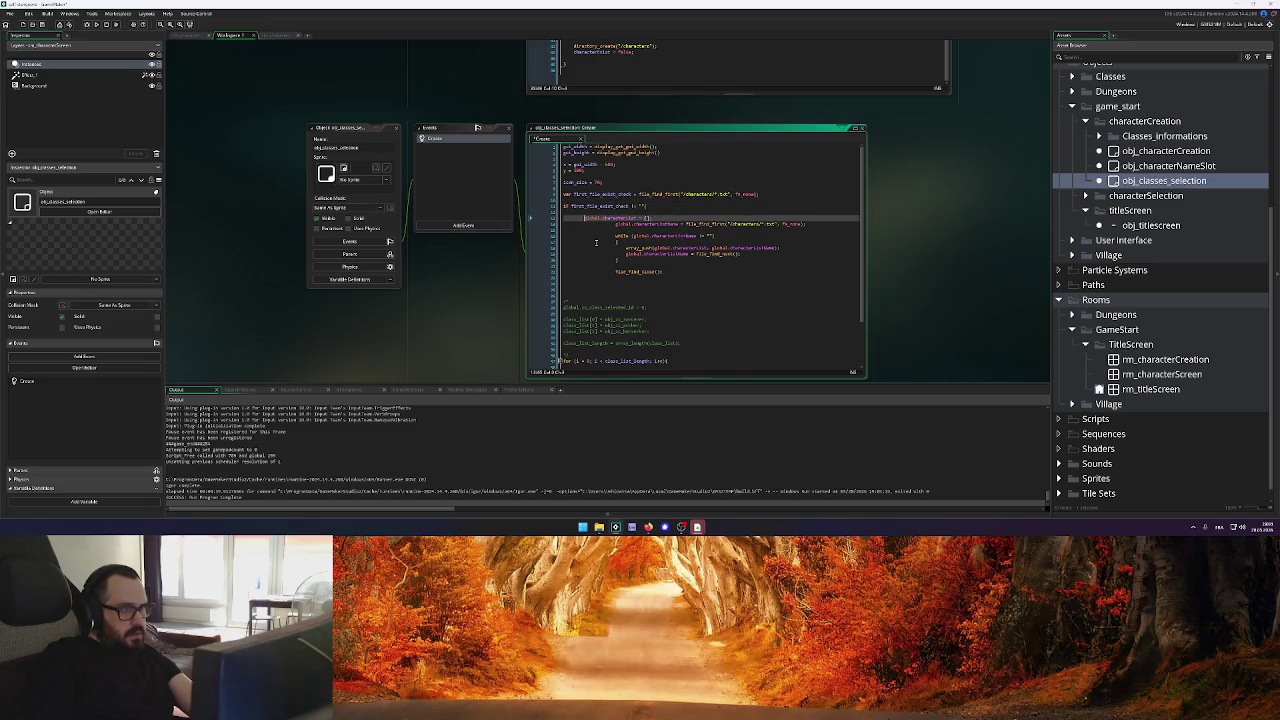
pyautogui.click(618, 224)
pyautogui.press('BackSpace')
pyautogui.press('BackSpace')
pyautogui.press('BackSpace')
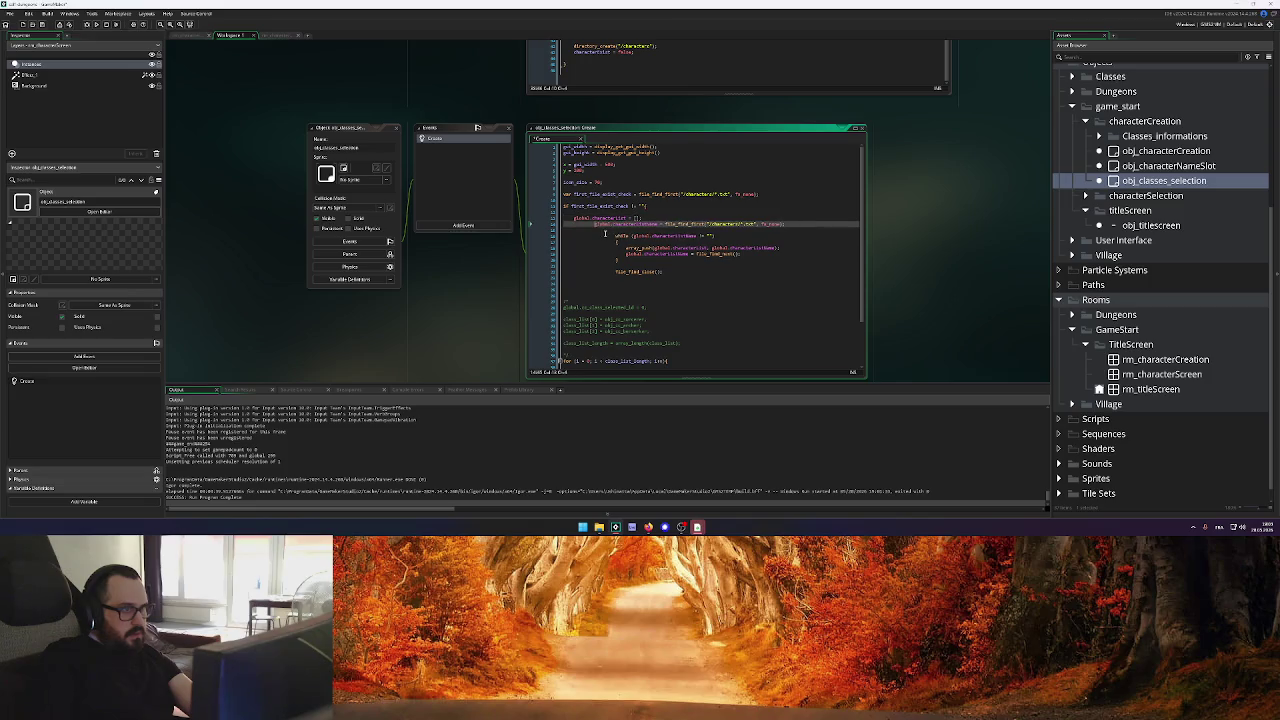
pyautogui.click(614, 236)
pyautogui.press('BackSpace')
pyautogui.press('BackSpace')
pyautogui.press('BackSpace')
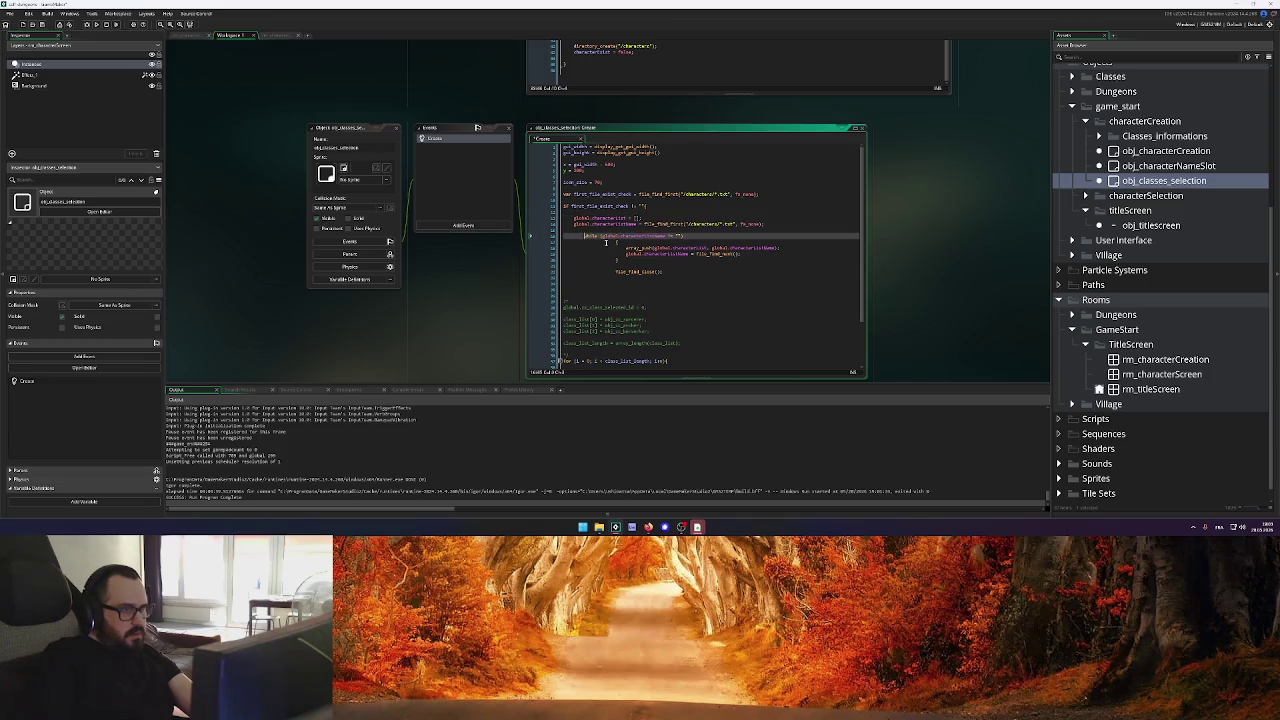
pyautogui.click(617, 243)
pyautogui.press('BackSpace')
pyautogui.press('BackSpace')
pyautogui.press('BackSpace')
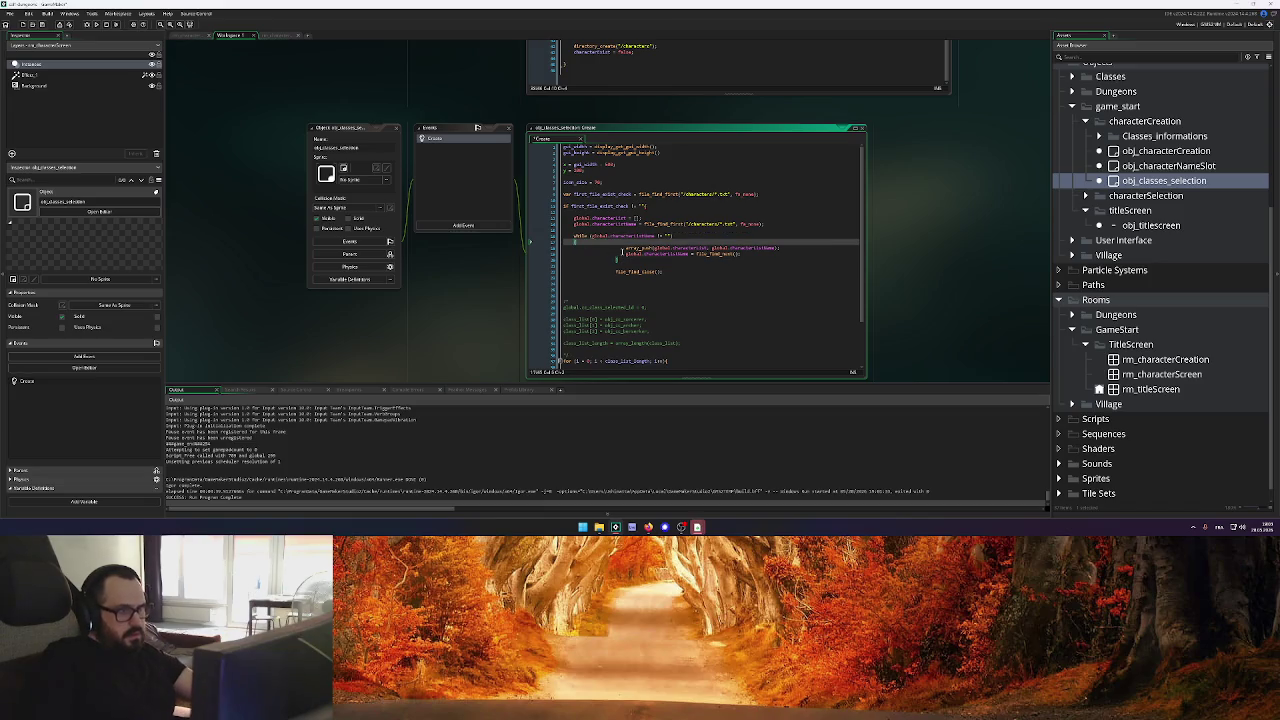
# Align the array_push and file_find_next lines, and add a new line after file_find_close()
pyautogui.click(621, 248)
pyautogui.press('BackSpace')
pyautogui.press('BackSpace')
pyautogui.press('BackSpace')
pyautogui.press('BackSpace')
pyautogui.press('BackSpace')
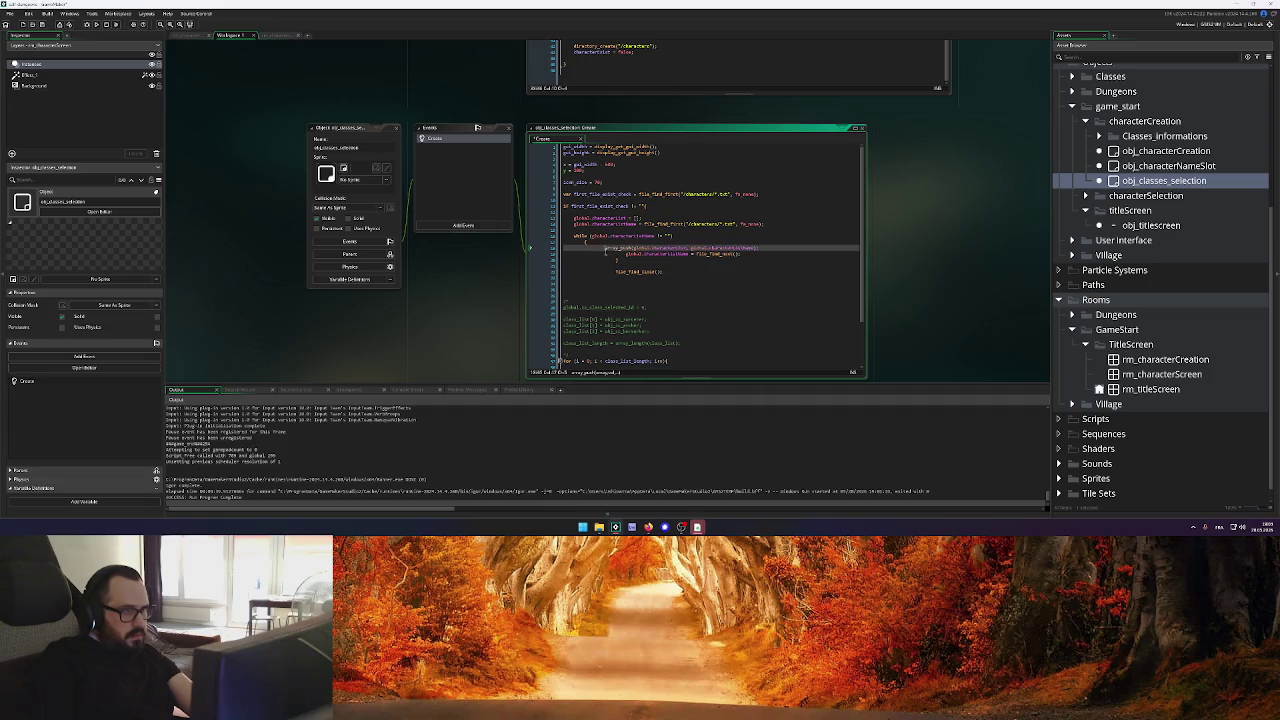
pyautogui.click(585, 243)
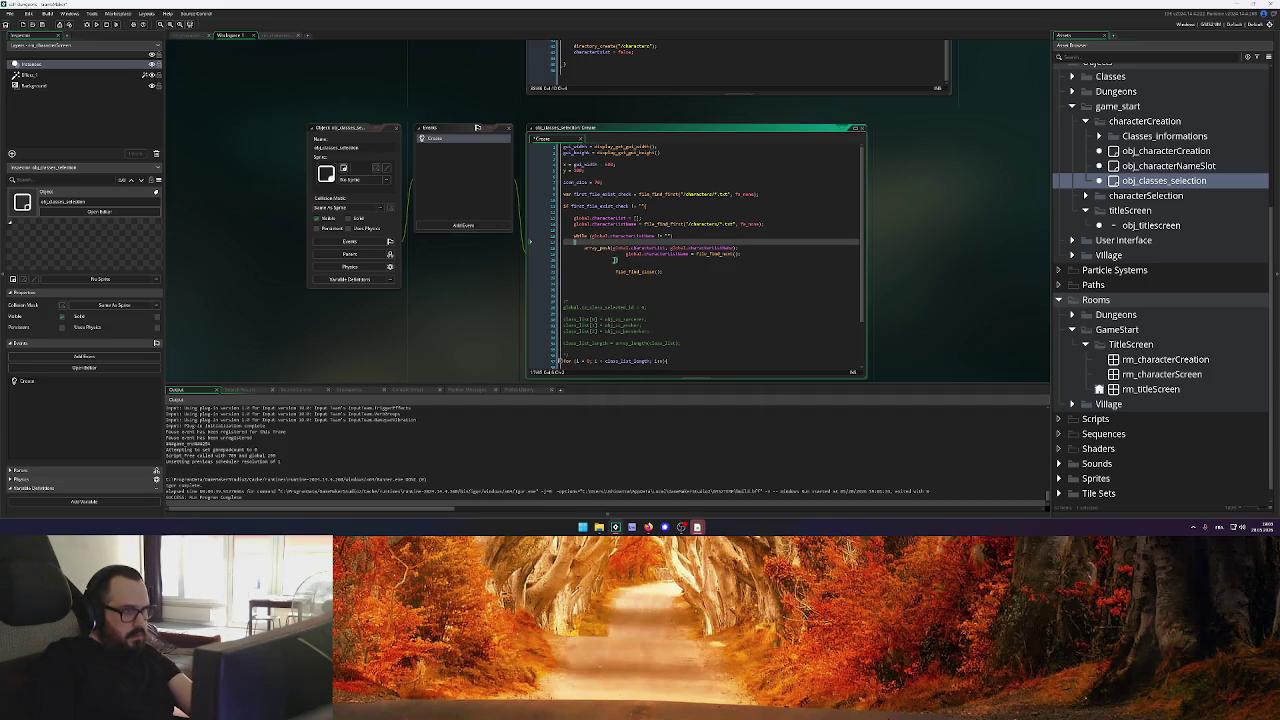
pyautogui.click(626, 253)
pyautogui.press('BackSpace')
pyautogui.press('BackSpace')
pyautogui.press('BackSpace')
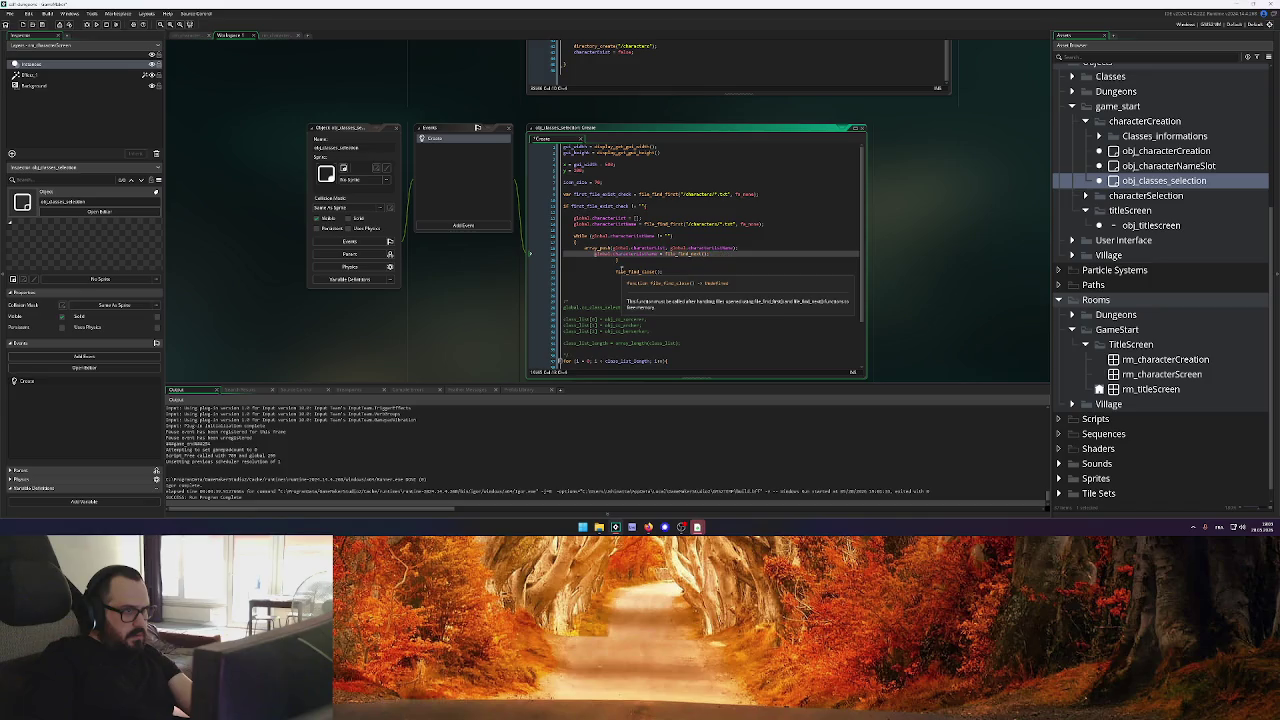
pyautogui.press('BackSpace')
pyautogui.click(626, 272)
pyautogui.press('Return')
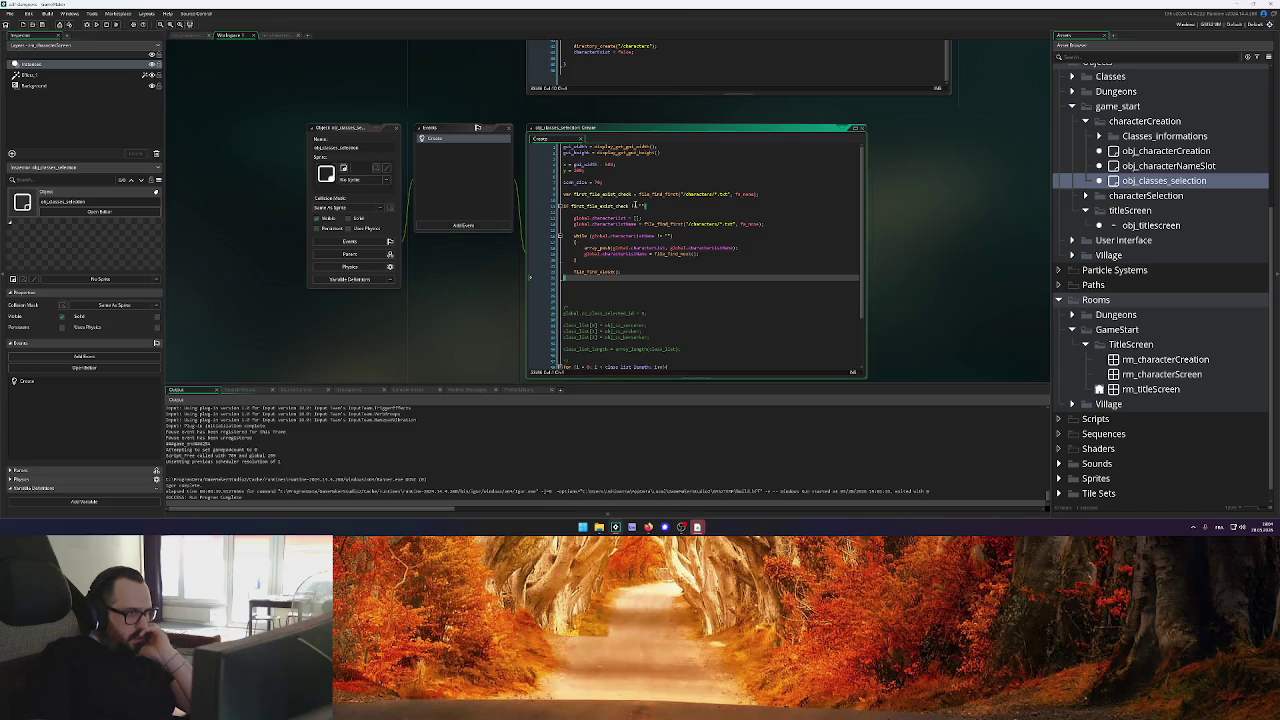
pyautogui.click(652, 206)
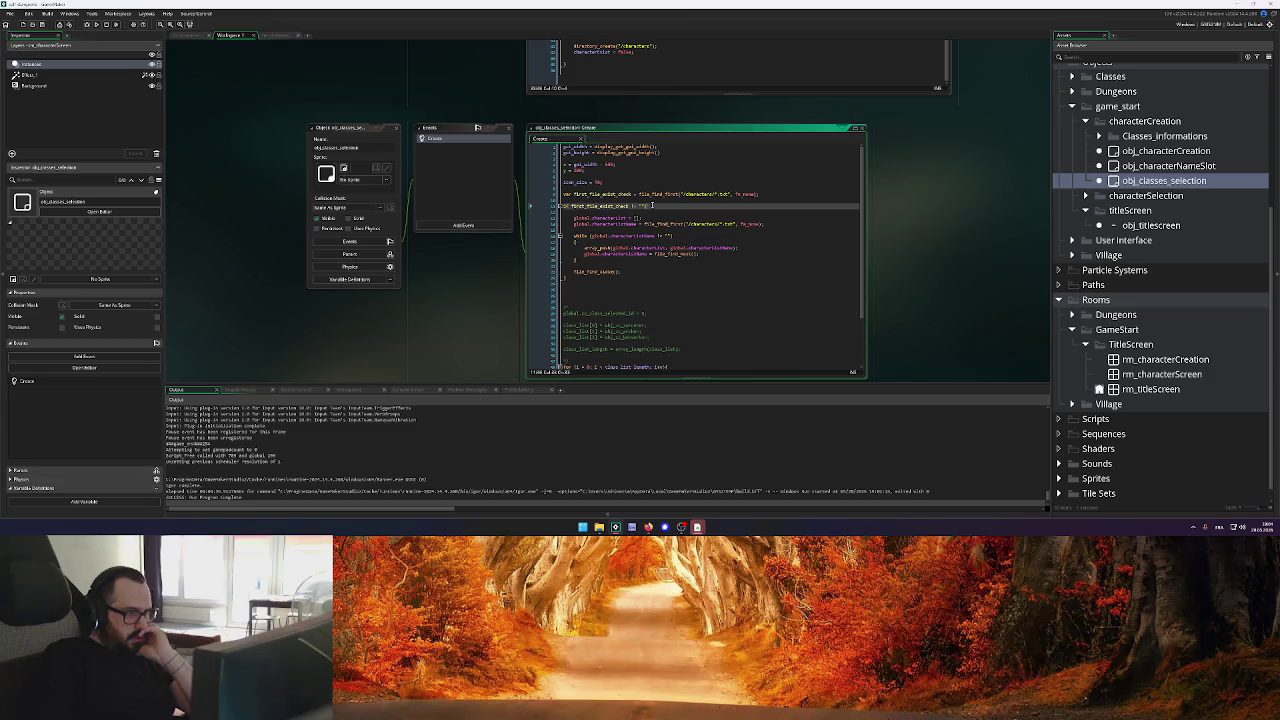
pyautogui.moveTo(574, 224); pyautogui.dragTo(776, 224)
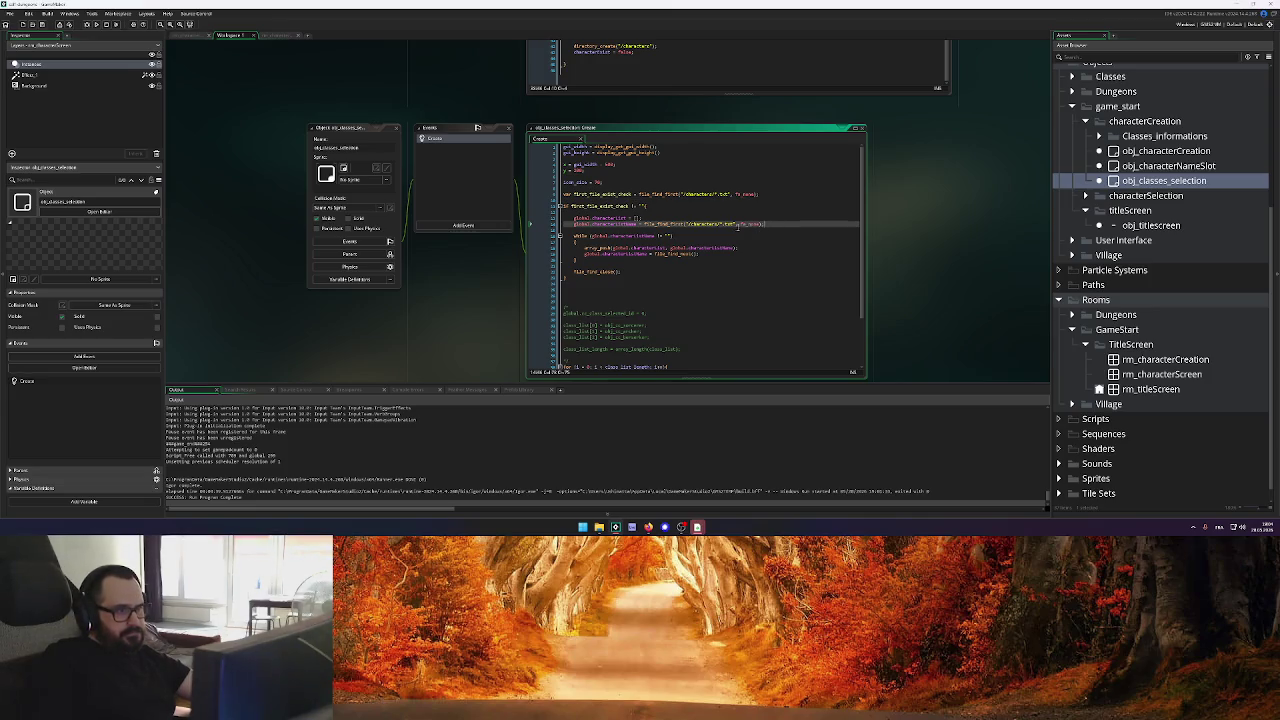
pyautogui.scroll(-2, 728, 226)
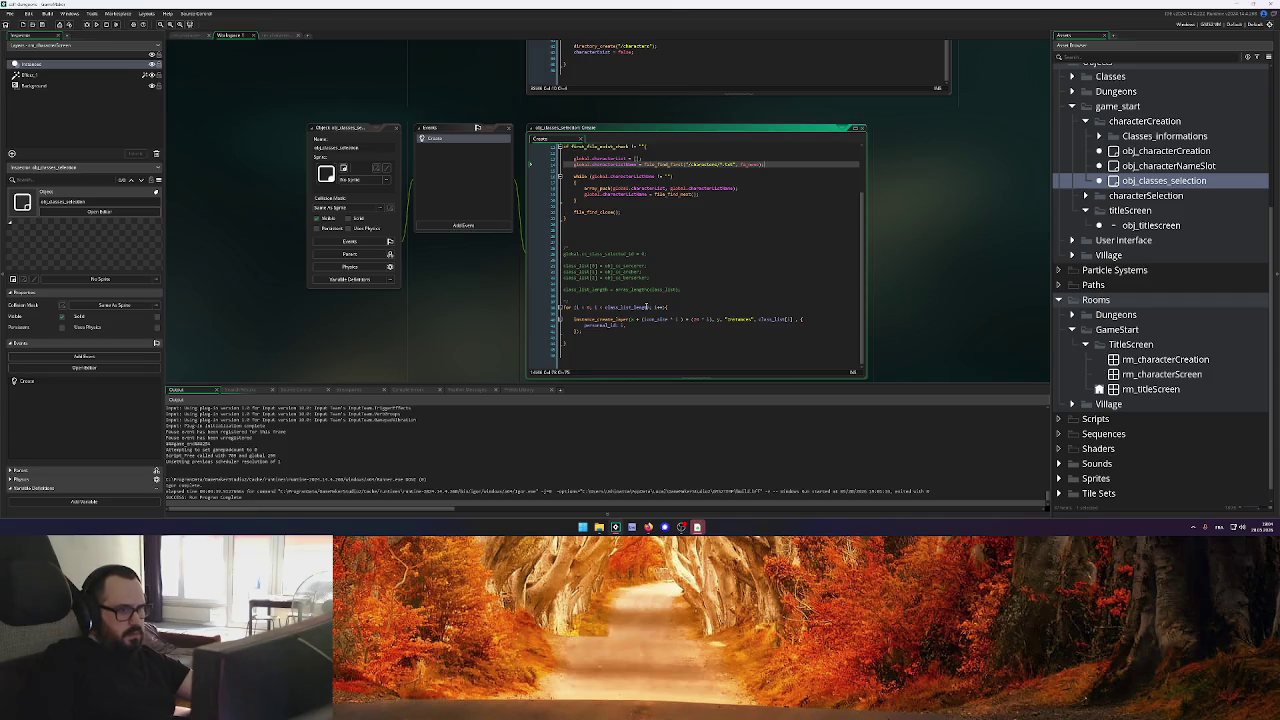
pyautogui.scroll(1, 670, 232)
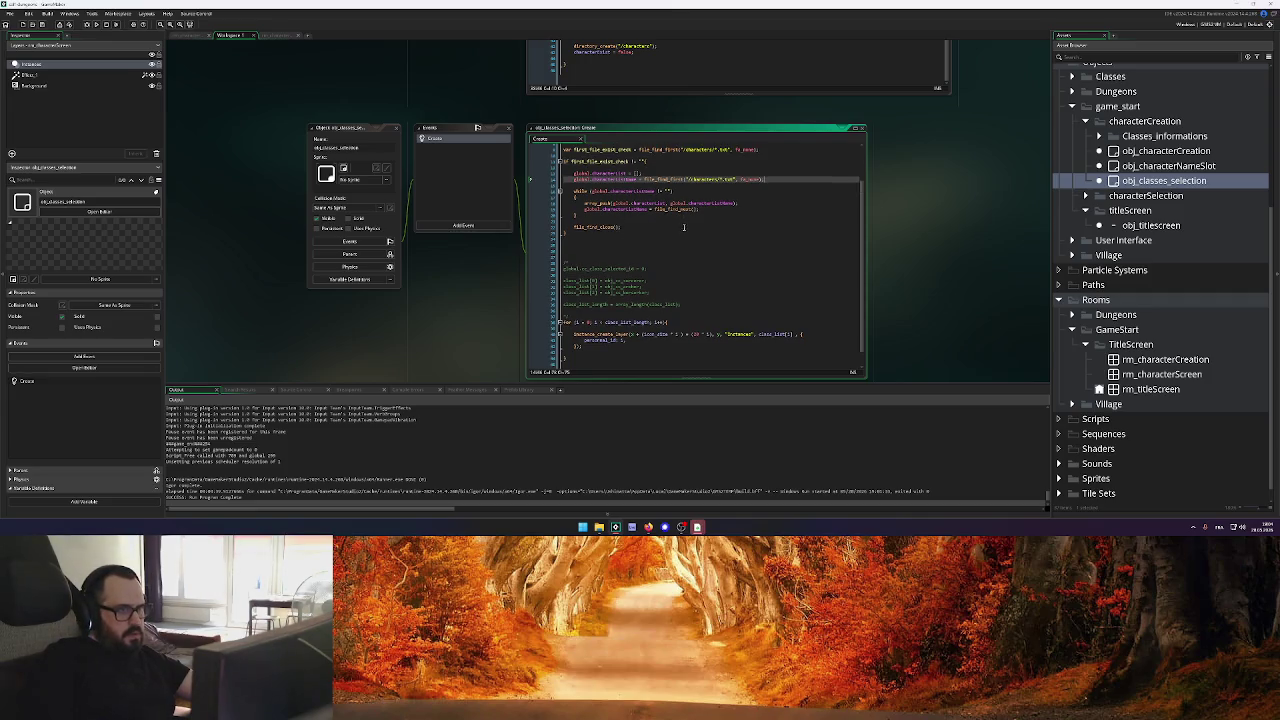
pyautogui.click(567, 249)
# Copy the class_list_length line below file_find_close(), replacing class_list with global.characterList
pyautogui.click(549, 305)
pyautogui.hotkey('ctrl', 'c')
pyautogui.click(629, 239)
pyautogui.hotkey('ctrl', 'v')
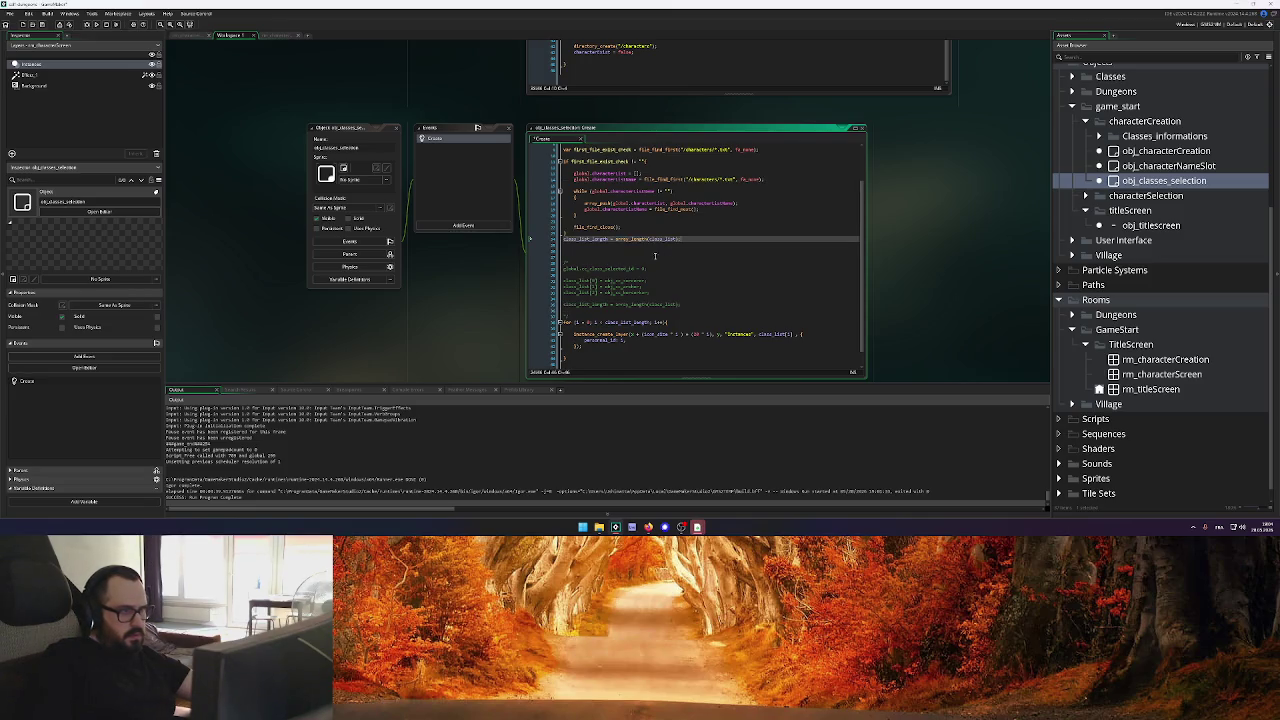
pyautogui.click(629, 233)
pyautogui.press('Return')
pyautogui.scroll(2, 636, 225)
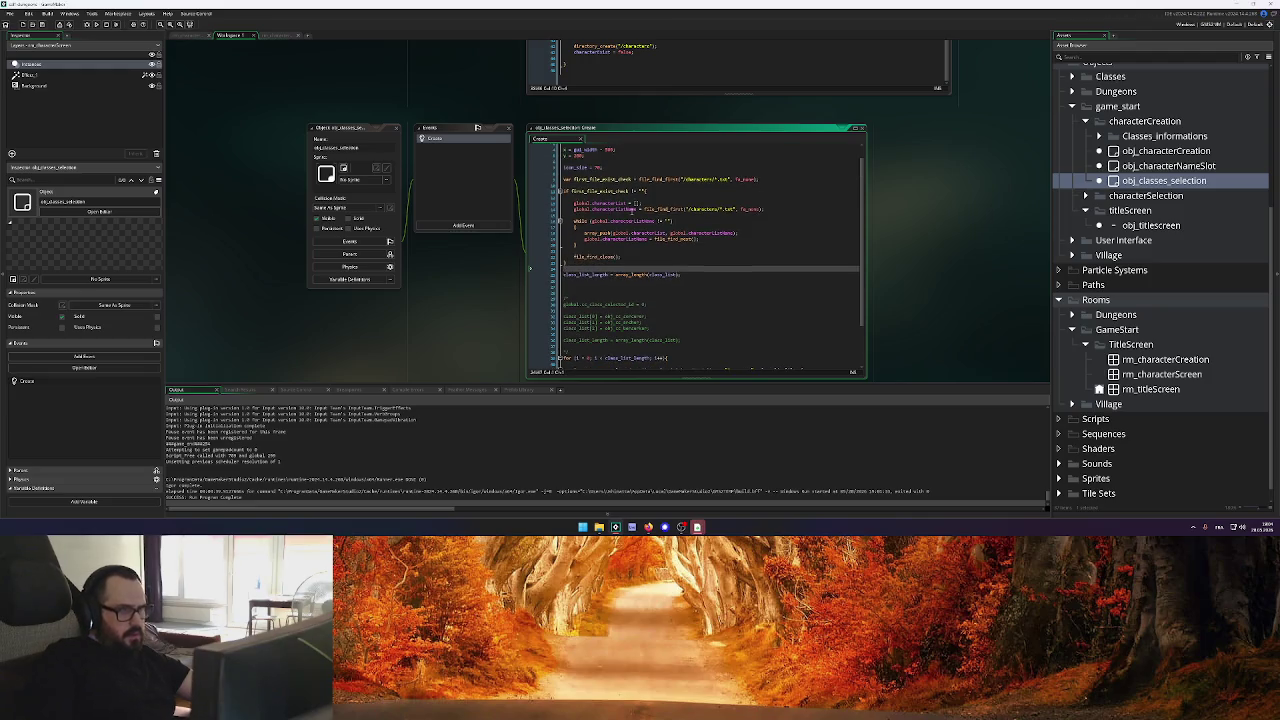
pyautogui.doubleClick(605, 203)
pyautogui.moveTo(572, 203); pyautogui.dragTo(628, 203)
pyautogui.doubleClick(656, 274)
pyautogui.hotkey('ctrl', 'v')
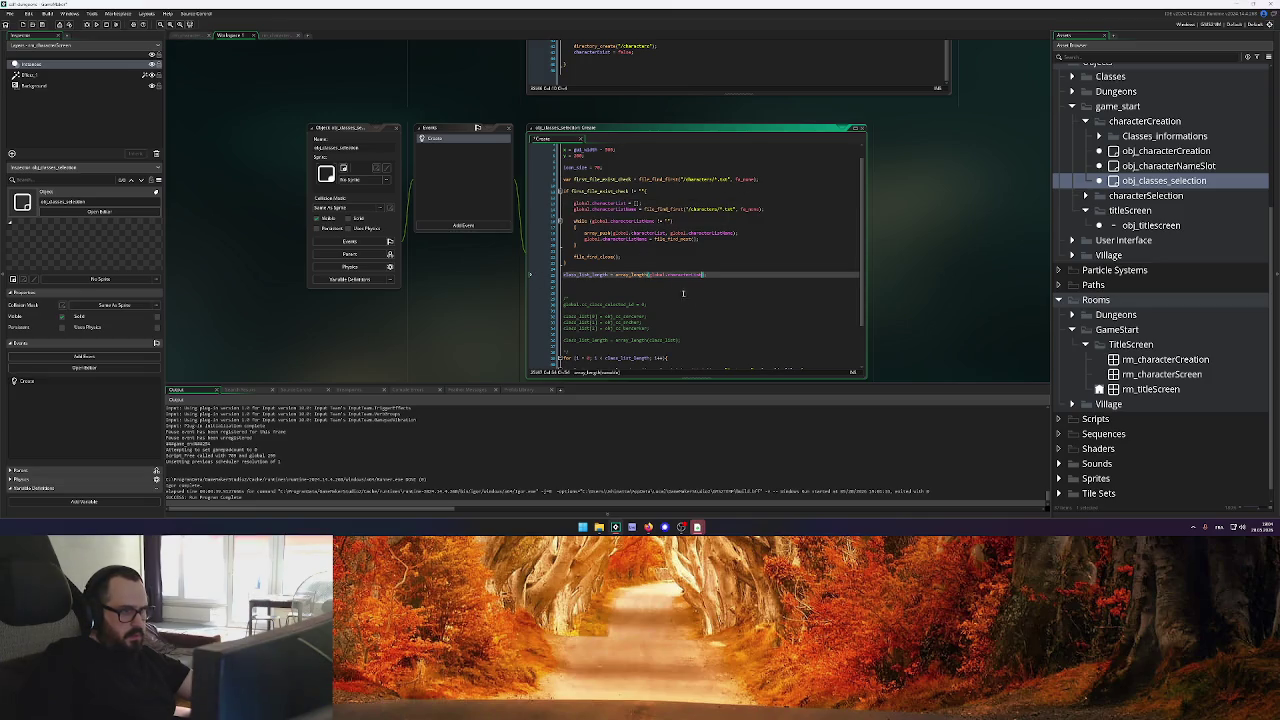
# Add a blank line inside the for loop, then bring up the GameMaker manual in the browser
pyautogui.scroll(-1, 718, 274)
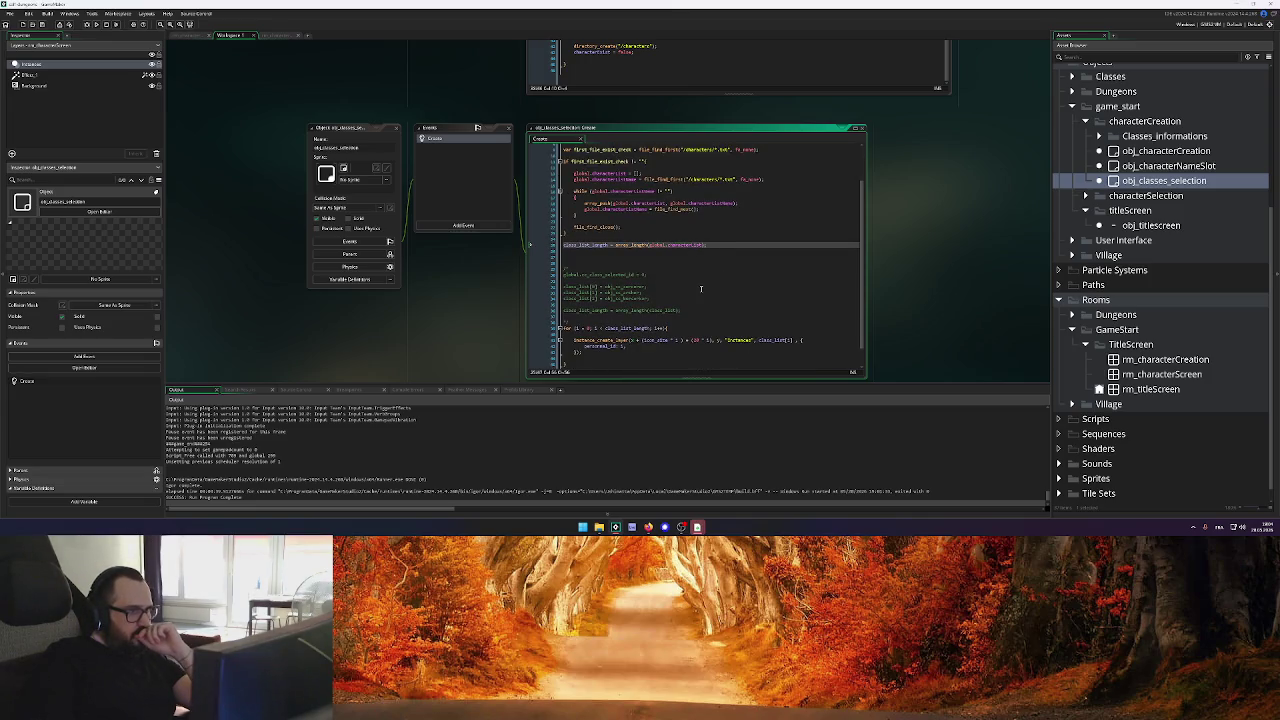
pyautogui.click(702, 286)
pyautogui.scroll(1, 702, 286)
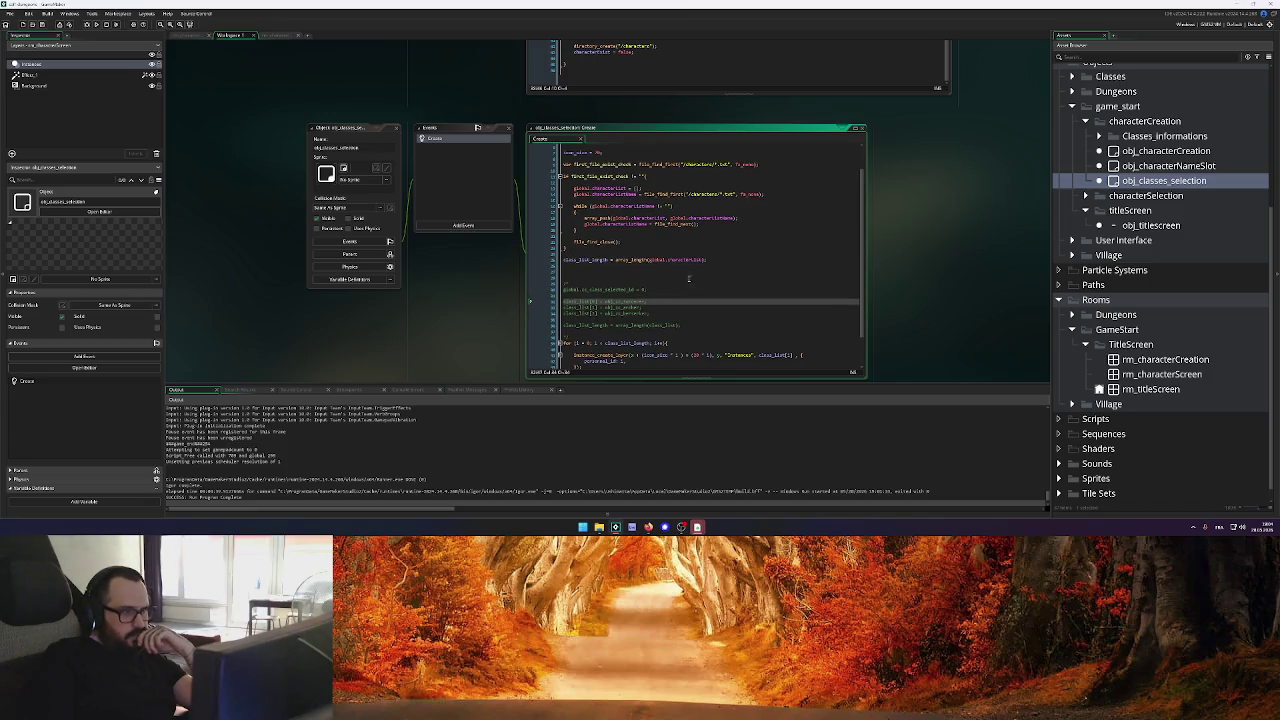
pyautogui.click(720, 259)
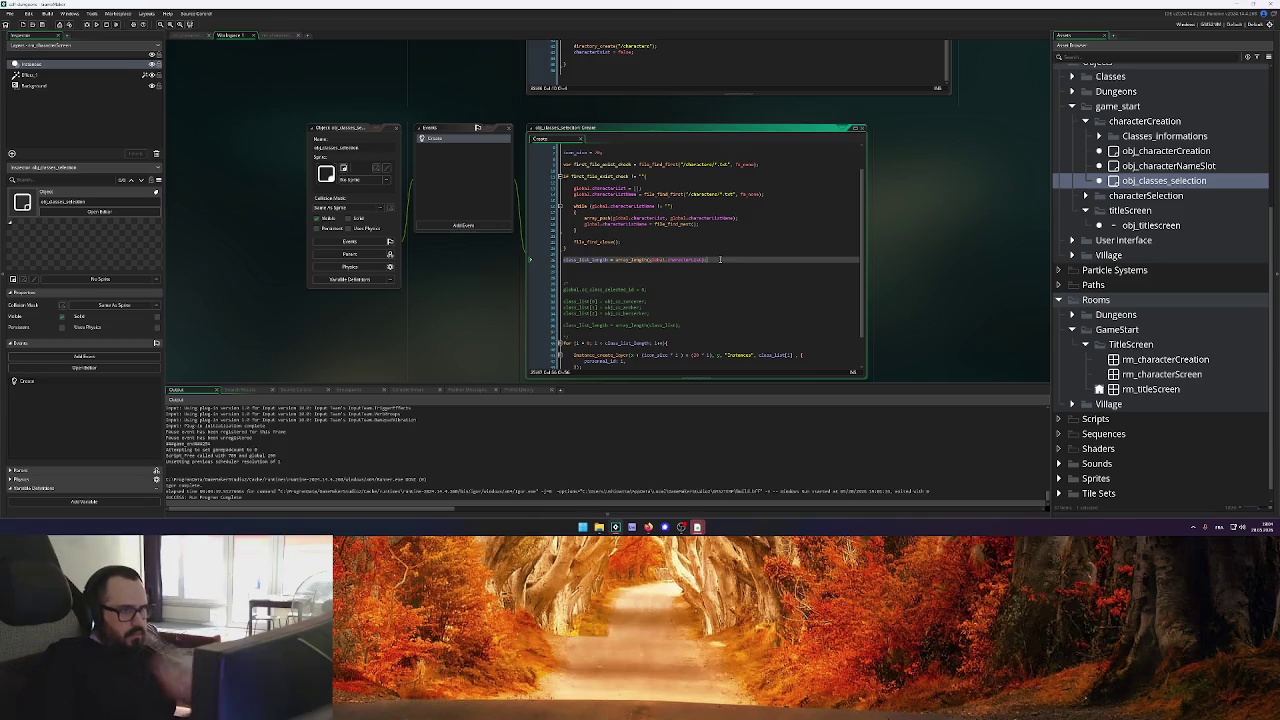
pyautogui.scroll(2, 720, 259)
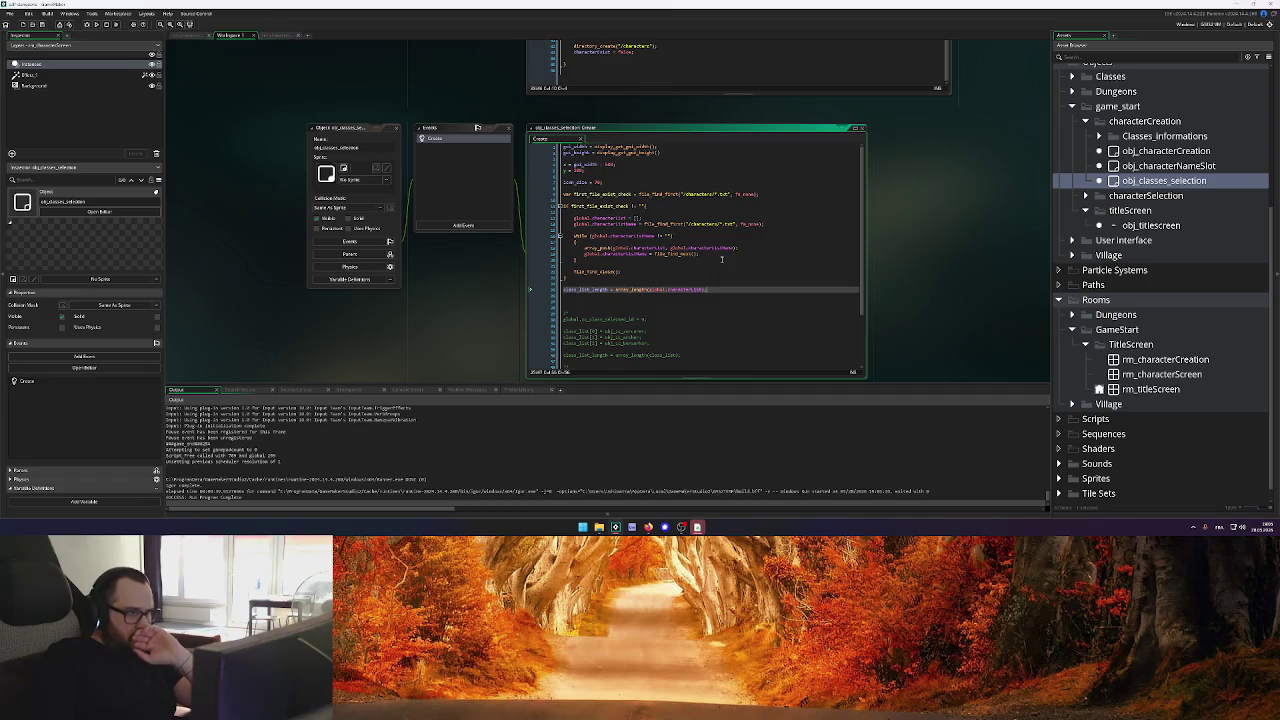
pyautogui.scroll(-2, 720, 259)
pyautogui.click(637, 312)
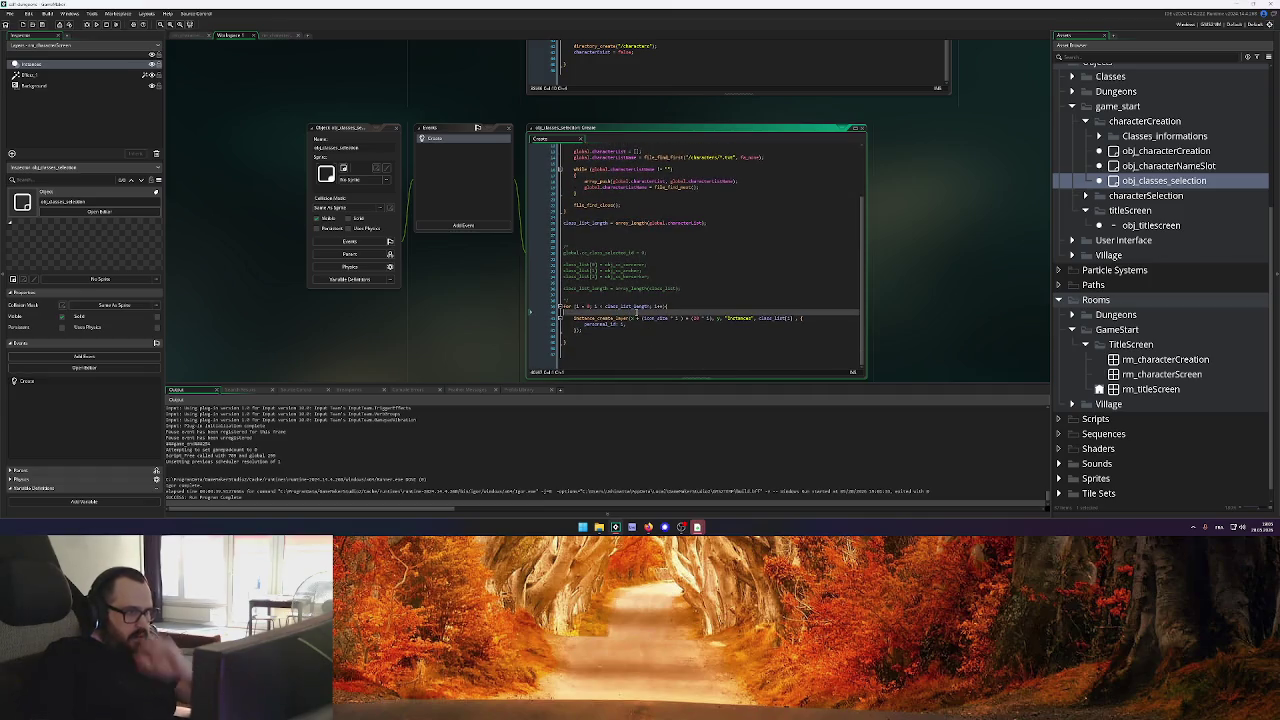
pyautogui.press('Return')
pyautogui.press('Return')
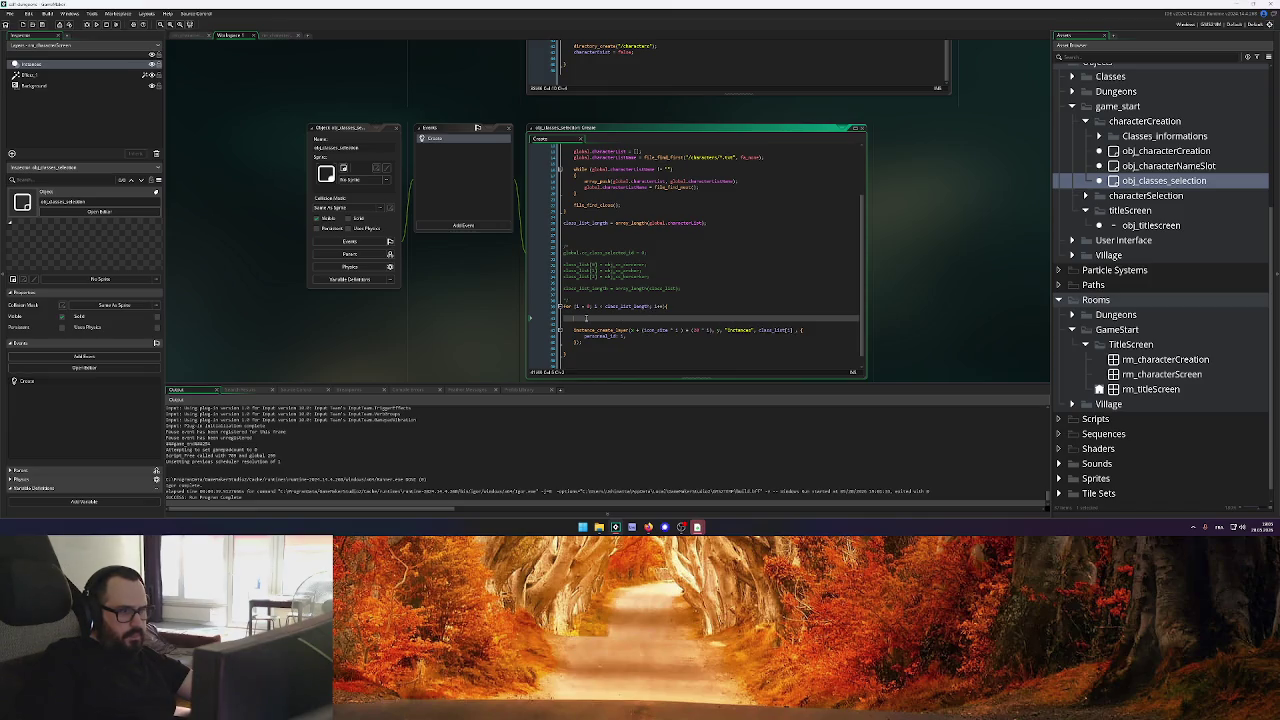
pyautogui.click(648, 527)
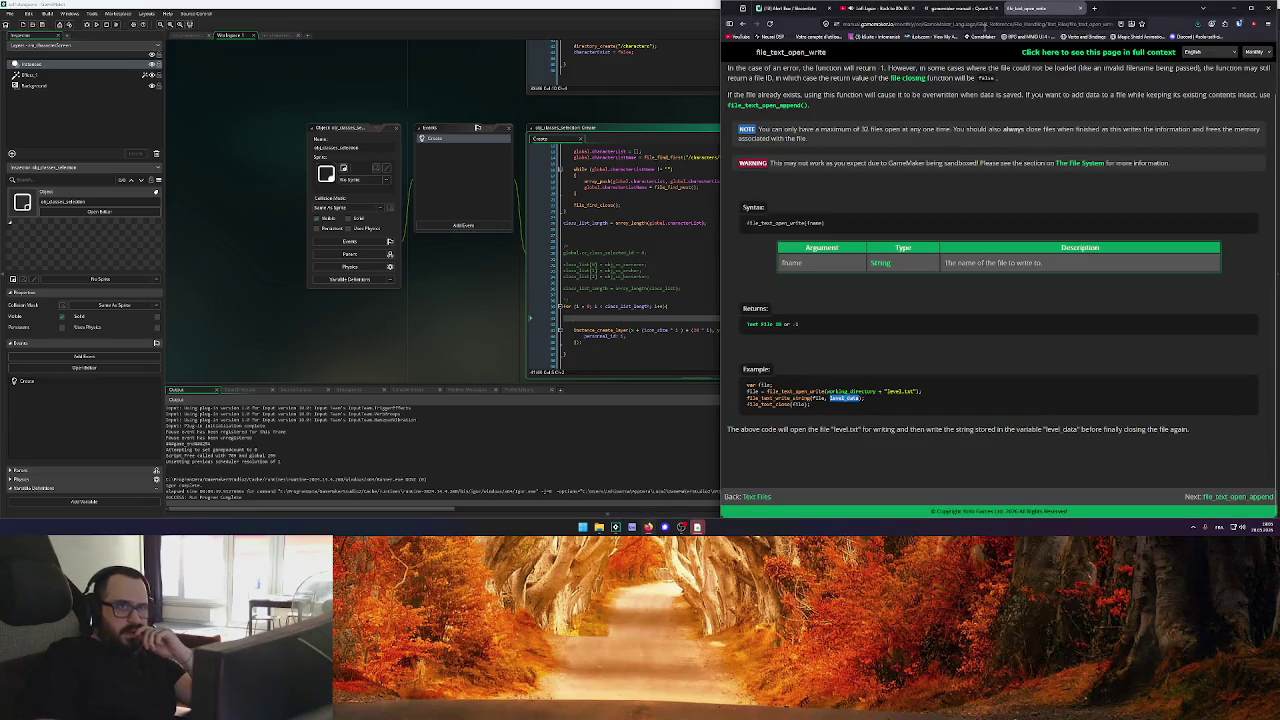
# Search the web for 'gamemaker string remove' and open the string_delete manual page
pyautogui.hotkey('ctrl', 'l')
pyautogui.write('gamemaker string remove')
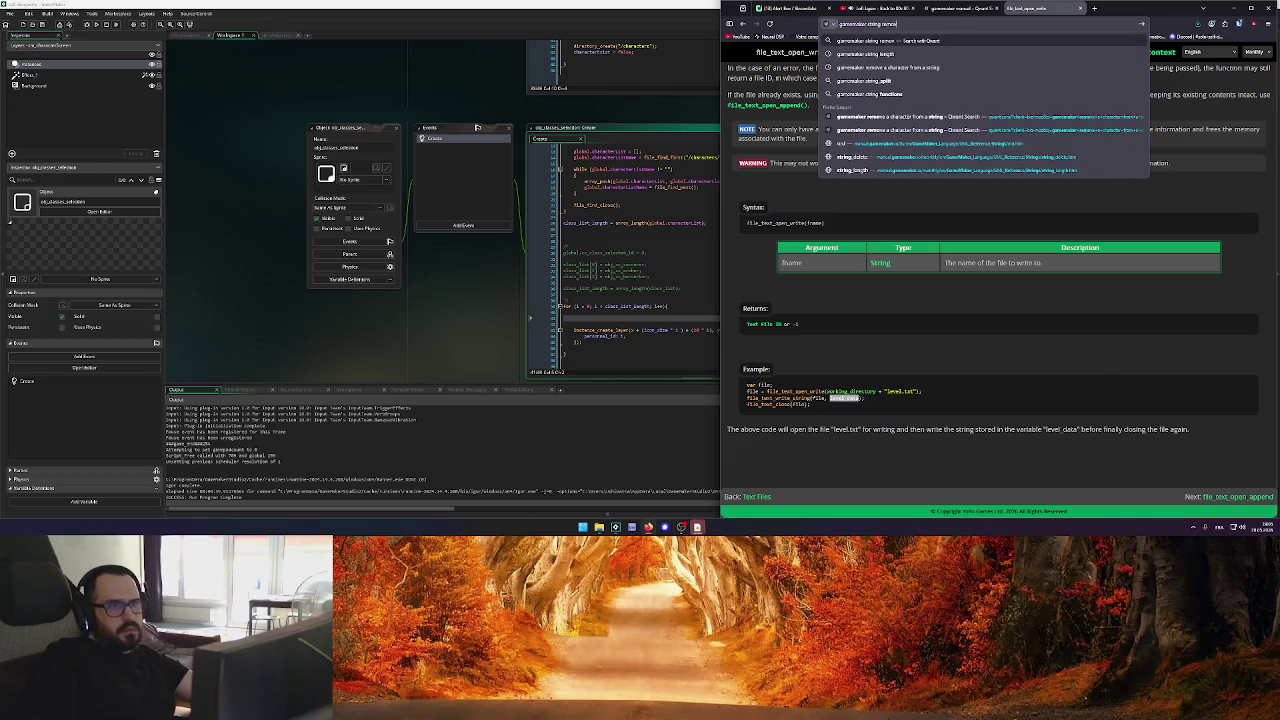
pyautogui.press('Return')
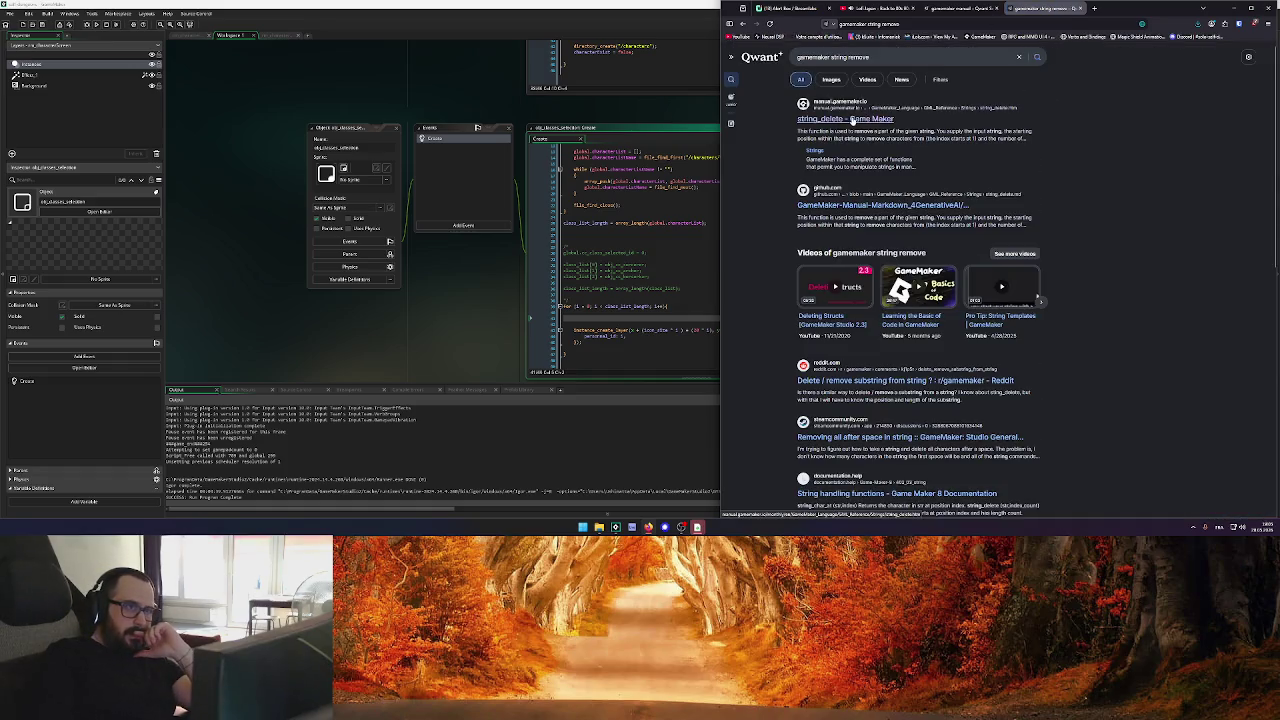
pyautogui.click(851, 118)
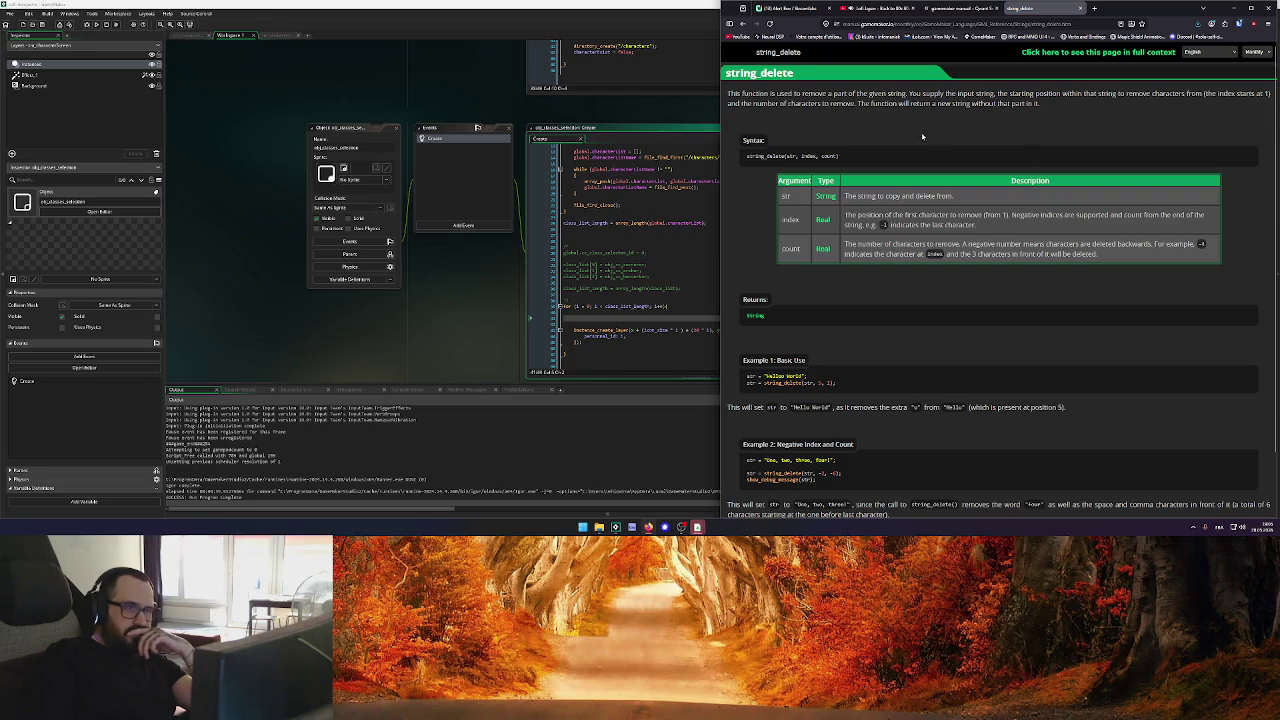
# Copy the string_delete(str, 5, 1) example call and paste it into the for loop
pyautogui.scroll(-2, 907, 142)
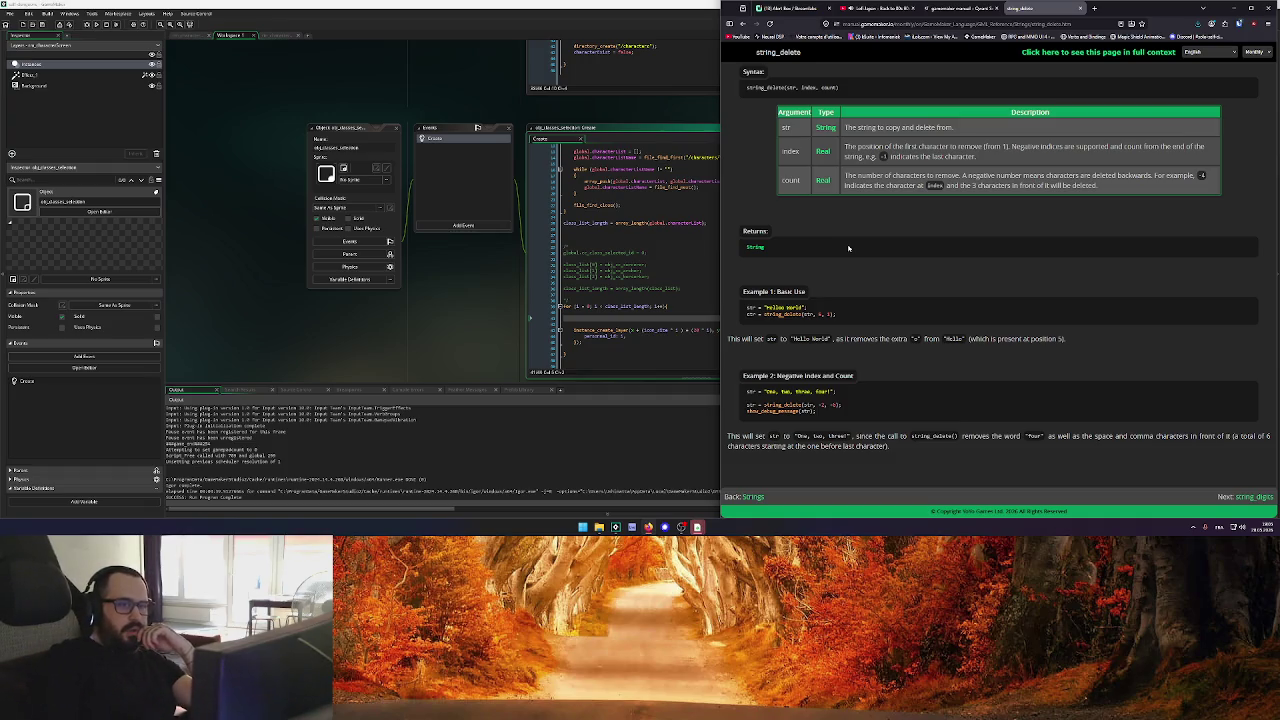
pyautogui.moveTo(839, 317); pyautogui.dragTo(743, 320)
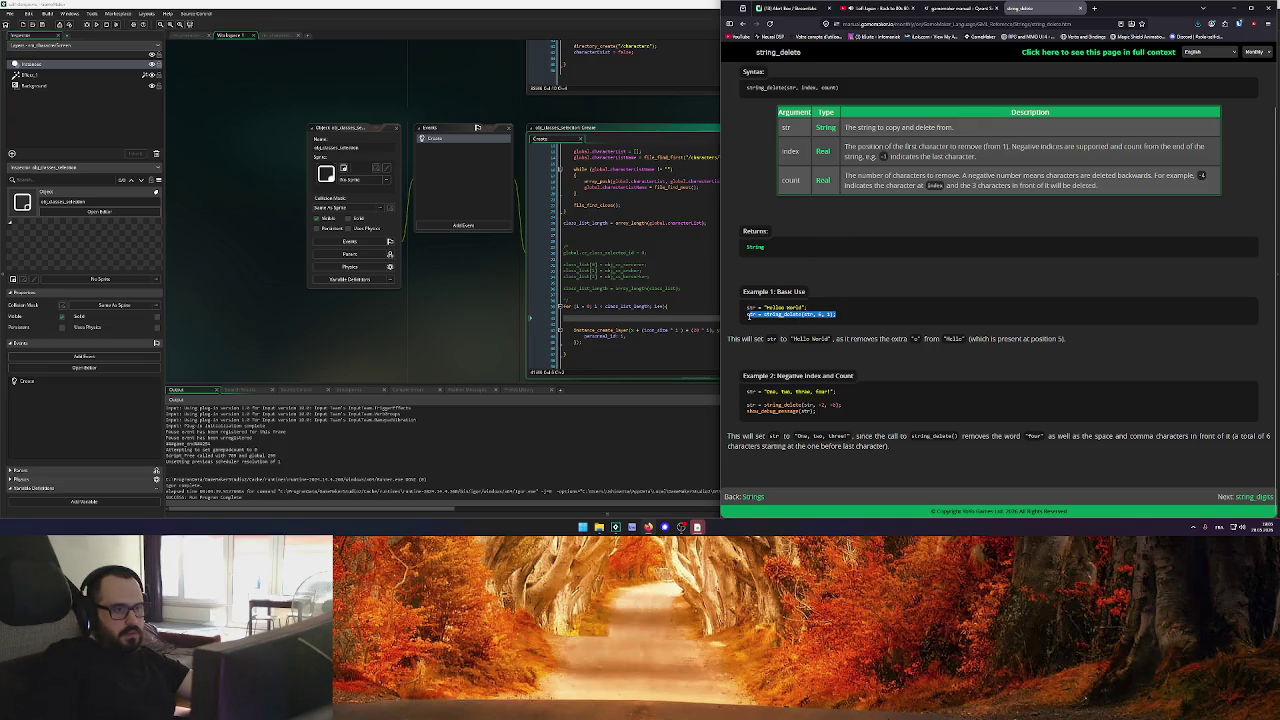
pyautogui.moveTo(836, 315); pyautogui.dragTo(765, 315)
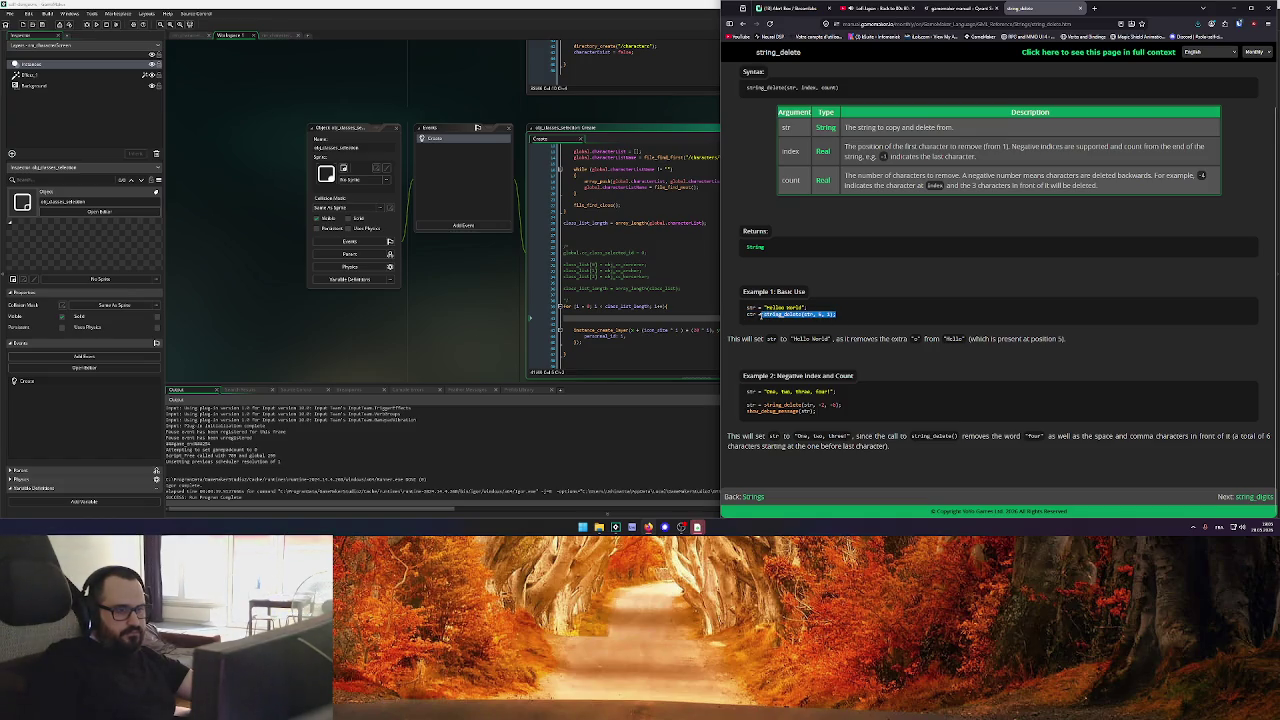
pyautogui.click(577, 307)
pyautogui.hotkey('ctrl', 'v')
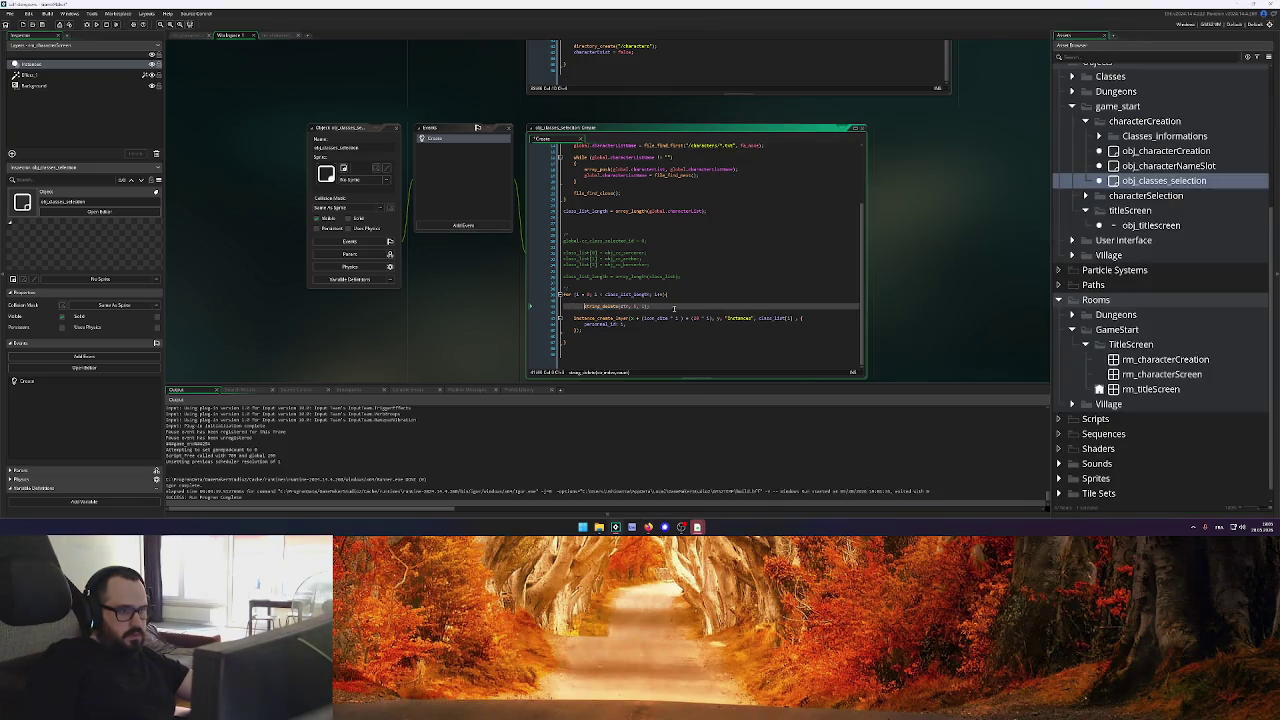
# Turn the pasted line into 'var character_name = string_delete(class_list[i], 1, 4)'
pyautogui.press('Tab')
pyautogui.click(793, 318)
pyautogui.moveTo(793, 318); pyautogui.dragTo(759, 318)
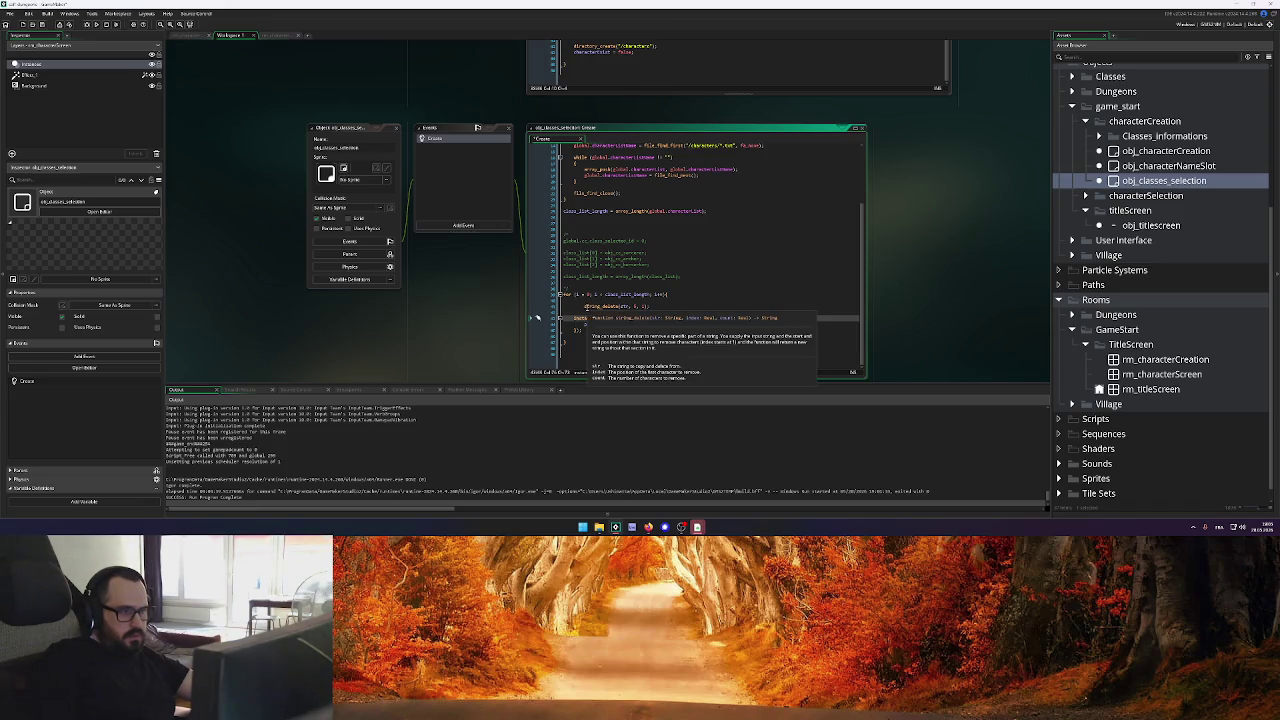
pyautogui.click(668, 301)
pyautogui.press('Home')
pyautogui.write('var ')
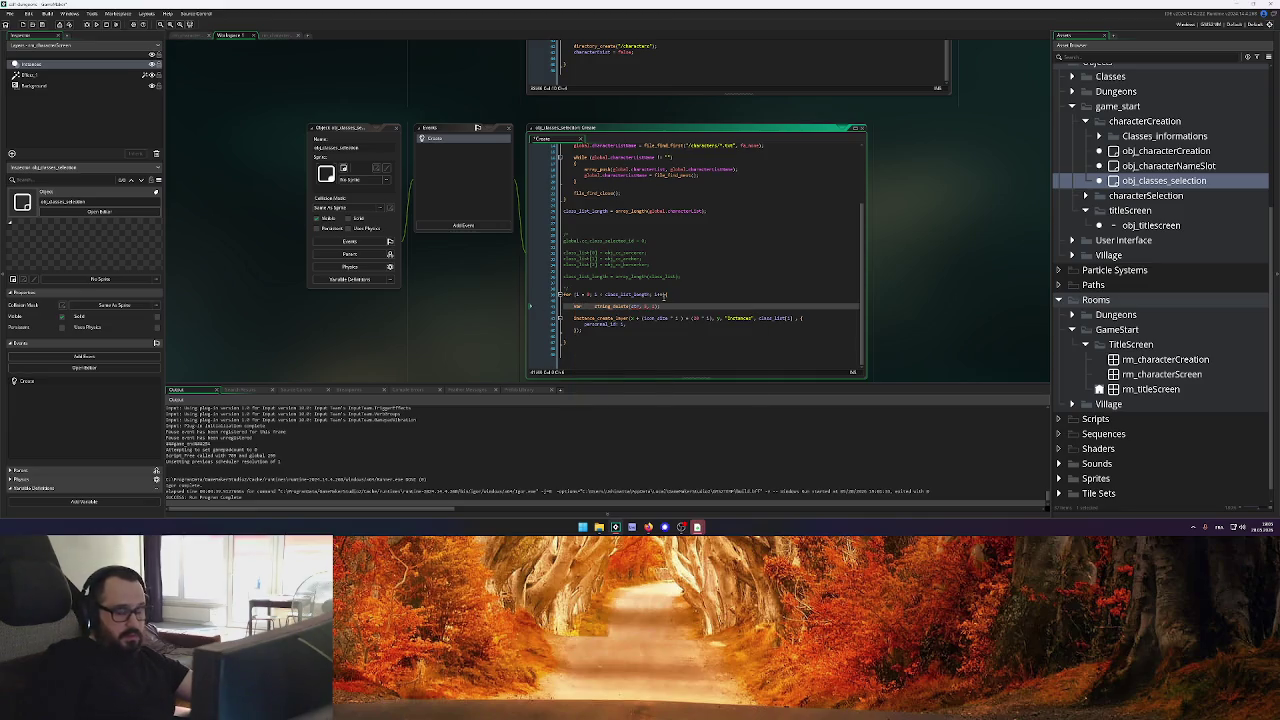
pyautogui.write('character_name')
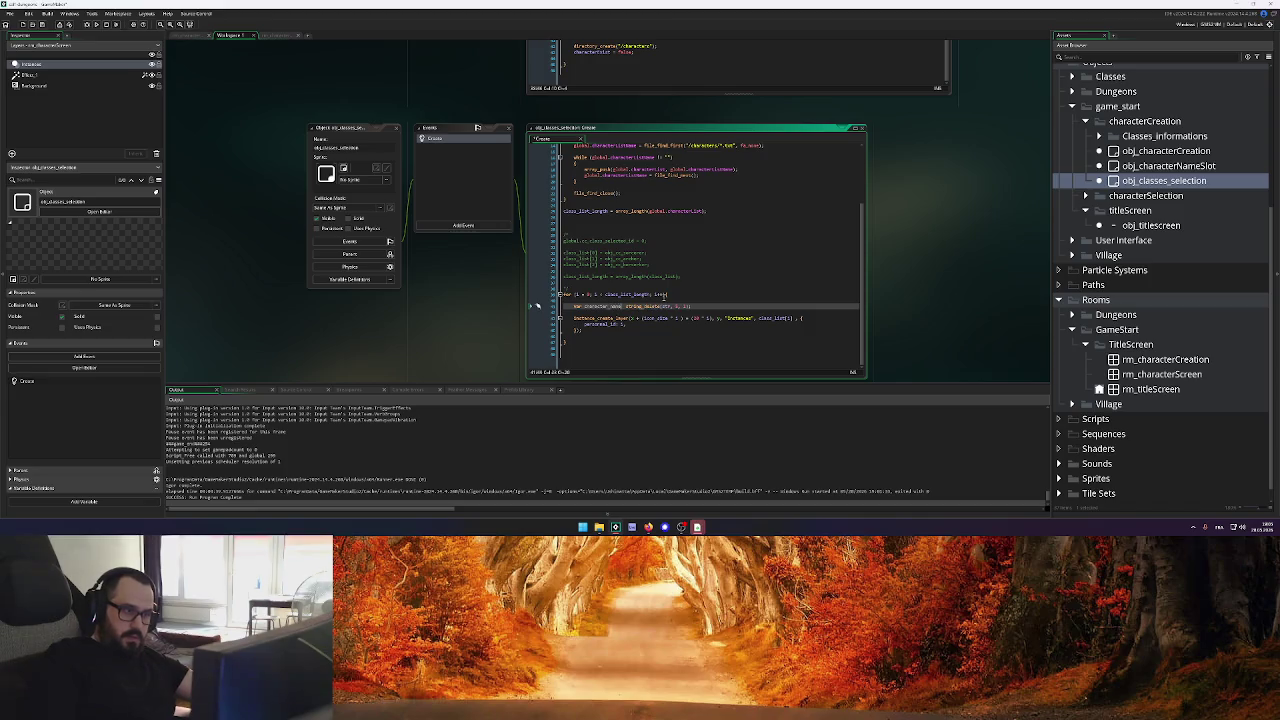
pyautogui.write(' =')
pyautogui.press('Delete')
pyautogui.press('Delete')
pyautogui.press('Delete')
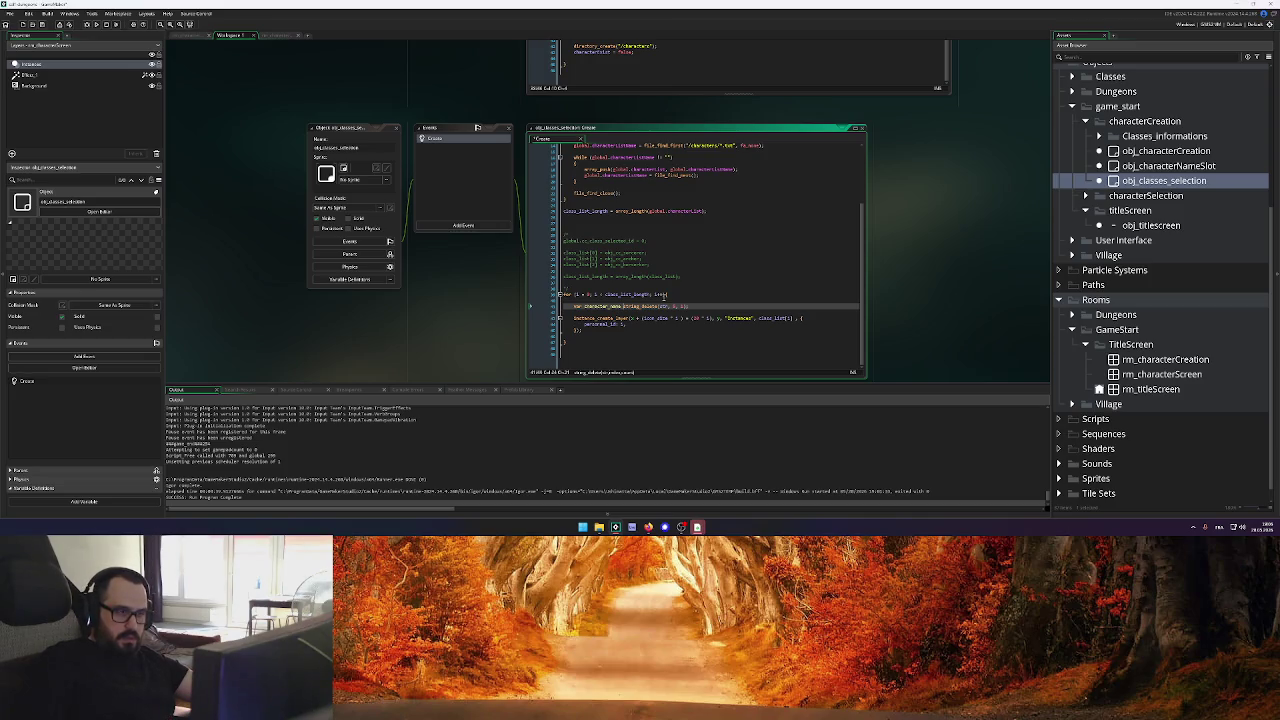
pyautogui.write('class_list[i], 0, 4')
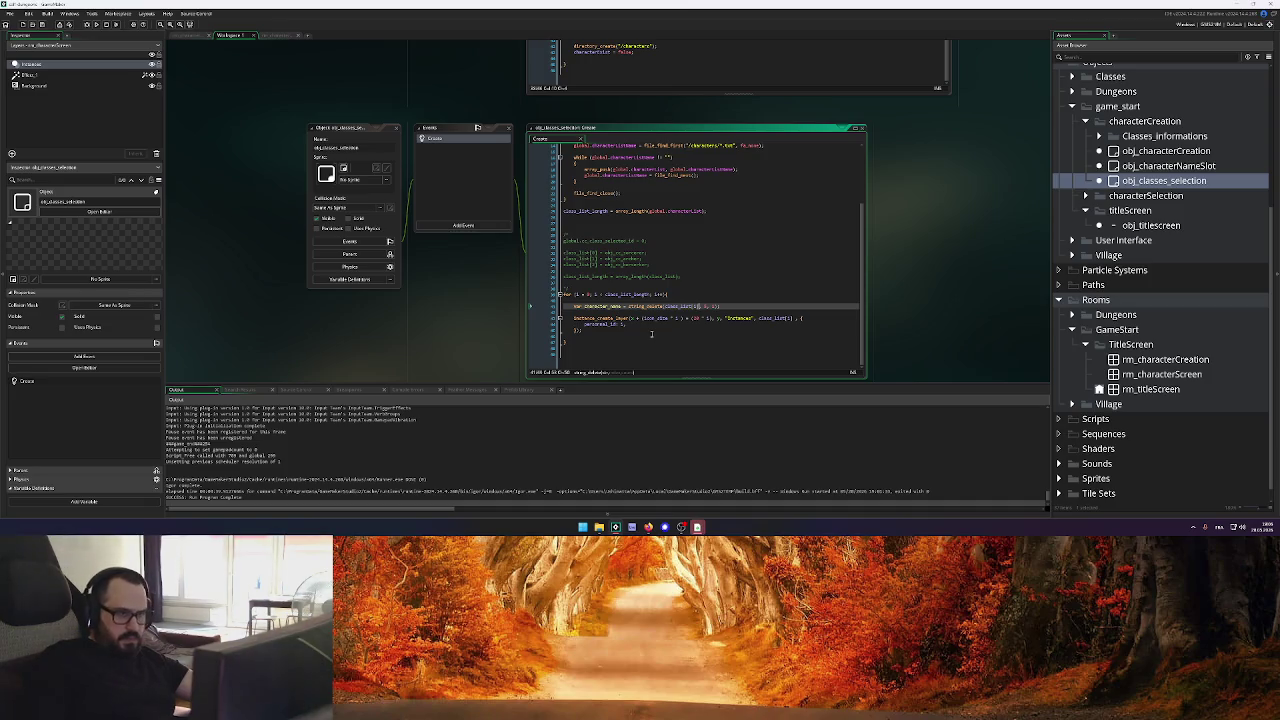
pyautogui.write('1, ')
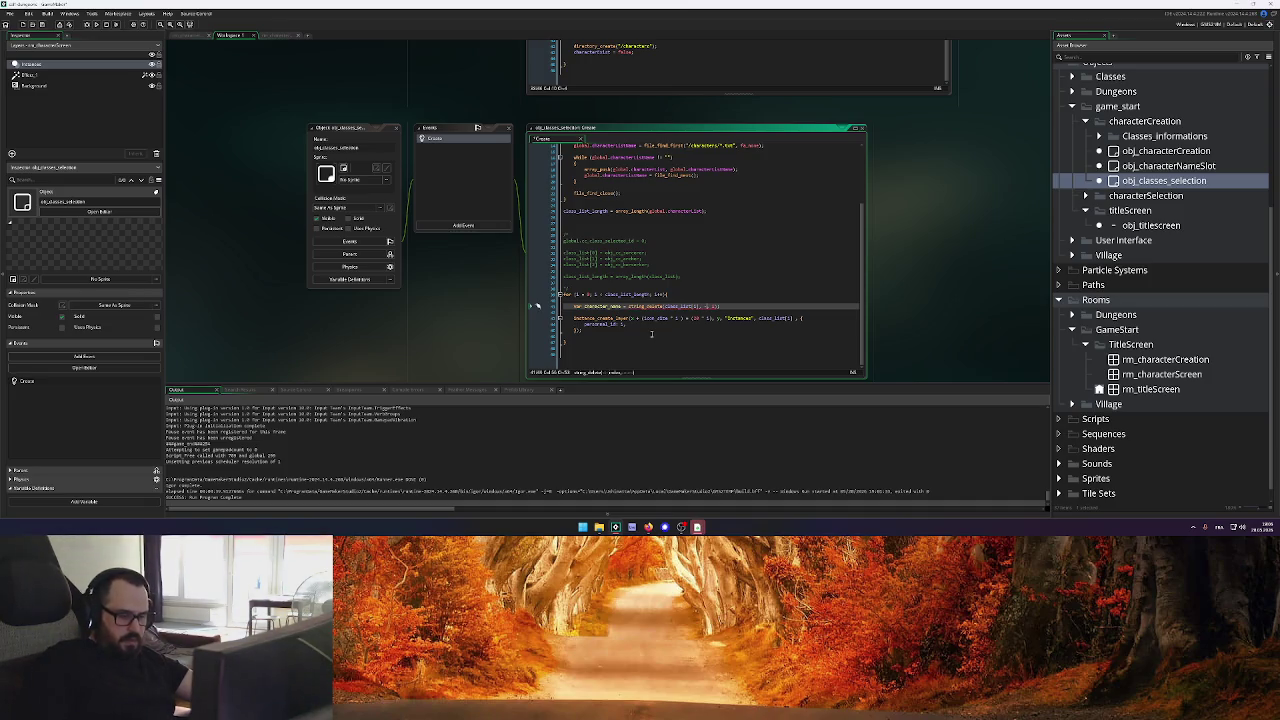
pyautogui.write('4')
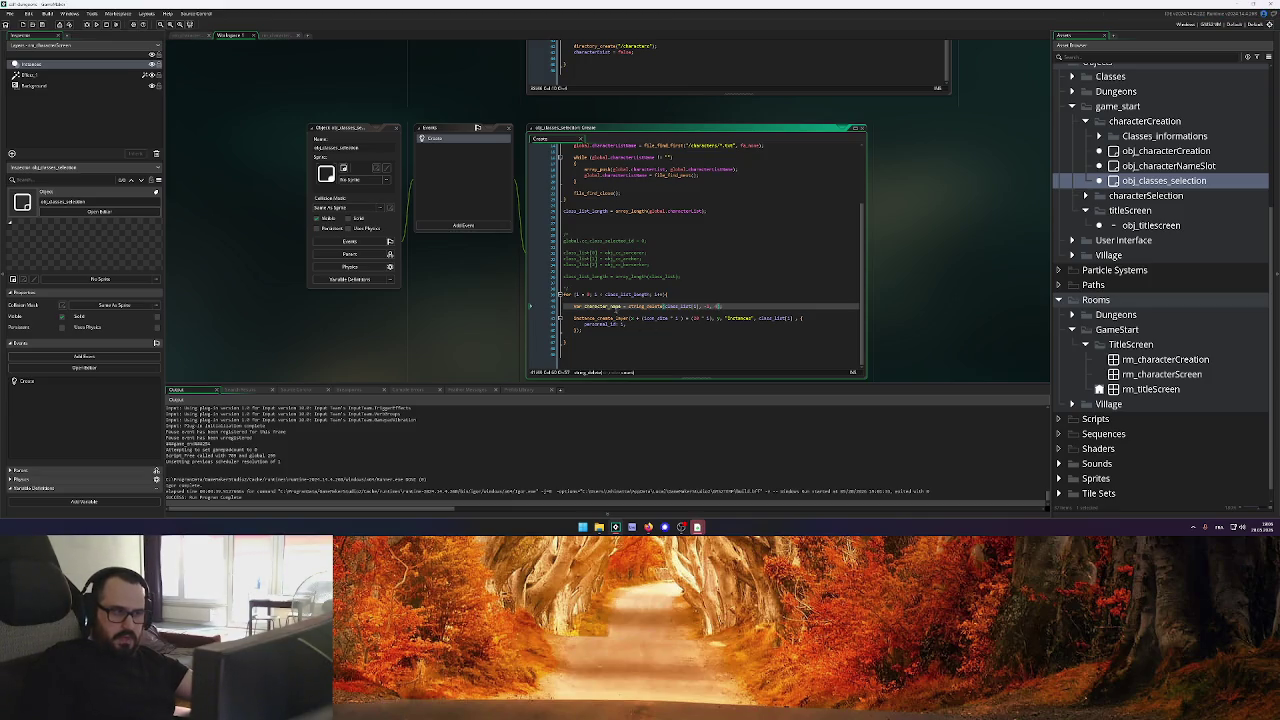
pyautogui.doubleClick(772, 318)
# Pass character_name instead of class_list[i] to instance_create_layer, then run the game
pyautogui.click(793, 318)
pyautogui.press('BackSpace')
pyautogui.press('BackSpace')
pyautogui.press('BackSpace')
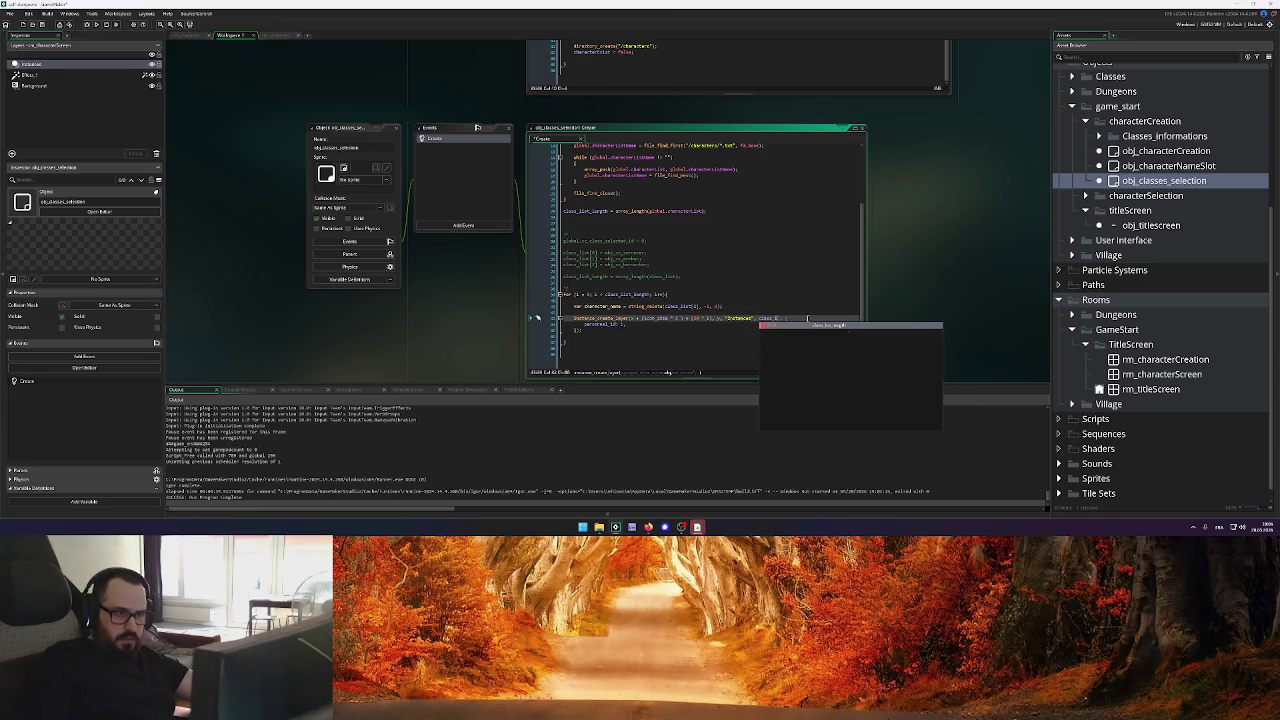
pyautogui.write('character_name , {')
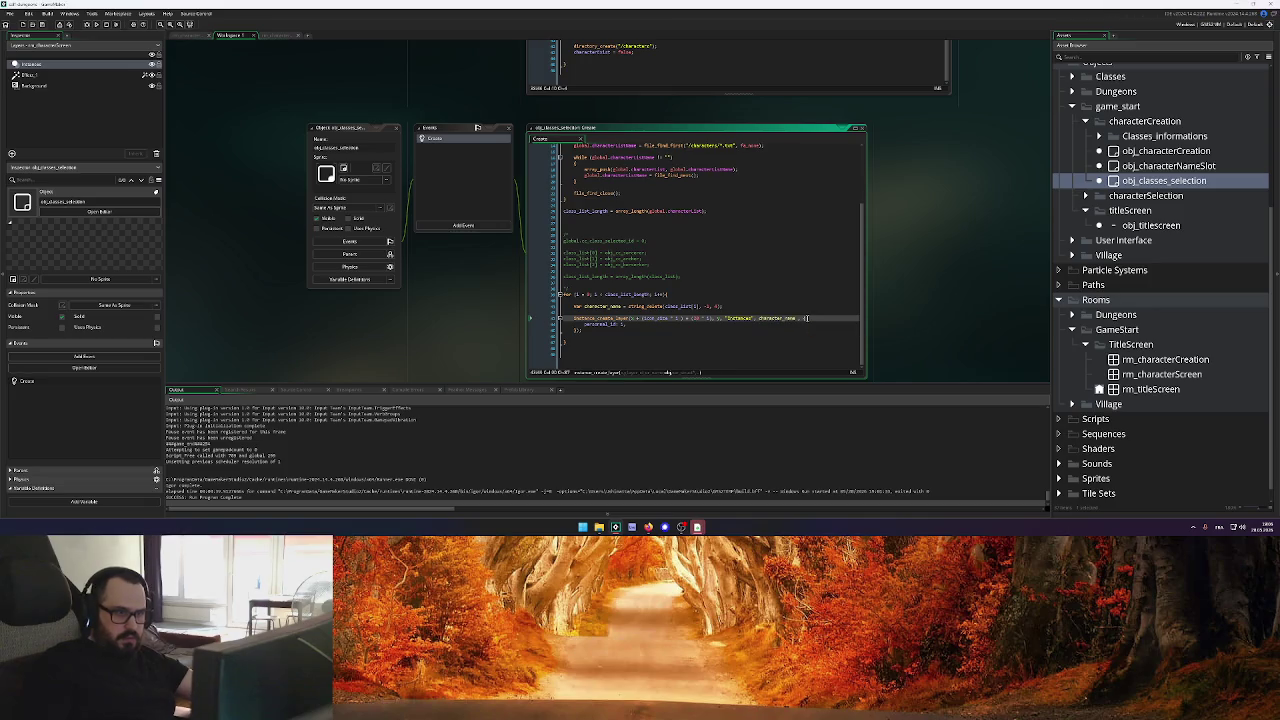
pyautogui.click(647, 324)
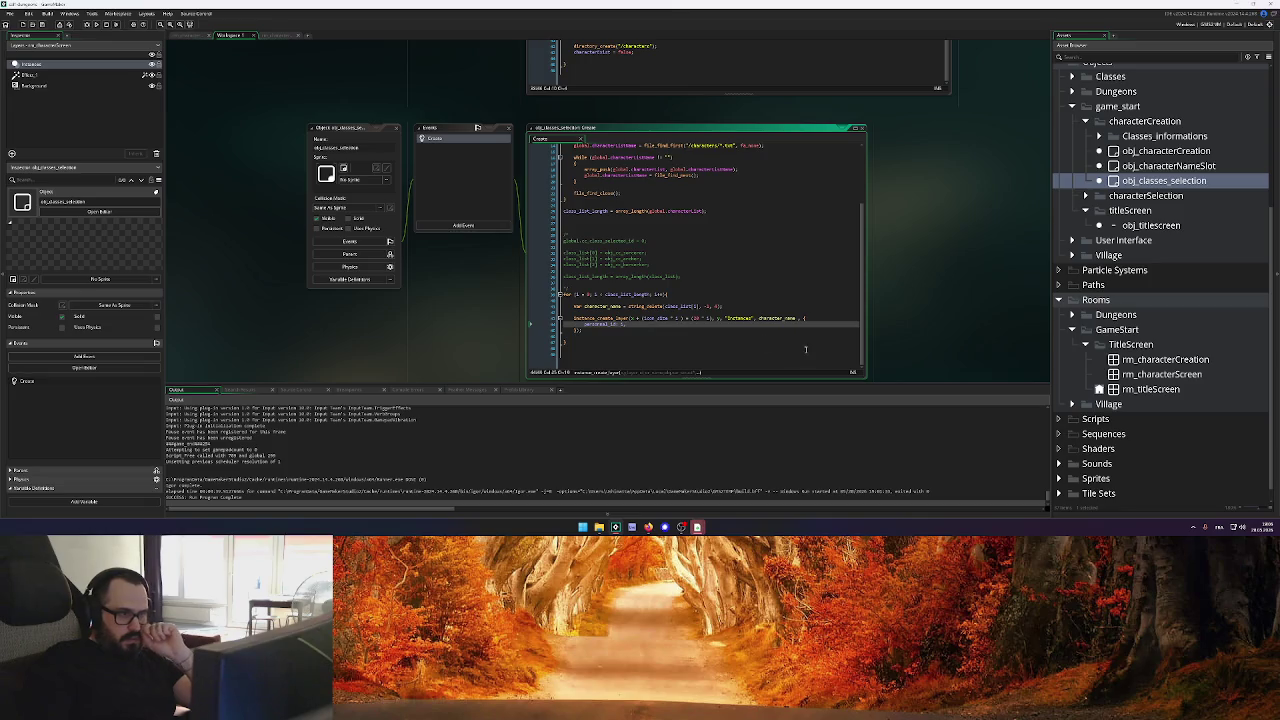
pyautogui.scroll(-2, 939, 221)
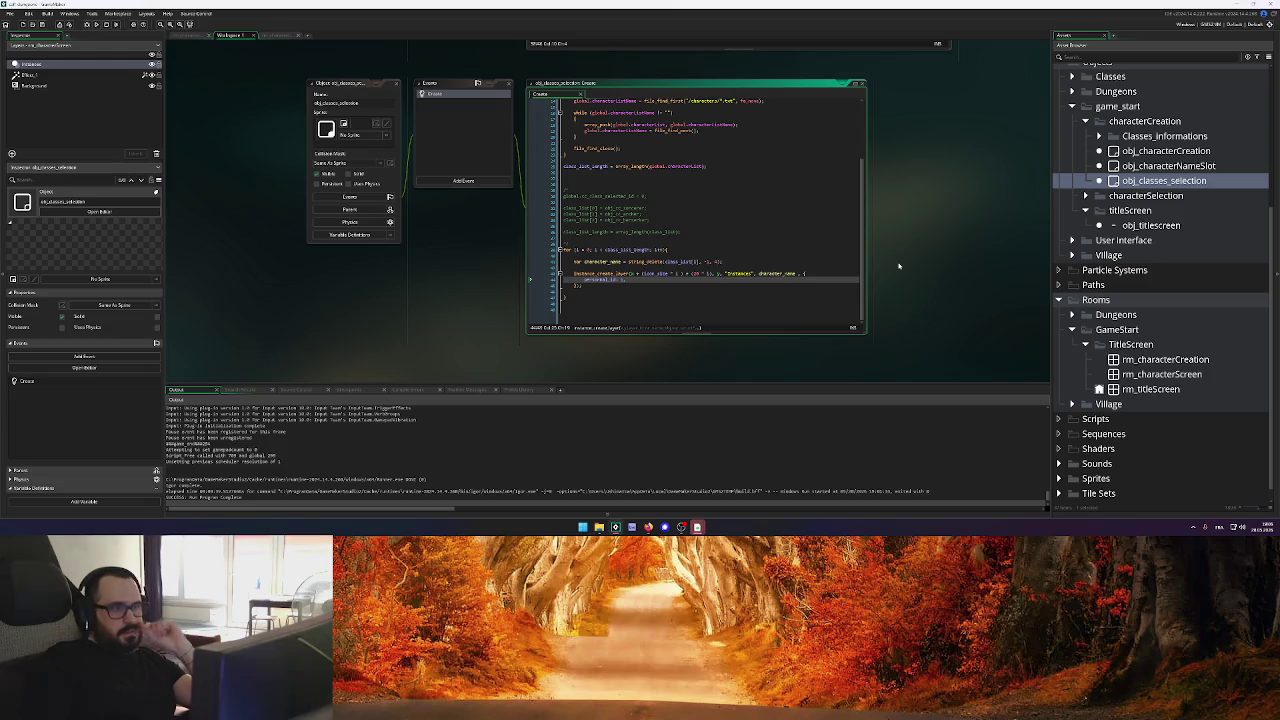
pyautogui.click(813, 273)
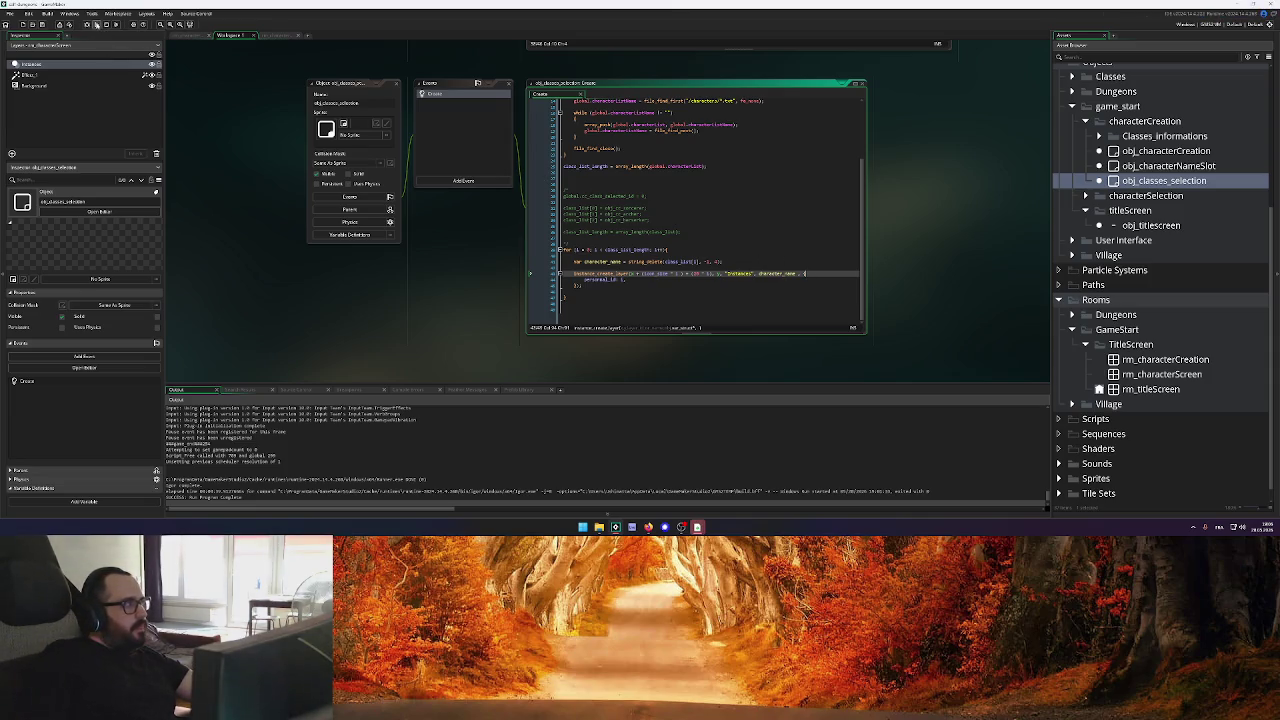
pyautogui.click(96, 24)
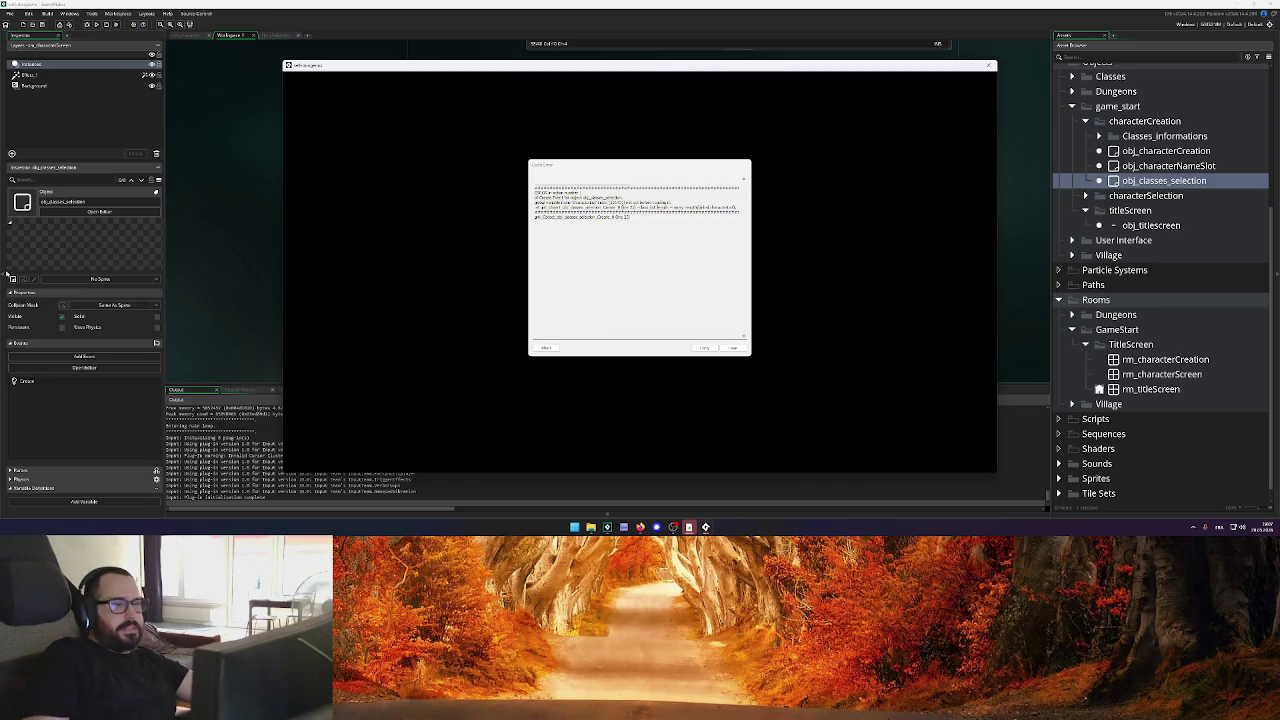
# Abort the crashed game, review the characterList and class_list_length lines, and run it again
pyautogui.click(546, 348)
pyautogui.click(733, 162)
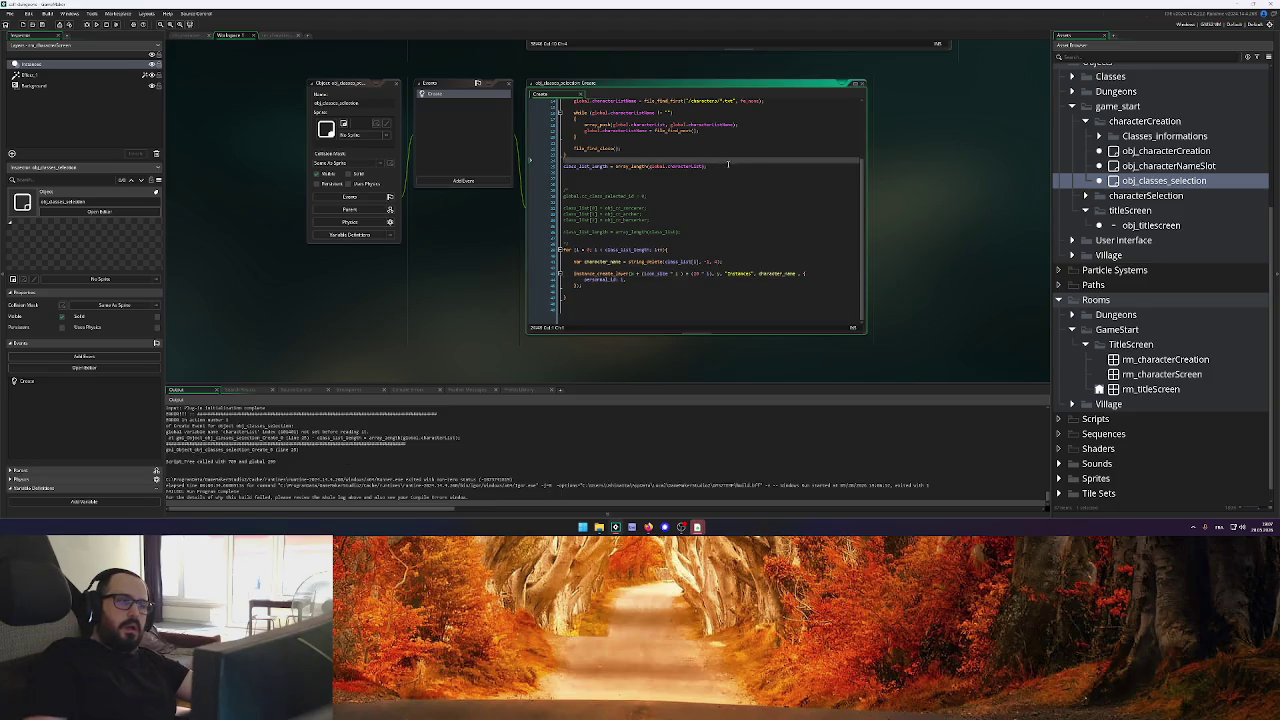
pyautogui.scroll(1, 728, 164)
pyautogui.scroll(3, 728, 164)
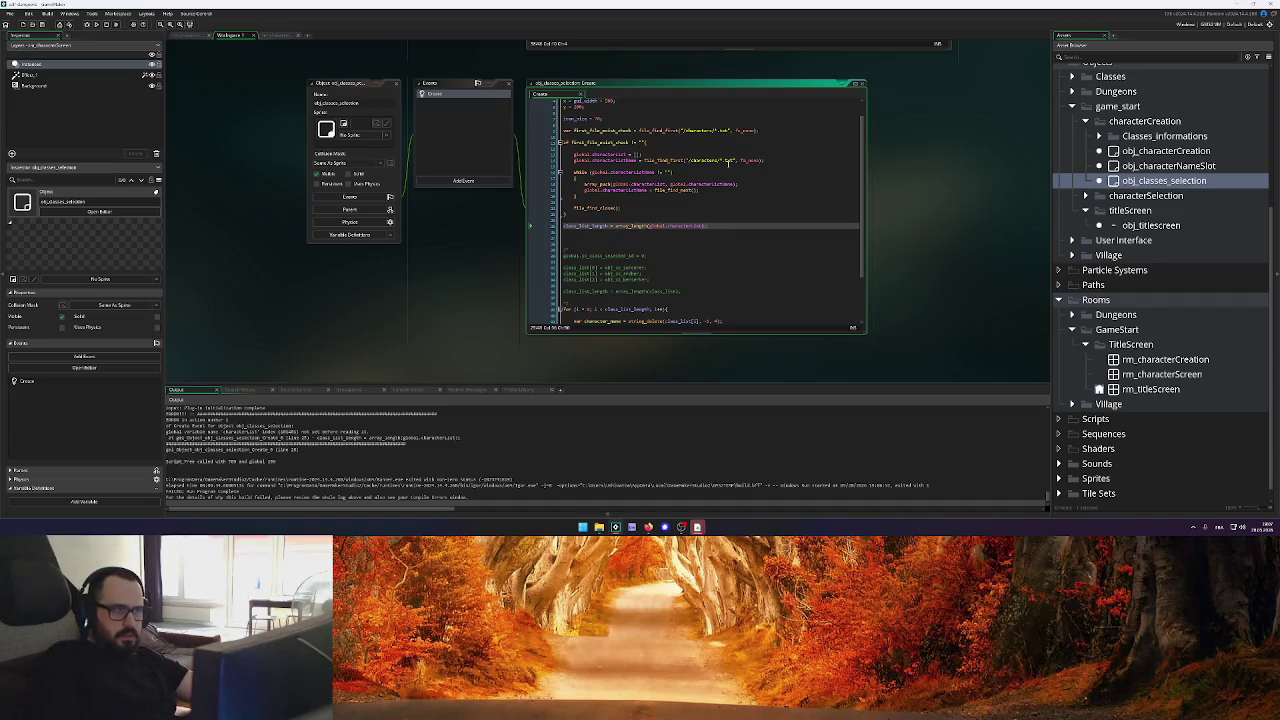
pyautogui.click(651, 155)
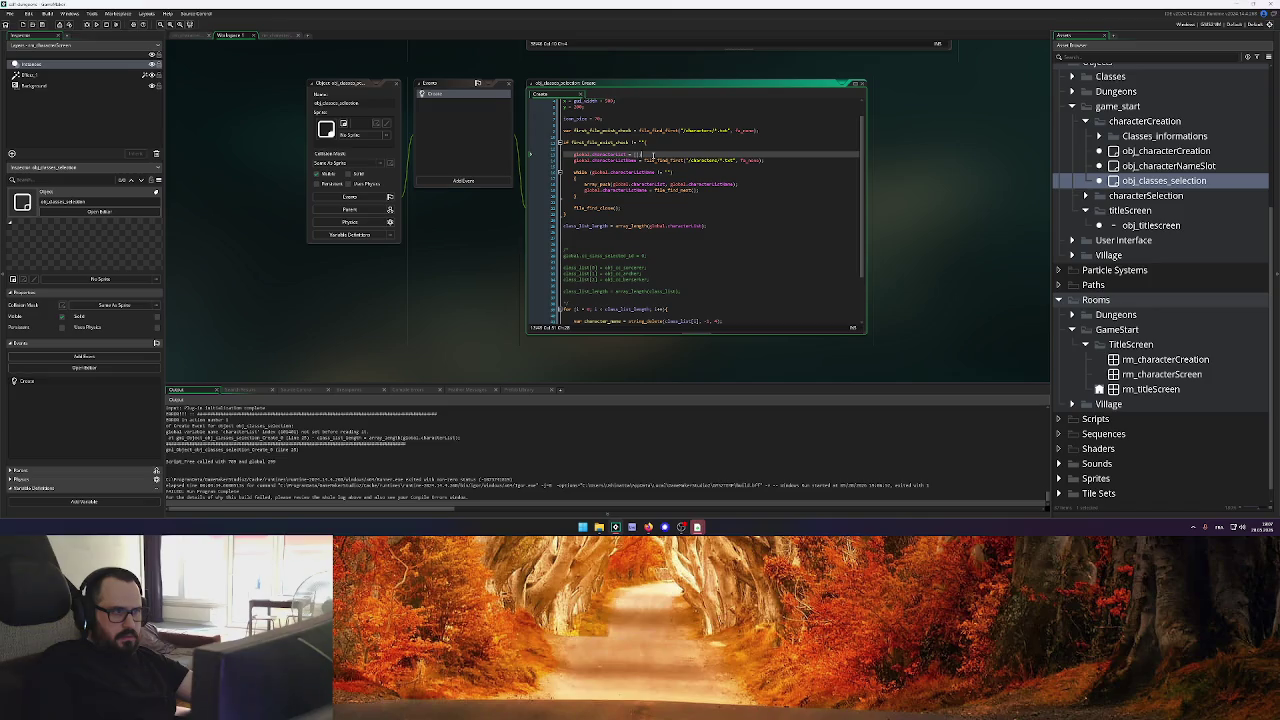
pyautogui.click(713, 226)
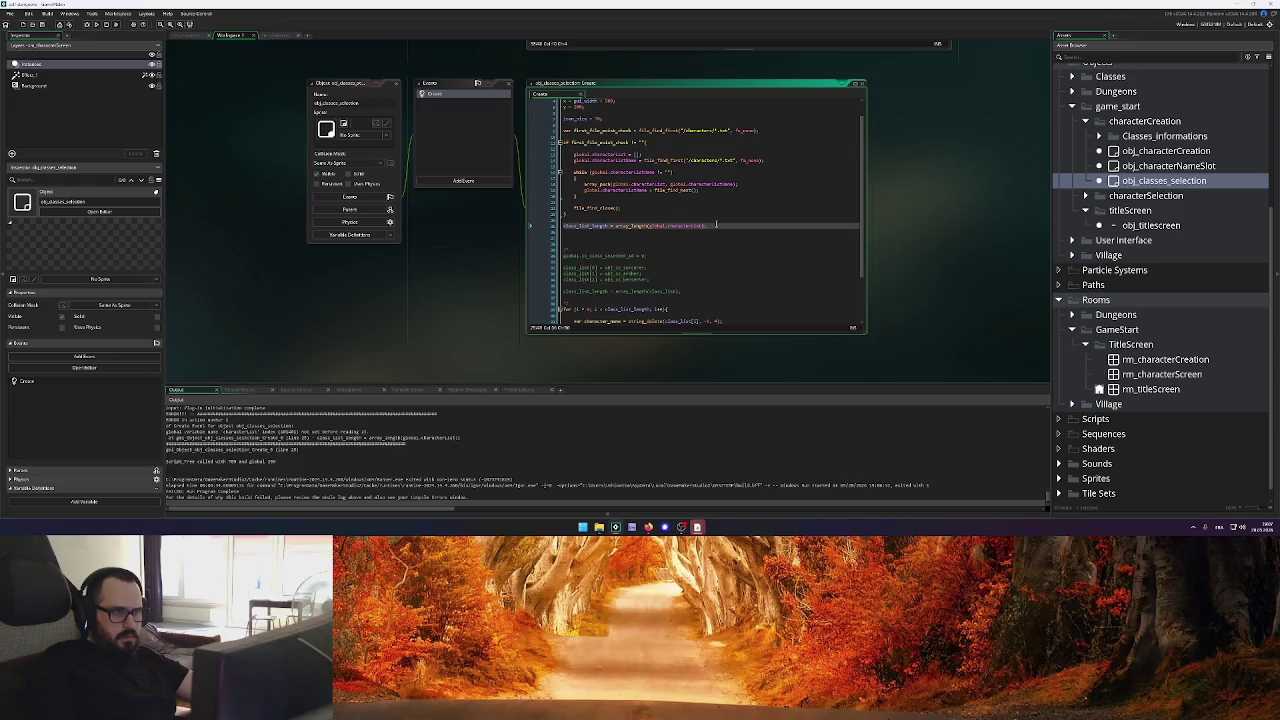
pyautogui.click(97, 25)
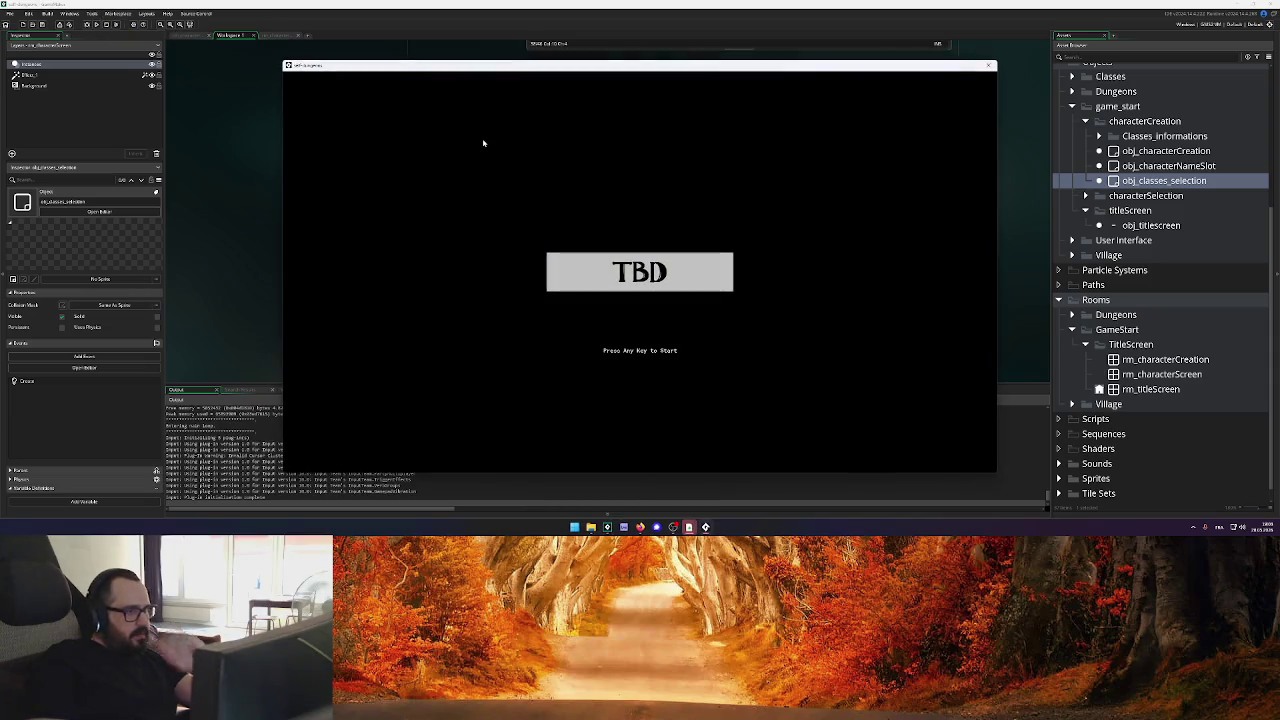
# Advance past the title screen to reproduce the error, then abort the game
pyautogui.click(483, 140)
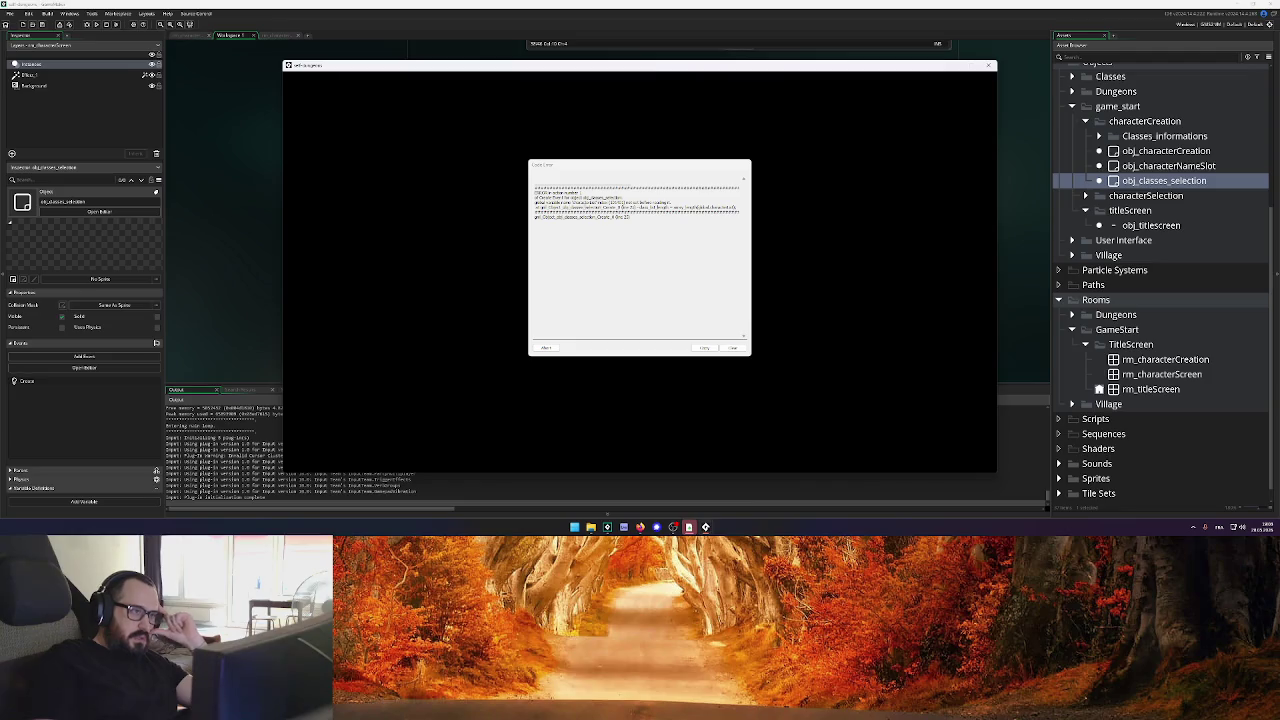
pyautogui.moveTo(534, 204); pyautogui.dragTo(672, 204)
pyautogui.click(560, 204)
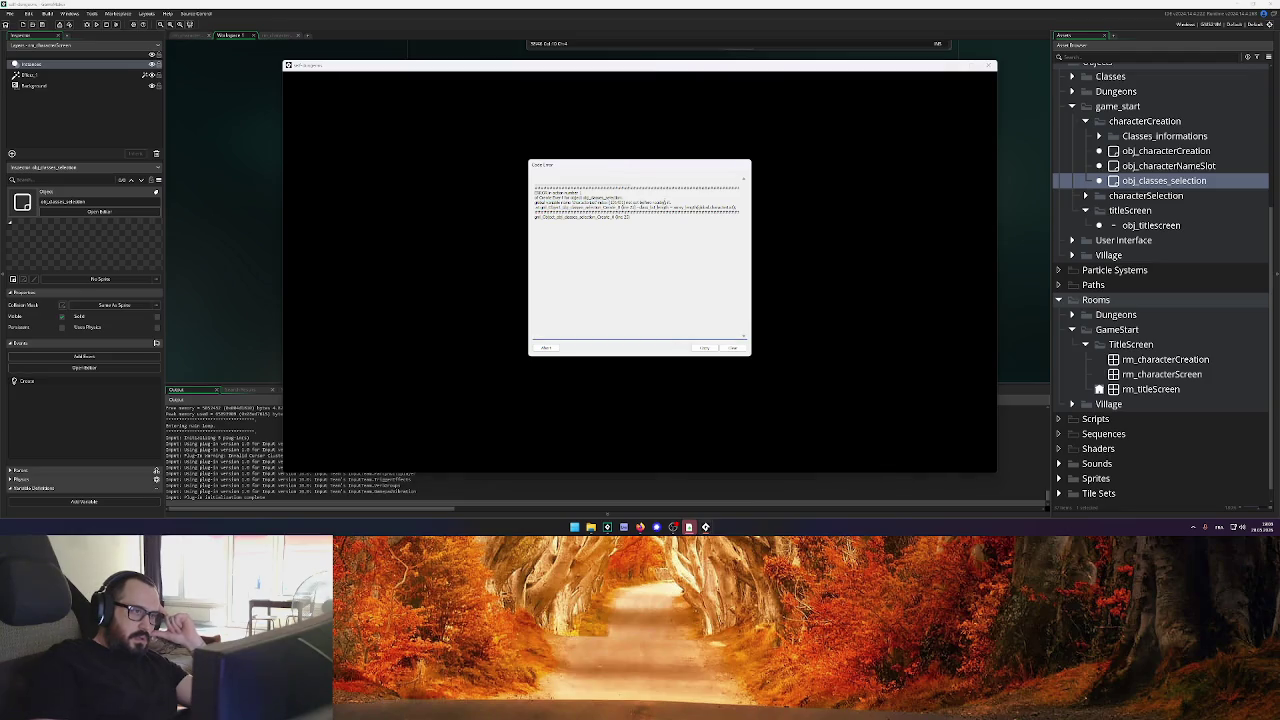
pyautogui.click(548, 348)
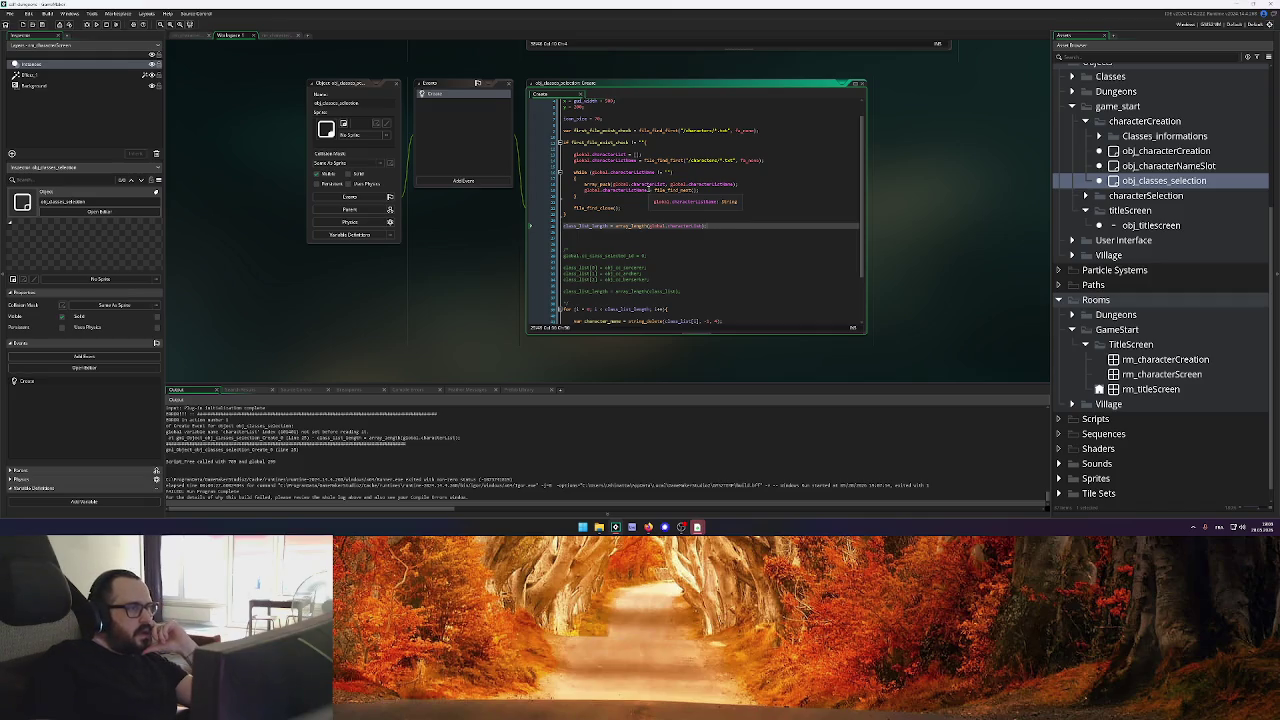
# Check the first_file_exist_check line and open the characters save folder in File Explorer
pyautogui.scroll(1, 650, 195)
pyautogui.moveTo(645, 179)
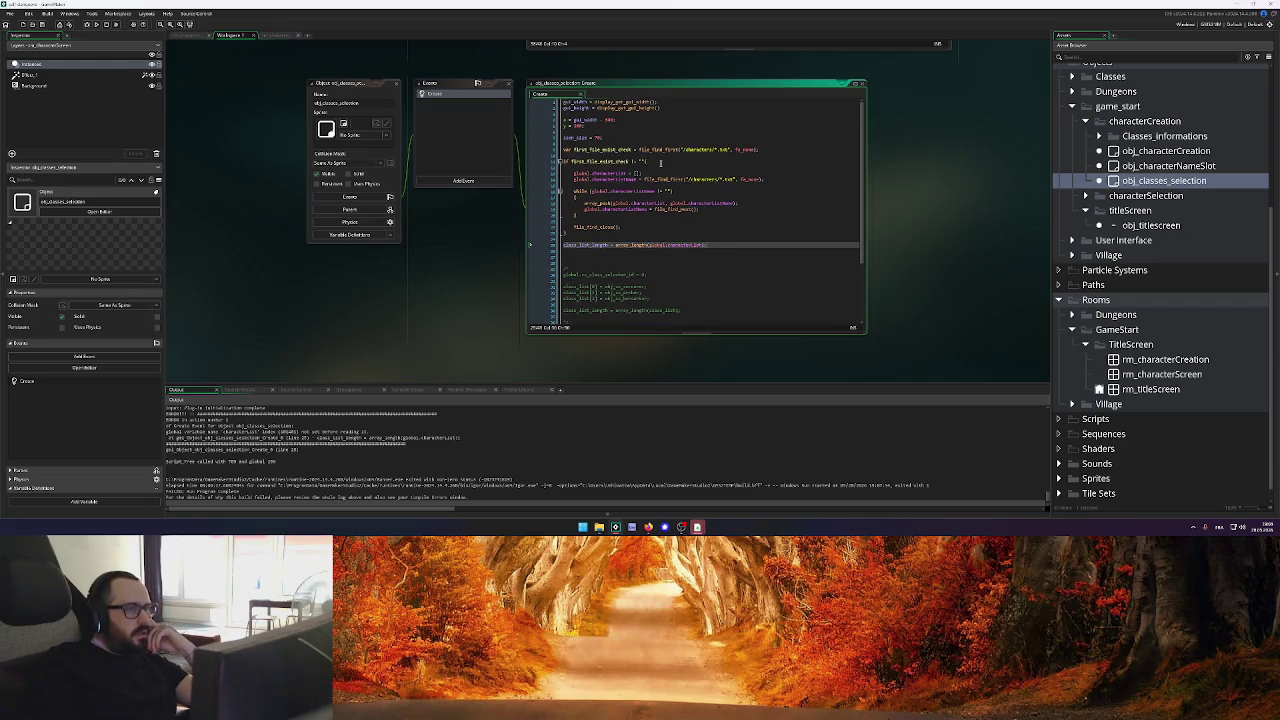
pyautogui.click(661, 161)
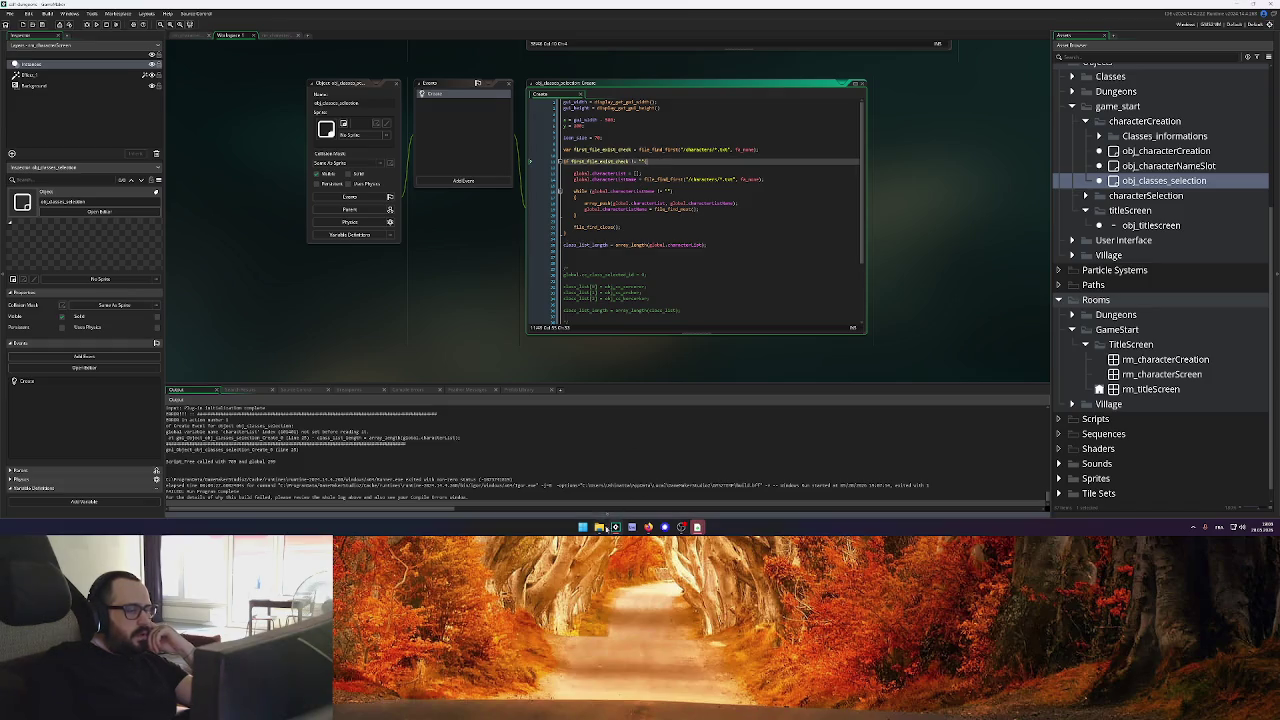
pyautogui.click(599, 527)
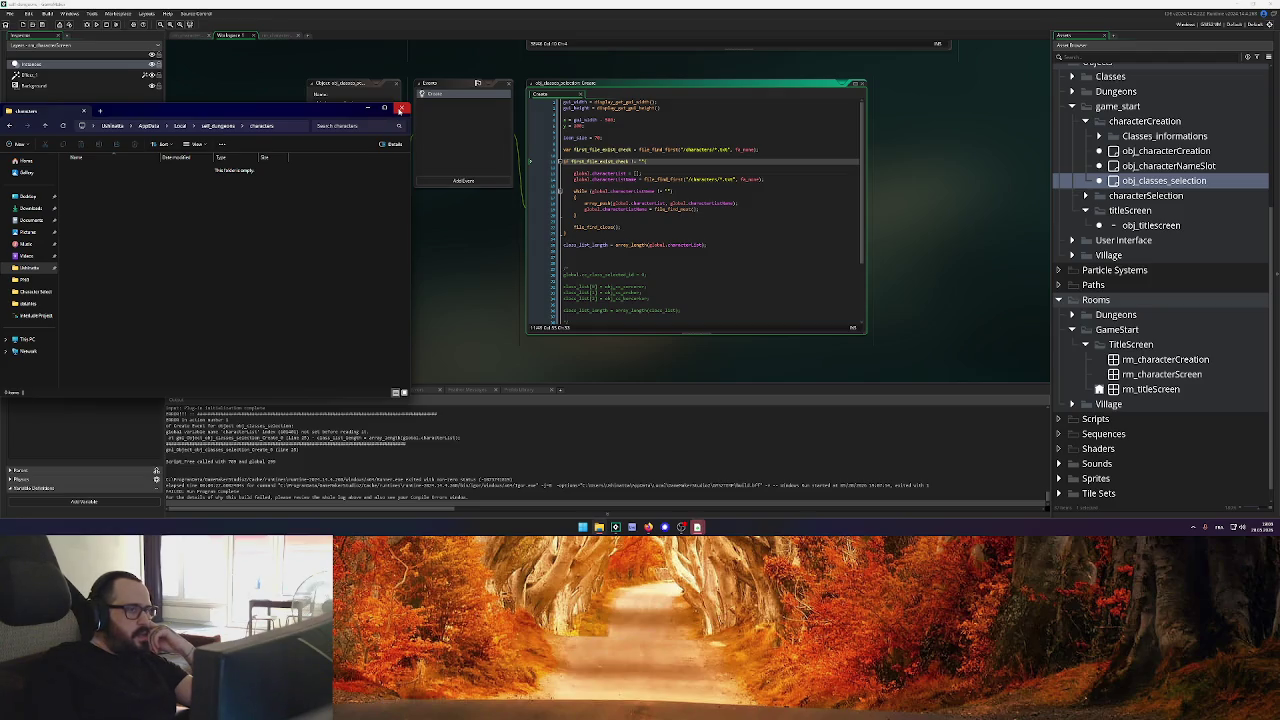
# Compare obj_titlescreen's characters-folder file_find code, then scroll back to obj_classes_selection
pyautogui.click(693, 200)
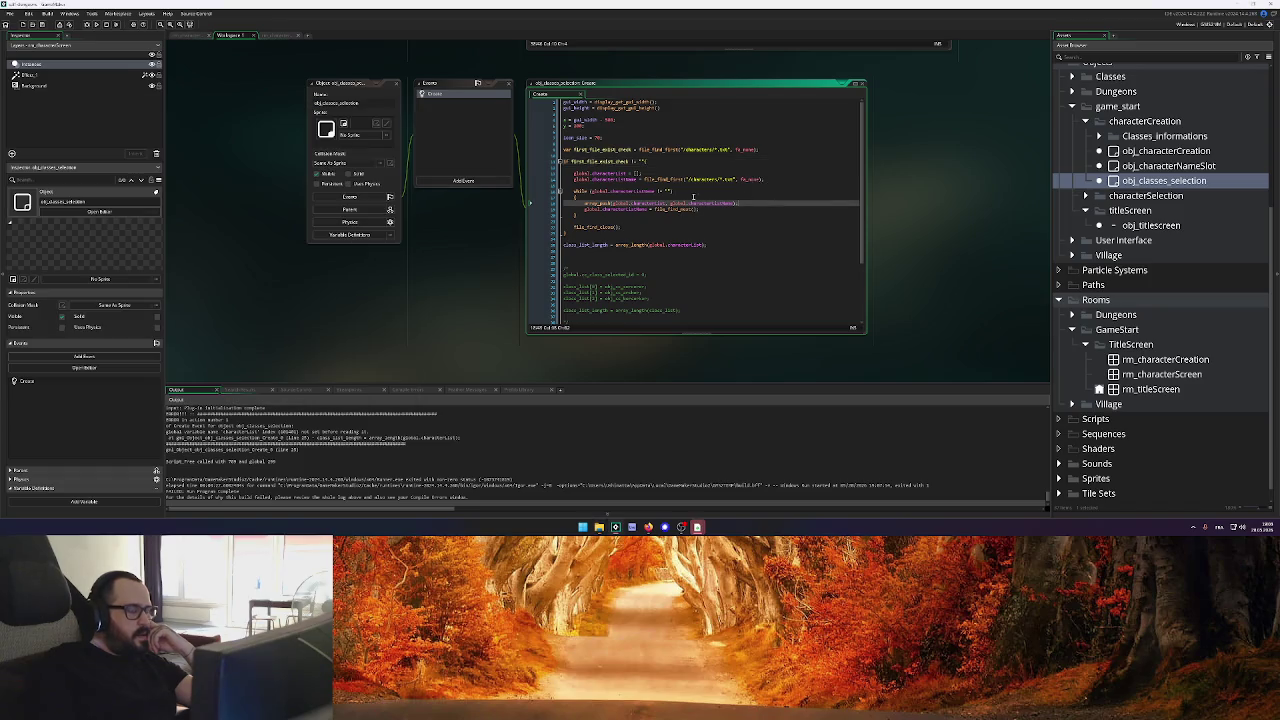
pyautogui.scroll(-5, 520, 309)
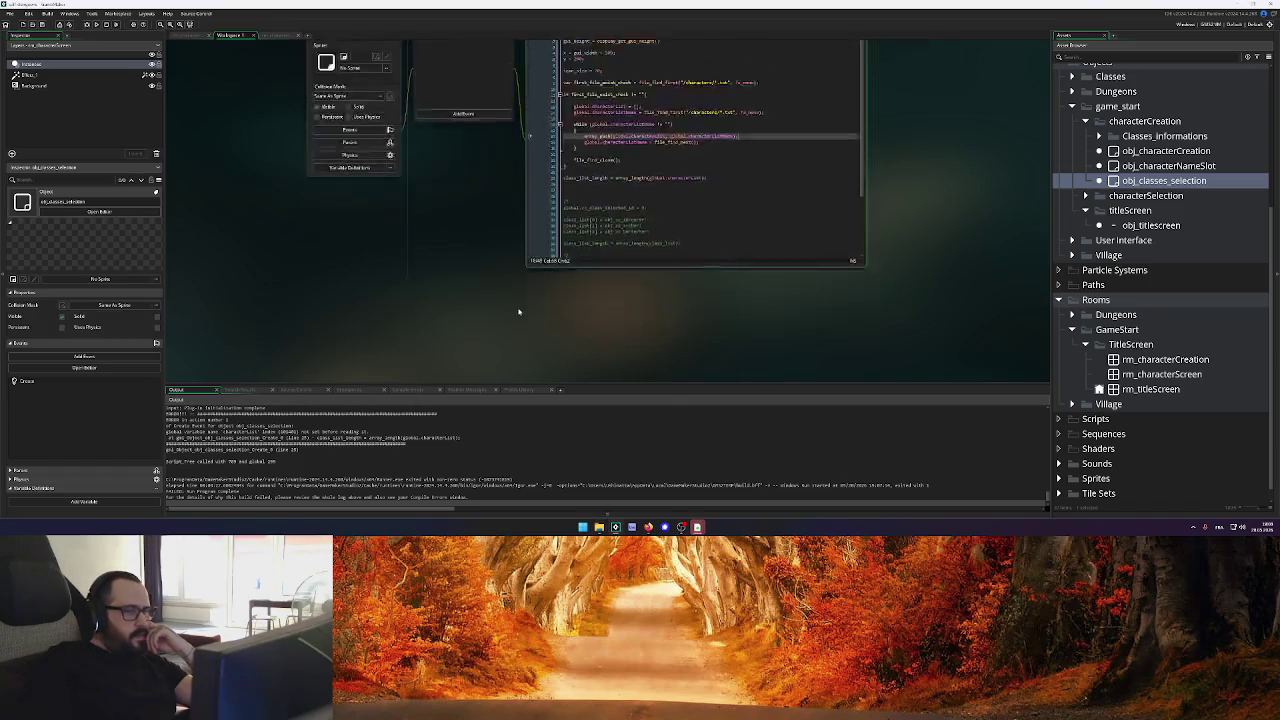
pyautogui.click(784, 252)
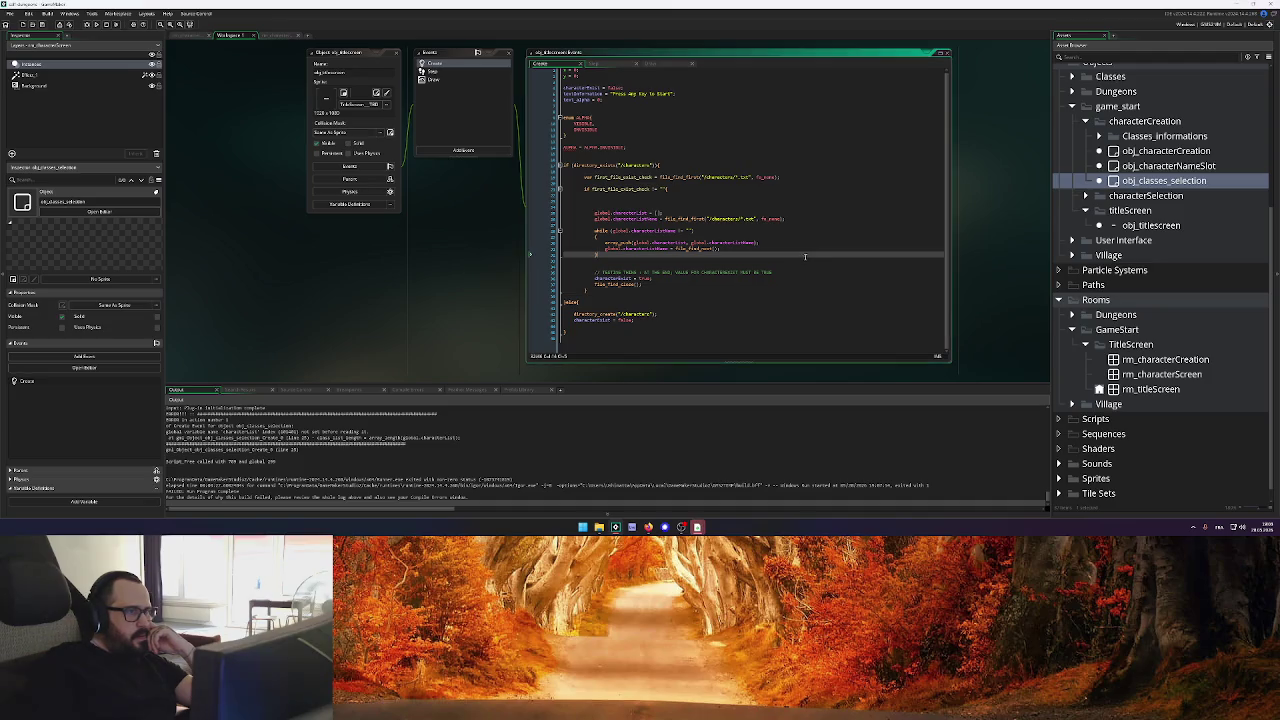
pyautogui.click(697, 190)
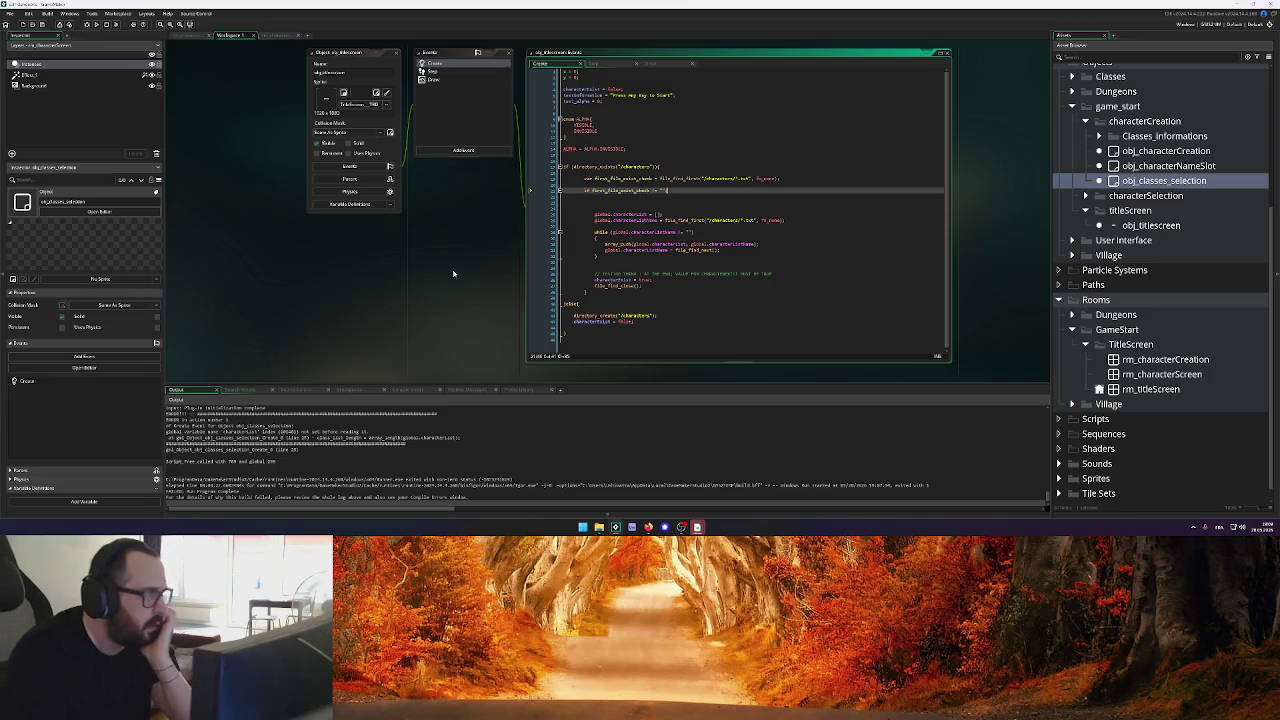
pyautogui.scroll(-3, 453, 273)
pyautogui.scroll(-1, 447, 328)
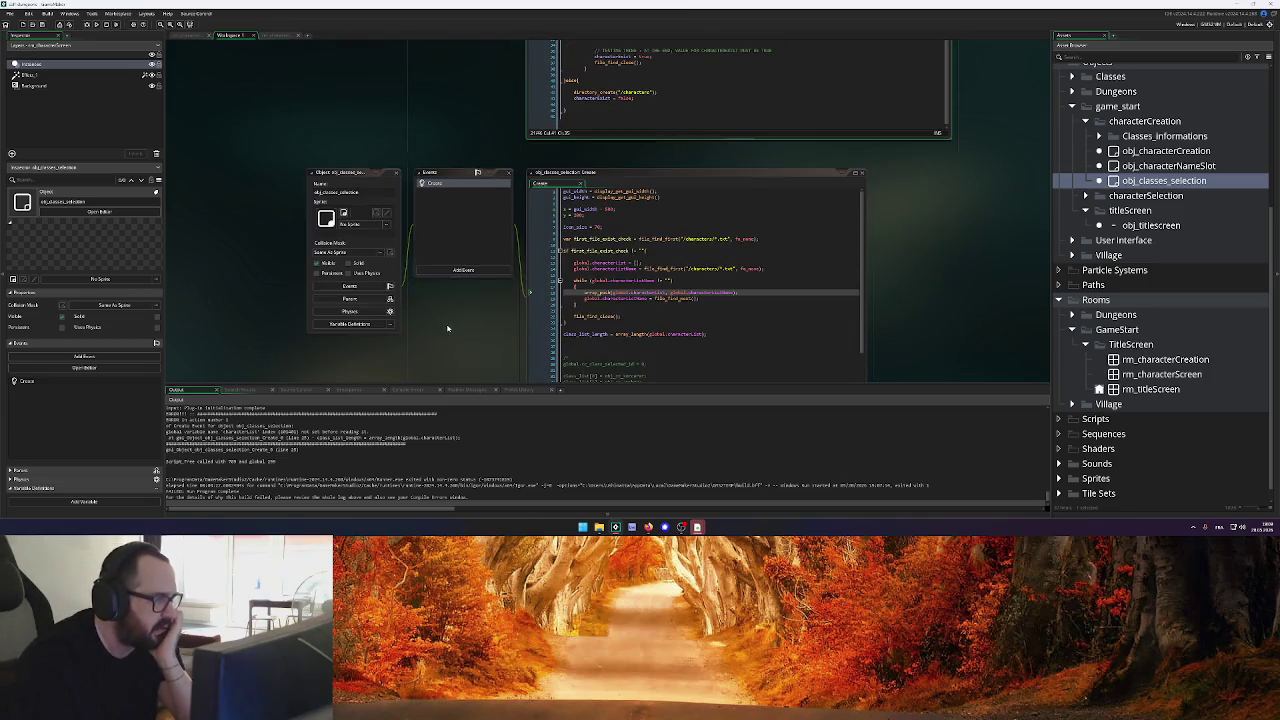
# Move the class_list_length line onto a new line just above file_find_close();
pyautogui.click(765, 240)
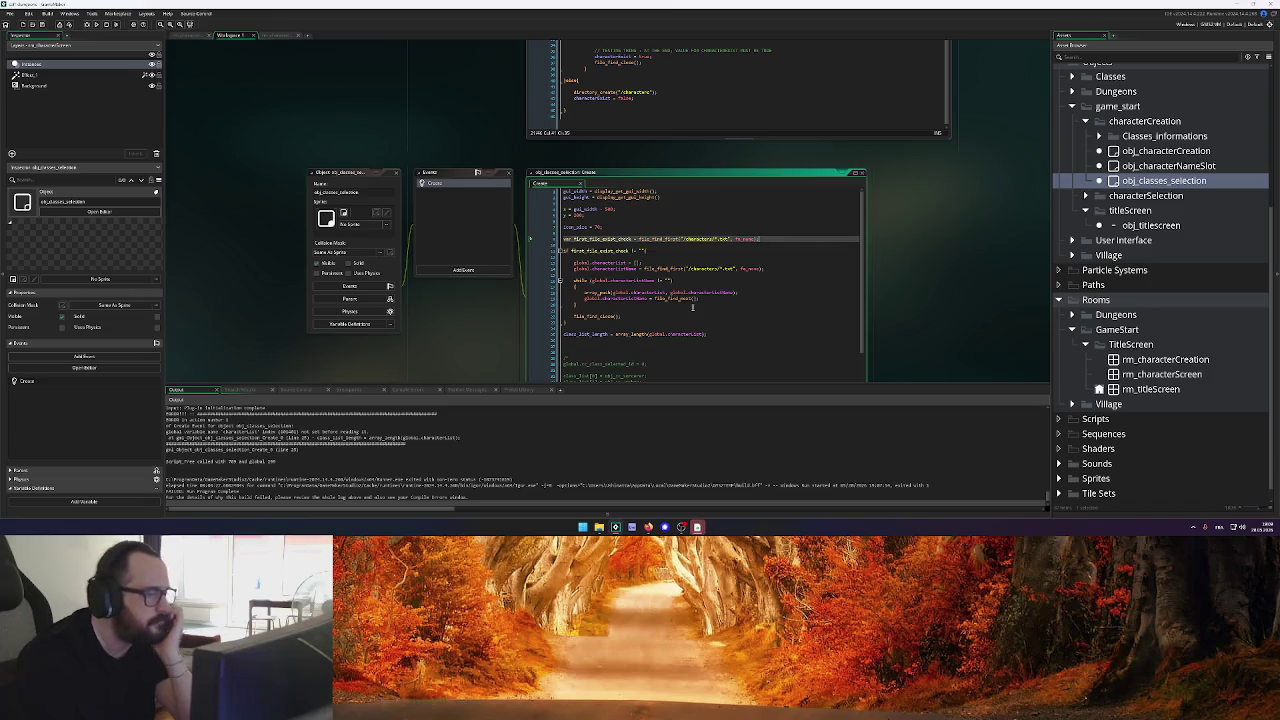
pyautogui.moveTo(708, 334); pyautogui.dragTo(566, 334)
pyautogui.hotkey('ctrl', 'c')
pyautogui.press('BackSpace')
pyautogui.click(638, 311)
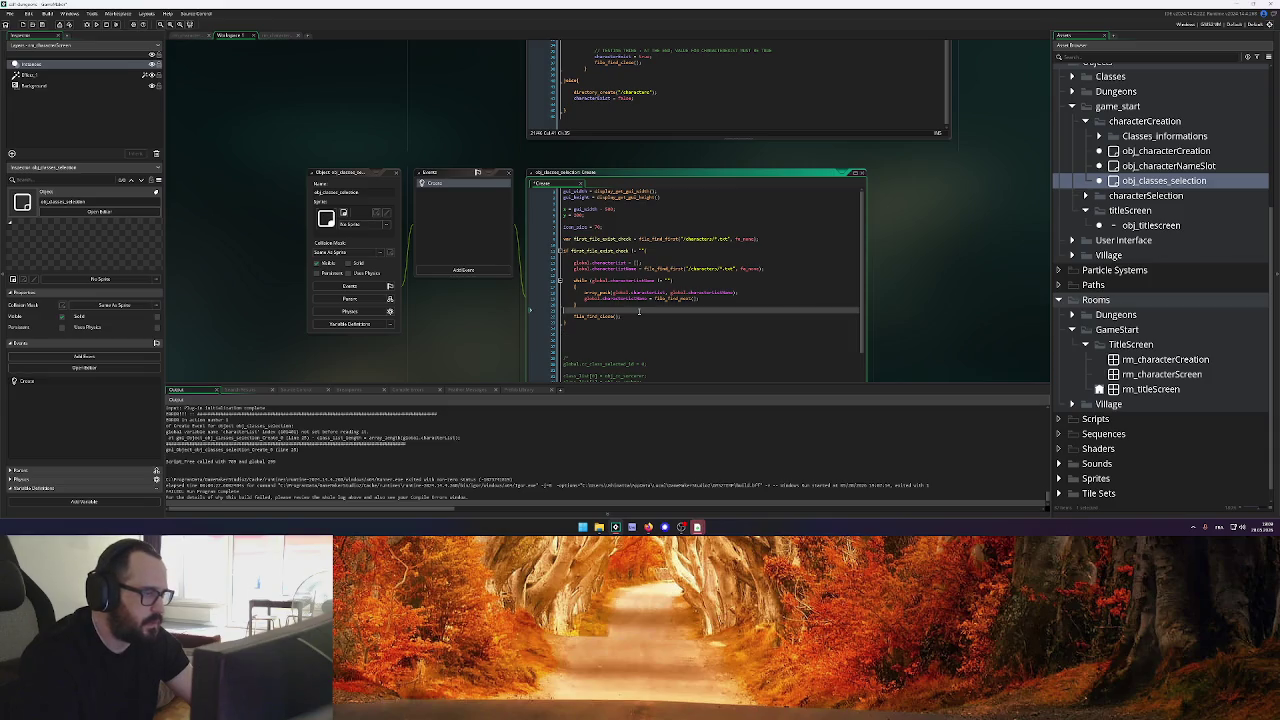
pyautogui.press('Return')
pyautogui.hotkey('ctrl', 'v')
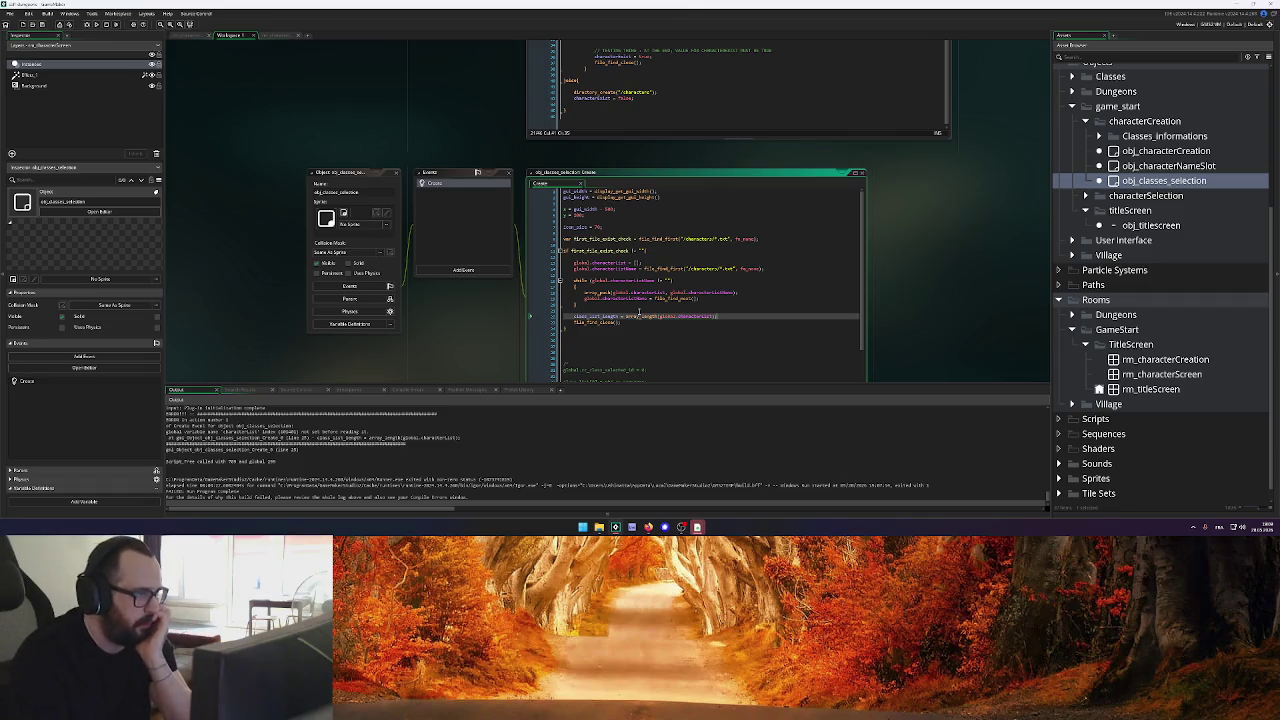
# Review the file-check block and run the game to its title screen
pyautogui.scroll(-1, 507, 308)
pyautogui.scroll(-2, 509, 300)
pyautogui.click(646, 265)
pyautogui.scroll(-5, 646, 265)
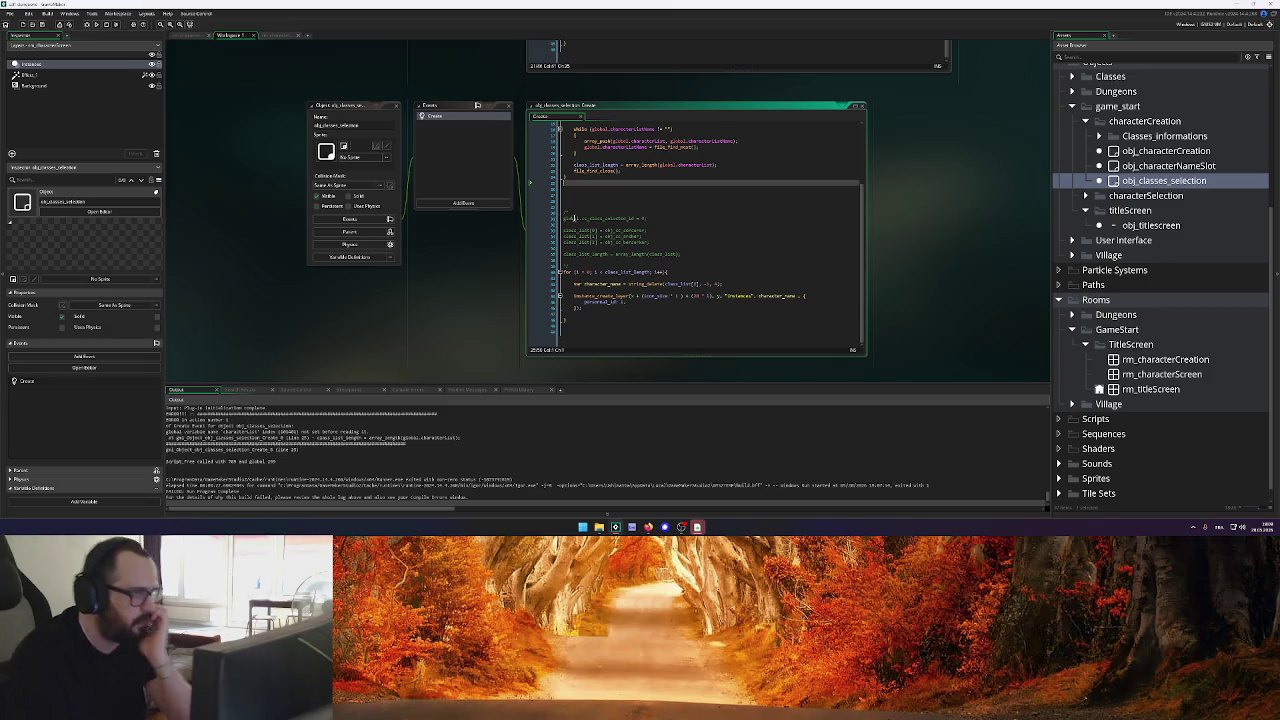
pyautogui.scroll(5, 605, 190)
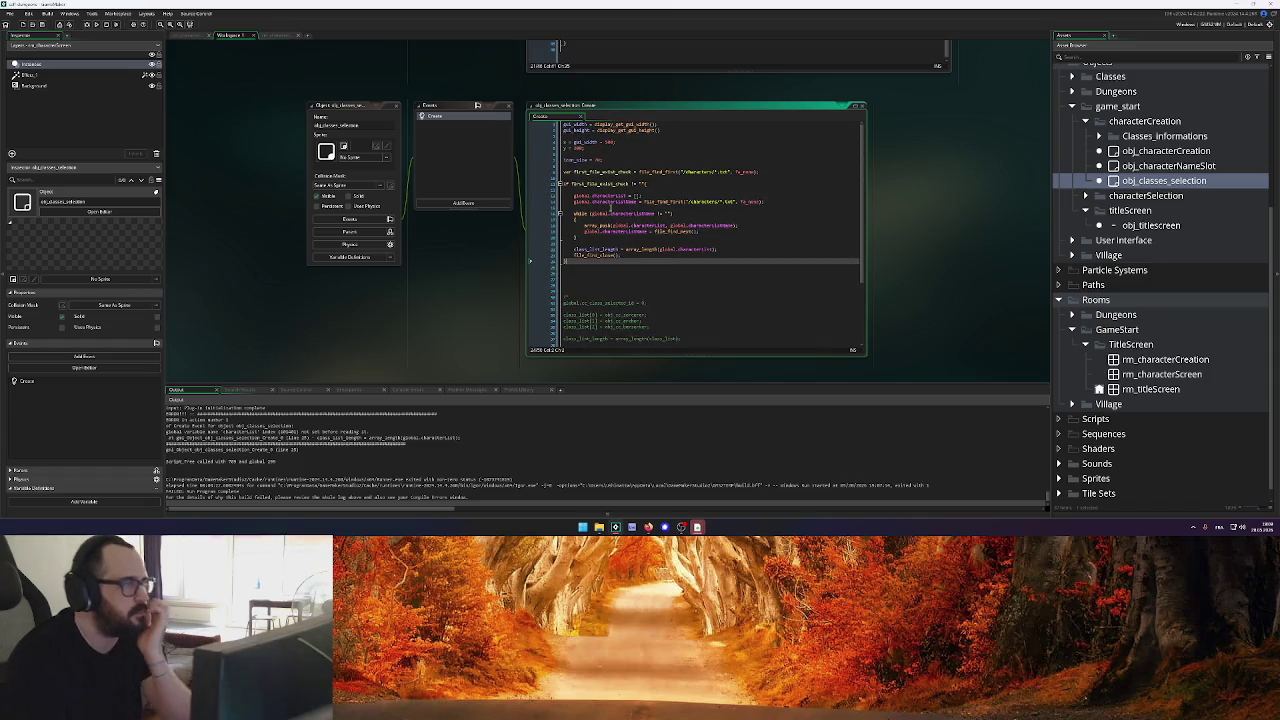
pyautogui.click(610, 206)
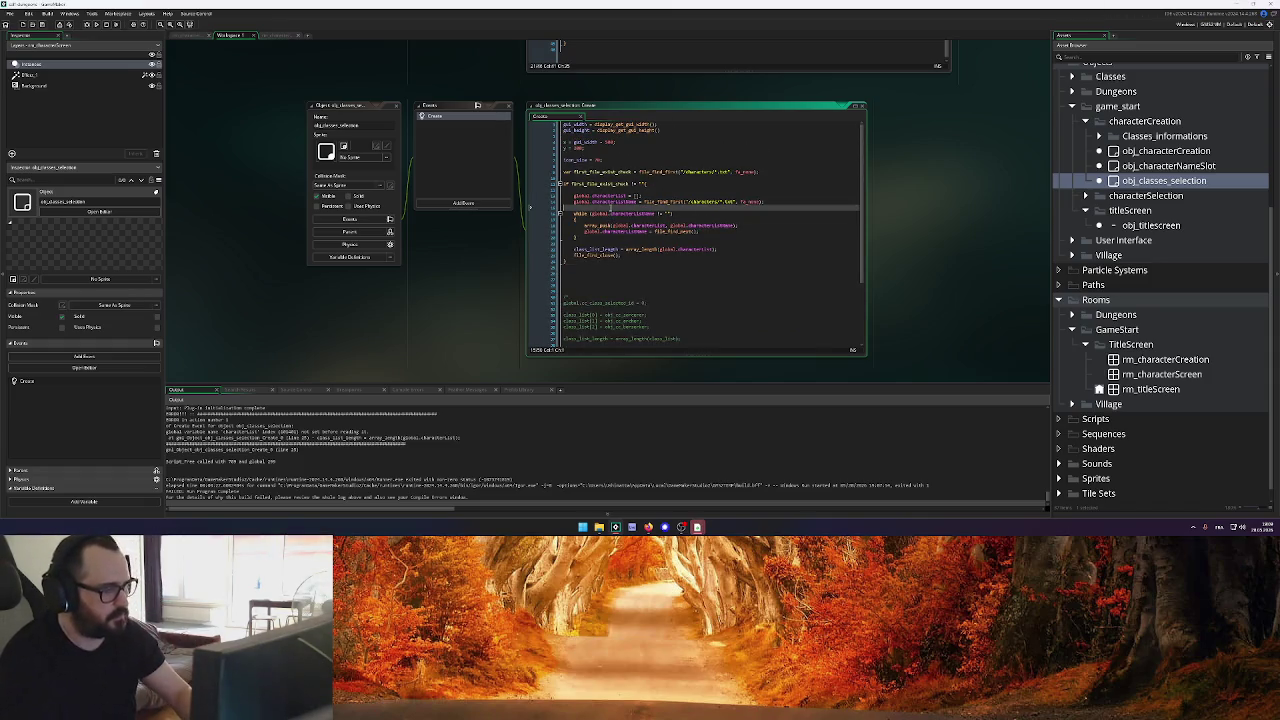
pyautogui.click(96, 24)
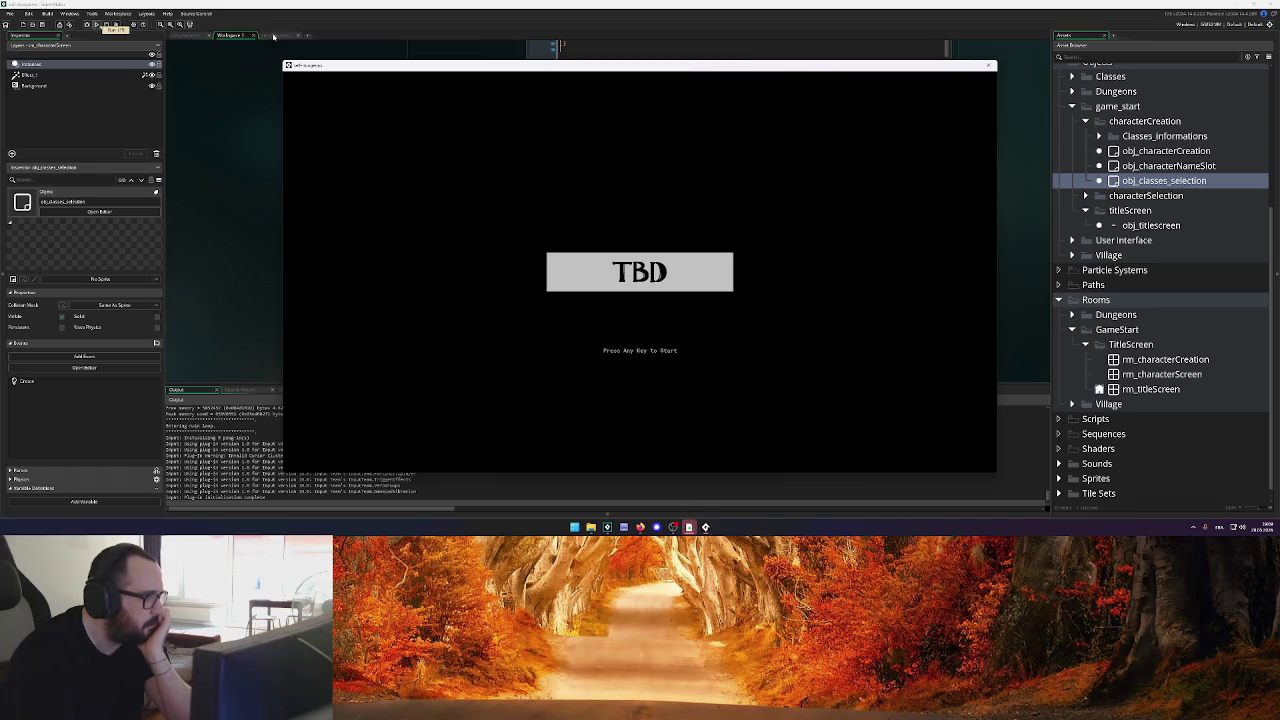
# Advance past the title screen to hit the obj_classes_selection error, then abort the game
pyautogui.press('Return')
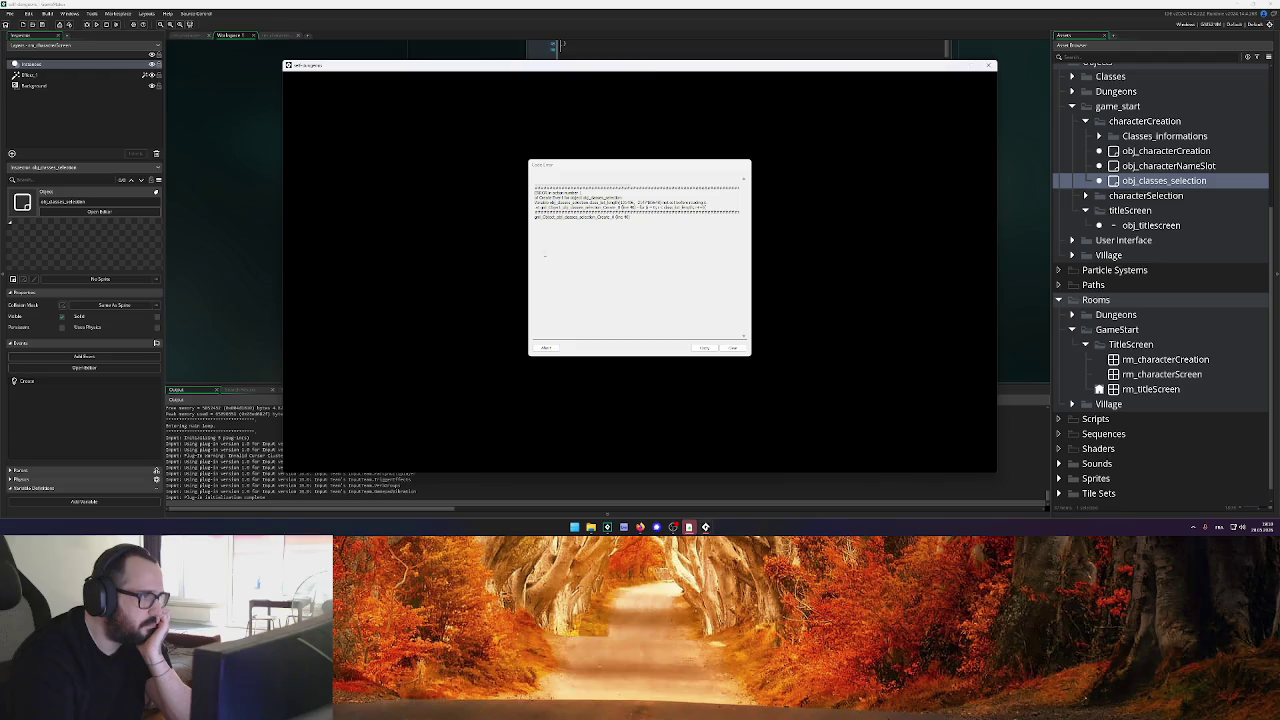
pyautogui.moveTo(553, 202)
pyautogui.mouseDown()
pyautogui.moveTo(643, 207)
pyautogui.moveTo(623, 202)
pyautogui.mouseUp()
pyautogui.click(714, 203)
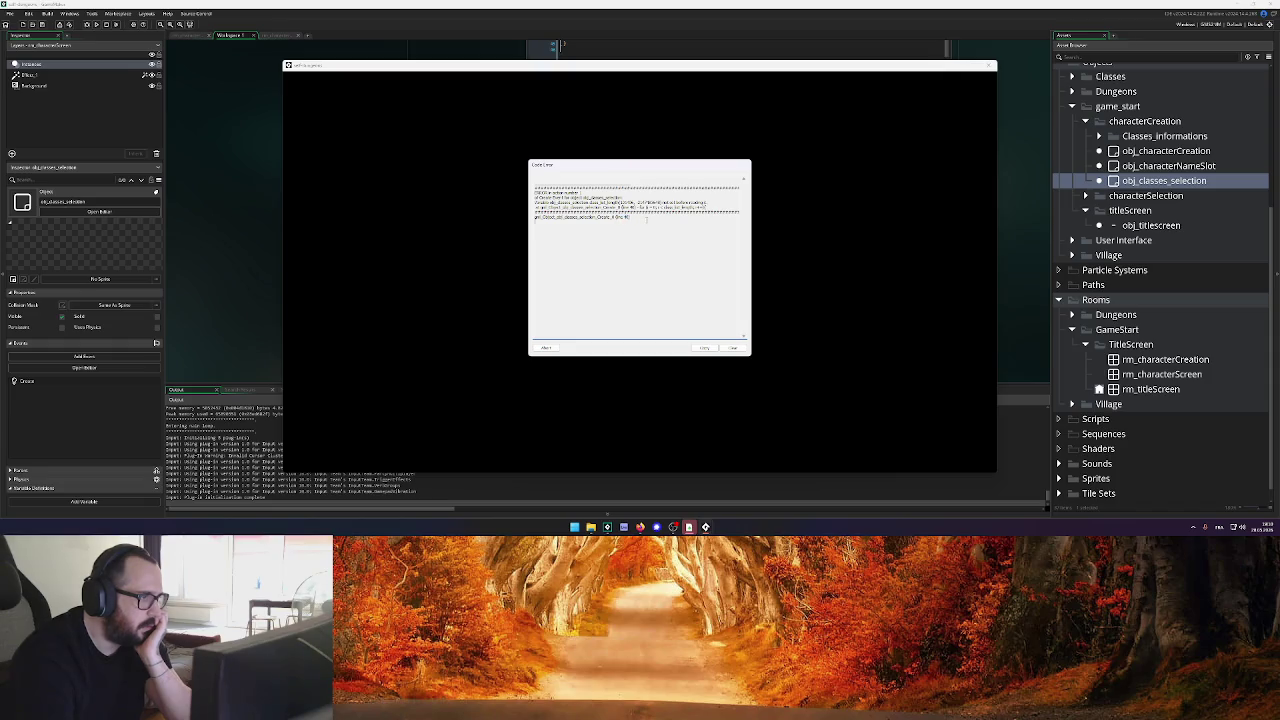
pyautogui.click(546, 347)
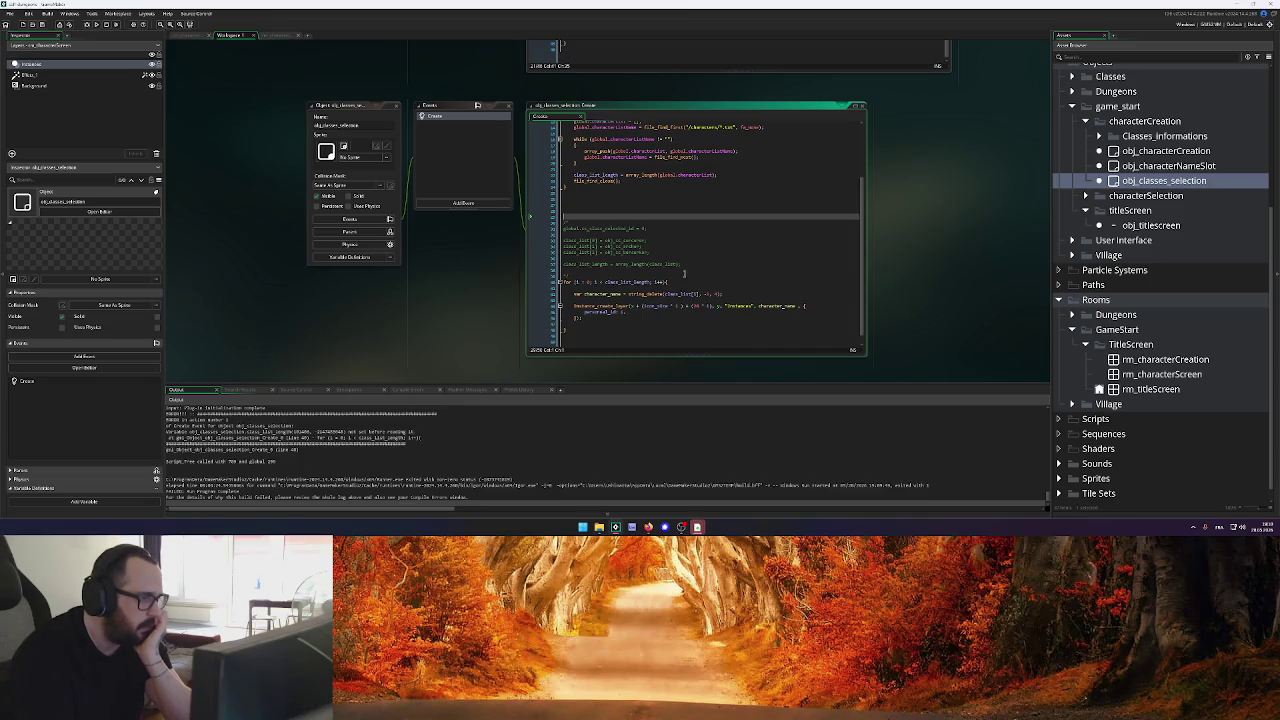
# Search obj_classes_selection's Create code for 'class_se' from the global class-selection line
pyautogui.click(708, 281)
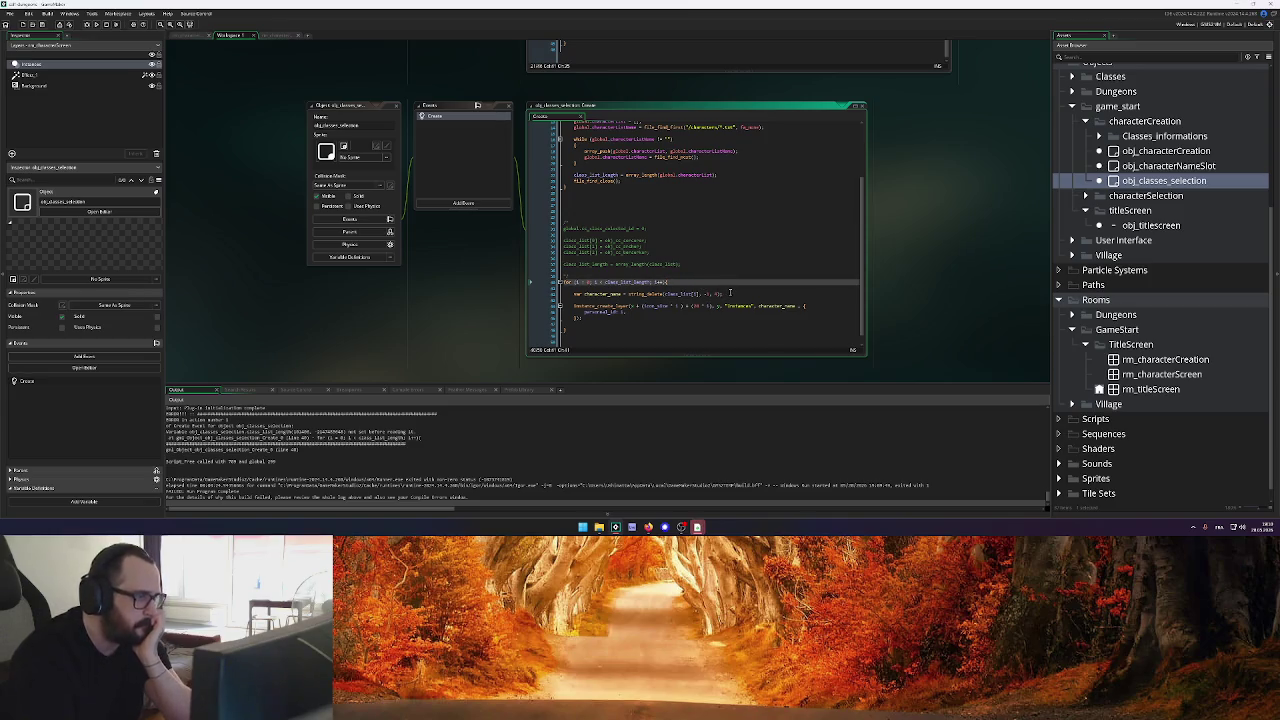
pyautogui.click(731, 293)
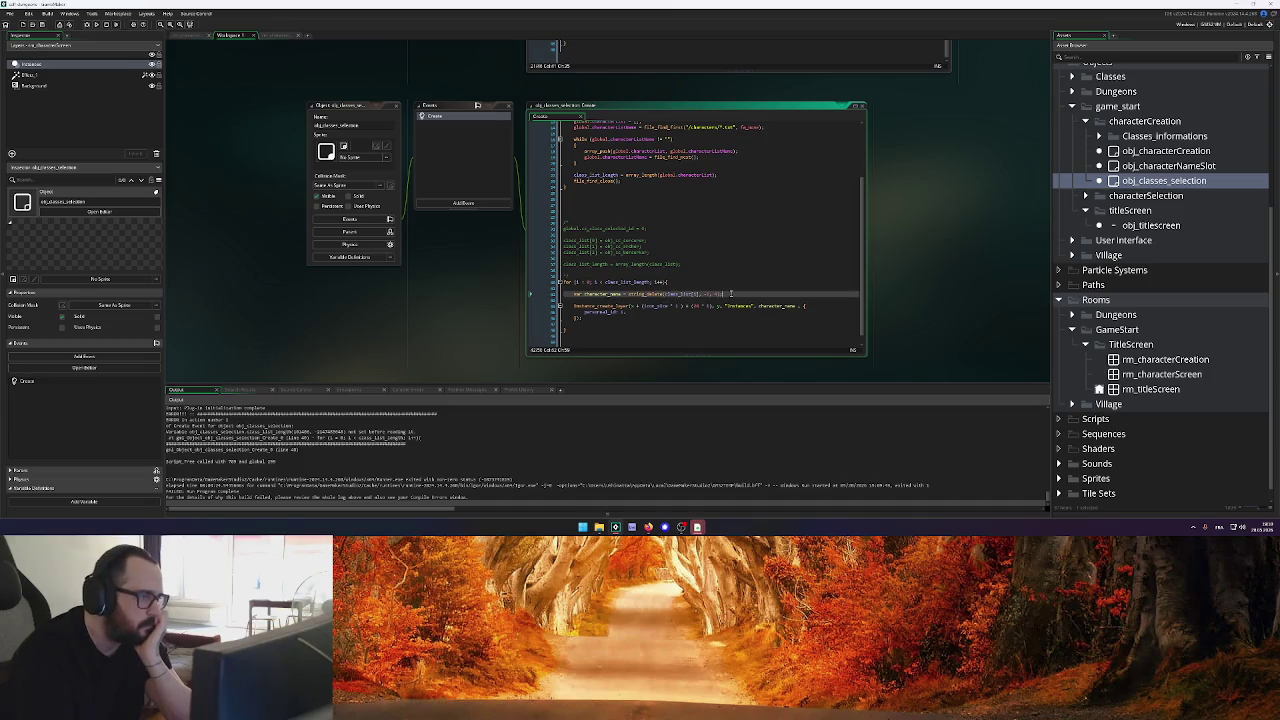
pyautogui.click(690, 236)
pyautogui.click(696, 229)
pyautogui.hotkey('ctrl', 'f')
pyautogui.write('class')
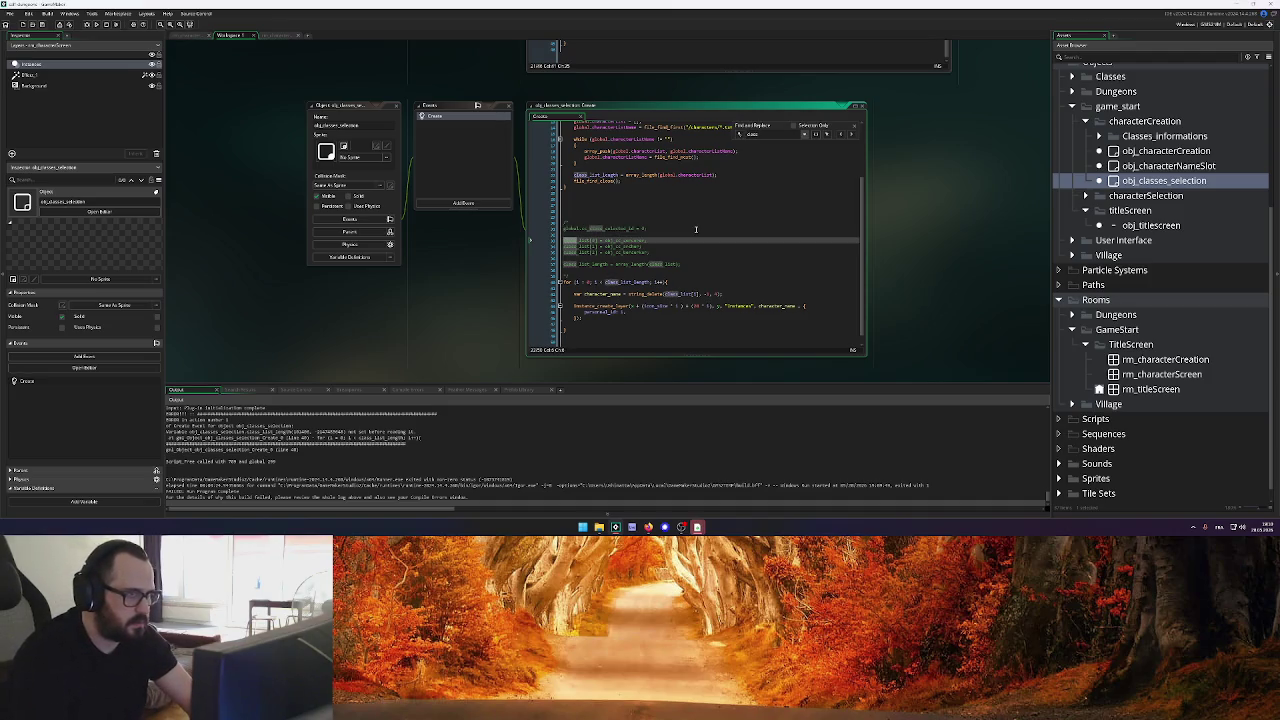
pyautogui.write('_')
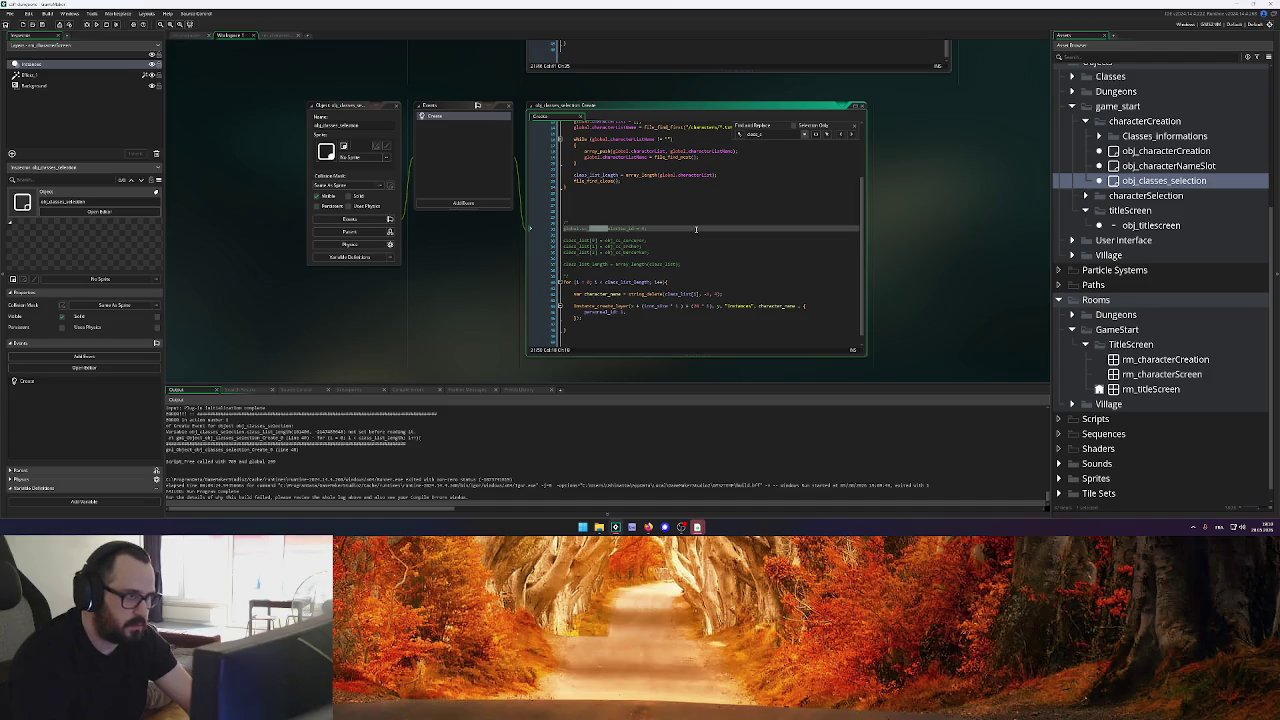
pyautogui.write('selected')
pyautogui.hotkey('ctrl', 'a')
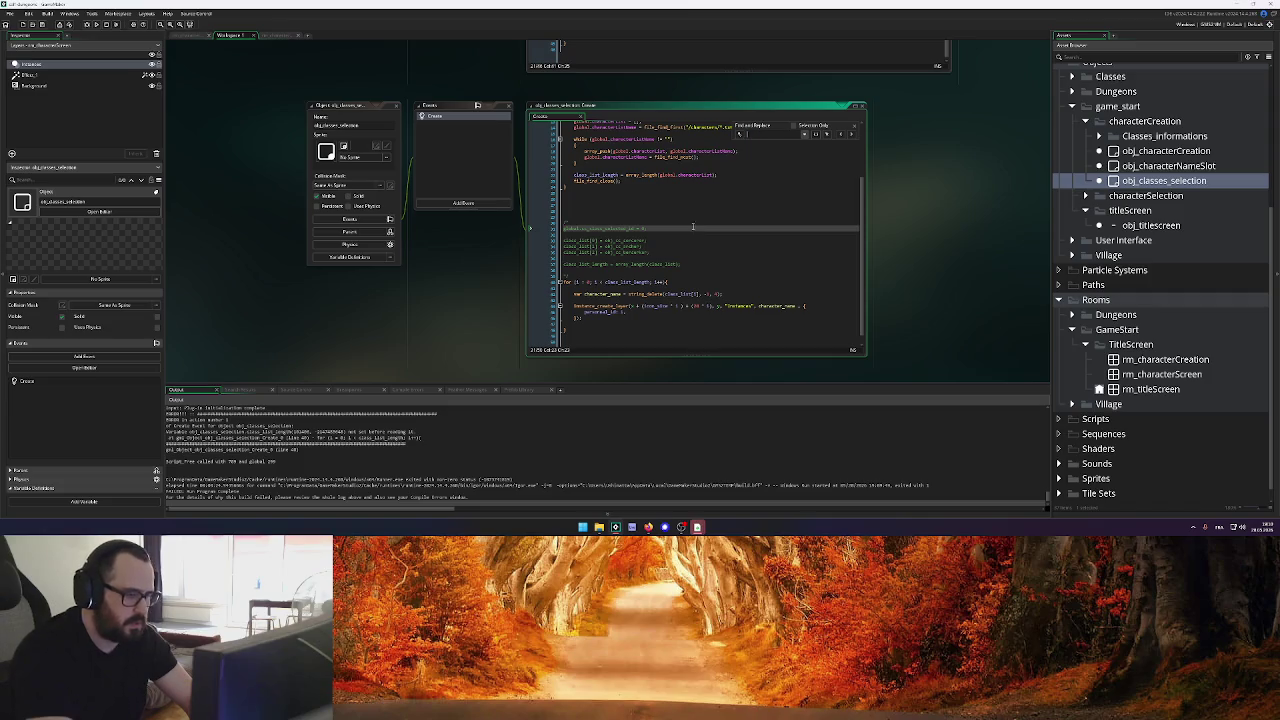
pyautogui.press('F5')
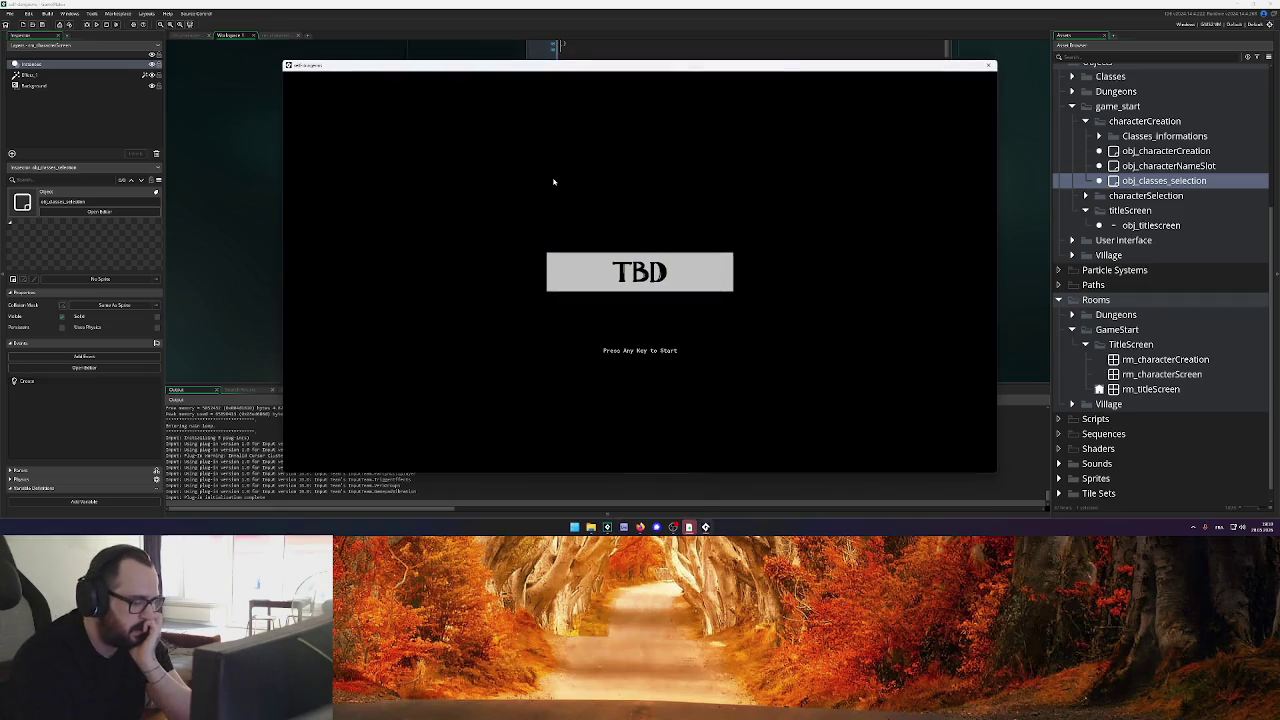
pyautogui.press('space')
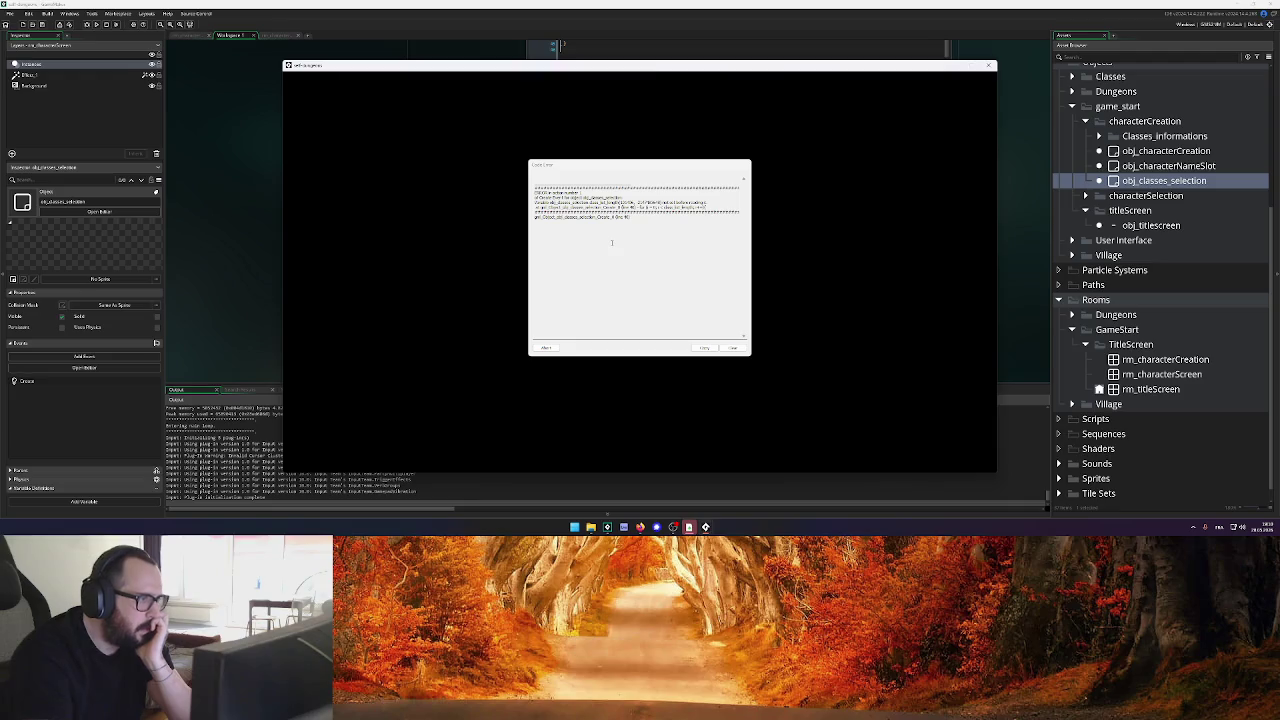
pyautogui.moveTo(582, 197); pyautogui.dragTo(624, 197)
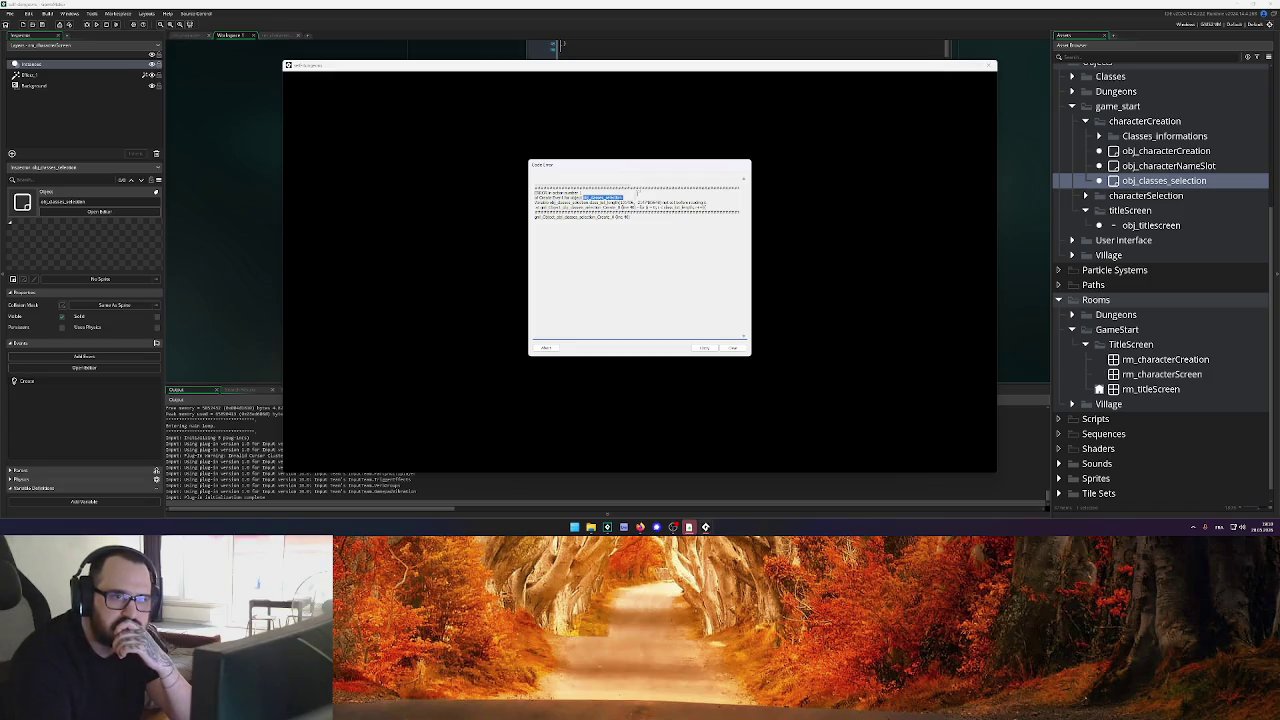
pyautogui.moveTo(613, 77)
pyautogui.mouseDown()
pyautogui.moveTo(607, 308)
pyautogui.moveTo(581, 119)
pyautogui.mouseUp()
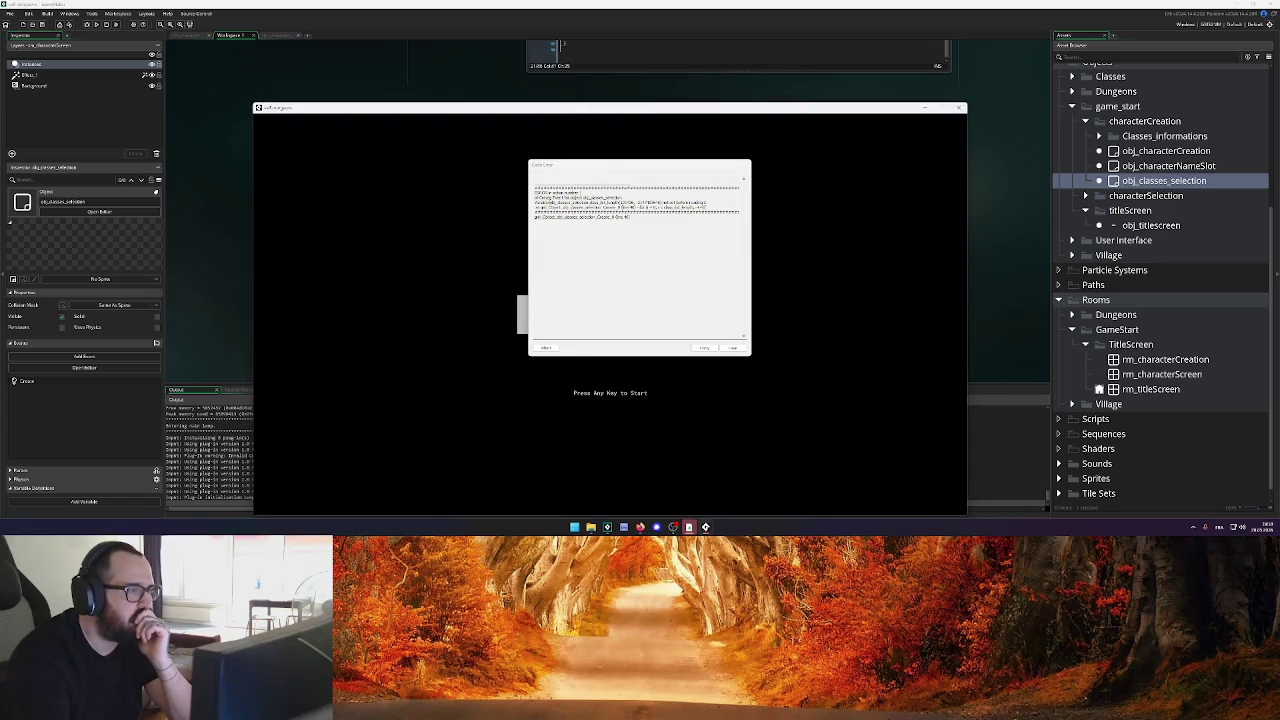
pyautogui.moveTo(550, 201); pyautogui.dragTo(586, 201)
pyautogui.click(586, 201)
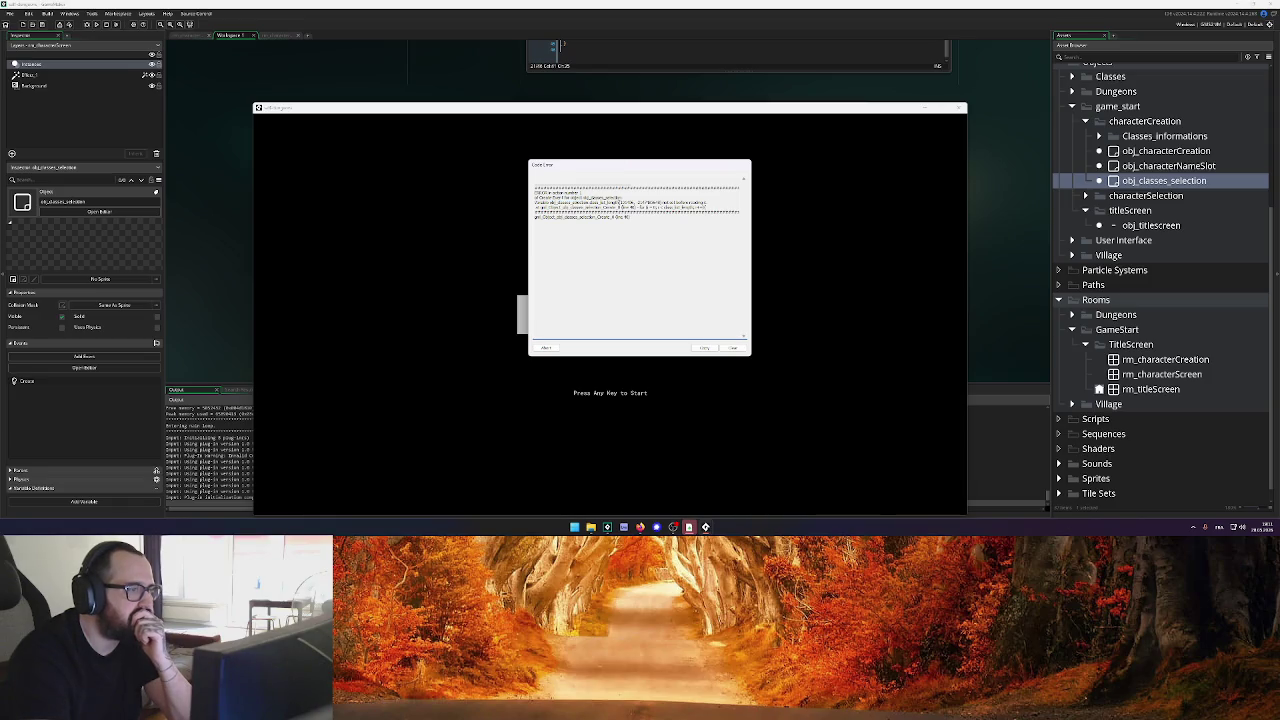
pyautogui.click(546, 347)
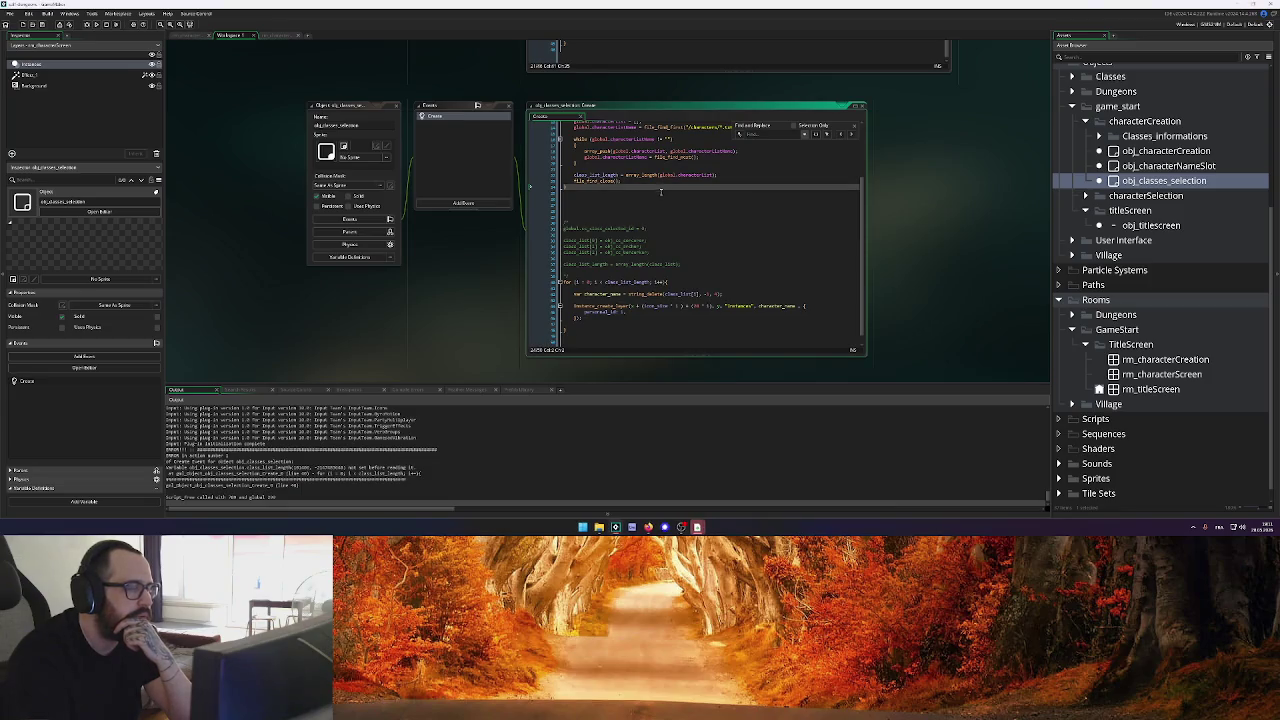
# Close the search and move the instance-creation loop to just after the class_list_length line
pyautogui.click(856, 128)
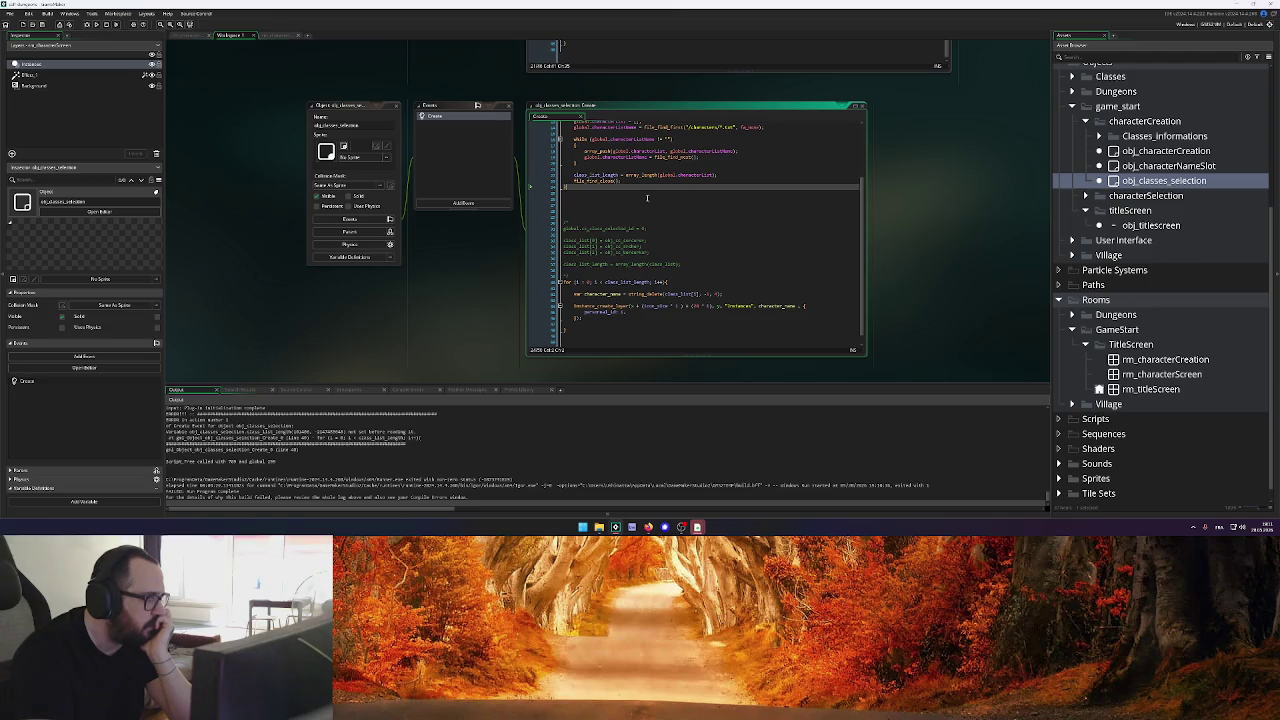
pyautogui.moveTo(718, 175); pyautogui.dragTo(576, 177)
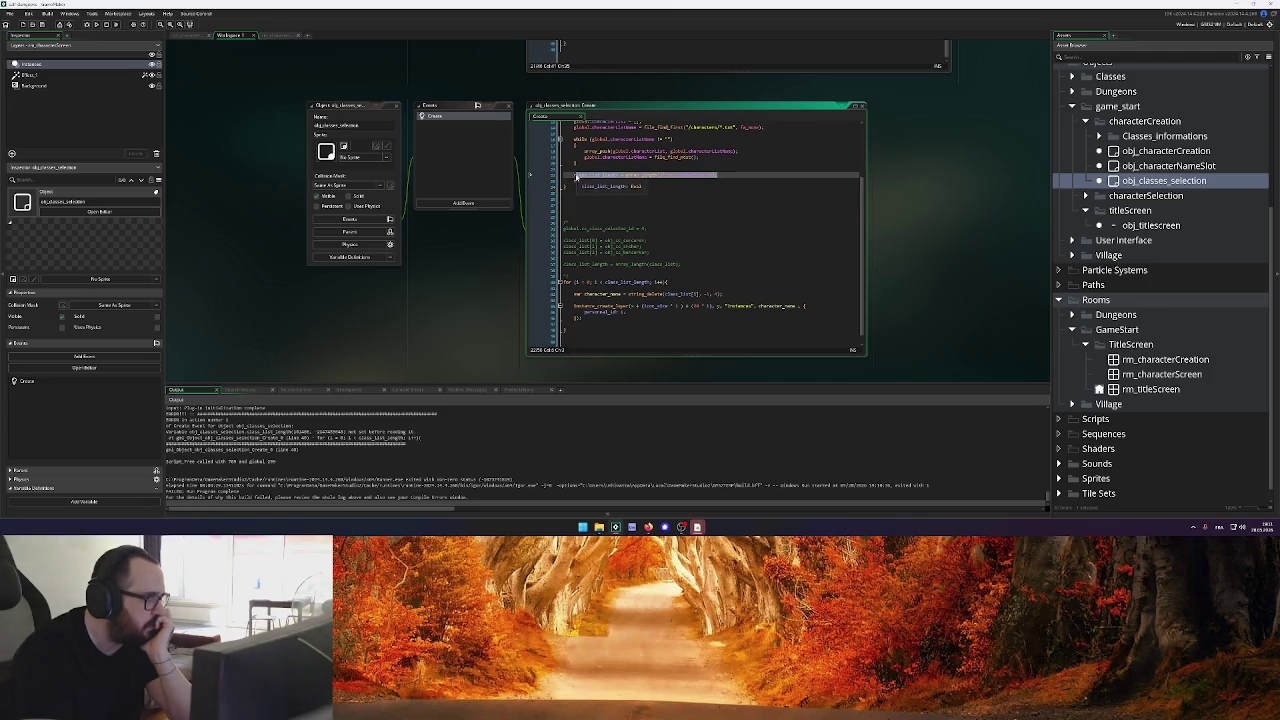
pyautogui.click(726, 175)
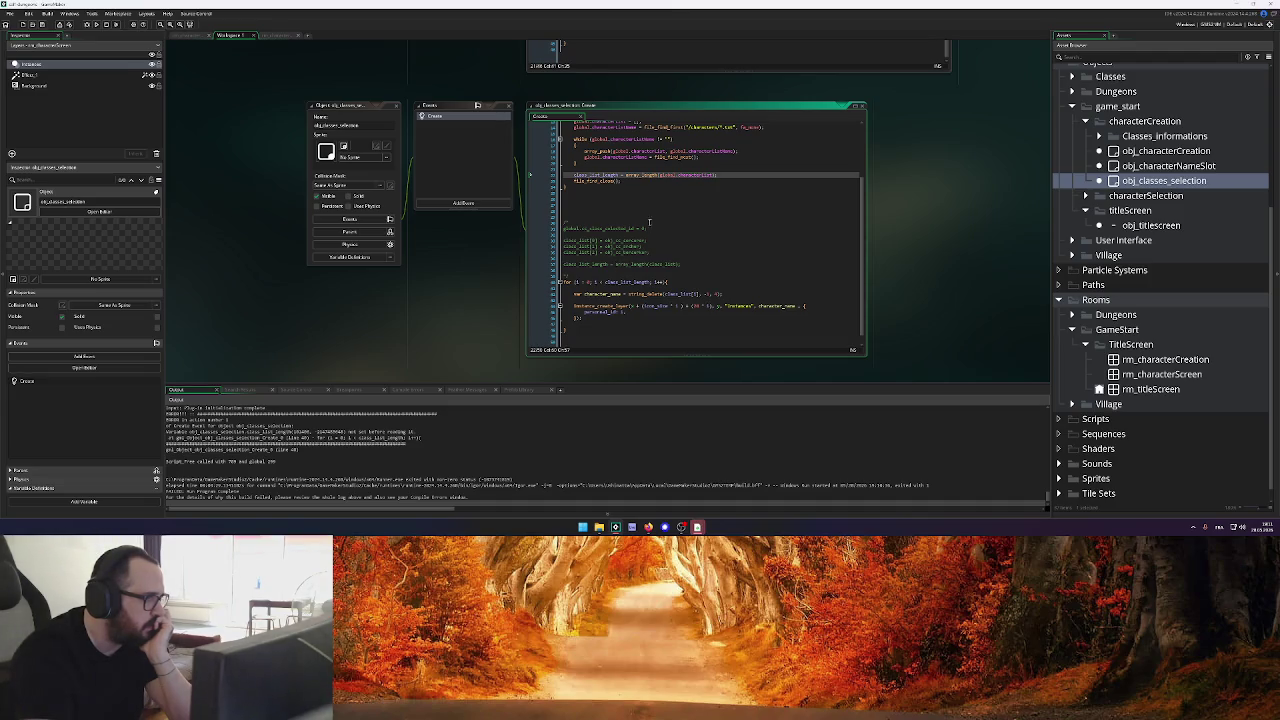
pyautogui.scroll(4, 649, 222)
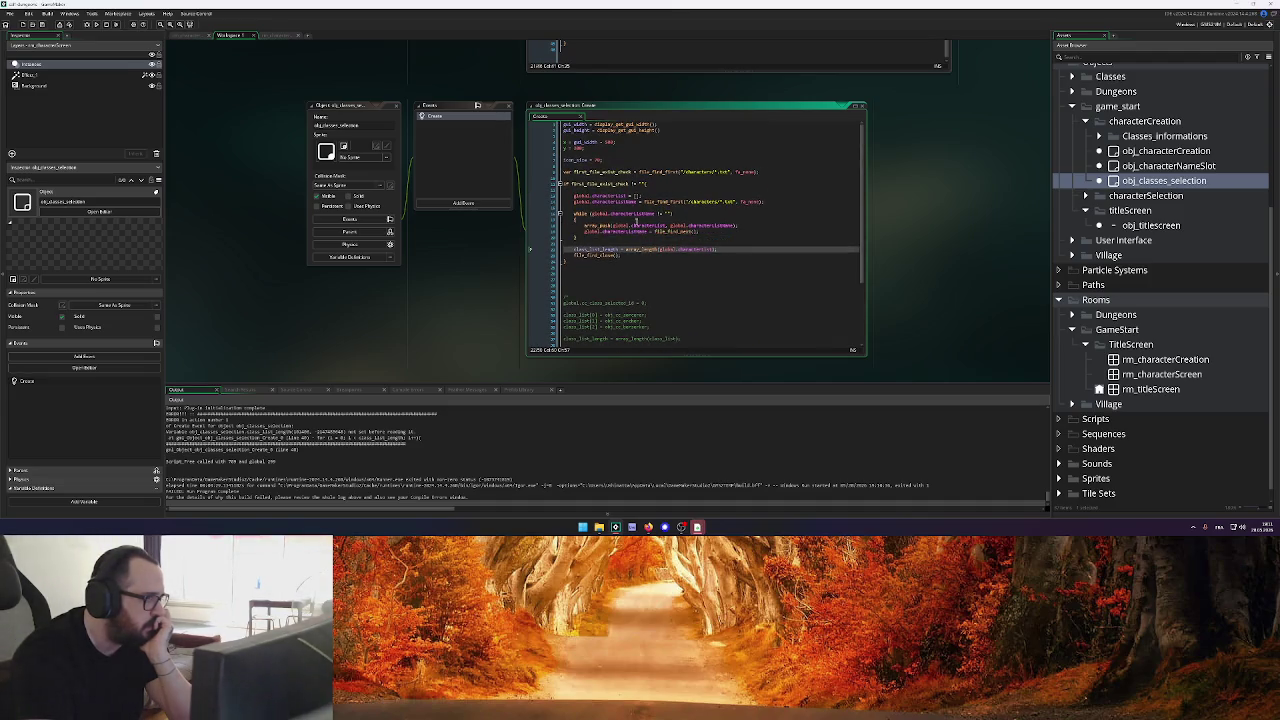
pyautogui.scroll(-5, 634, 224)
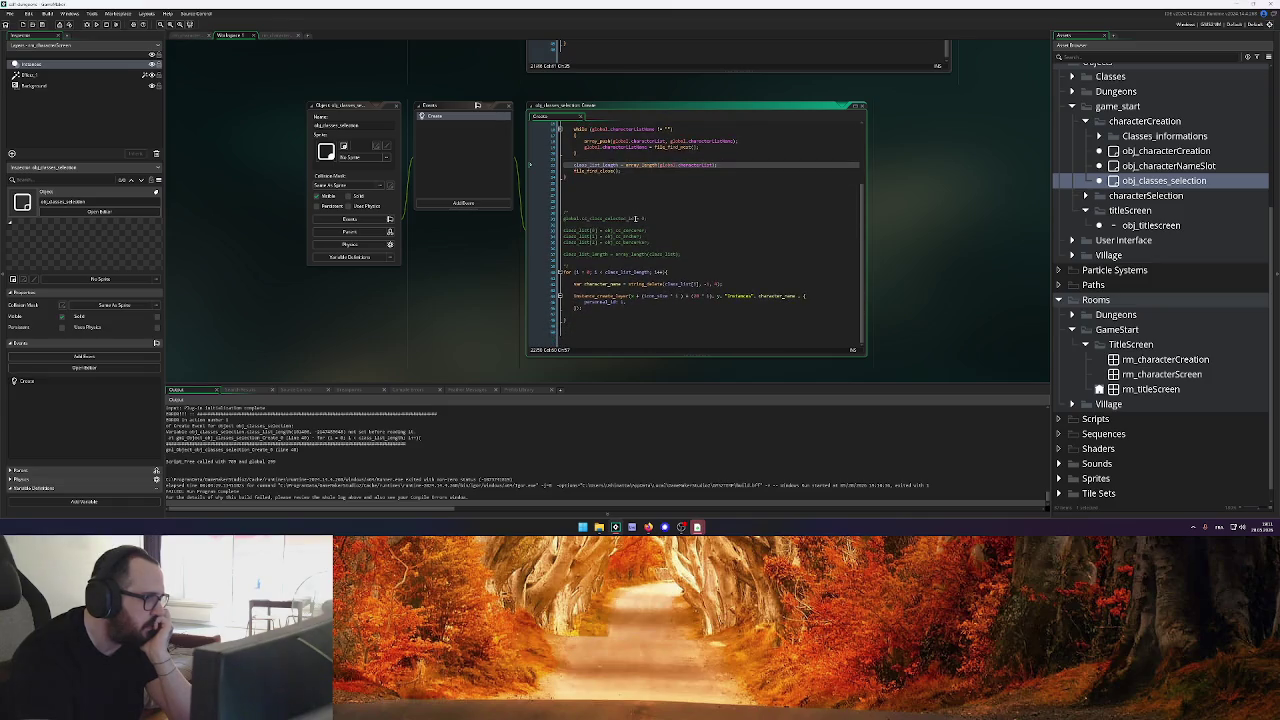
pyautogui.click(561, 297)
pyautogui.hotkey('shift', 'Up')
pyautogui.hotkey('shift', 'Up')
pyautogui.hotkey('shift', 'Up')
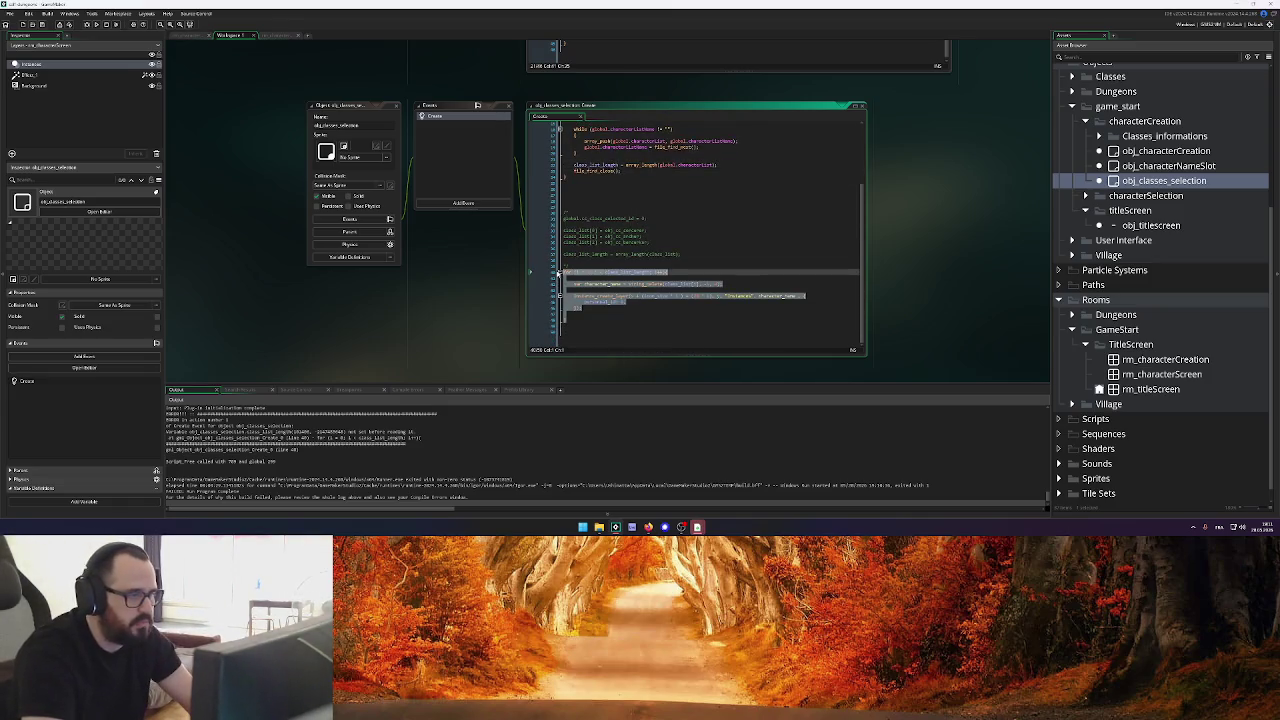
pyautogui.press('BackSpace')
pyautogui.click(731, 212)
pyautogui.press('Return')
pyautogui.press('Return')
pyautogui.hotkey('ctrl', 'v')
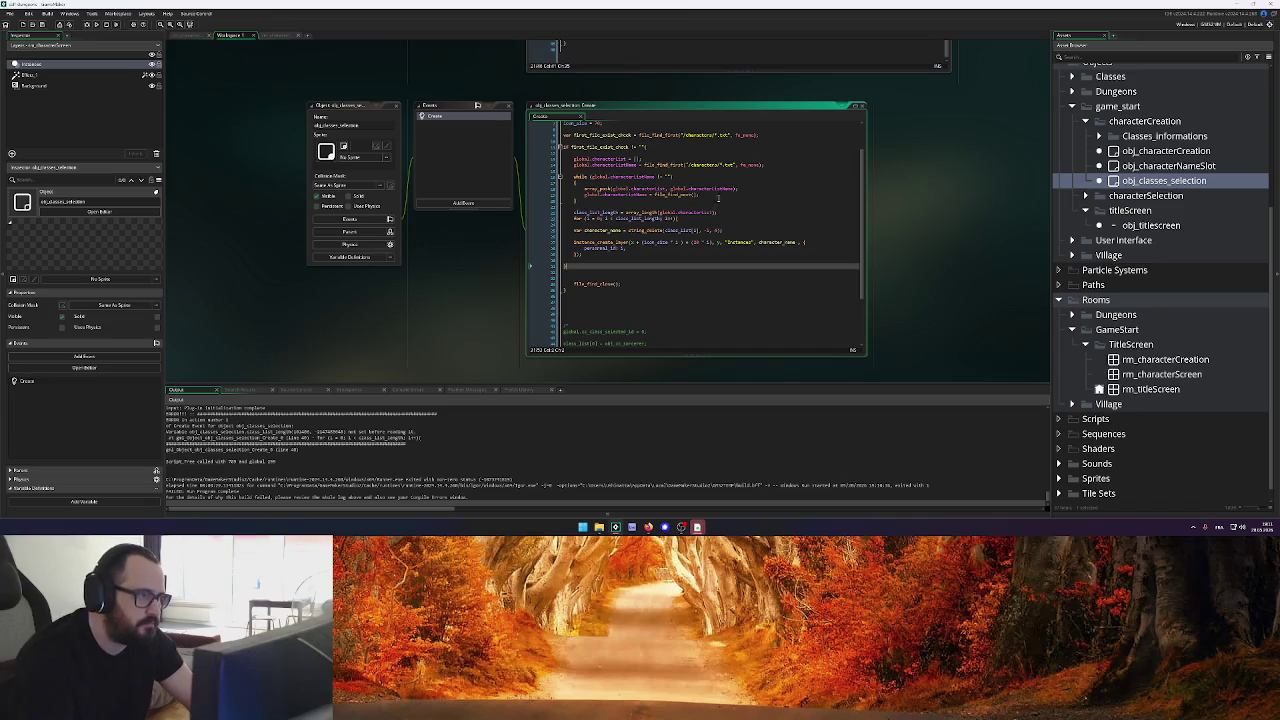
# Indent the moved loop's character_name and instance_create_layer lines and remove its empty line
pyautogui.click(575, 230)
pyautogui.press('Tab')
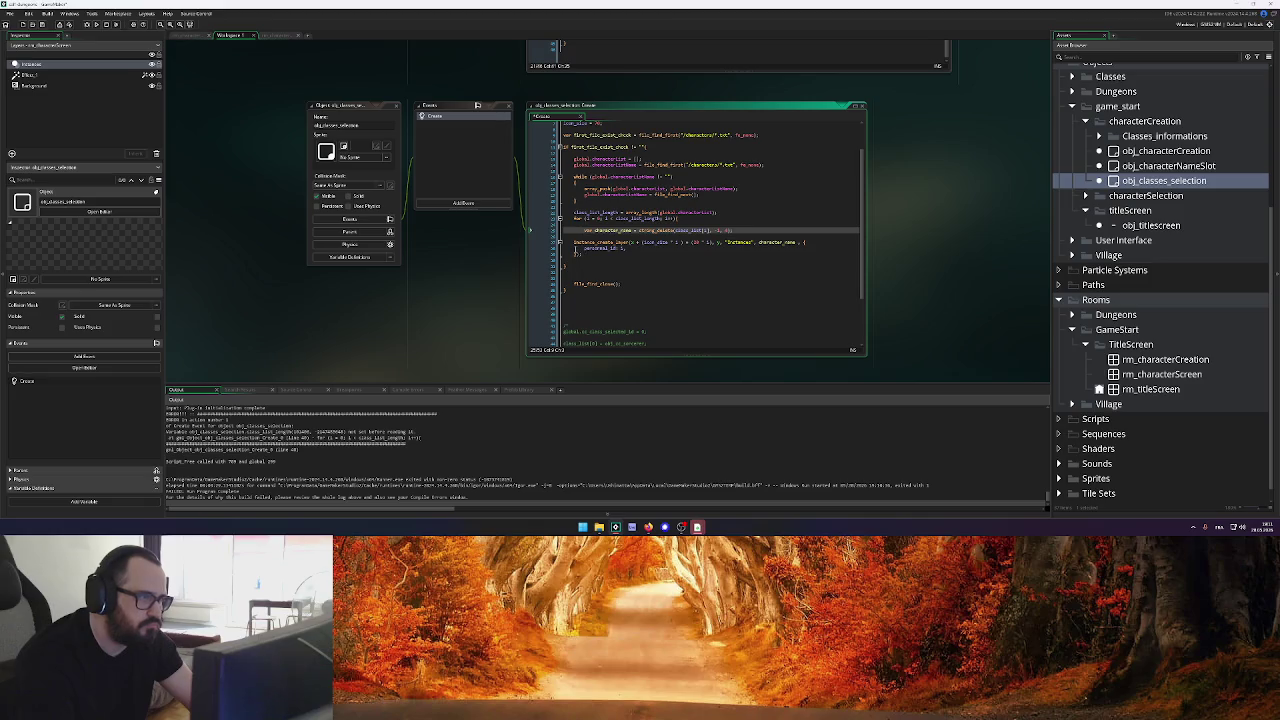
pyautogui.click(578, 243)
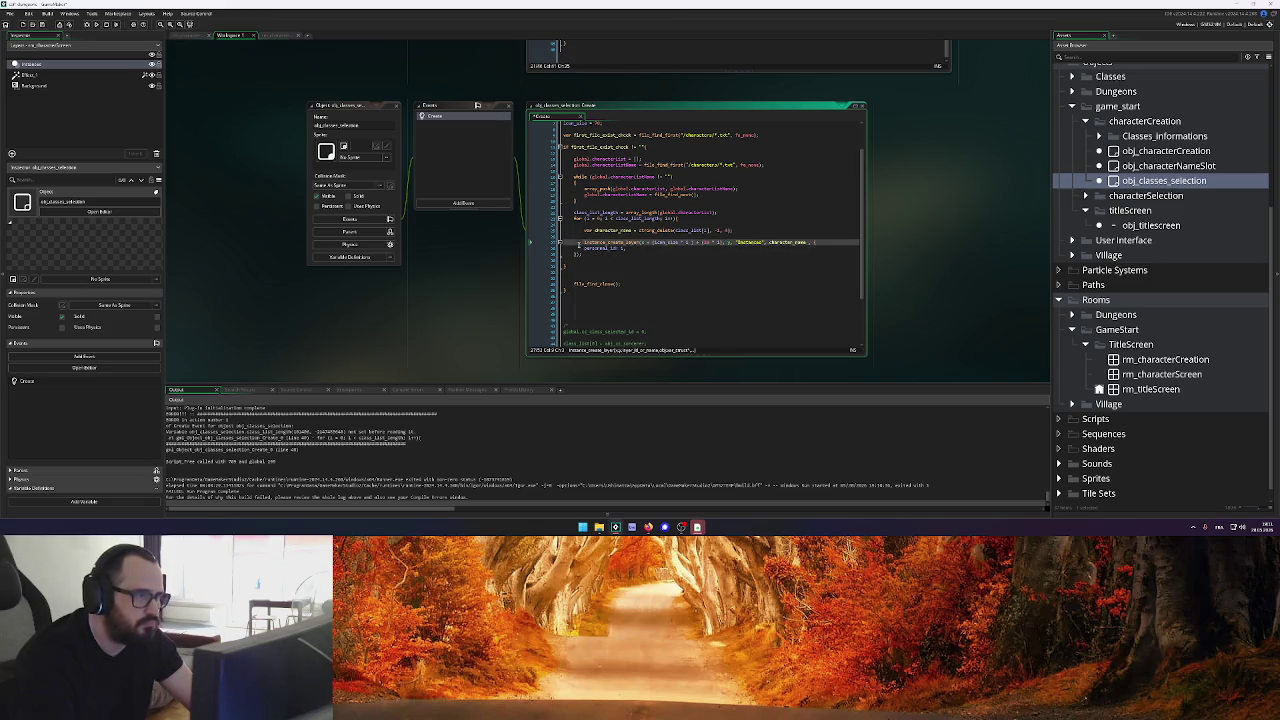
pyautogui.press('Tab')
pyautogui.click(575, 253)
pyautogui.press('Tab')
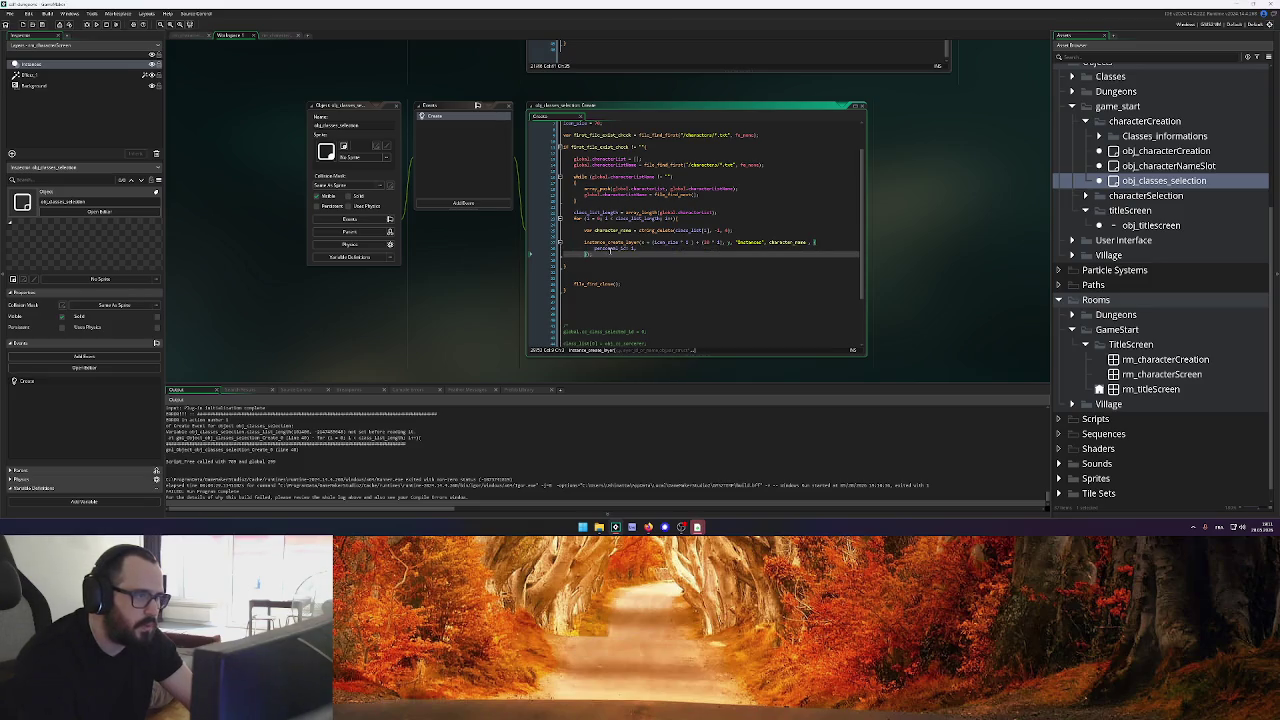
pyautogui.click(548, 237)
pyautogui.press('BackSpace')
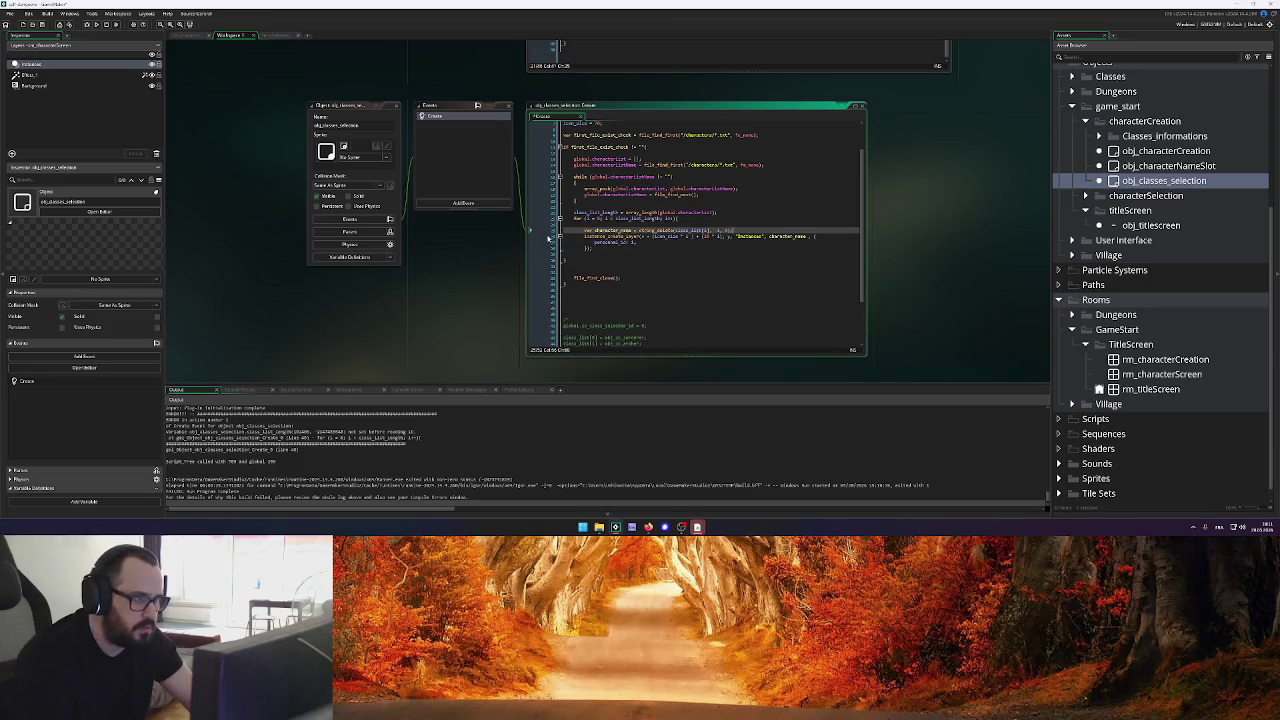
pyautogui.click(567, 260)
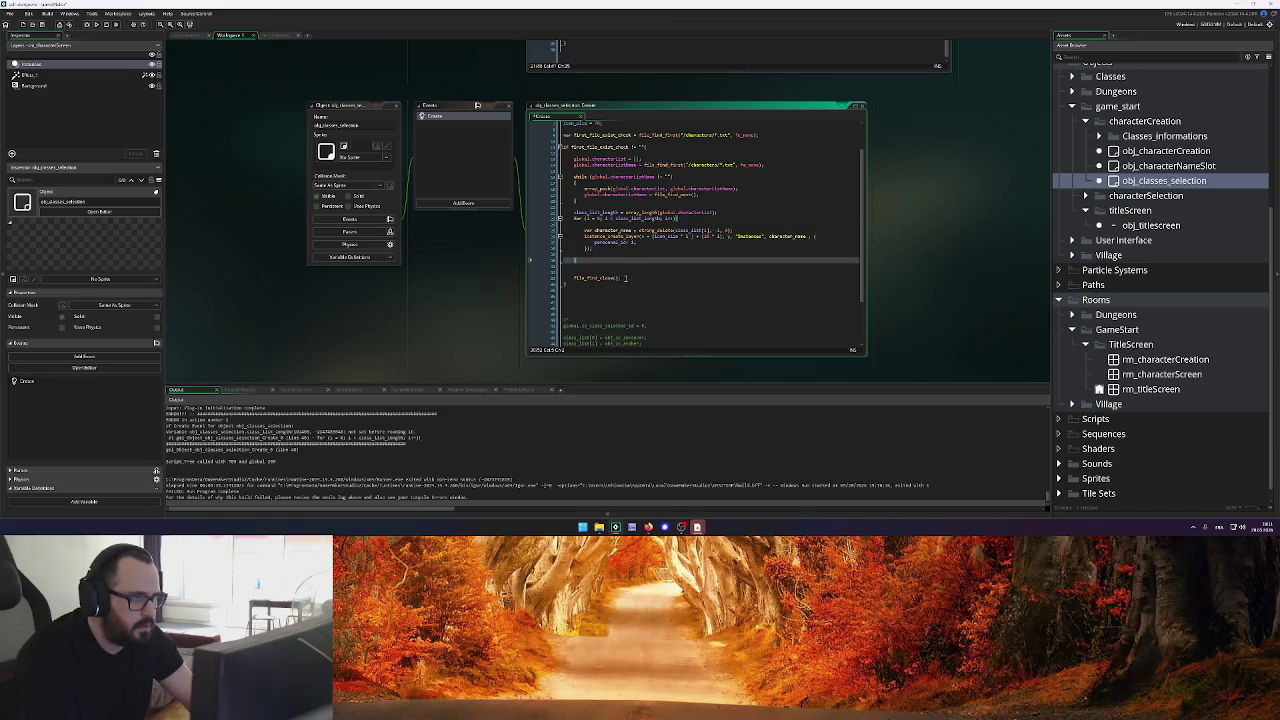
# Move file_find_close() right after the while loop, tidy blank lines, and run the game
pyautogui.moveTo(627, 278); pyautogui.dragTo(574, 278)
pyautogui.hotkey('ctrl', 'x')
pyautogui.click(583, 207)
pyautogui.hotkey('ctrl', 'v')
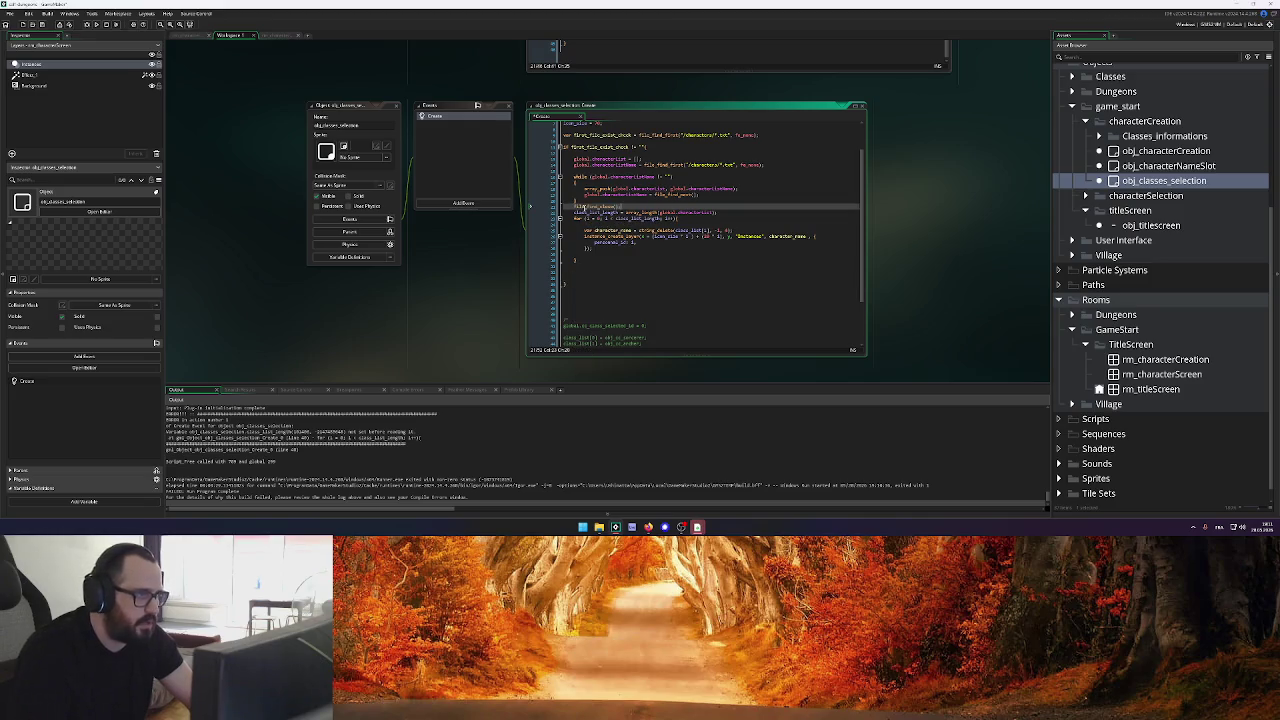
pyautogui.press('Return')
pyautogui.click(579, 201)
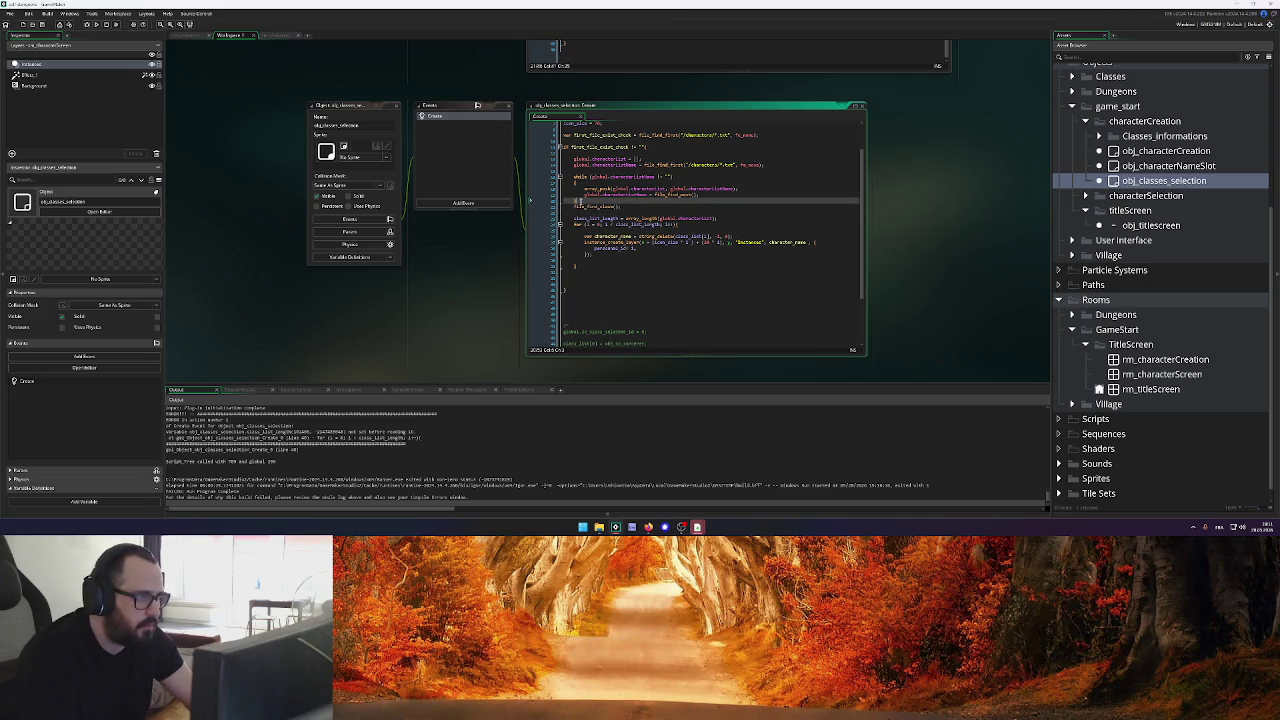
pyautogui.press('Return')
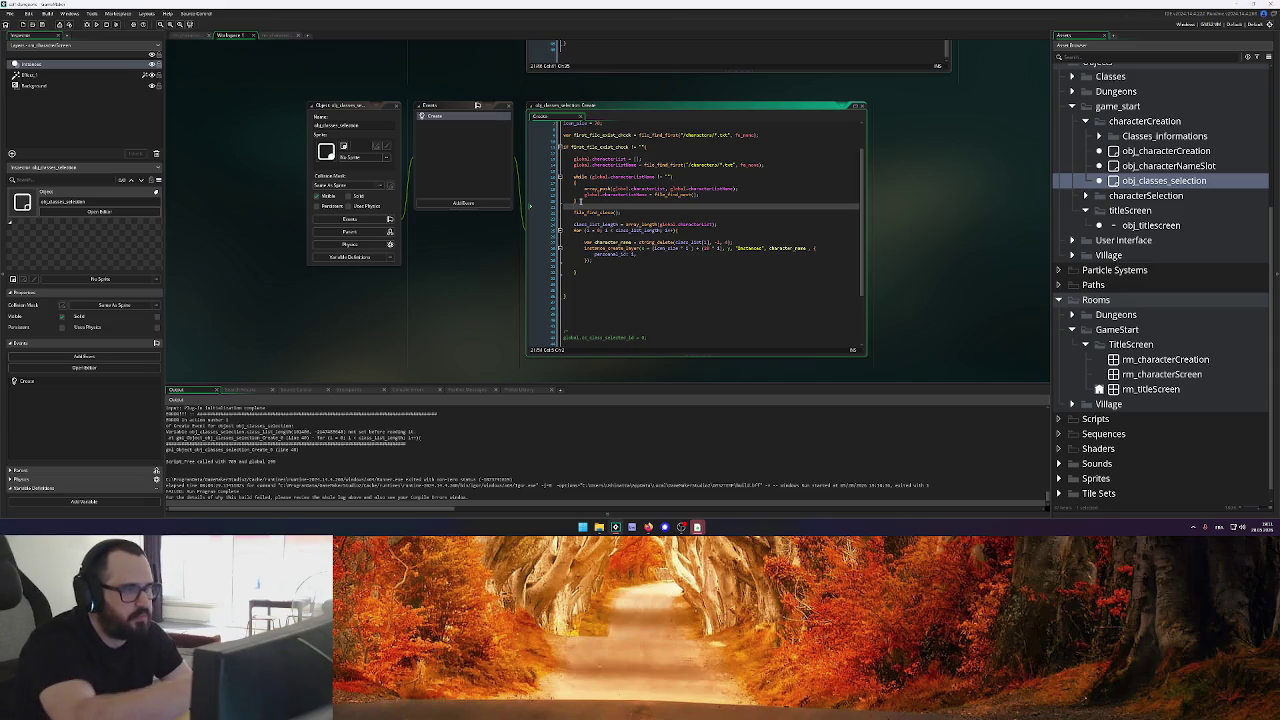
pyautogui.moveTo(600, 189)
pyautogui.click(574, 284)
pyautogui.press('BackSpace')
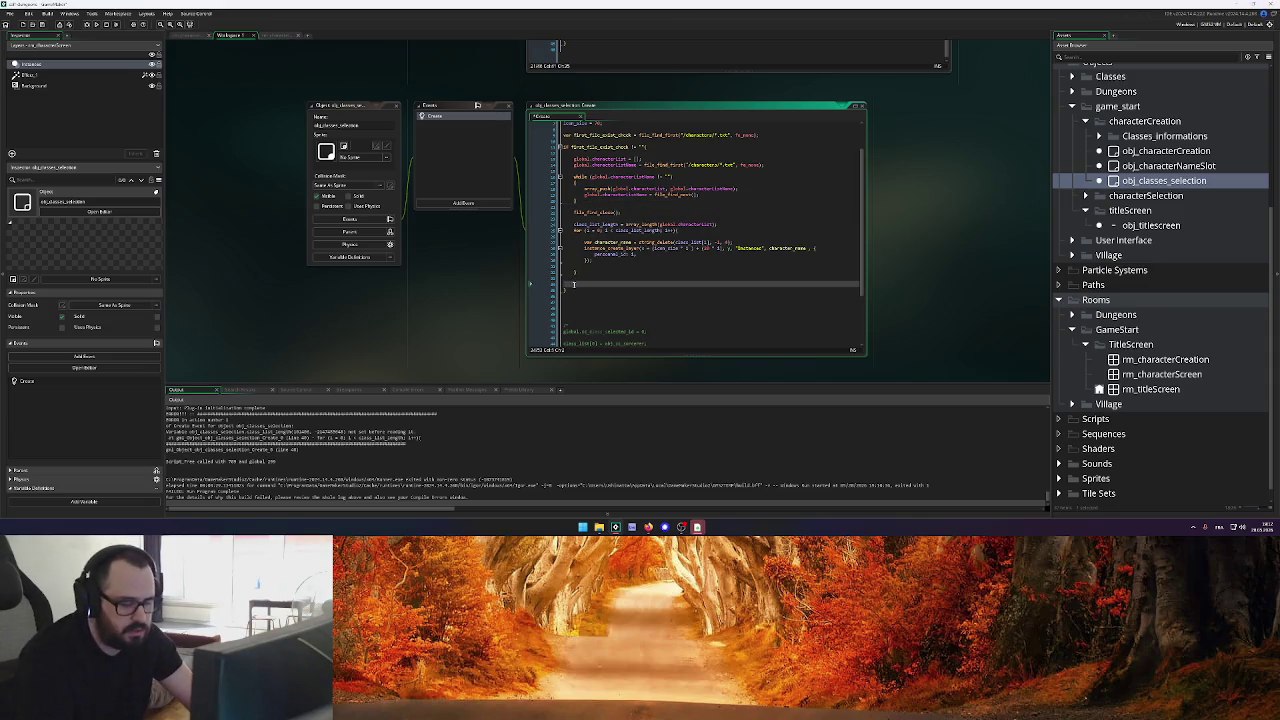
pyautogui.scroll(-3, 669, 262)
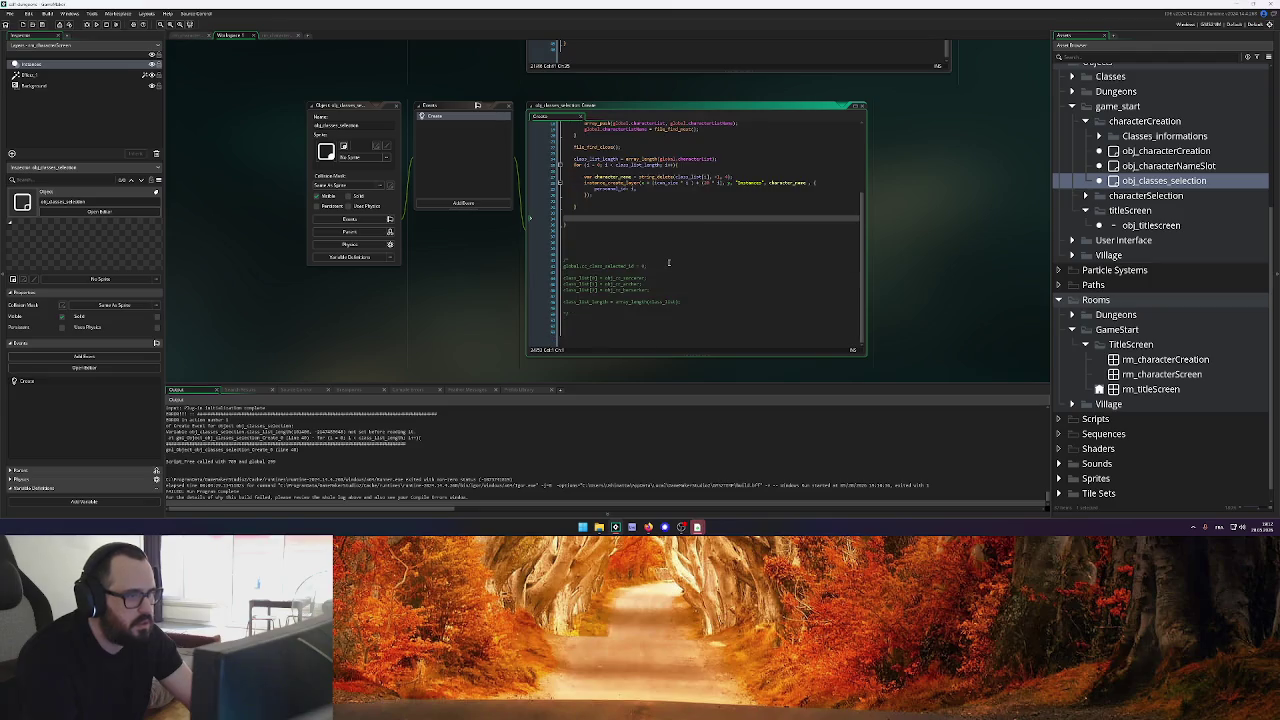
pyautogui.click(96, 24)
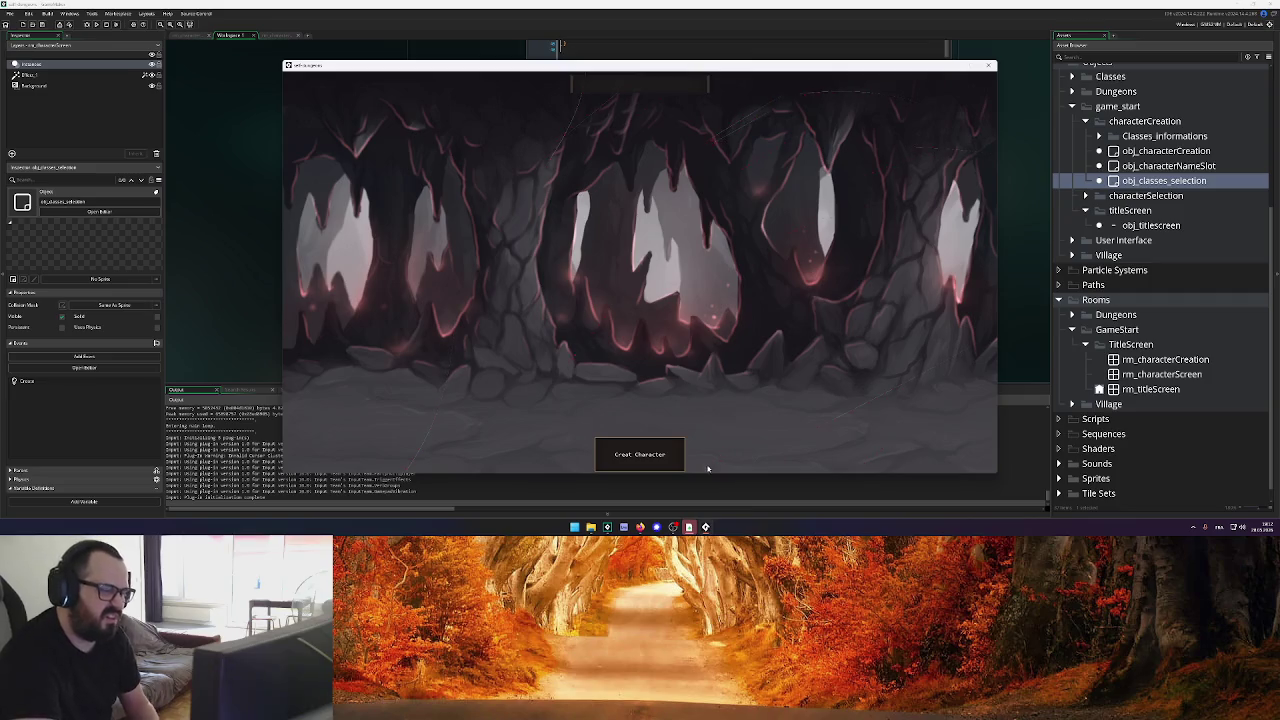
pyautogui.click(988, 65)
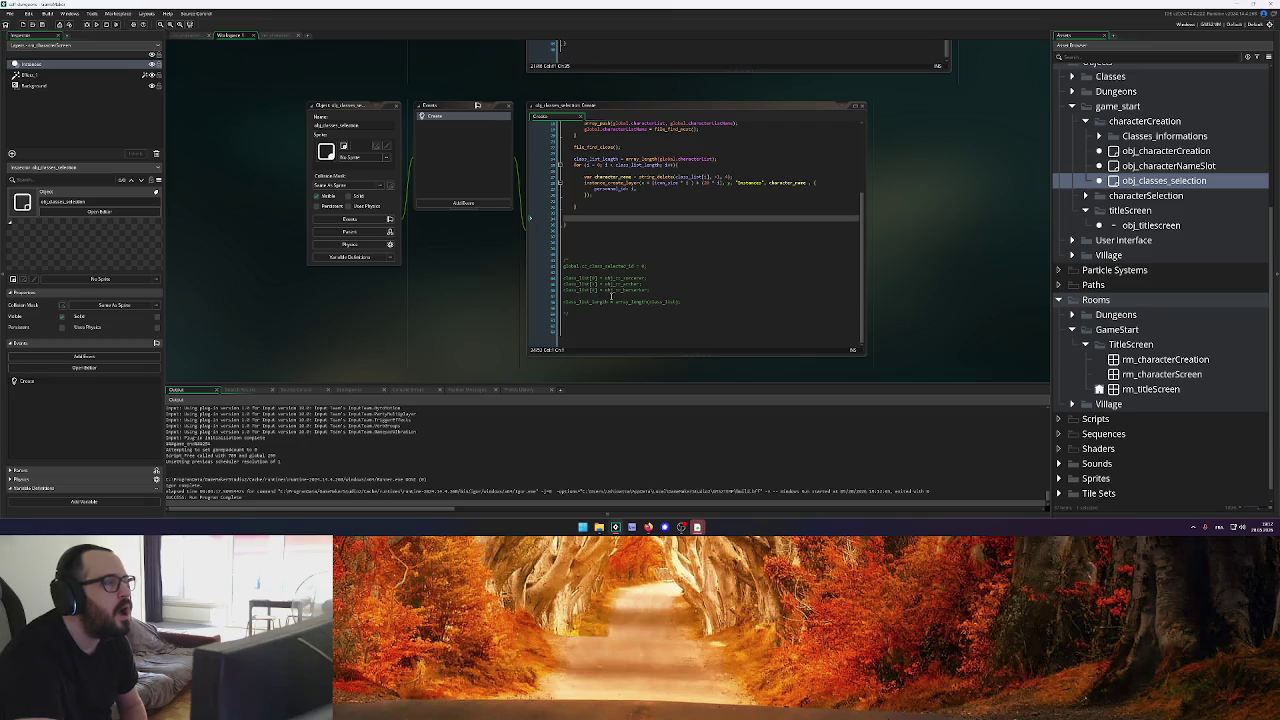
pyautogui.click(683, 293)
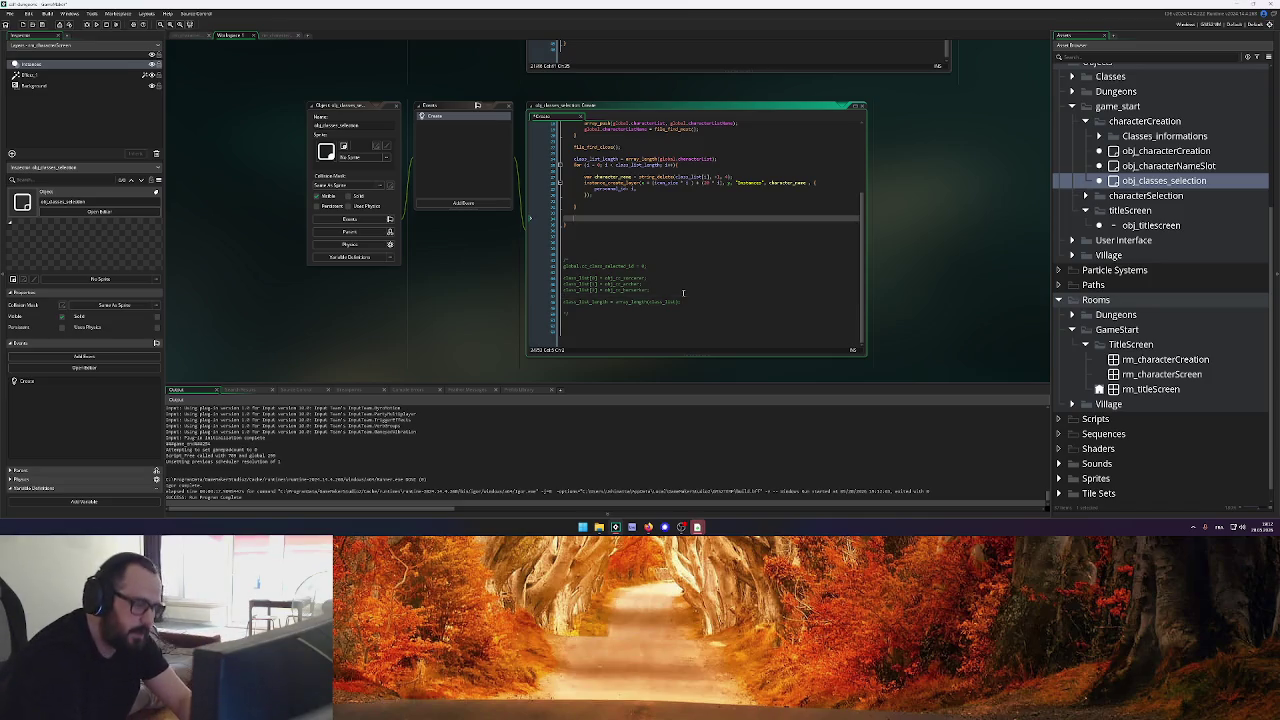
# Undo the file_find_close() move, the character loop move and the character_name line edits
pyautogui.hotkey('ctrl', 'v')
pyautogui.hotkey('ctrl', 'x')
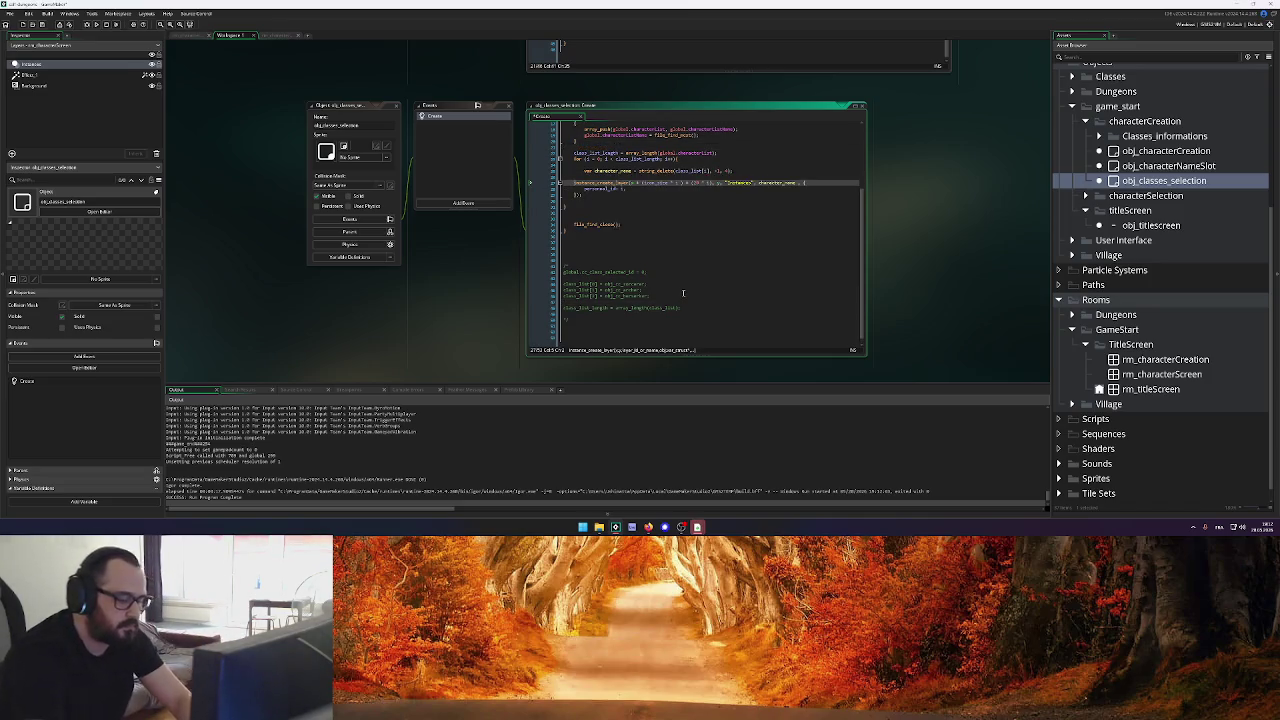
pyautogui.hotkey('ctrl', 'x')
pyautogui.hotkey('ctrl', 'v')
pyautogui.hotkey('ctrl', 'v')
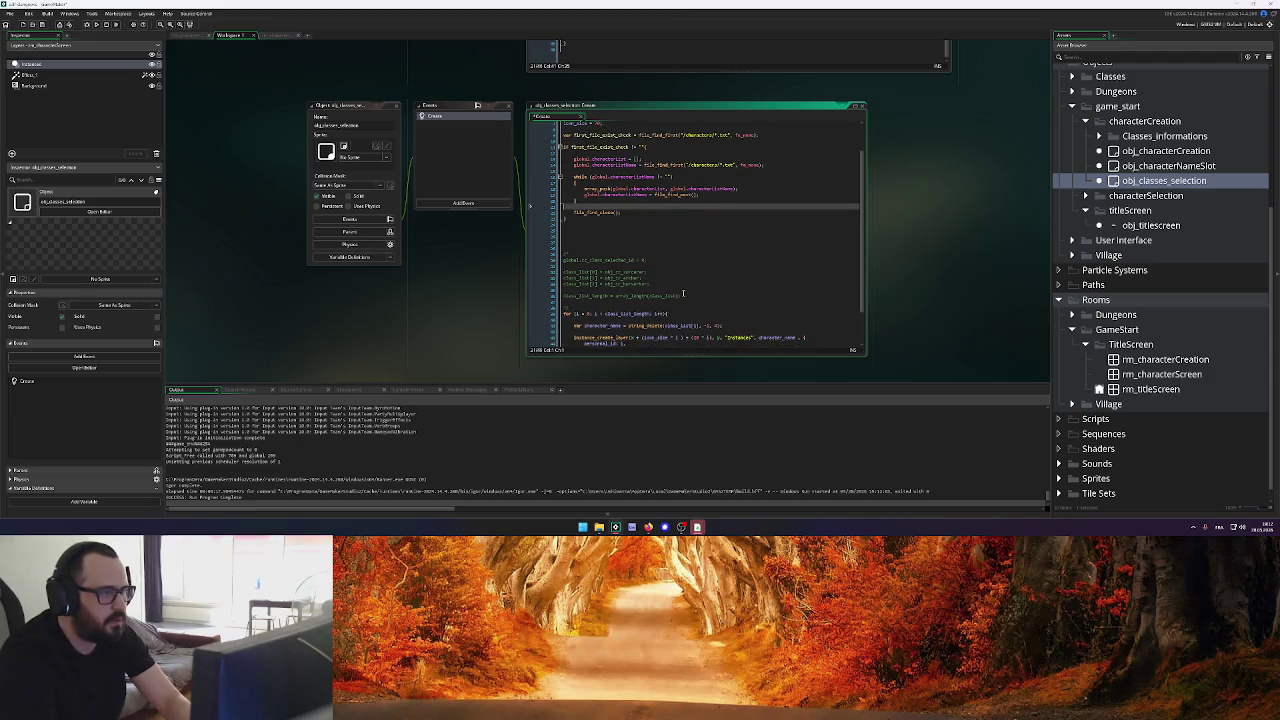
pyautogui.write('class_list[i]')
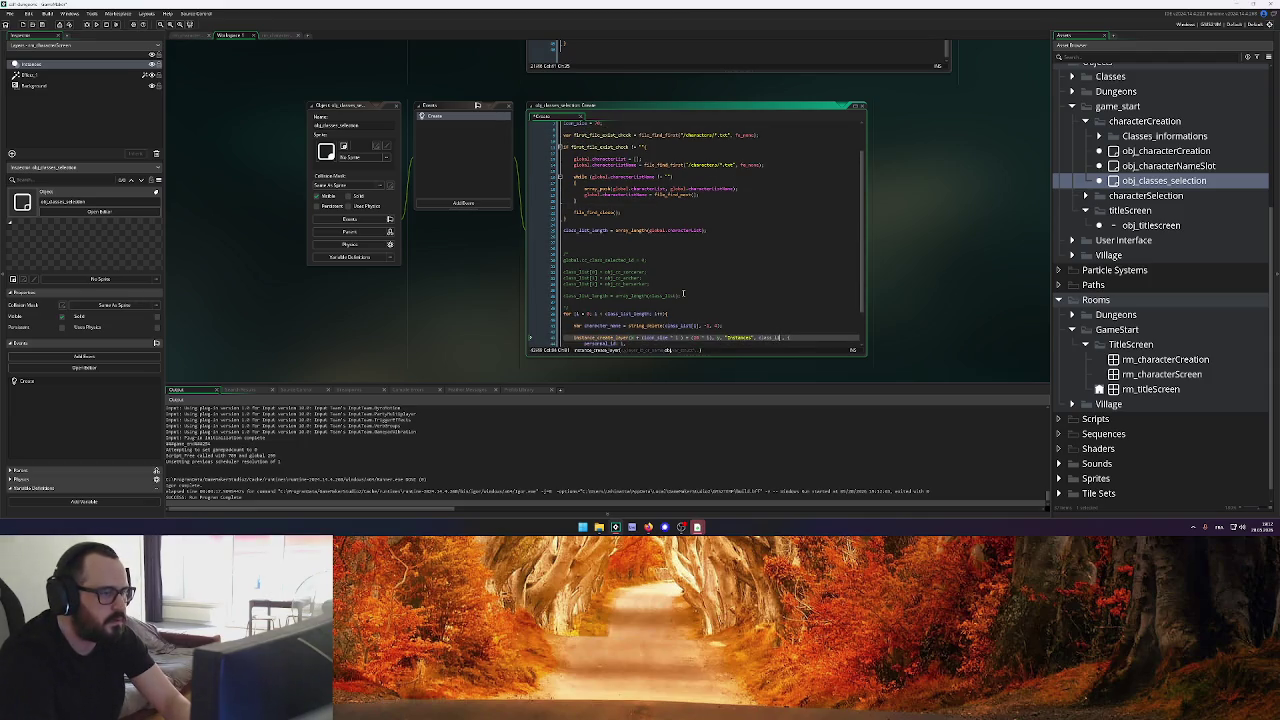
pyautogui.press('Up')
pyautogui.press('BackSpace')
pyautogui.press('BackSpace')
pyautogui.press('BackSpace')
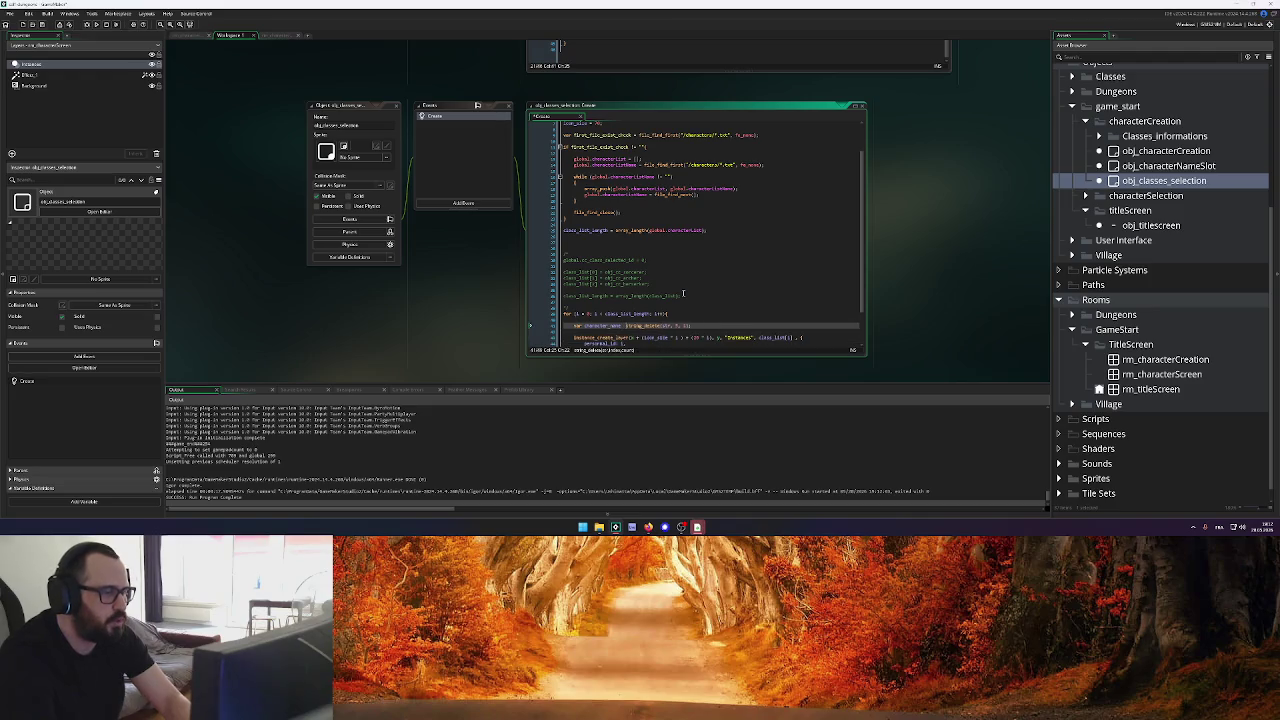
pyautogui.press('BackSpace')
pyautogui.press('BackSpace')
pyautogui.press('Up')
pyautogui.press('Up')
pyautogui.press('Up')
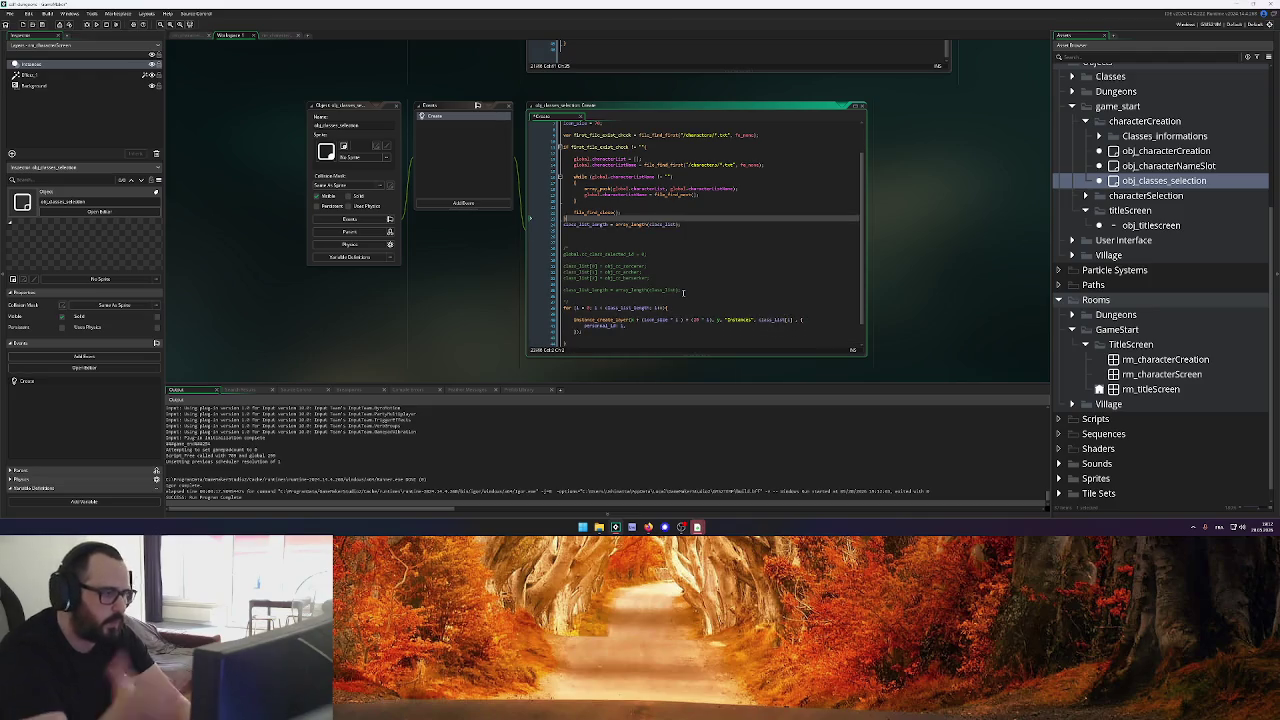
pyautogui.press('BackSpace')
pyautogui.press('BackSpace')
pyautogui.press('BackSpace')
pyautogui.press('BackSpace')
pyautogui.press('Tab')
pyautogui.press('Tab')
pyautogui.press('Tab')
pyautogui.press('Up')
pyautogui.press('BackSpace')
# Undo the while-block indentation changes back to the original class_list code, discarding a stray autocomplete
pyautogui.press('Tab')
pyautogui.press('Tab')
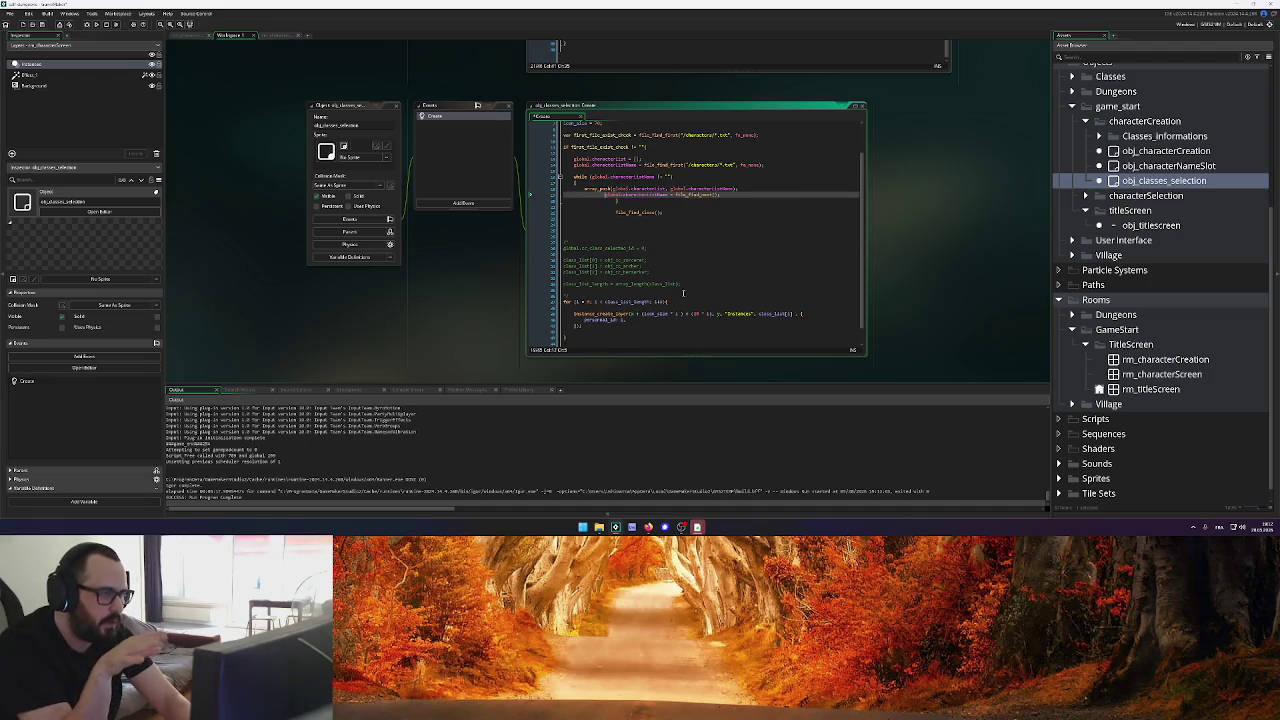
pyautogui.press('Up')
pyautogui.press('Tab')
pyautogui.press('Tab')
pyautogui.press('Tab')
pyautogui.press('Tab')
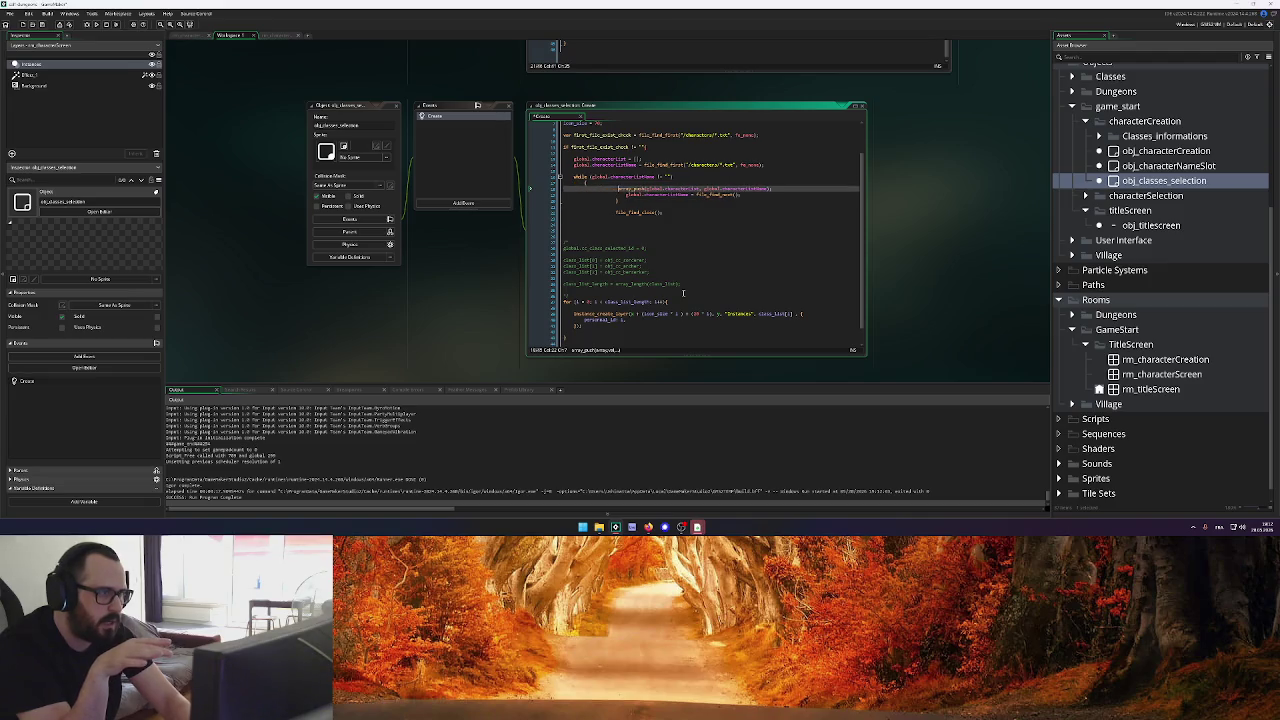
pyautogui.press('Up')
pyautogui.press('Up')
pyautogui.press('Tab')
pyautogui.press('Tab')
pyautogui.press('Tab')
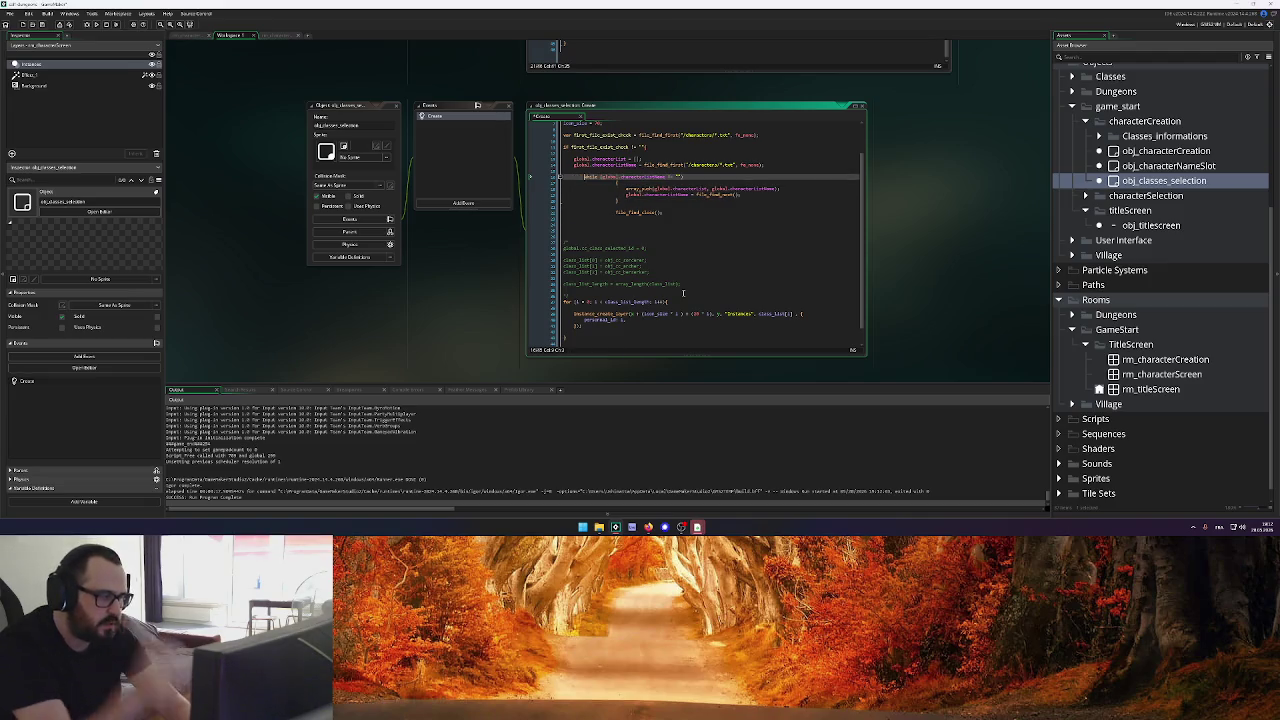
pyautogui.press('Up')
pyautogui.press('Tab')
pyautogui.press('Tab')
pyautogui.press('Tab')
pyautogui.press('Tab')
pyautogui.press('Up')
pyautogui.press('Tab')
pyautogui.hotkey('ctrl', 'z')
pyautogui.hotkey('ctrl', 'z')
pyautogui.hotkey('ctrl', 'z')
pyautogui.hotkey('ctrl', 'z')
pyautogui.hotkey('ctrl', 'z')
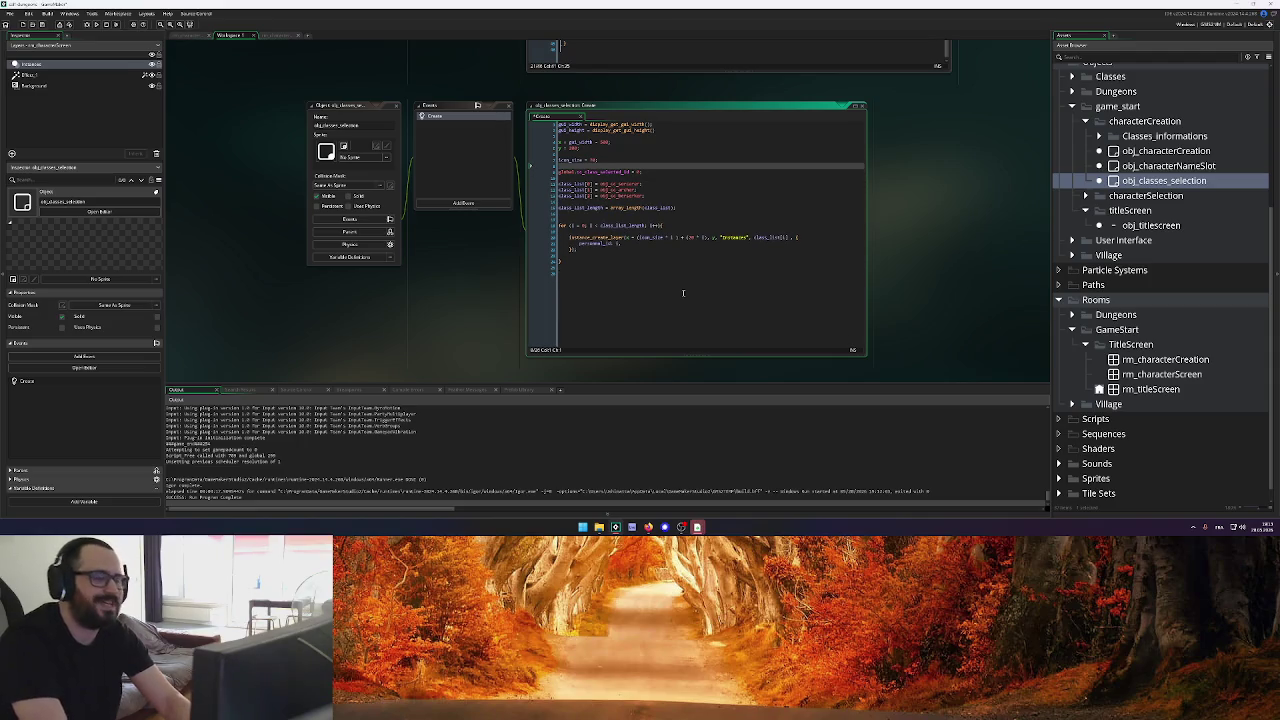
pyautogui.write('s')
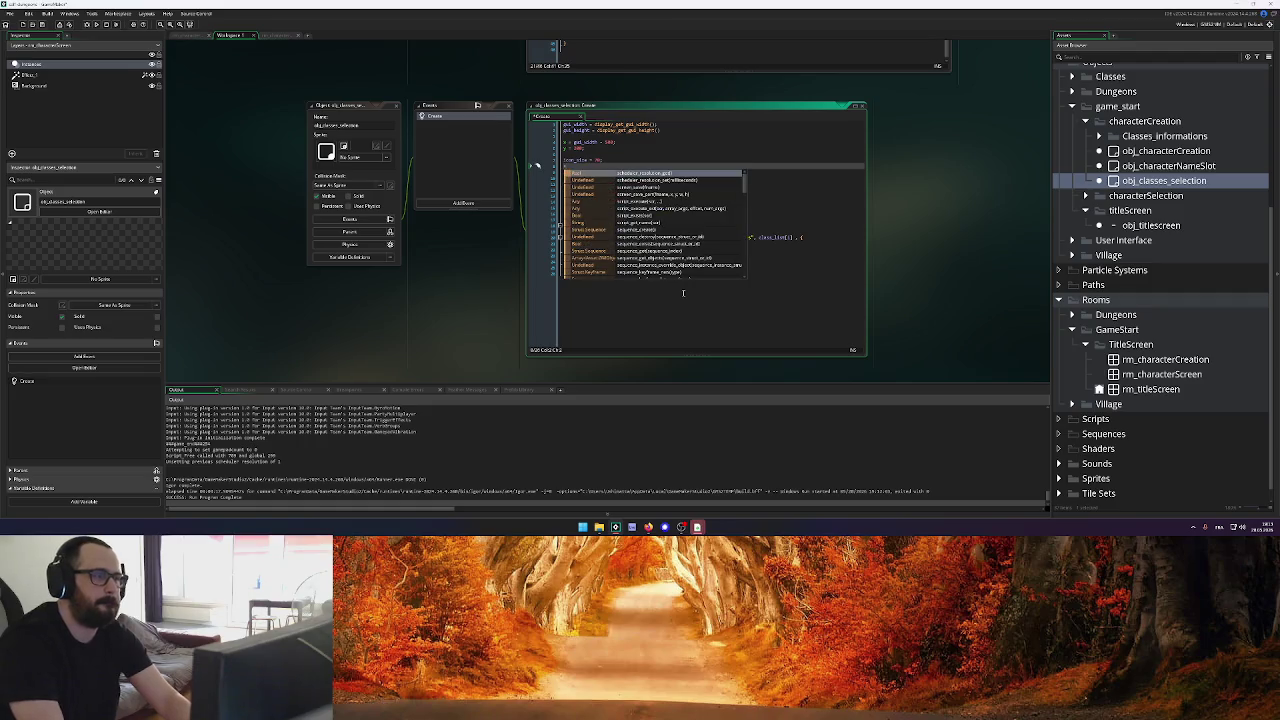
pyautogui.press('BackSpace')
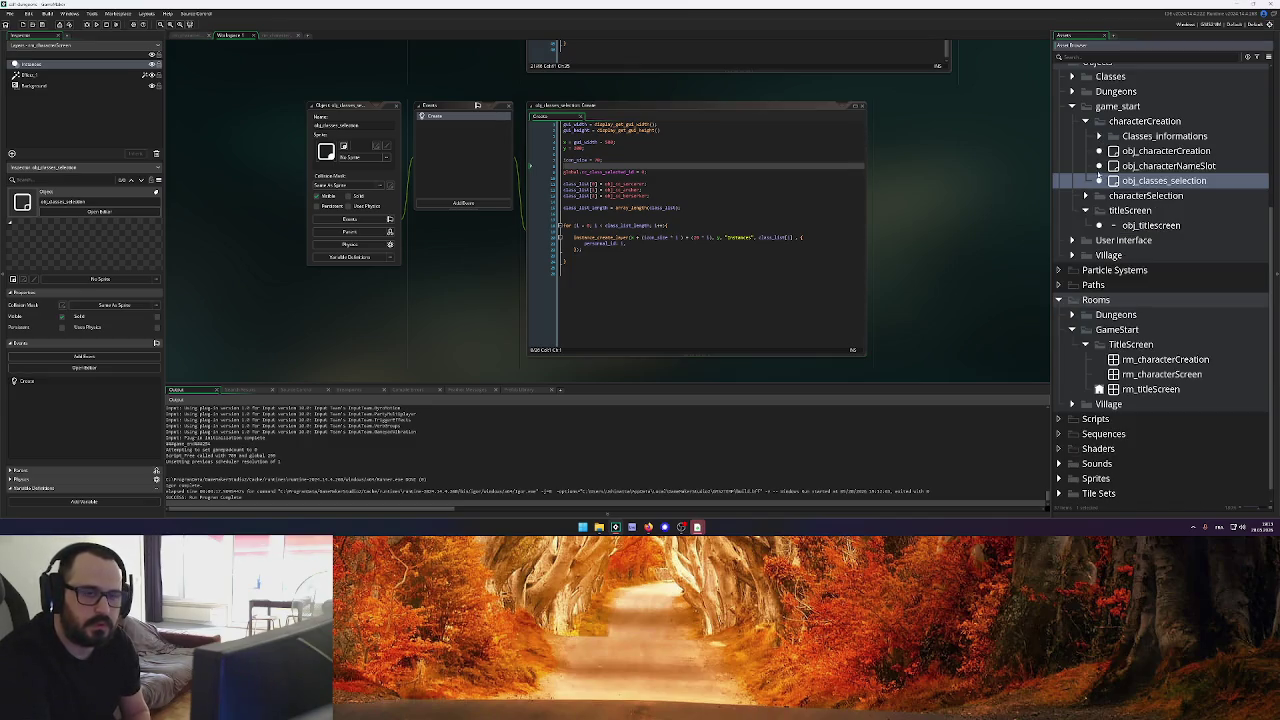
# Expand the characterSelection objects folder, check the Create code, and run the game
pyautogui.click(1086, 196)
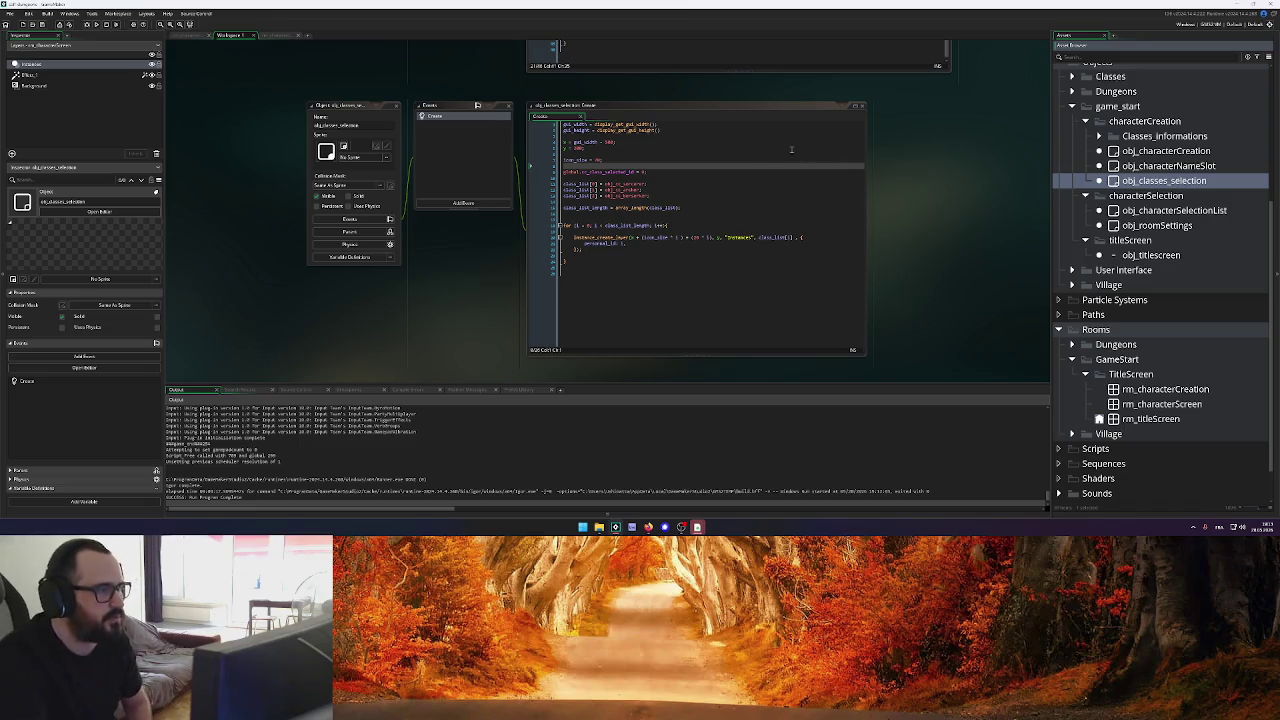
pyautogui.click(689, 166)
pyautogui.scroll(3, 423, 91)
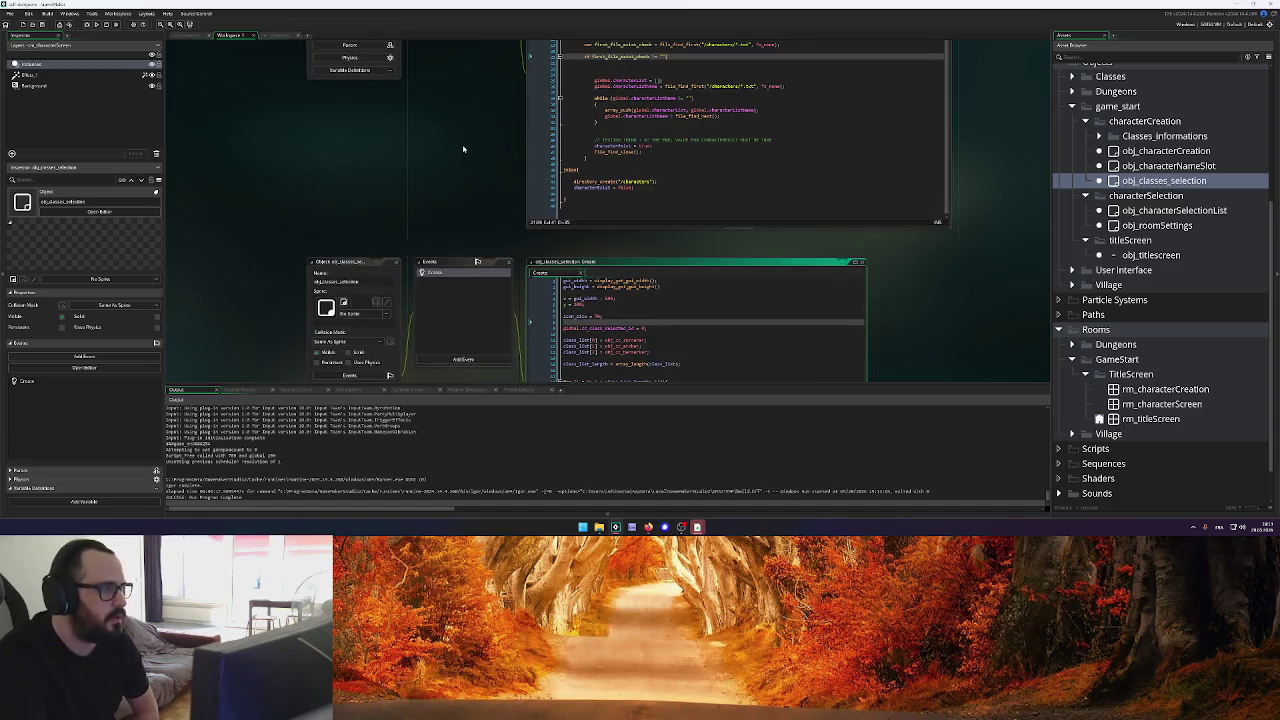
pyautogui.click(97, 25)
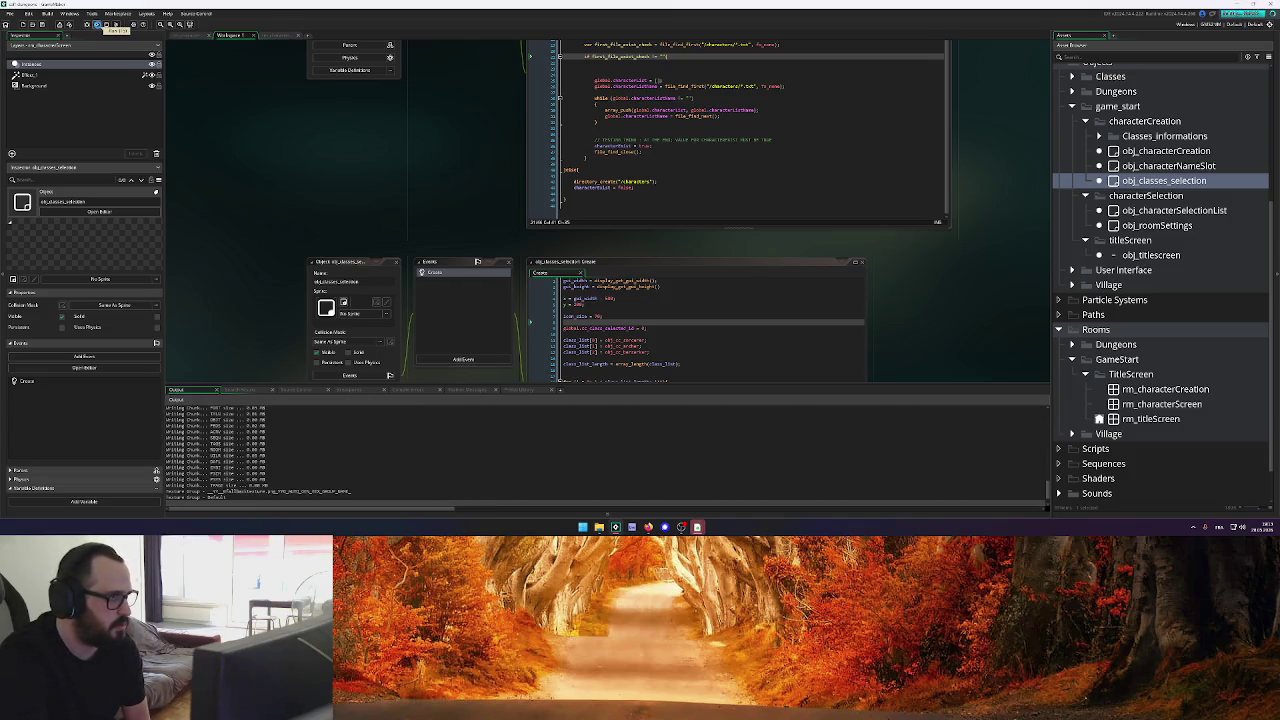
pyautogui.scroll(-5, 271, 189)
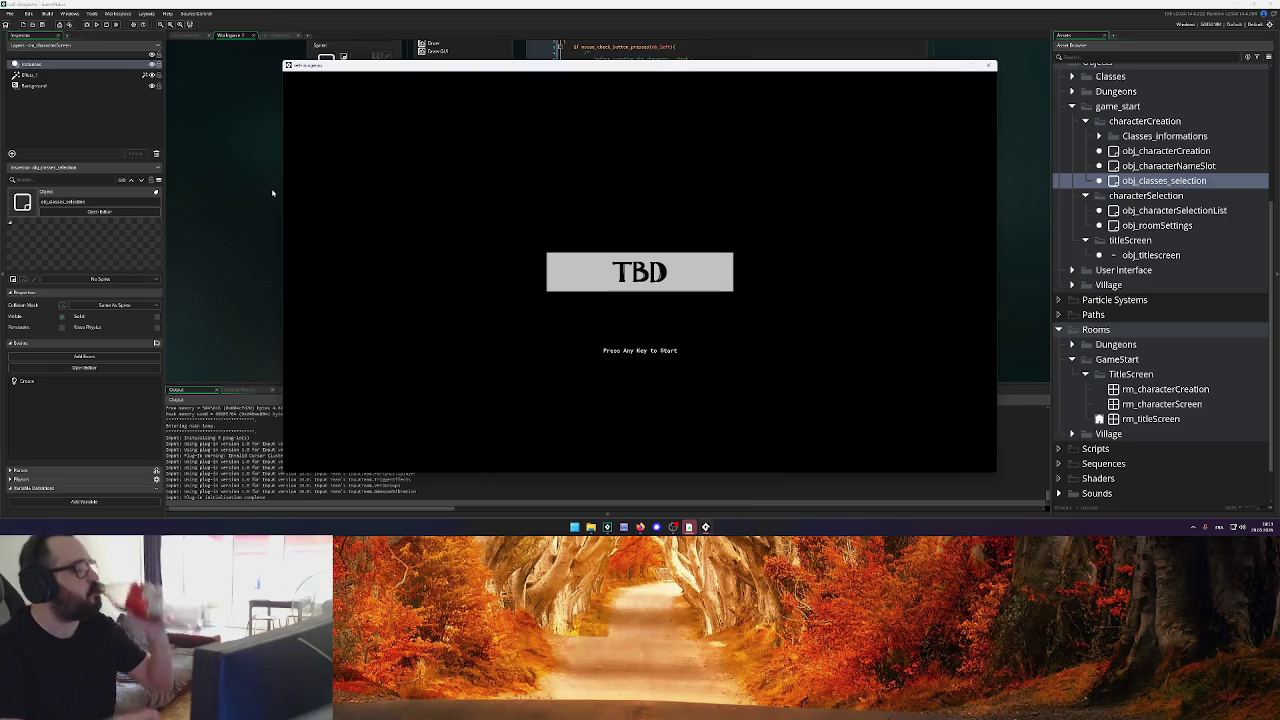
# Leave the title screen, enter the character name 'adito' and pick another class
pyautogui.press('Return')
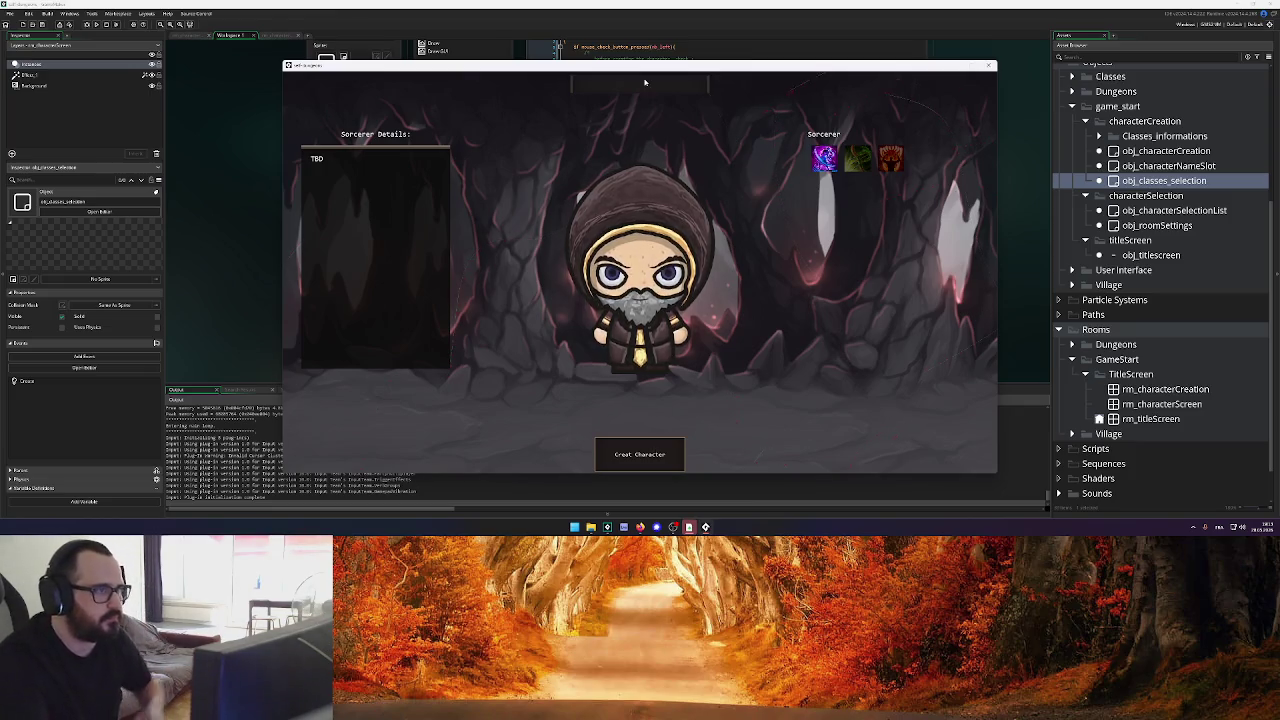
pyautogui.write('Ushinadito')
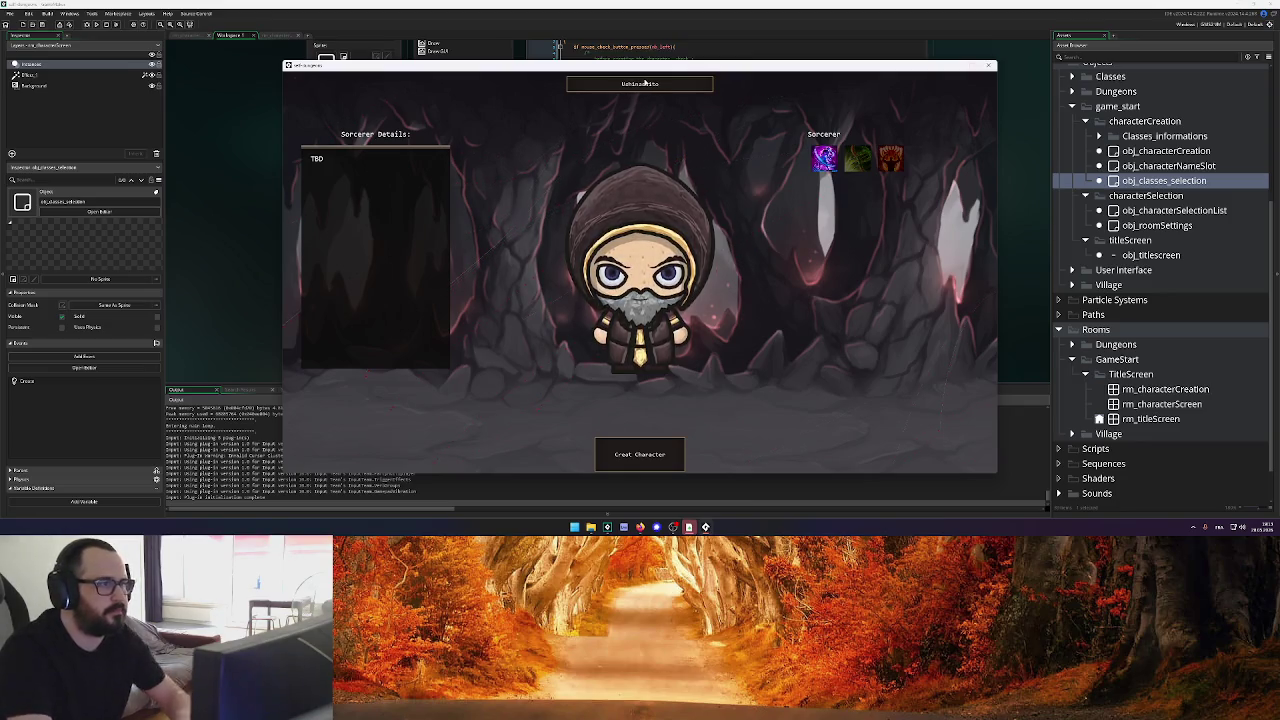
pyautogui.click(875, 163)
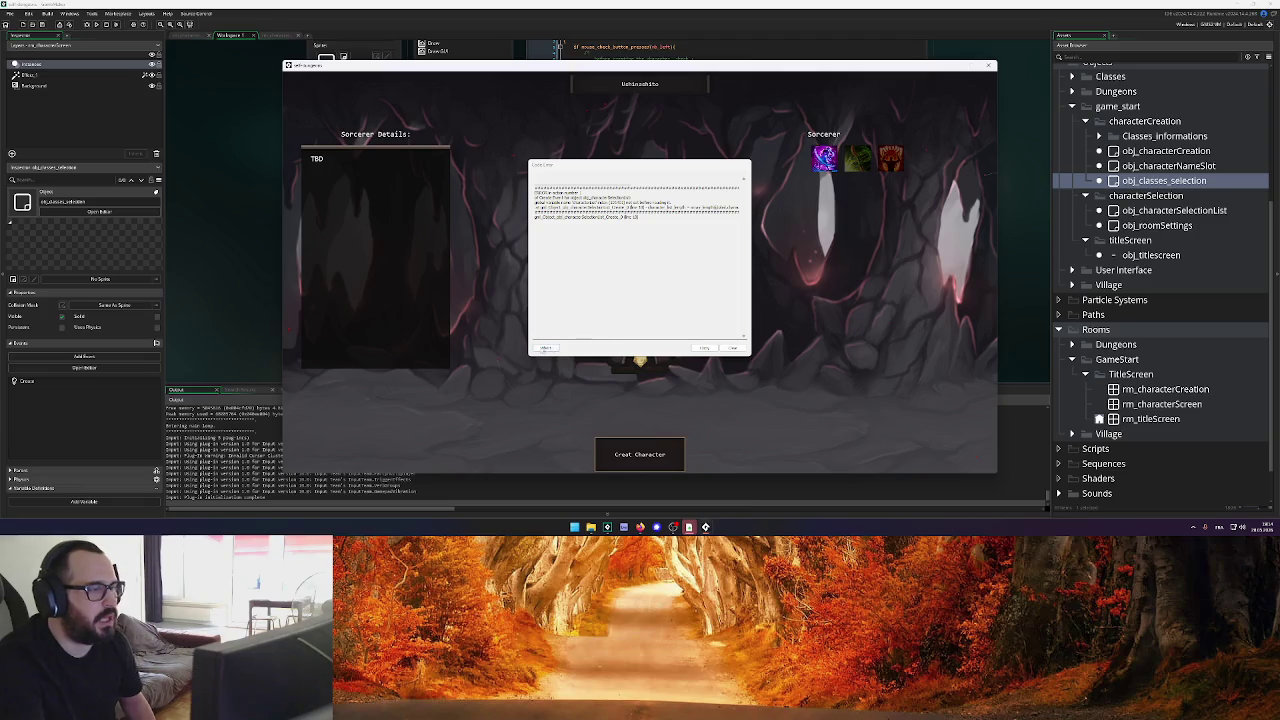
# Abort the crashed game and open obj_characterSelectionList's Create event code
pyautogui.click(546, 347)
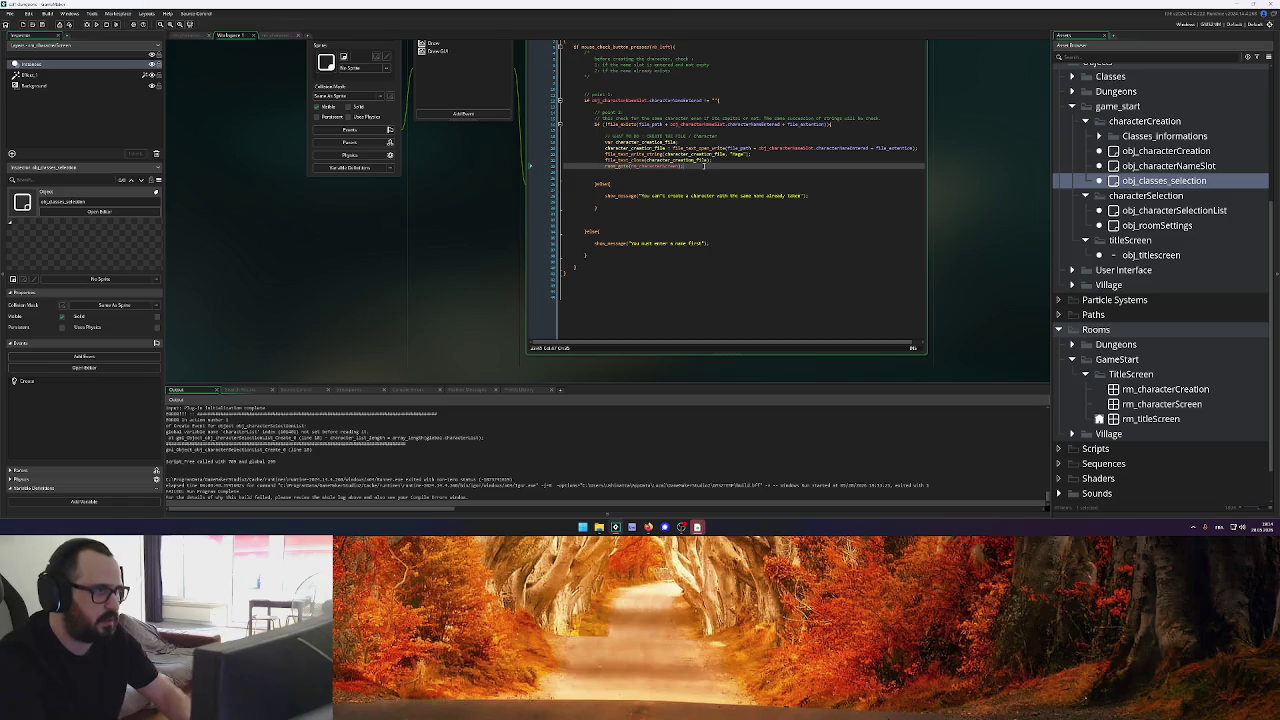
pyautogui.scroll(2, 690, 190)
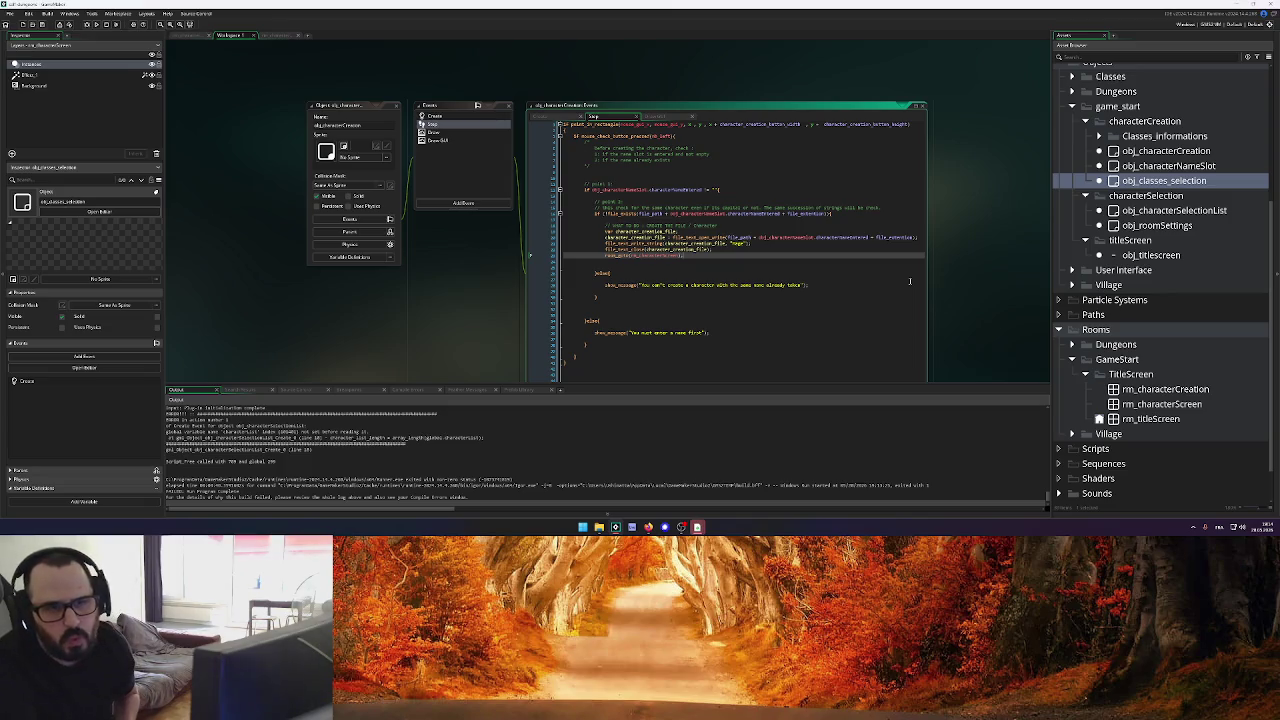
pyautogui.doubleClick(1190, 212)
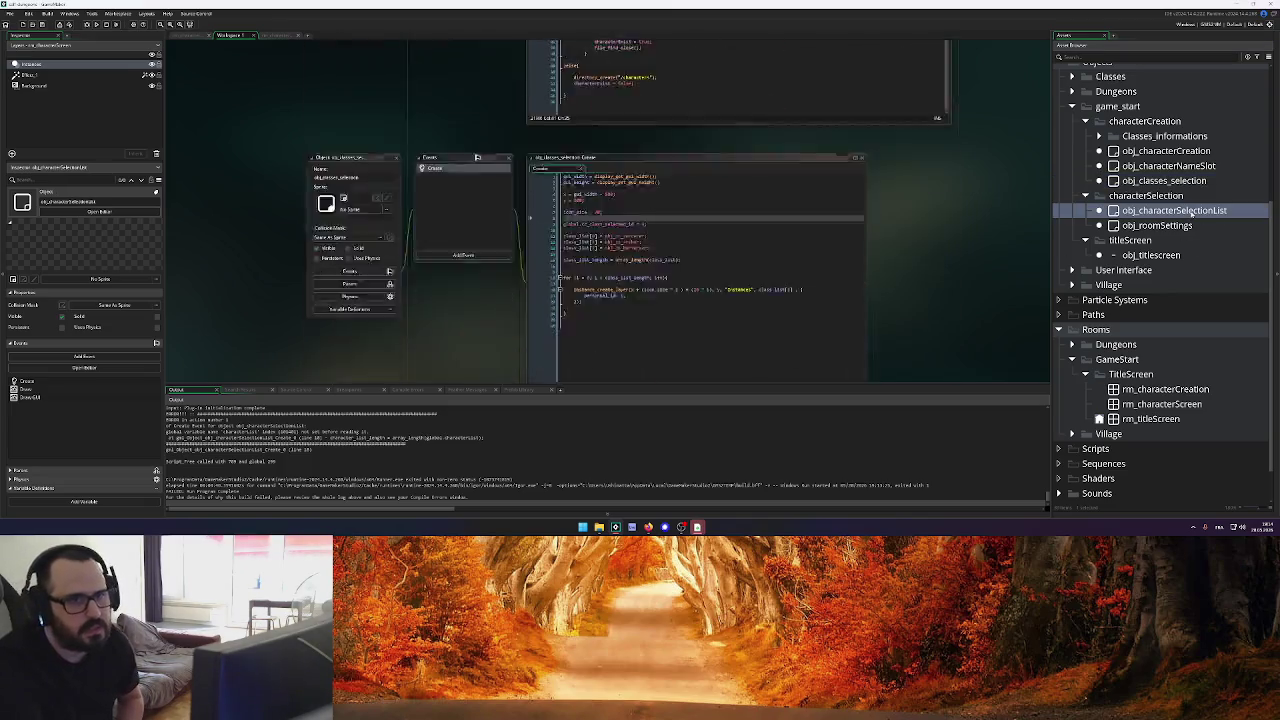
pyautogui.doubleClick(474, 141)
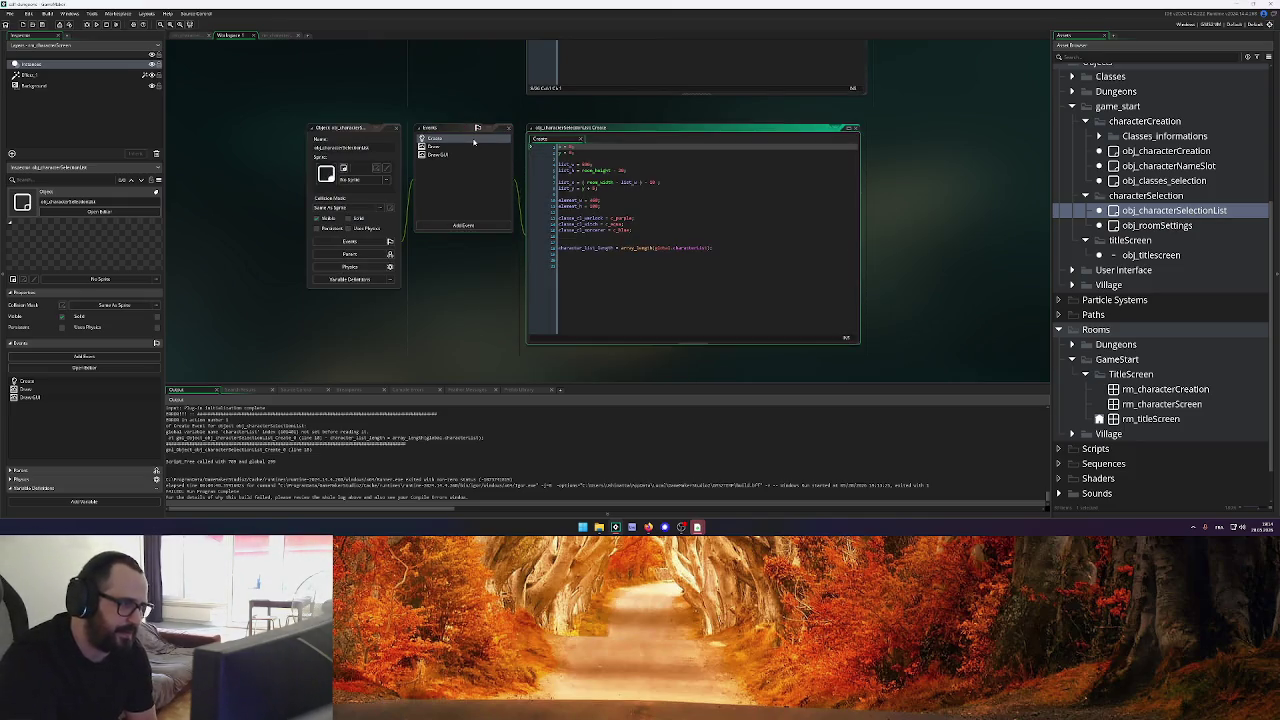
pyautogui.click(715, 226)
pyautogui.click(685, 214)
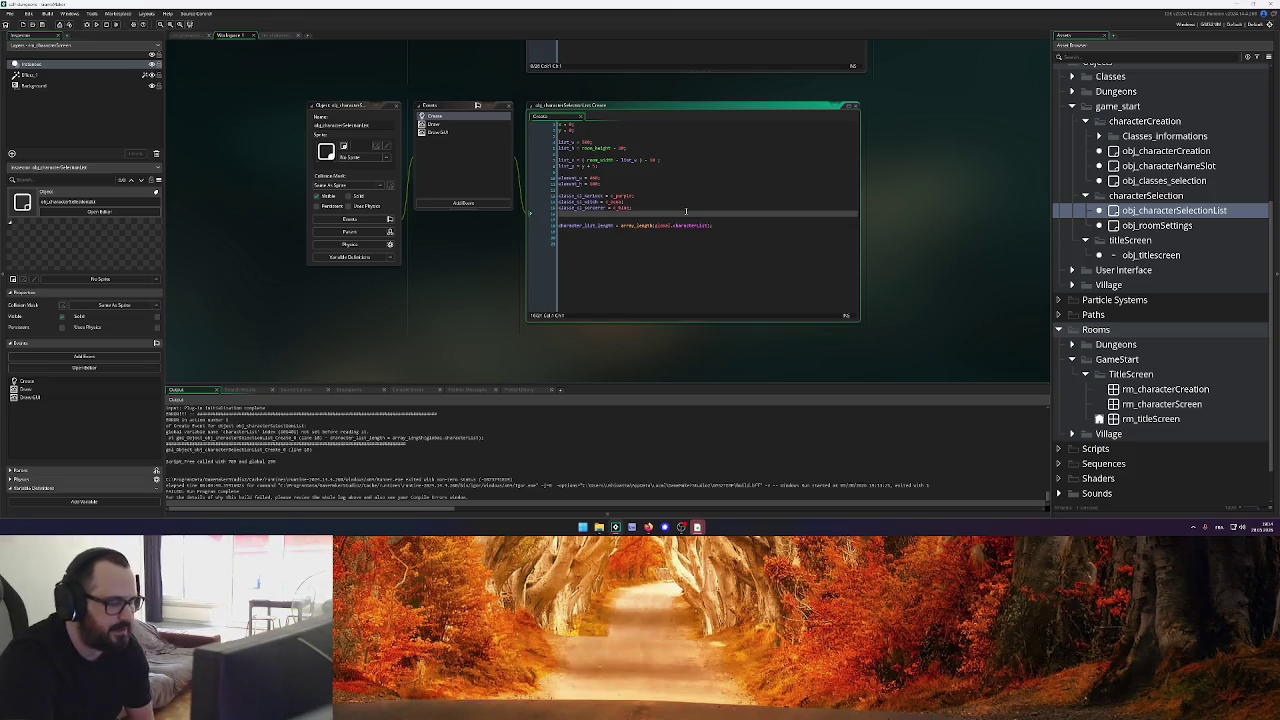
pyautogui.click(666, 218)
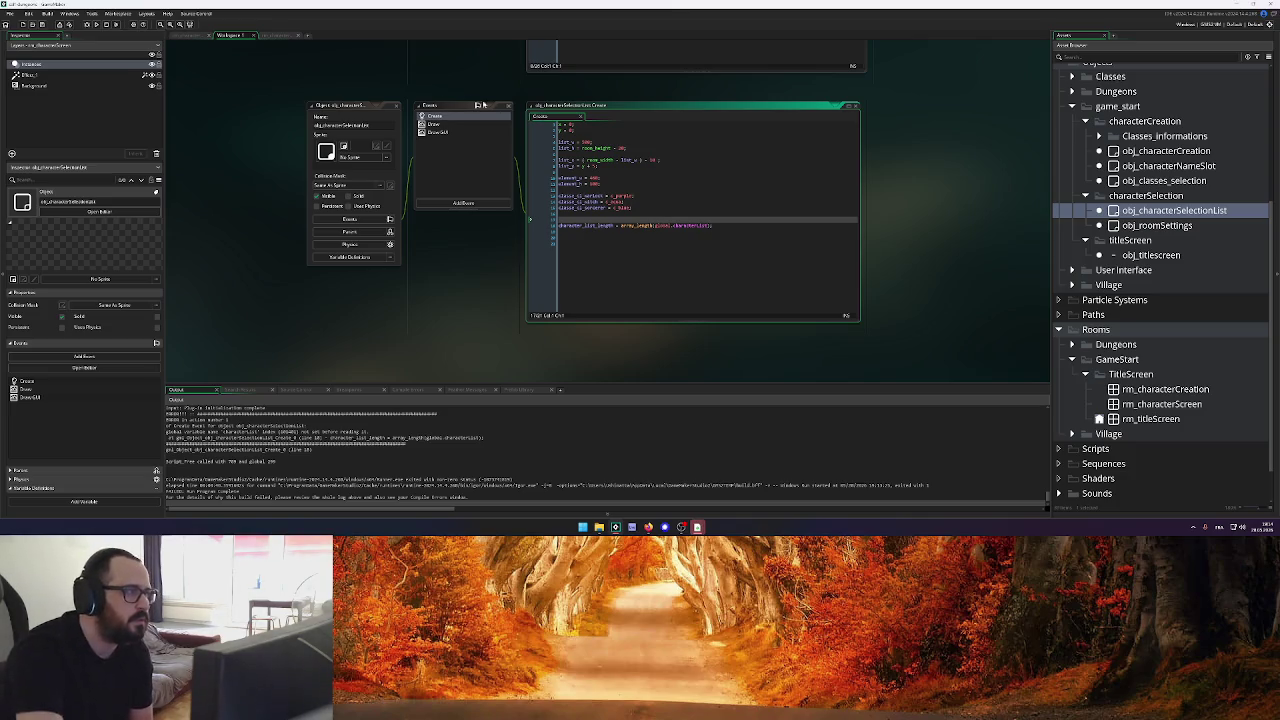
# Open the object's Draw GUI event code and enlarge the editor to show long lines
pyautogui.click(458, 125)
pyautogui.click(635, 117)
pyautogui.click(472, 131)
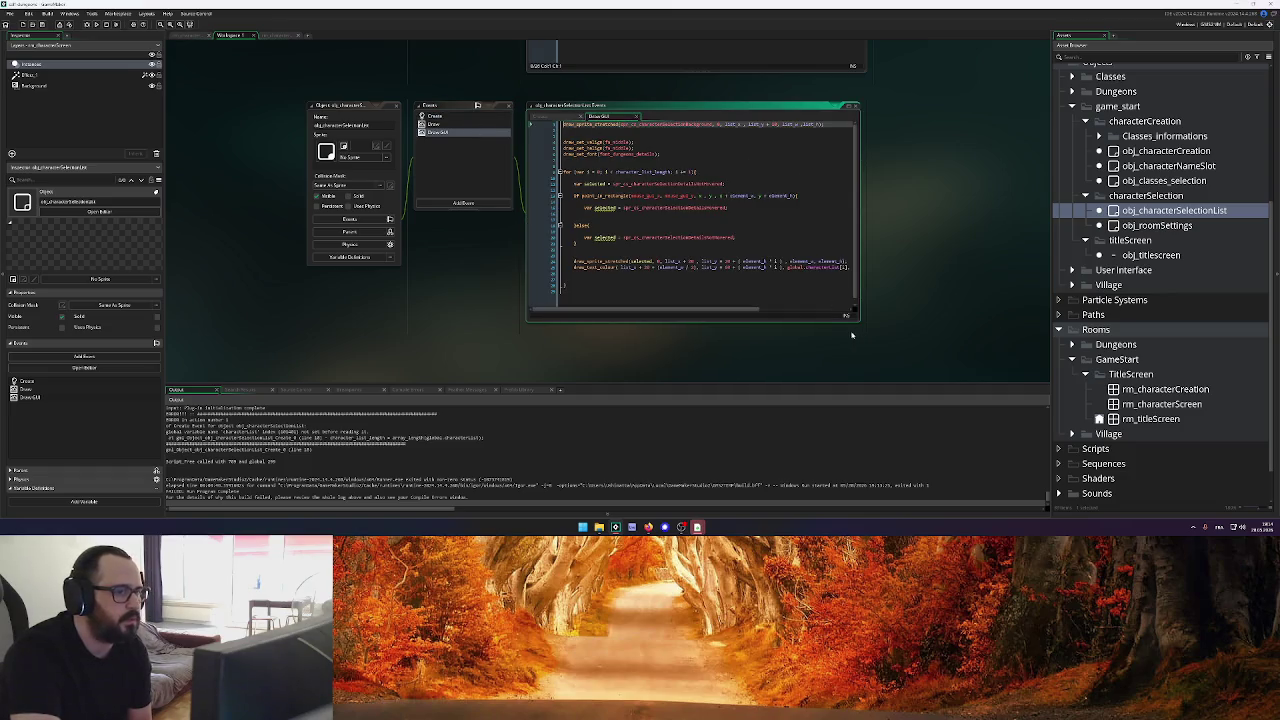
pyautogui.moveTo(857, 321); pyautogui.dragTo(1007, 370)
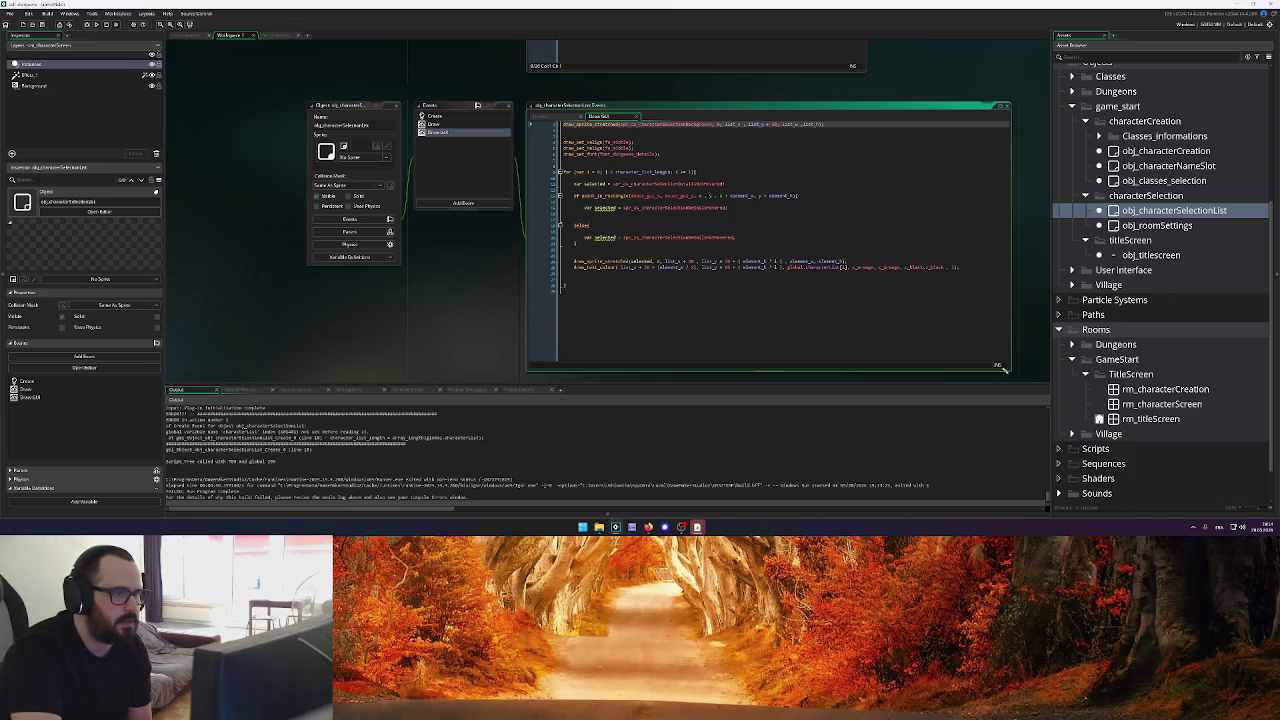
pyautogui.scroll(3, 415, 249)
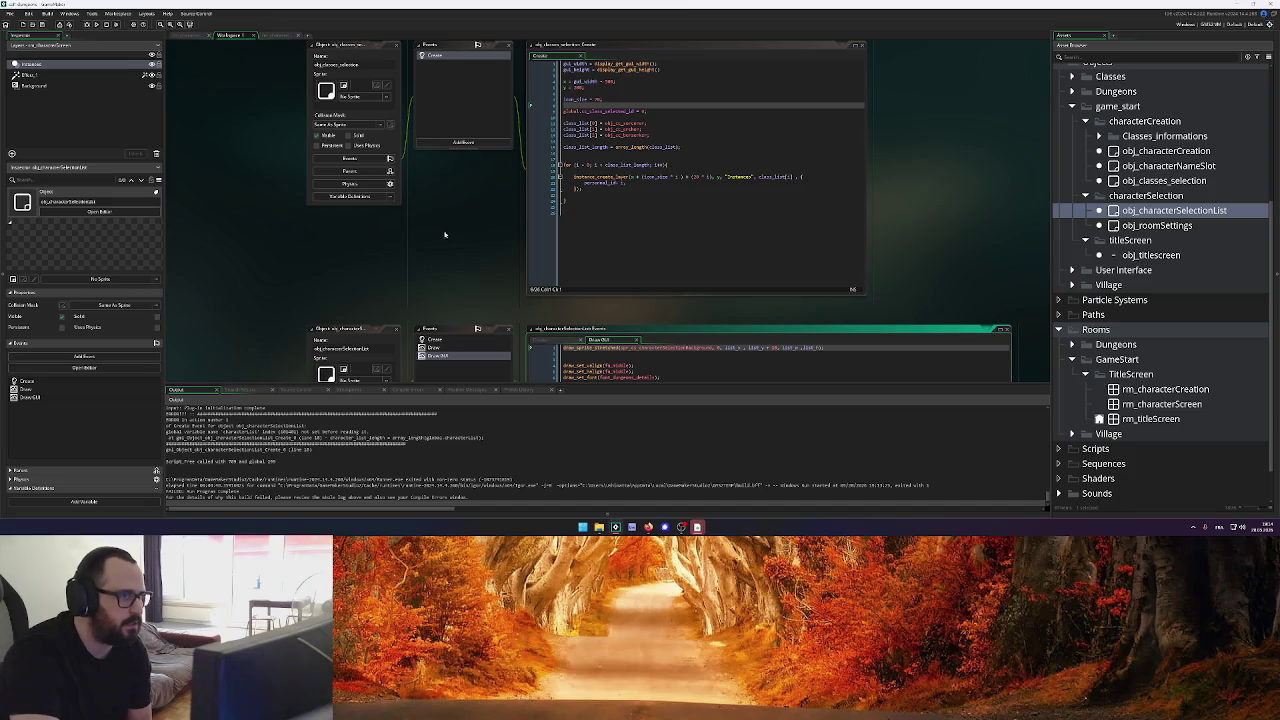
# Copy the saved-character file search block from obj_titlescreen's Create code
pyautogui.scroll(3, 400, 230)
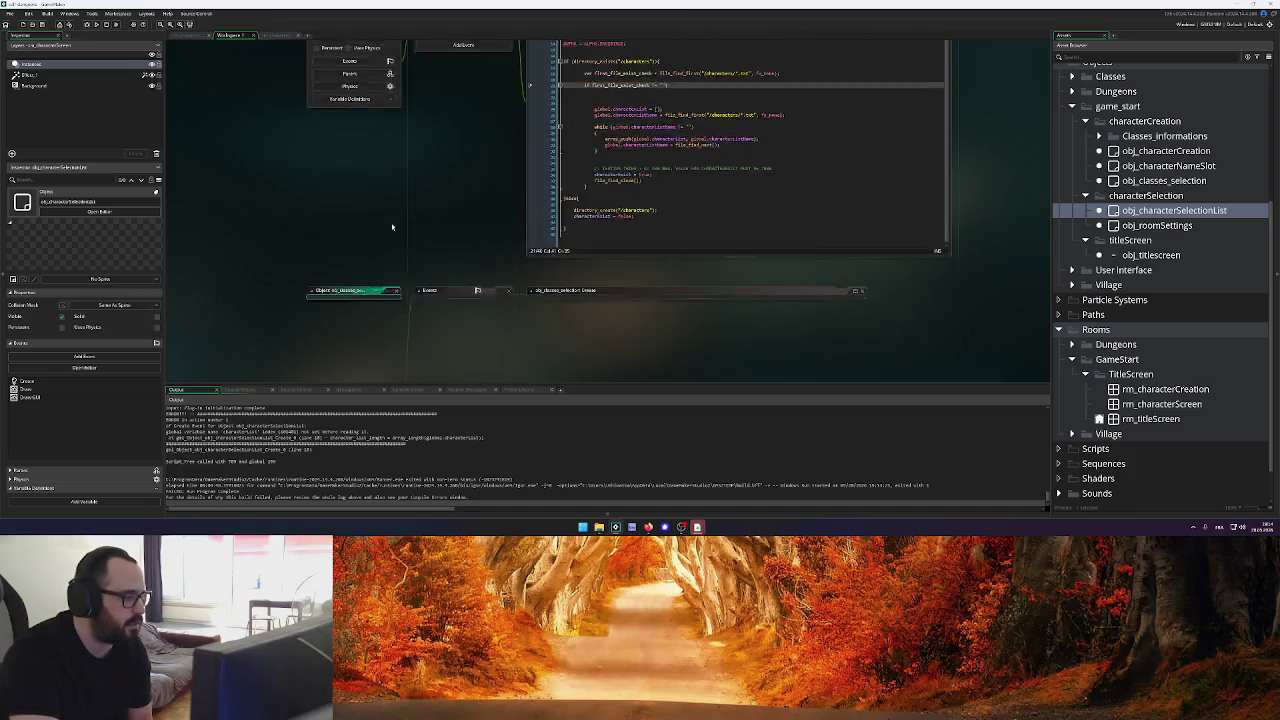
pyautogui.scroll(1, 390, 225)
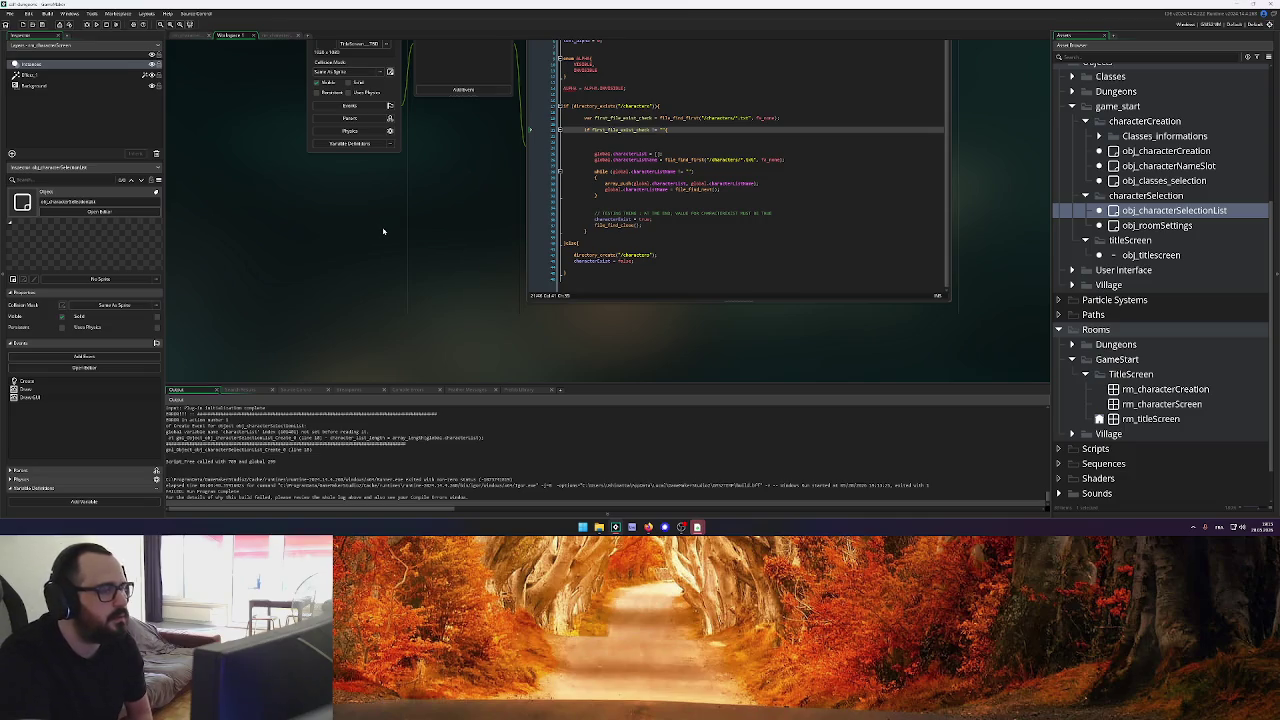
pyautogui.scroll(5, 386, 231)
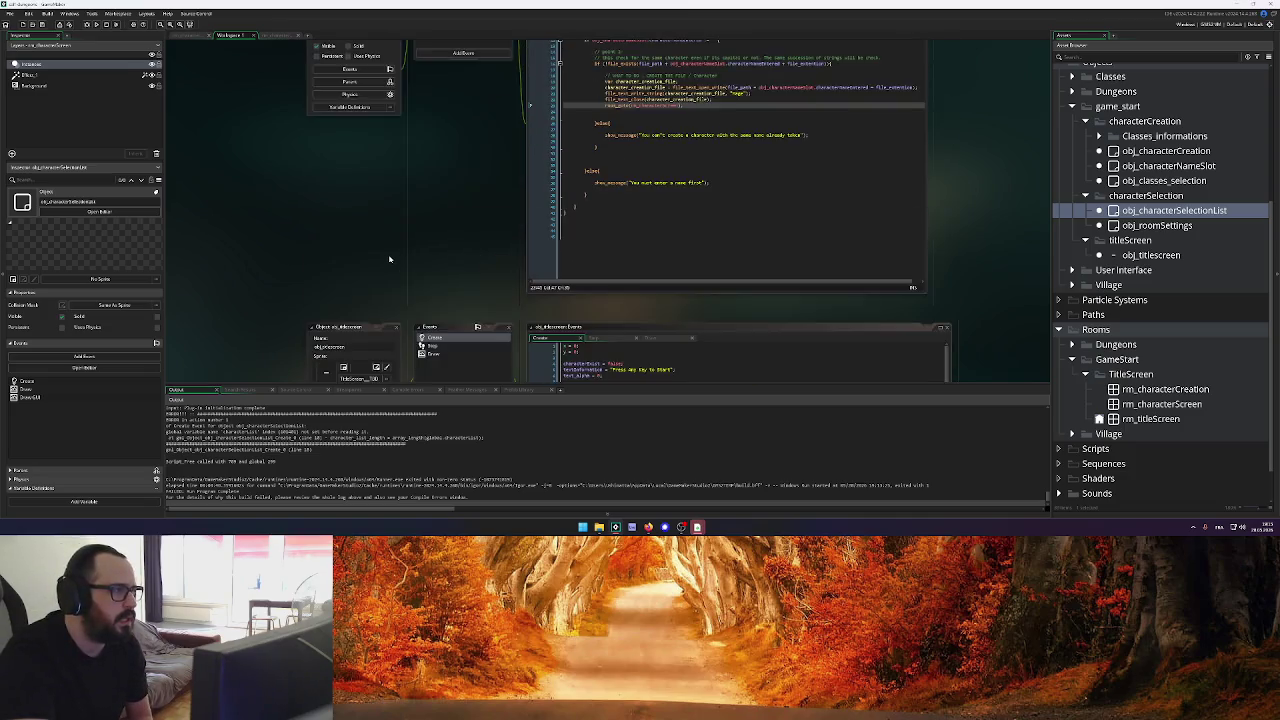
pyautogui.scroll(1, 388, 246)
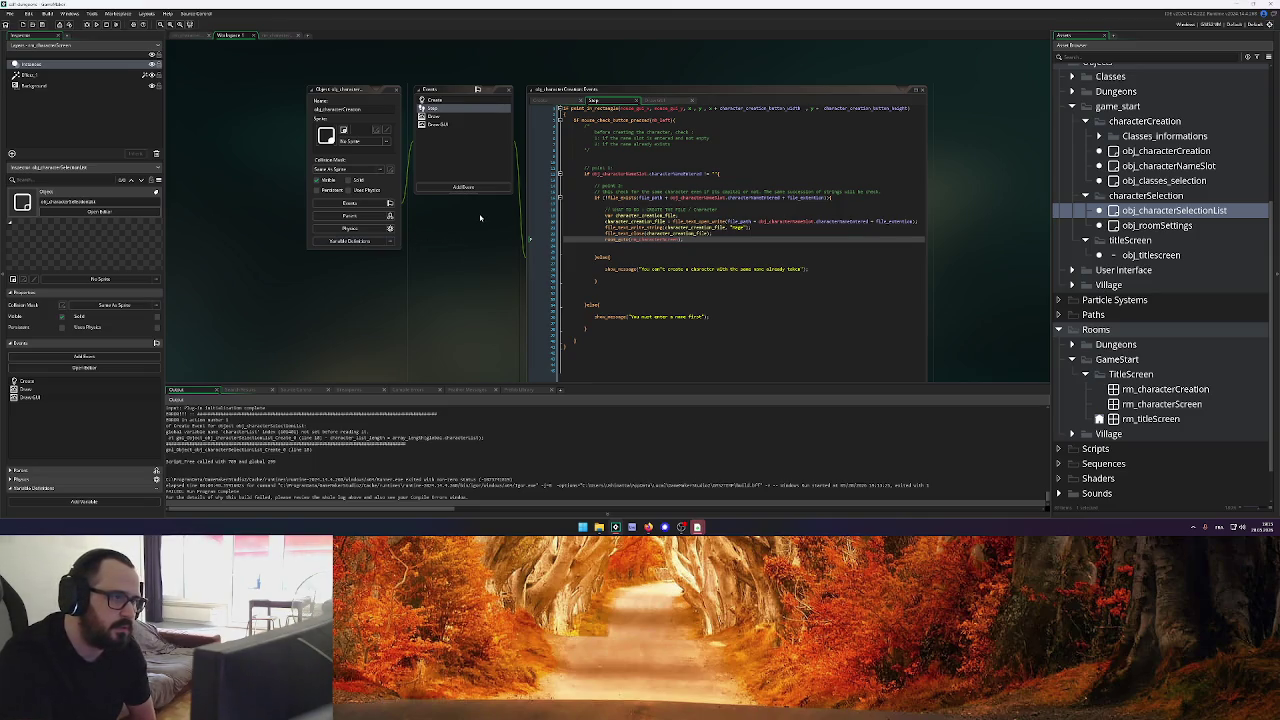
pyautogui.scroll(-1, 479, 221)
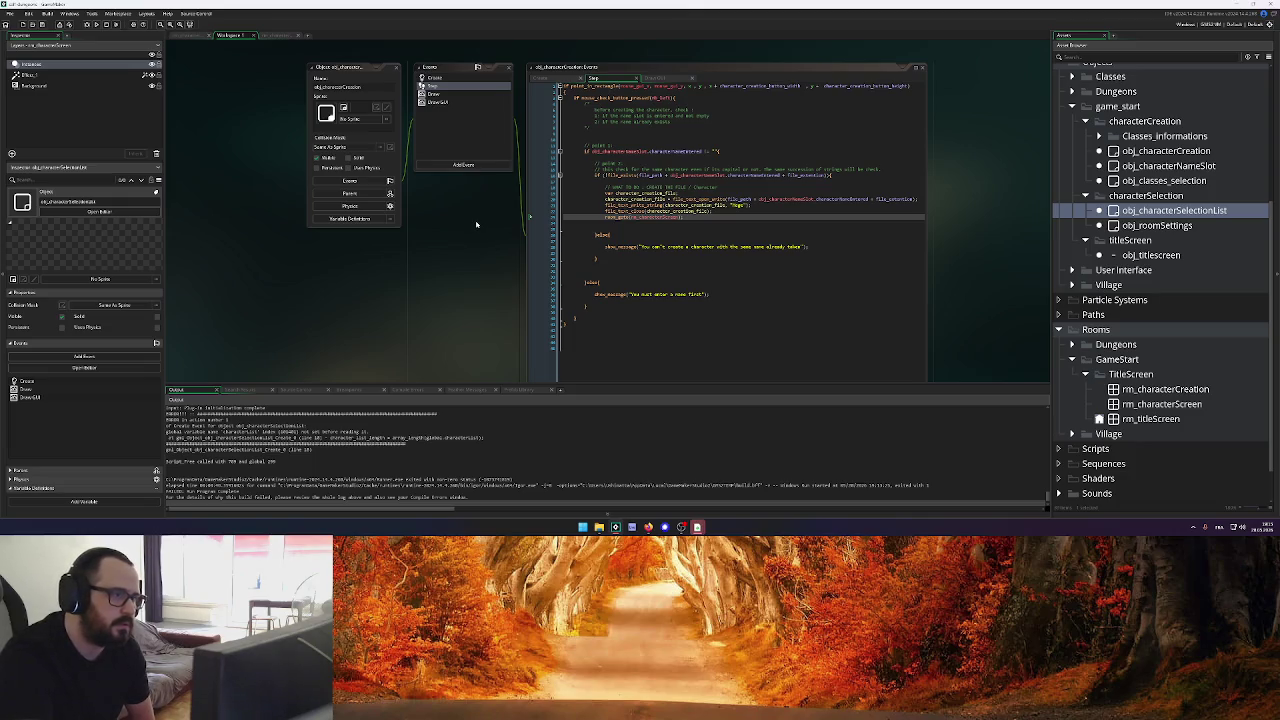
pyautogui.scroll(-5, 474, 230)
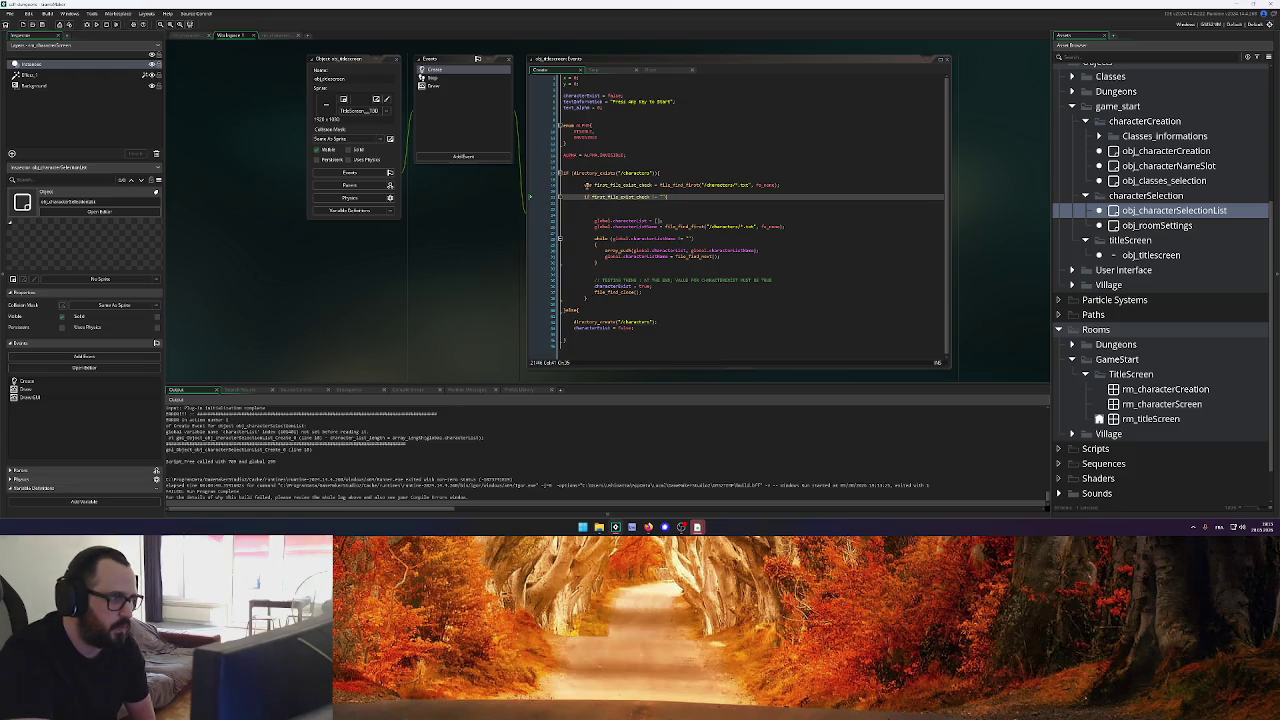
pyautogui.moveTo(585, 184)
pyautogui.mouseDown()
pyautogui.moveTo(600, 210)
pyautogui.moveTo(592, 297)
pyautogui.mouseUp()
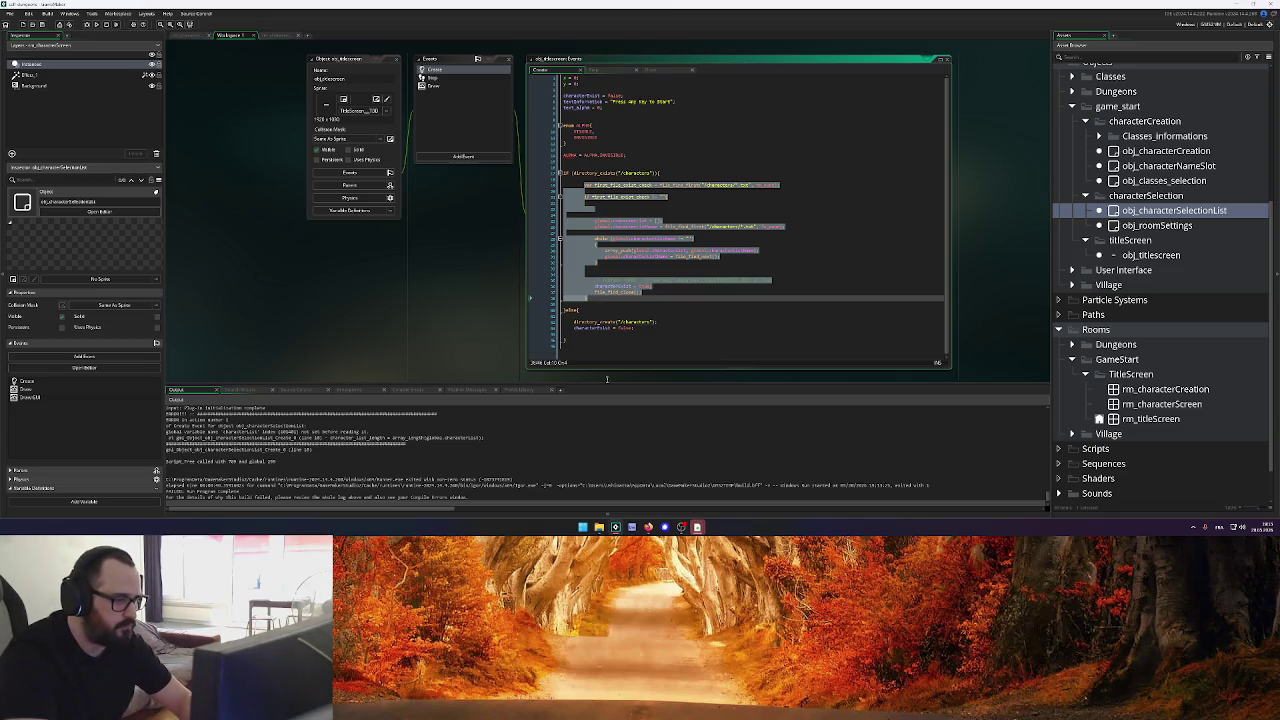
pyautogui.hotkey('ctrl', 'Tab')
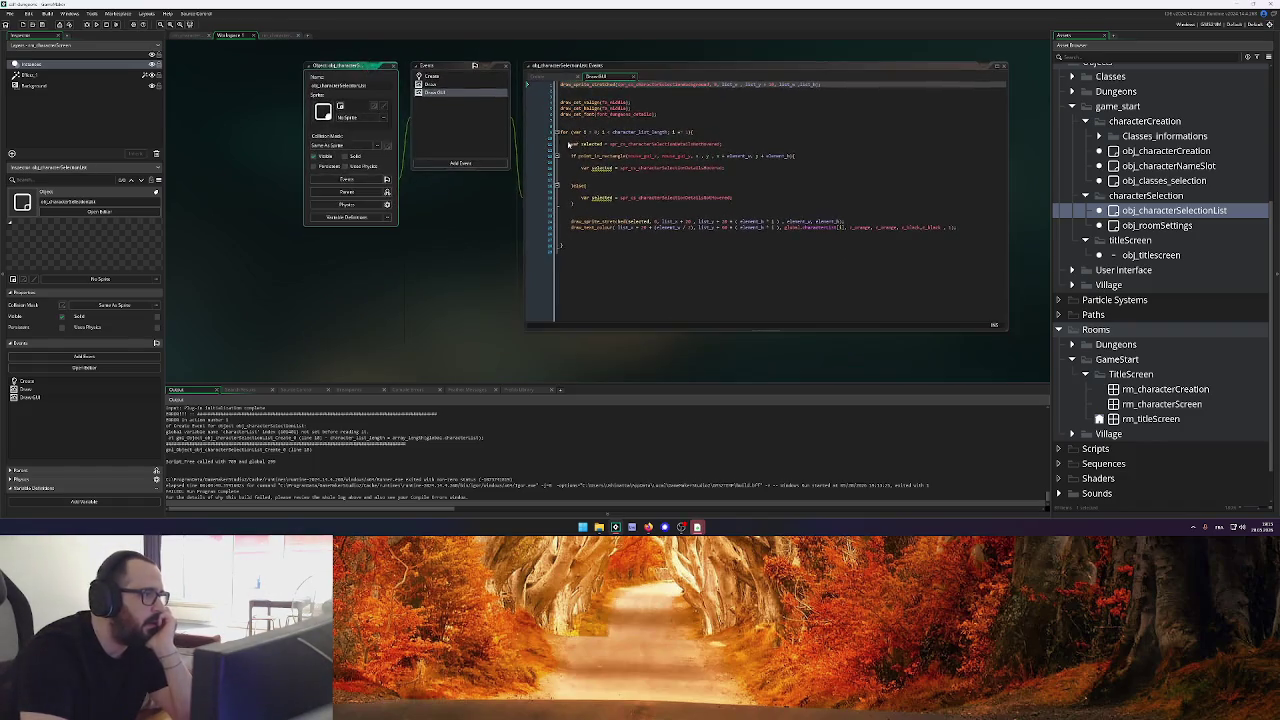
# Insert blank lines at the top of obj_characterSelectionList's Create code
pyautogui.scroll(3, 547, 165)
pyautogui.click(538, 210)
pyautogui.scroll(-2, 509, 129)
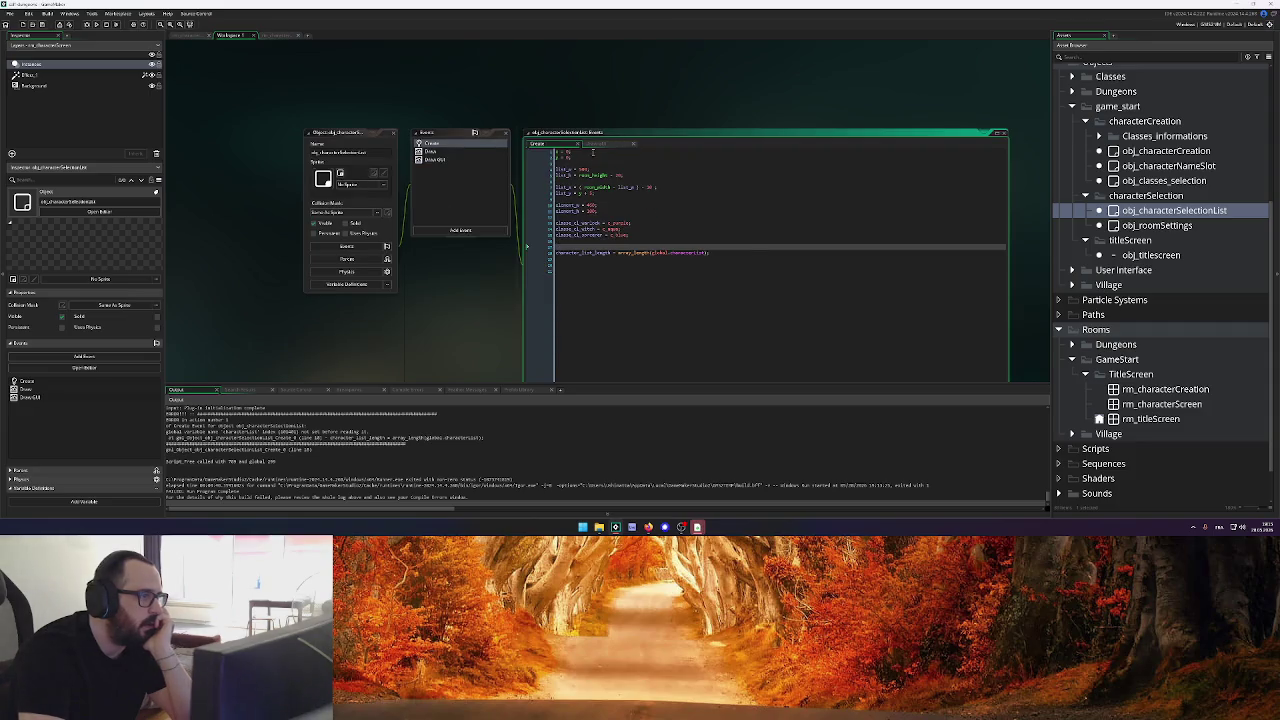
pyautogui.click(557, 150)
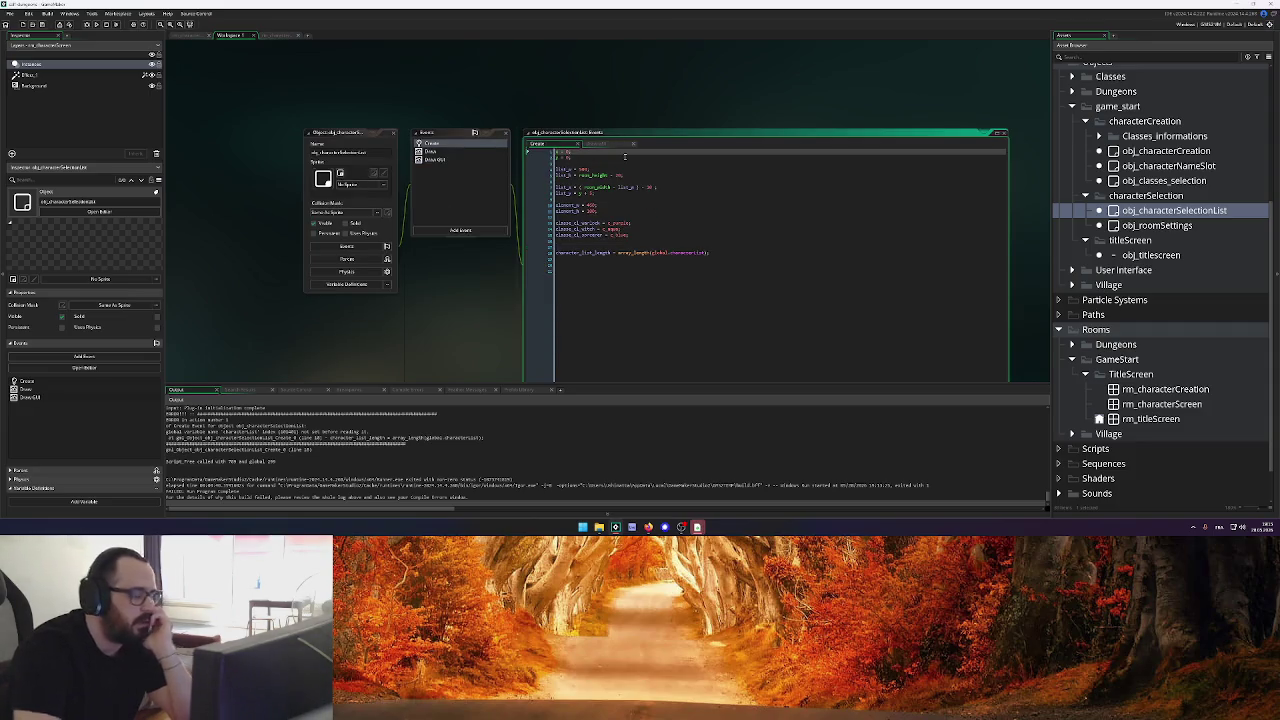
pyautogui.press('Return')
pyautogui.press('Return')
pyautogui.press('Return')
pyautogui.press('Return')
pyautogui.press('Return')
pyautogui.press('Return')
pyautogui.press('Up')
pyautogui.press('Up')
pyautogui.press('Up')
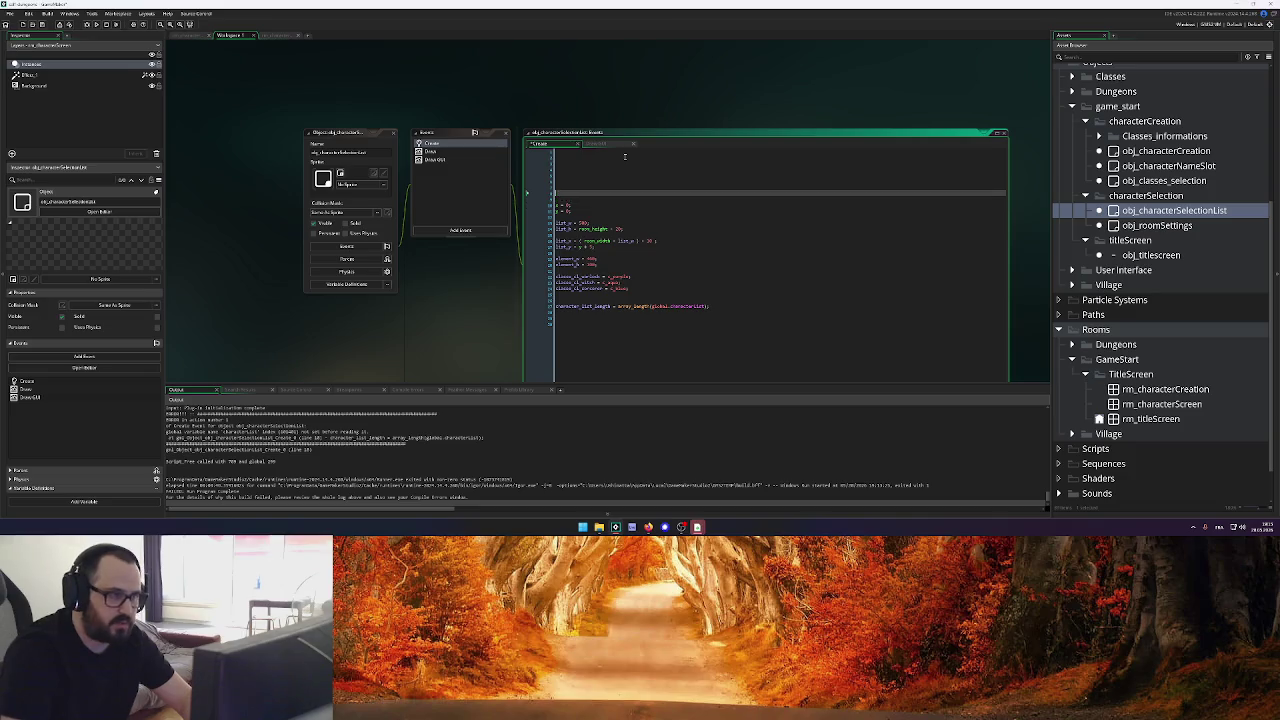
# Paste the file search code at the top and unindent its if, characterListName and while lines
pyautogui.hotkey('ctrl', 'v')
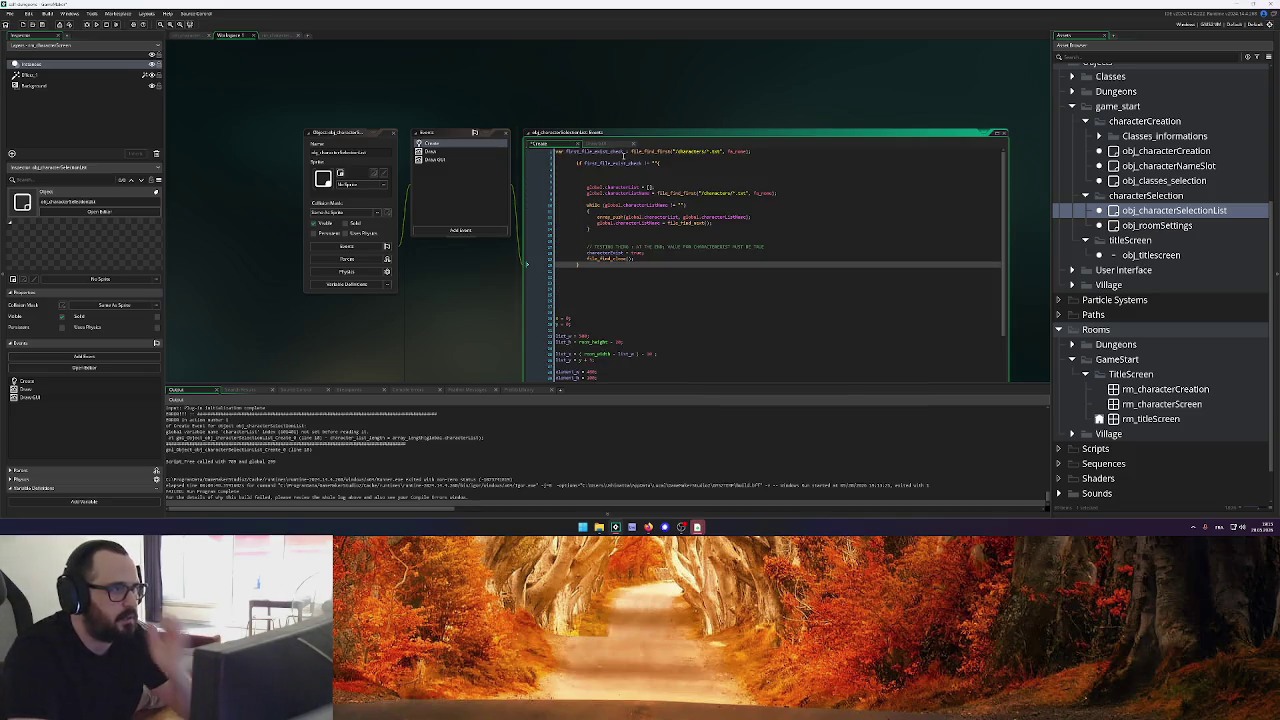
pyautogui.click(575, 163)
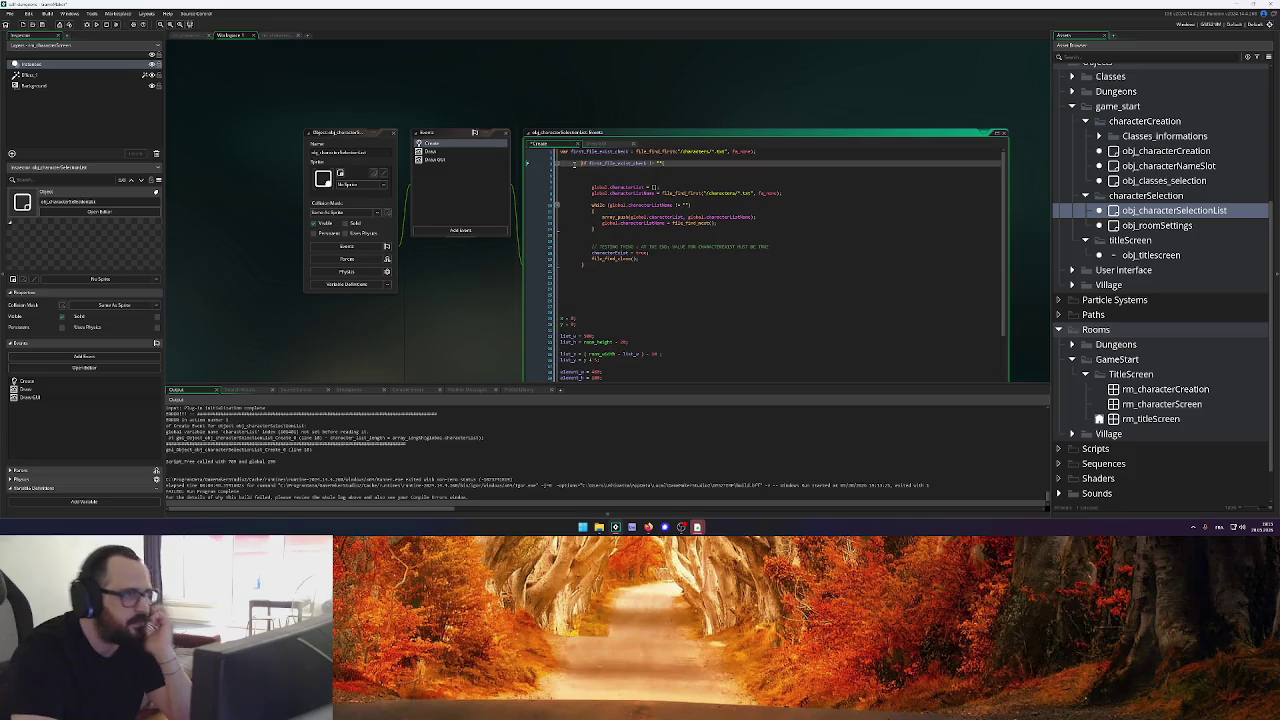
pyautogui.press('BackSpace')
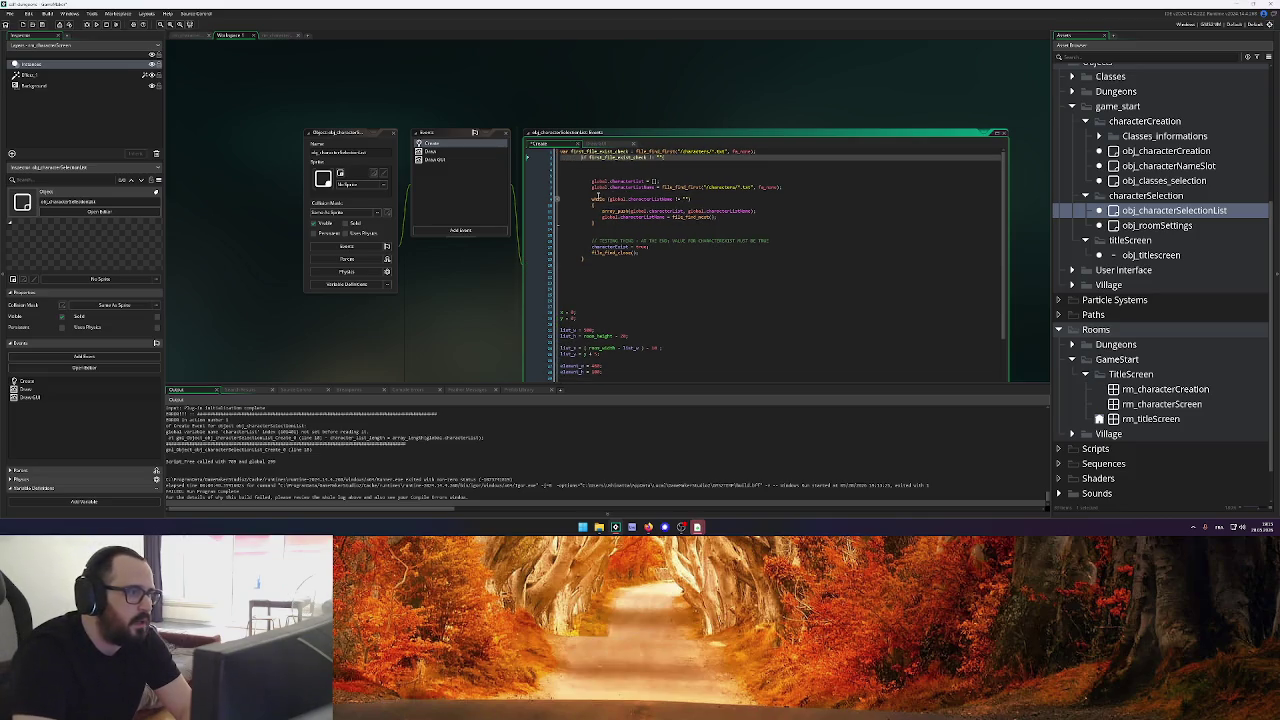
pyautogui.press('BackSpace')
pyautogui.click(584, 172)
pyautogui.press('Delete')
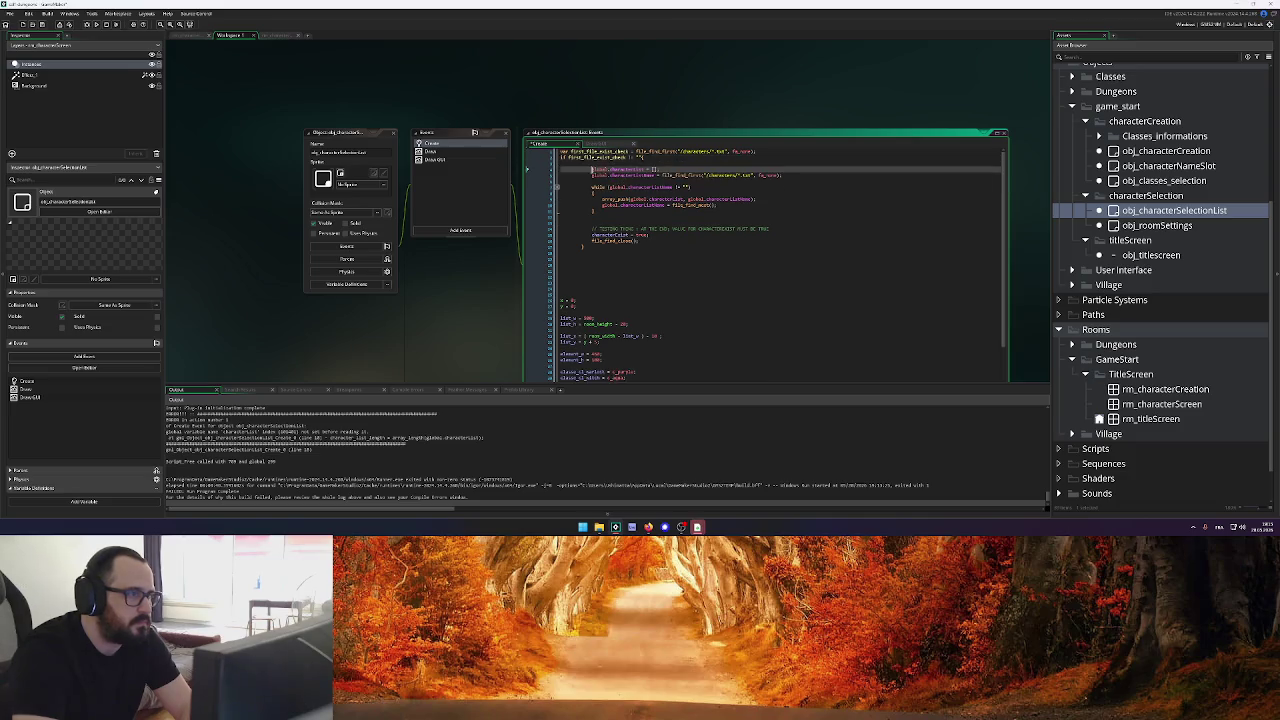
pyautogui.click(589, 175)
pyautogui.press('BackSpace')
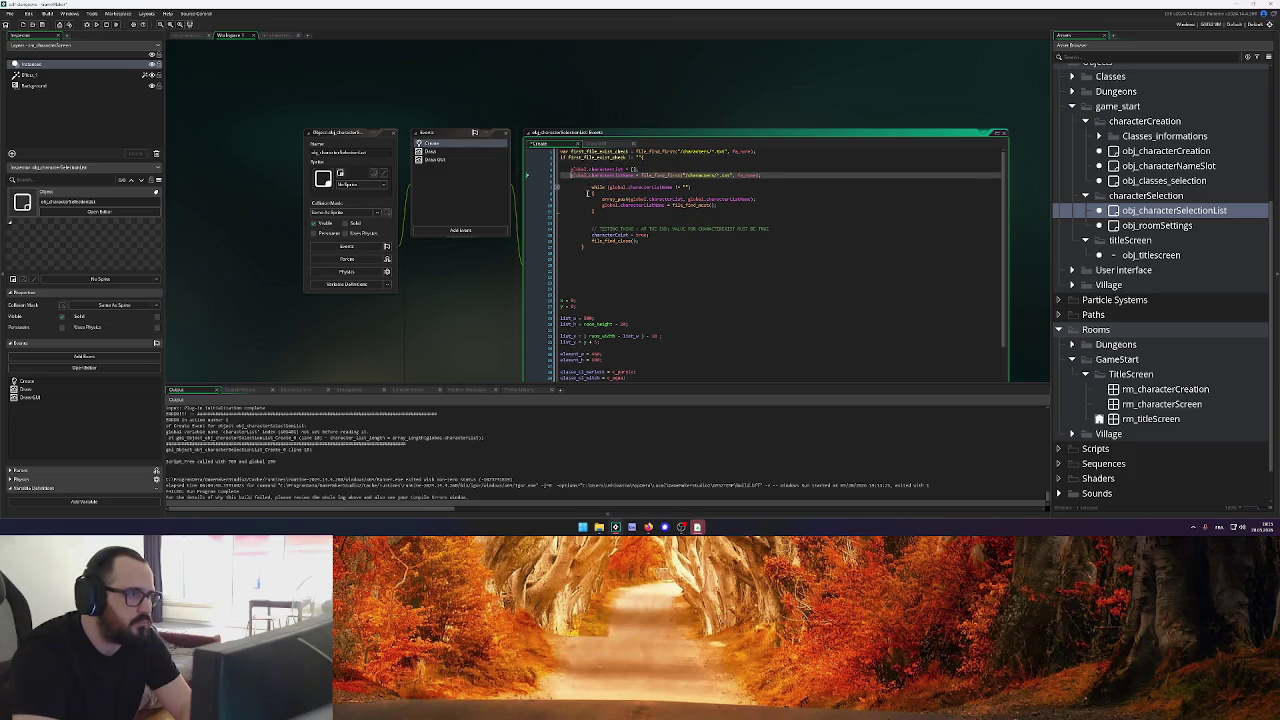
pyautogui.click(590, 187)
pyautogui.press('BackSpace')
# Re-indent the while loop's array_push and characterListName lines and close the loop with a brace
pyautogui.click(591, 196)
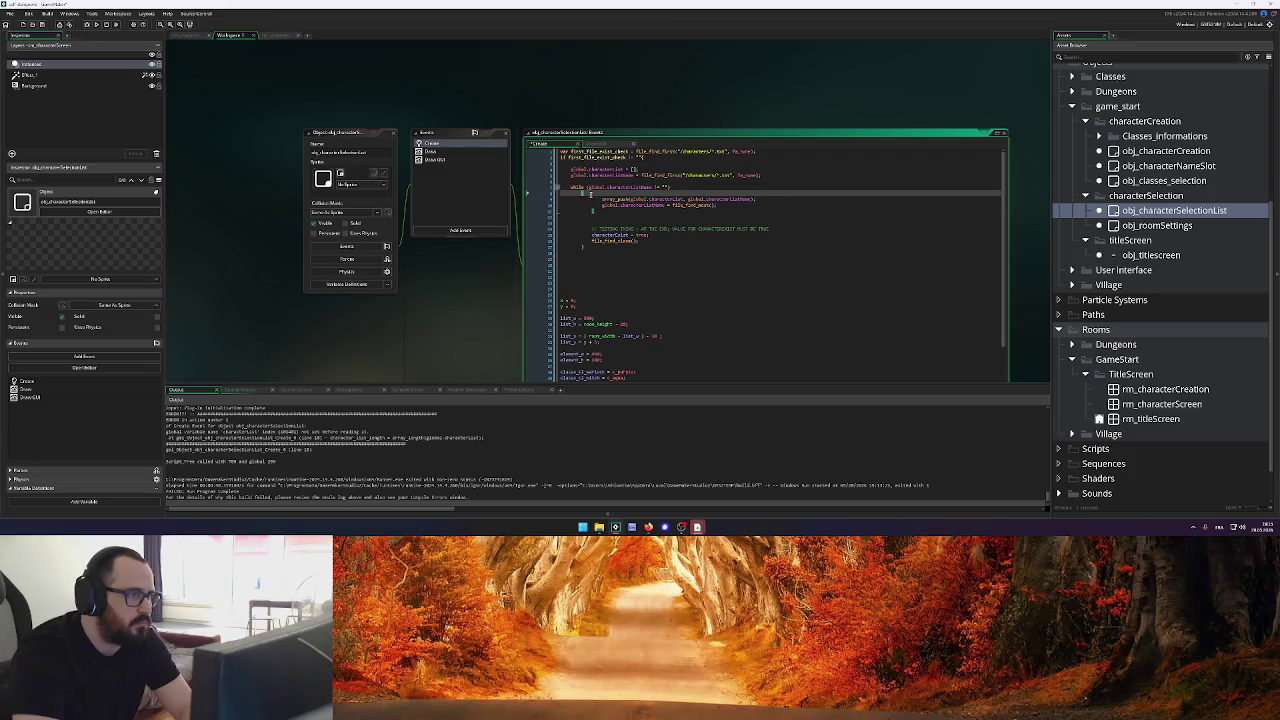
pyautogui.click(594, 199)
pyautogui.press('BackSpace')
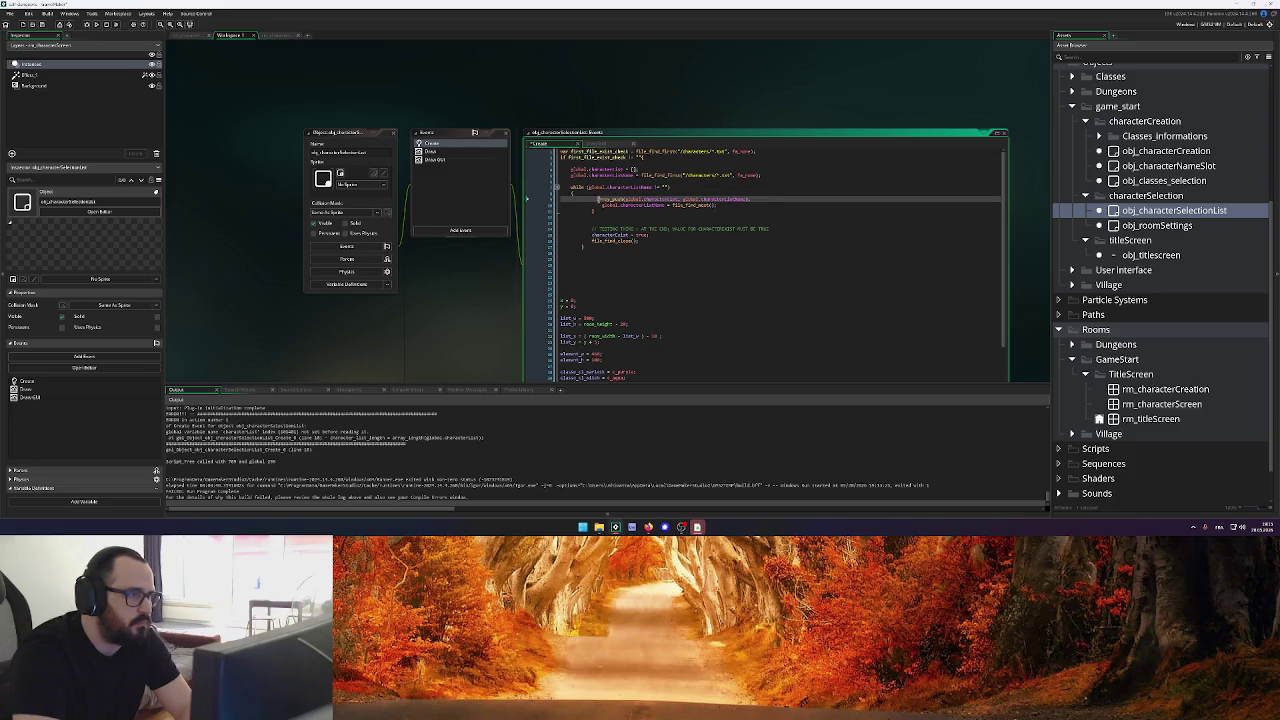
pyautogui.press('BackSpace')
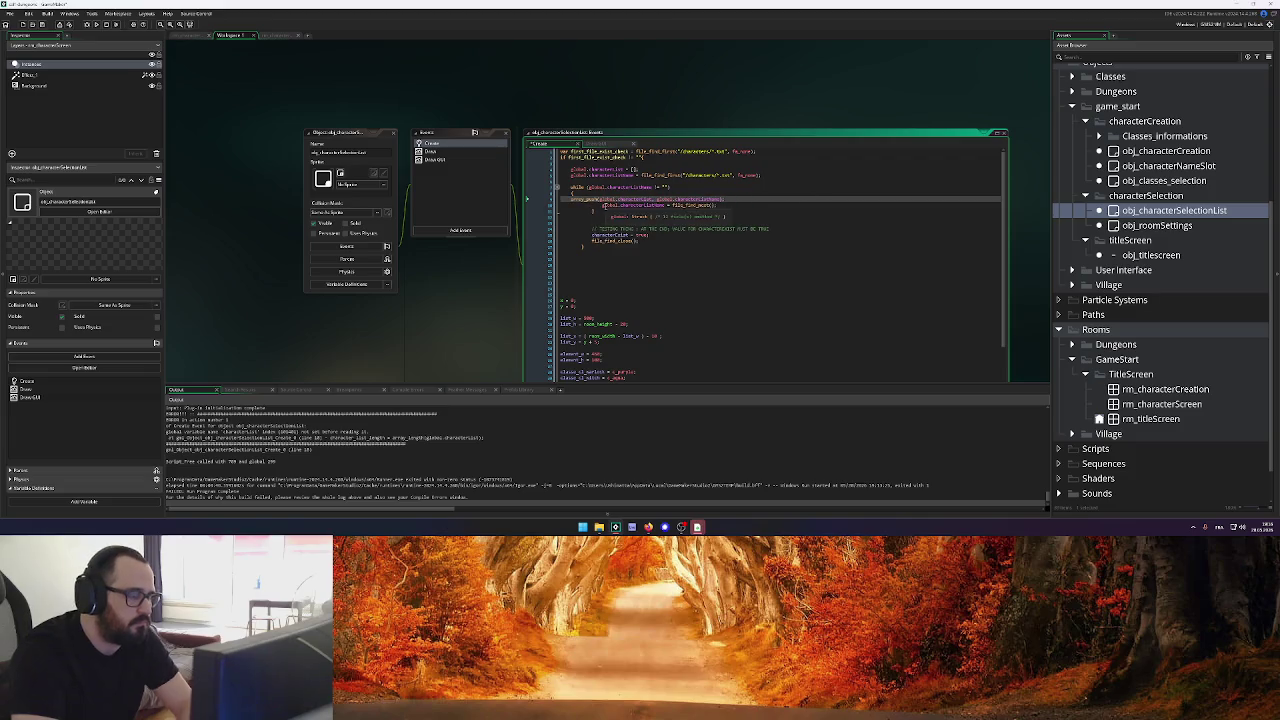
pyautogui.press('Tab')
pyautogui.click(602, 205)
pyautogui.press('BackSpace')
pyautogui.press('BackSpace')
pyautogui.press('BackSpace')
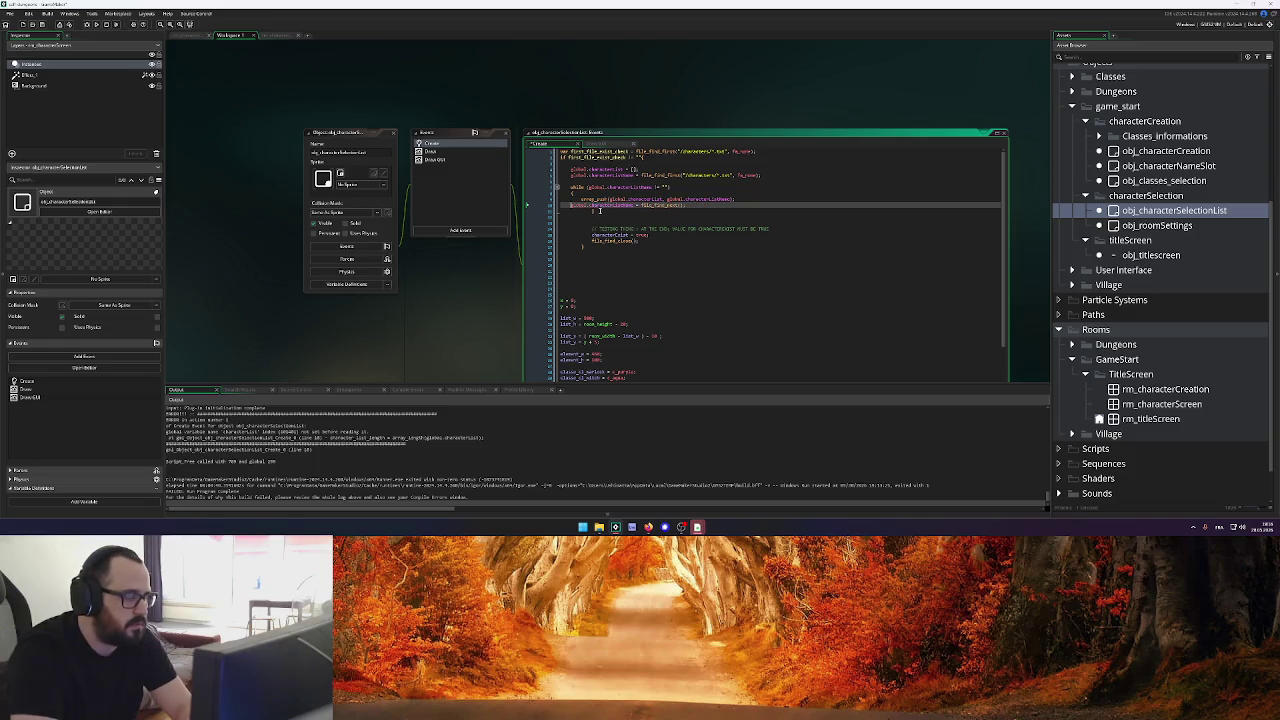
pyautogui.press('Tab')
pyautogui.press('BackSpace')
pyautogui.write('}')
pyautogui.click(593, 229)
pyautogui.press('BackSpace')
pyautogui.press('BackSpace')
pyautogui.press('BackSpace')
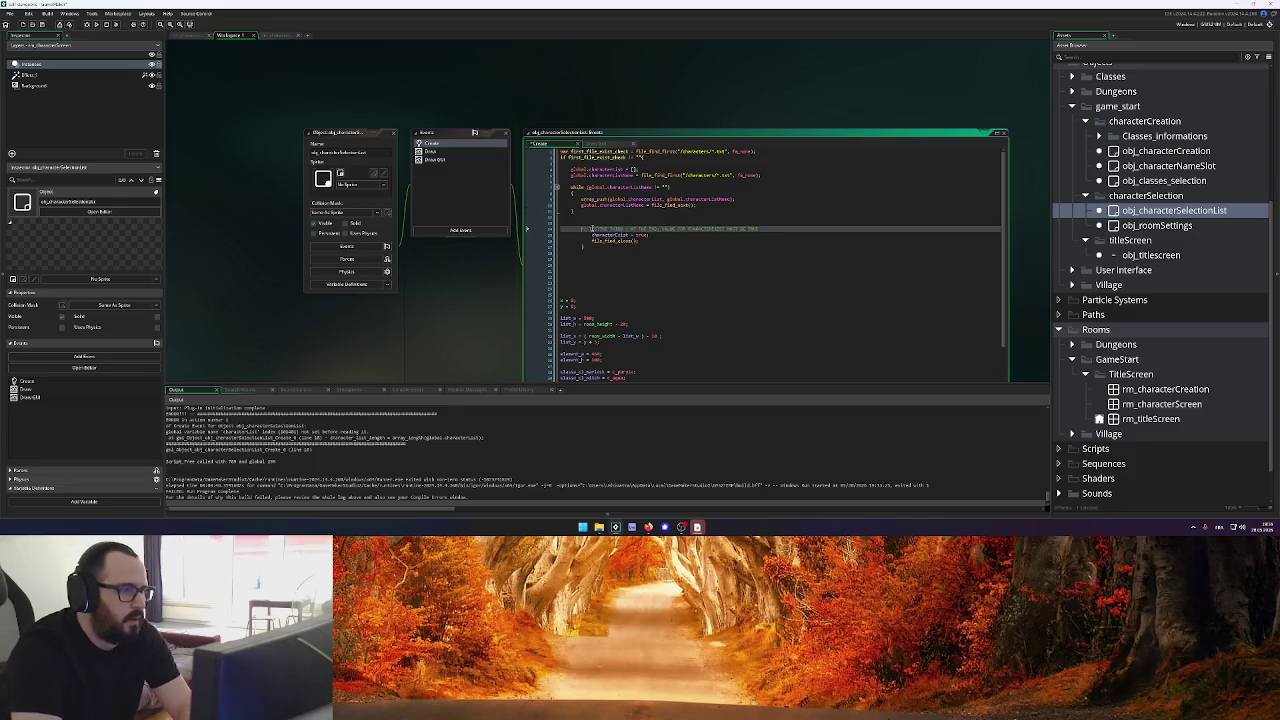
# Delete the TESTING comment and characterColor line, add a closing brace, and unindent file_find_close()
pyautogui.moveTo(751, 228); pyautogui.dragTo(560, 229)
pyautogui.press('Delete')
pyautogui.moveTo(650, 235); pyautogui.dragTo(565, 238)
pyautogui.press('Delete')
pyautogui.click(581, 247)
pyautogui.press('BackSpace')
pyautogui.press('BackSpace')
pyautogui.press('BackSpace')
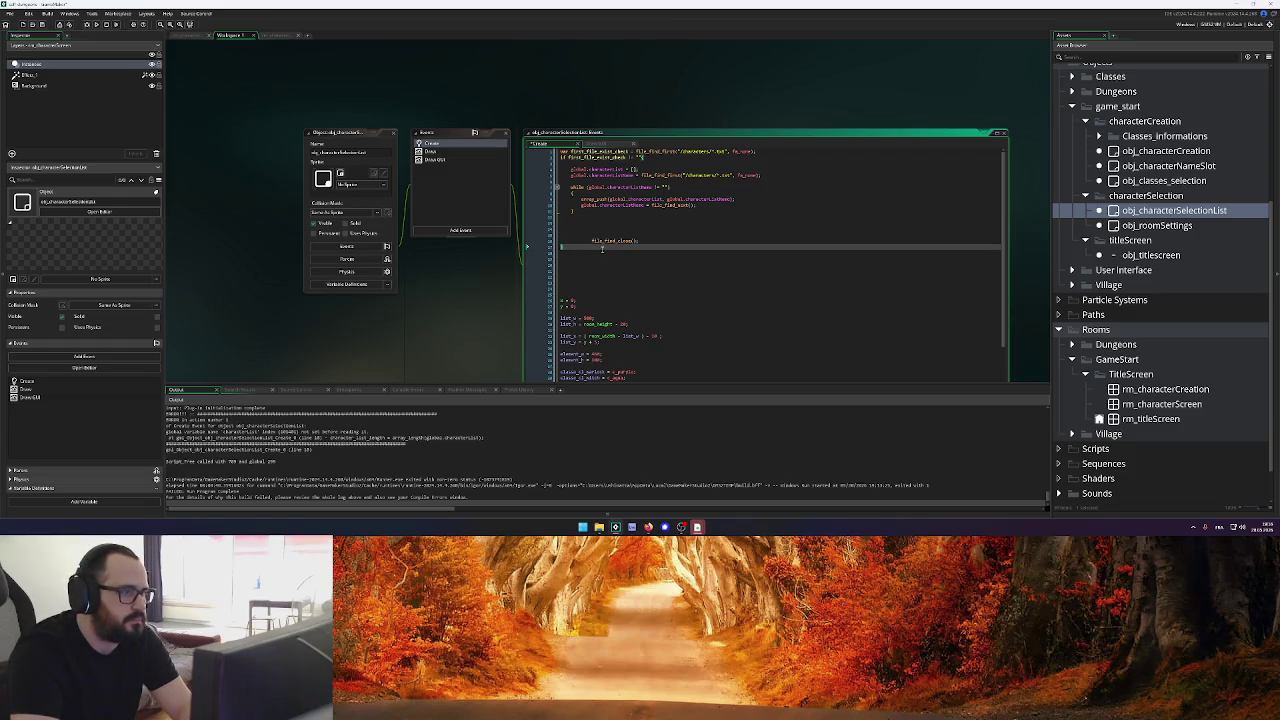
pyautogui.write('}')
pyautogui.click(591, 240)
pyautogui.press('BackSpace')
pyautogui.press('BackSpace')
pyautogui.press('BackSpace')
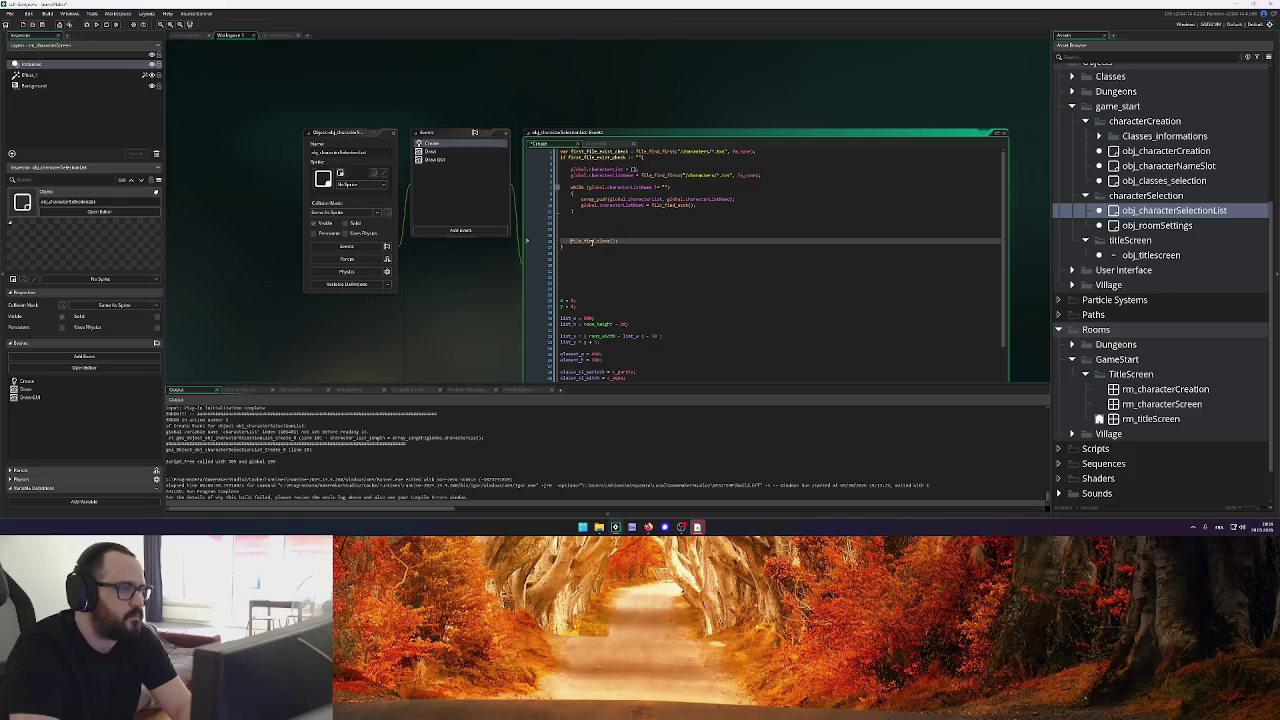
pyautogui.press('BackSpace')
pyautogui.press('BackSpace')
pyautogui.press('BackSpace')
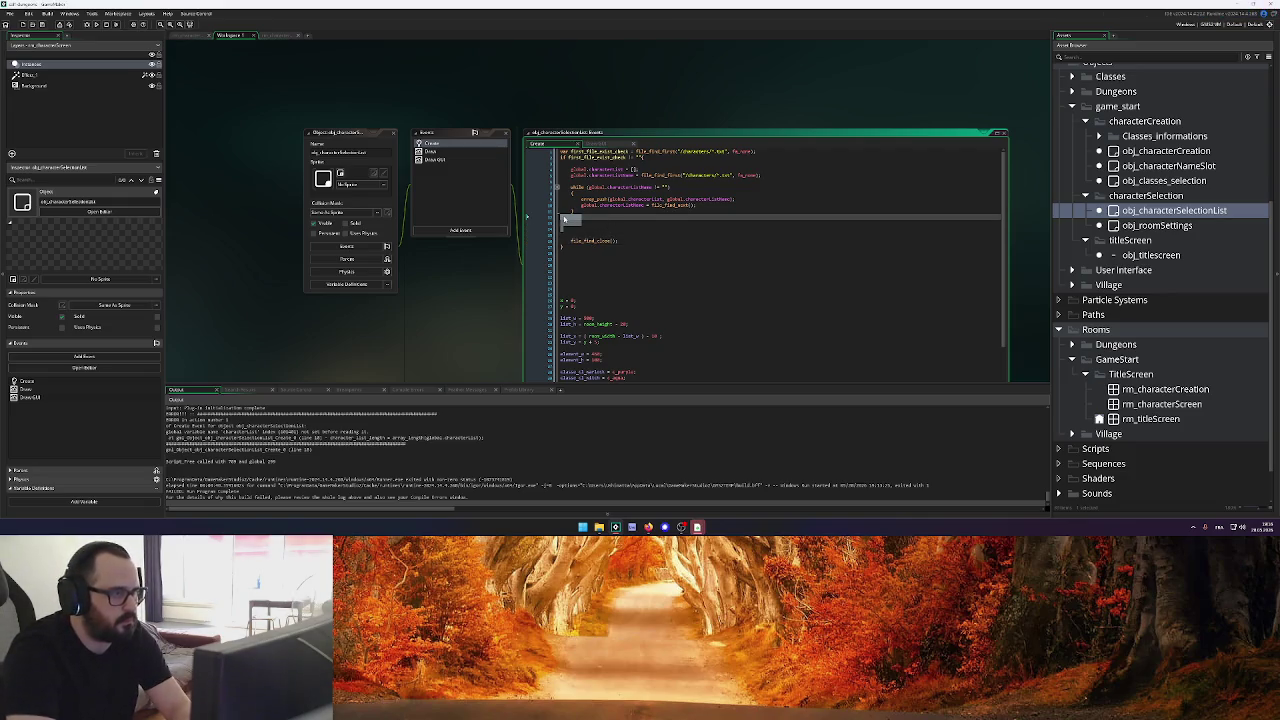
pyautogui.scroll(-3, 500, 200)
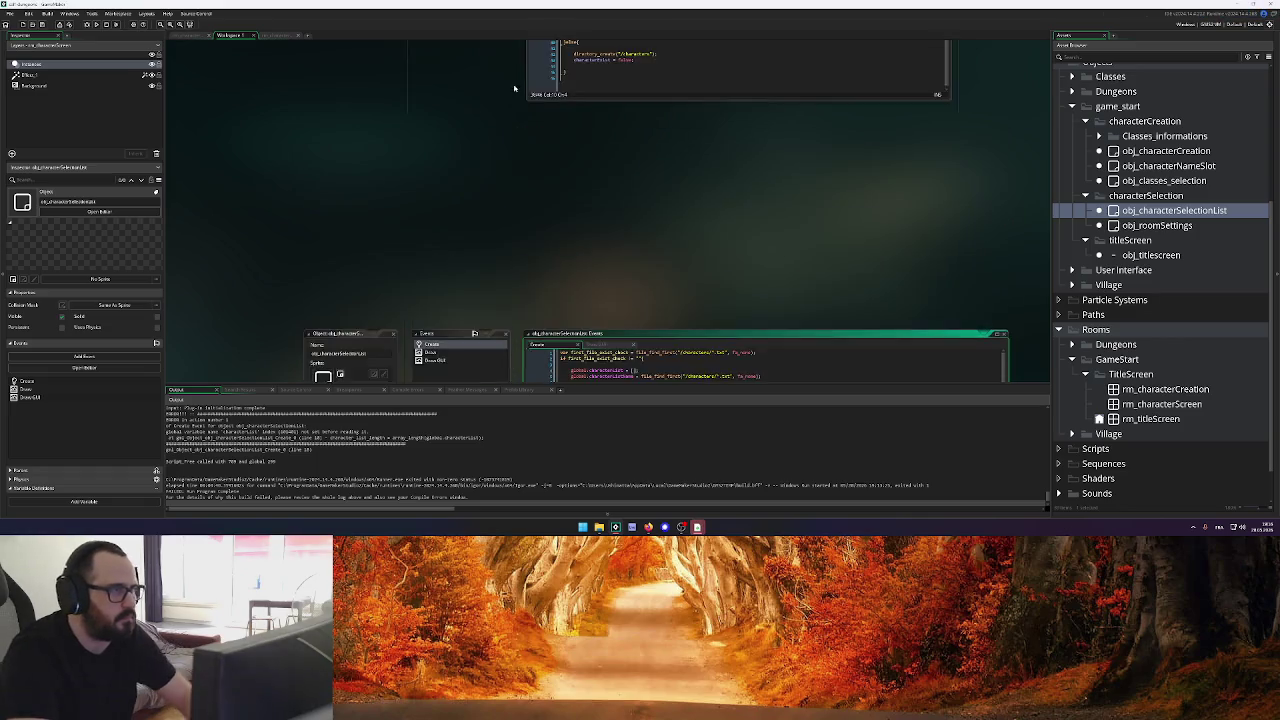
# Relocate the character_list_length line from the bottom to just after file_find_close(), then show Draw GUI
pyautogui.click(666, 247)
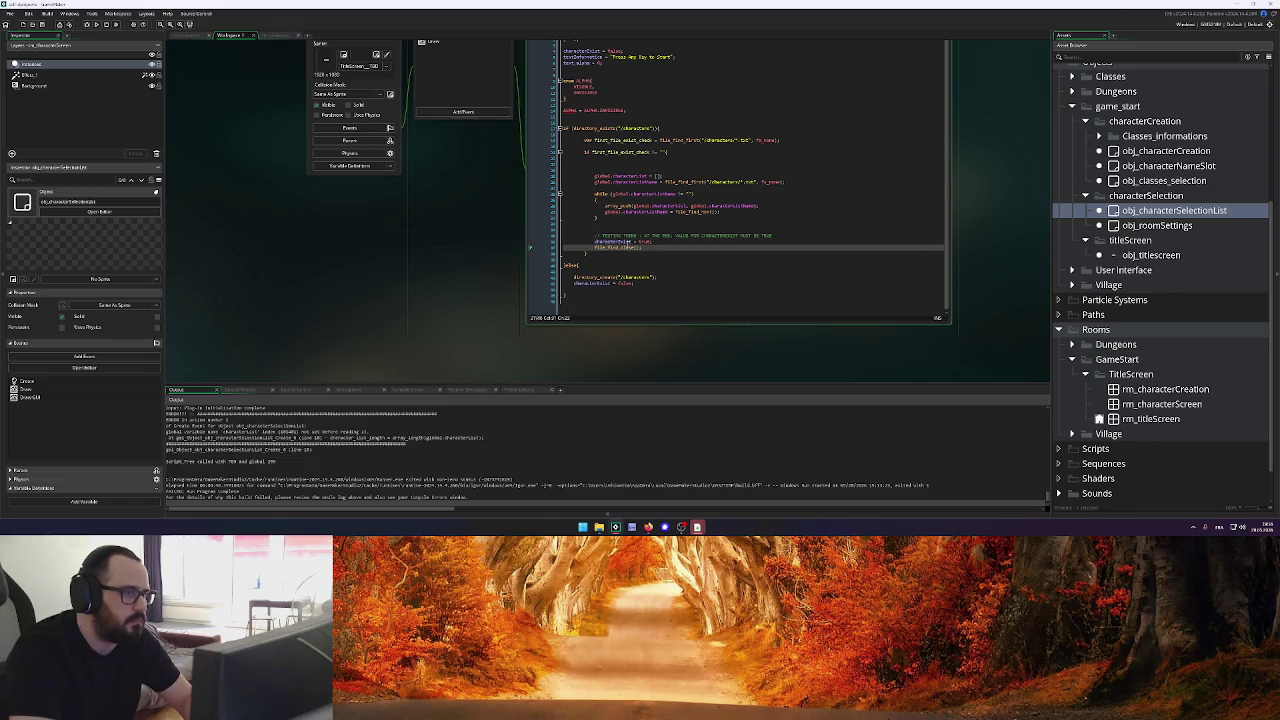
pyautogui.scroll(3, 500, 229)
pyautogui.scroll(-1, 667, 253)
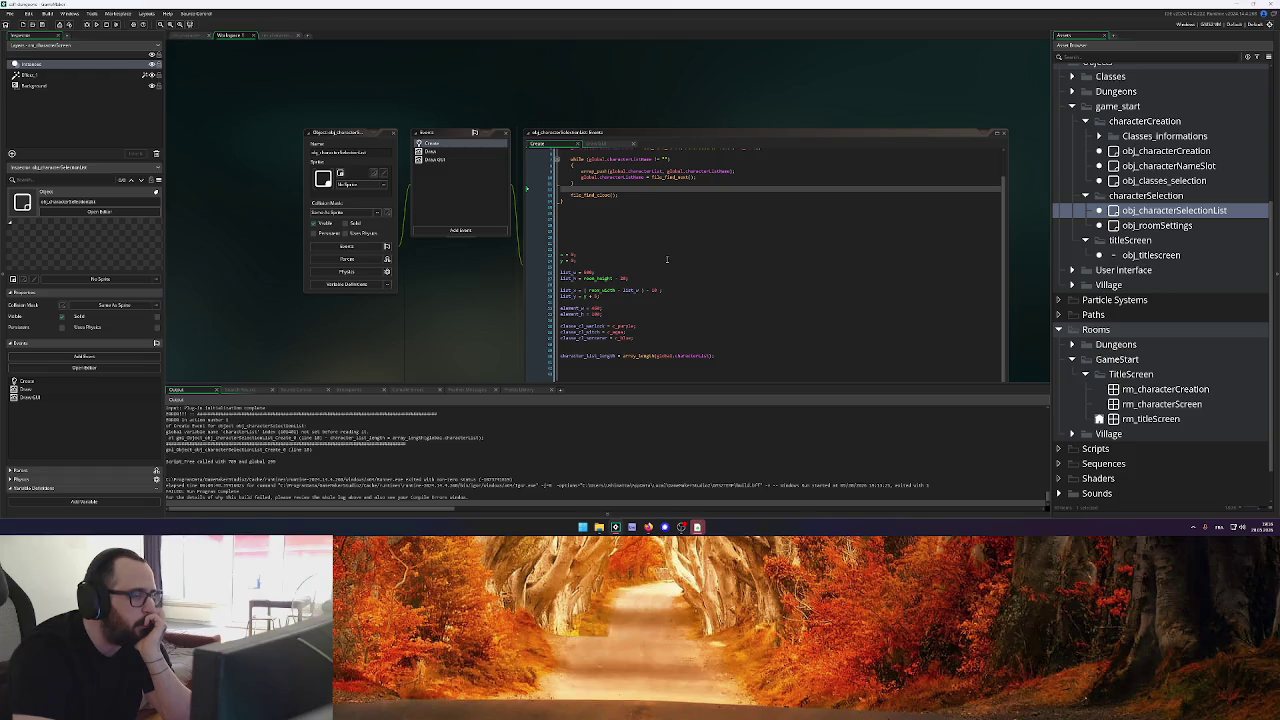
pyautogui.moveTo(716, 355); pyautogui.dragTo(559, 357)
pyautogui.hotkey('ctrl', 'z')
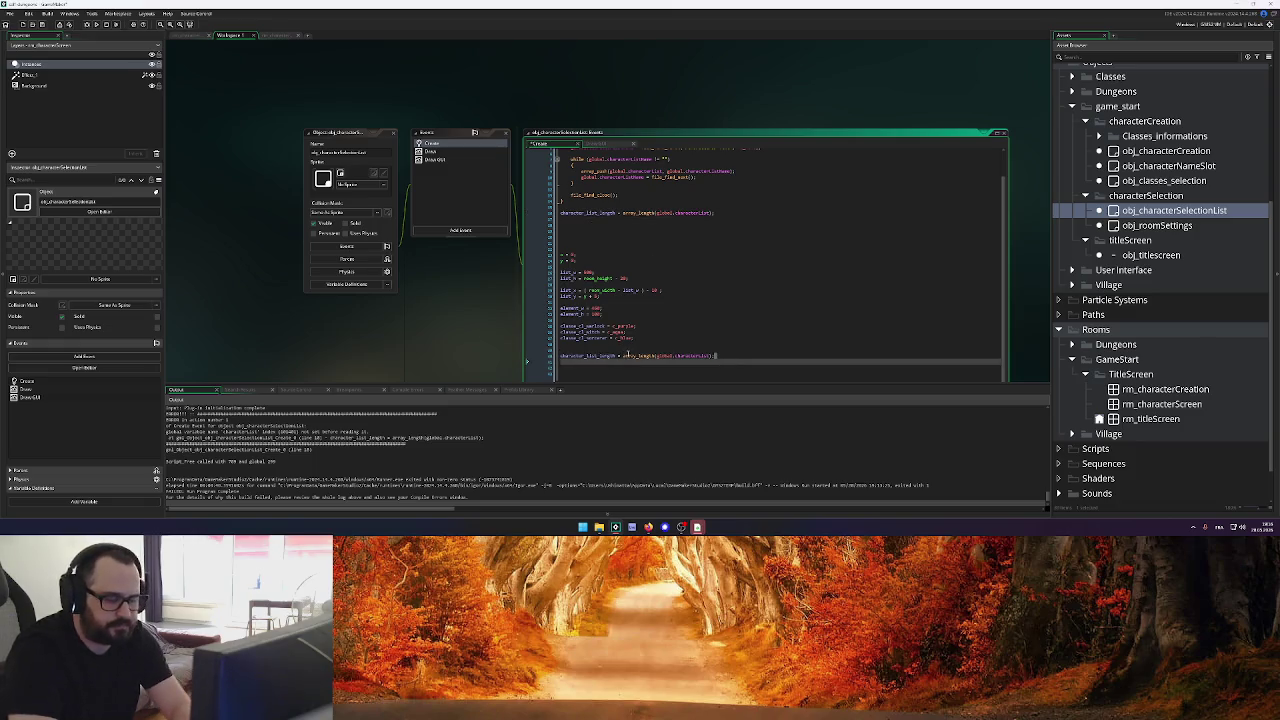
pyautogui.hotkey('ctrl', 'z')
pyautogui.hotkey('ctrl', 'z')
pyautogui.hotkey('ctrl', 'z')
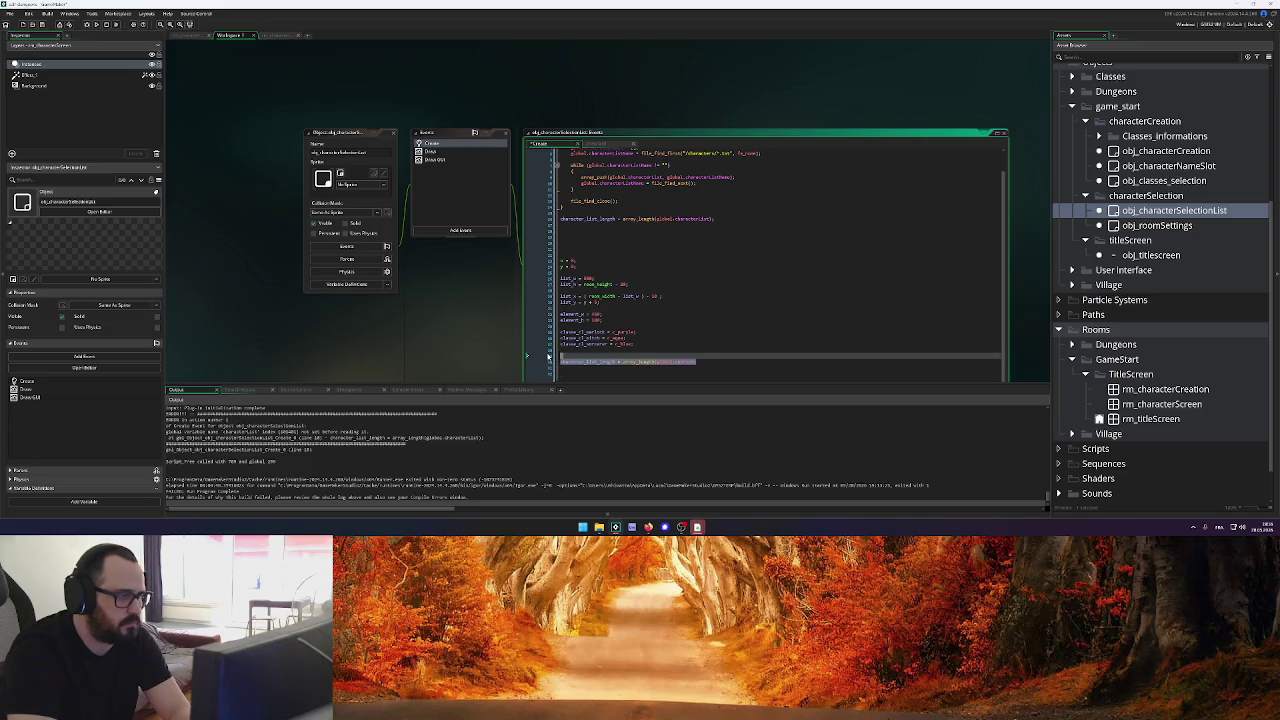
pyautogui.hotkey('ctrl', 'z')
pyautogui.hotkey('ctrl', 'z')
pyautogui.hotkey('ctrl', 'z')
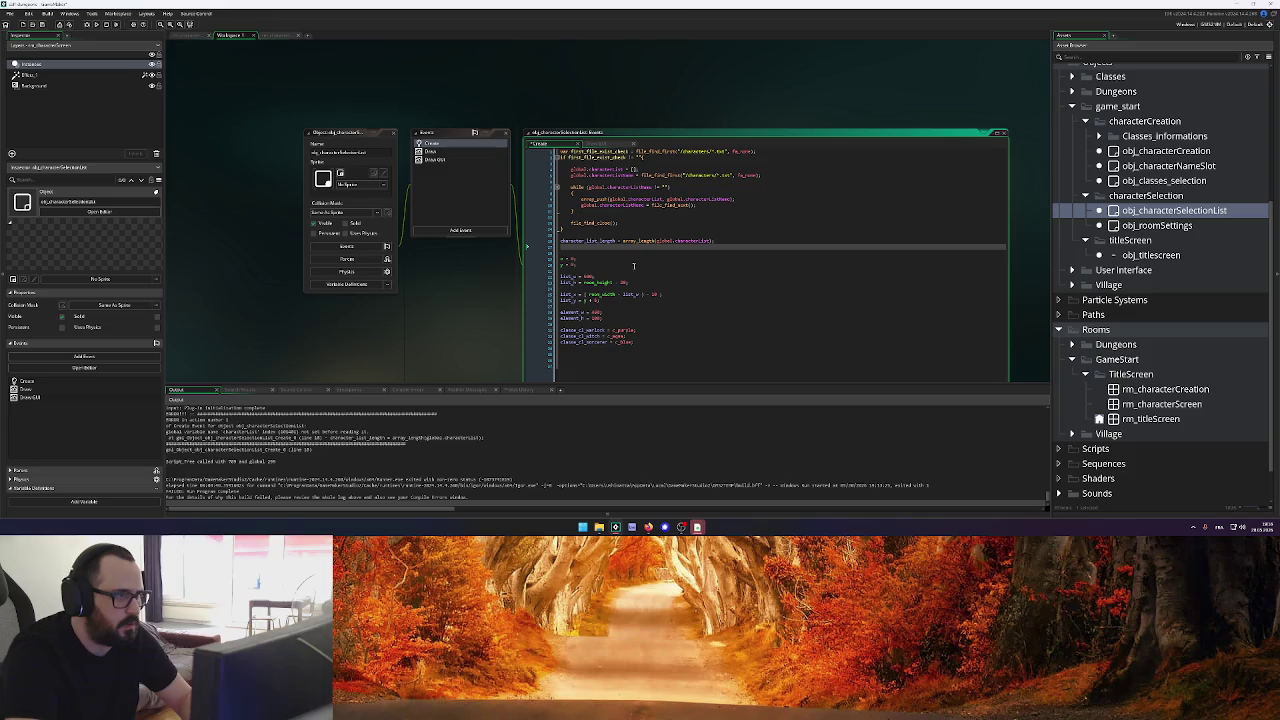
pyautogui.click(597, 143)
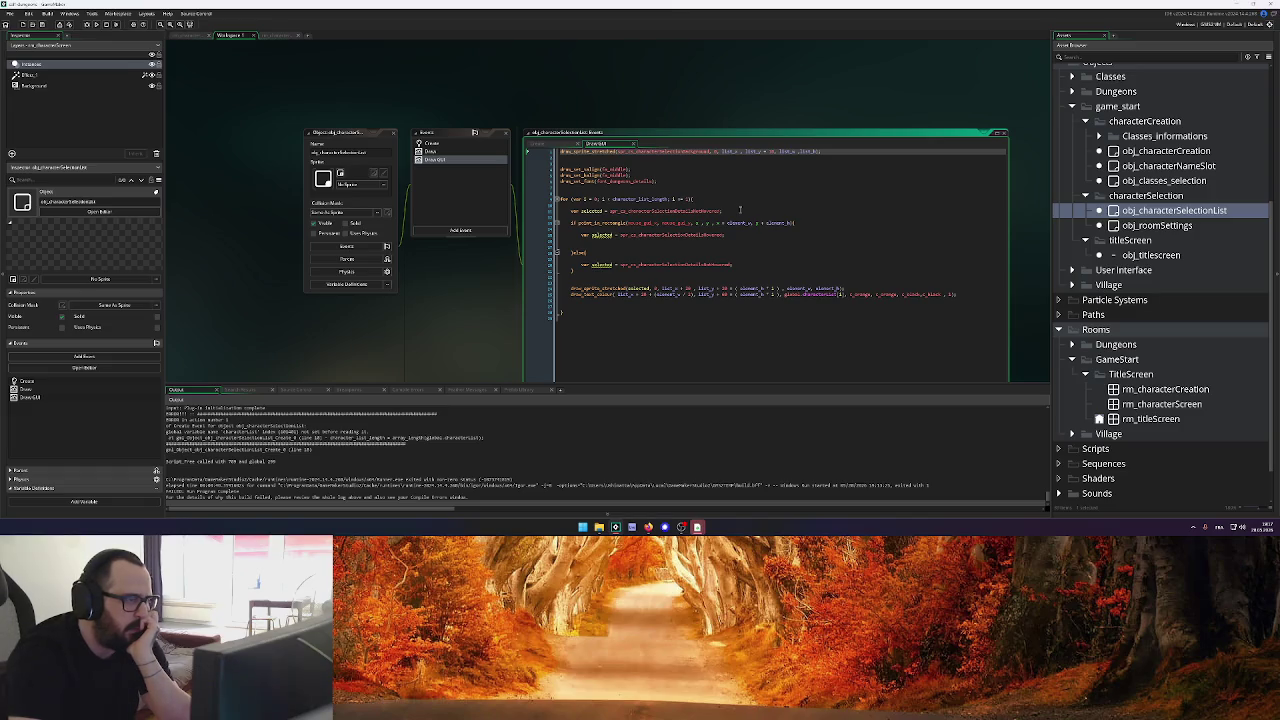
# Add 'var character_name = global.characterList[i];' as the first line inside the Draw GUI for loop
pyautogui.click(600, 283)
pyautogui.click(712, 199)
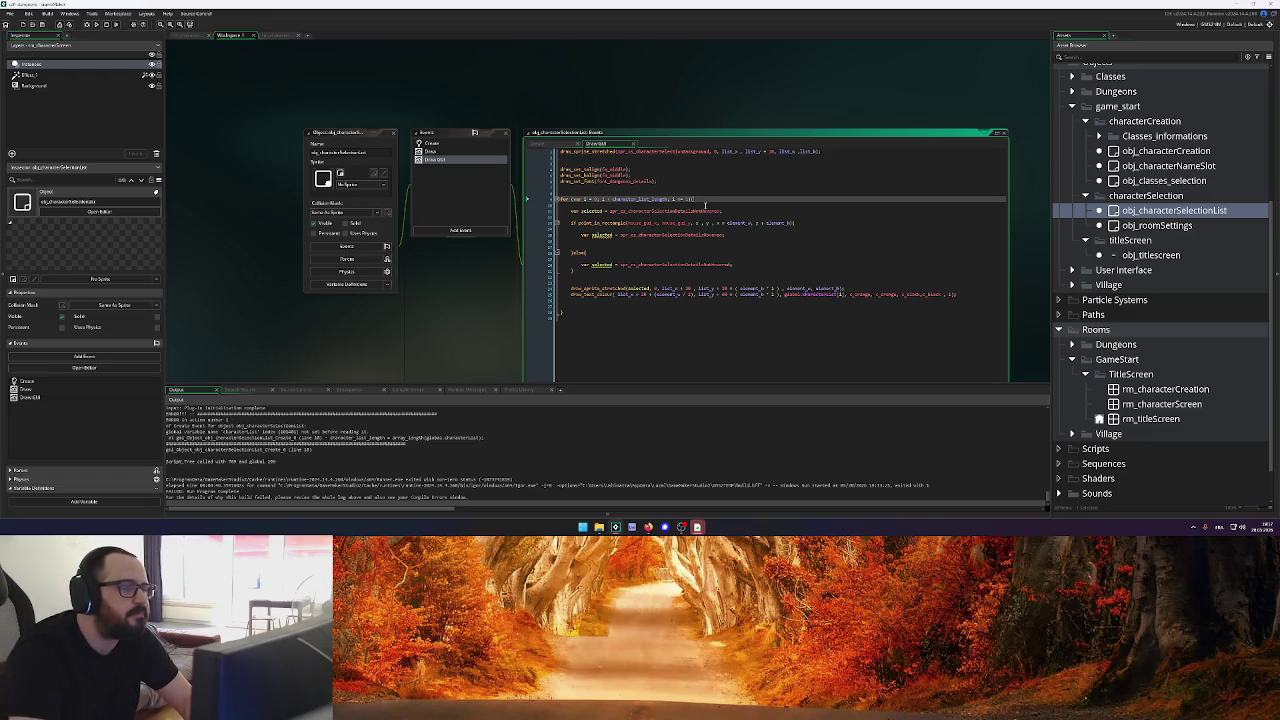
pyautogui.press('Return')
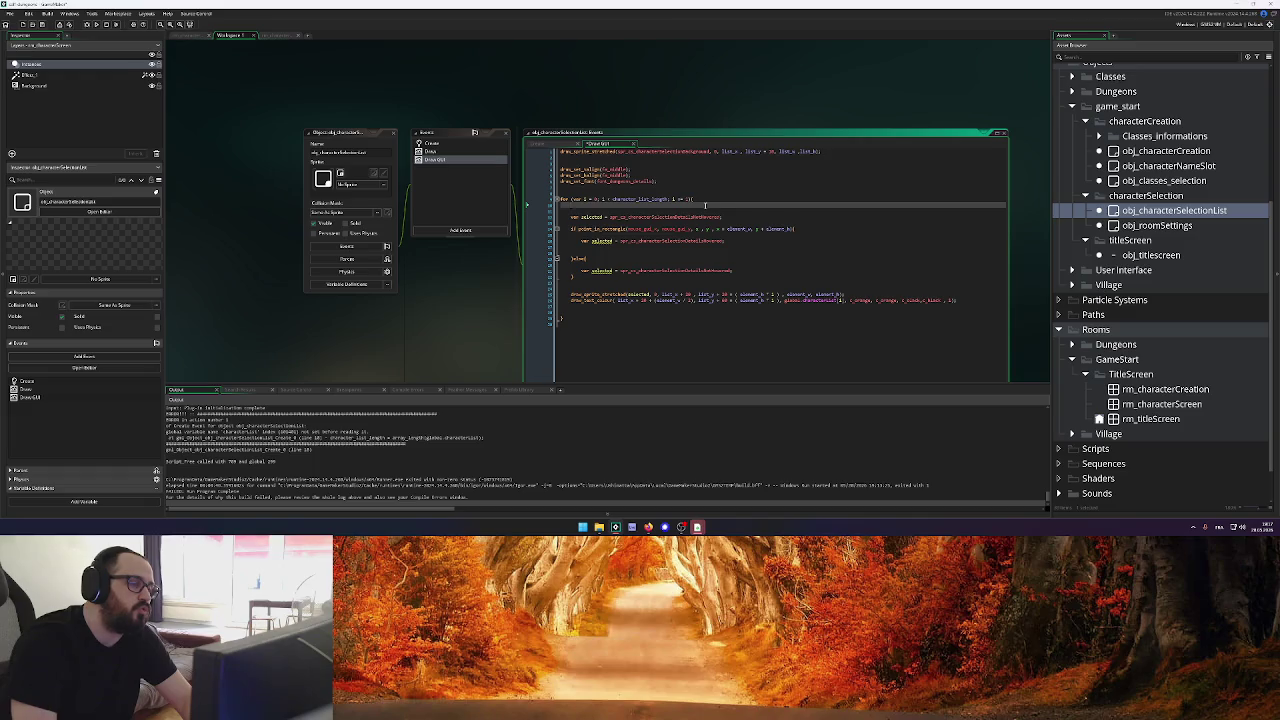
pyautogui.press('Return')
pyautogui.write('var')
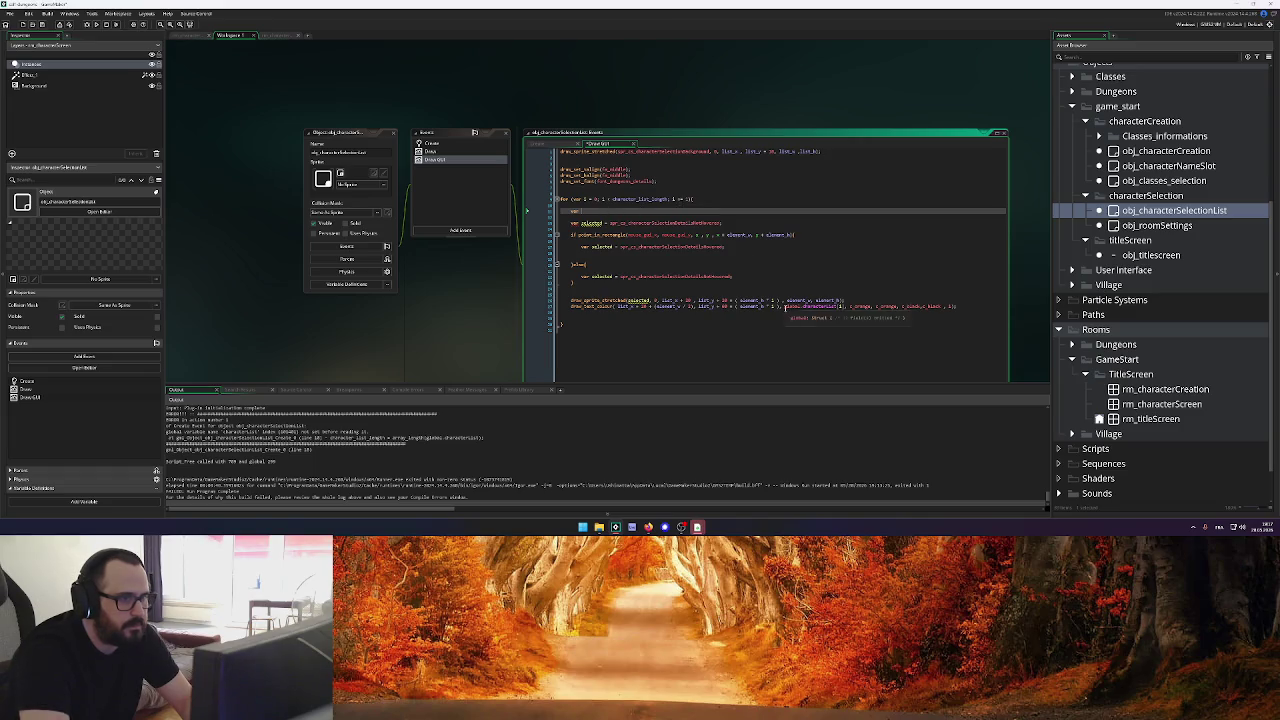
pyautogui.moveTo(784, 306); pyautogui.dragTo(837, 311)
pyautogui.hotkey('ctrl', 'c')
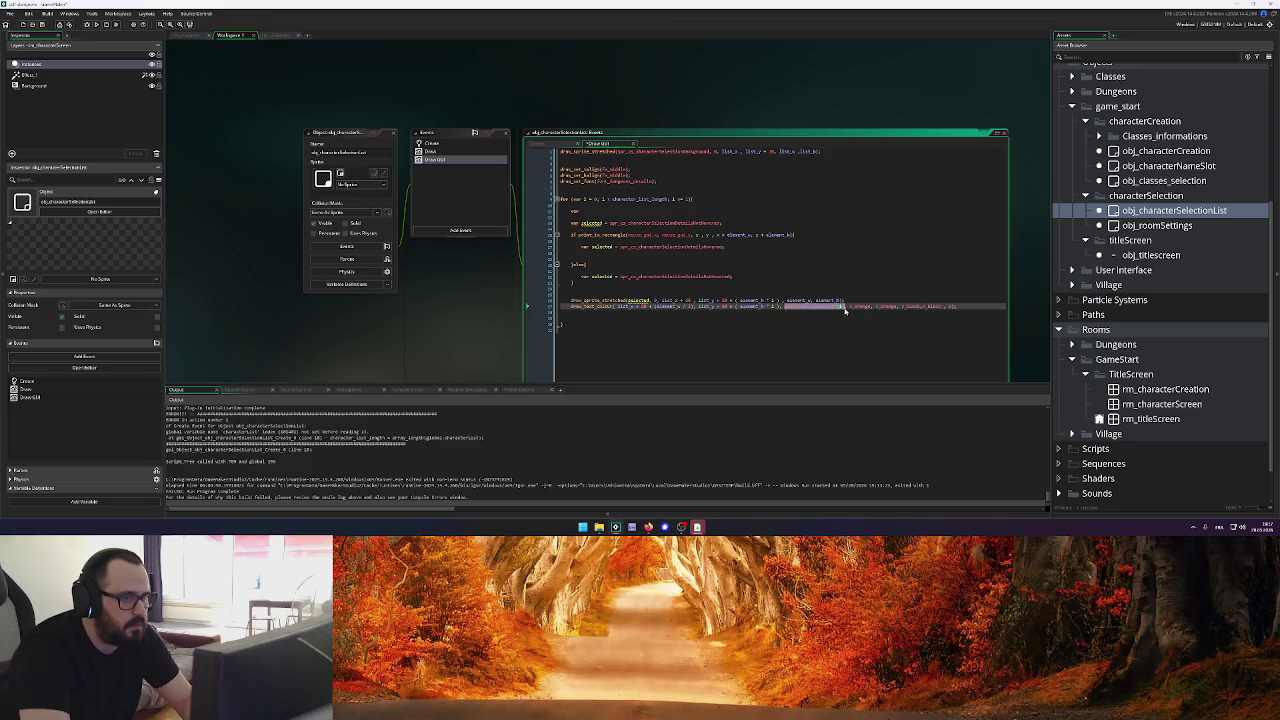
pyautogui.click(593, 211)
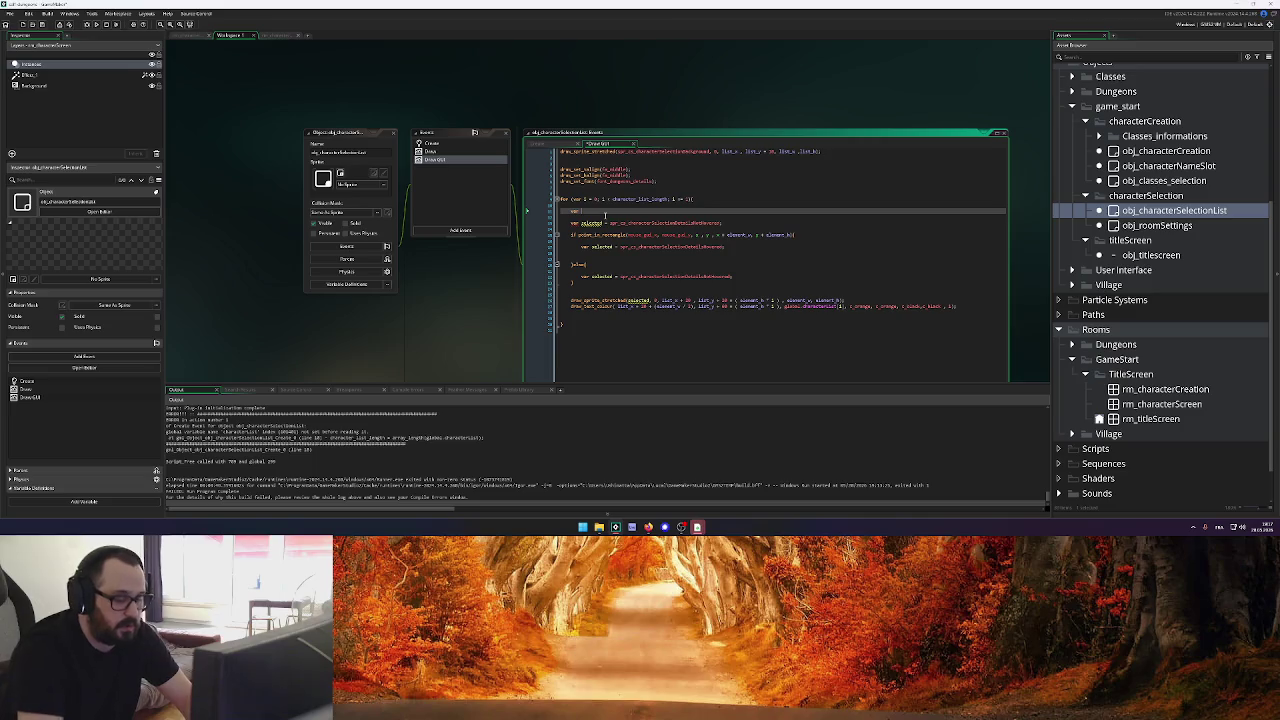
pyautogui.write('colracter')
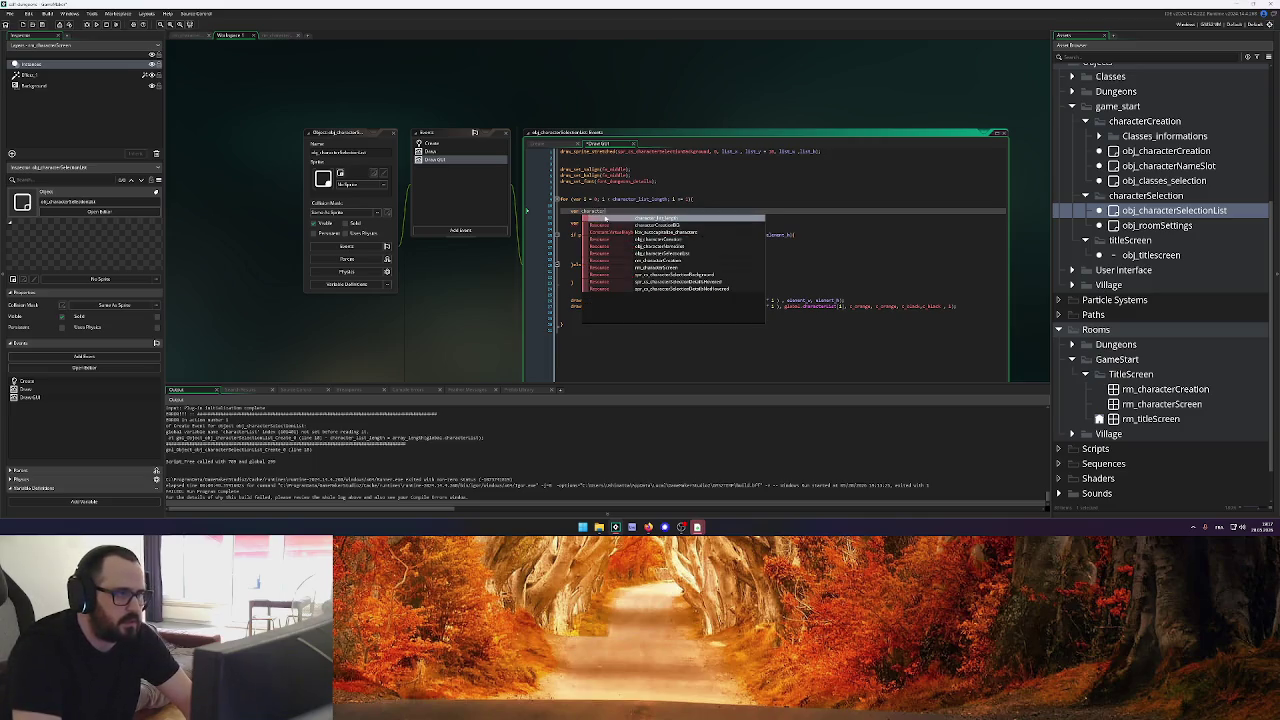
pyautogui.write('_')
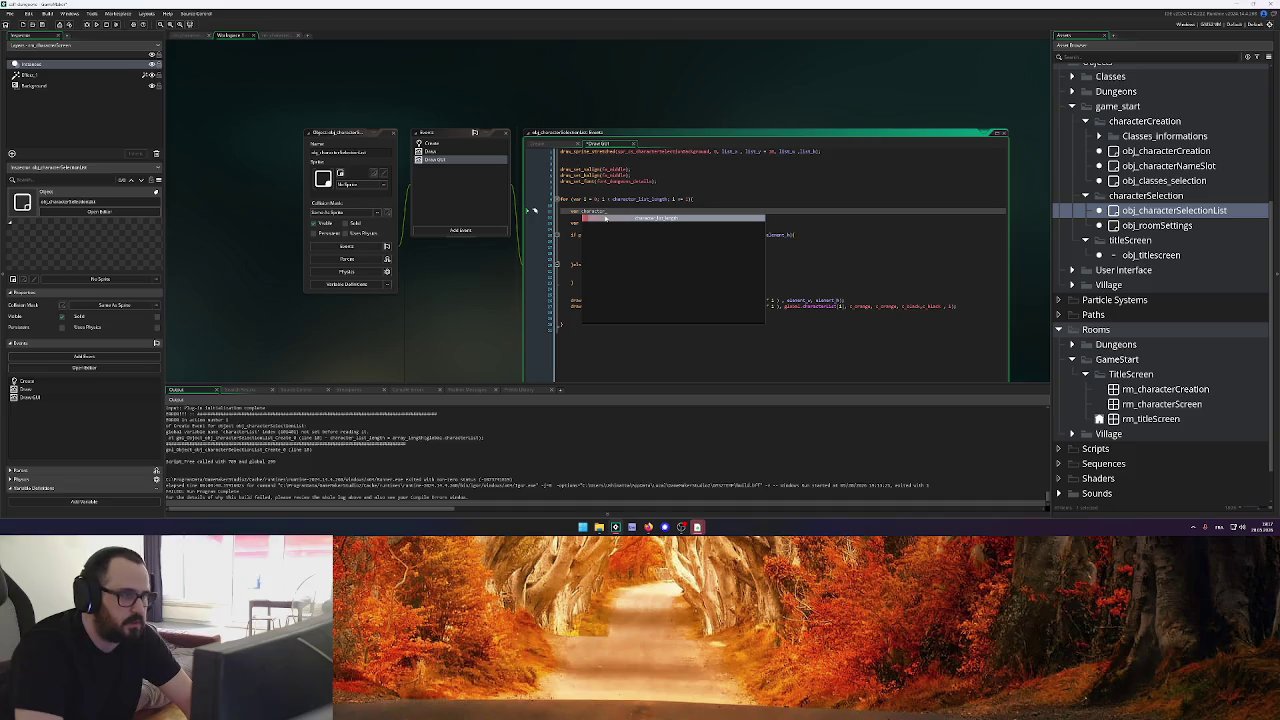
pyautogui.write('n')
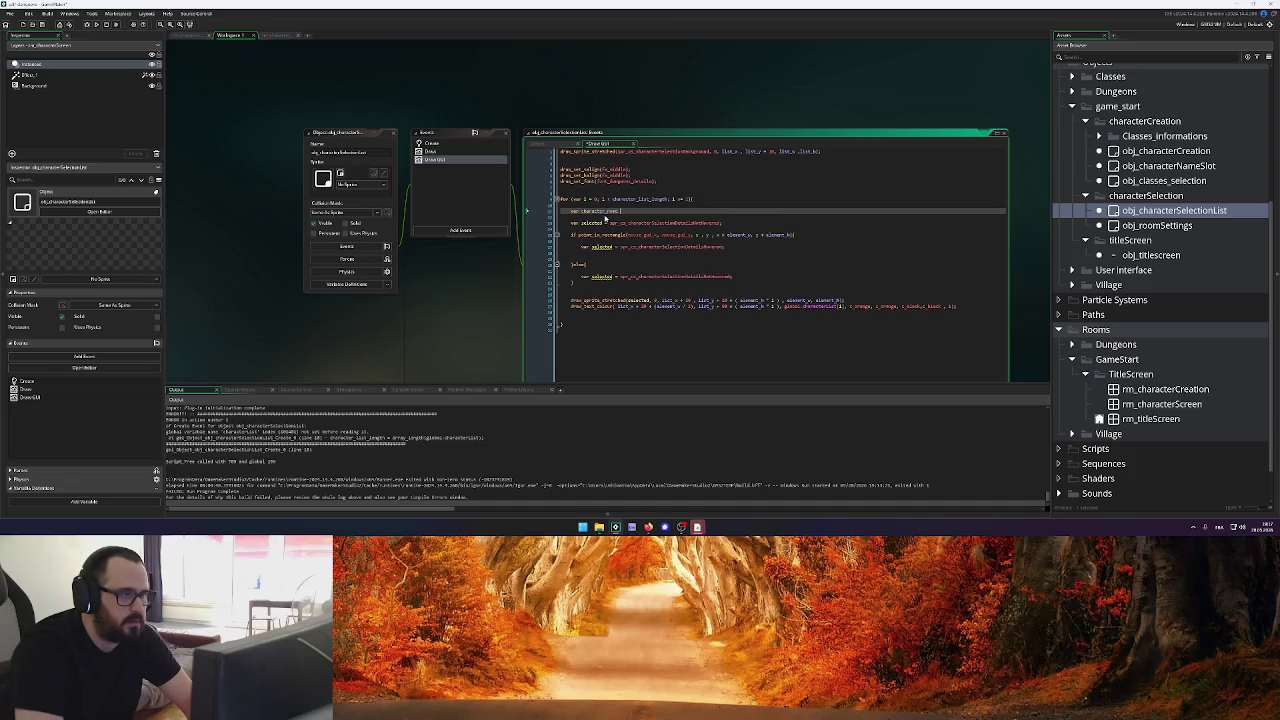
pyautogui.hotkey('ctrl', 'v')
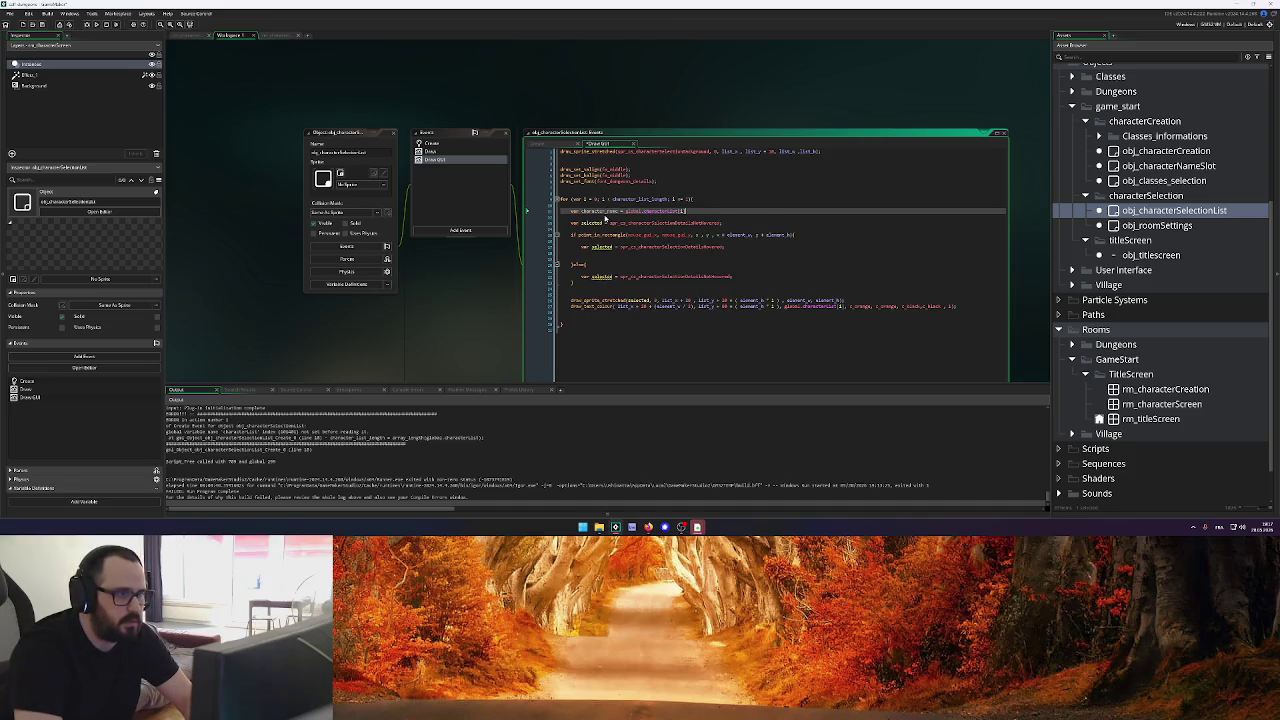
pyautogui.write('tr_Name')
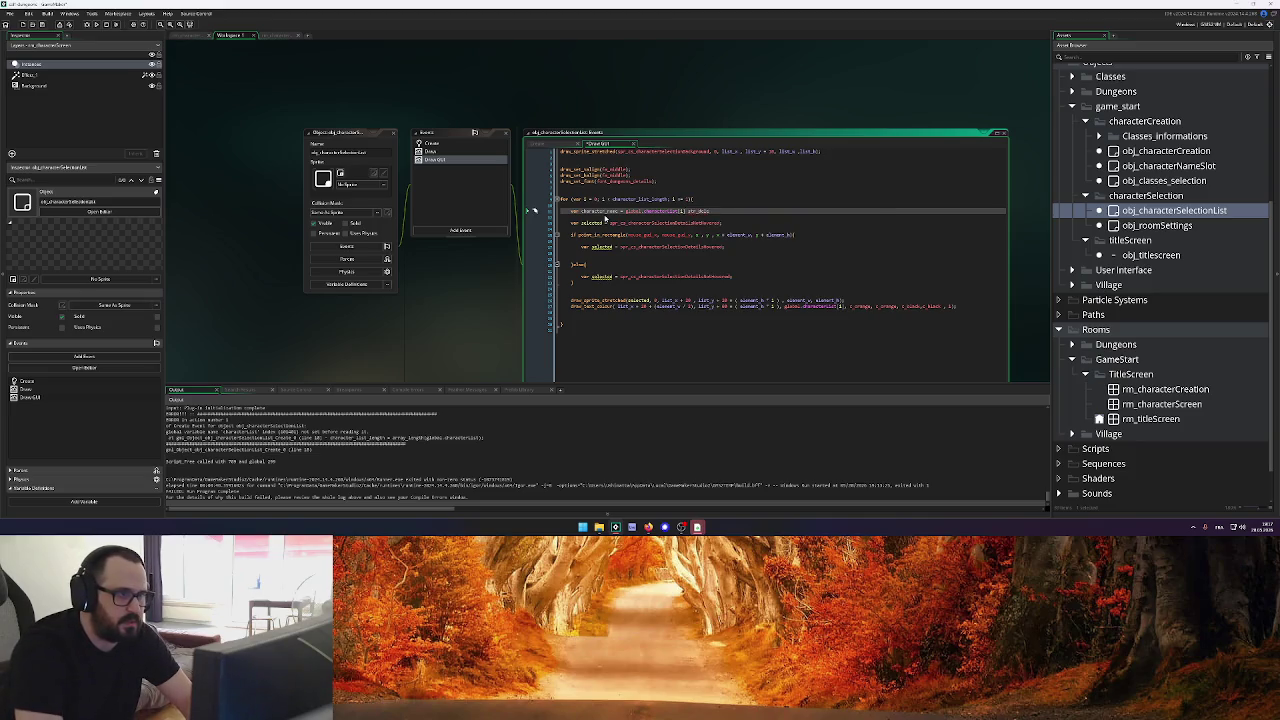
pyautogui.write('r_Name')
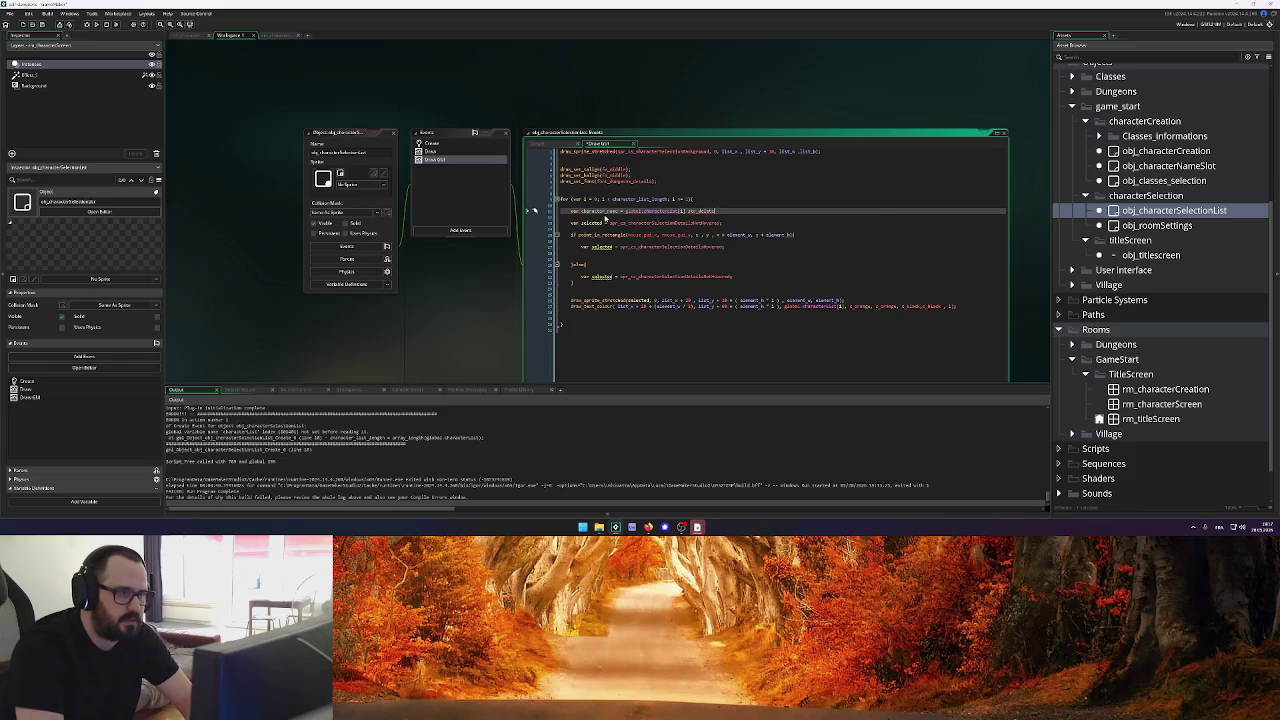
pyautogui.press('BackSpace')
pyautogui.press('BackSpace')
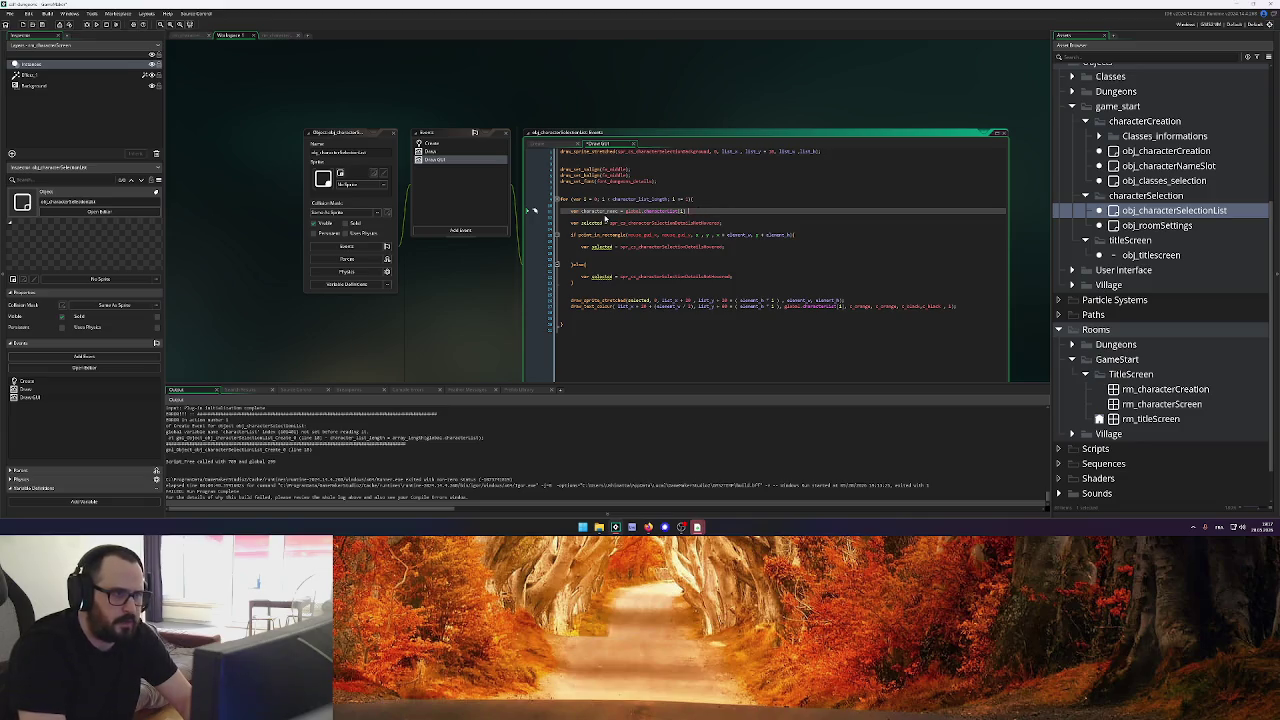
pyautogui.hotkey('alt', 'Tab')
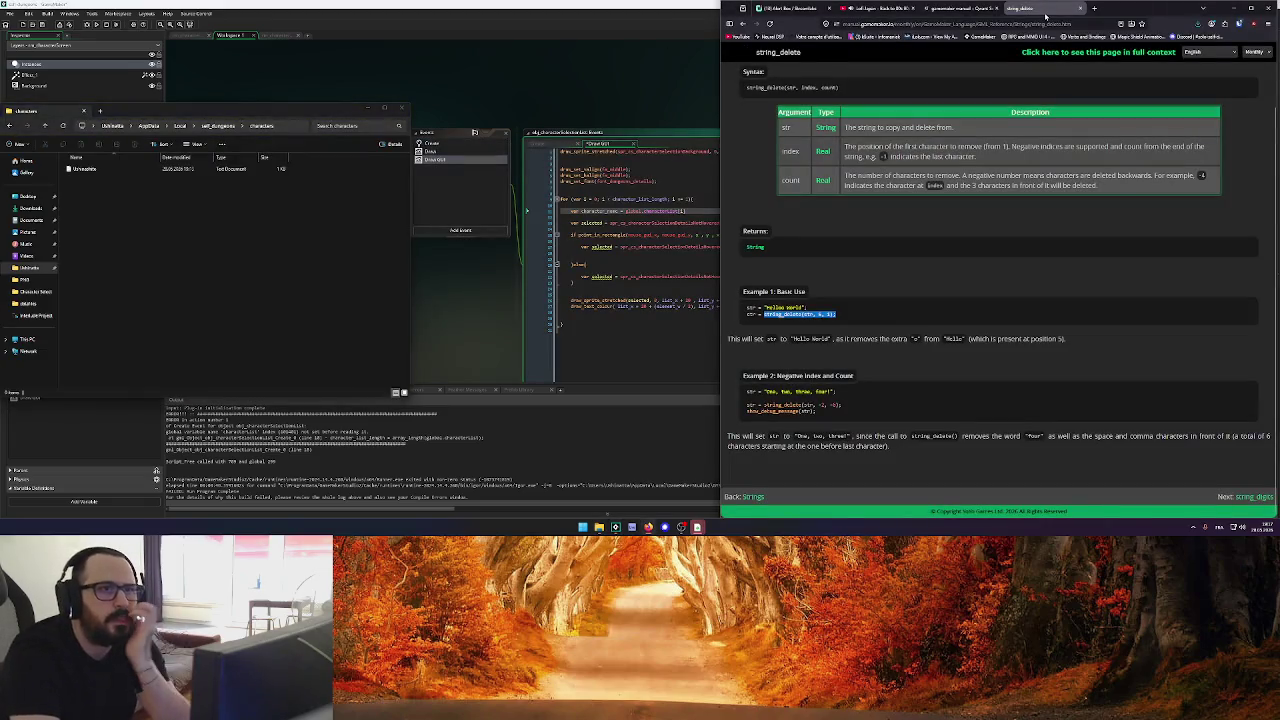
# Wrap global.characterList[i] in a string_delete call with arguments 1, 1 for character_name
pyautogui.hotkey('alt', 'Tab')
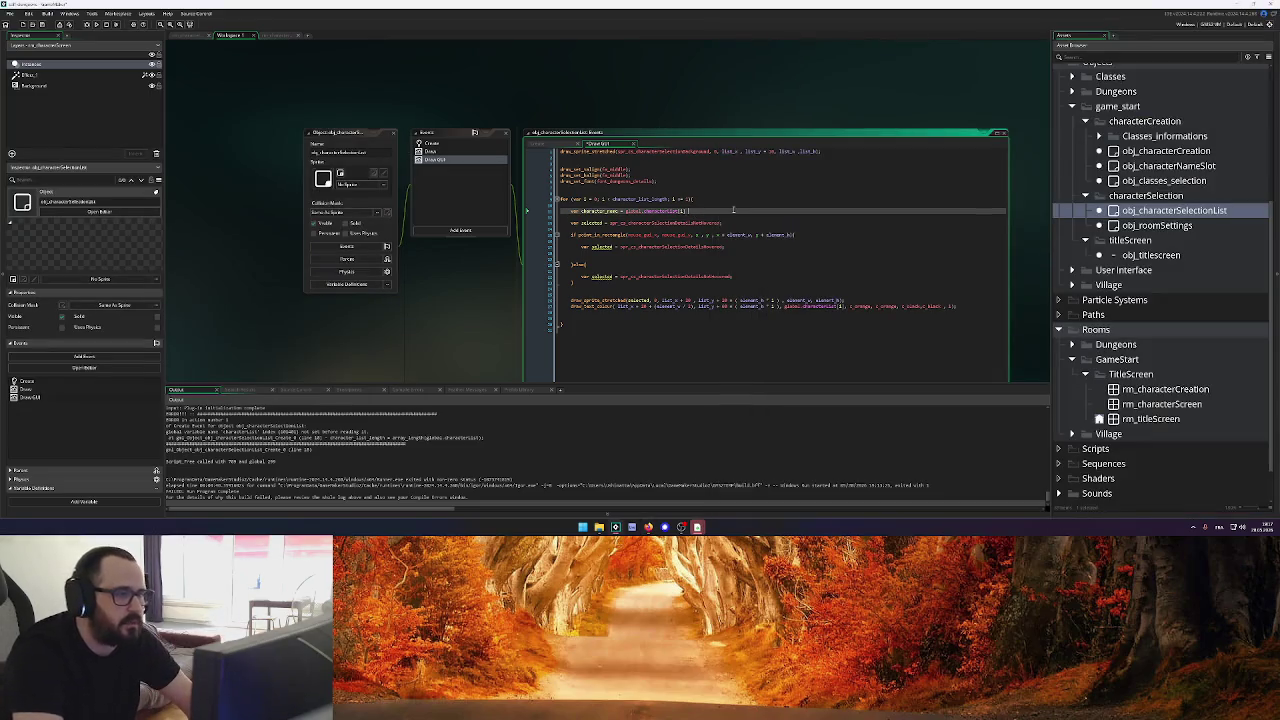
pyautogui.write('str')
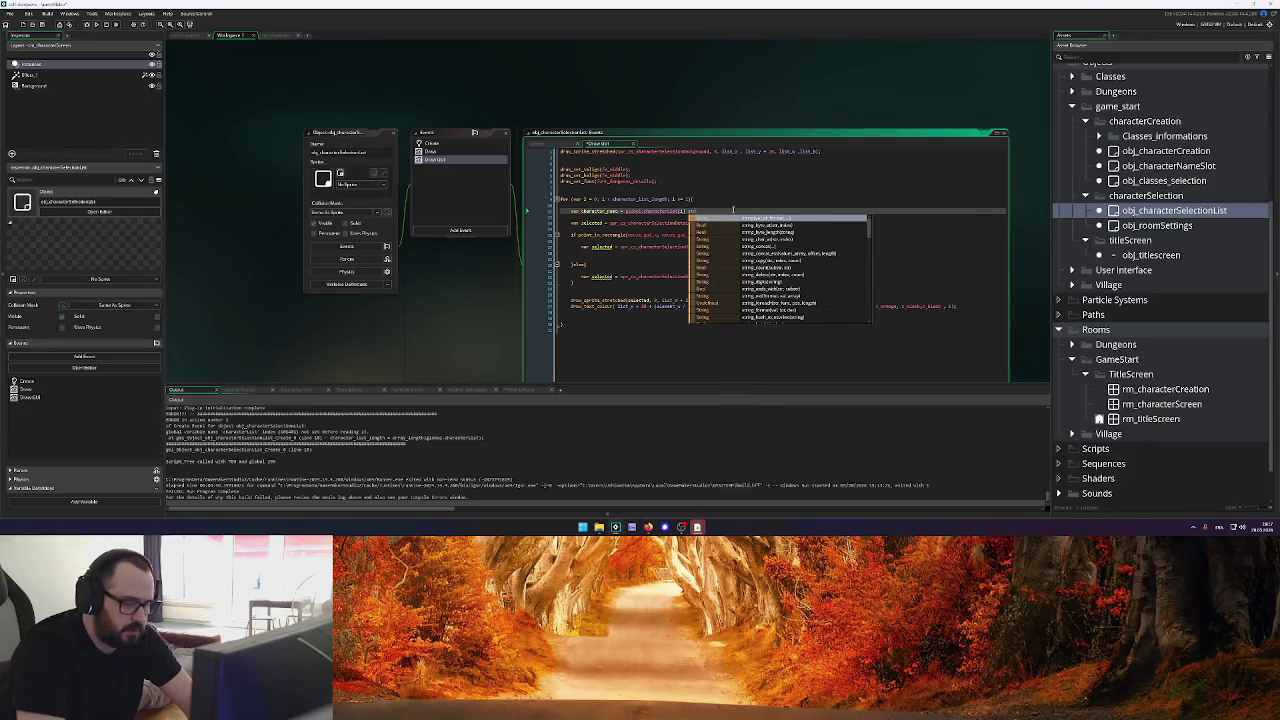
pyautogui.write('_de')
pyautogui.press('Return')
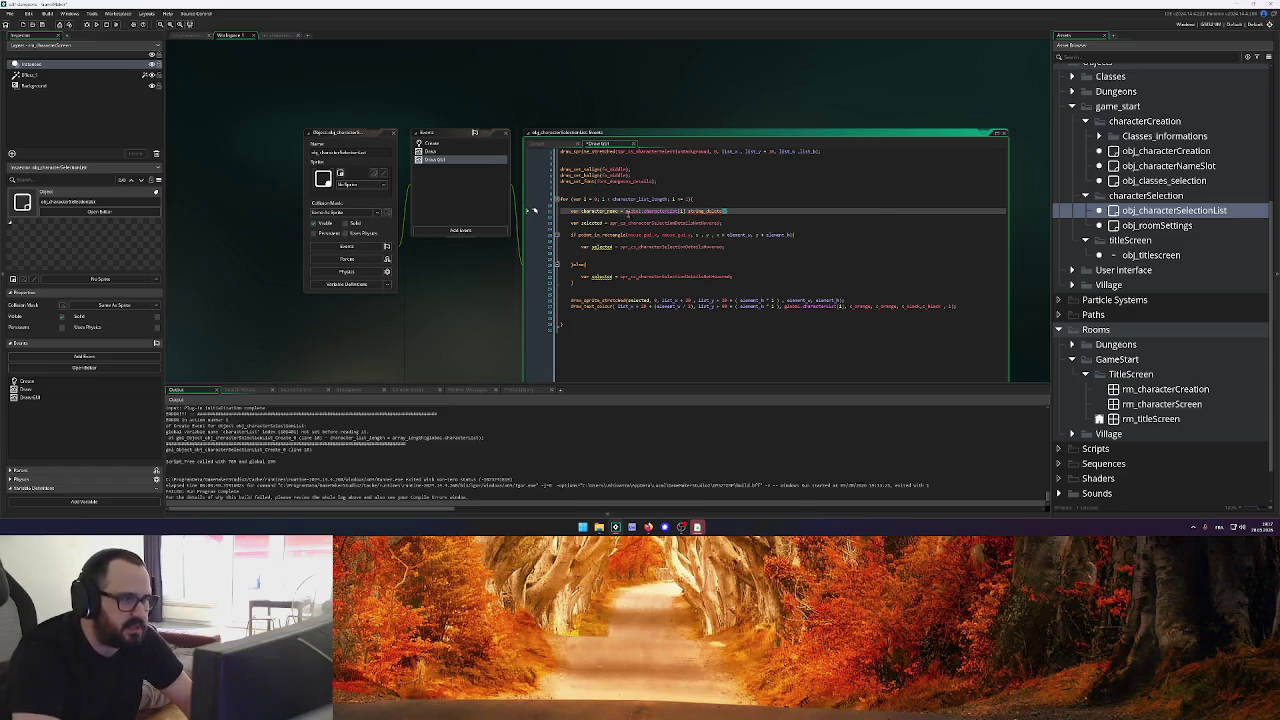
pyautogui.moveTo(625, 212); pyautogui.dragTo(686, 215)
pyautogui.press('BackSpace')
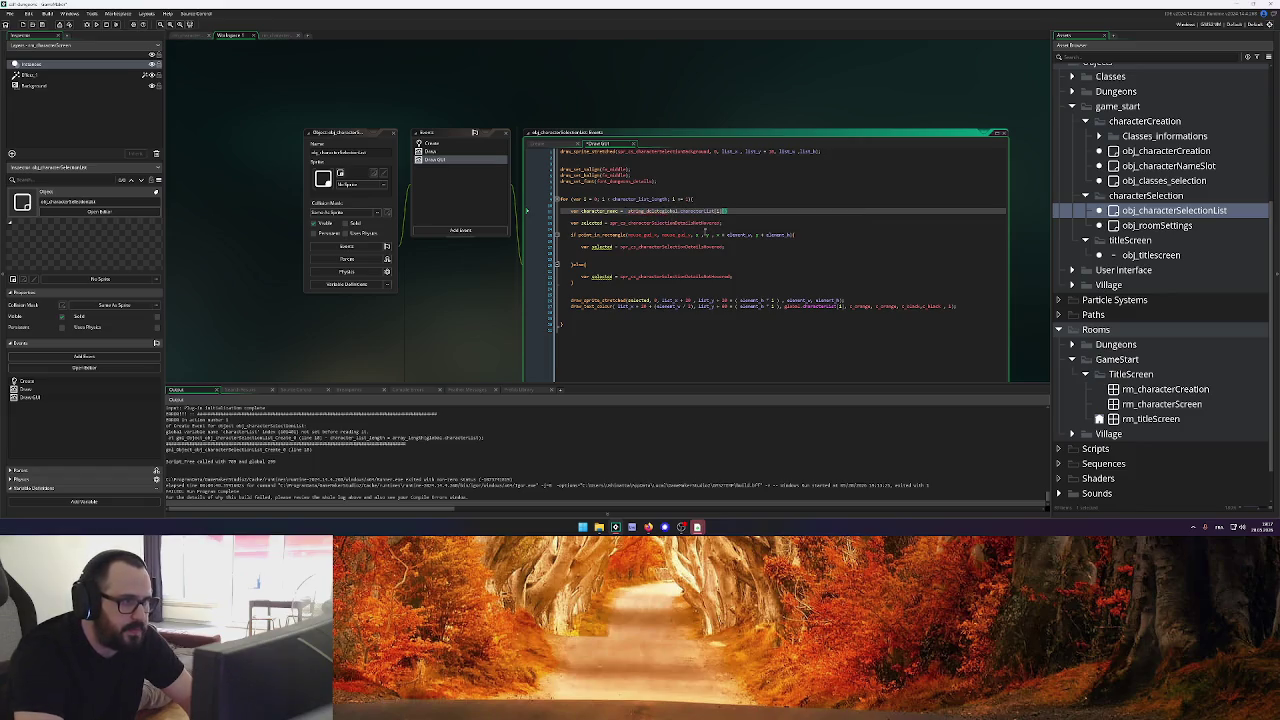
pyautogui.moveTo(700, 232)
pyautogui.hotkey('ctrl', 'v')
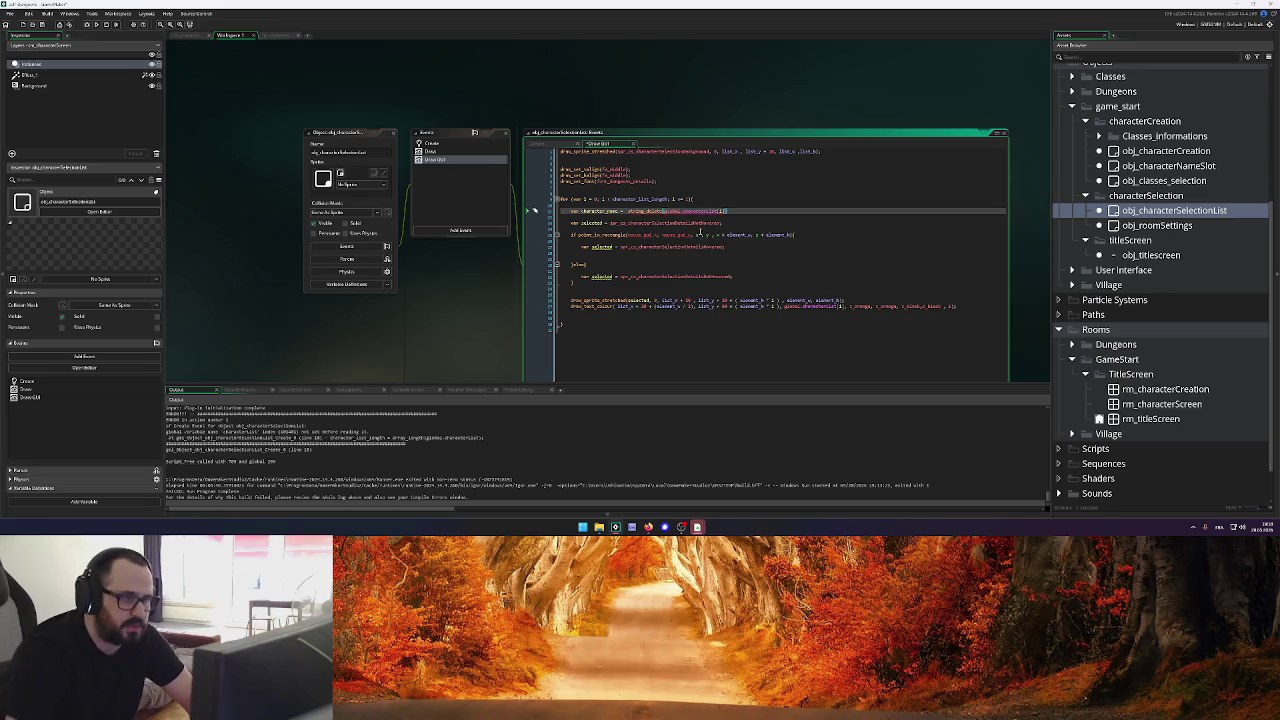
pyautogui.write('1, 1')
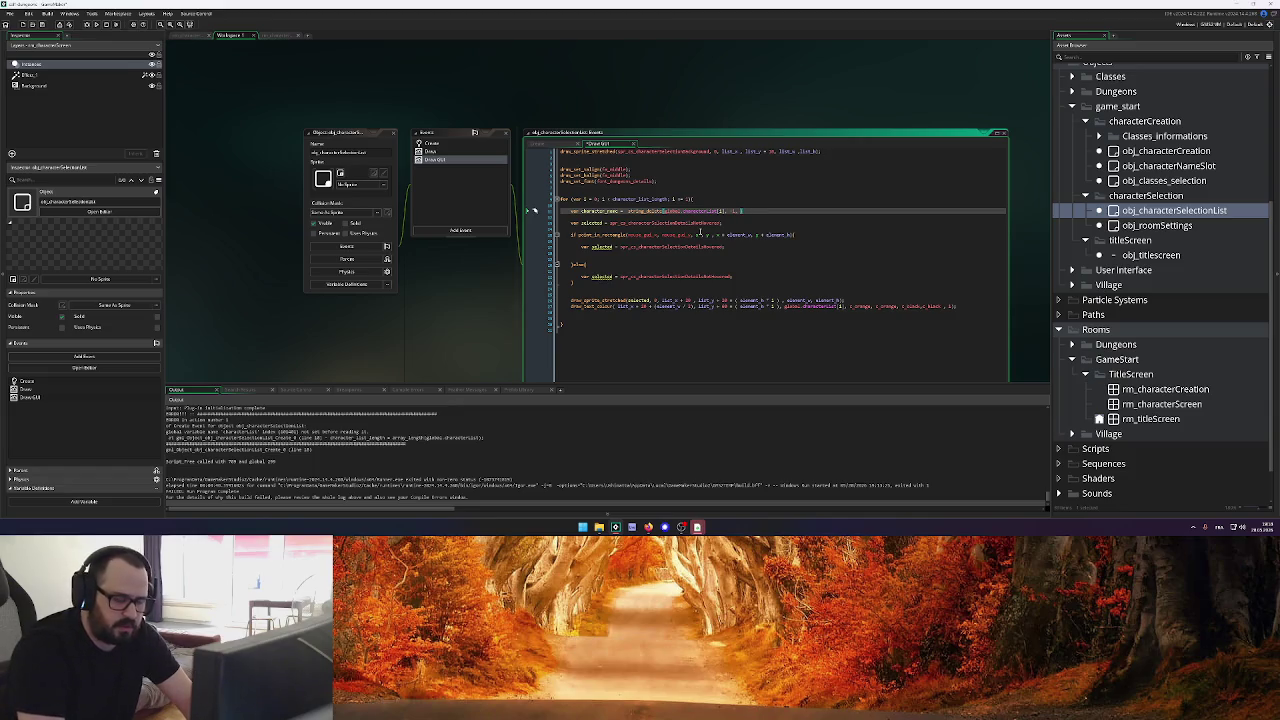
pyautogui.hotkey('alt', 'Tab')
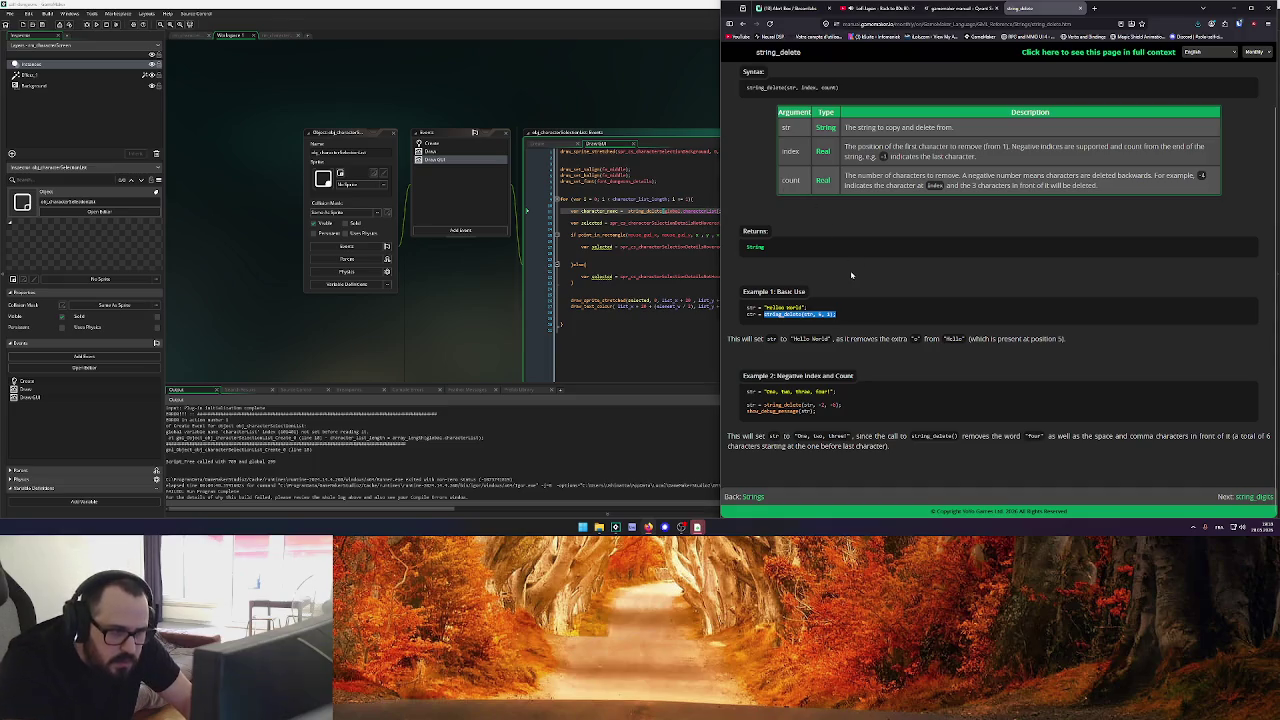
pyautogui.hotkey('alt', 'Tab')
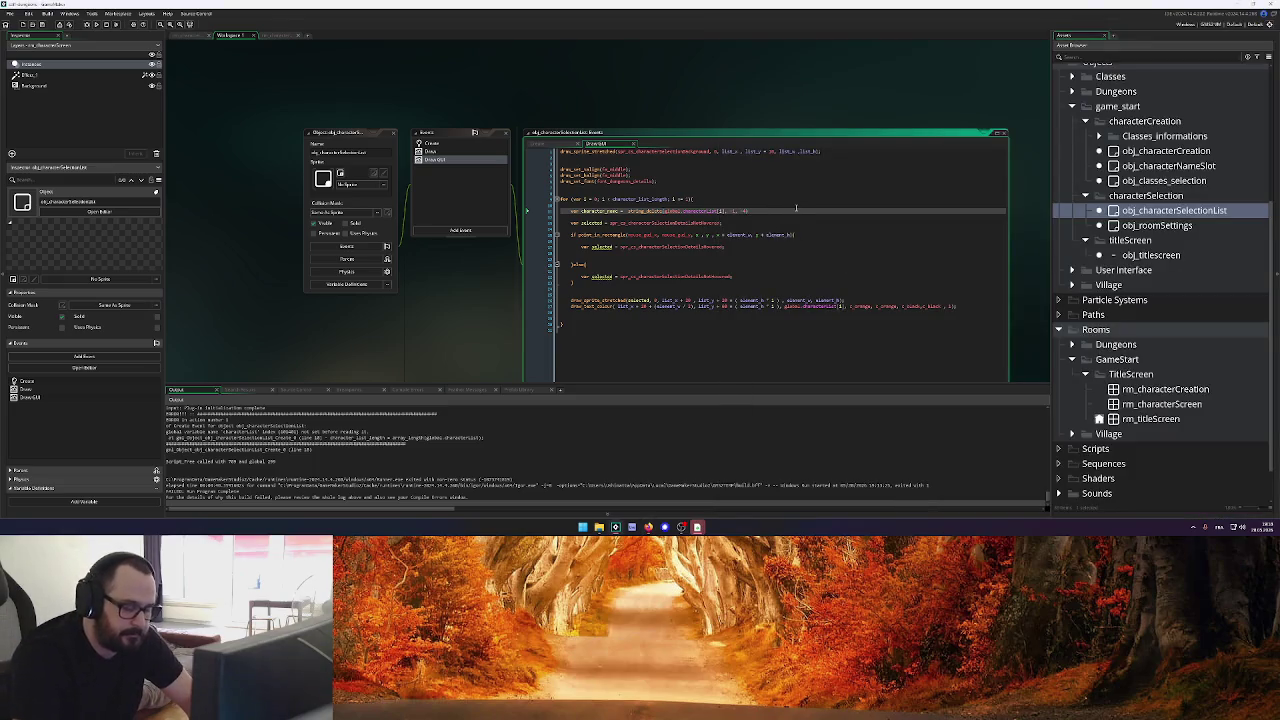
# Make the loop's draw_text_colour call draw character_name instead of the raw list entry
pyautogui.click(663, 212)
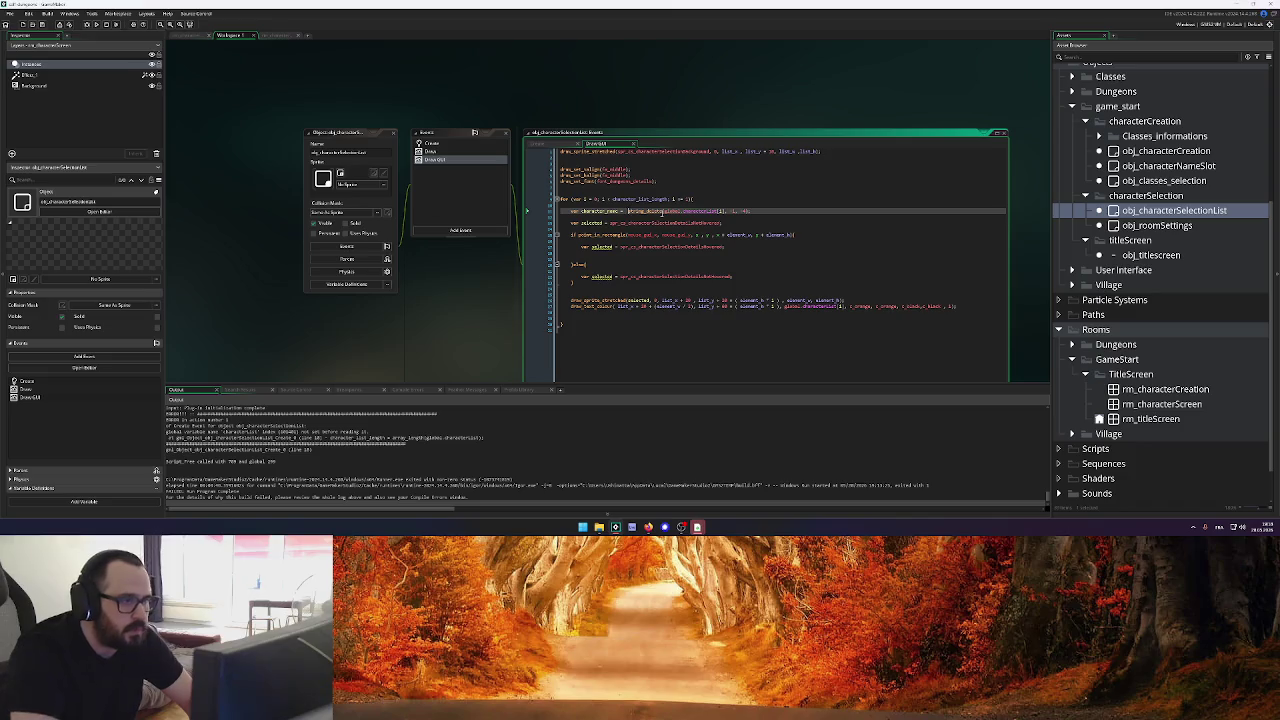
pyautogui.doubleClick(598, 211)
pyautogui.hotkey('ctrl', 'c')
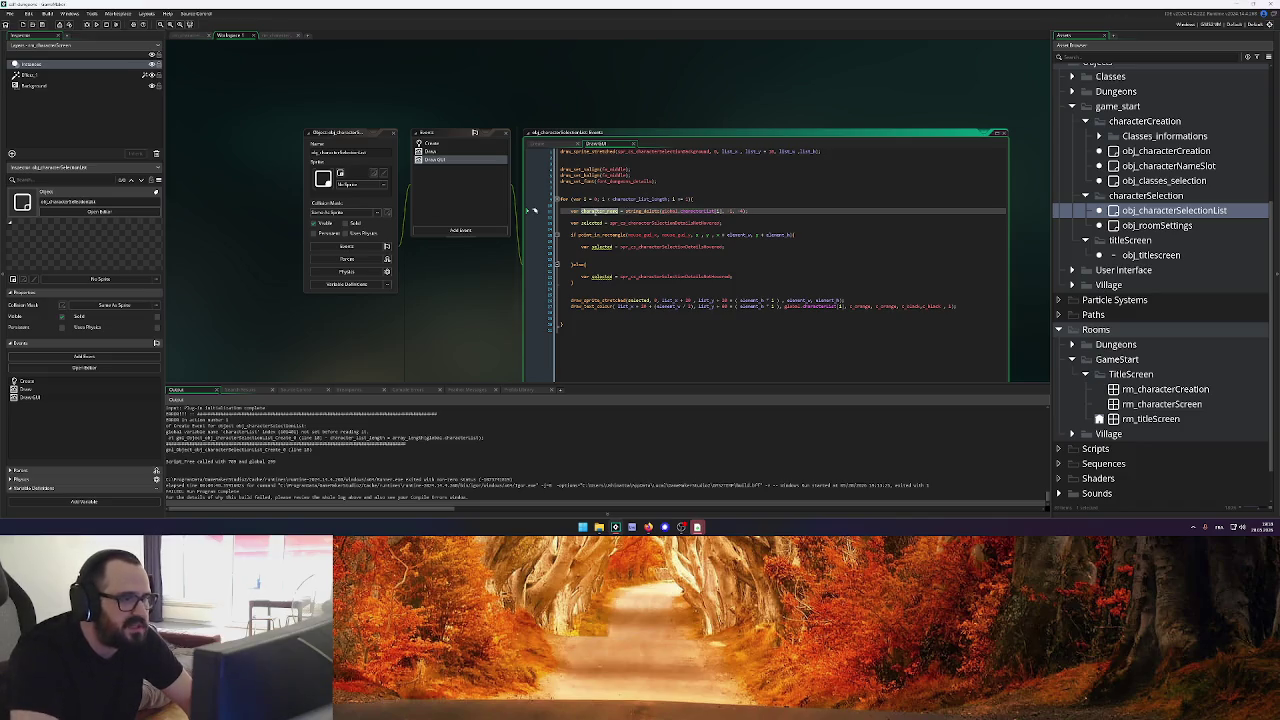
pyautogui.click(848, 307)
pyautogui.hotkey('ctrl', 'v')
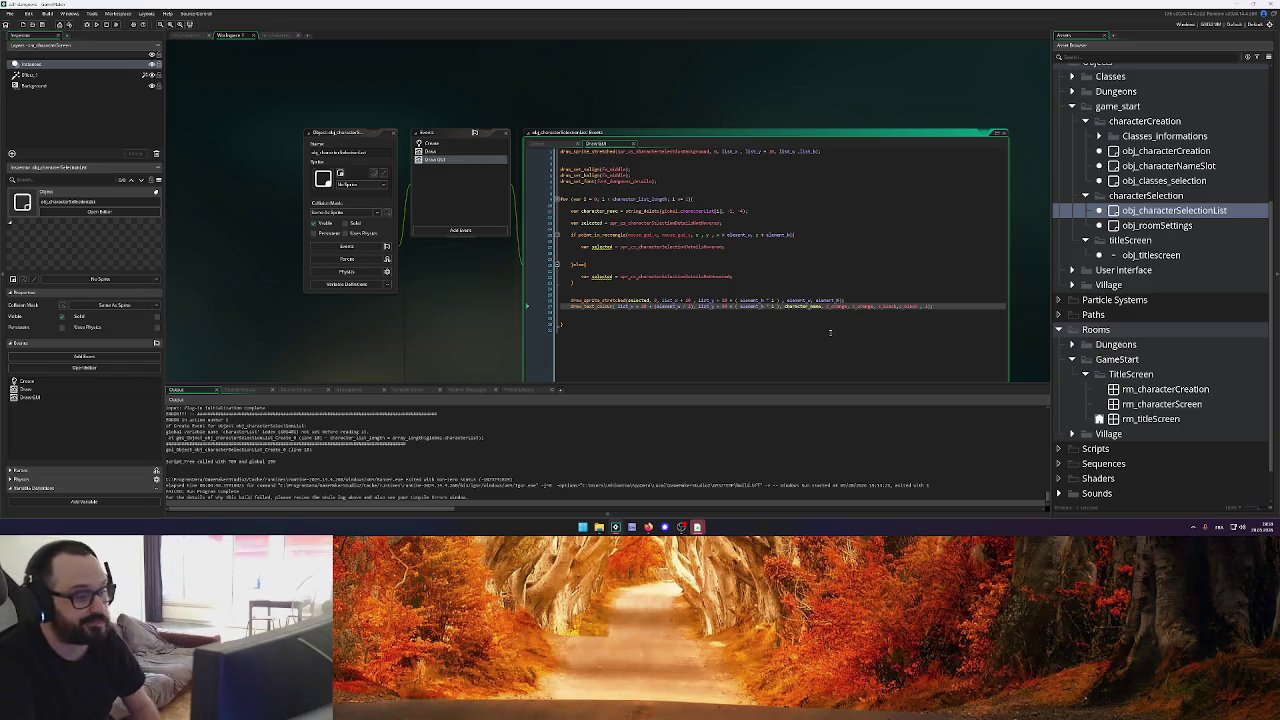
# Open the characters save folder from the Create code and delete the existing character file
pyautogui.click(796, 277)
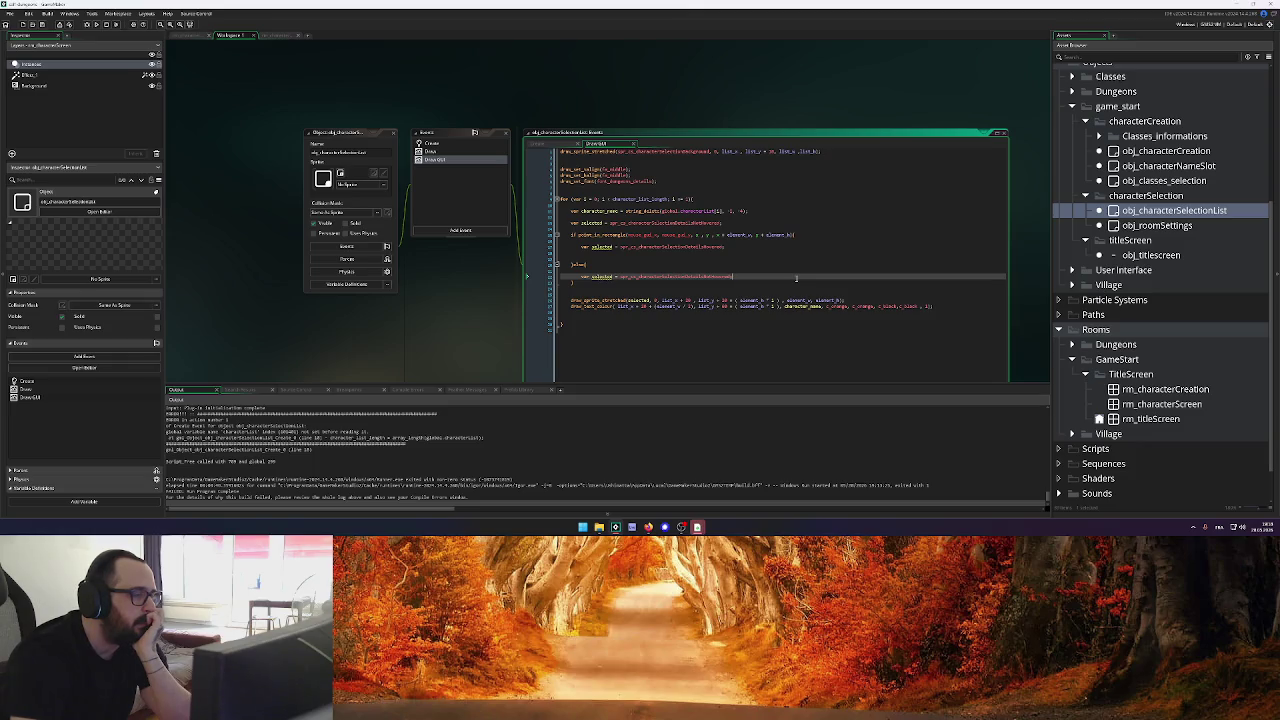
pyautogui.click(548, 145)
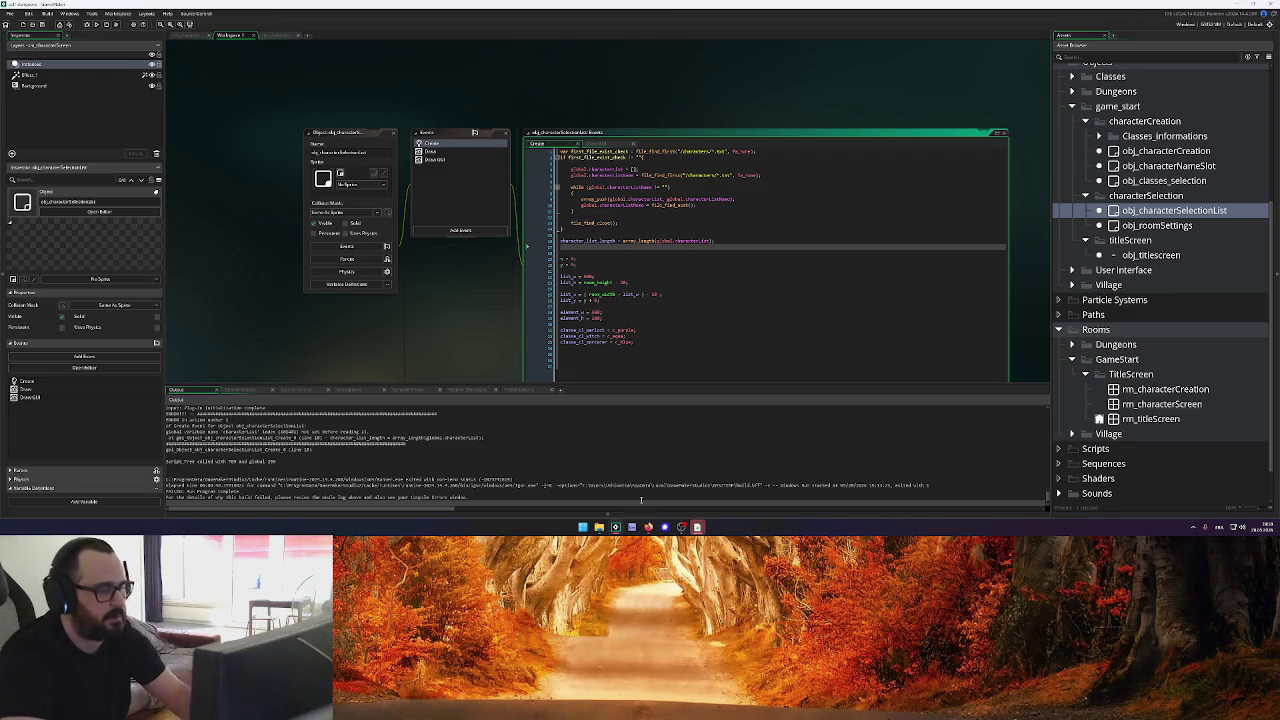
pyautogui.click(599, 527)
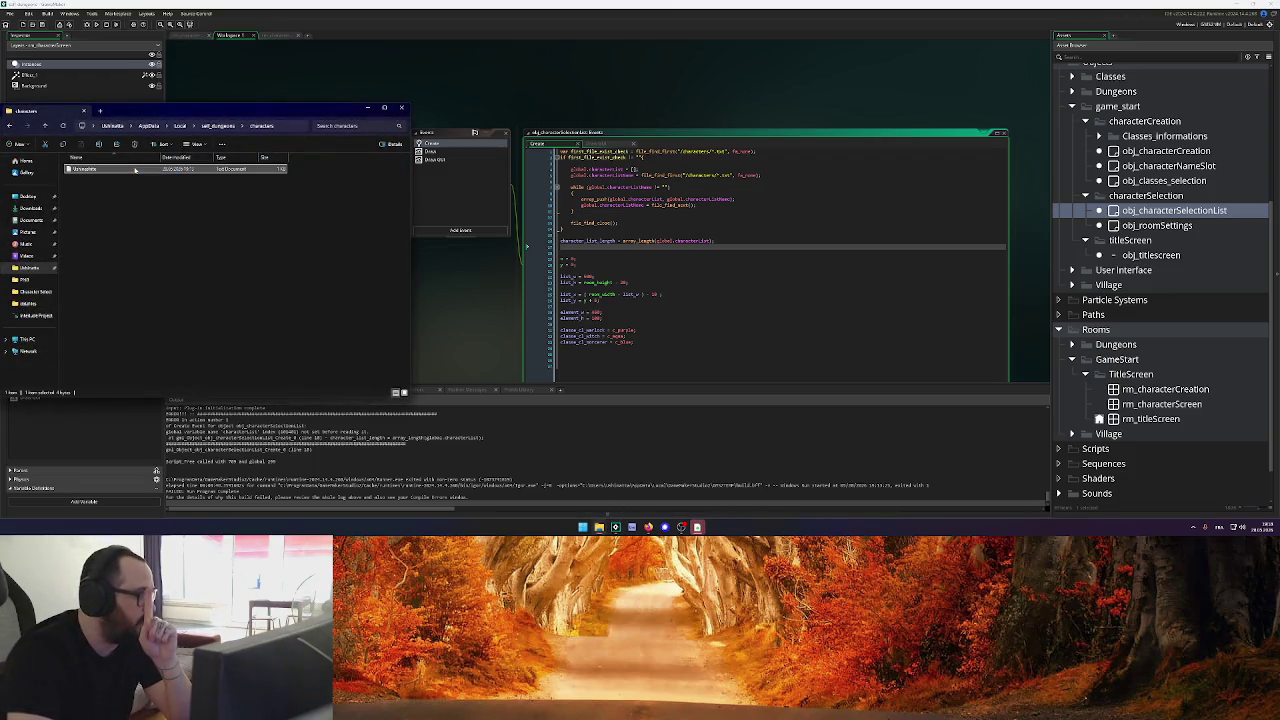
pyautogui.press('Delete')
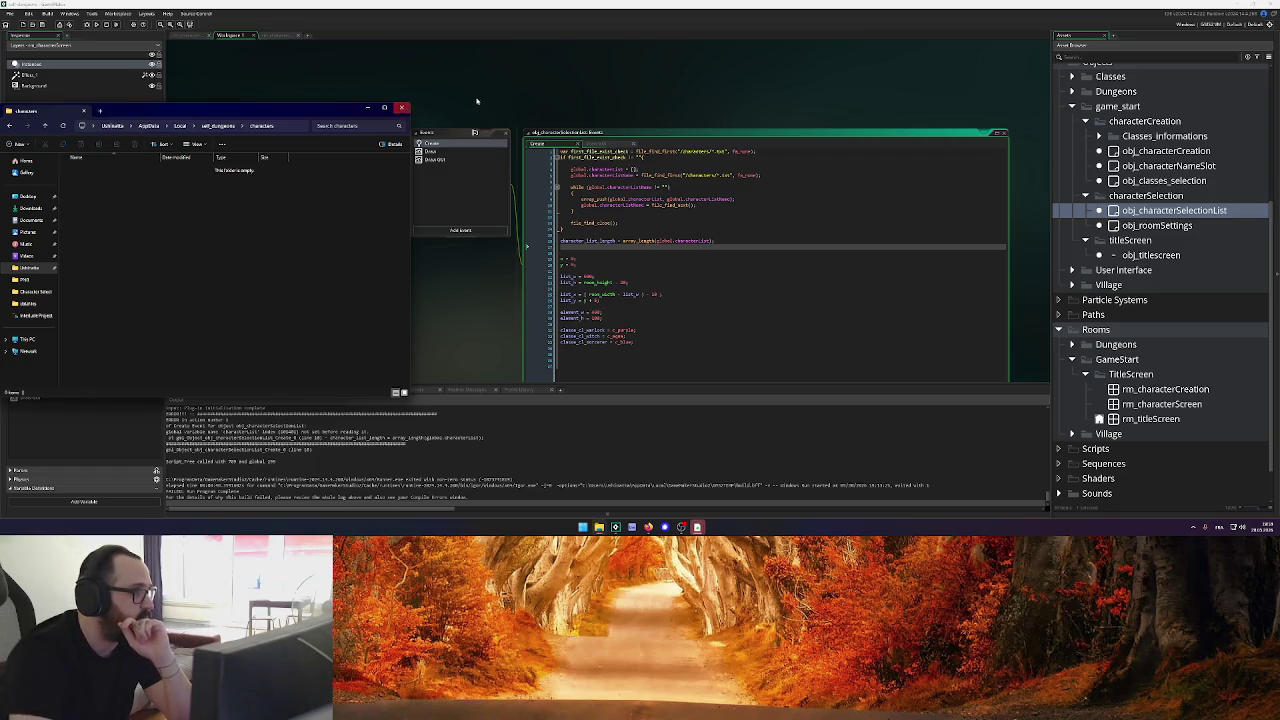
# Close the save folder, run the game, create a new Sorcerer character, then close the game
pyautogui.click(401, 107)
pyautogui.click(97, 23)
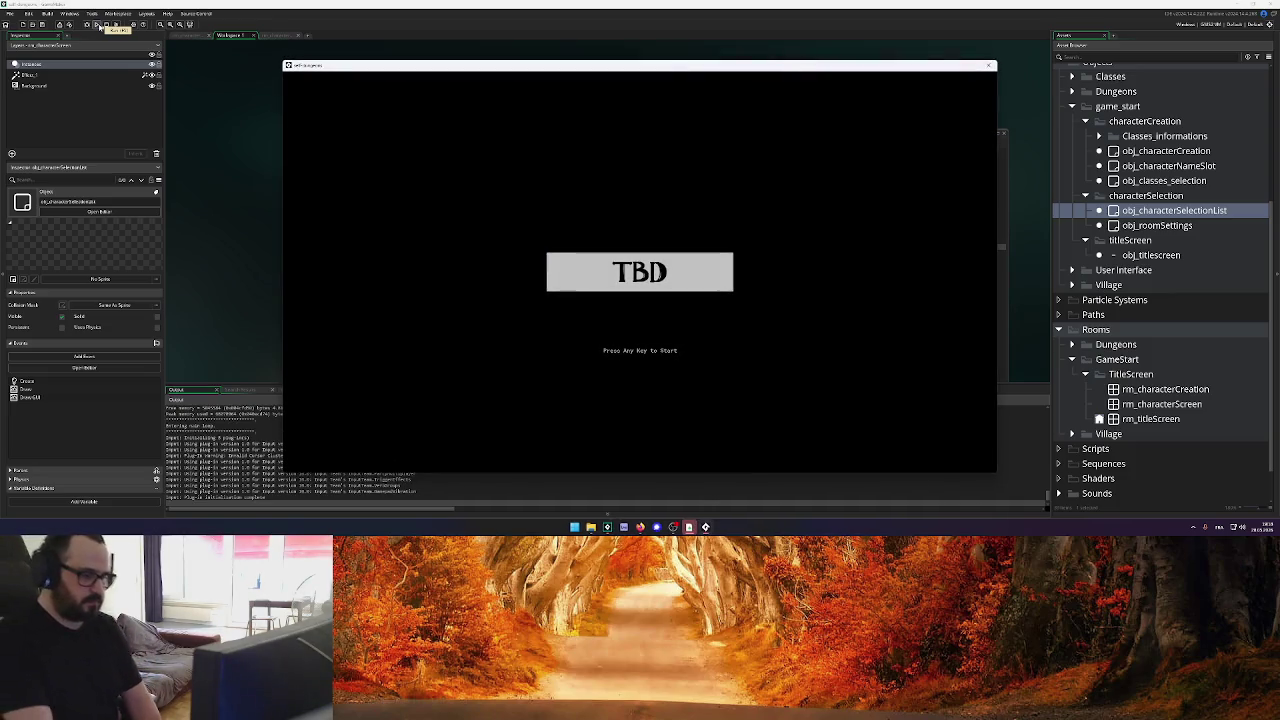
pyautogui.press('Return')
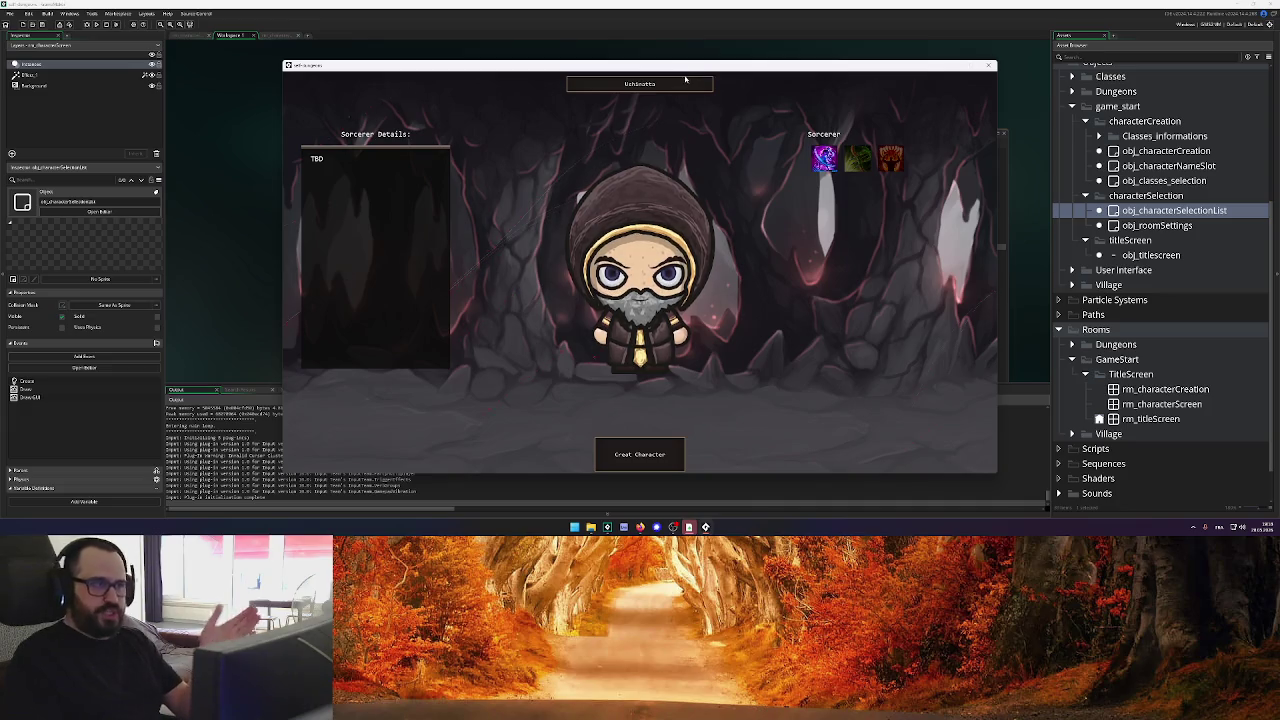
pyautogui.click(645, 458)
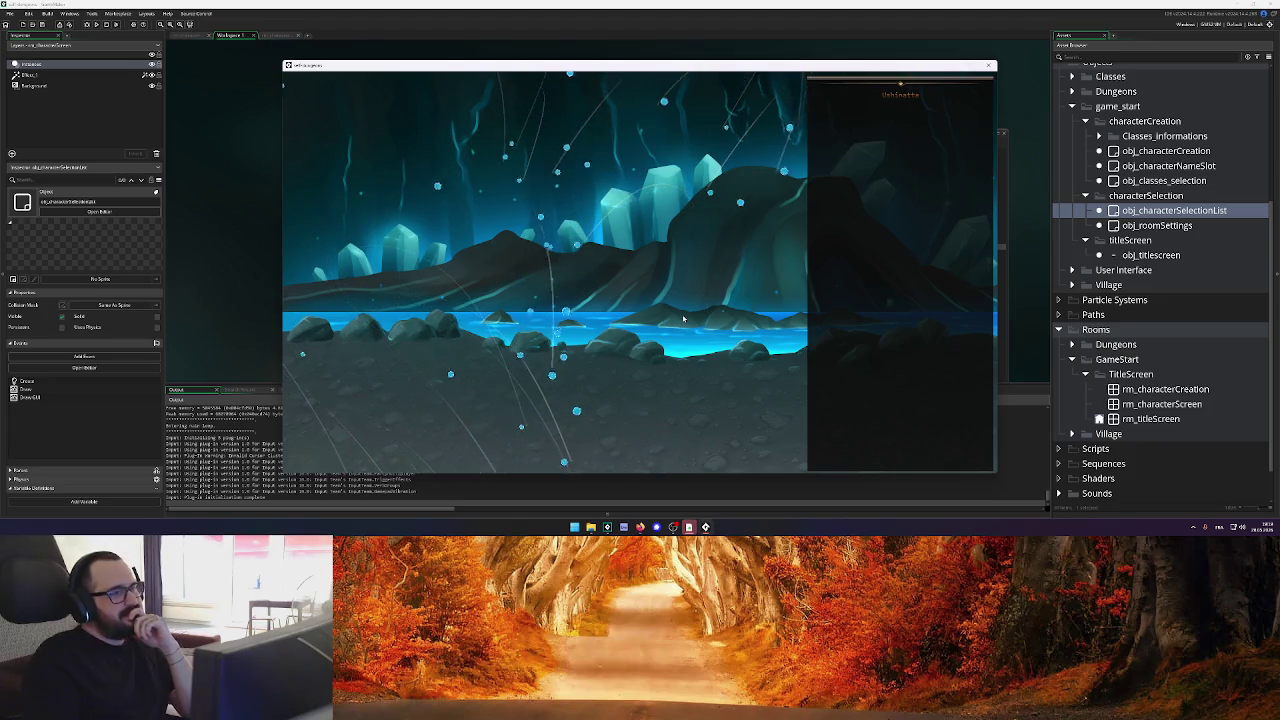
pyautogui.click(990, 66)
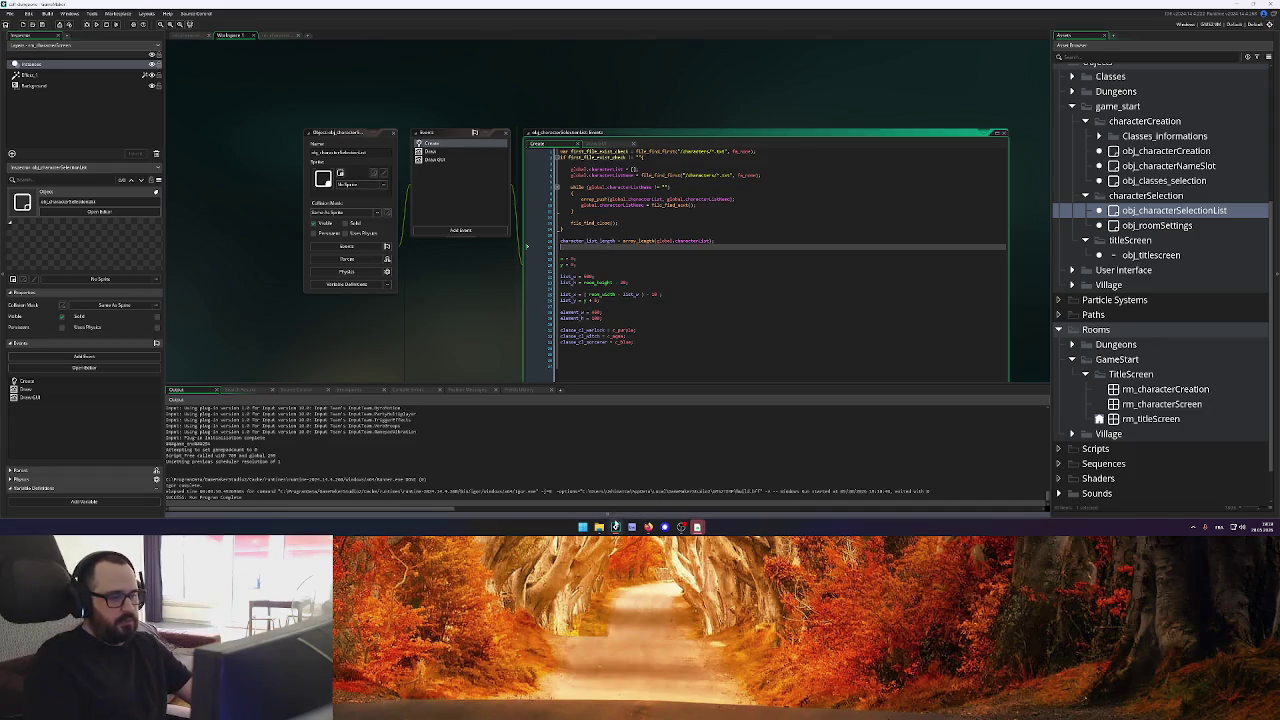
pyautogui.click(599, 527)
pyautogui.doubleClick(158, 169)
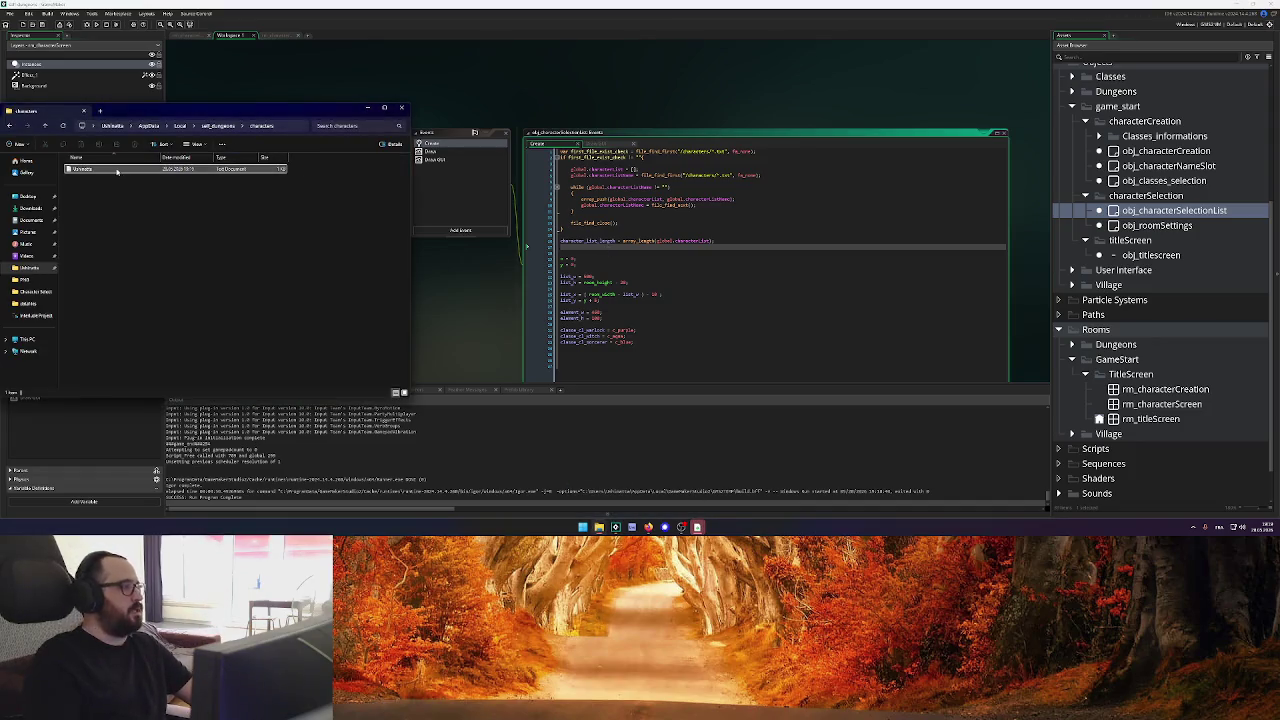
pyautogui.moveTo(128, 158)
pyautogui.mouseDown()
pyautogui.moveTo(614, 158)
pyautogui.moveTo(522, 105)
pyautogui.moveTo(496, 69)
pyautogui.mouseUp()
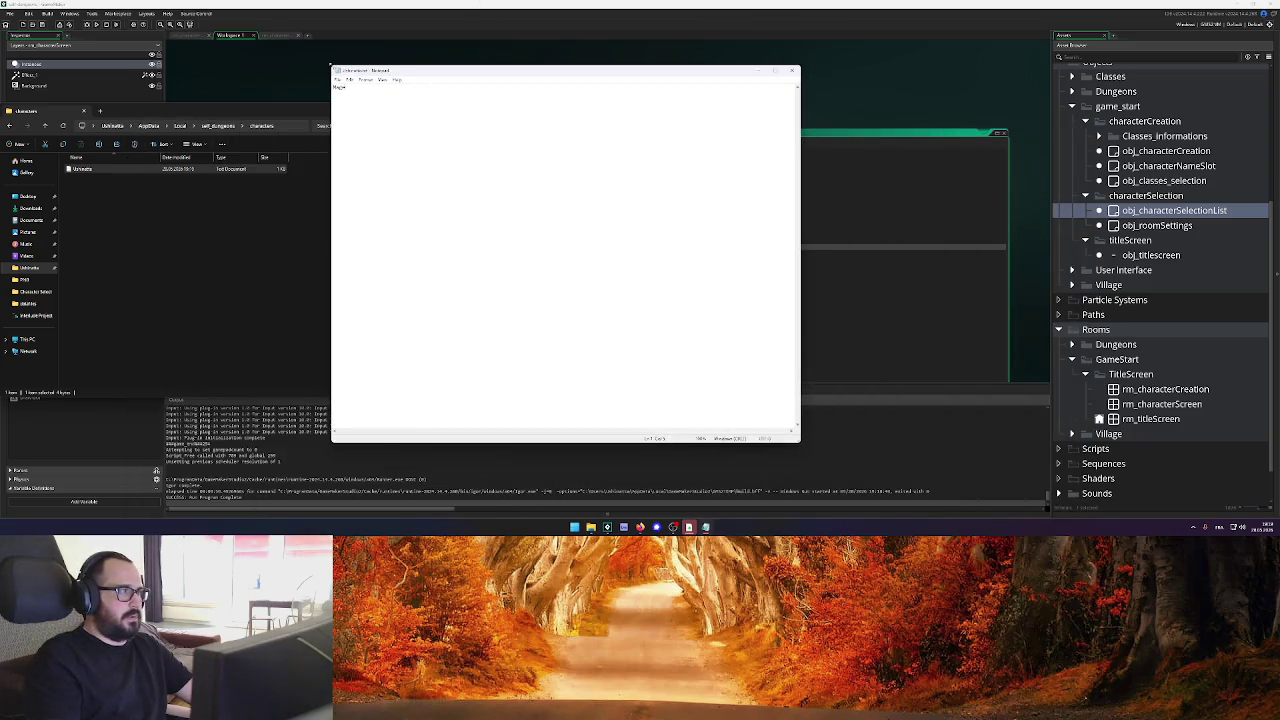
pyautogui.moveTo(332, 65); pyautogui.dragTo(449, 218)
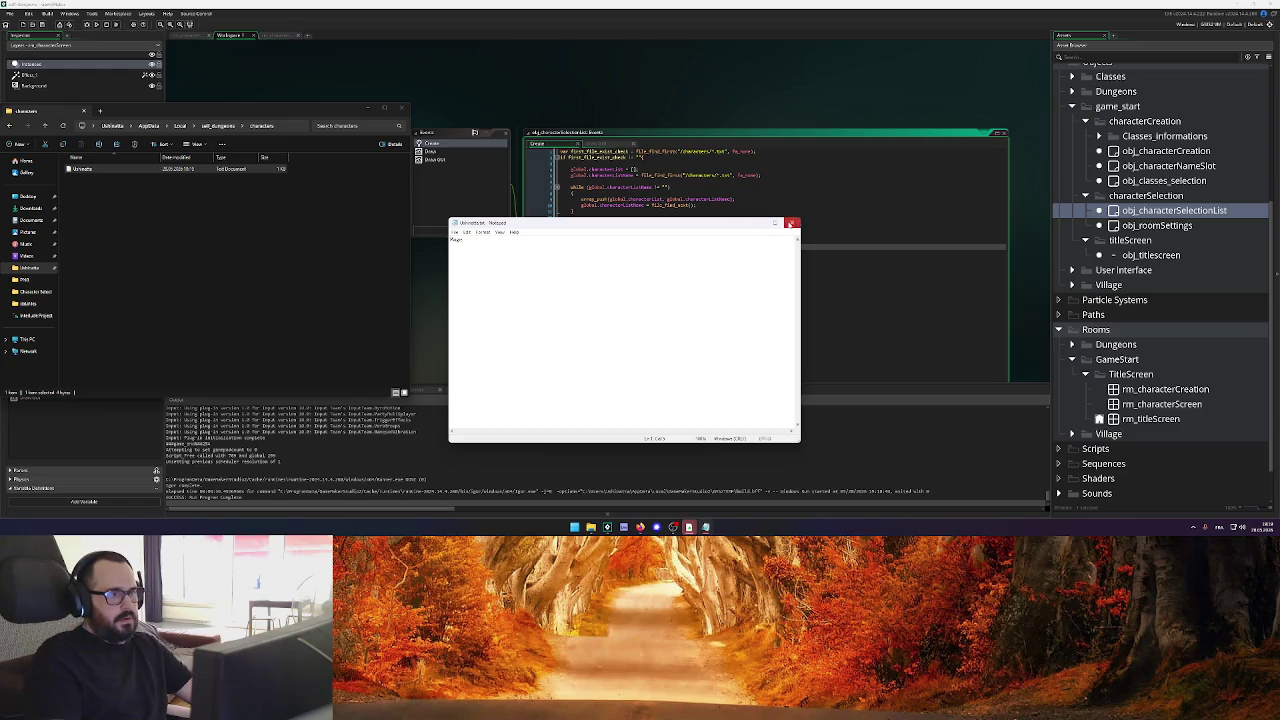
pyautogui.click(792, 222)
pyautogui.click(629, 131)
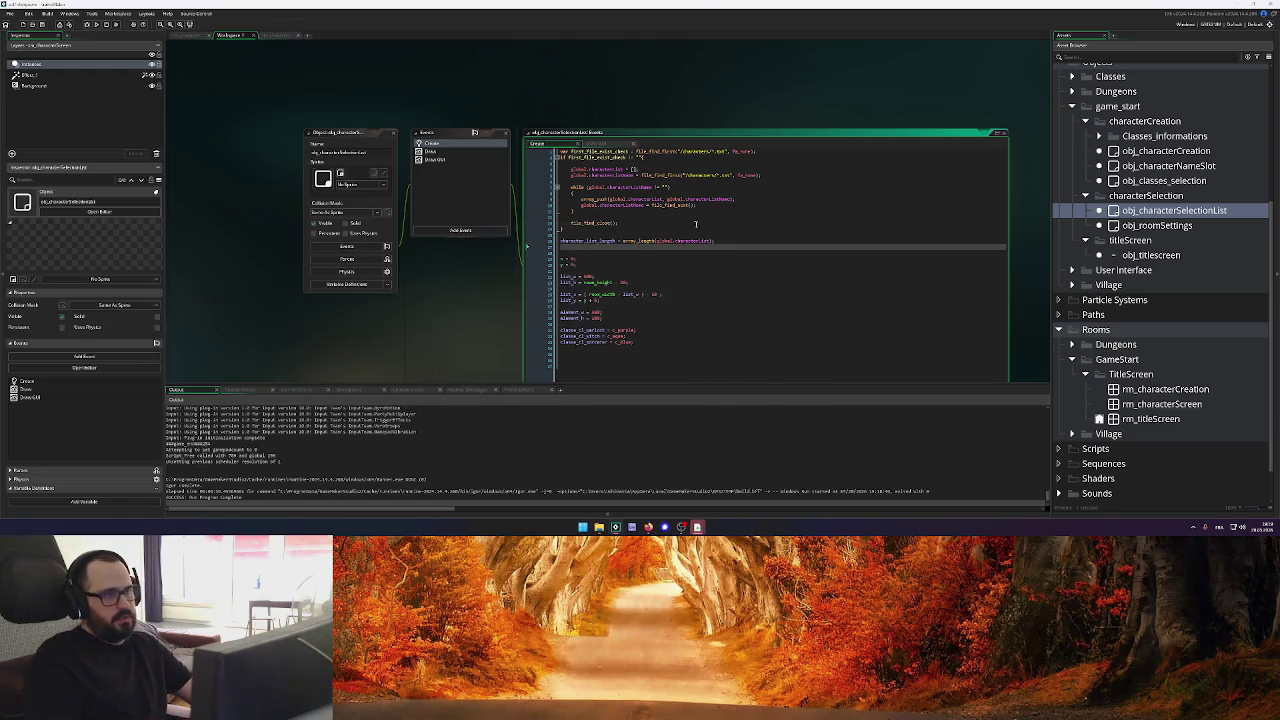
pyautogui.click(704, 239)
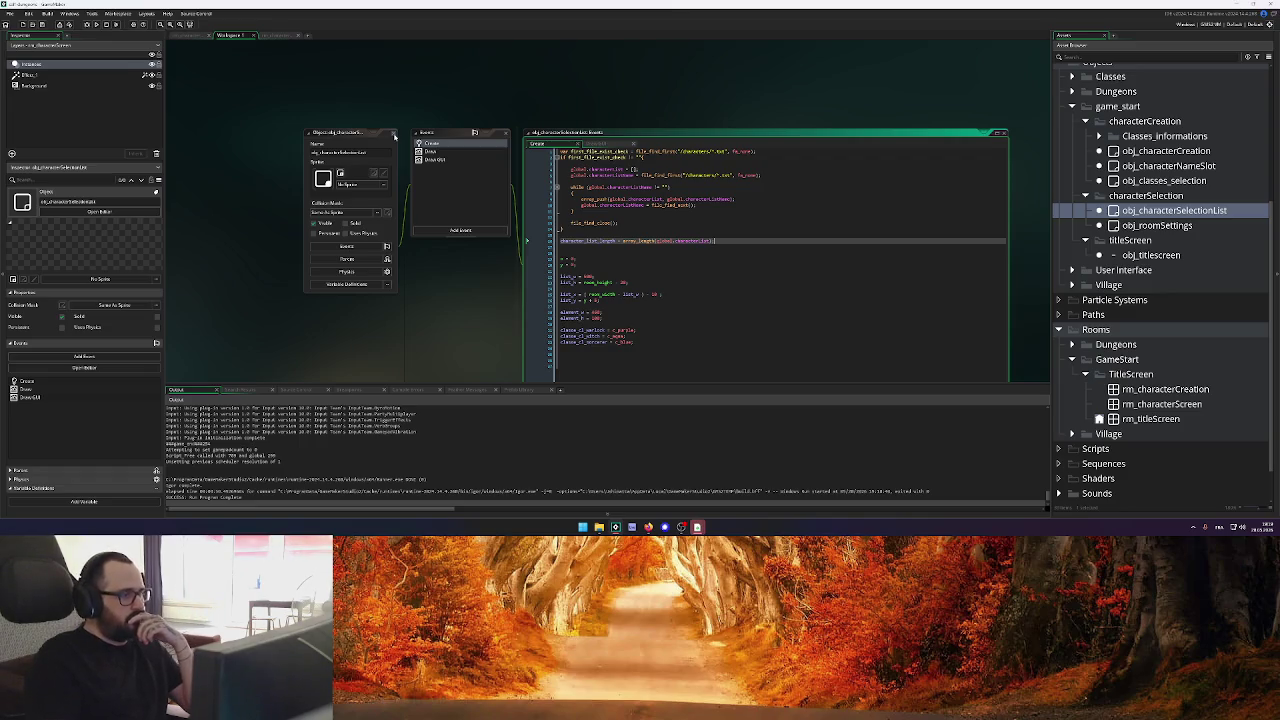
# Close the obj_characterSelectionList editors, resize the obj_titlescreen code window, and collapse the titleScreen folder
pyautogui.click(394, 135)
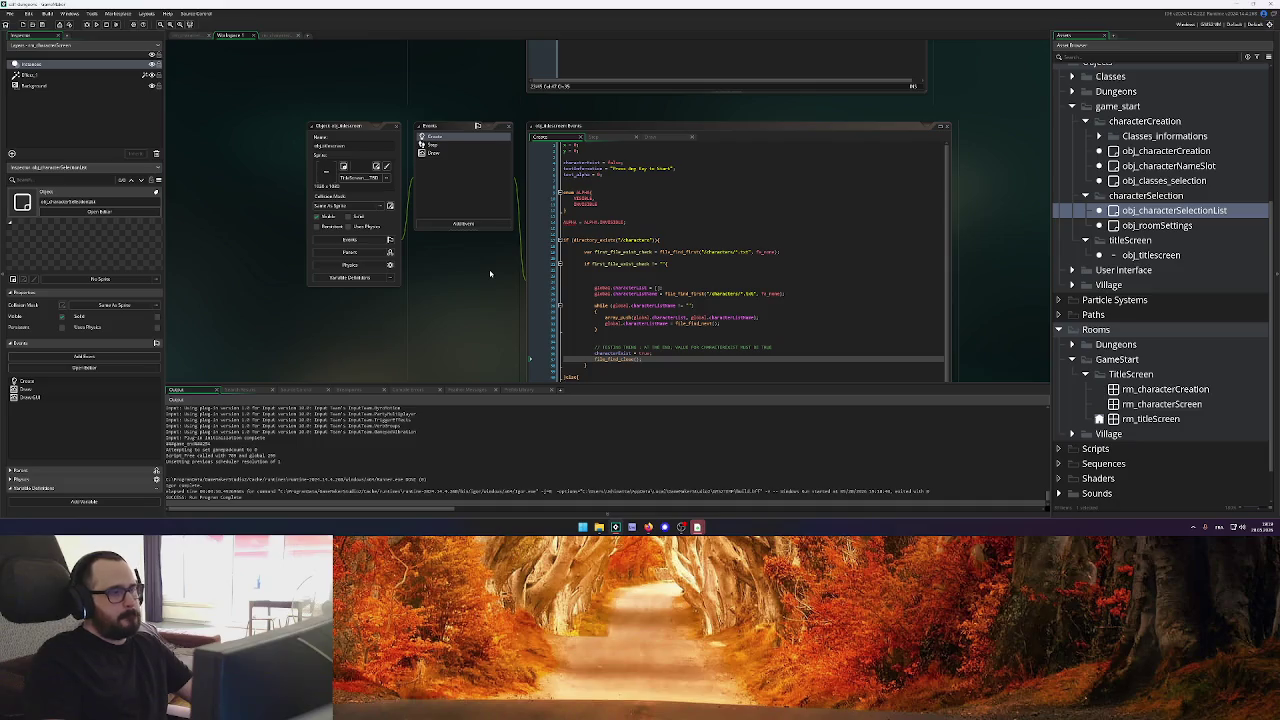
pyautogui.scroll(-2, 490, 273)
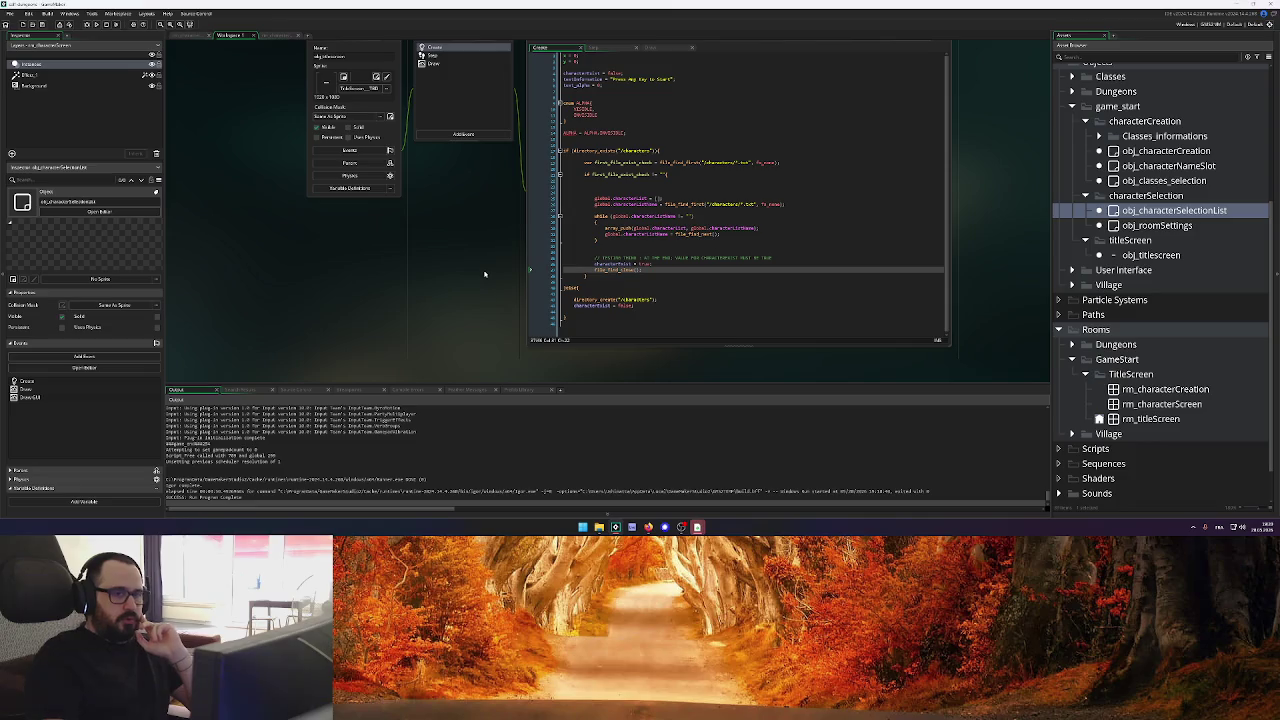
pyautogui.scroll(1, 484, 274)
pyautogui.moveTo(585, 368)
pyautogui.mouseDown()
pyautogui.moveTo(580, 257)
pyautogui.moveTo(560, 225)
pyautogui.moveTo(449, 223)
pyautogui.mouseUp()
pyautogui.scroll(5, 455, 250)
pyautogui.scroll(-4, 464, 276)
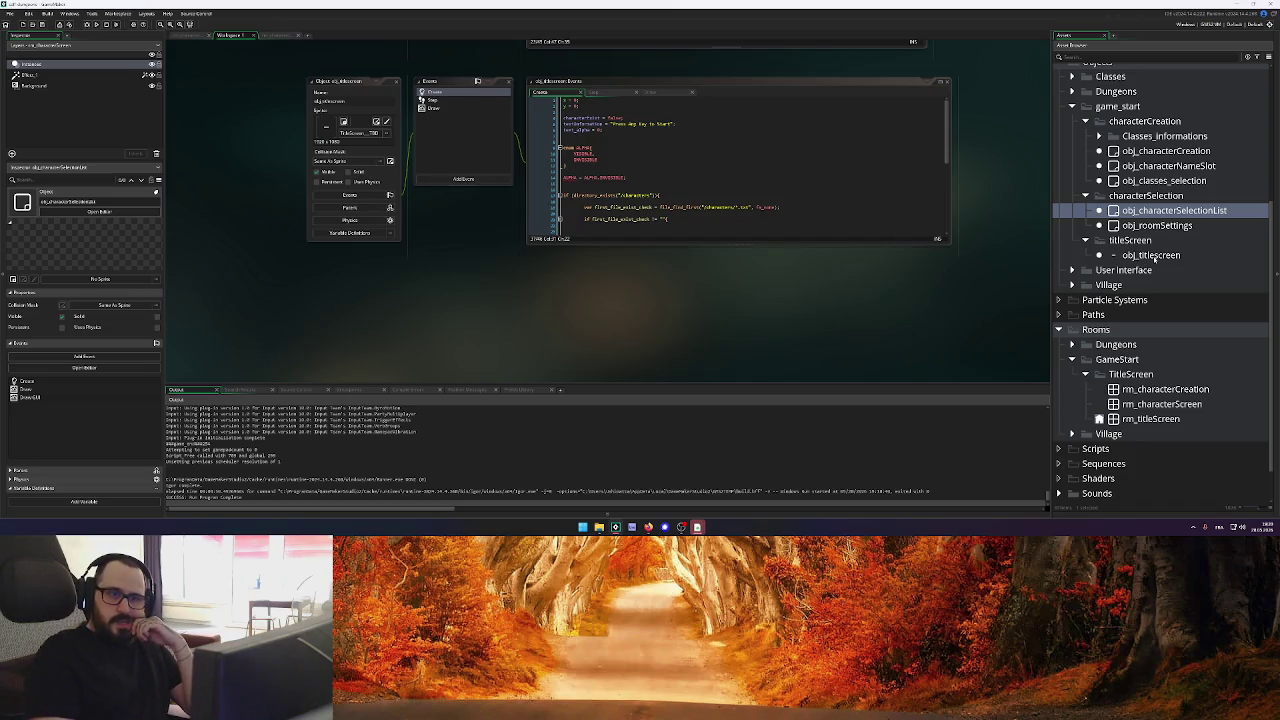
pyautogui.click(1086, 241)
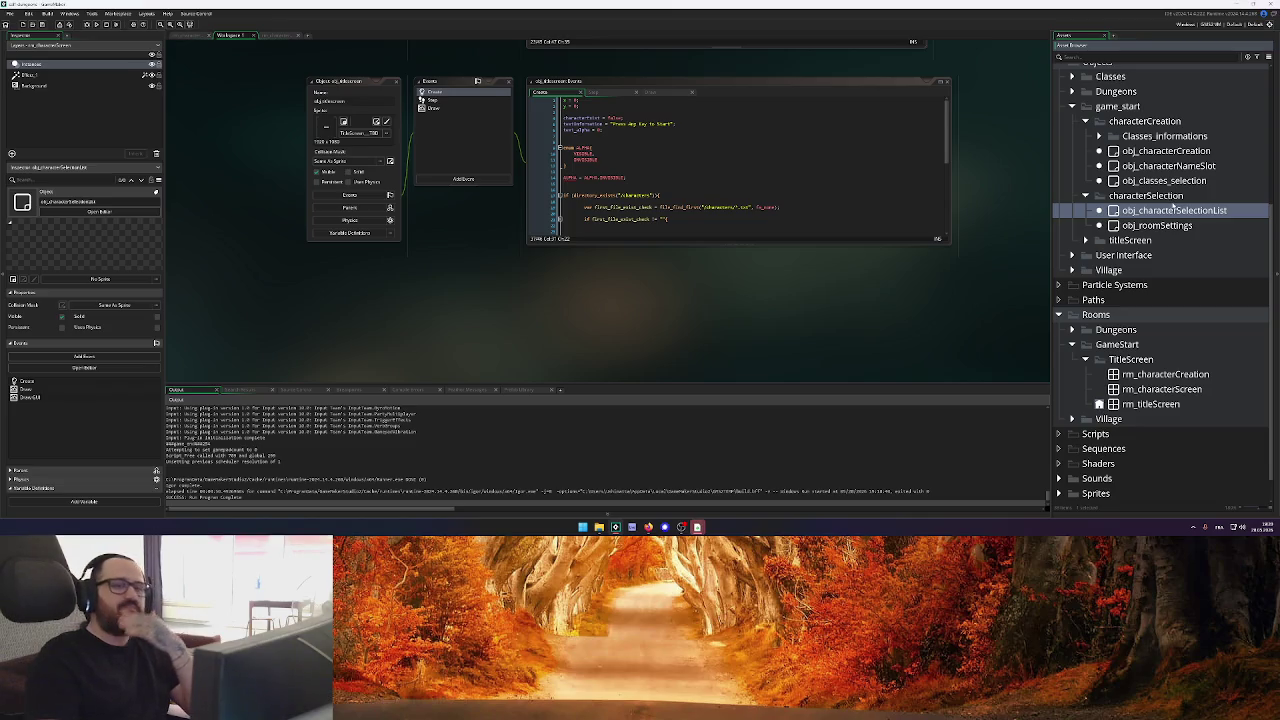
# Duplicate obj_characterCreation as obj_toCreationScreen, move it into characterSelection, and open it
pyautogui.click(1166, 151)
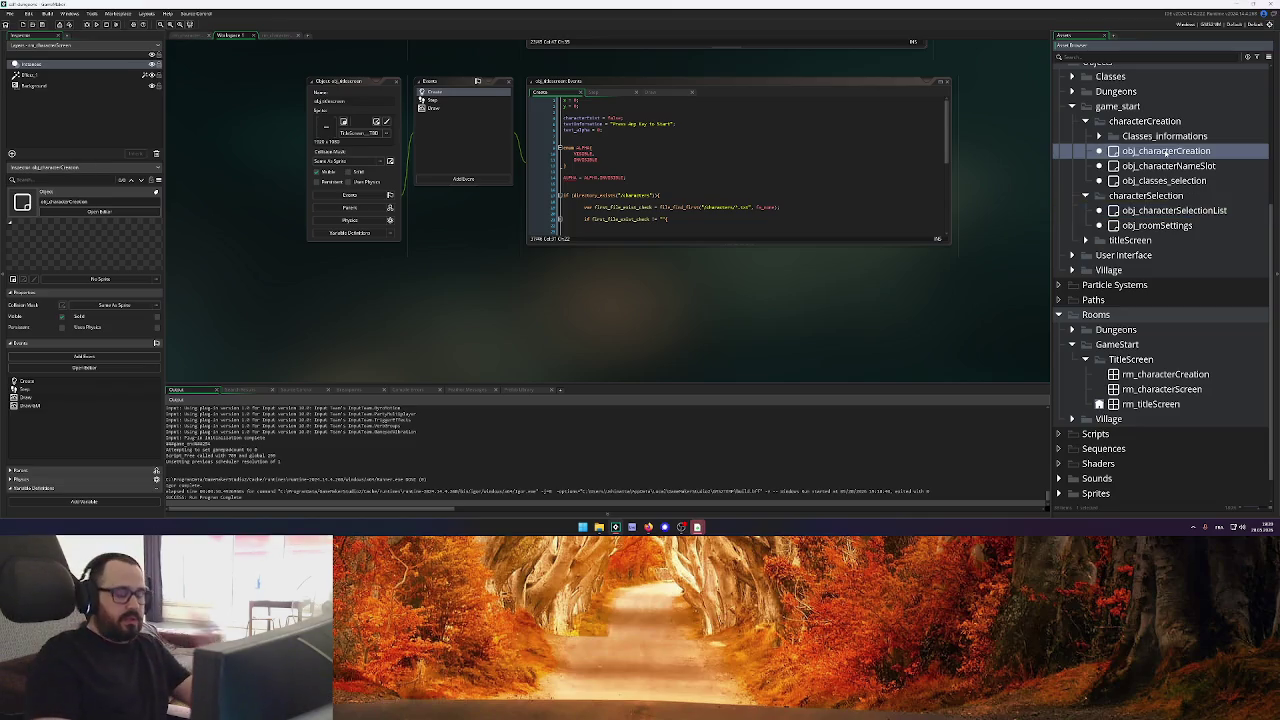
pyautogui.hotkey('ctrl', 'd')
pyautogui.press('BackSpace')
pyautogui.write('obj_')
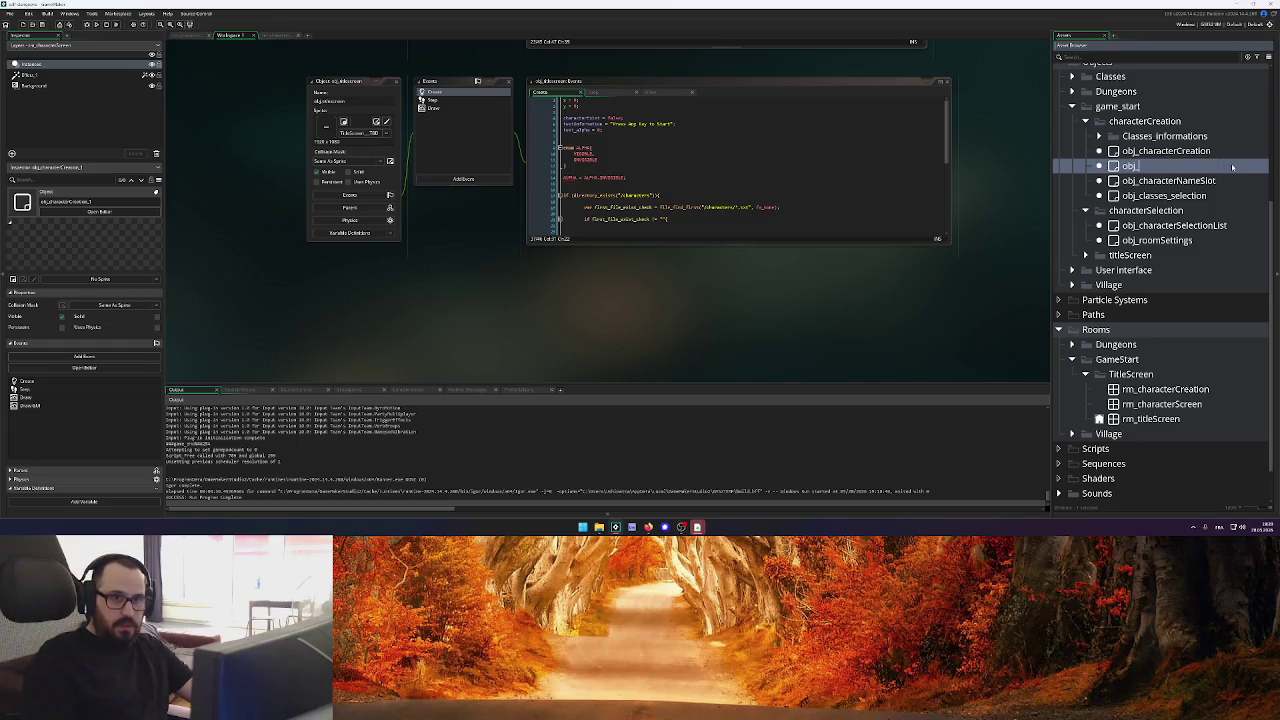
pyautogui.write('toCreationPage')
pyautogui.press('BackSpace')
pyautogui.press('BackSpace')
pyautogui.press('BackSpace')
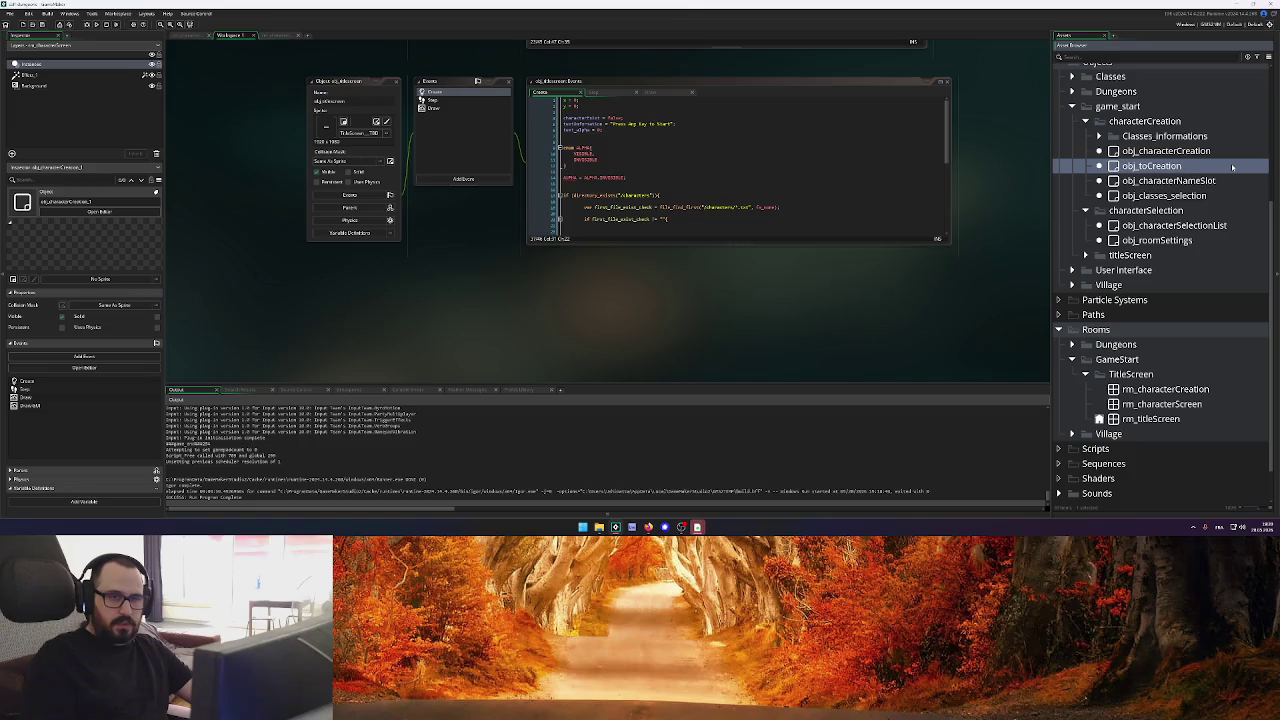
pyautogui.write('Btn')
pyautogui.press('BackSpace')
pyautogui.press('BackSpace')
pyautogui.press('BackSpace')
pyautogui.write('Screen')
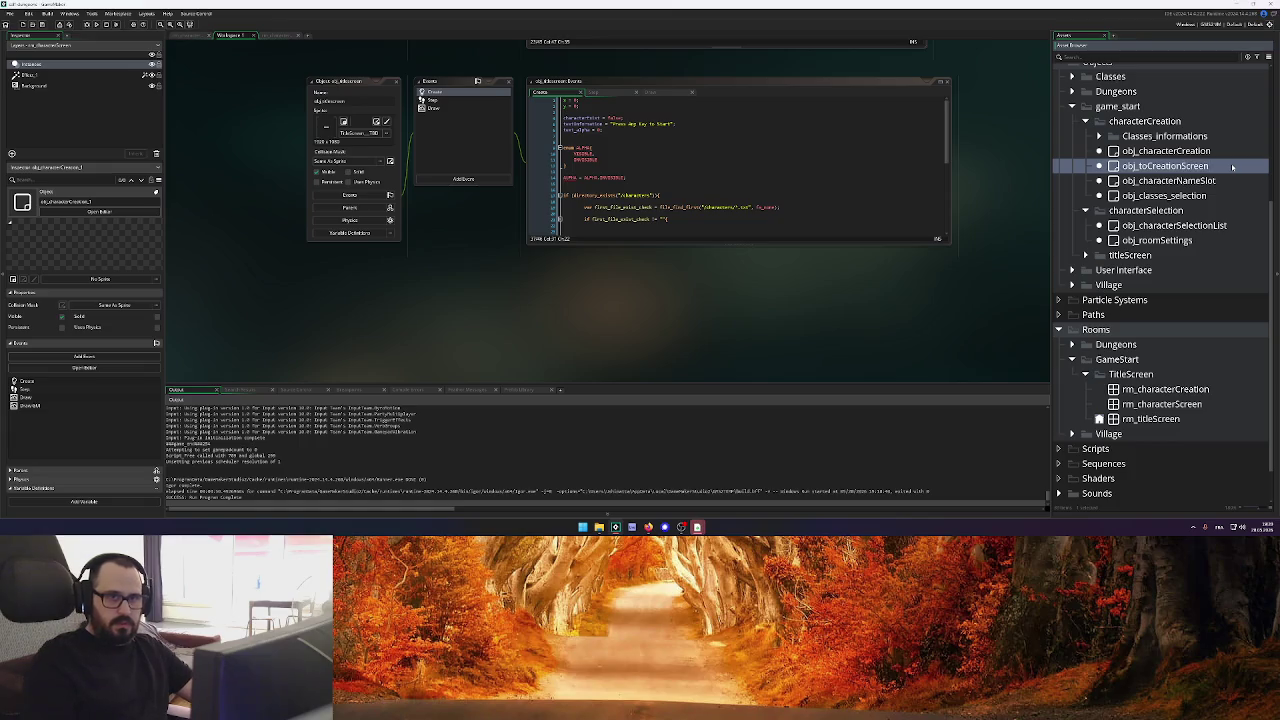
pyautogui.press('Return')
pyautogui.moveTo(1158, 197); pyautogui.dragTo(1162, 227)
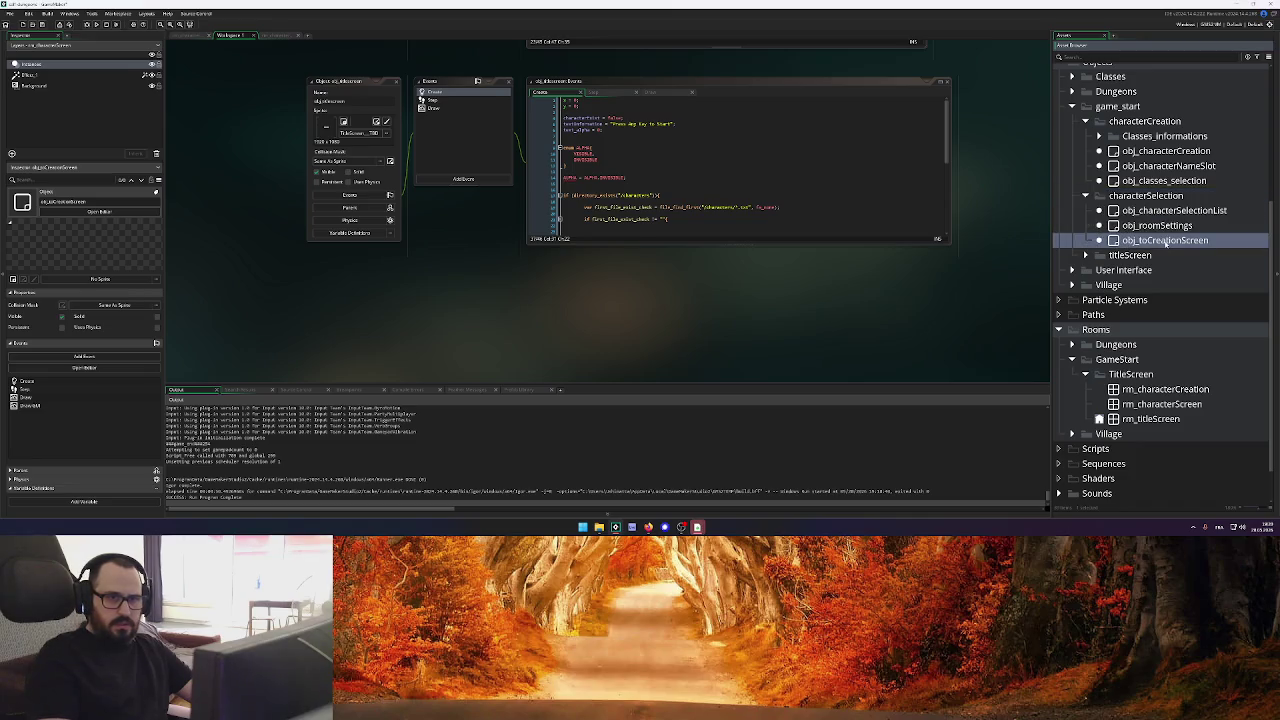
pyautogui.doubleClick(1165, 240)
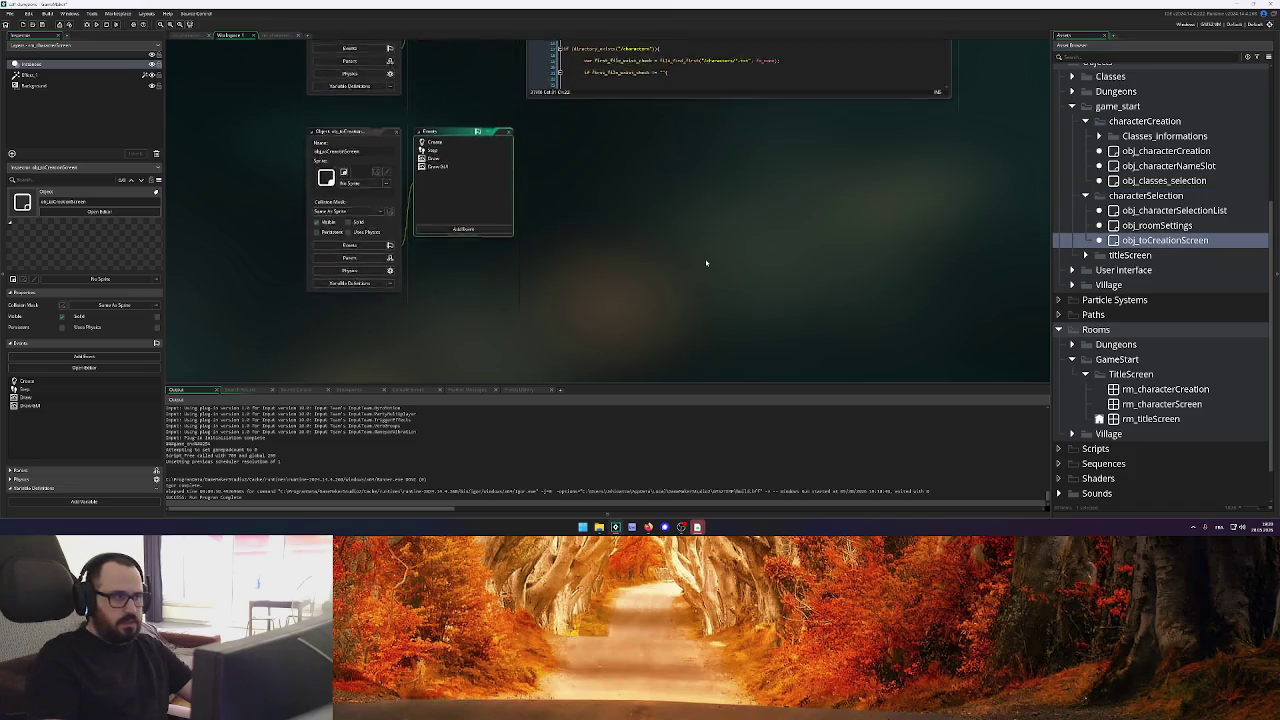
# In the Create event, delete the file_path and file_extension lines and change the button label to 'New'
pyautogui.click(440, 142)
pyautogui.click(631, 158)
pyautogui.hotkey('shift', 'Home')
pyautogui.press('BackSpace')
pyautogui.click(627, 163)
pyautogui.hotkey('shift', 'Home')
pyautogui.press('BackSpace')
pyautogui.press('BackSpace')
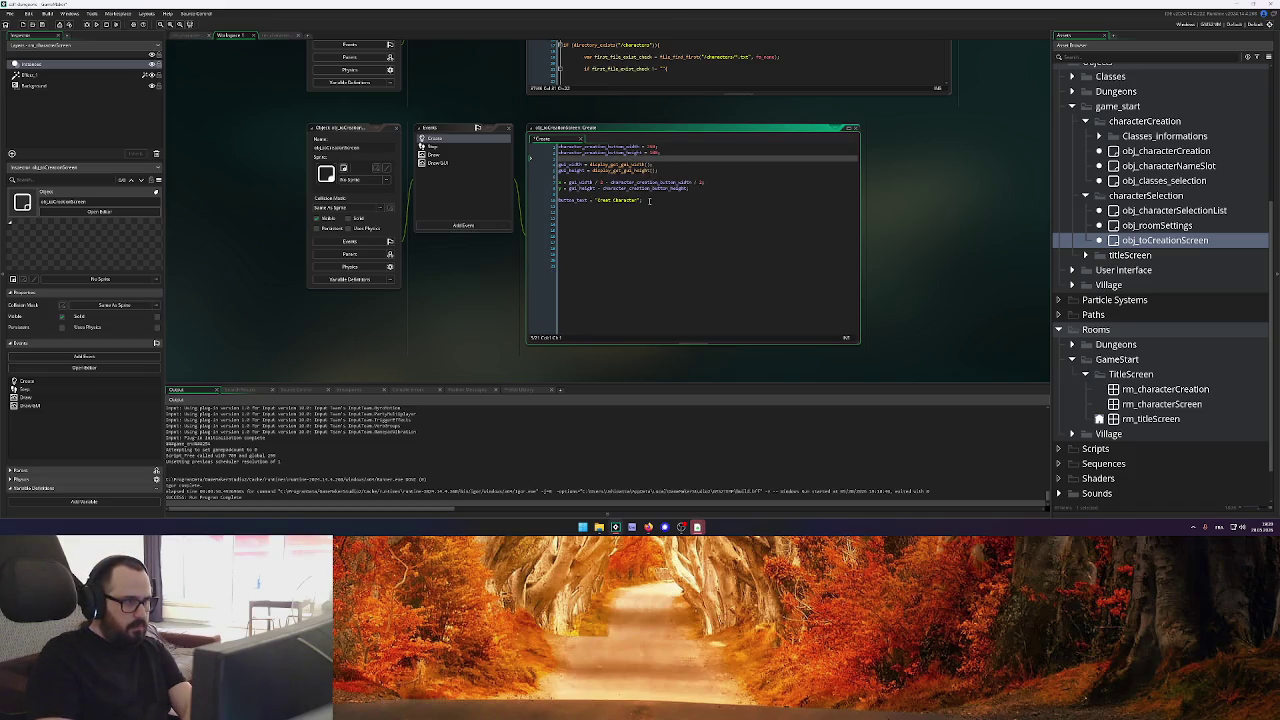
pyautogui.moveTo(638, 200); pyautogui.dragTo(598, 202)
pyautogui.write('New')
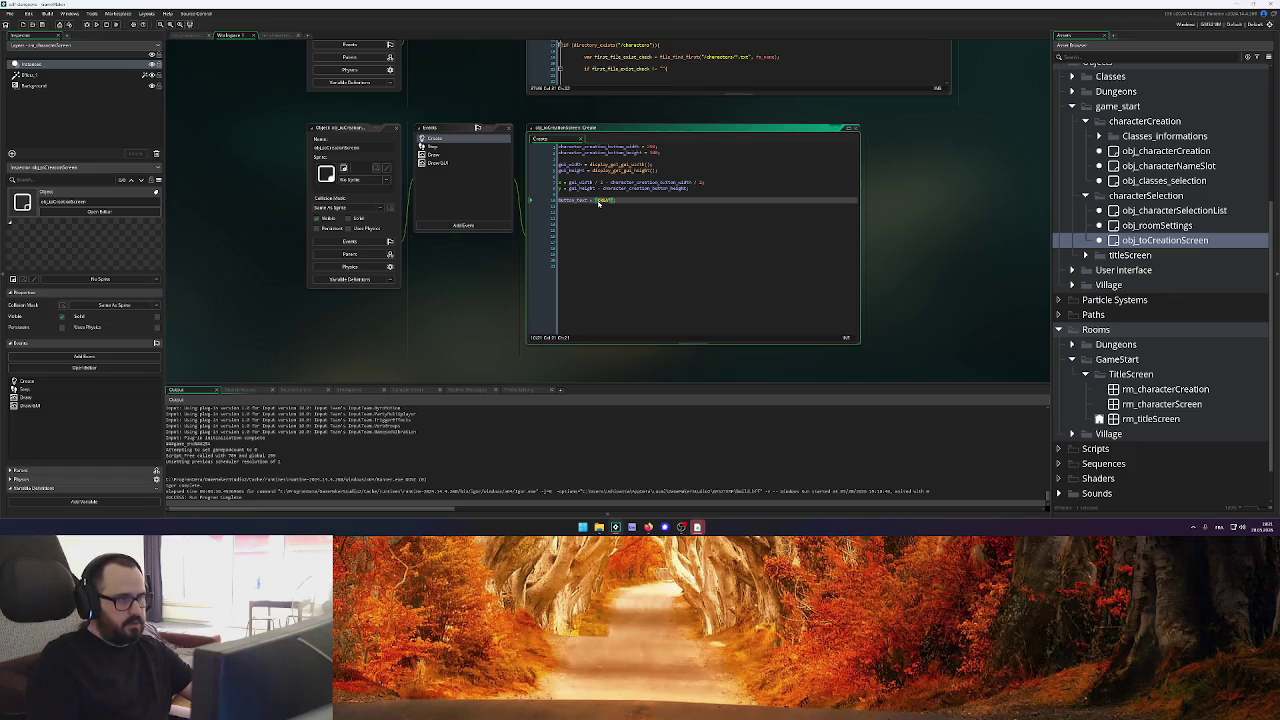
# Replace the Step event's character-saving code with room_goto(rm_characterCreation); and save
pyautogui.click(447, 150)
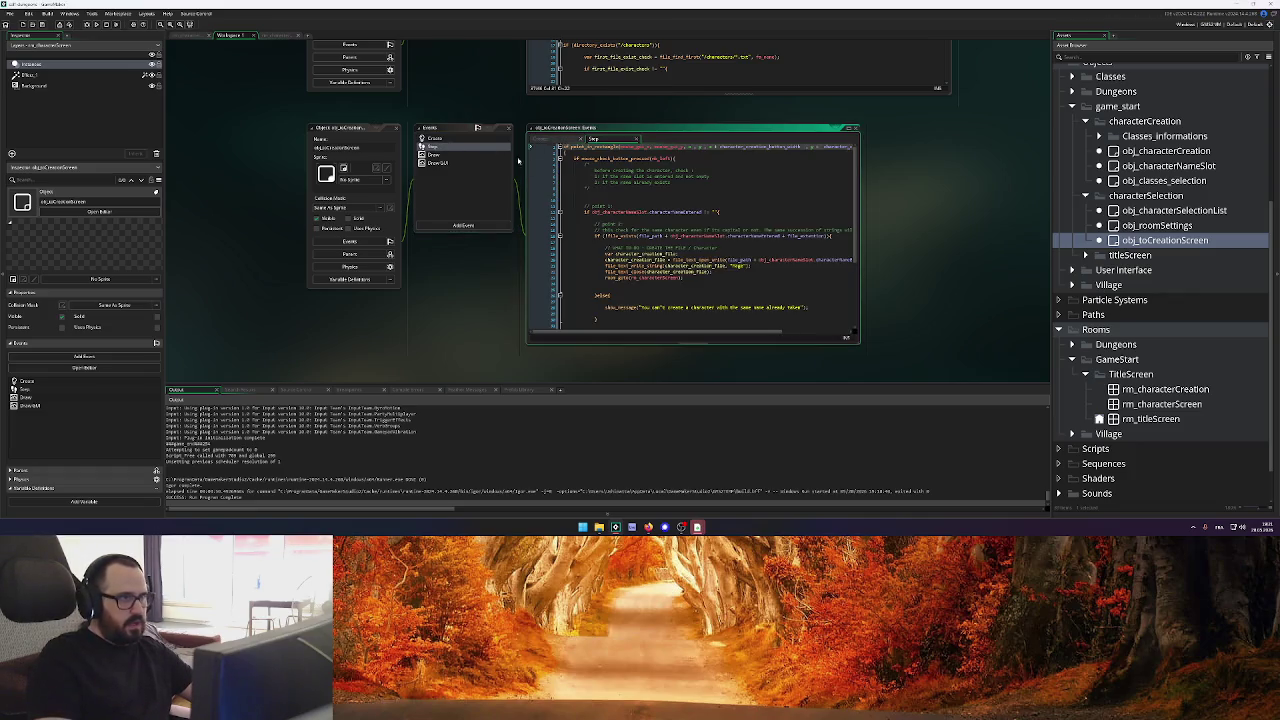
pyautogui.click(593, 171)
pyautogui.scroll(-3, 593, 176)
pyautogui.moveTo(593, 171); pyautogui.dragTo(592, 280)
pyautogui.press('BackSpace')
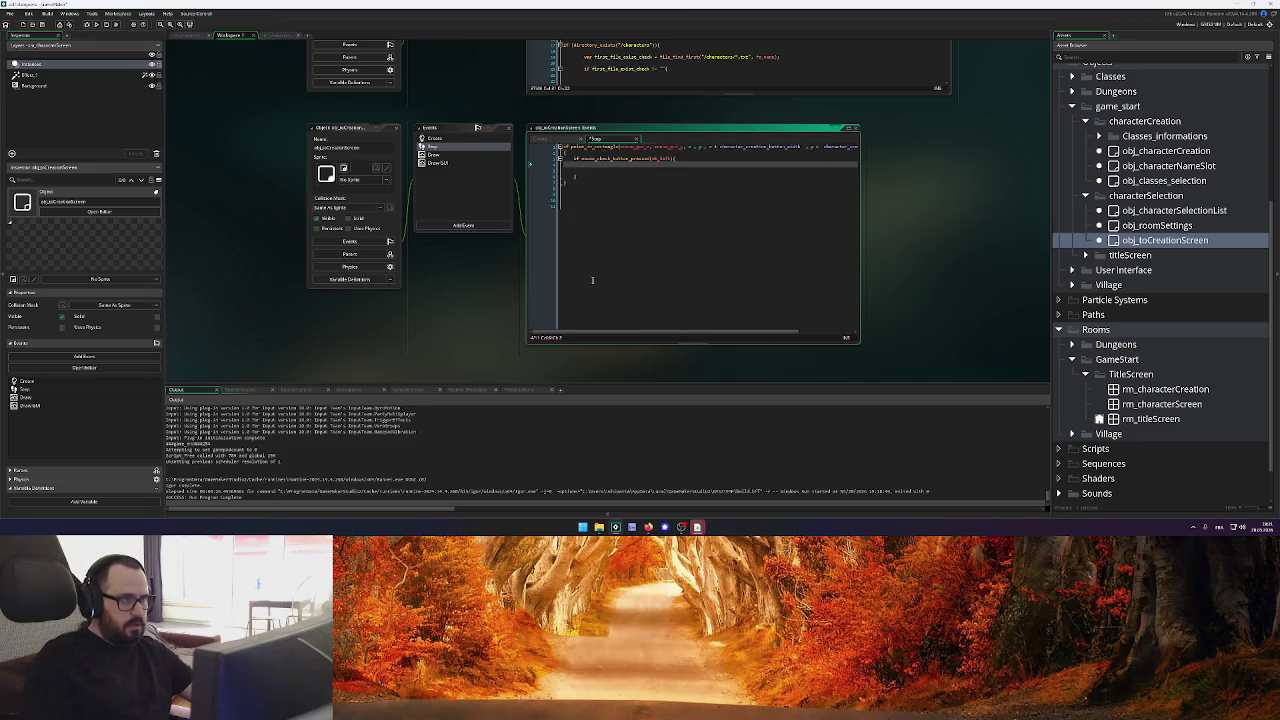
pyautogui.press('Return')
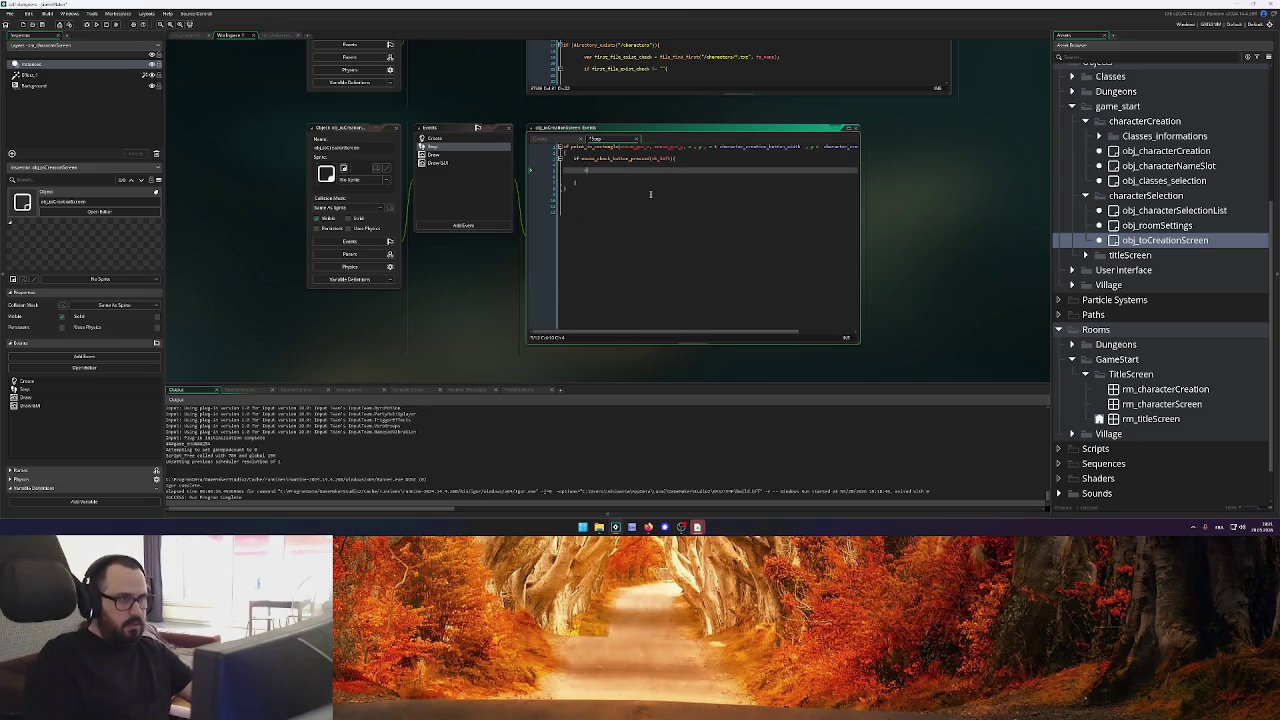
pyautogui.write('room_g')
pyautogui.click(650, 197)
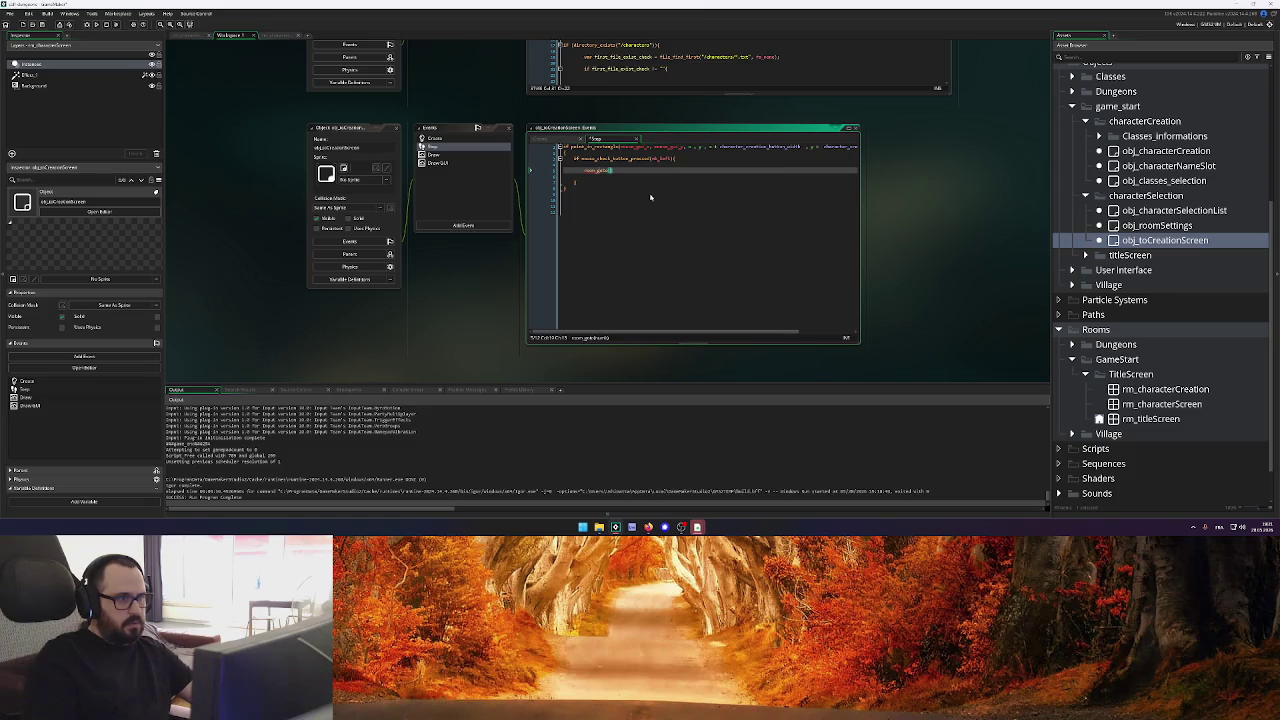
pyautogui.write('rm_')
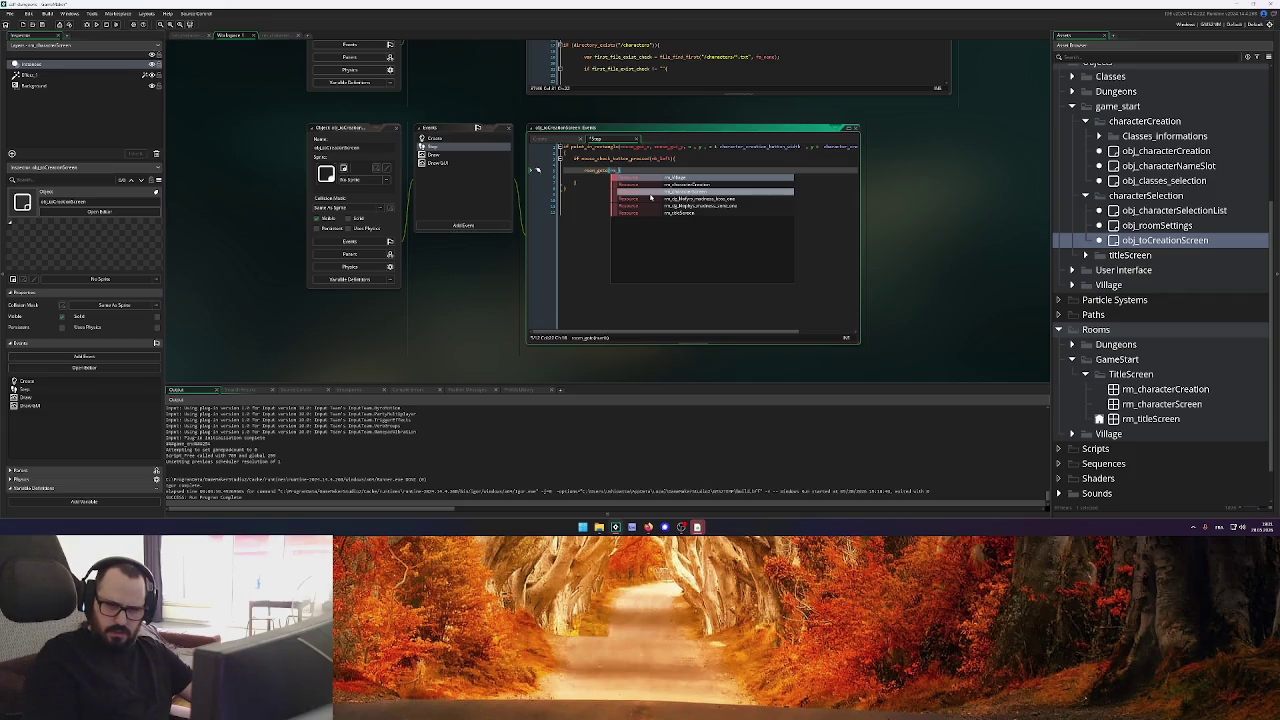
pyautogui.write('characterCreat')
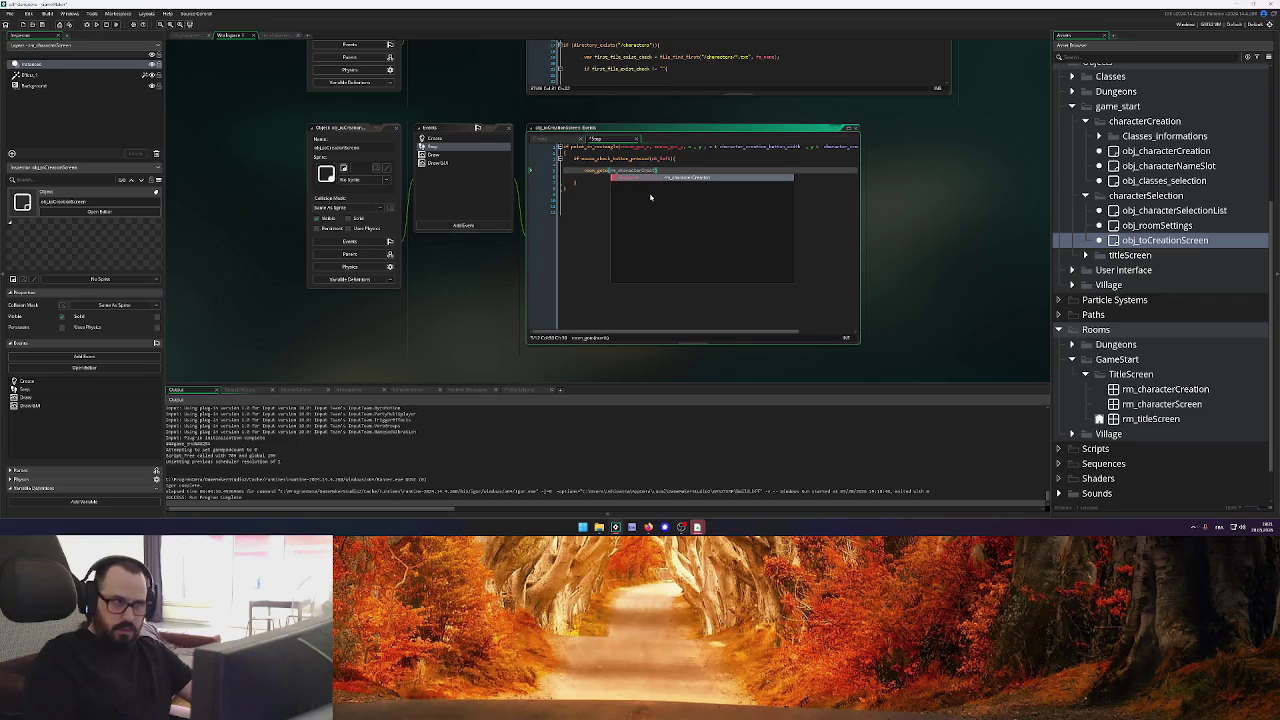
pyautogui.press('Return')
pyautogui.write(';')
pyautogui.hotkey('ctrl', 's')
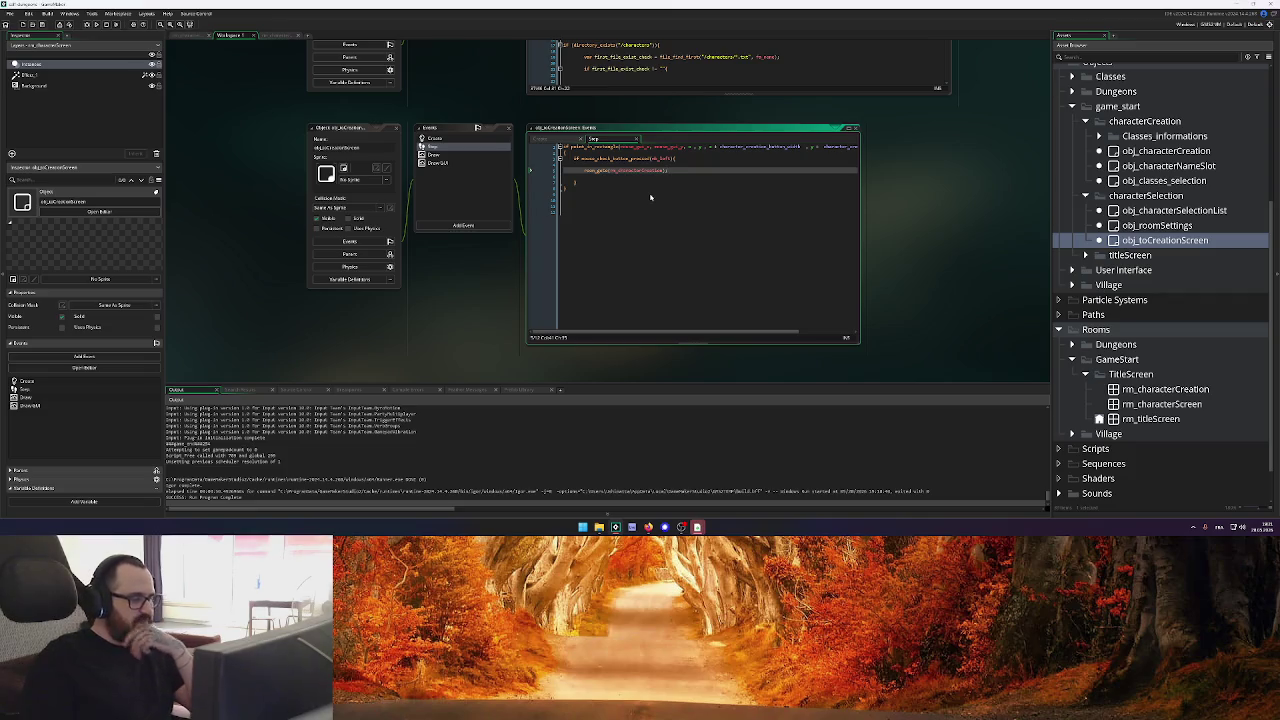
# Remove the blank line before room_goto and widen the code editor
pyautogui.press('Up')
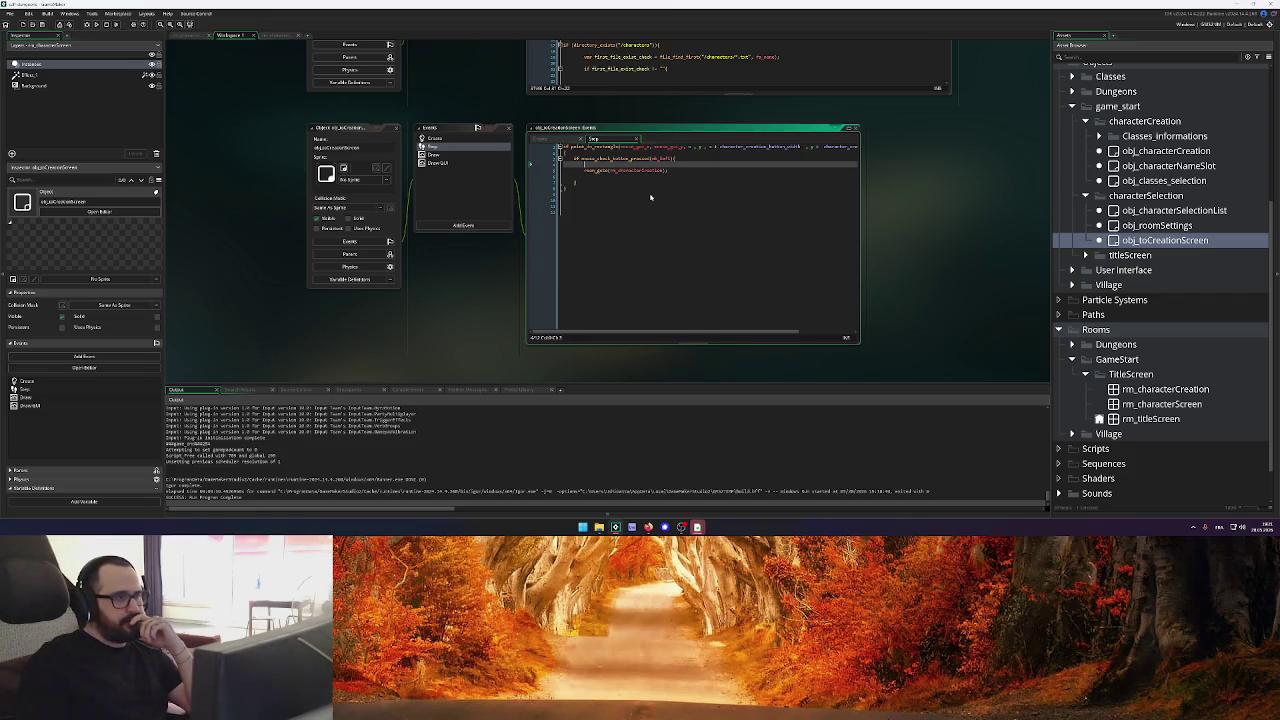
pyautogui.press('Down')
pyautogui.hotkey('shift', 'End')
pyautogui.press('Up')
pyautogui.press('BackSpace')
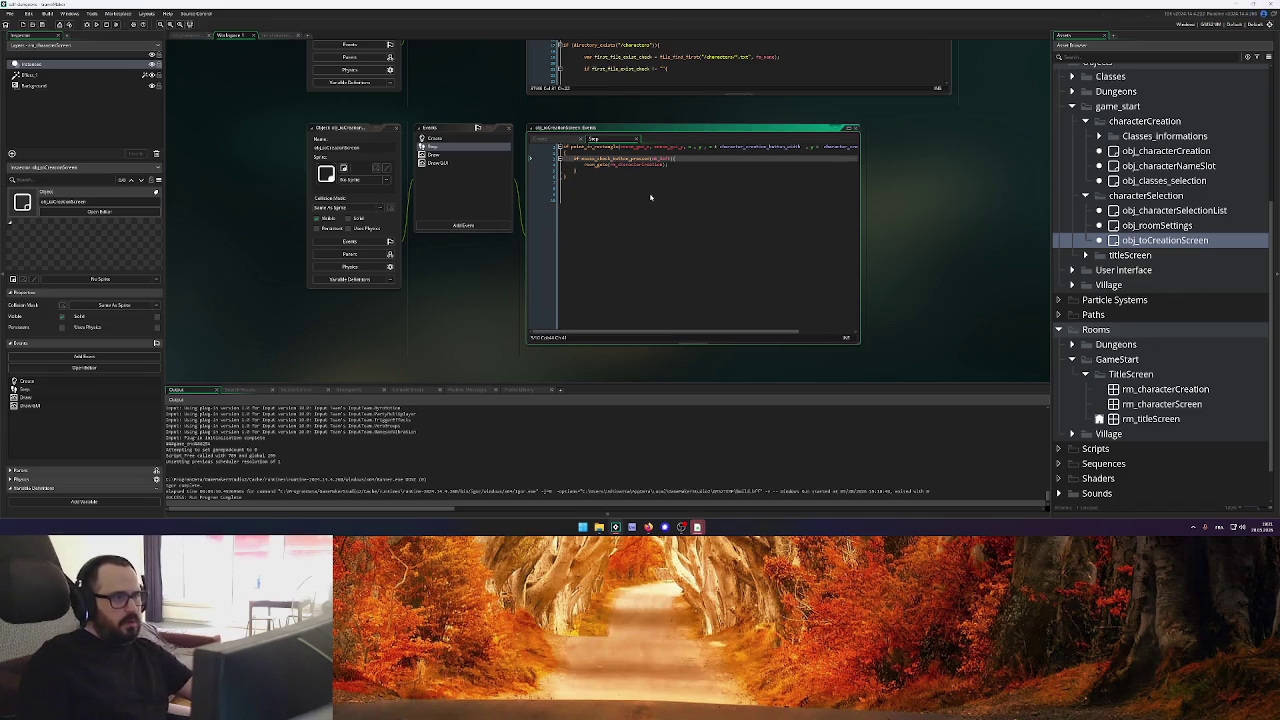
pyautogui.press('Down')
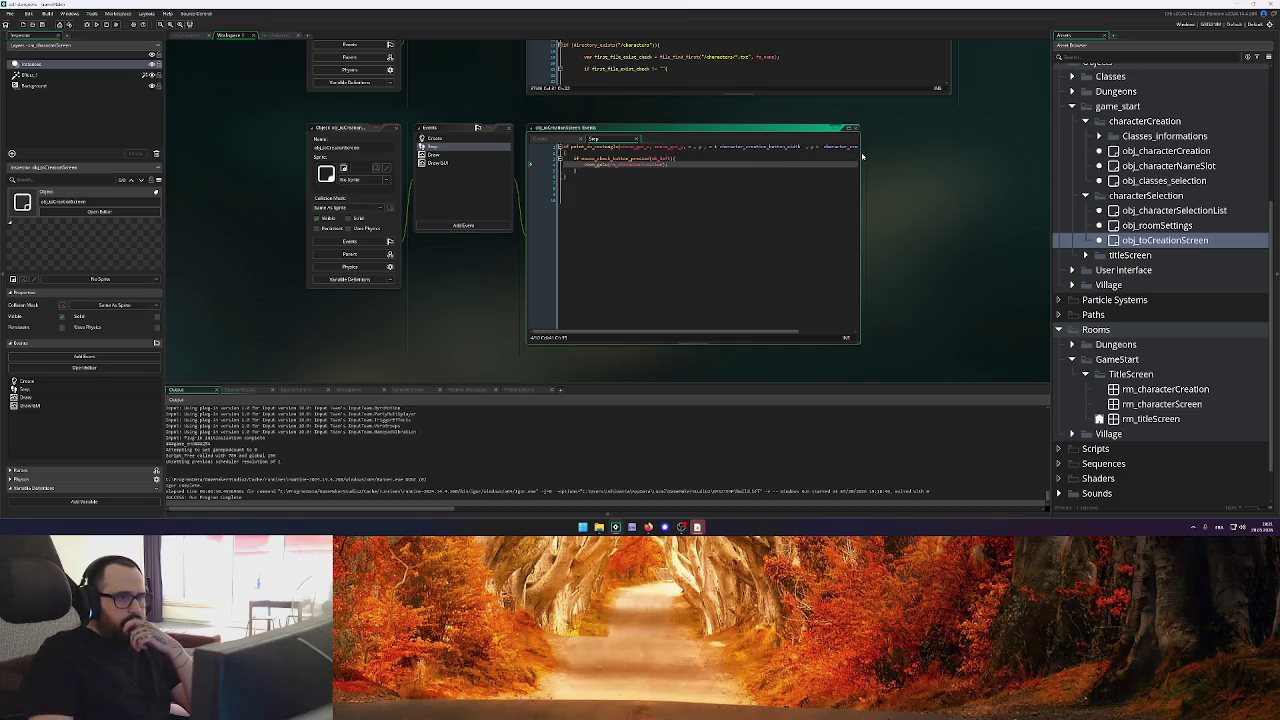
pyautogui.moveTo(858, 152); pyautogui.dragTo(981, 152)
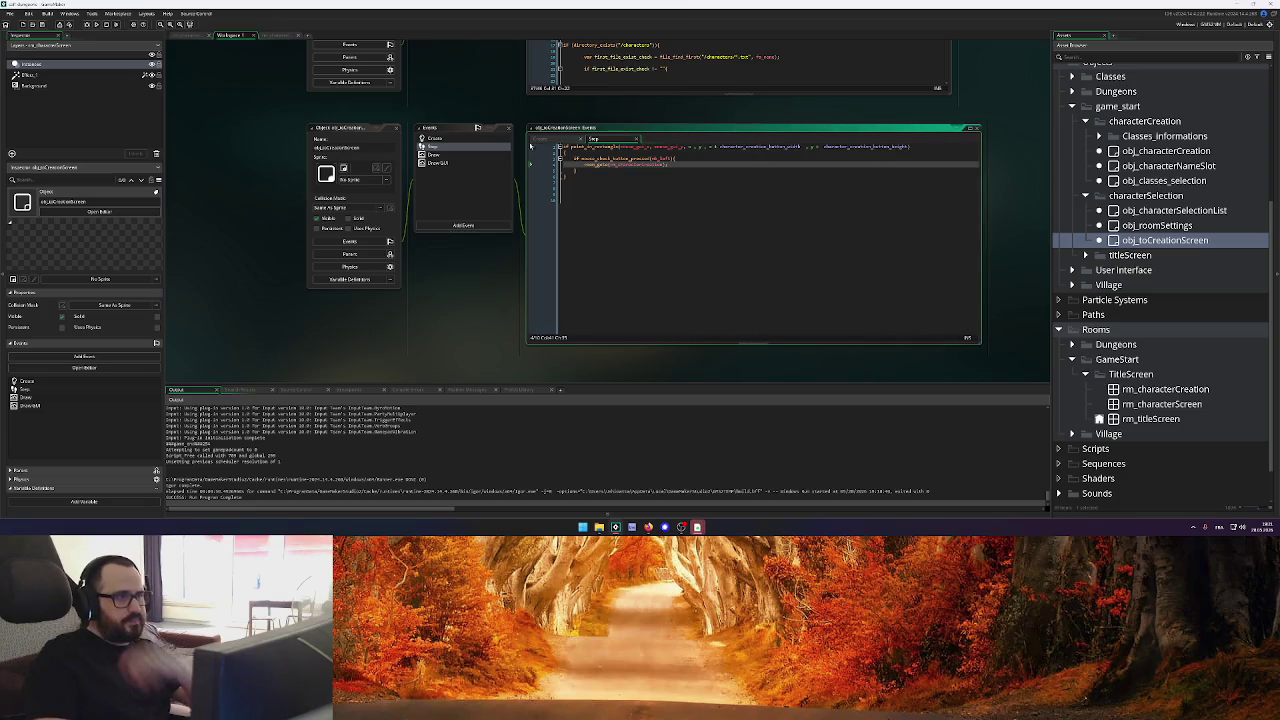
# Review the button's Draw GUI and Create code, then close the object editors
pyautogui.click(458, 162)
pyautogui.click(853, 181)
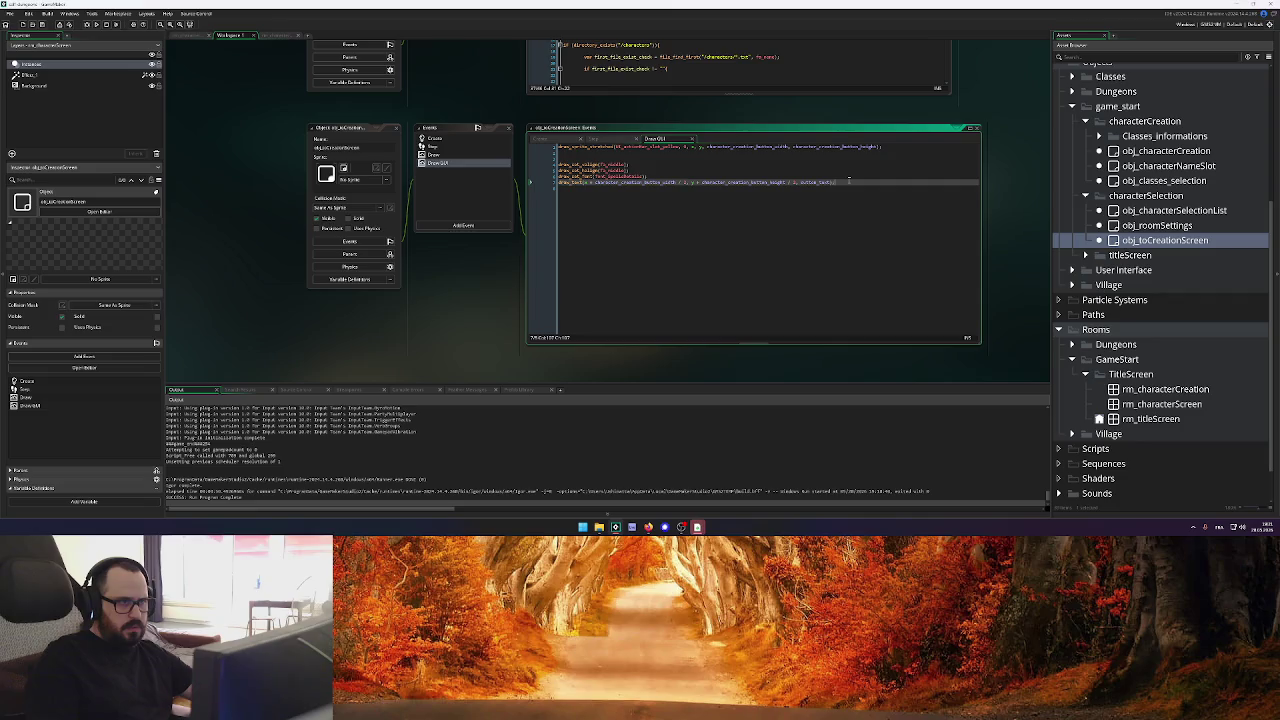
pyautogui.click(562, 138)
pyautogui.click(660, 151)
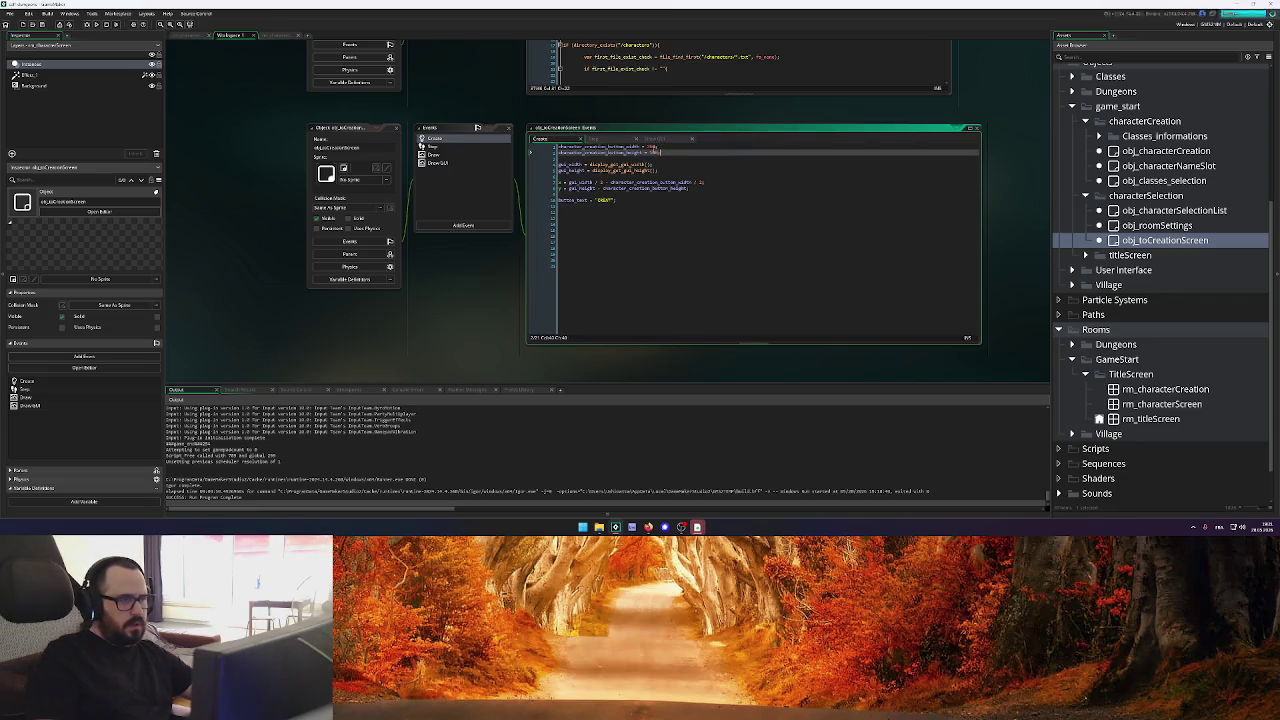
pyautogui.scroll(5, 472, 121)
pyautogui.click(396, 155)
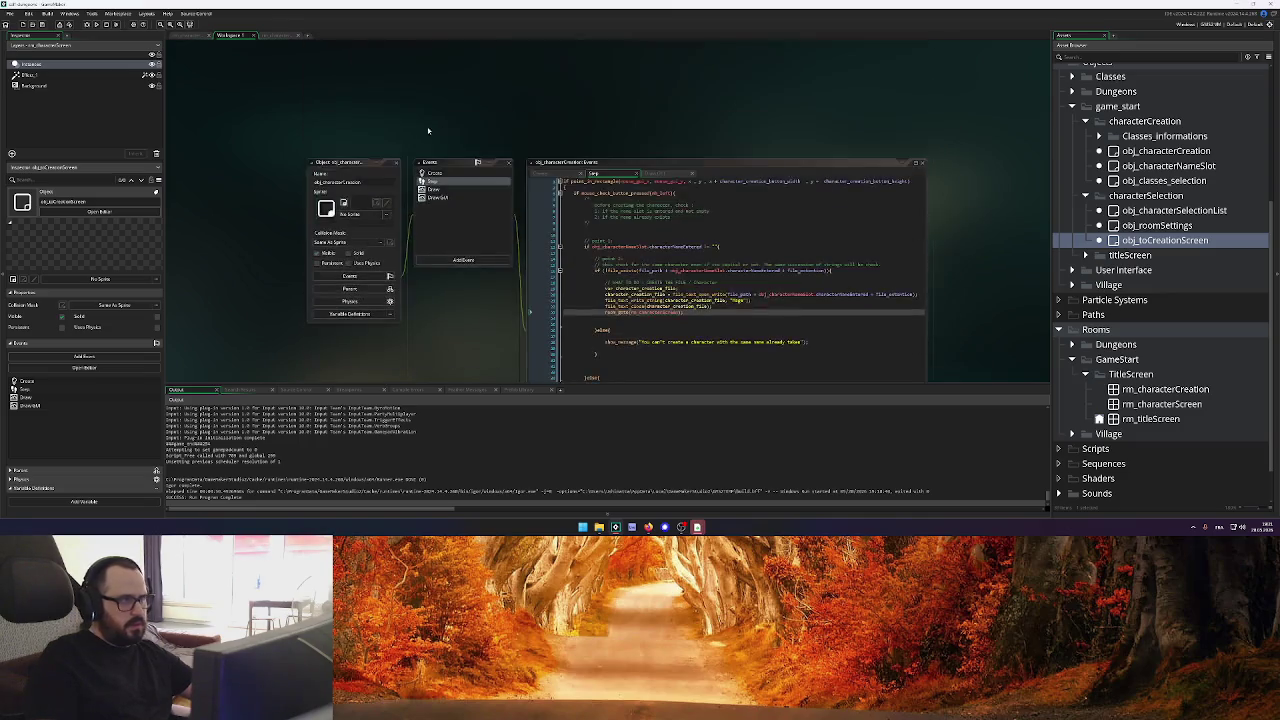
# Reopen obj_characterSelectionList, check its Draw GUI, and view the Create code's list_y and length lines
pyautogui.click(397, 156)
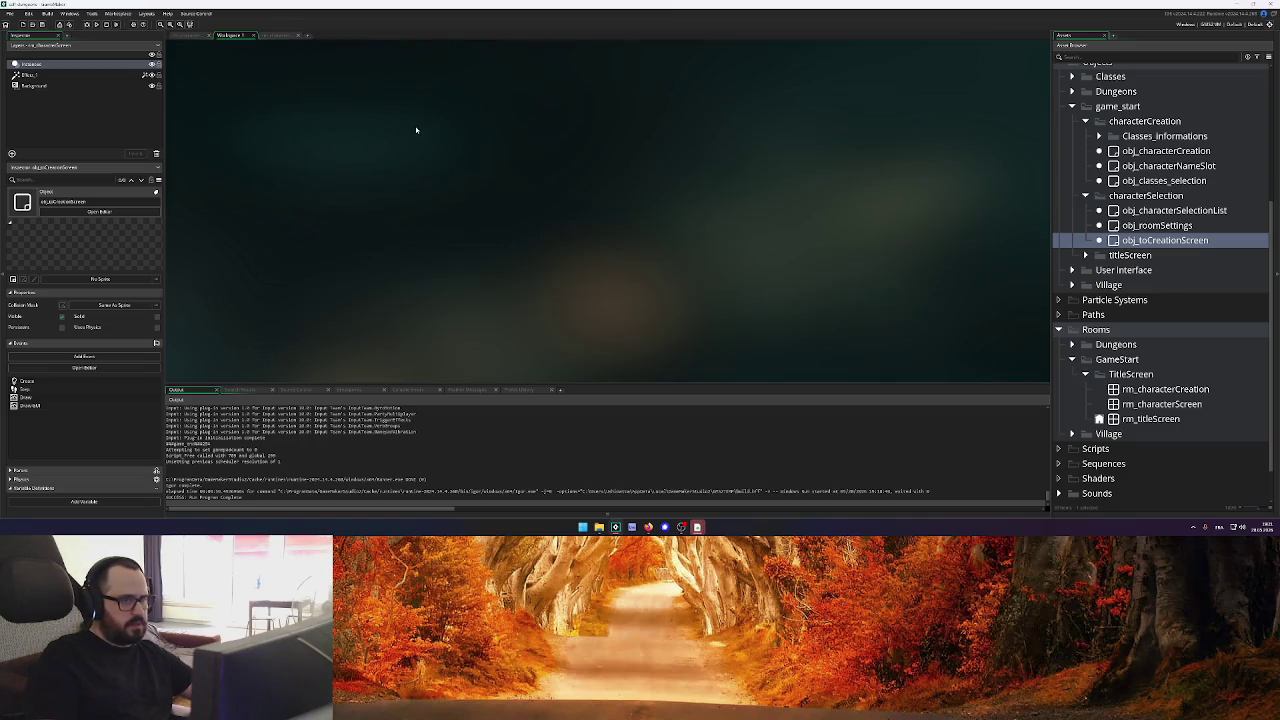
pyautogui.scroll(3, 458, 174)
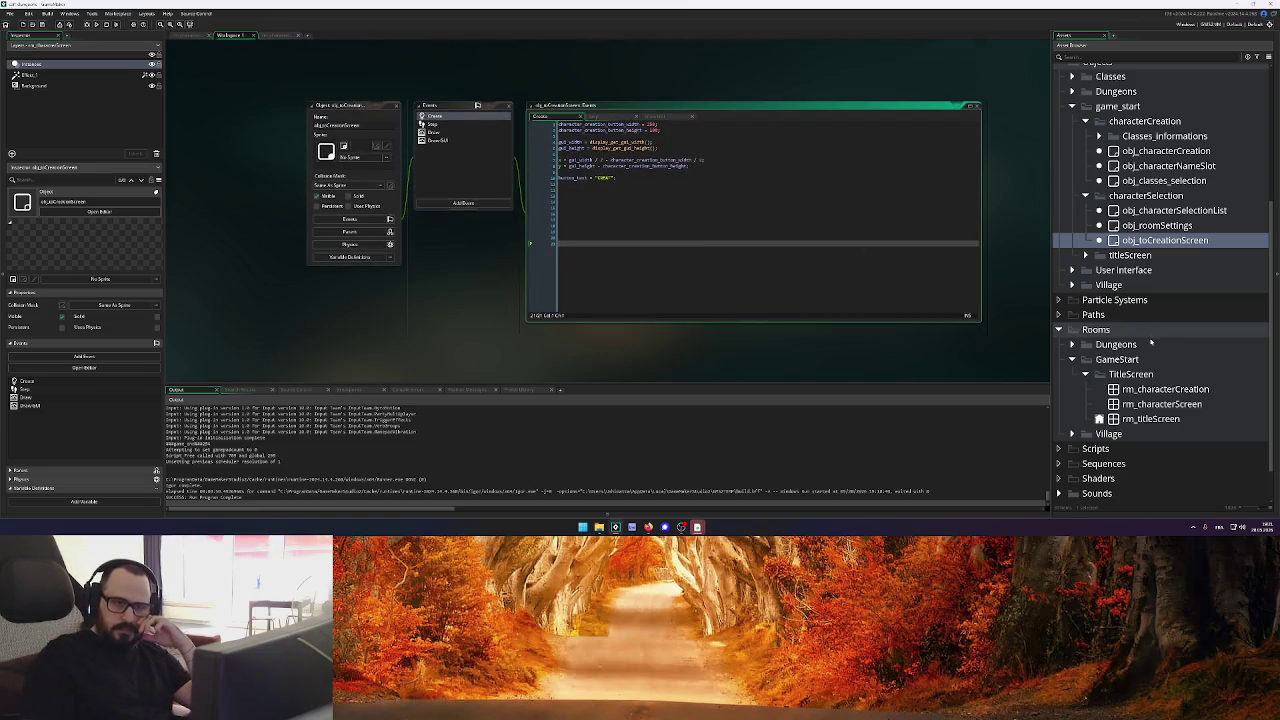
pyautogui.doubleClick(1177, 212)
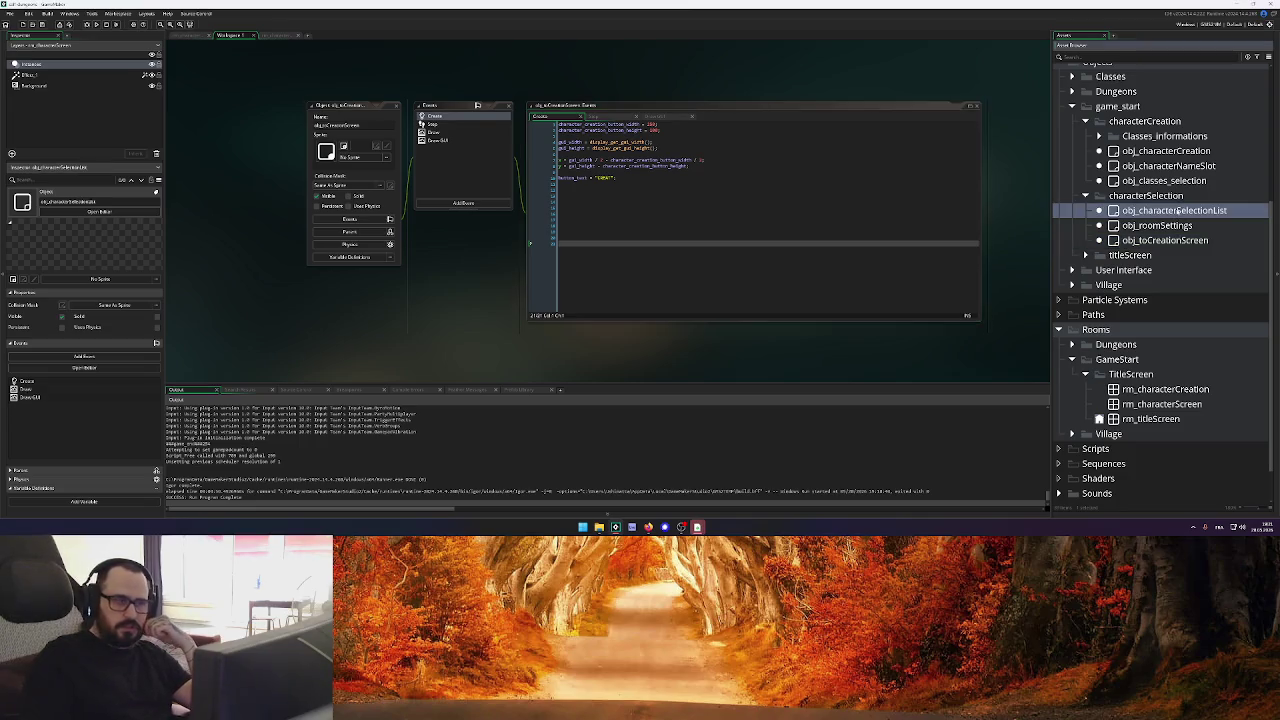
pyautogui.click(448, 104)
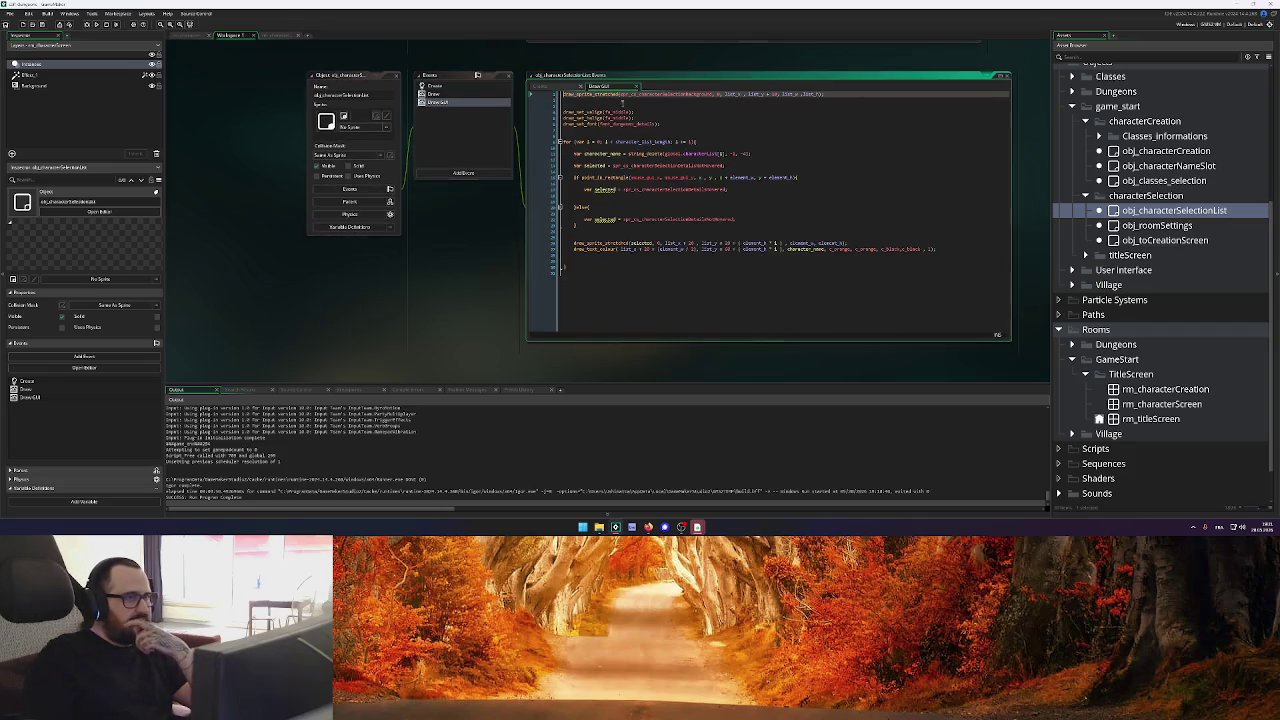
pyautogui.moveTo(688, 94)
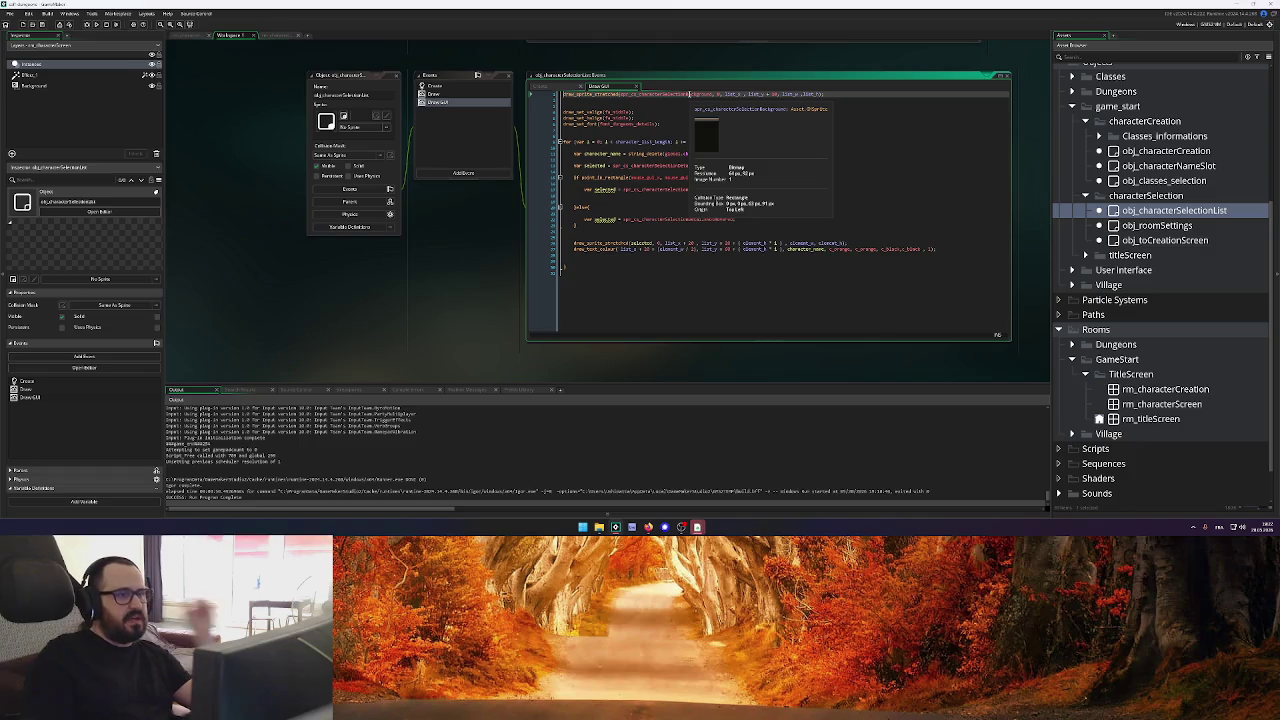
pyautogui.click(545, 87)
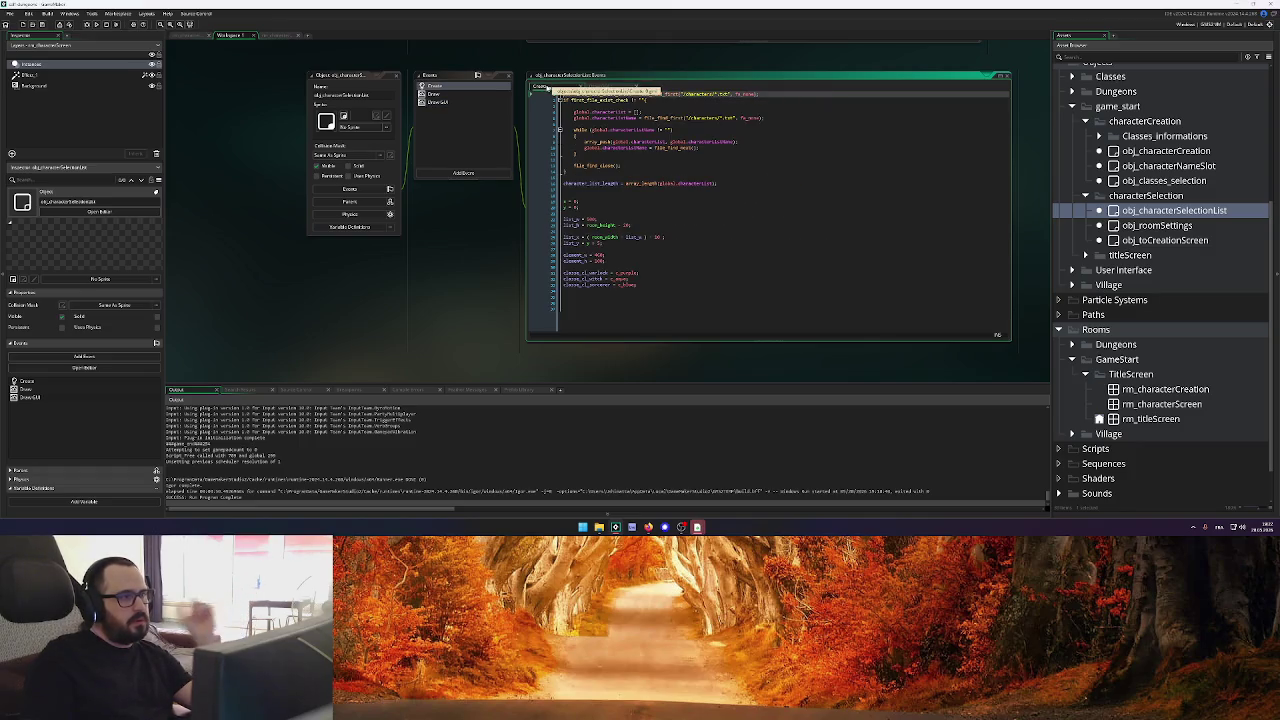
pyautogui.click(748, 184)
pyautogui.scroll(-1, 619, 255)
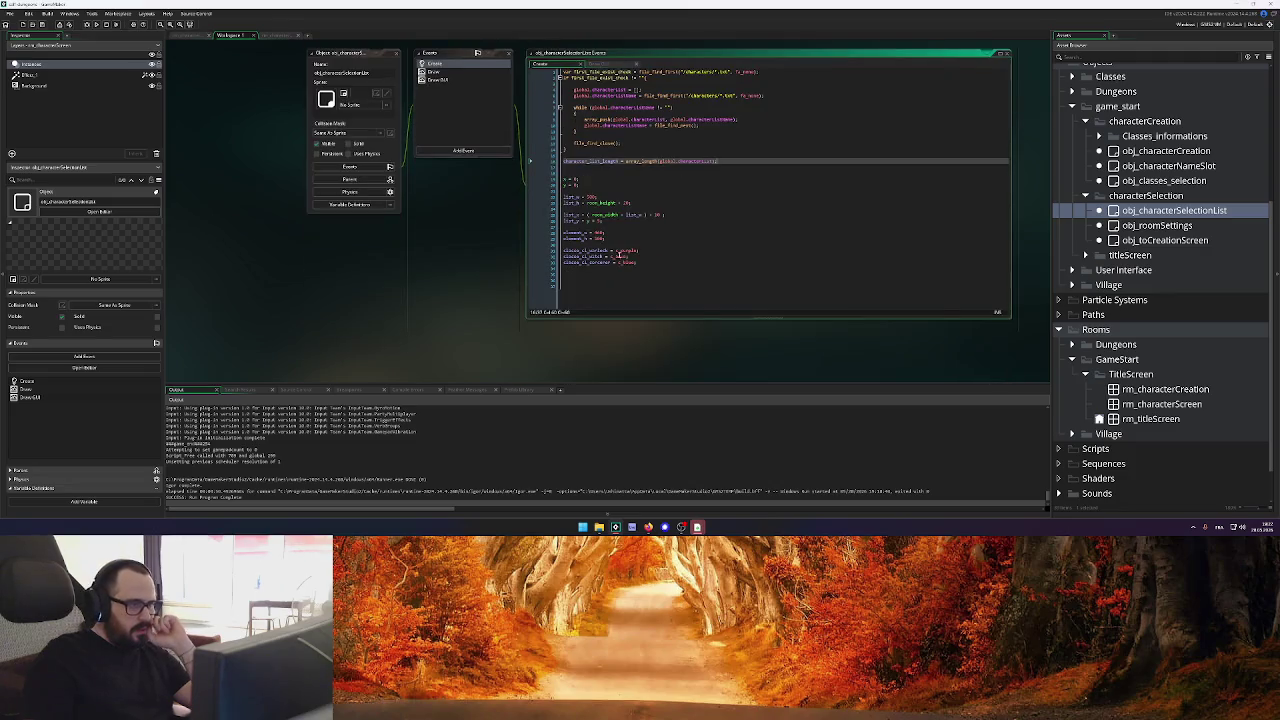
pyautogui.click(644, 220)
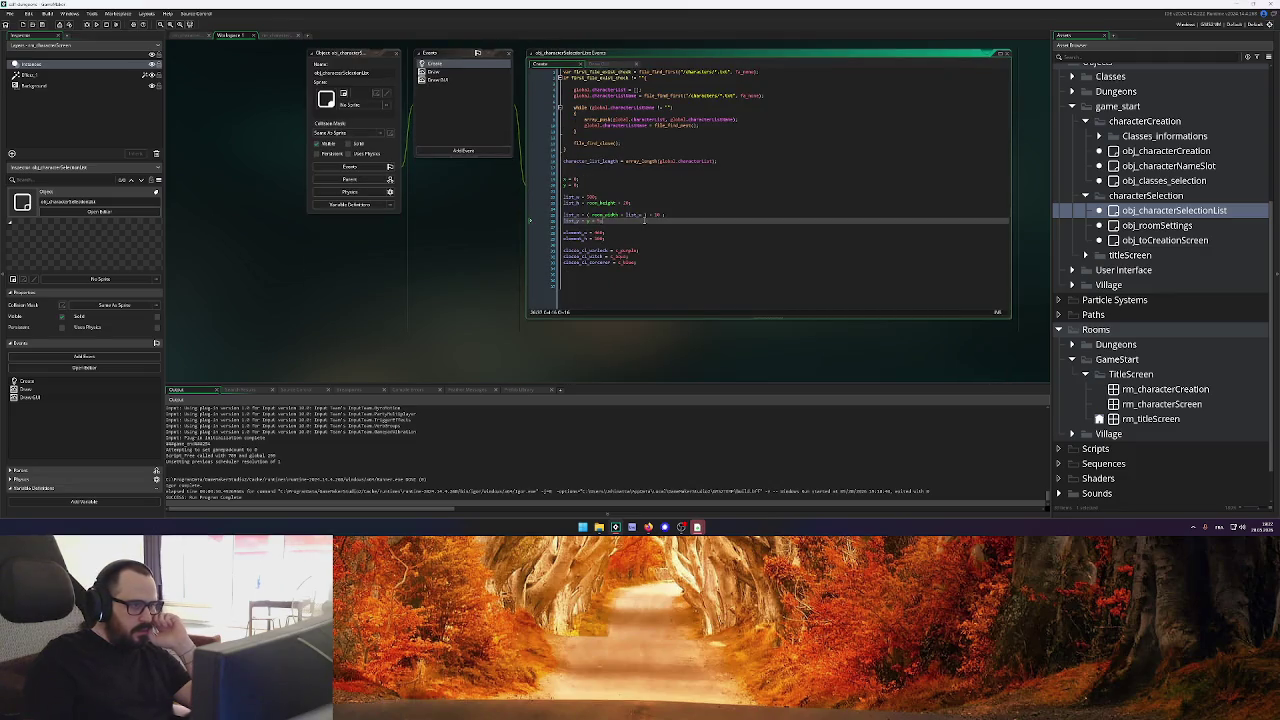
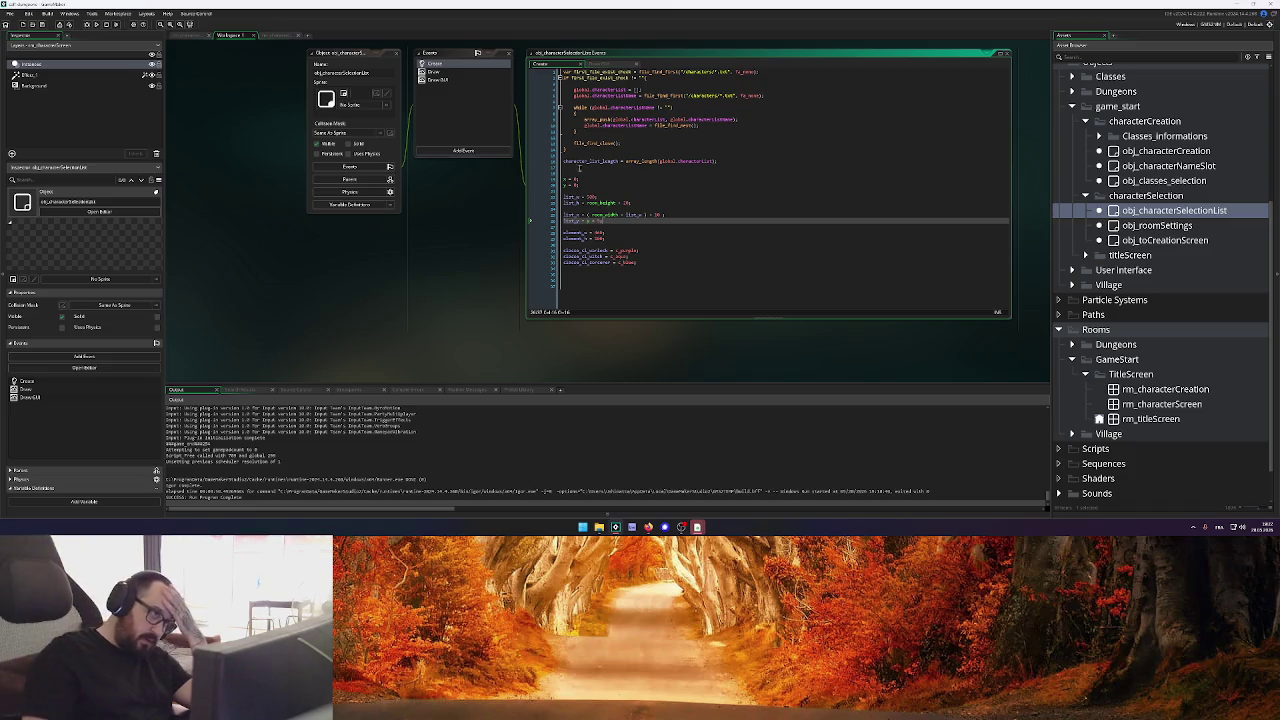
# Bring obj_toCreationScreen's event code editors into the workspace
pyautogui.click(457, 81)
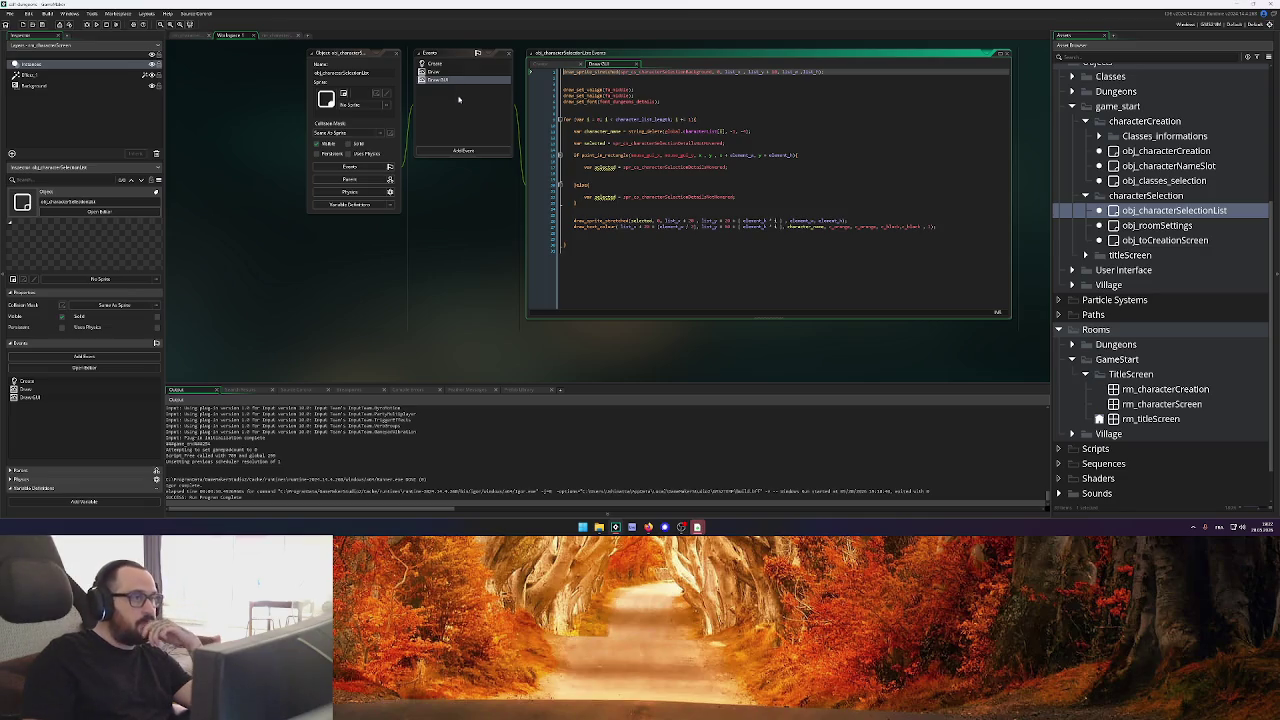
pyautogui.click(459, 65)
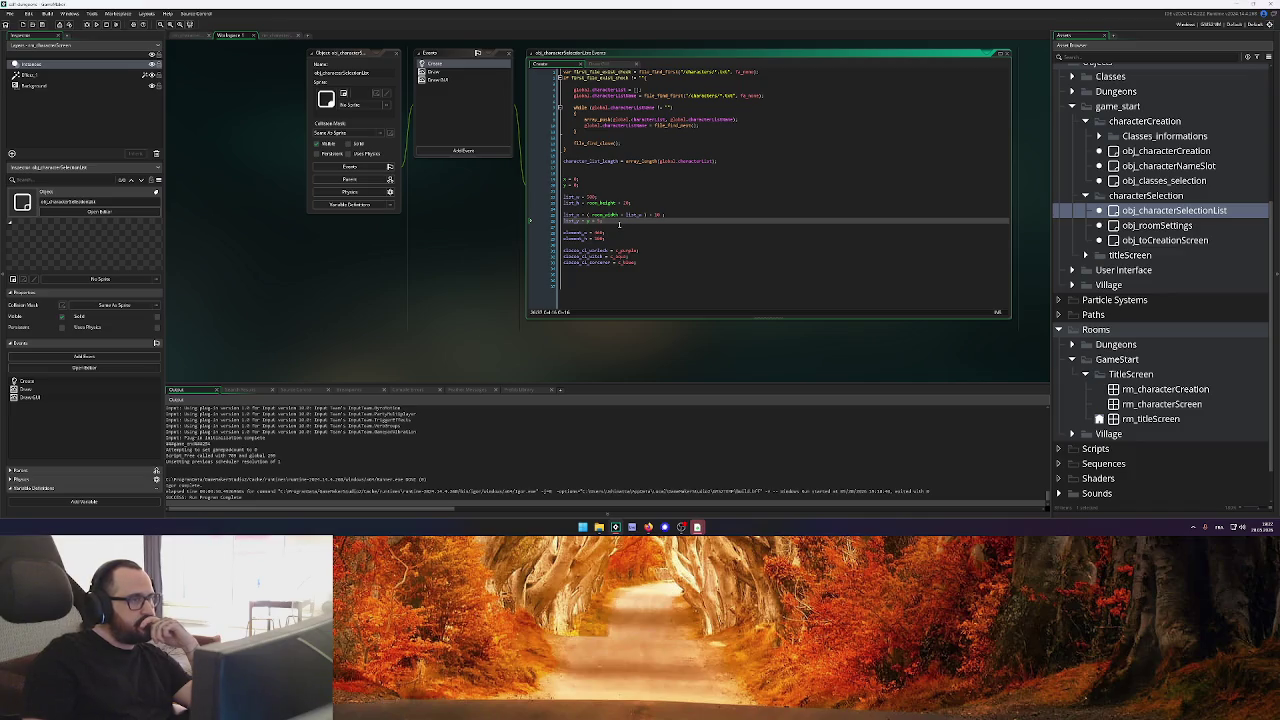
pyautogui.moveTo(643, 215)
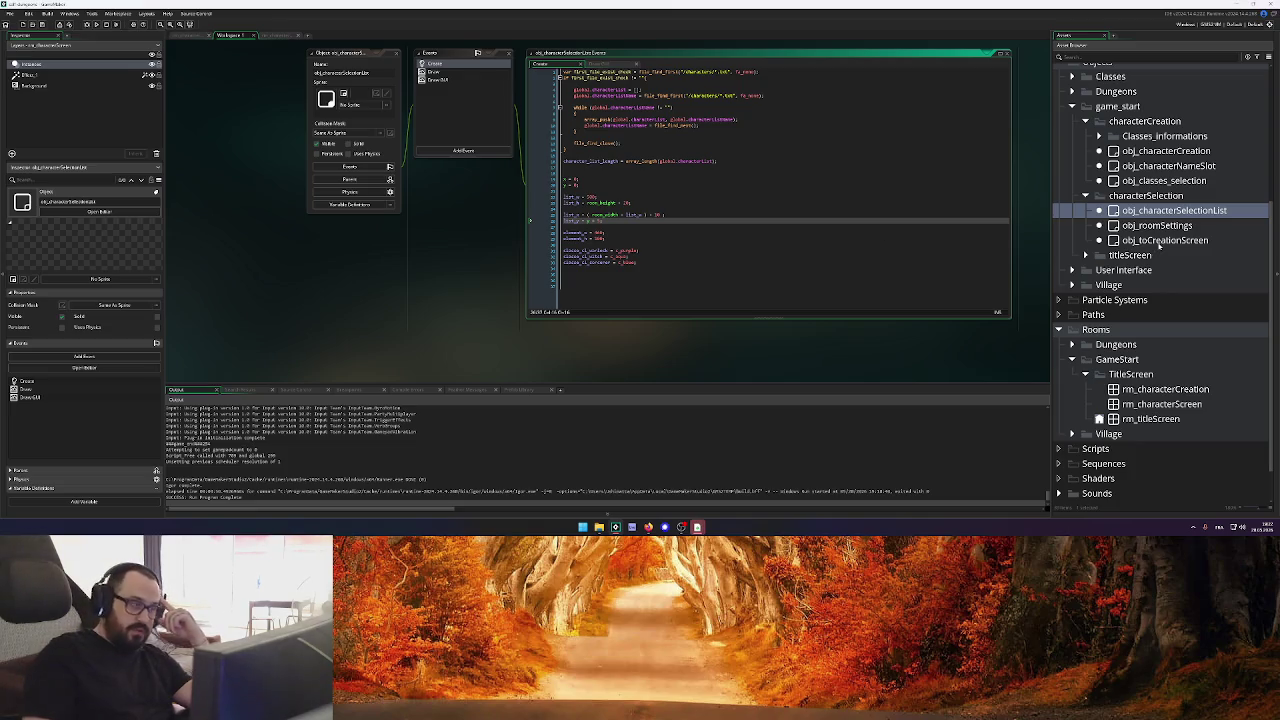
pyautogui.click(1160, 241)
pyautogui.moveTo(1146, 240)
pyautogui.mouseDown()
pyautogui.moveTo(233, 73)
pyautogui.moveTo(366, 93)
pyautogui.moveTo(367, 64)
pyautogui.mouseUp()
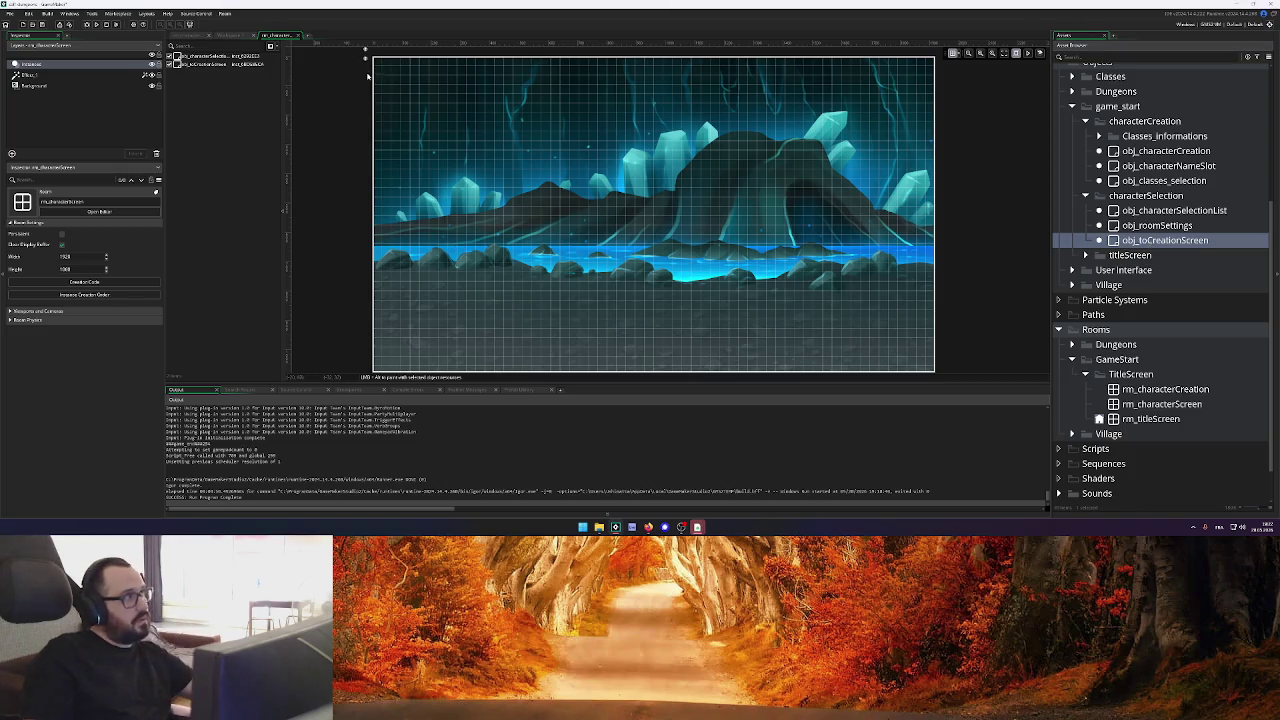
pyautogui.click(230, 35)
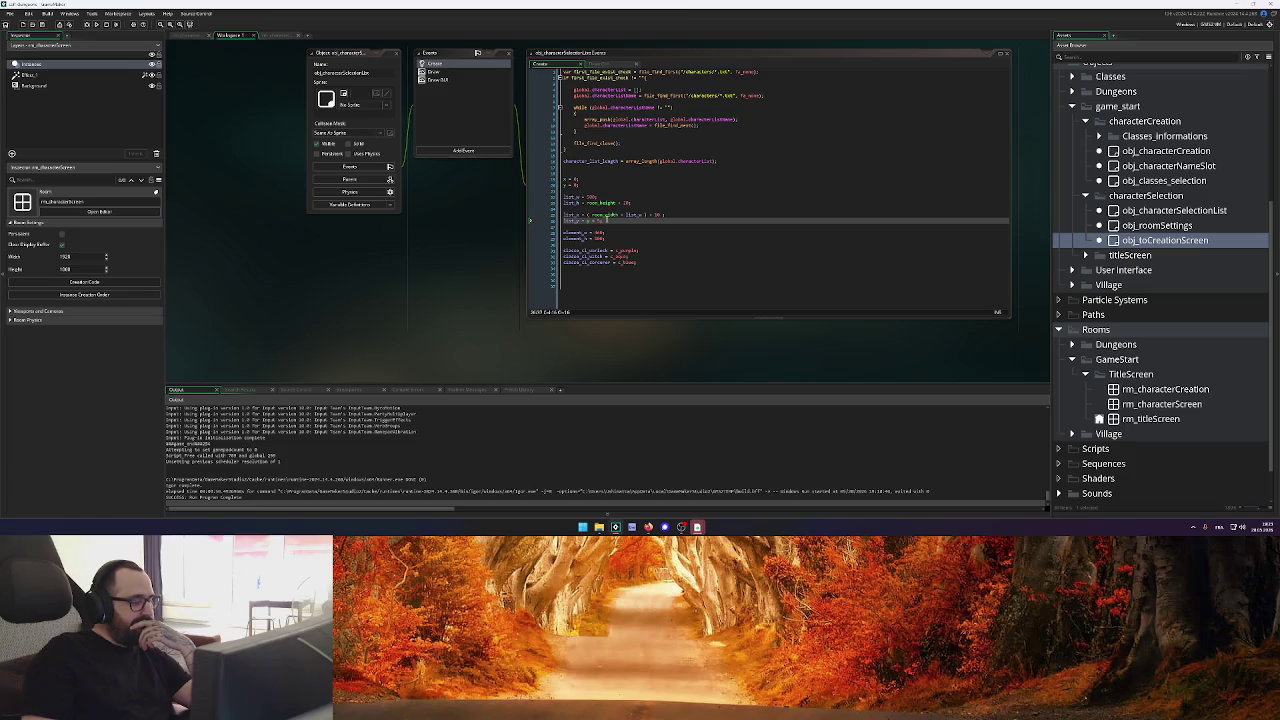
# In the Create event, rename the size variables to button_width and button_height, with height 90
pyautogui.click(607, 220)
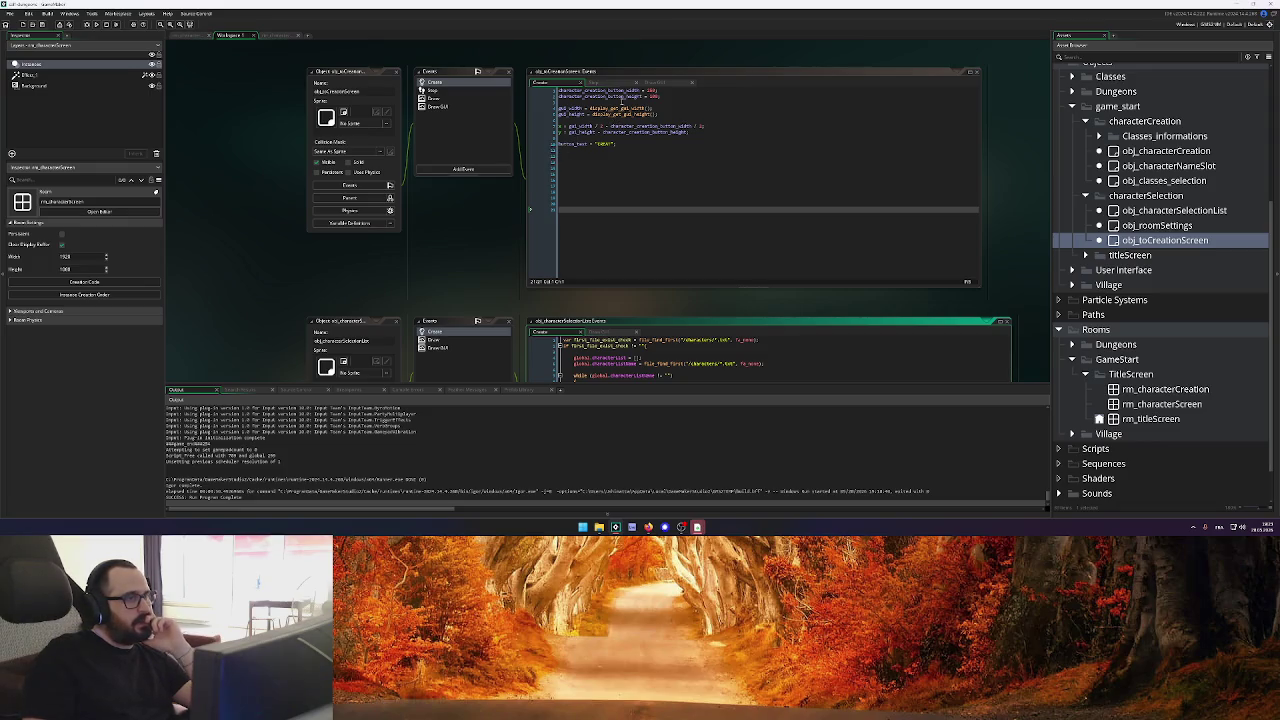
pyautogui.doubleClick(620, 90)
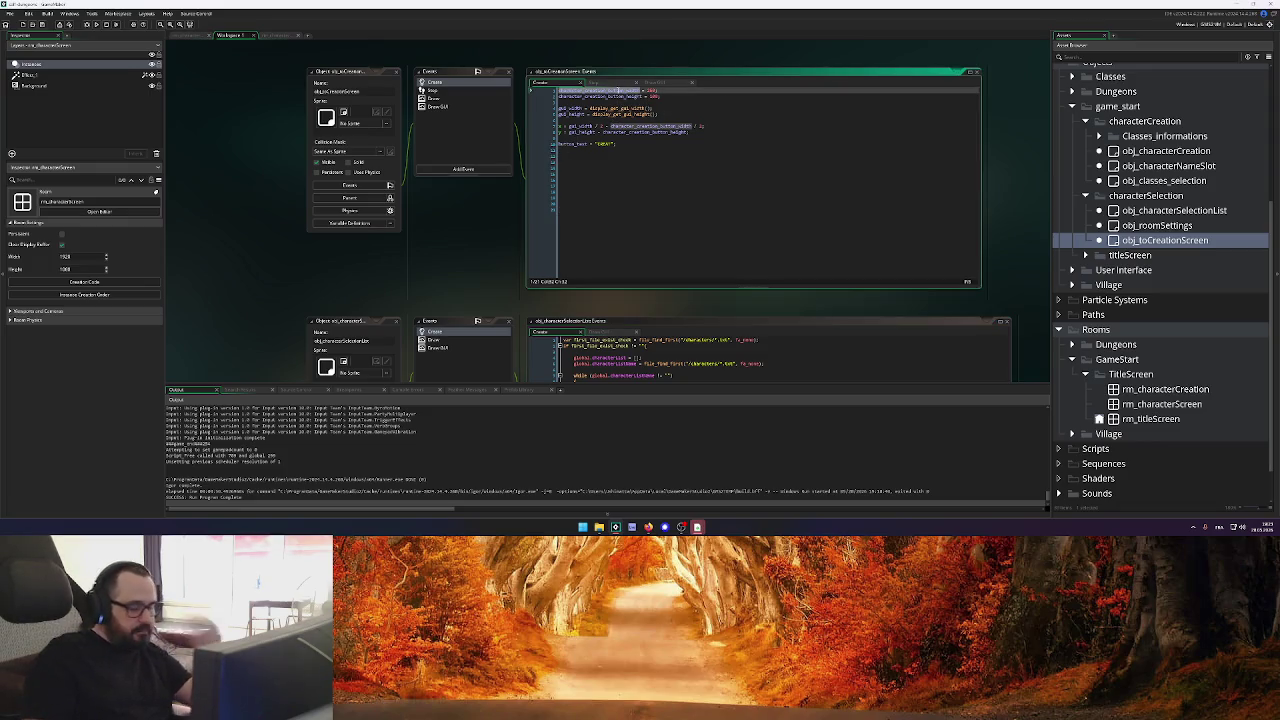
pyautogui.write('button_width')
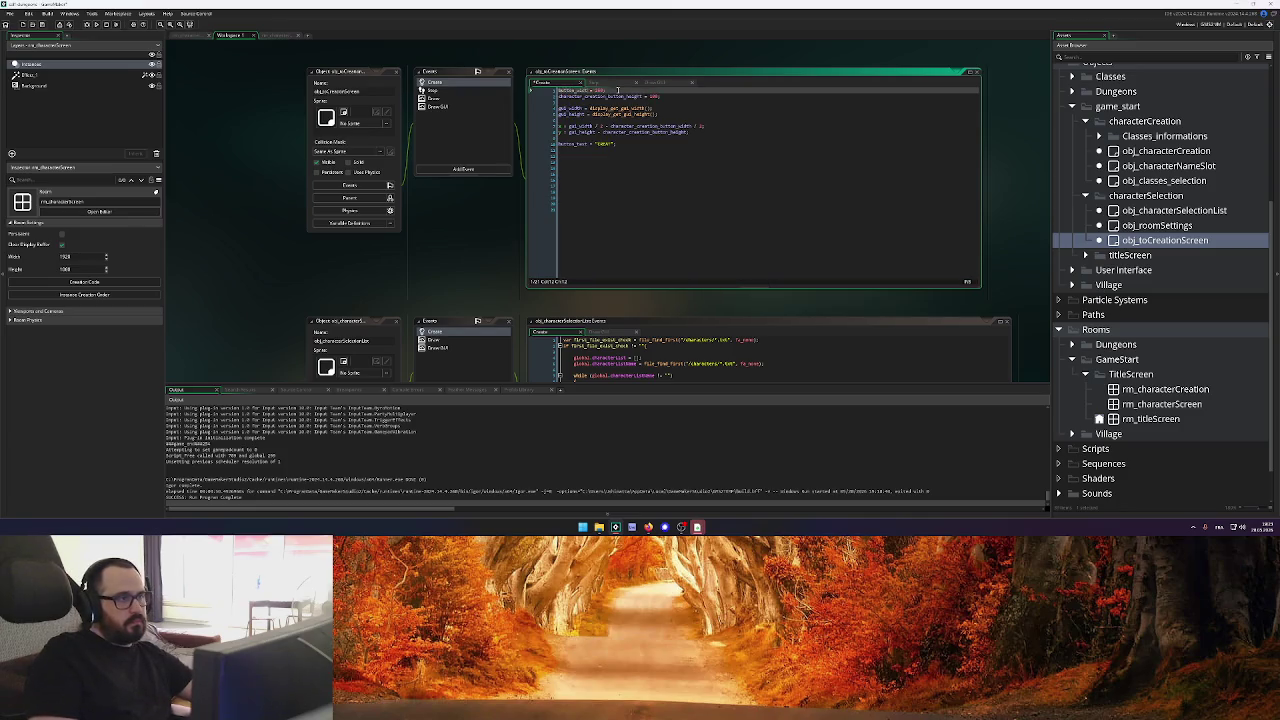
pyautogui.doubleClick(604, 96)
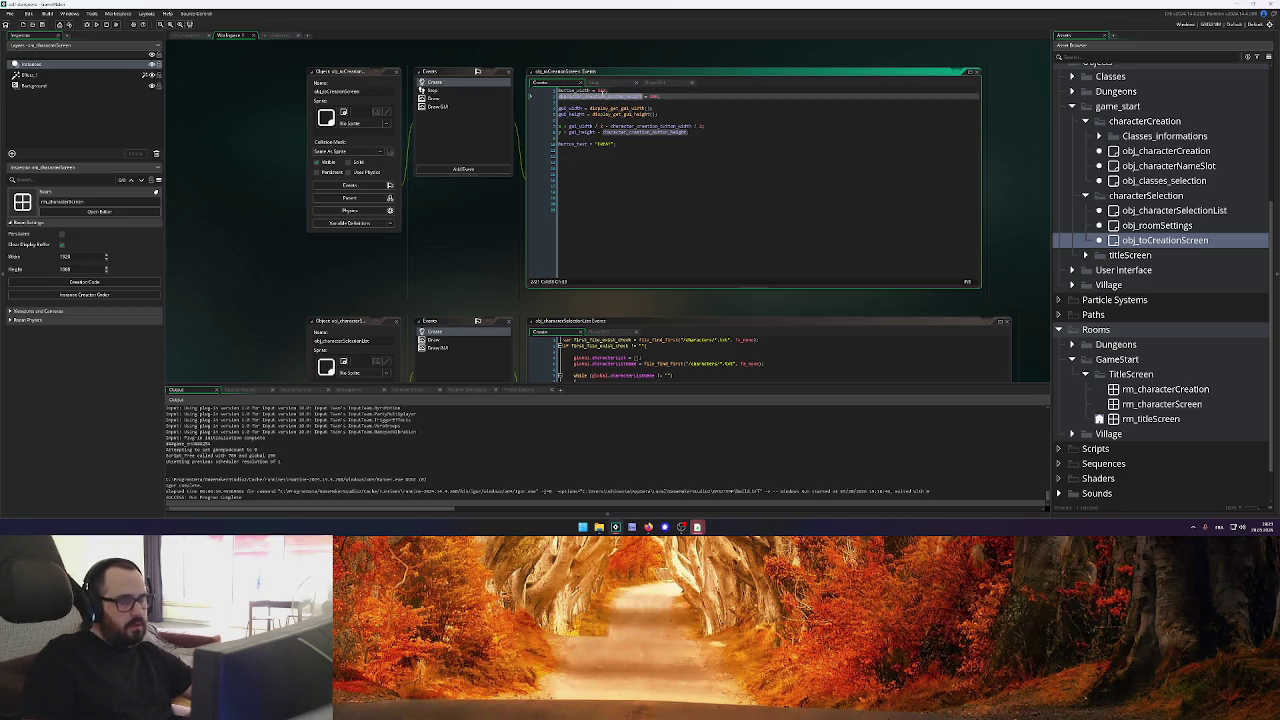
pyautogui.write('button_height')
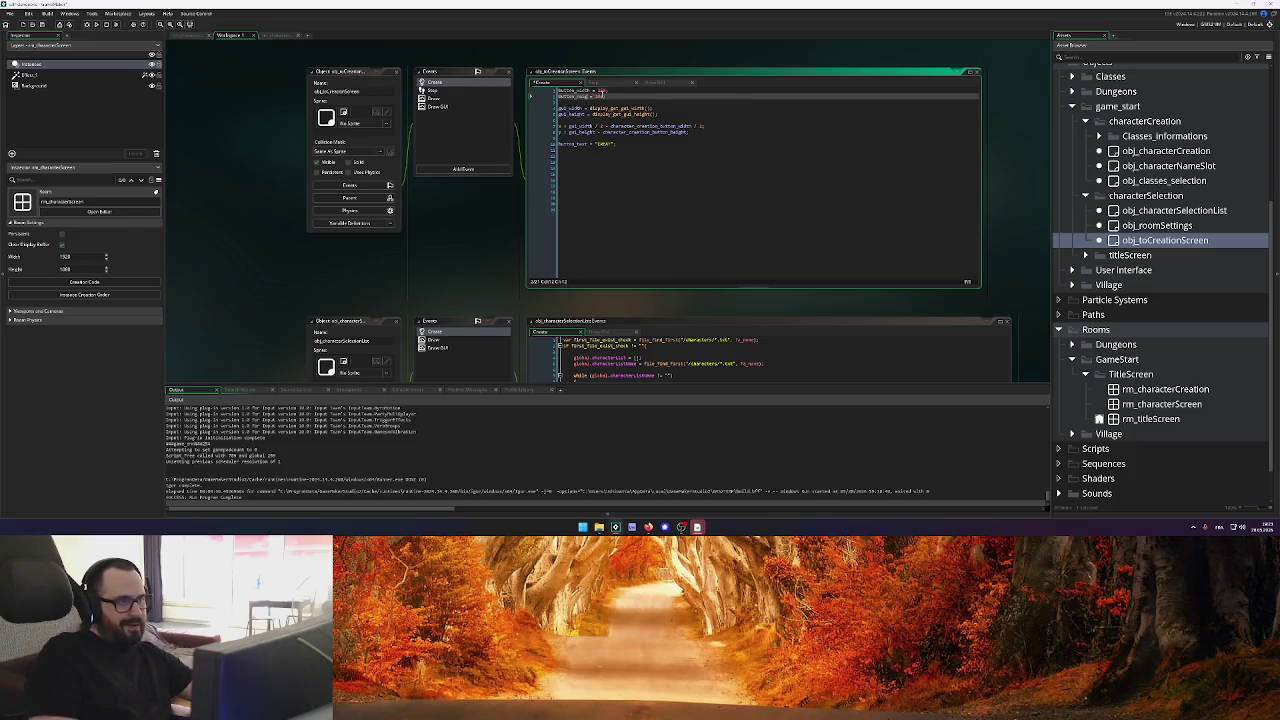
pyautogui.doubleClick(600, 90)
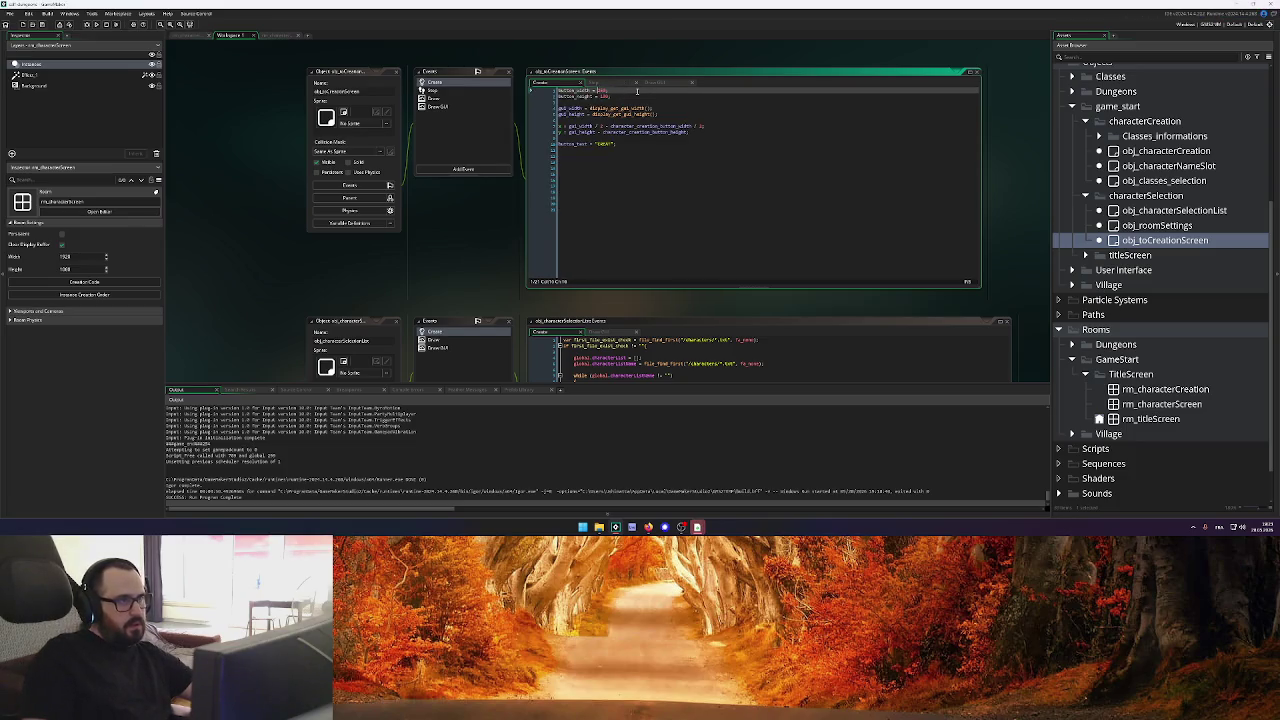
pyautogui.press('Down')
pyautogui.hotkey('ctrl', 'shift', 'Left')
pyautogui.write('90')
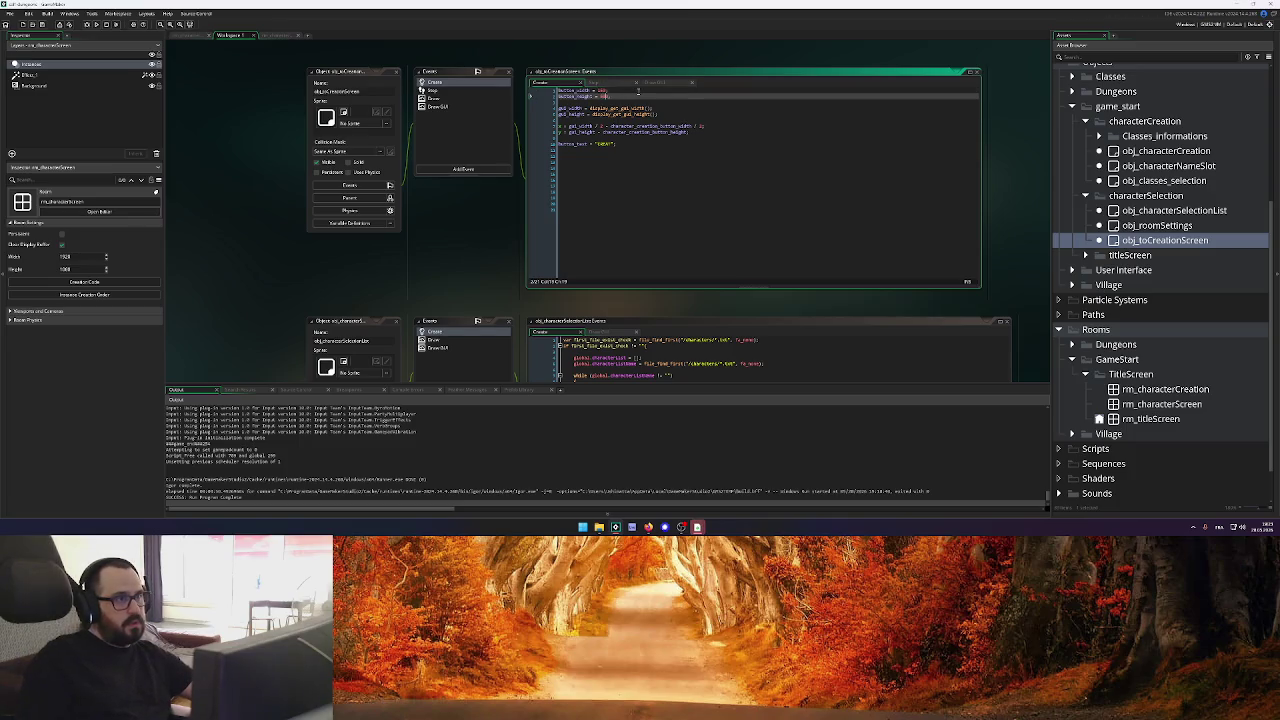
# Use button_width and button_height in the Step event's click check
pyautogui.click(598, 82)
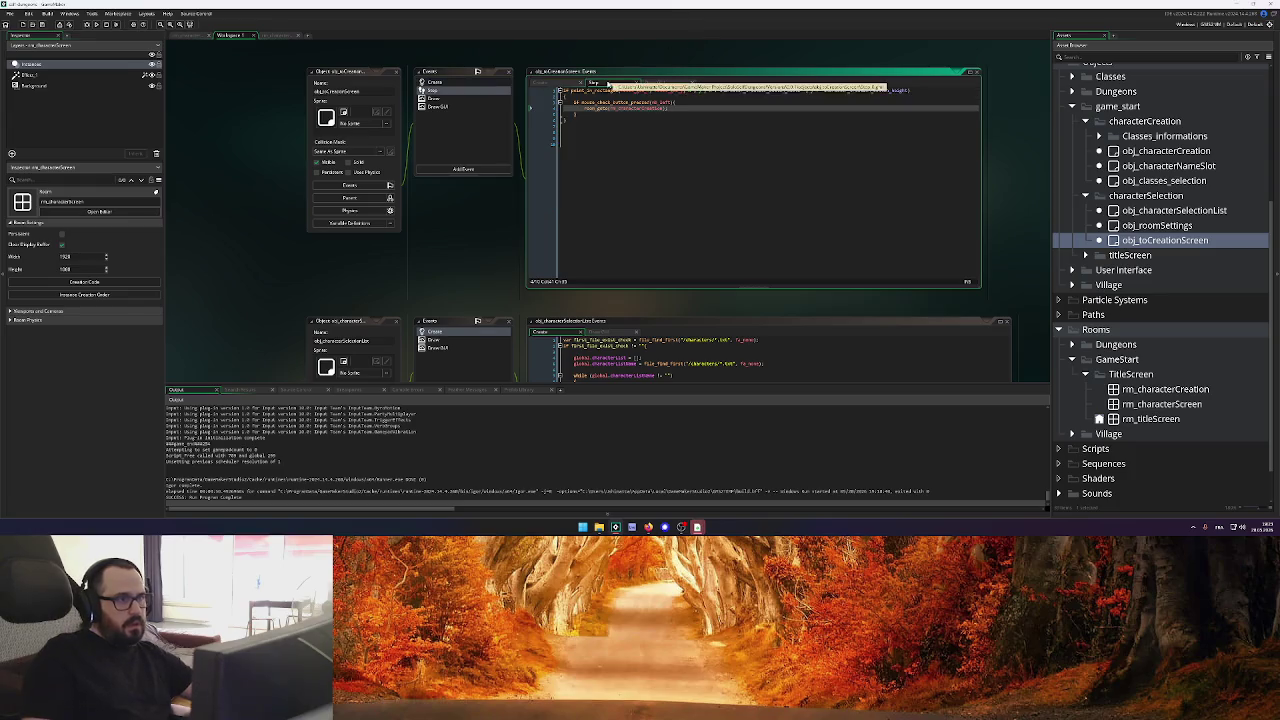
pyautogui.click(655, 82)
pyautogui.click(656, 118)
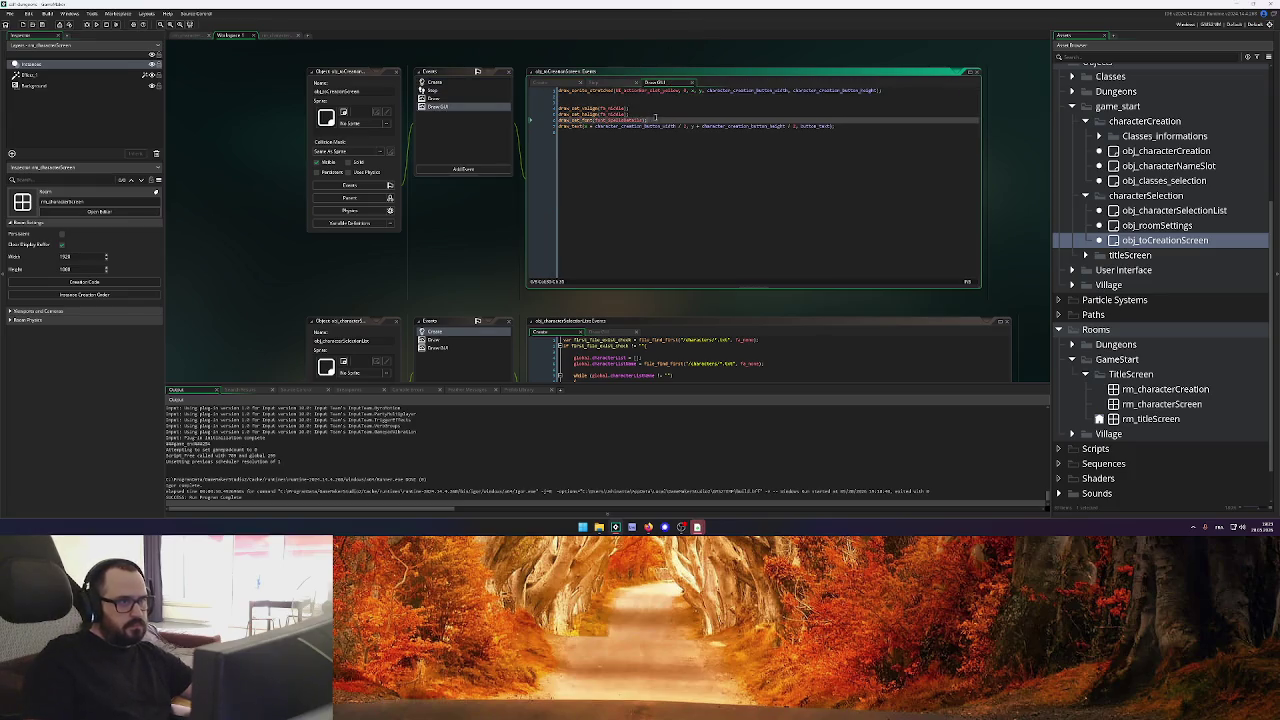
pyautogui.click(540, 82)
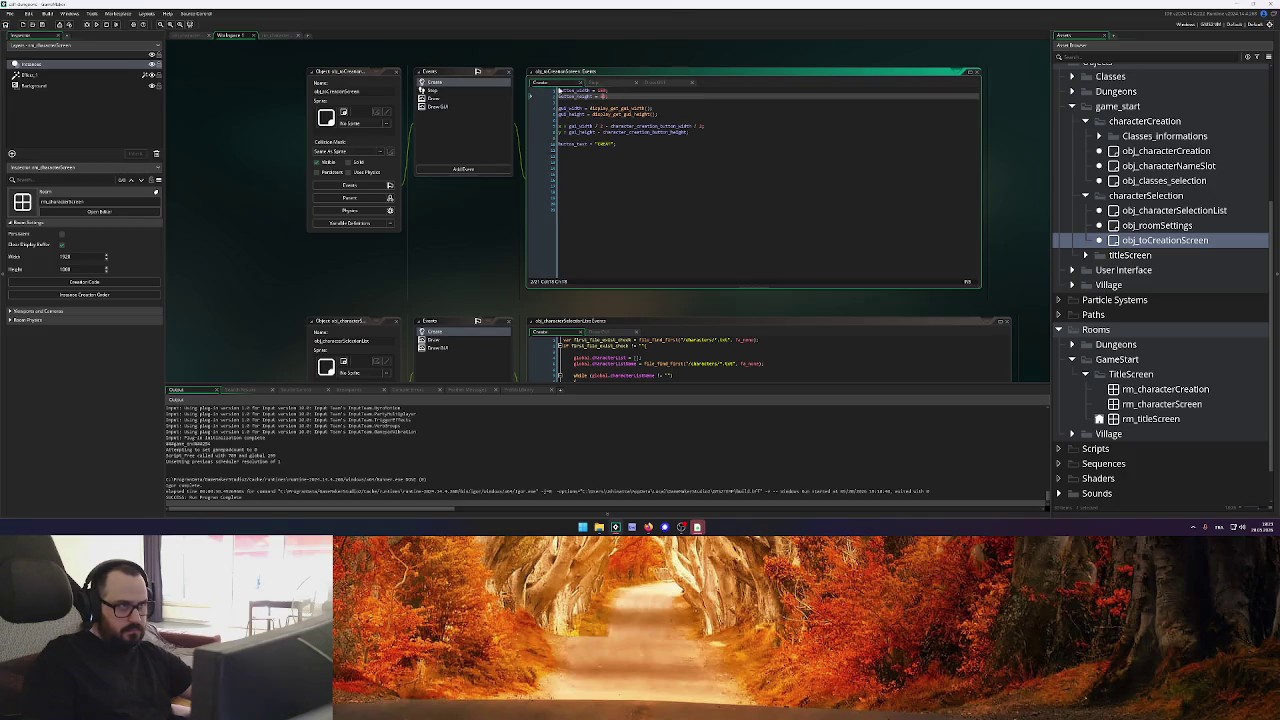
pyautogui.doubleClick(575, 91)
pyautogui.hotkey('ctrl', 'c')
pyautogui.click(592, 82)
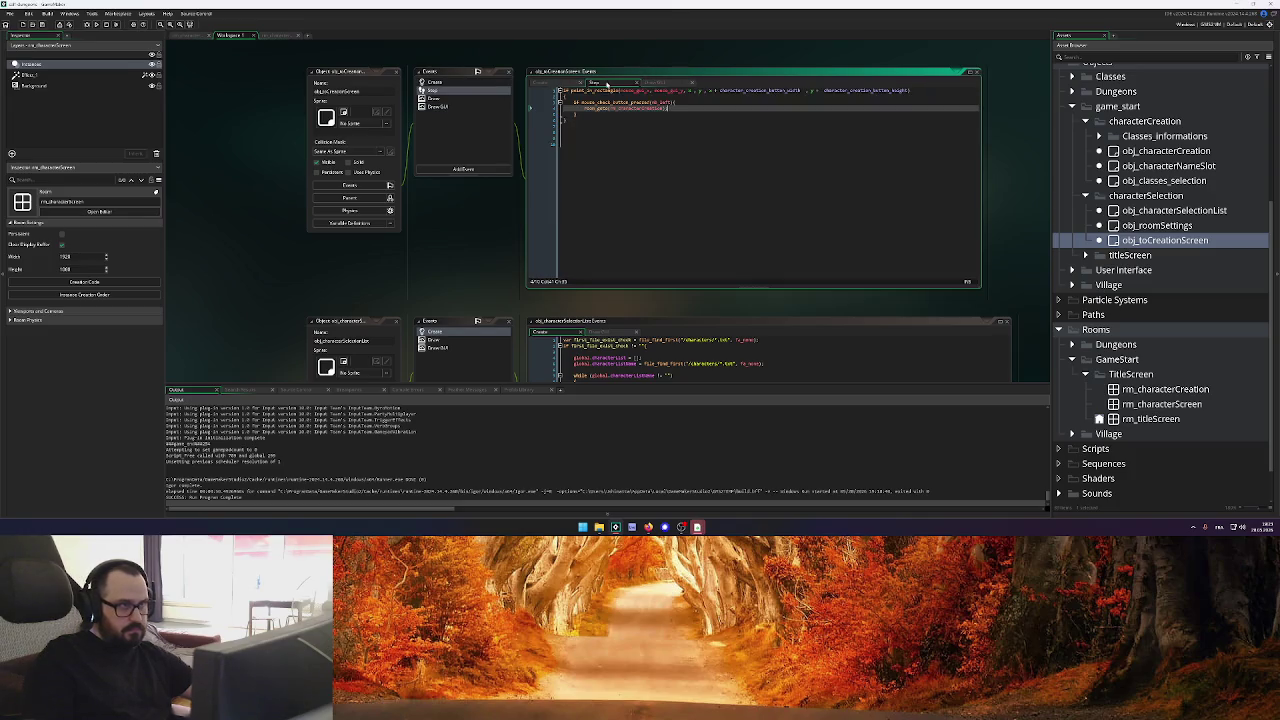
pyautogui.doubleClick(775, 90)
pyautogui.hotkey('ctrl', 'v')
pyautogui.doubleClick(807, 91)
pyautogui.hotkey('ctrl', 'v')
pyautogui.press('BackSpace')
pyautogui.press('BackSpace')
pyautogui.press('BackSpace')
pyautogui.write('height')
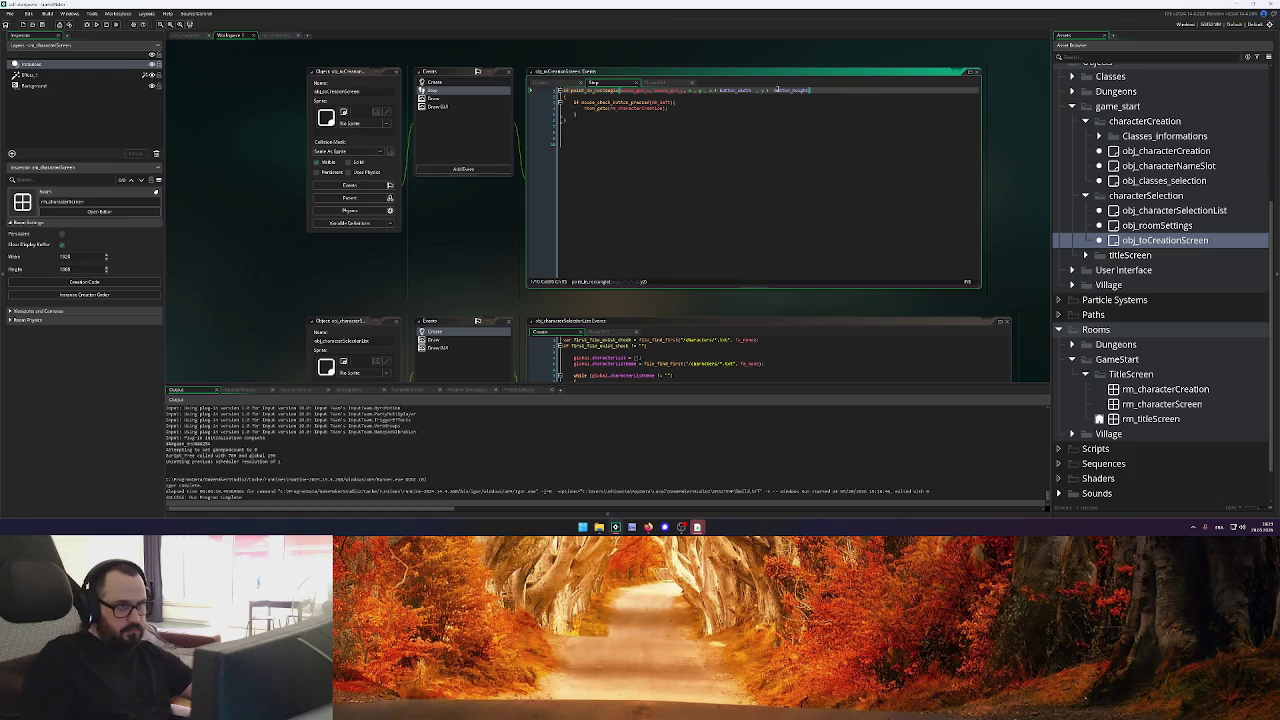
# Change the Draw GUI sprite draw's size arguments to button_width and button_height
pyautogui.click(658, 83)
pyautogui.doubleClick(756, 91)
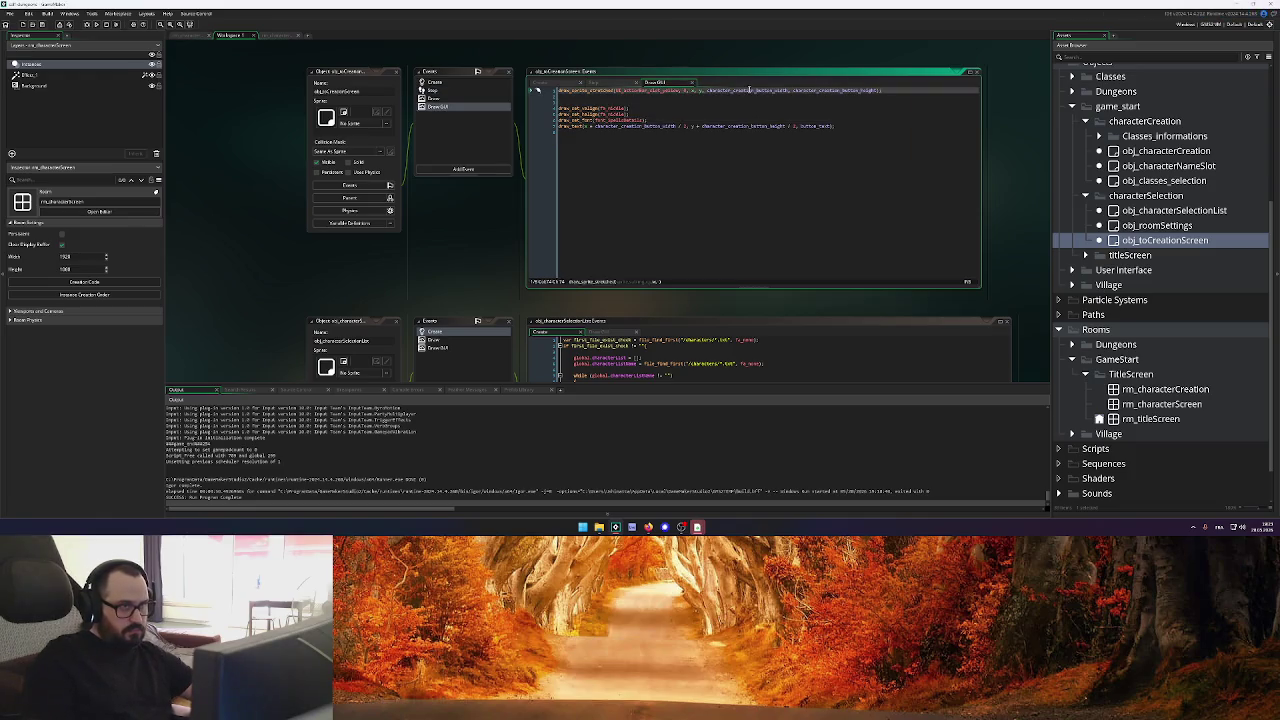
pyautogui.hotkey('ctrl', 'v')
pyautogui.doubleClick(795, 91)
pyautogui.write('button_height')
pyautogui.press('BackSpace')
pyautogui.press('BackSpace')
pyautogui.press('BackSpace')
pyautogui.write('hei')
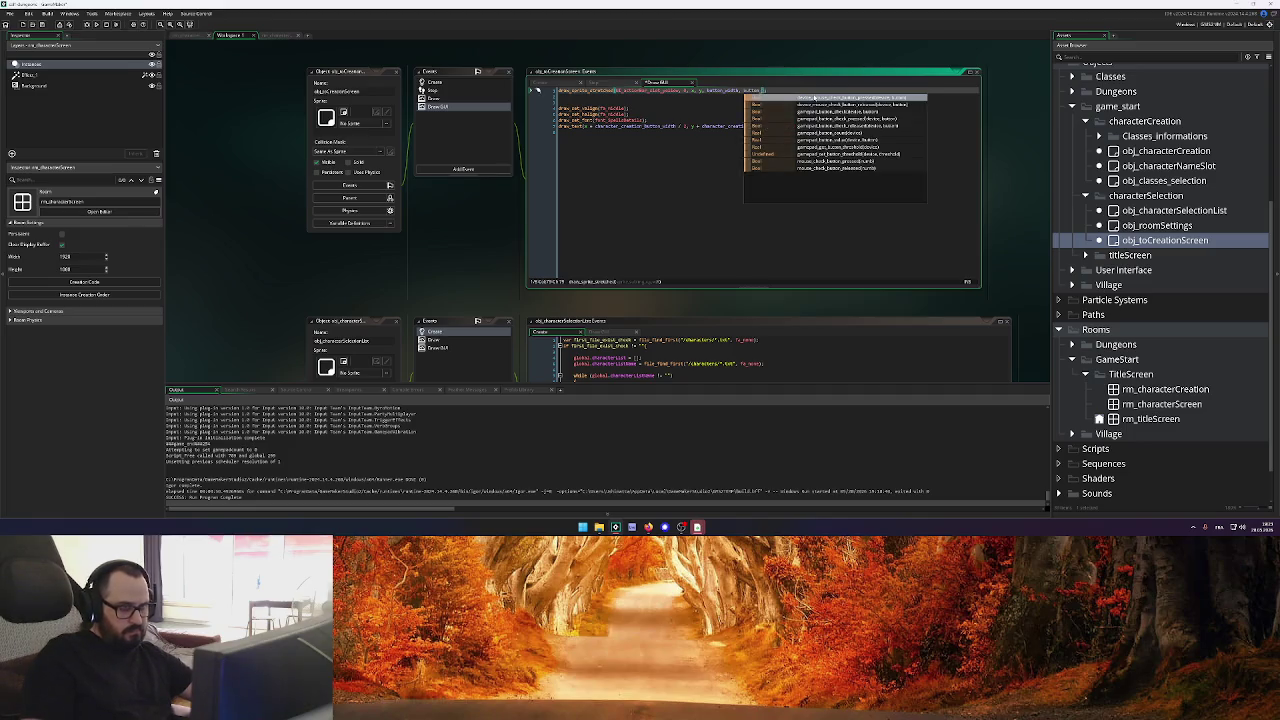
pyautogui.write('ght')
# Switch the Draw GUI text line to button_width and button_height, then run the game
pyautogui.doubleClick(651, 127)
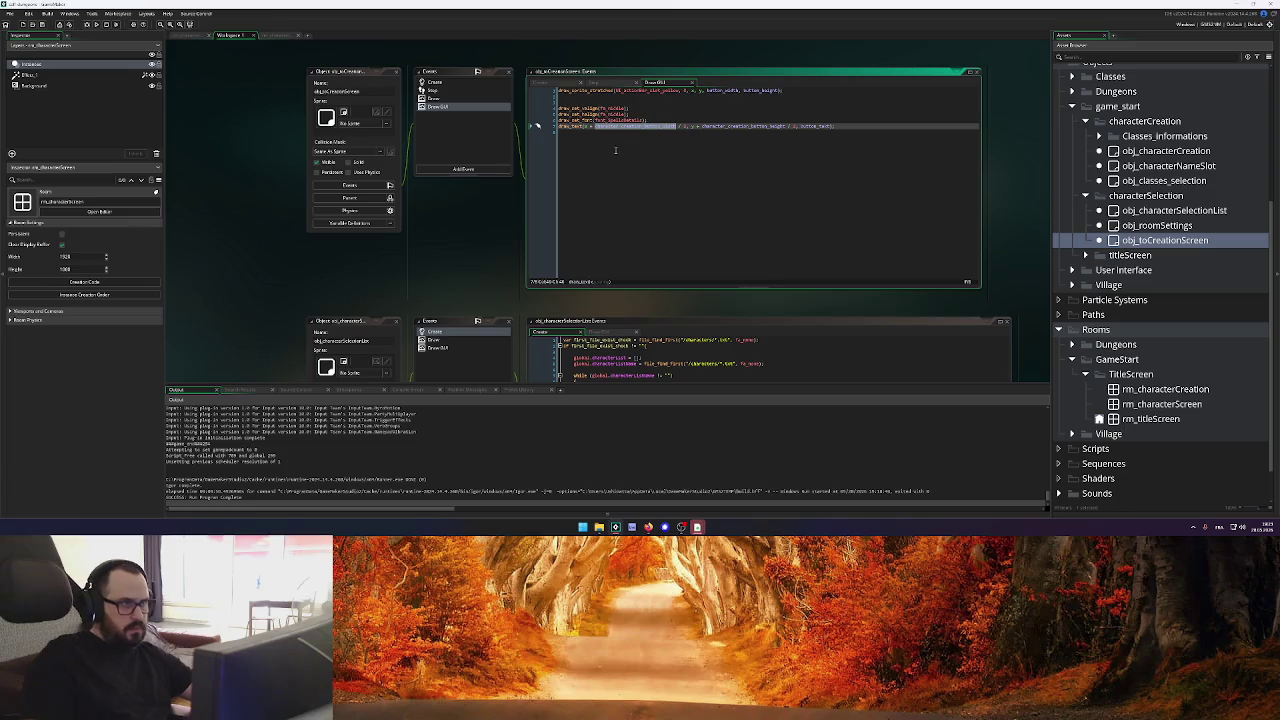
pyautogui.hotkey('ctrl', 'v')
pyautogui.doubleClick(703, 126)
pyautogui.hotkey('ctrl', 'v')
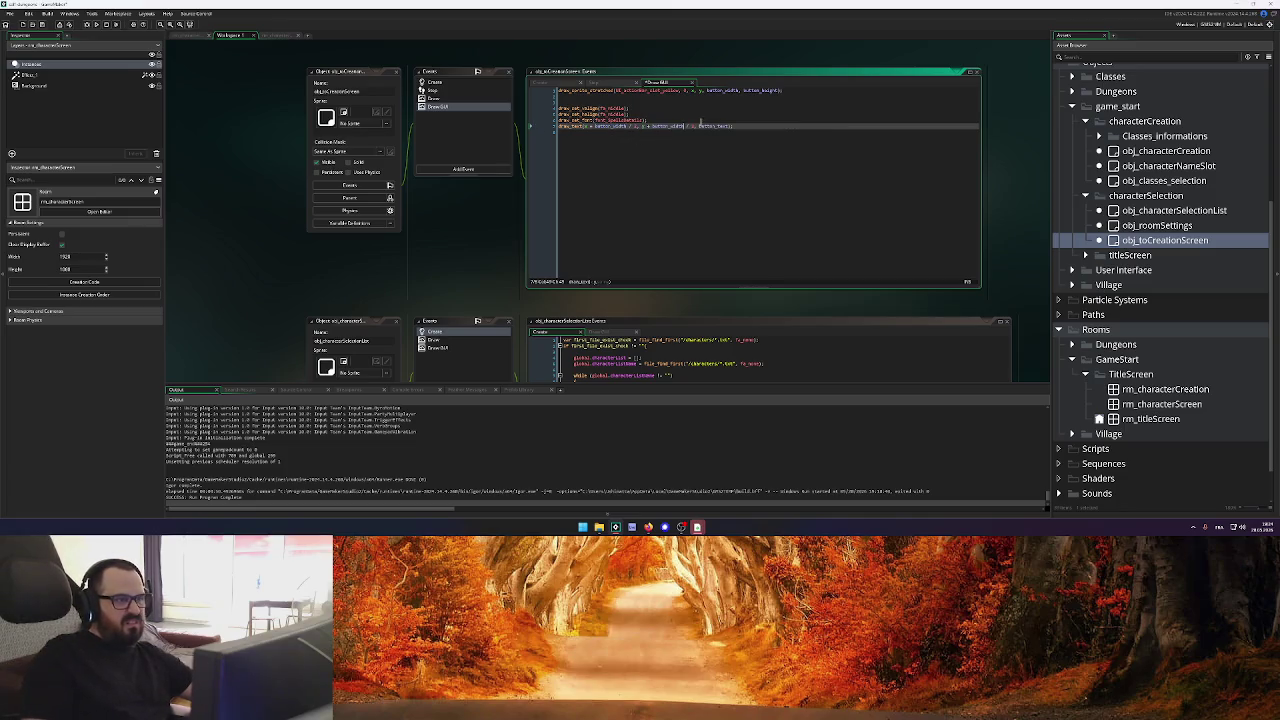
pyautogui.doubleClick(752, 90)
pyautogui.hotkey('ctrl', 'c')
pyautogui.doubleClick(669, 126)
pyautogui.hotkey('ctrl', 'v')
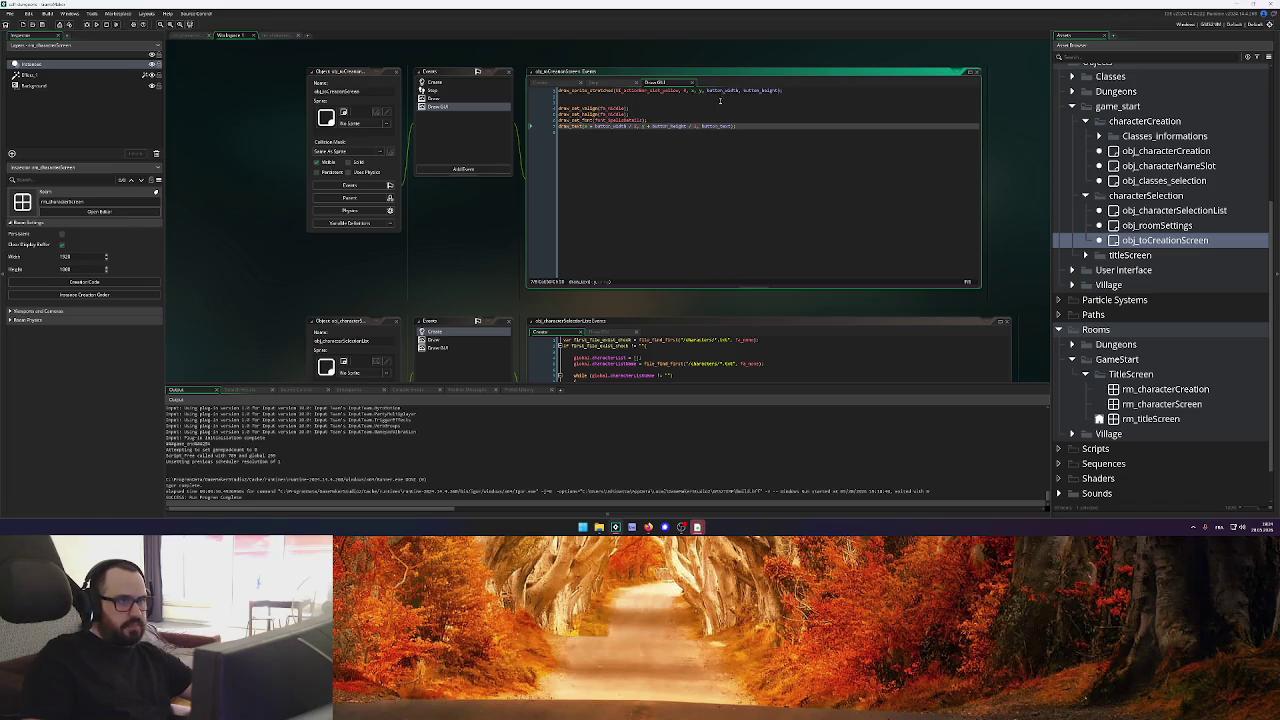
pyautogui.click(456, 84)
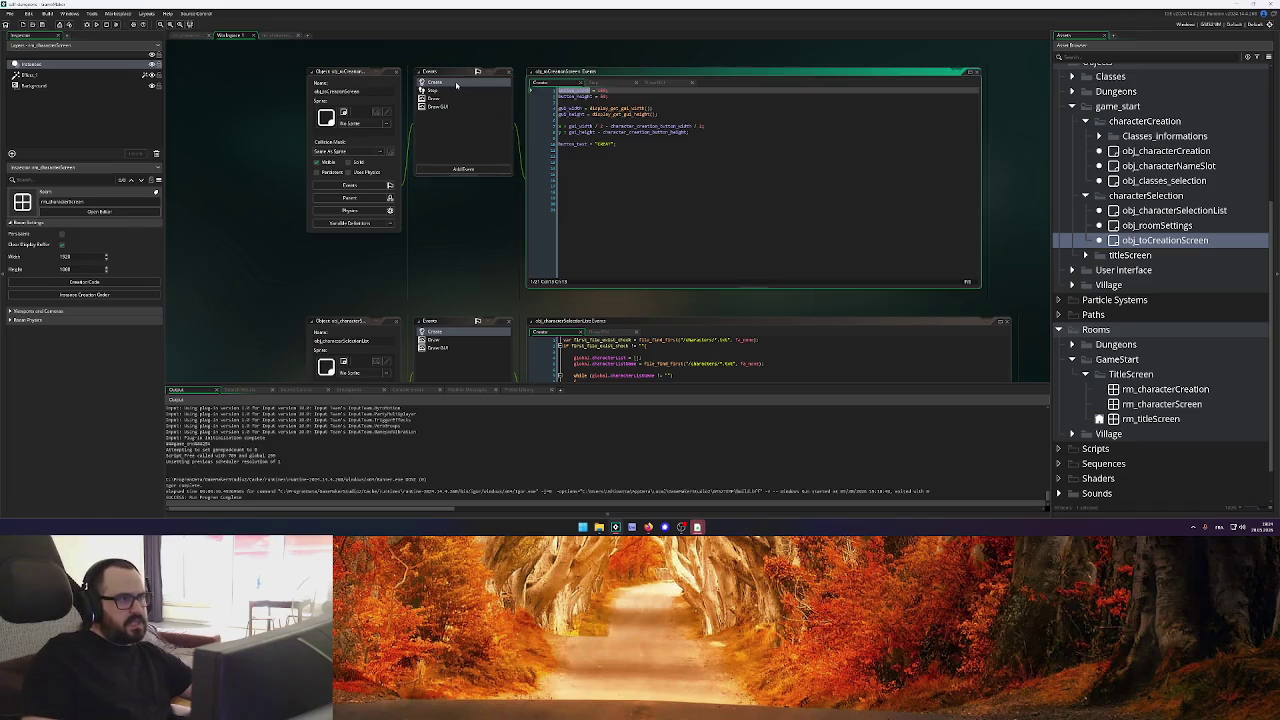
pyautogui.click(436, 90)
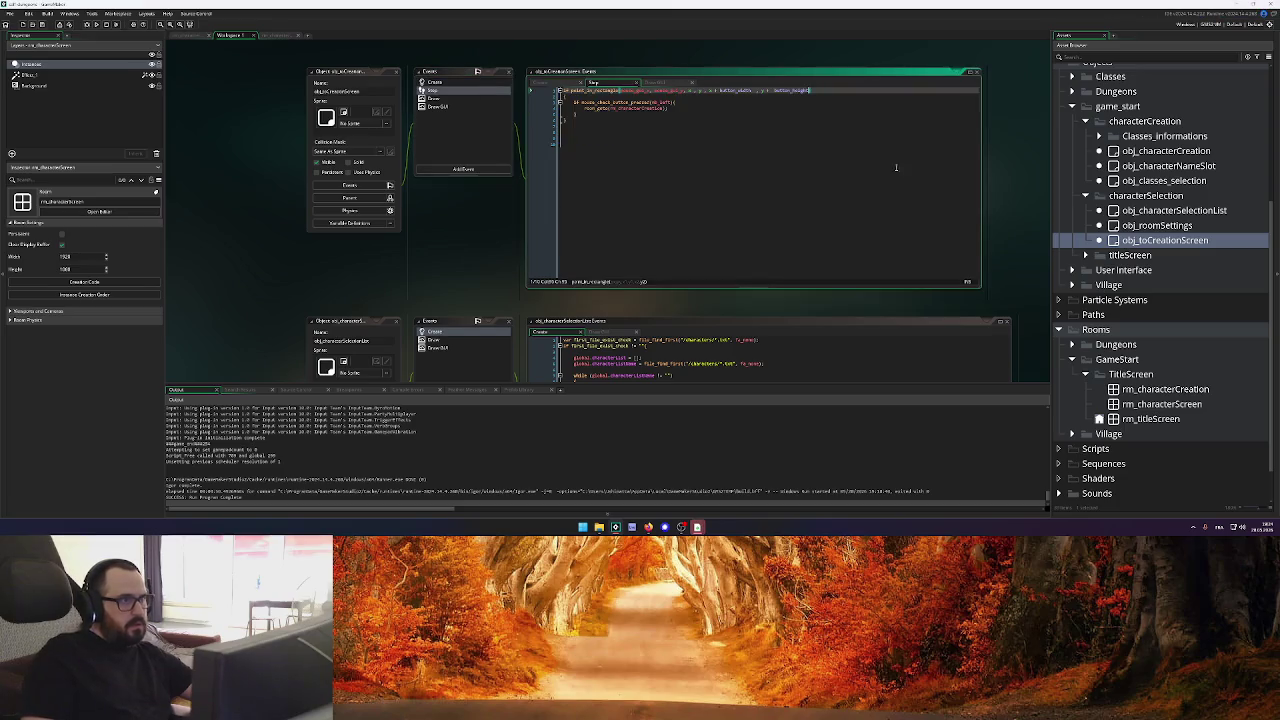
pyautogui.click(95, 24)
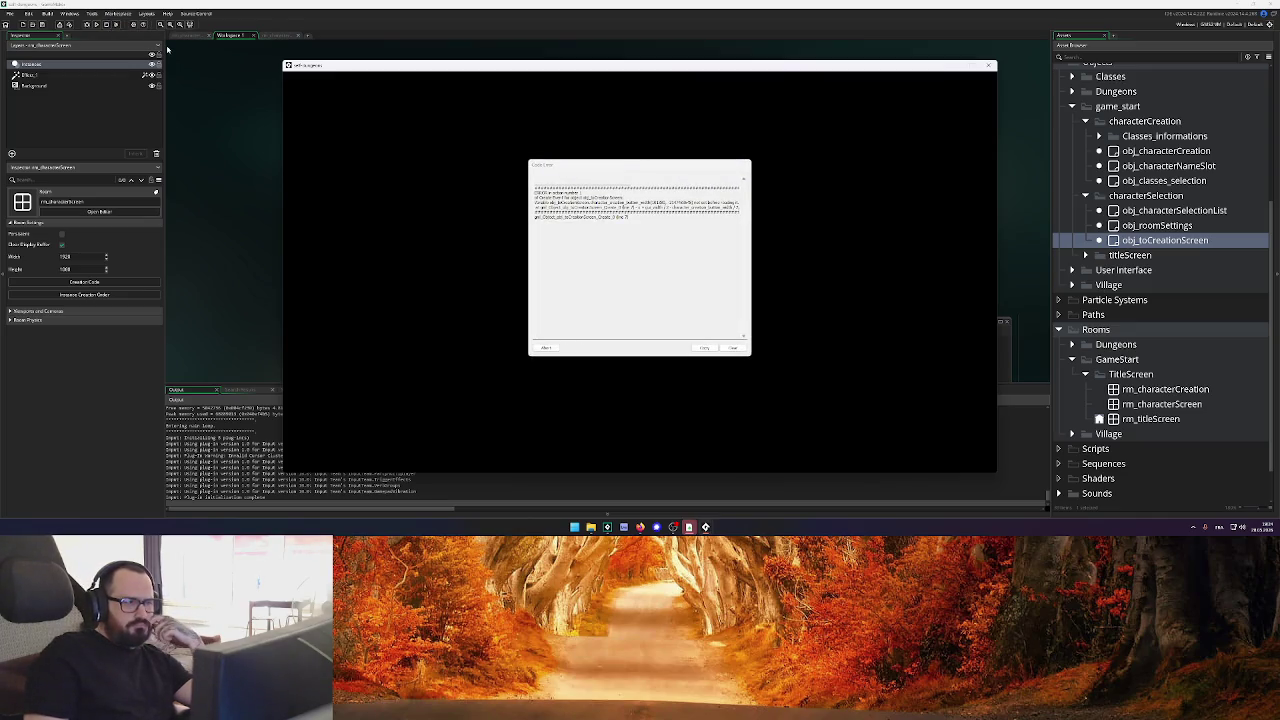
# Read the unset-variable name in the error message, then abort back to the Create code
pyautogui.doubleClick(605, 197)
pyautogui.moveTo(564, 202)
pyautogui.mouseDown()
pyautogui.moveTo(695, 202)
pyautogui.moveTo(590, 207)
pyautogui.moveTo(652, 207)
pyautogui.mouseUp()
pyautogui.click(563, 347)
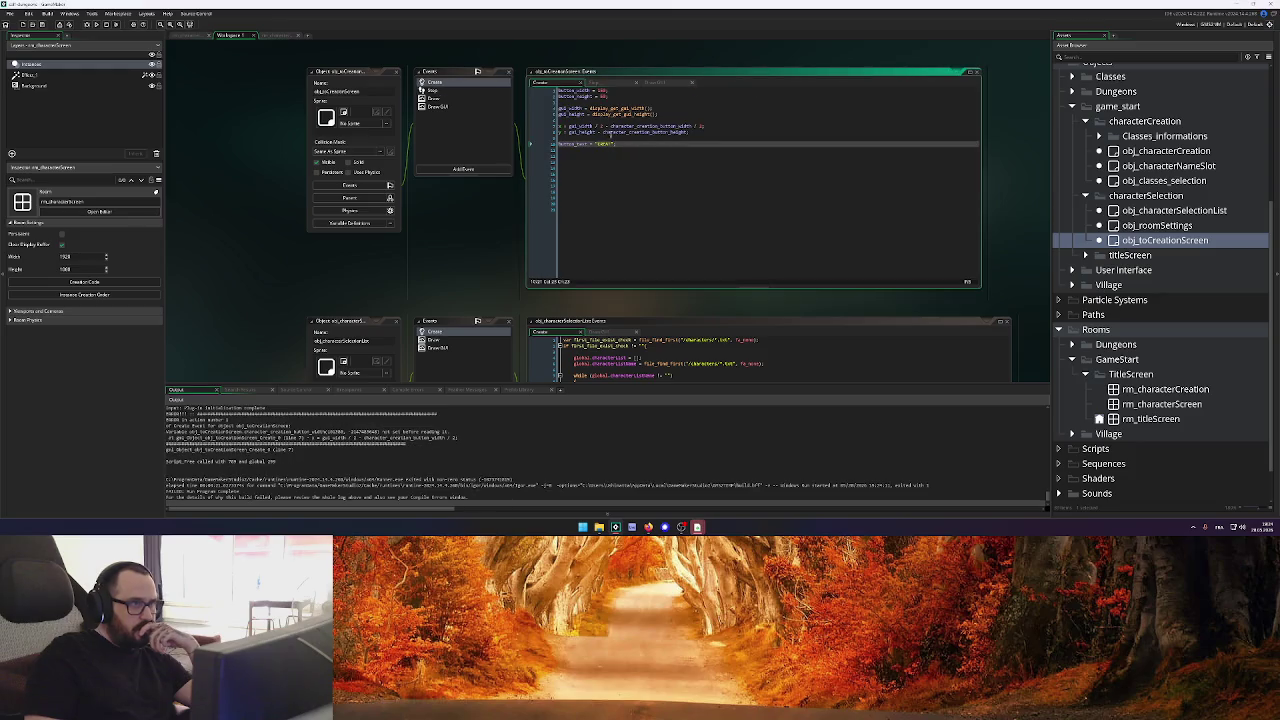
# Replace the old width and height variables on Create lines 7–8 with button_width and button_height
pyautogui.doubleClick(578, 90)
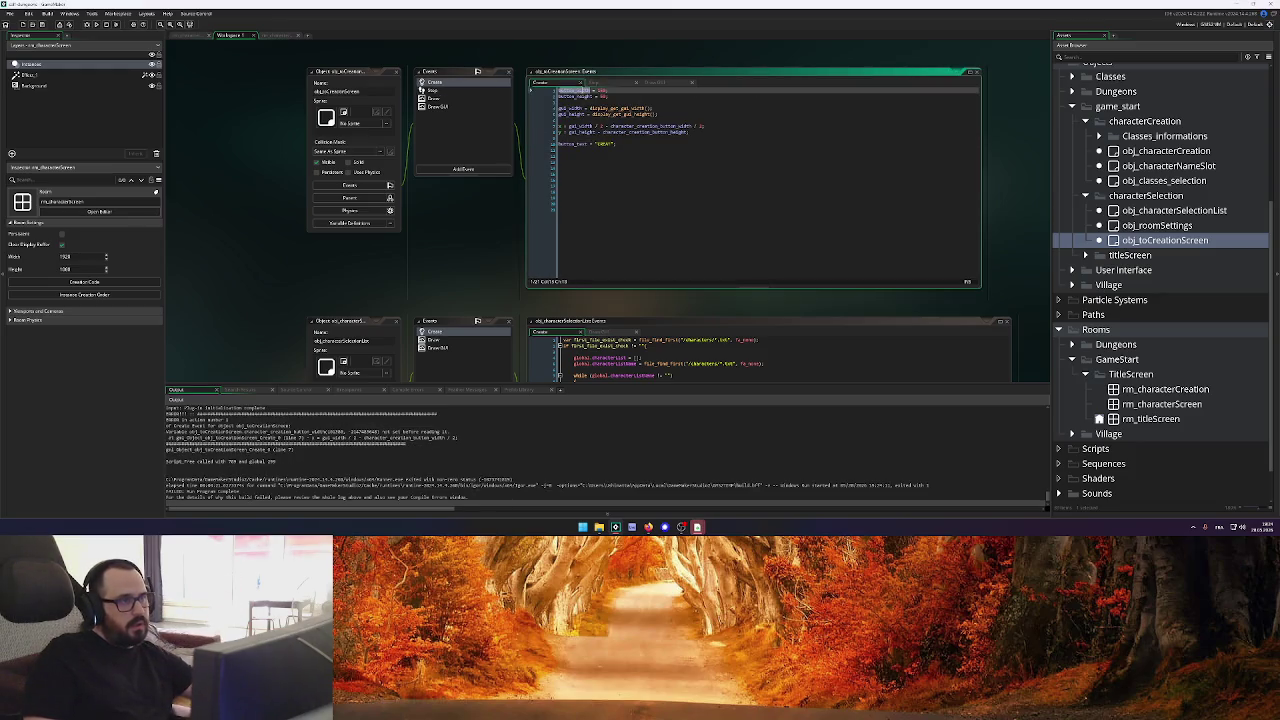
pyautogui.doubleClick(677, 126)
pyautogui.hotkey('ctrl', 'v')
pyautogui.doubleClick(578, 96)
pyautogui.click(652, 132)
pyautogui.doubleClick(652, 132)
pyautogui.hotkey('ctrl', 'v')
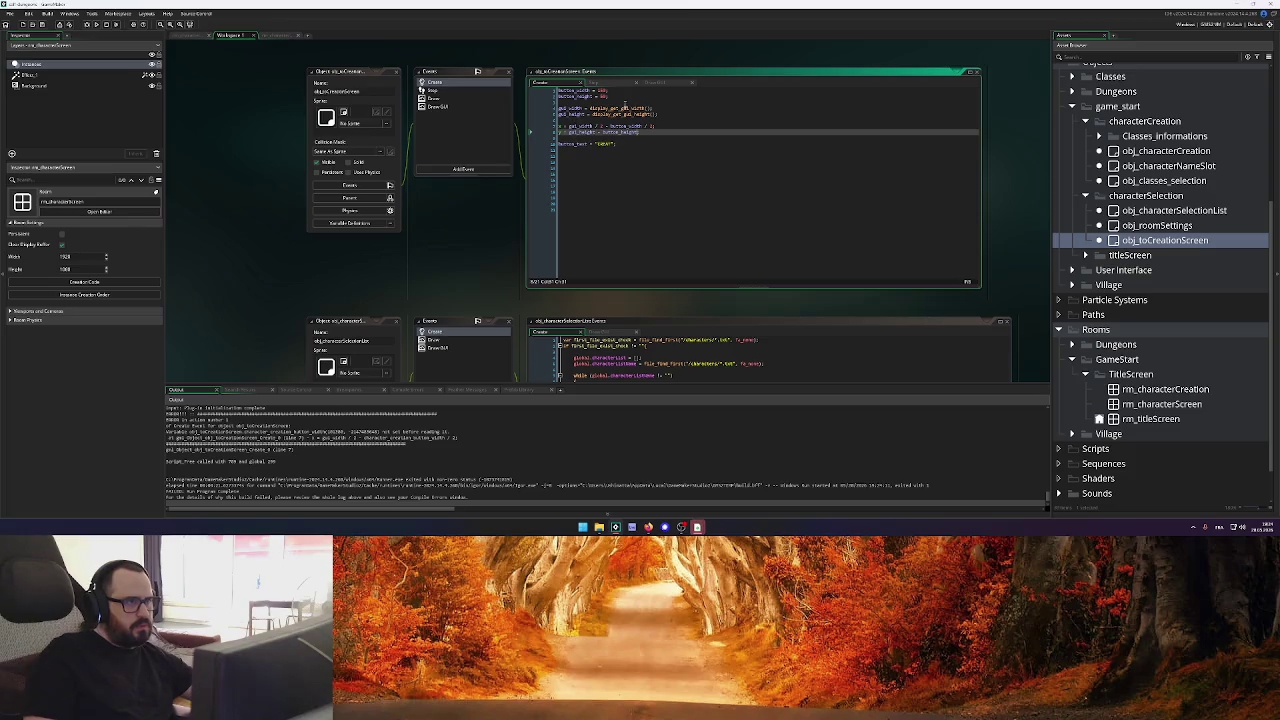
# Wrap the old centred x and y formulas in a /* */ block comment
pyautogui.click(656, 82)
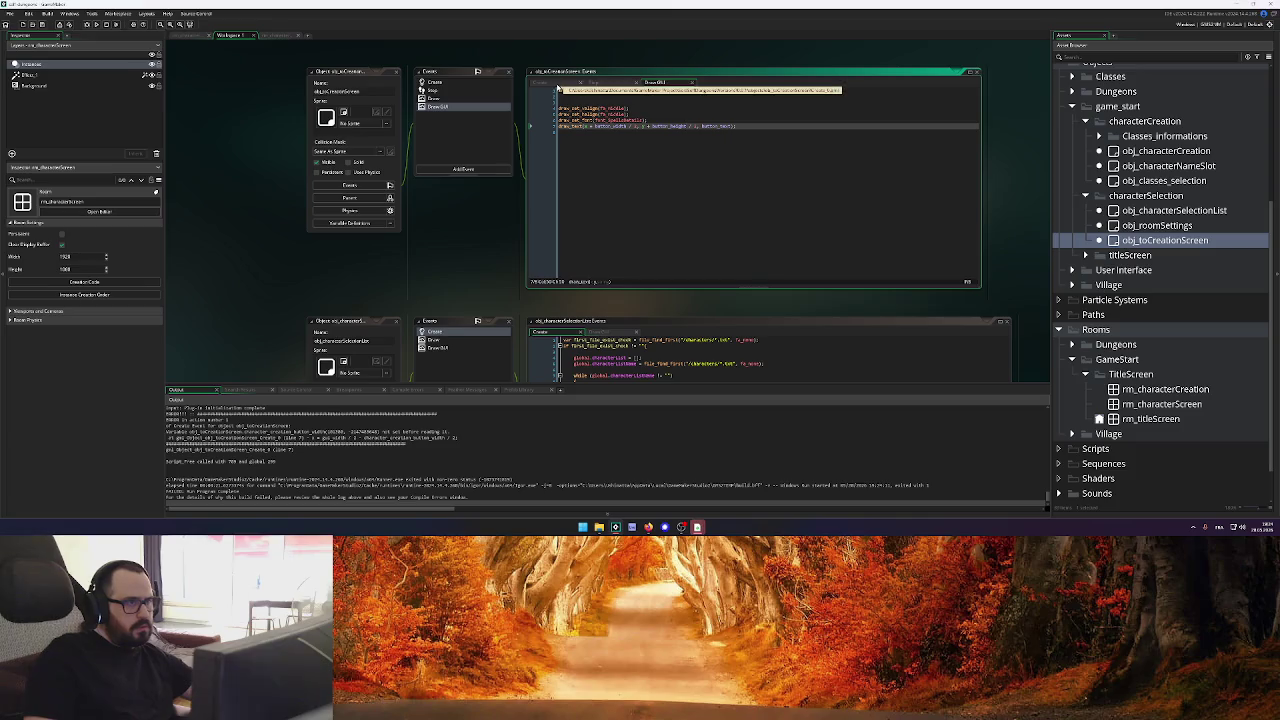
pyautogui.click(545, 82)
pyautogui.click(647, 133)
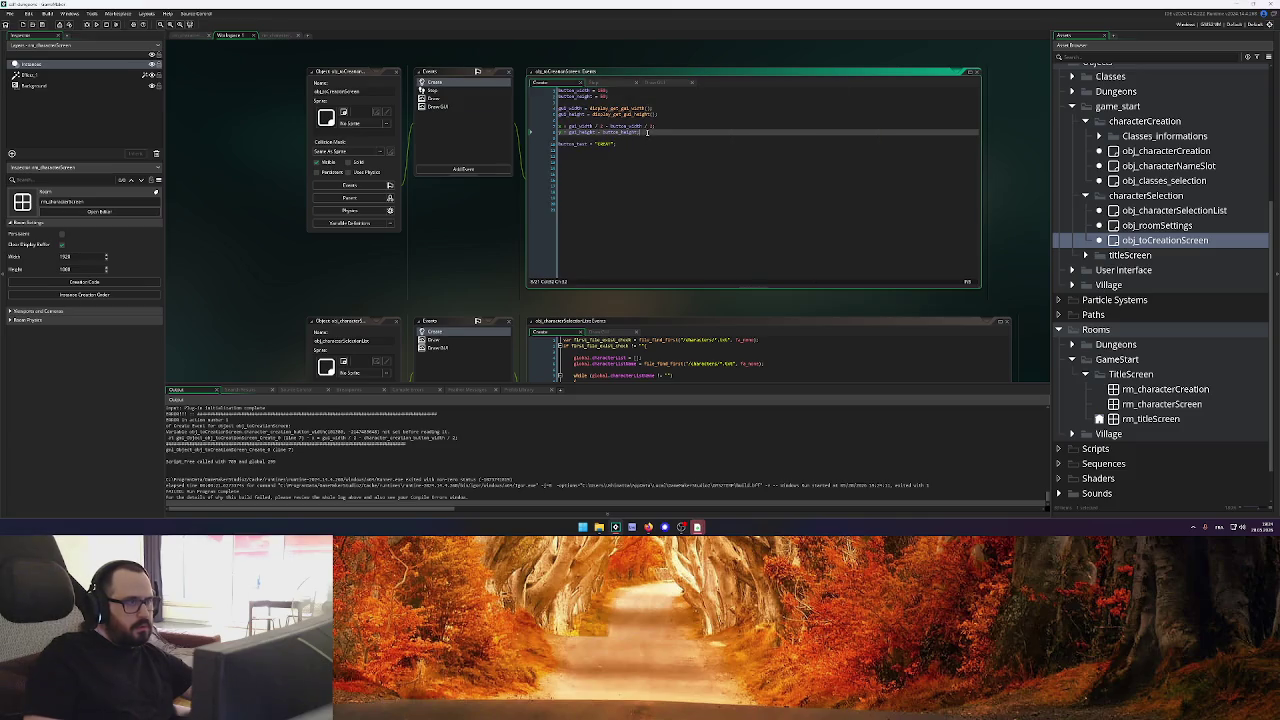
pyautogui.press('Up')
pyautogui.press('Up')
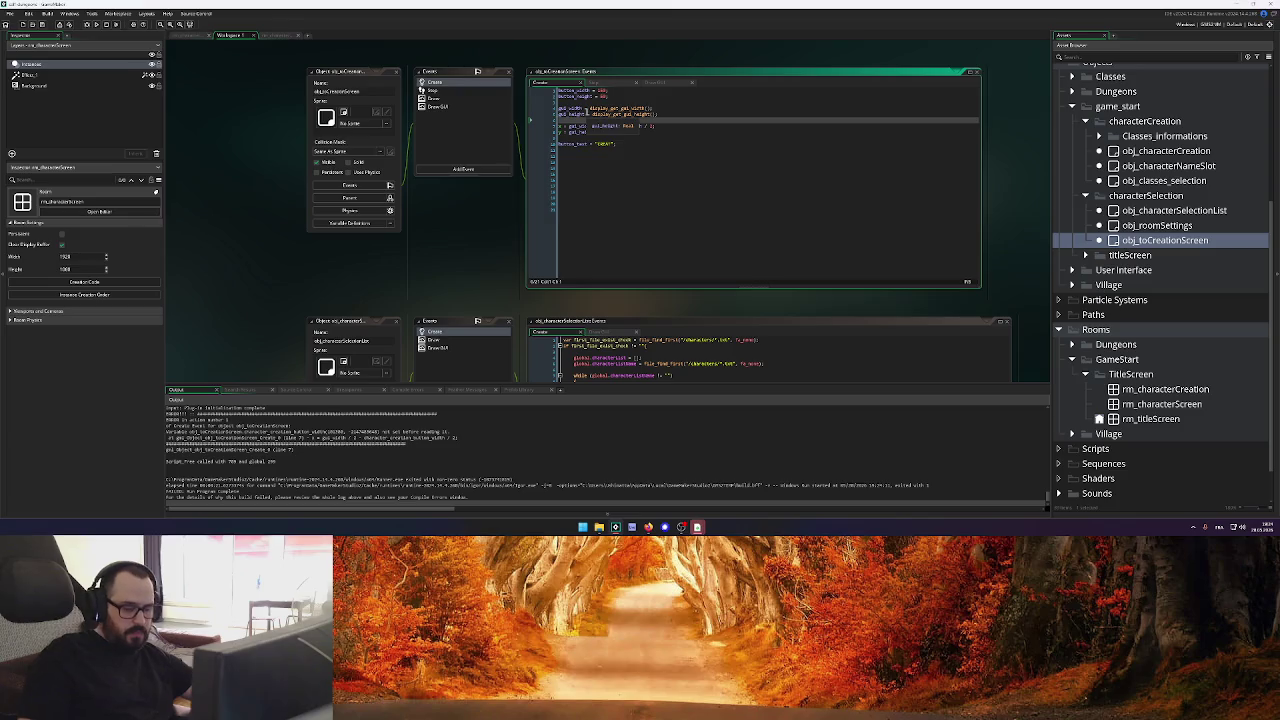
pyautogui.press('Return')
pyautogui.press('Return')
pyautogui.write('/*')
pyautogui.press('Down')
pyautogui.press('Down')
pyautogui.press('Down')
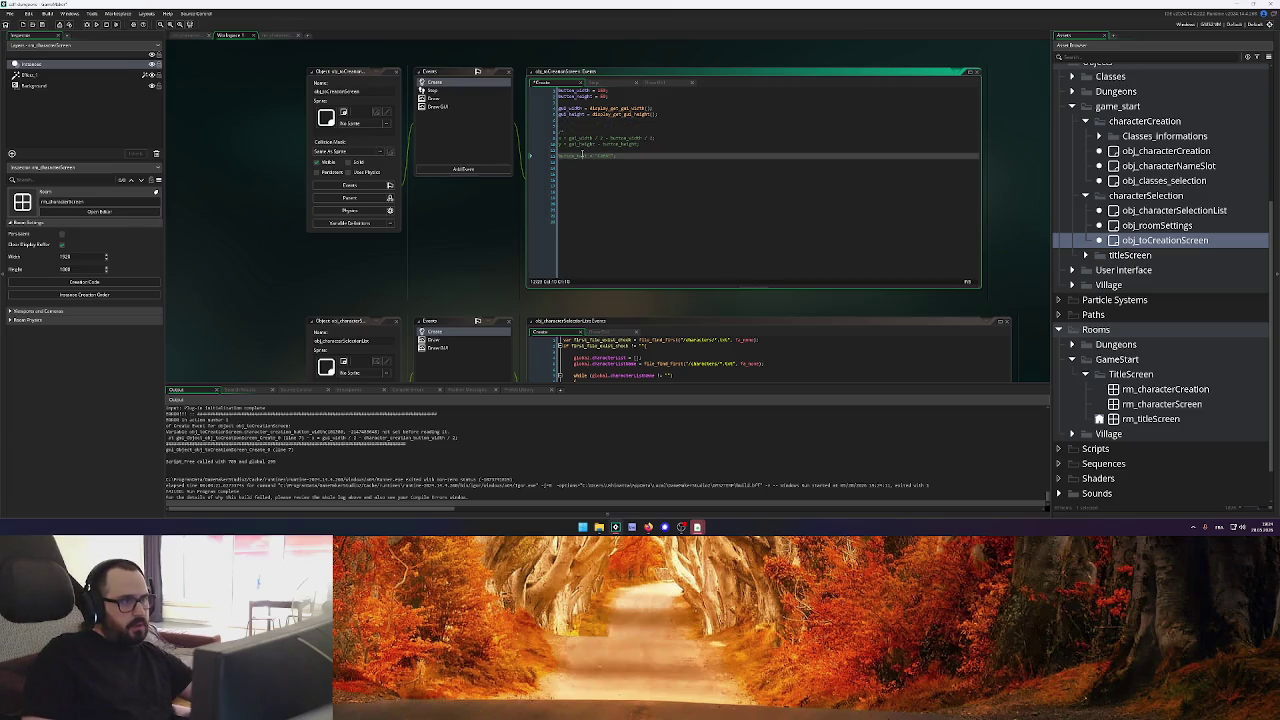
pyautogui.press('Return')
pyautogui.press('Up')
pyautogui.write('*/')
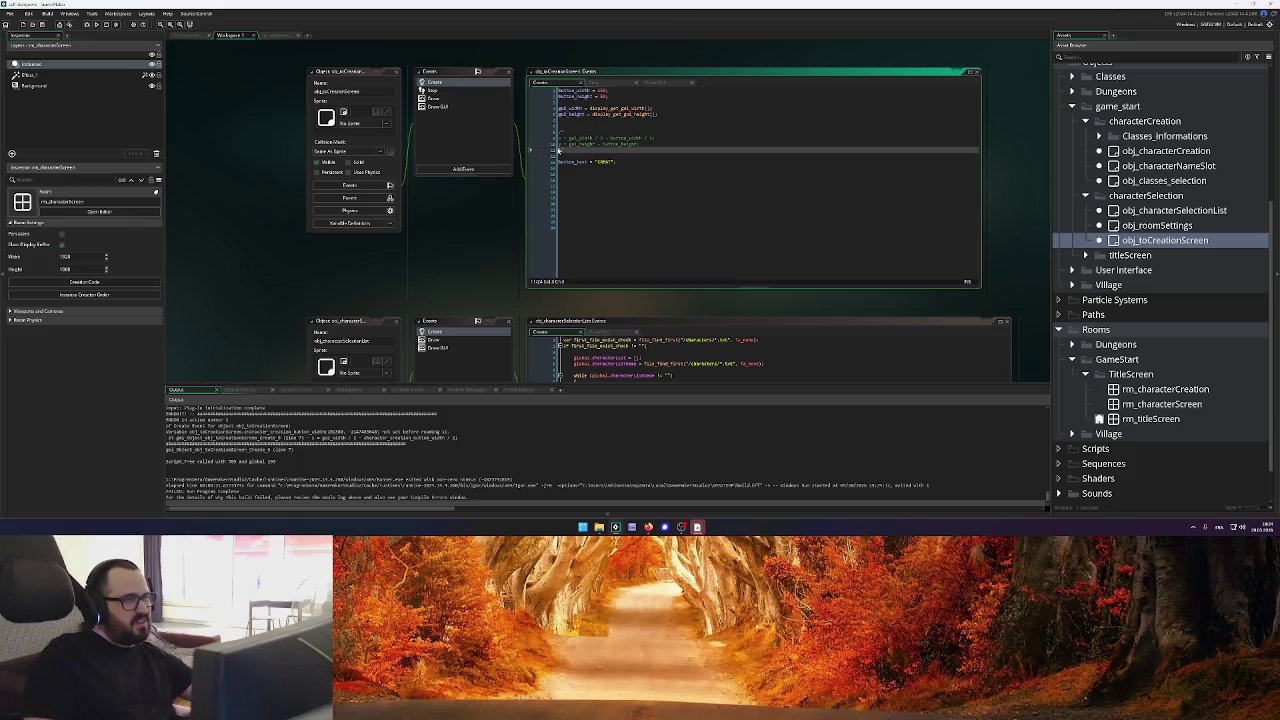
# Add empty 'x = ;' and 'y = ;' lines below the comment, then open obj_characterSelectionList's code
pyautogui.press('Return')
pyautogui.write('y')
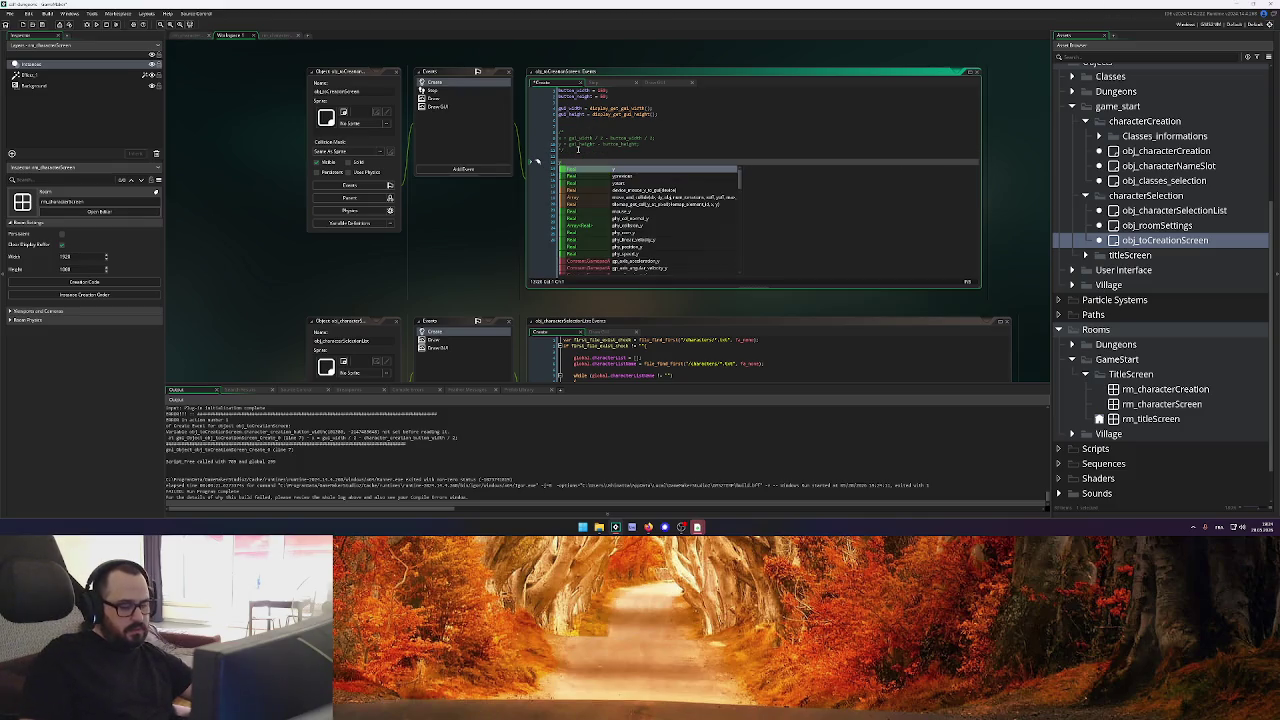
pyautogui.press('BackSpace')
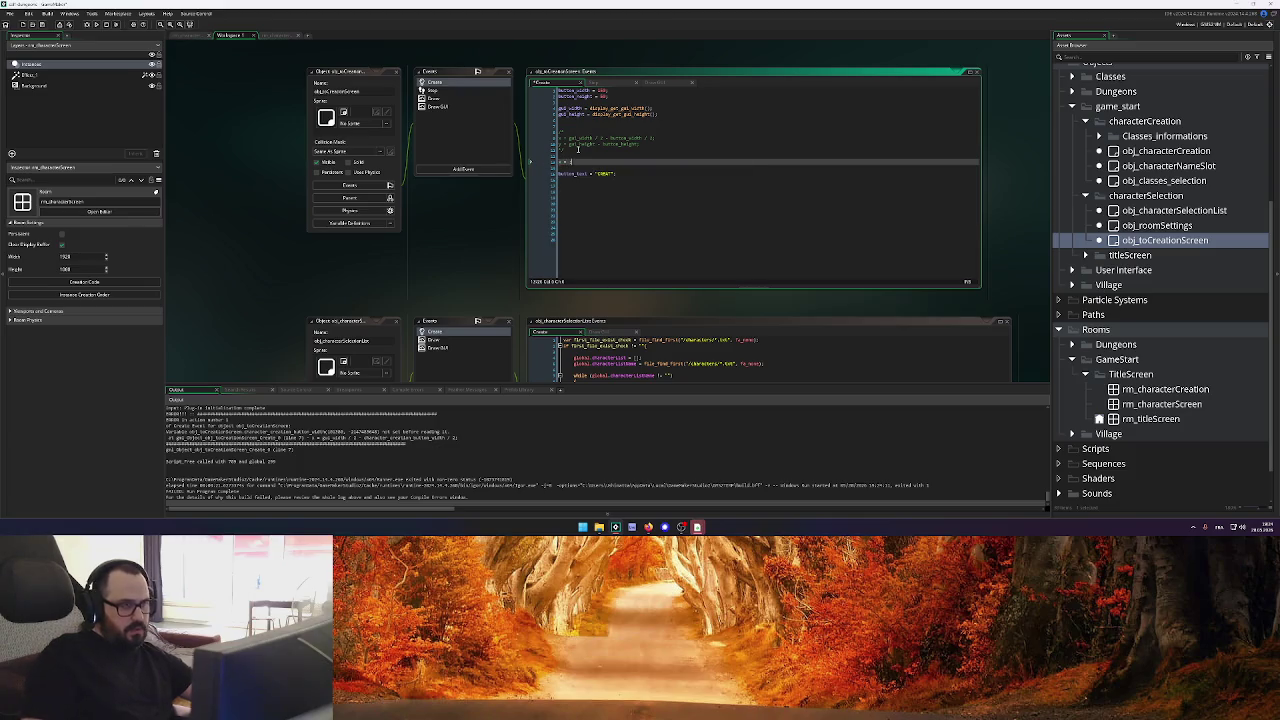
pyautogui.write(';')
pyautogui.press('Return')
pyautogui.write('y = ')
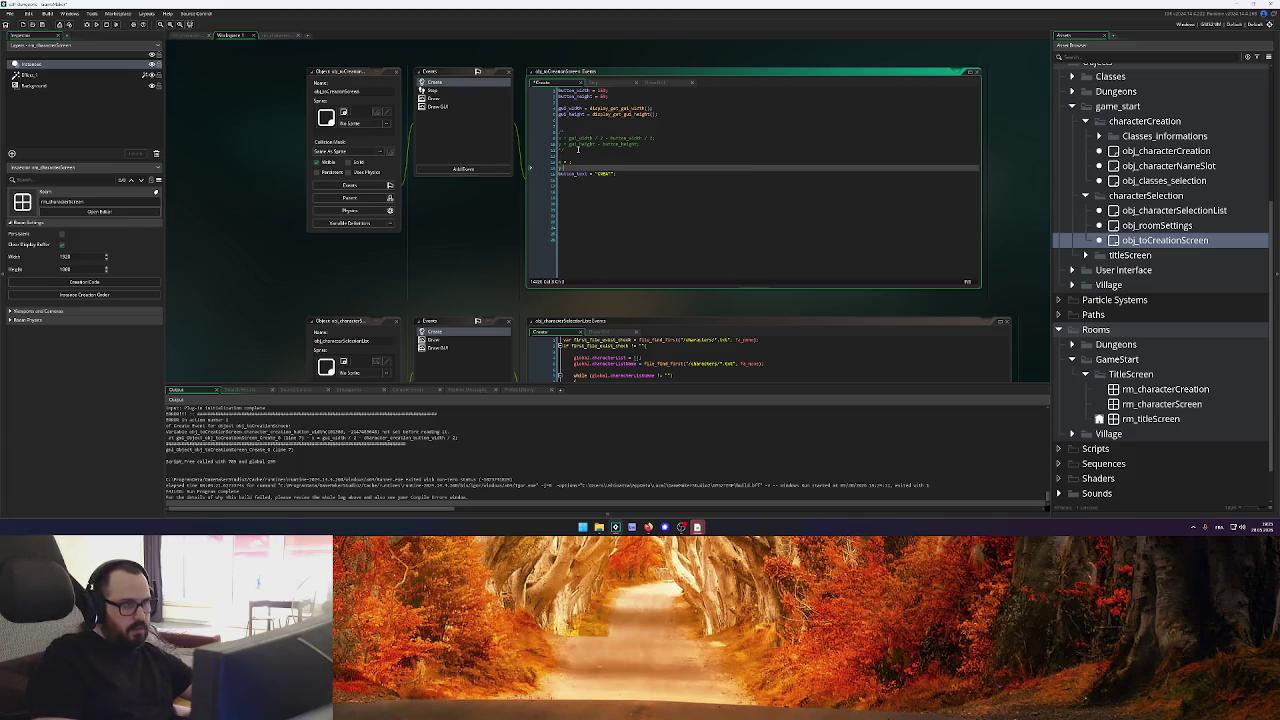
pyautogui.write(';')
pyautogui.press('Return')
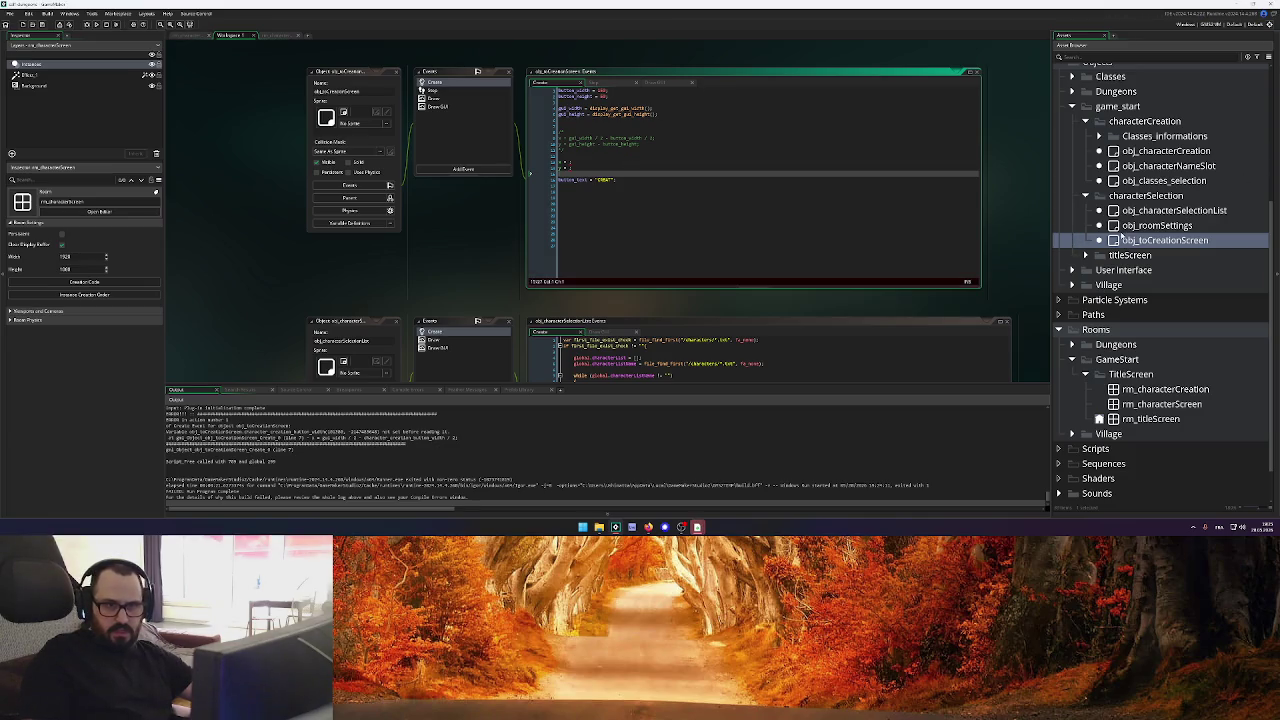
pyautogui.doubleClick(1201, 213)
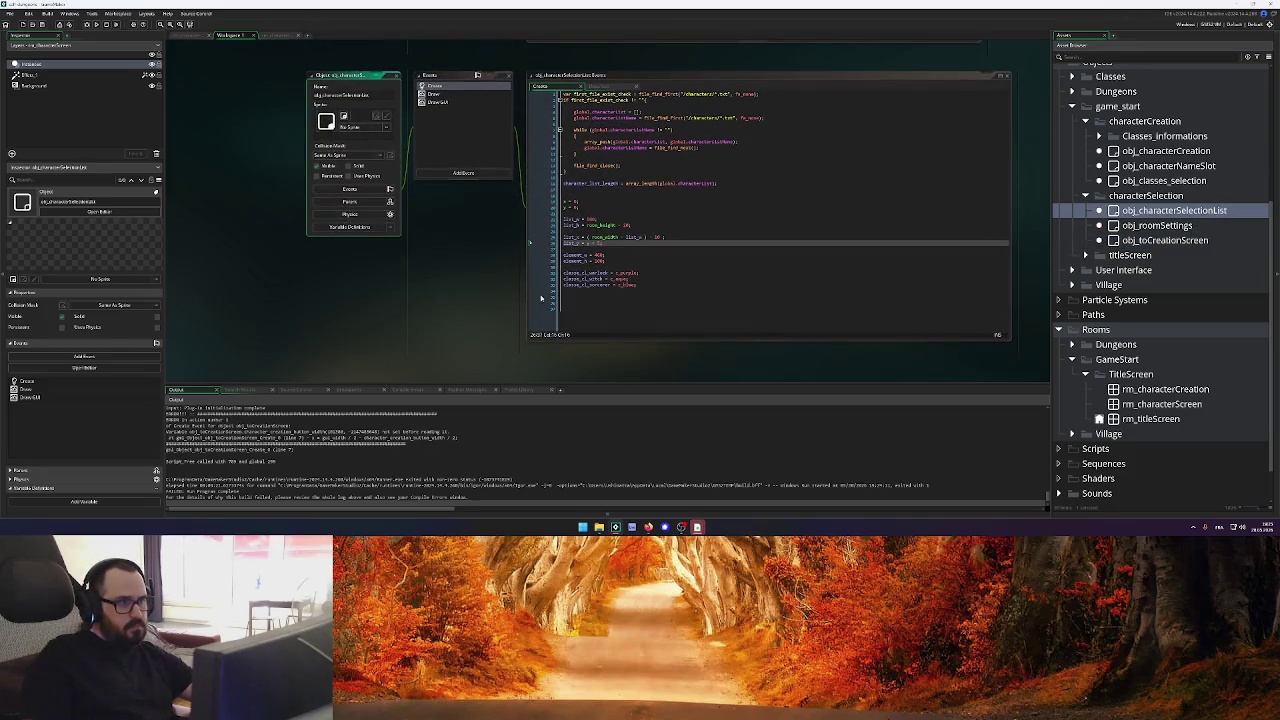
# Write the expression obj_characterSelectionList.list_h - button_height in the Create code
pyautogui.click(530, 201)
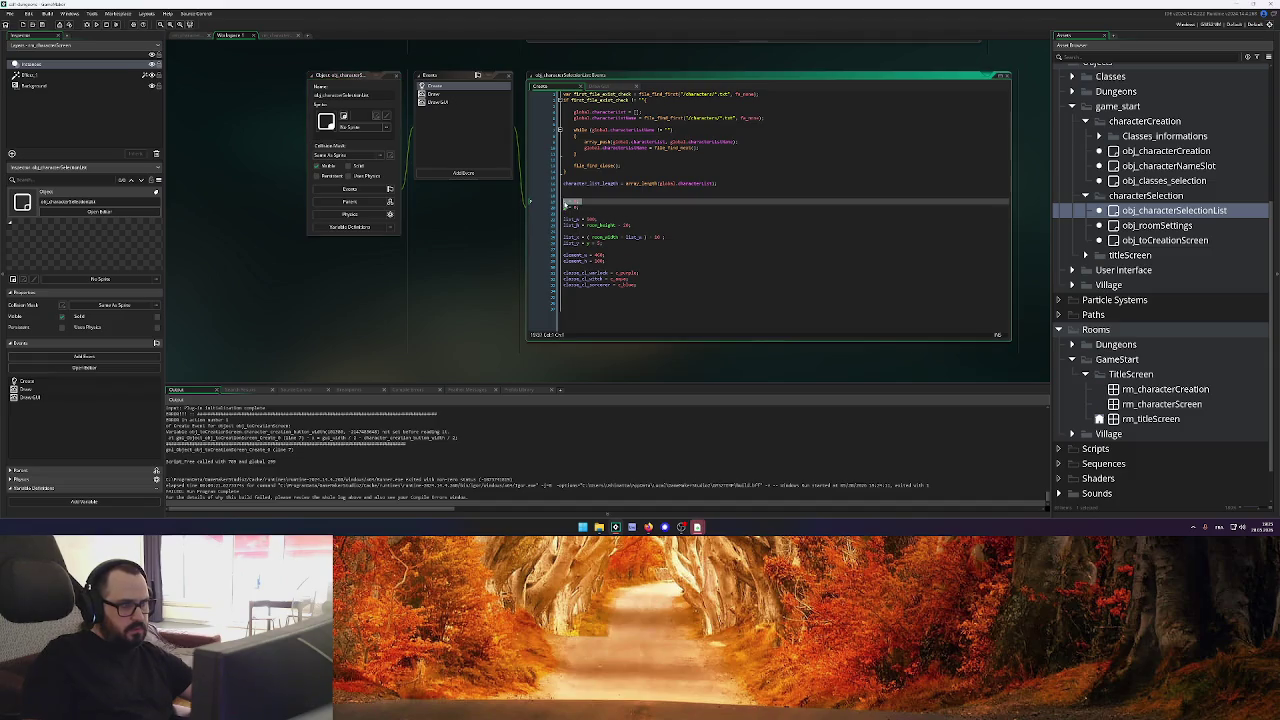
pyautogui.scroll(3, 433, 152)
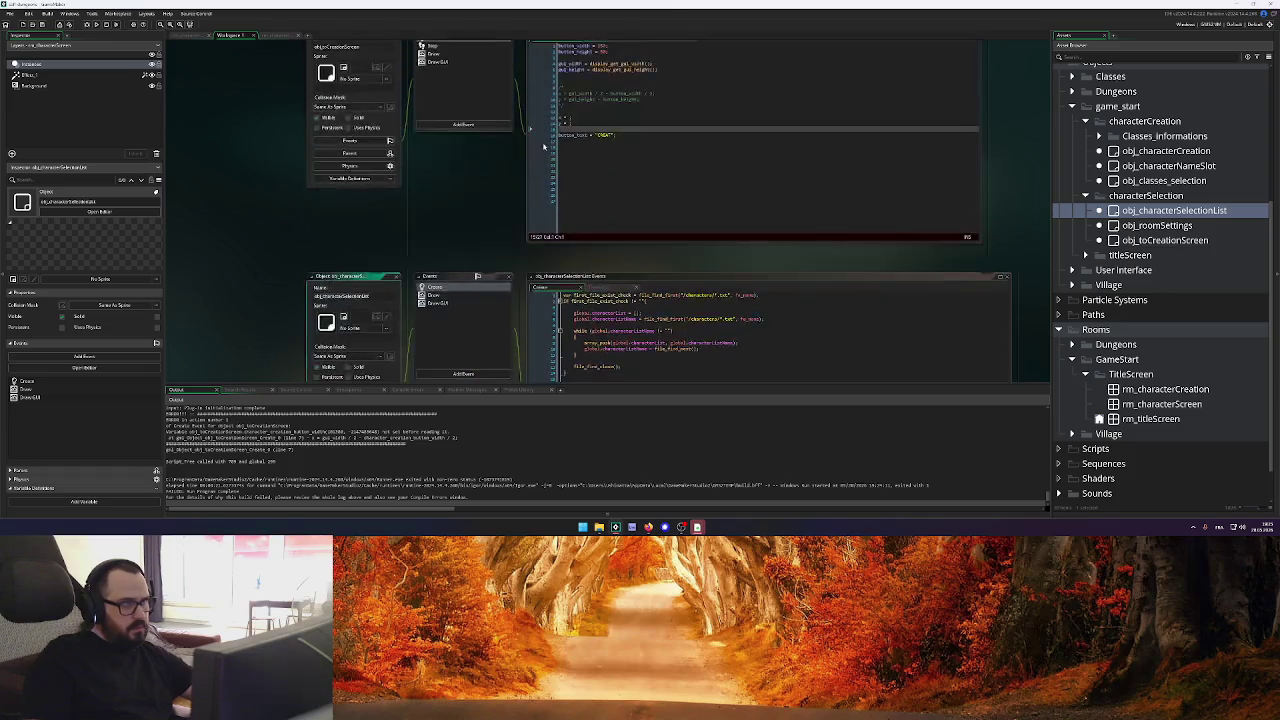
pyautogui.write('obj_characterSelectionList.')
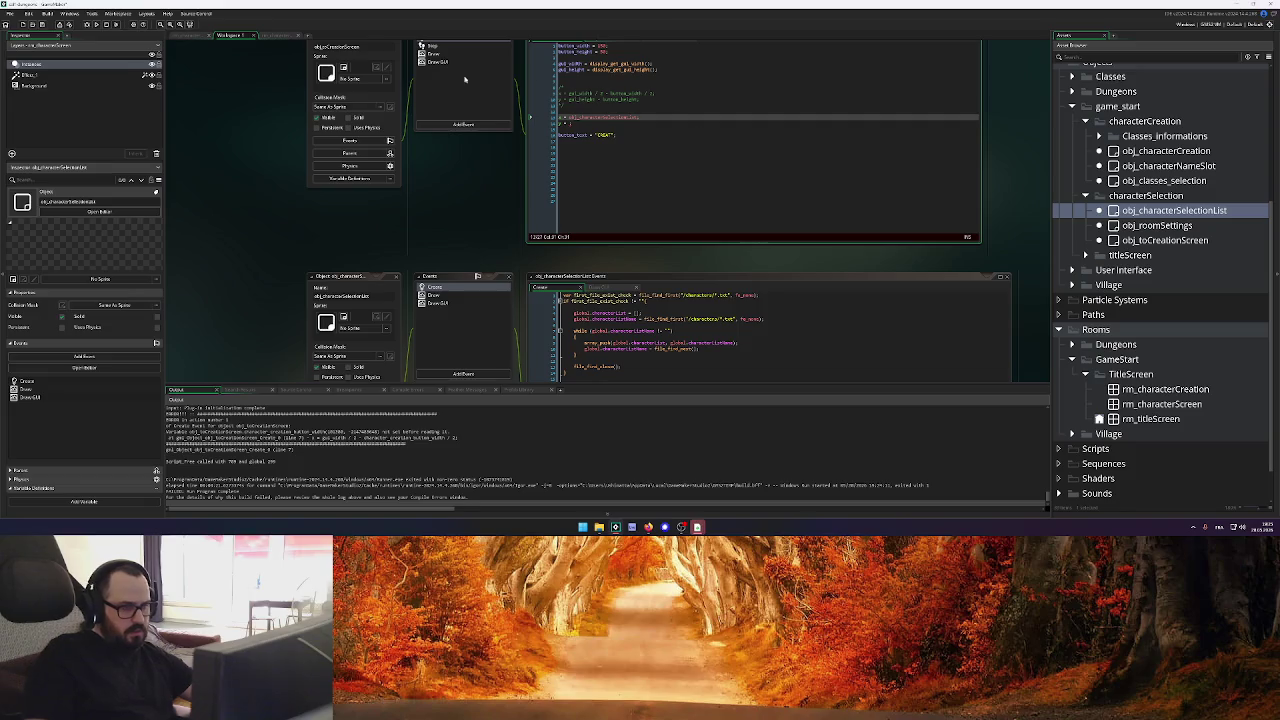
pyautogui.scroll(-2, 454, 169)
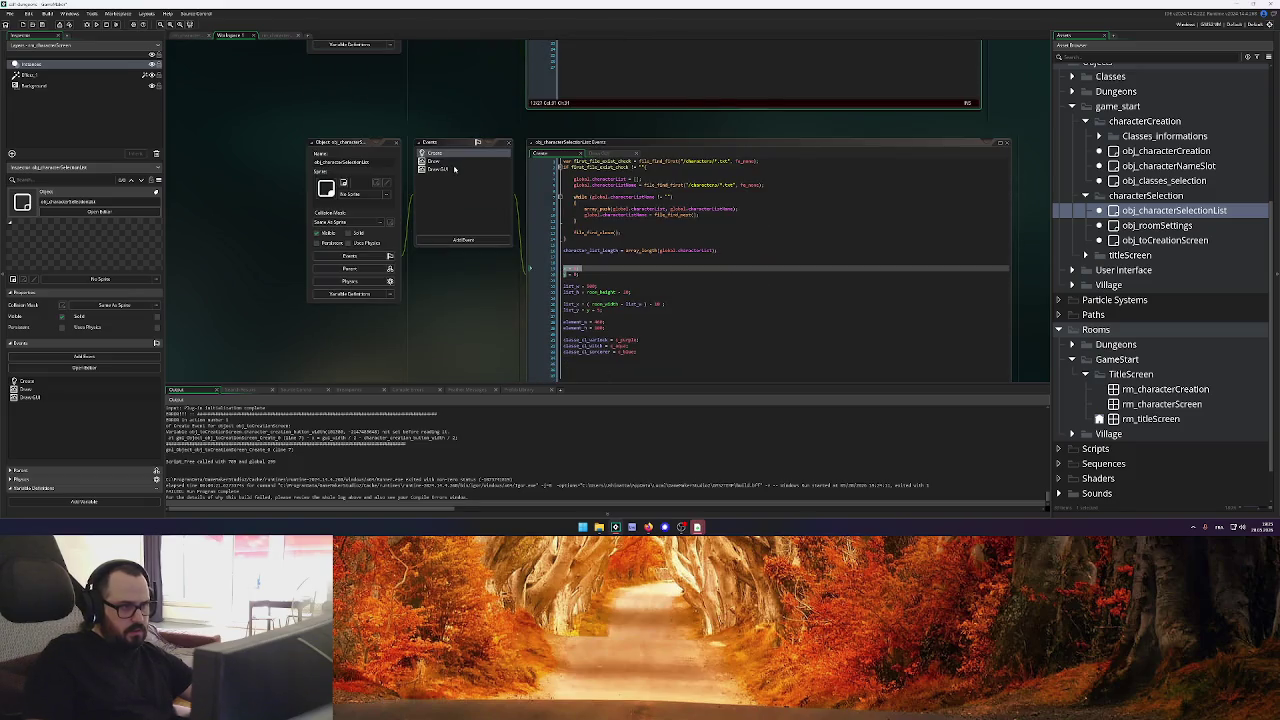
pyautogui.scroll(3, 454, 169)
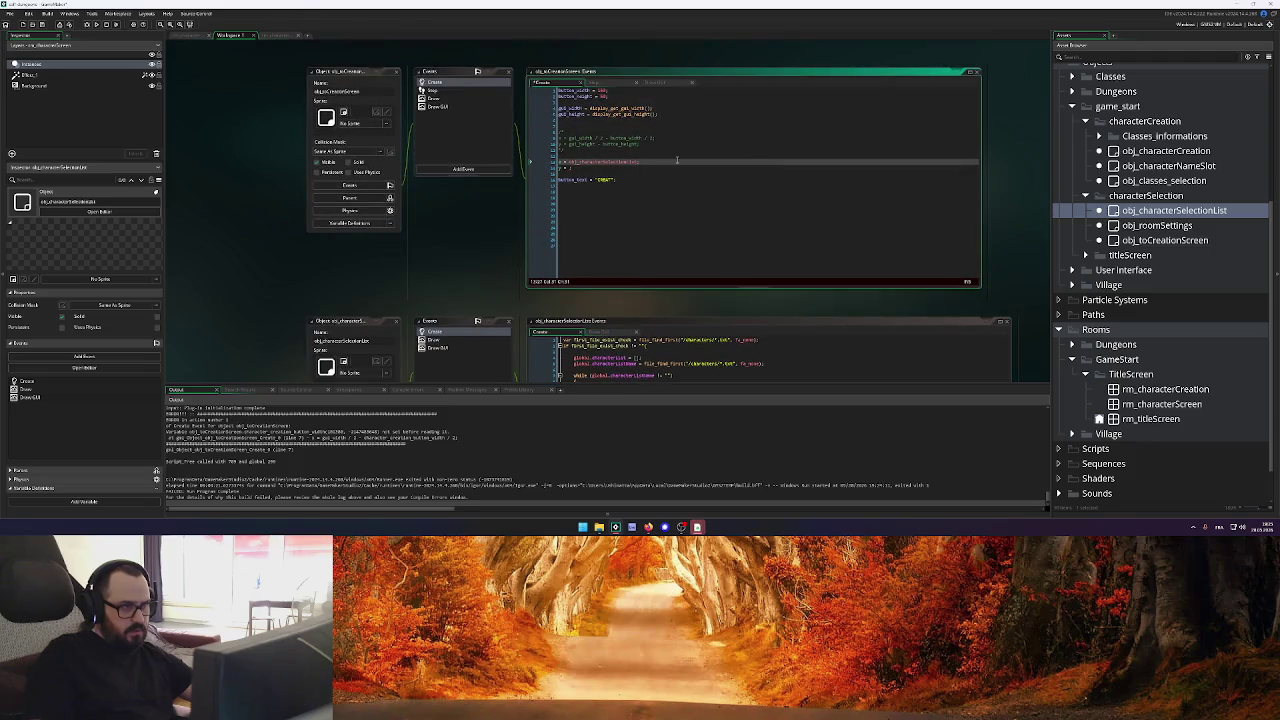
pyautogui.write('.')
pyautogui.press('Return')
pyautogui.press('BackSpace')
pyautogui.press('BackSpace')
pyautogui.press('BackSpace')
pyautogui.write('list')
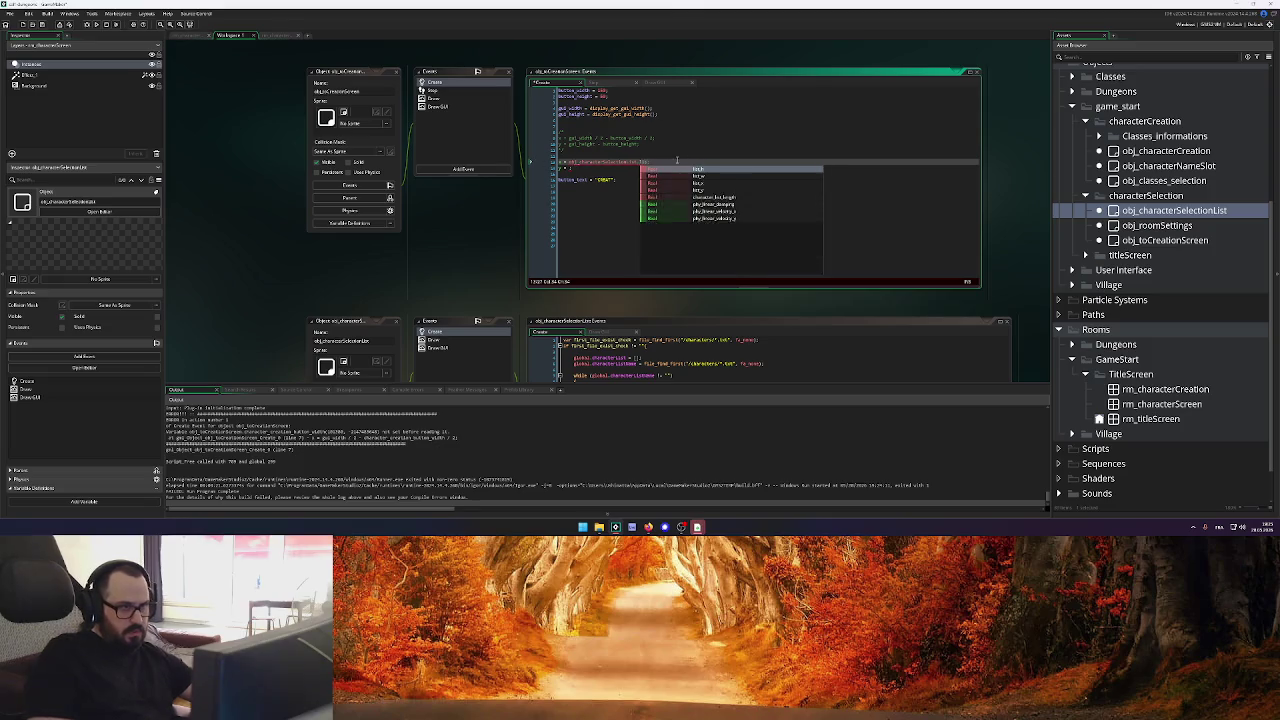
pyautogui.write('_')
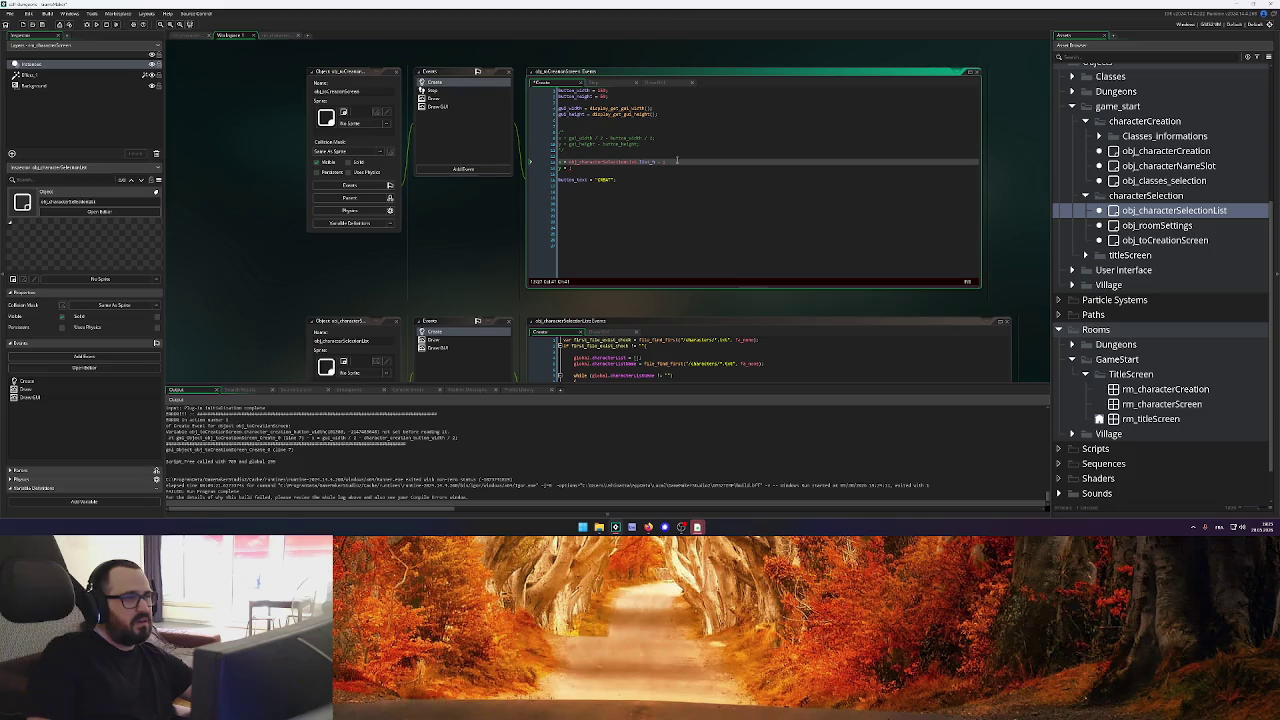
pyautogui.write('button')
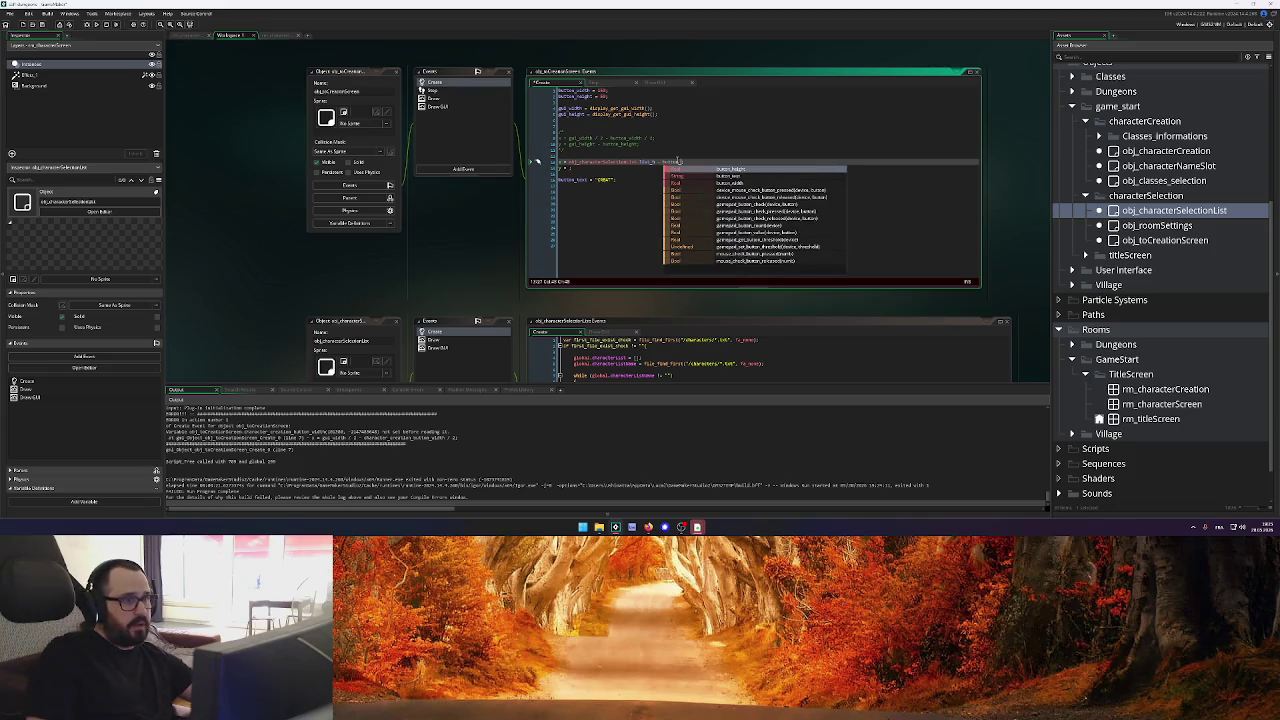
pyautogui.press('Return')
pyautogui.write(';')
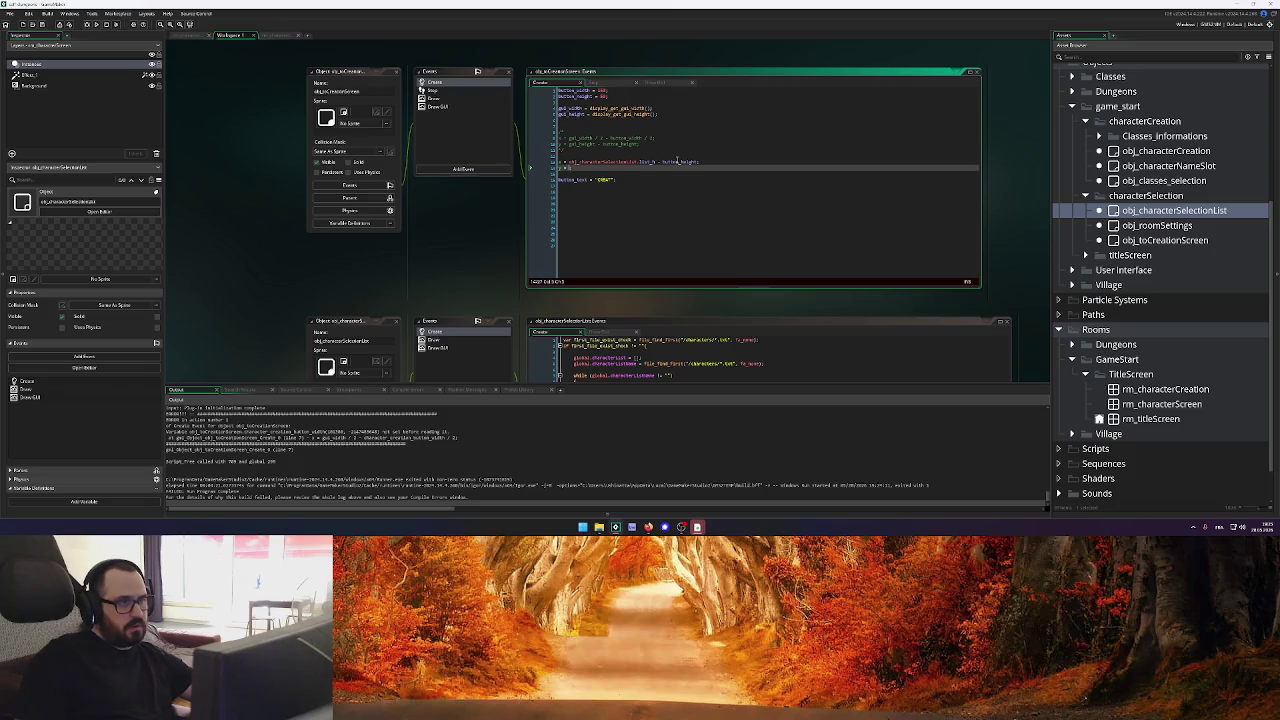
# Set y to that expression and x to obj_characterSelectionList.list_x minus button_width, then run
pyautogui.moveTo(700, 161); pyautogui.dragTo(574, 165)
pyautogui.hotkey('ctrl', 'c')
pyautogui.click(574, 167)
pyautogui.hotkey('ctrl', 'v')
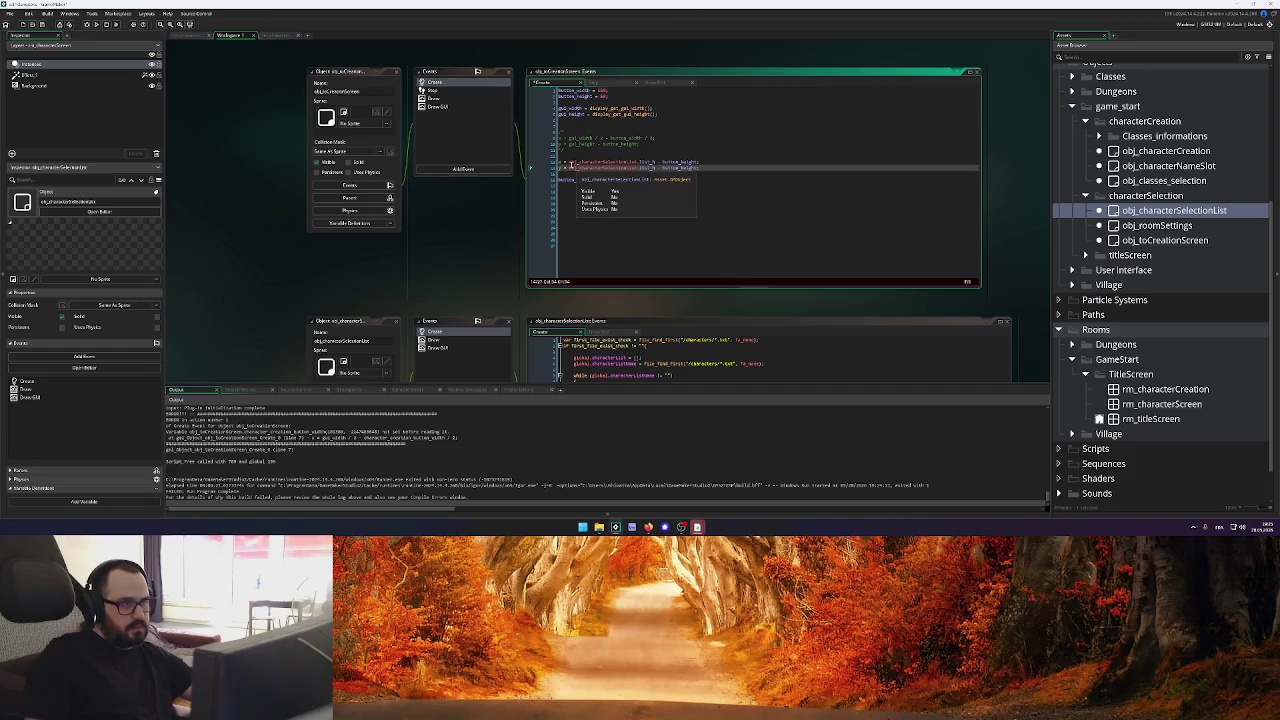
pyautogui.moveTo(568, 161); pyautogui.dragTo(714, 163)
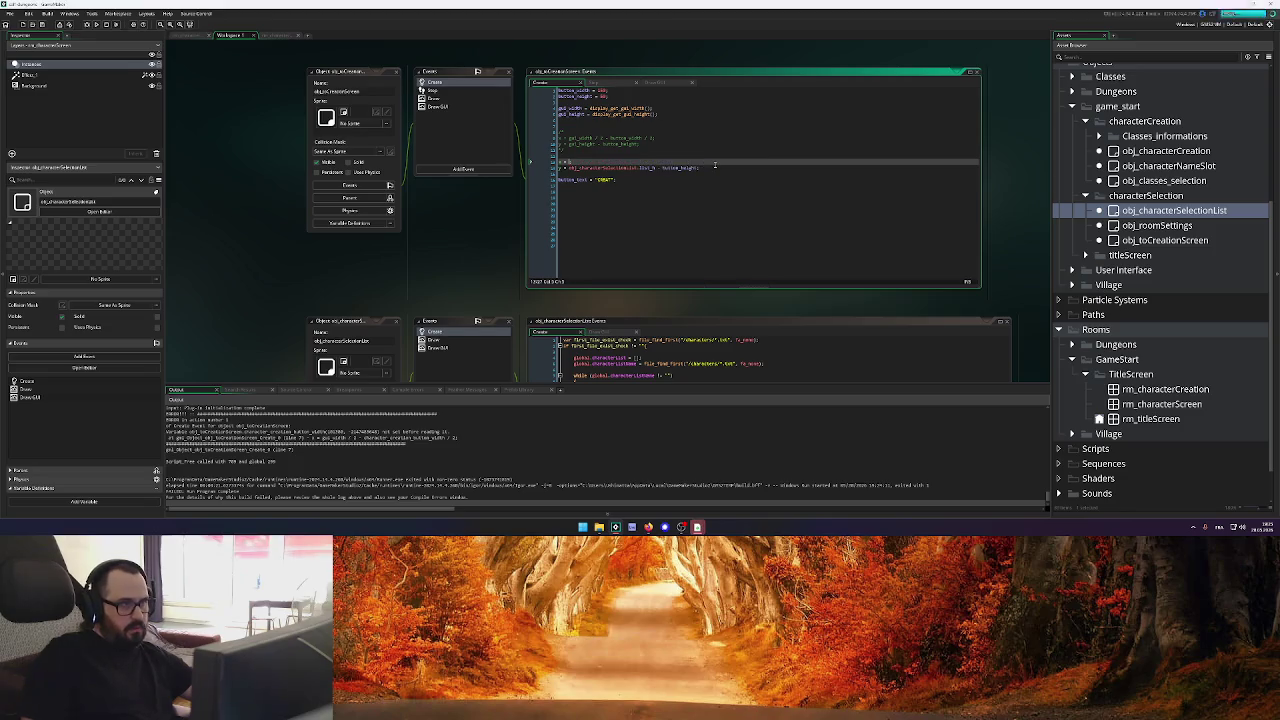
pyautogui.scroll(-3, 531, 241)
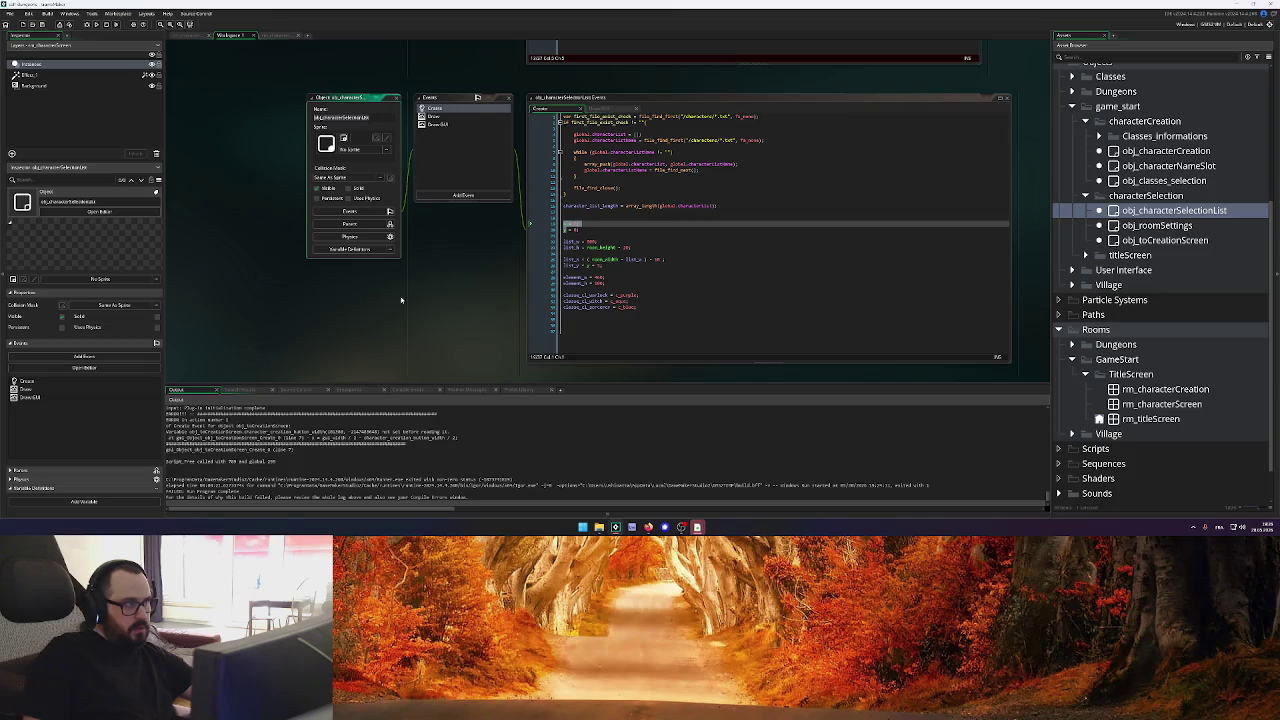
pyautogui.scroll(5, 546, 218)
pyautogui.hotkey('ctrl', 'v')
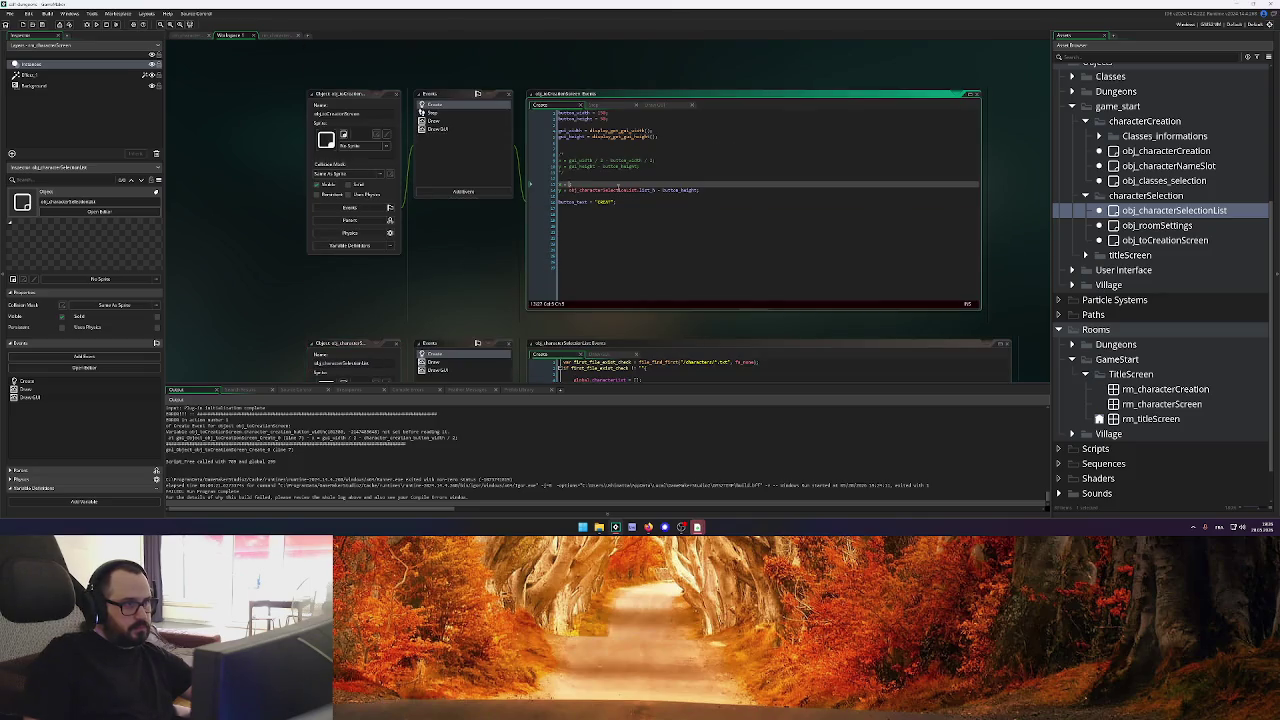
pyautogui.write('.list')
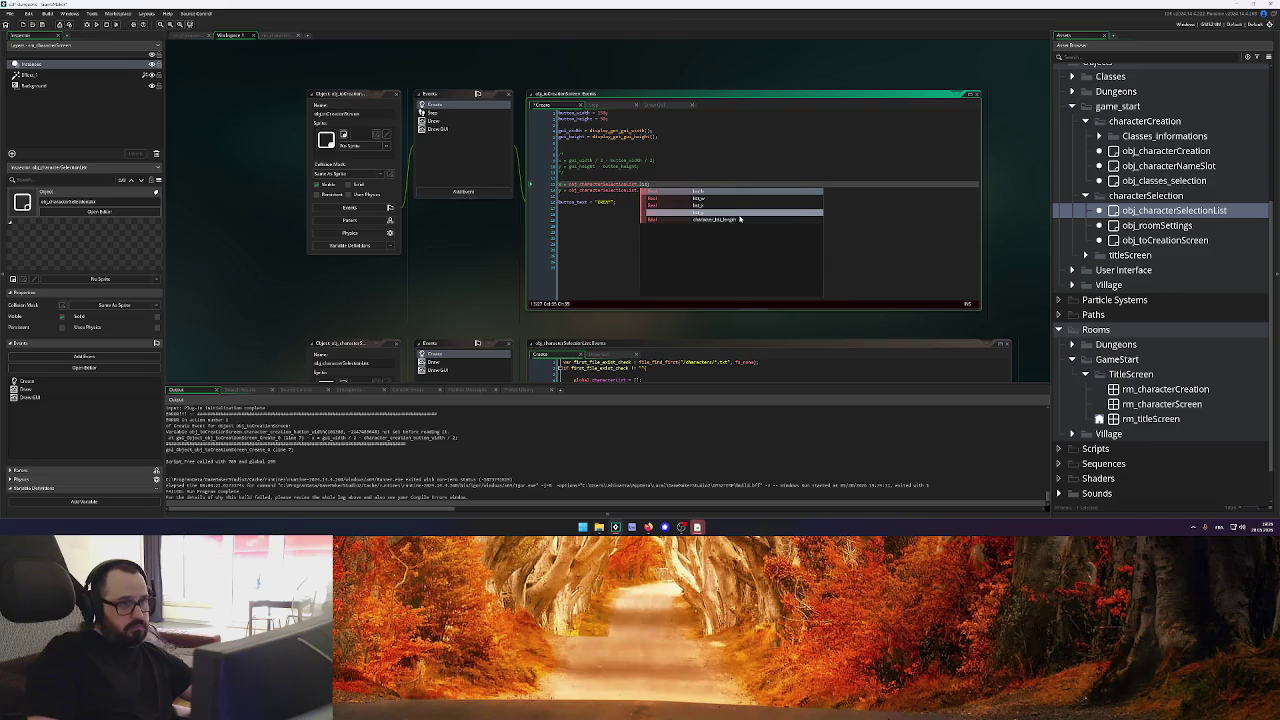
pyautogui.write('_x +')
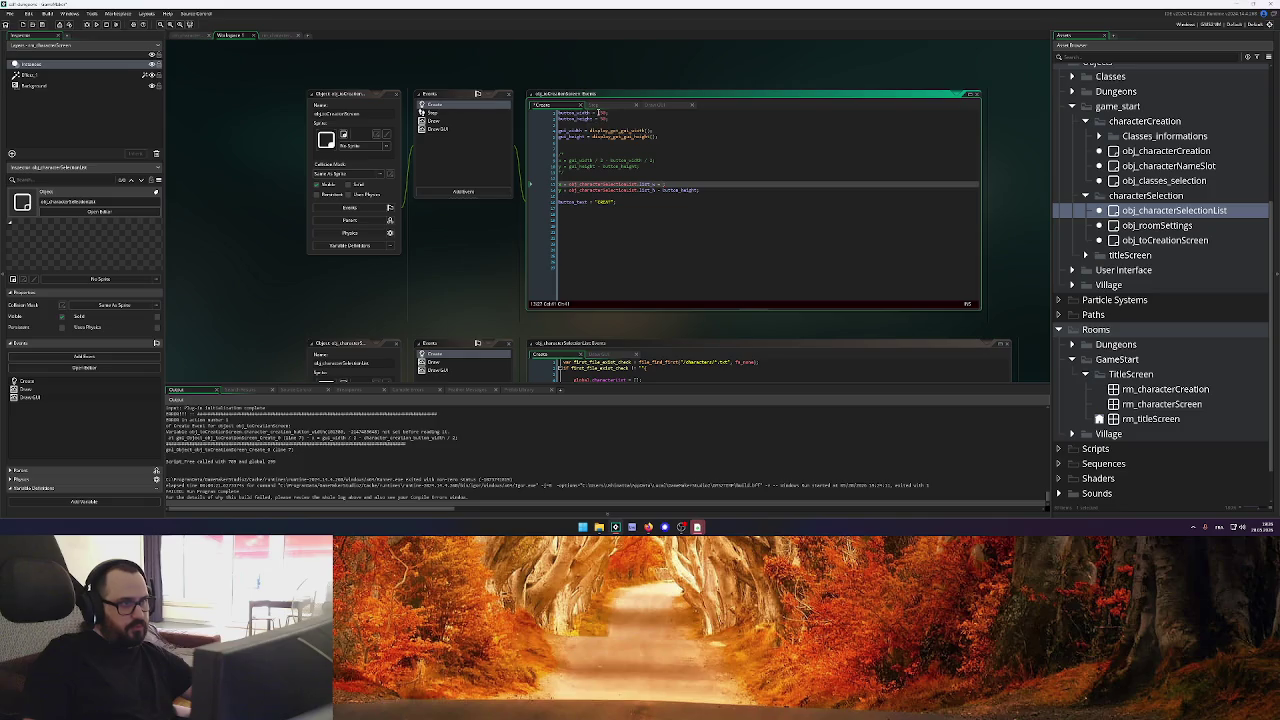
pyautogui.doubleClick(578, 113)
pyautogui.click(730, 185)
pyautogui.hotkey('ctrl', 'v')
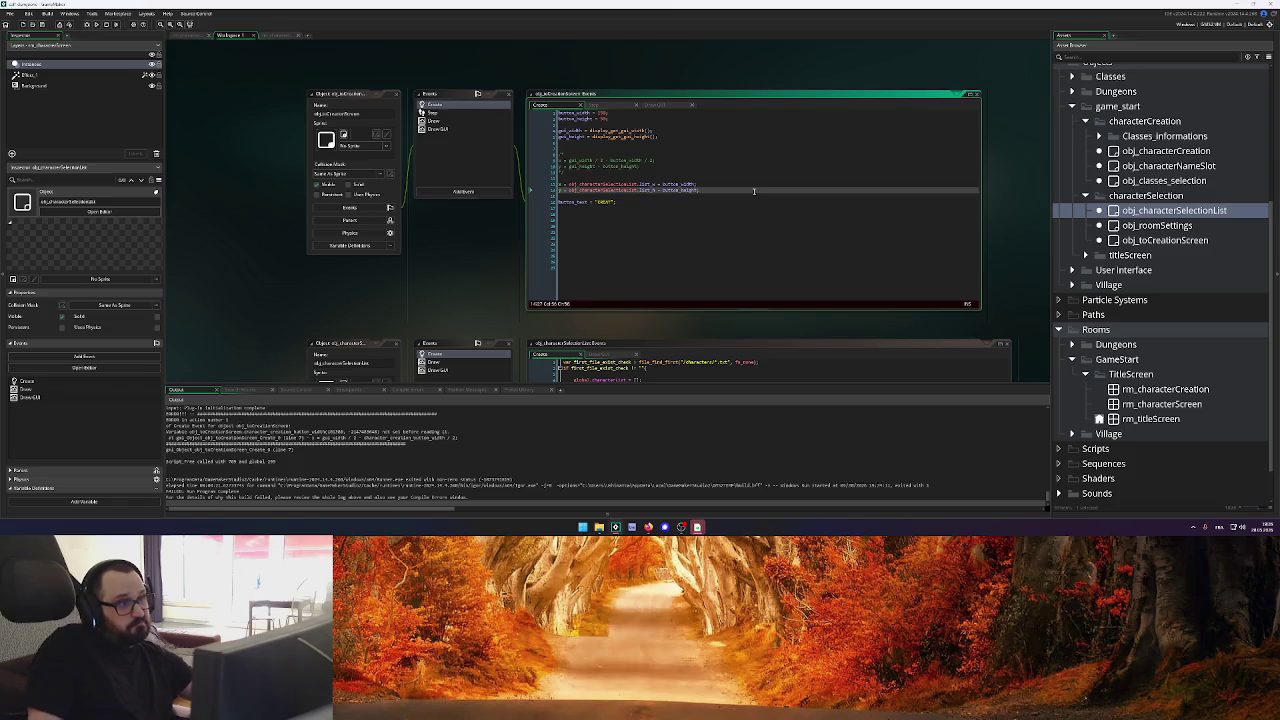
pyautogui.click(96, 24)
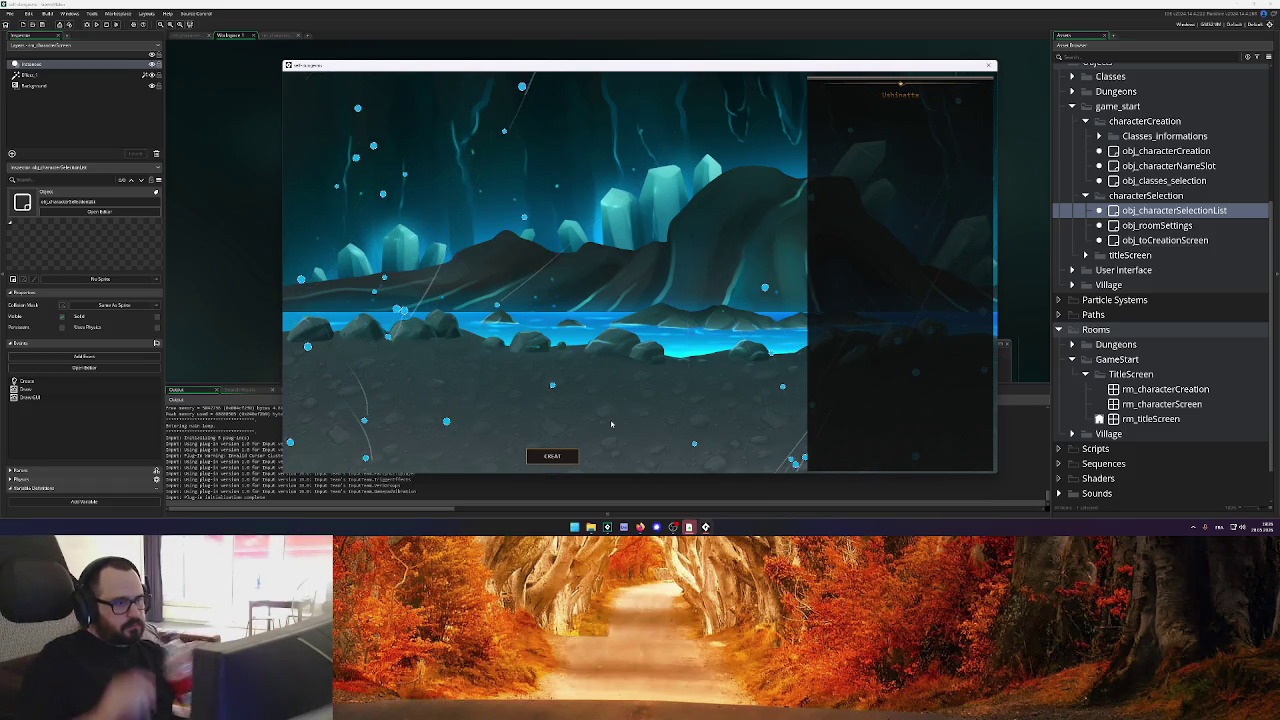
# On the creation screen, try the name 'ushinetta' and dismiss the duplicate-name error
pyautogui.press('Return')
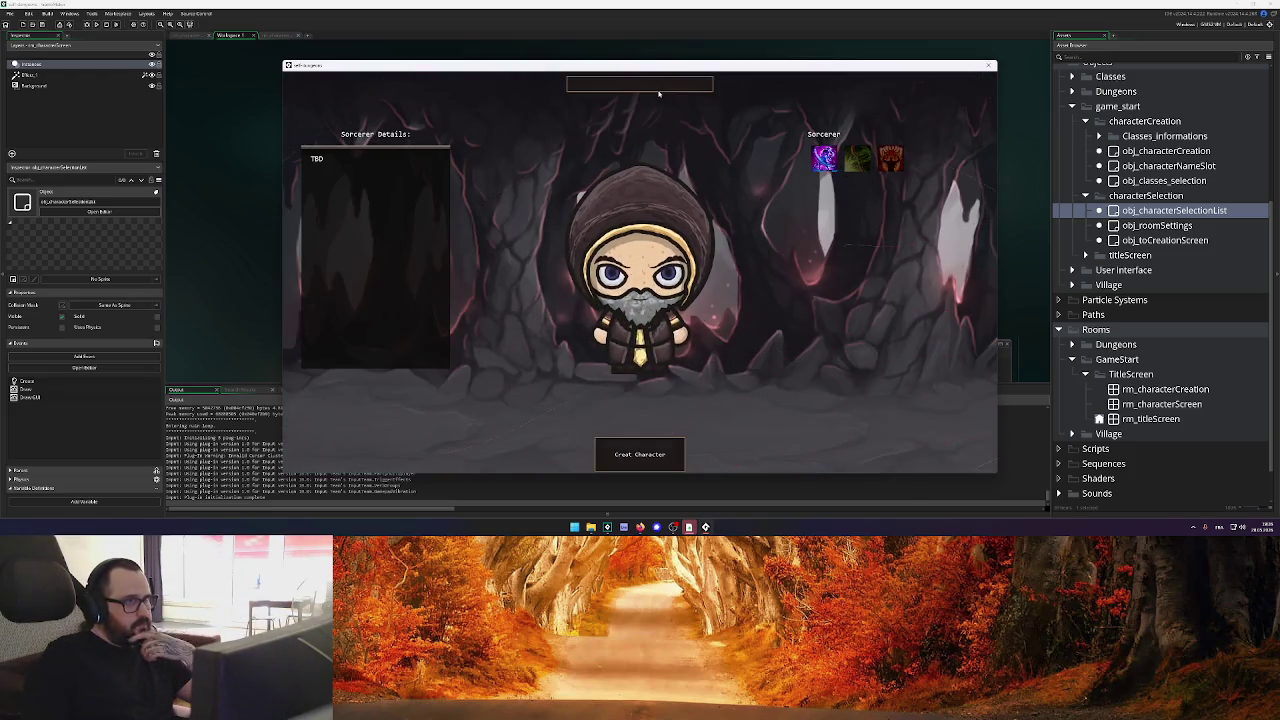
pyautogui.moveTo(600, 65); pyautogui.dragTo(751, 64)
pyautogui.click(760, 89)
pyautogui.write('ushinetta')
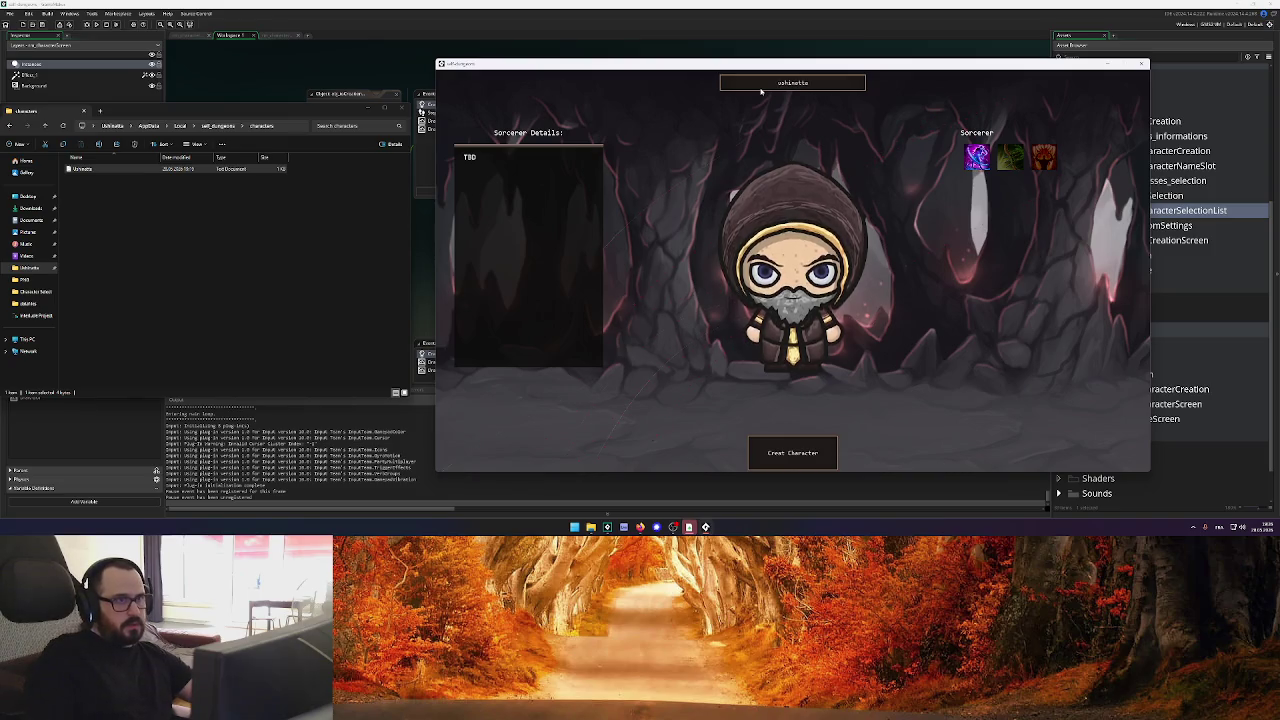
pyautogui.click(802, 455)
pyautogui.click(689, 286)
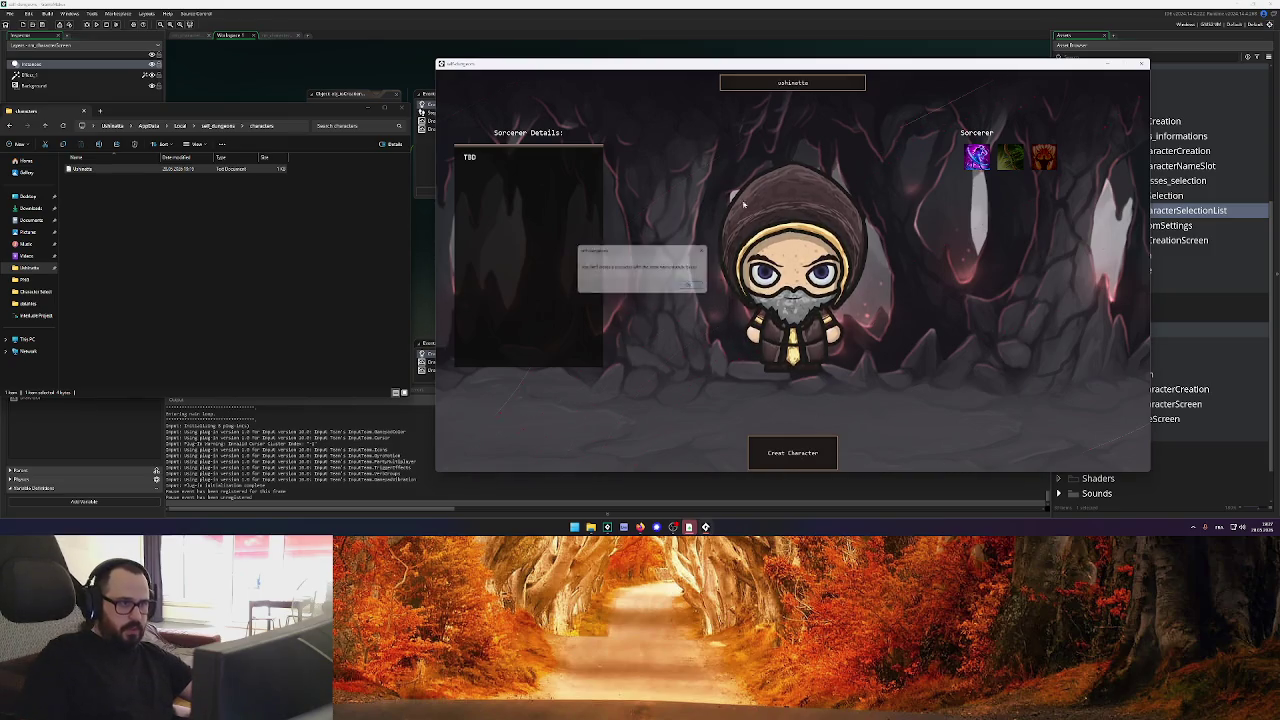
# Create the sorcerer named 'Ushina', then reopen creation via the list's CREATE button
pyautogui.click(835, 86)
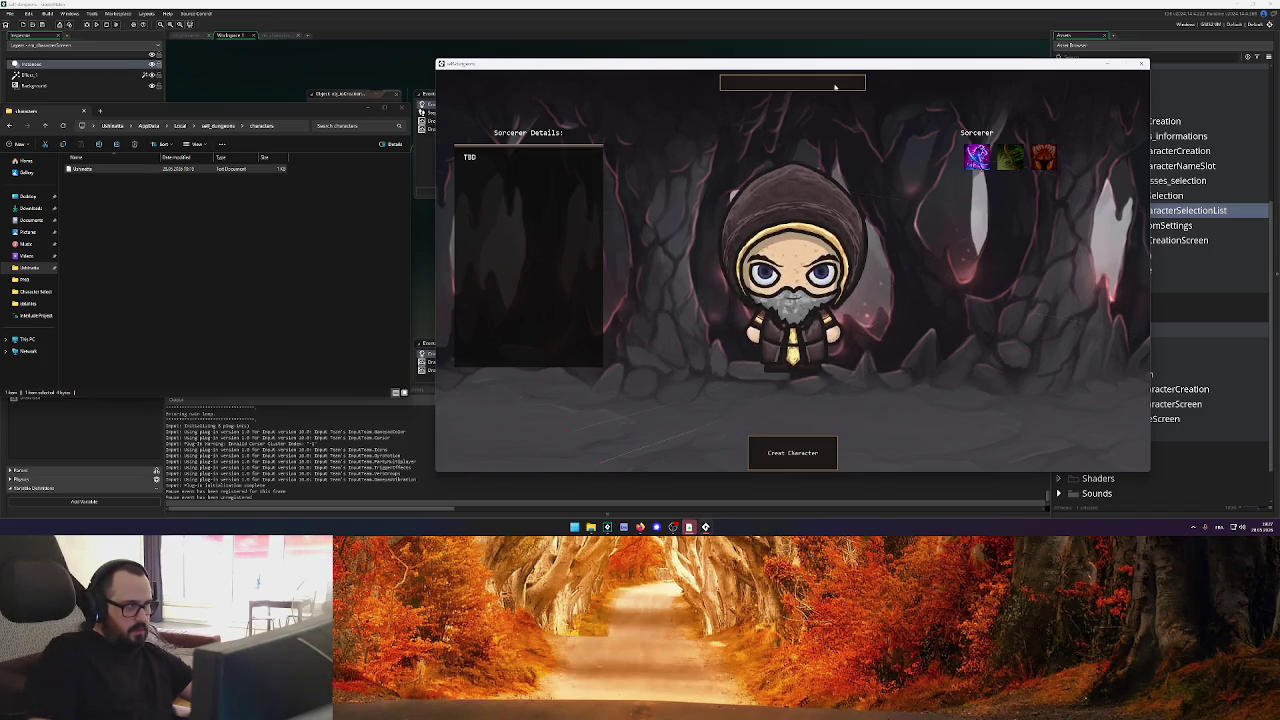
pyautogui.write('Ushina')
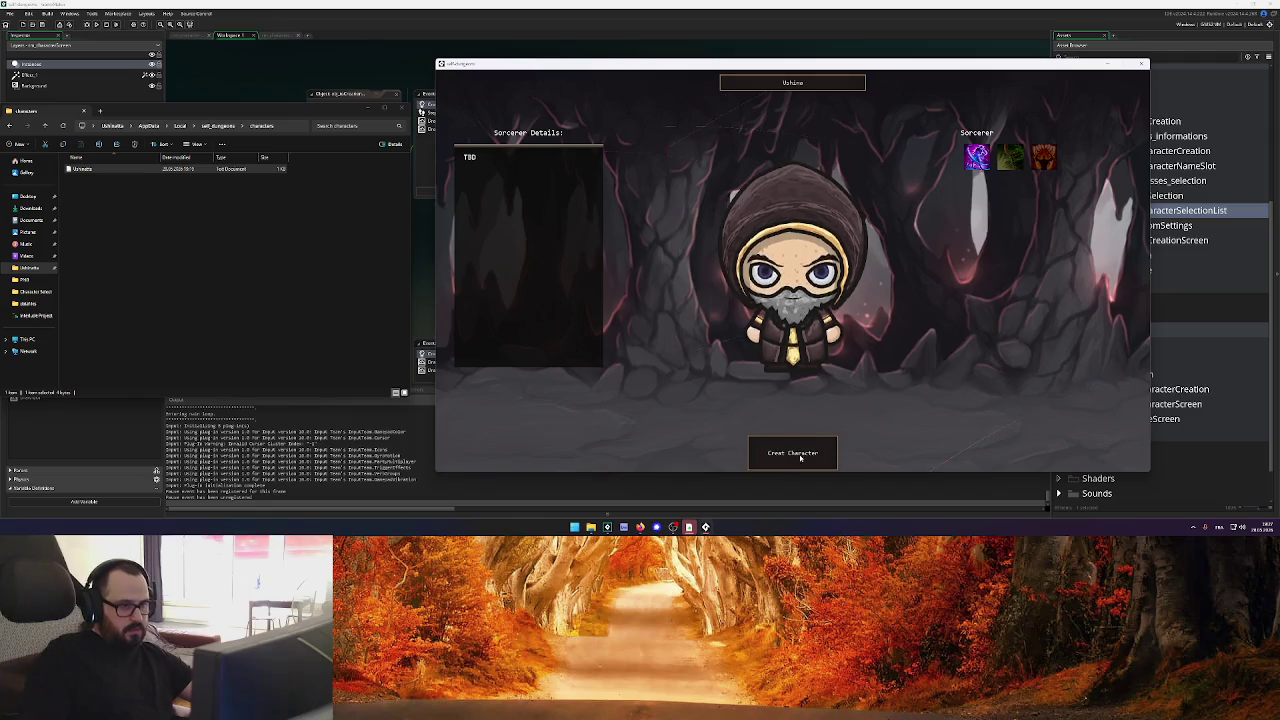
pyautogui.click(800, 456)
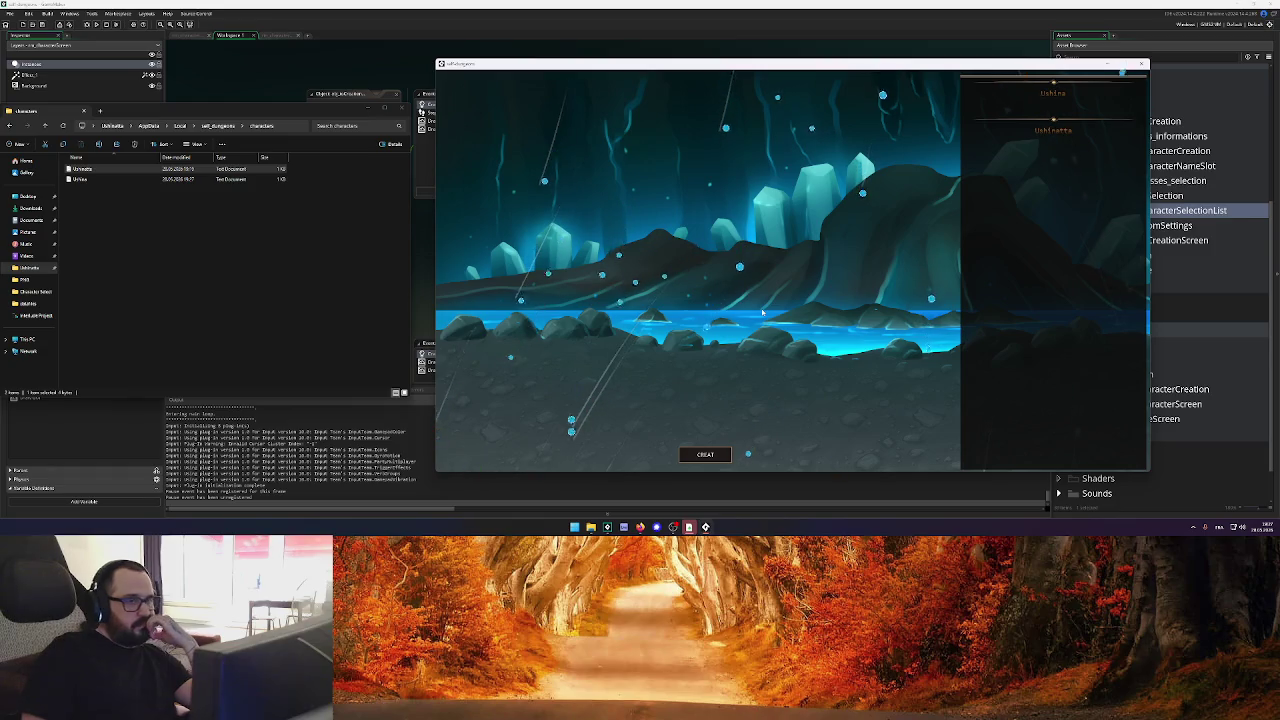
pyautogui.click(705, 454)
# Return to the list, then create a character named 'Rubis'
pyautogui.click(794, 82)
pyautogui.write('Onigami')
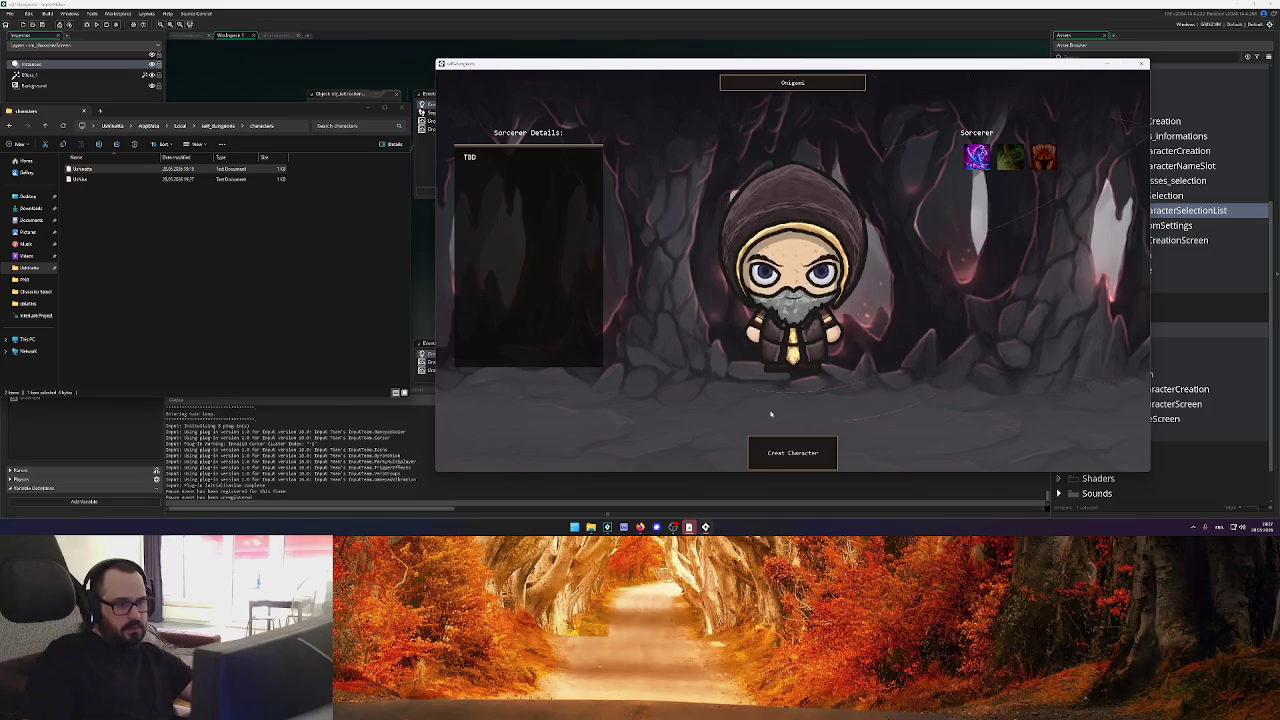
pyautogui.press('Return')
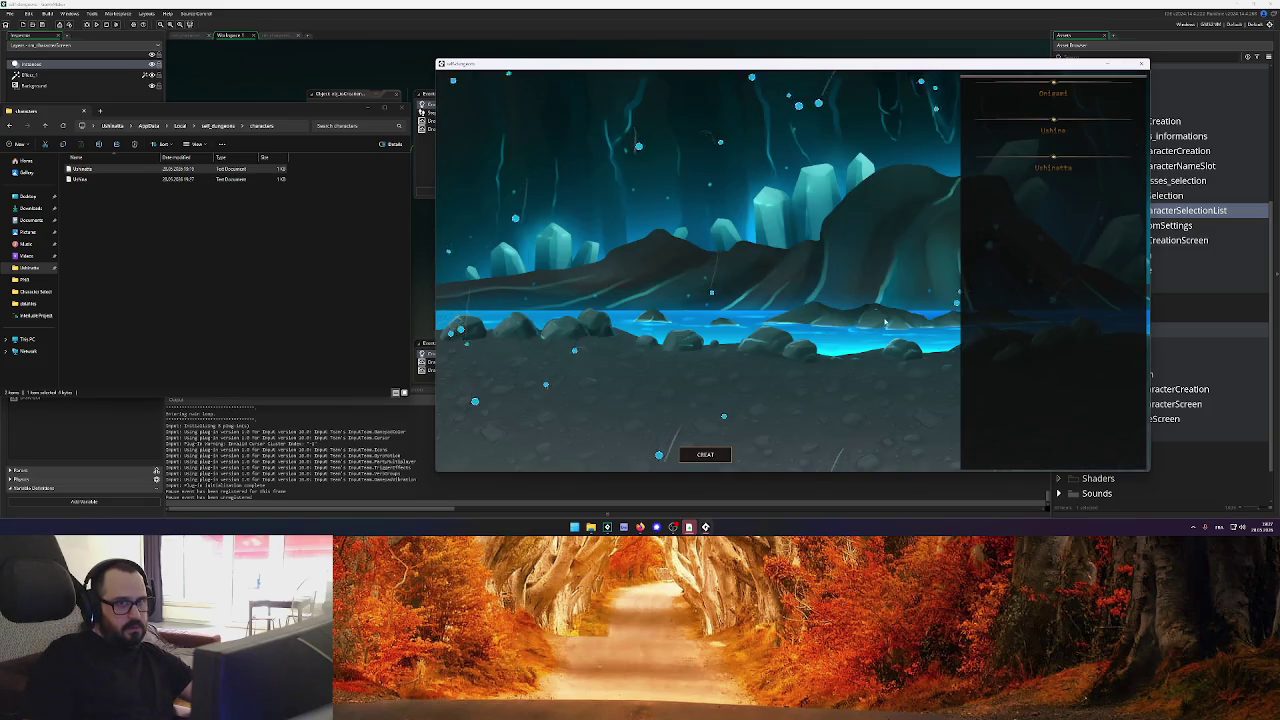
pyautogui.click(718, 454)
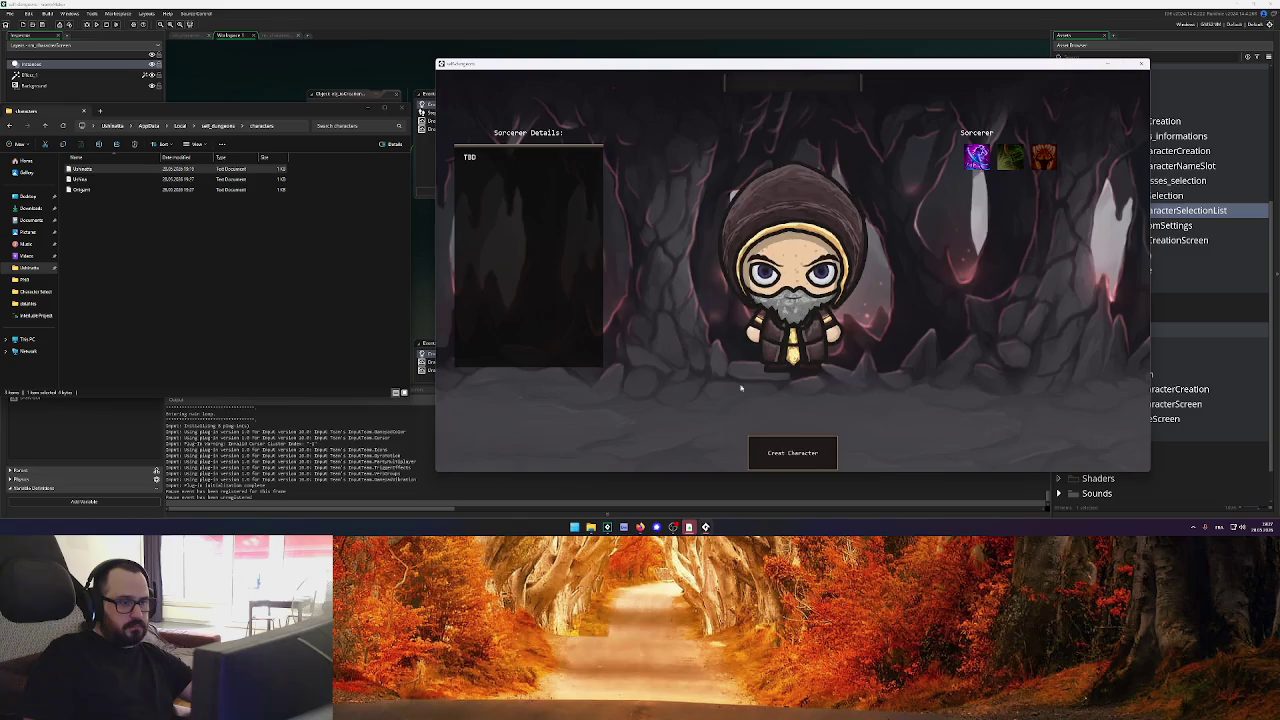
pyautogui.click(784, 85)
pyautogui.write('Rufus')
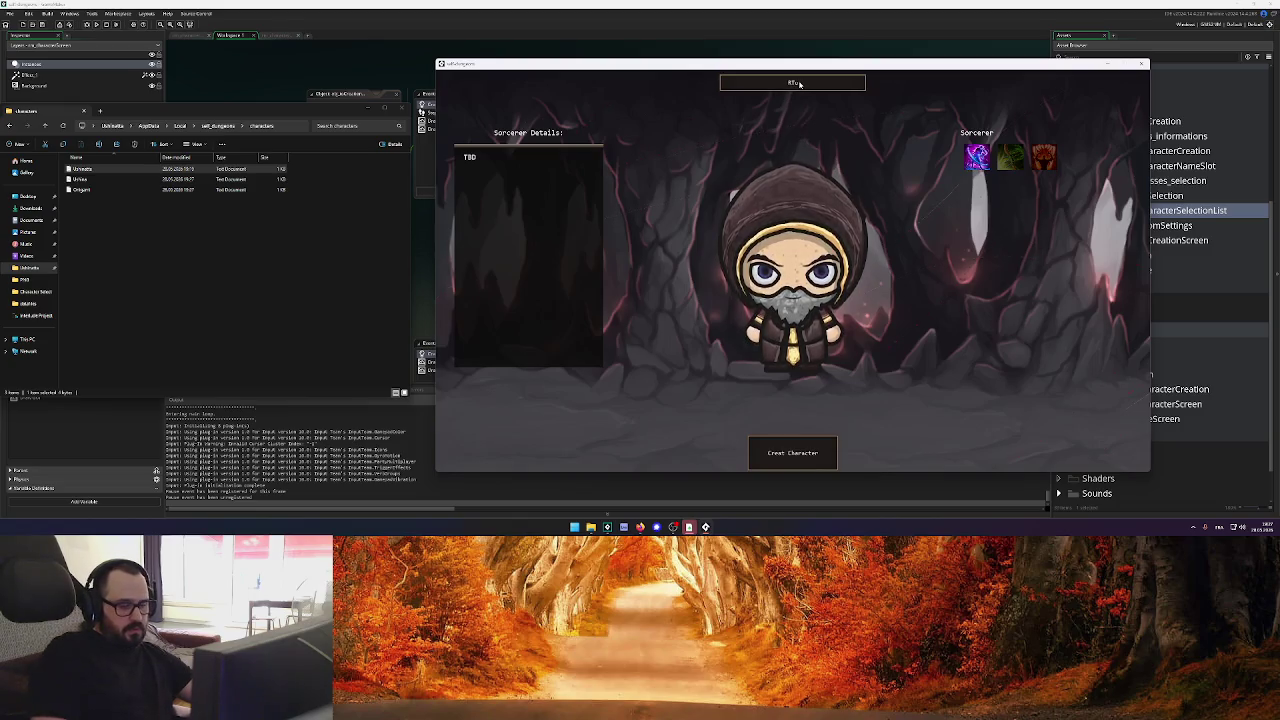
pyautogui.write('s')
pyautogui.press('BackSpace')
pyautogui.press('BackSpace')
pyautogui.press('BackSpace')
pyautogui.press('Return')
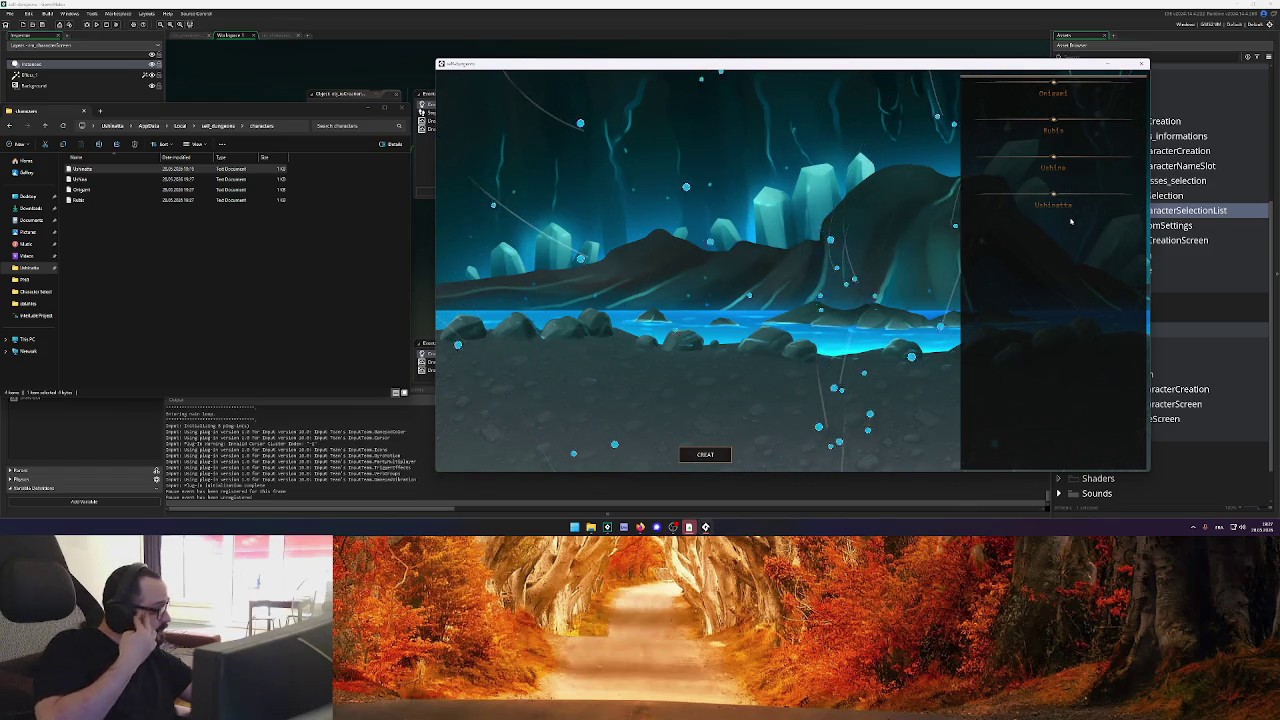
# Create a character named 'Zizitop', then close the game and return to GameMaker
pyautogui.click(1065, 181)
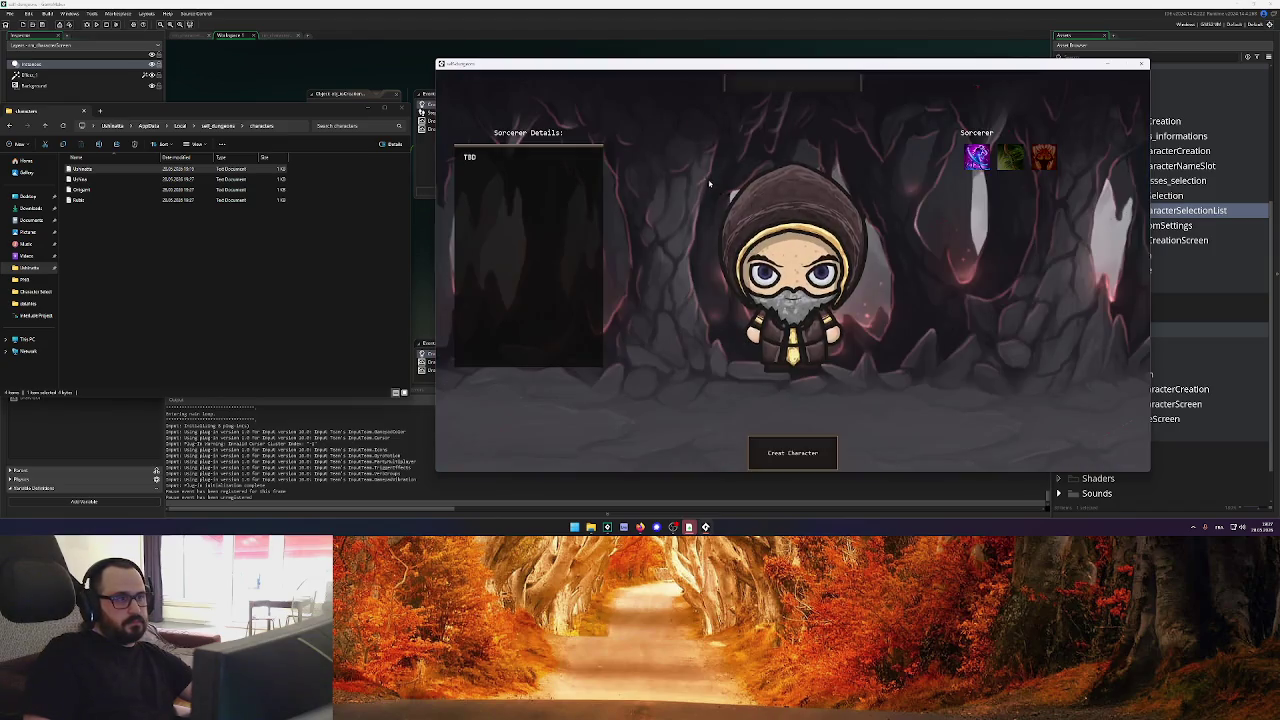
pyautogui.click(789, 84)
pyautogui.write('Zizitop')
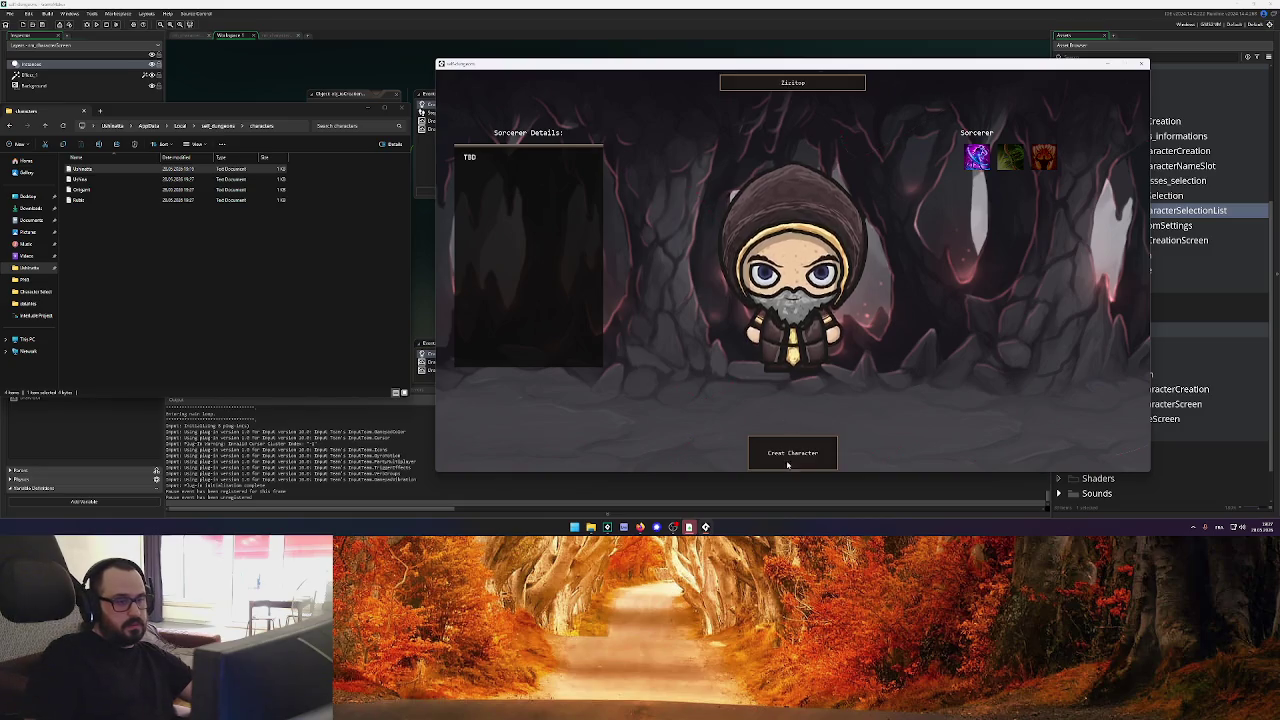
pyautogui.click(790, 456)
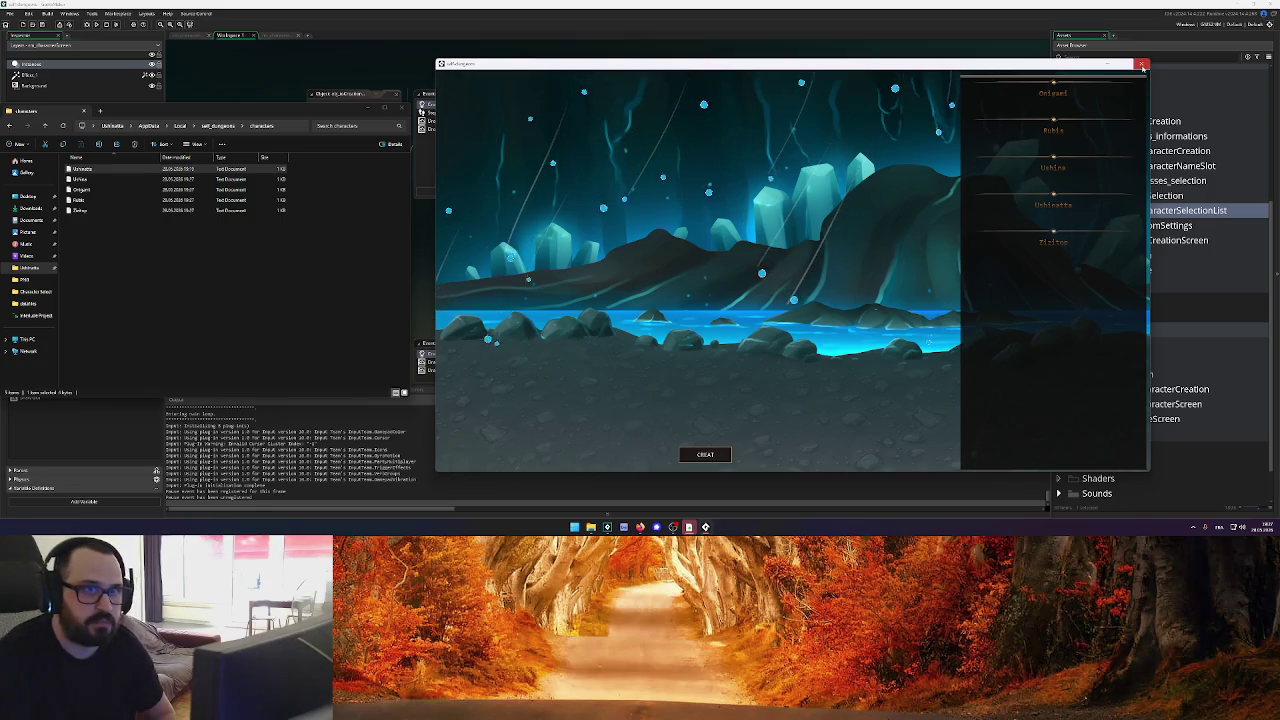
pyautogui.press('Escape')
pyautogui.click(685, 248)
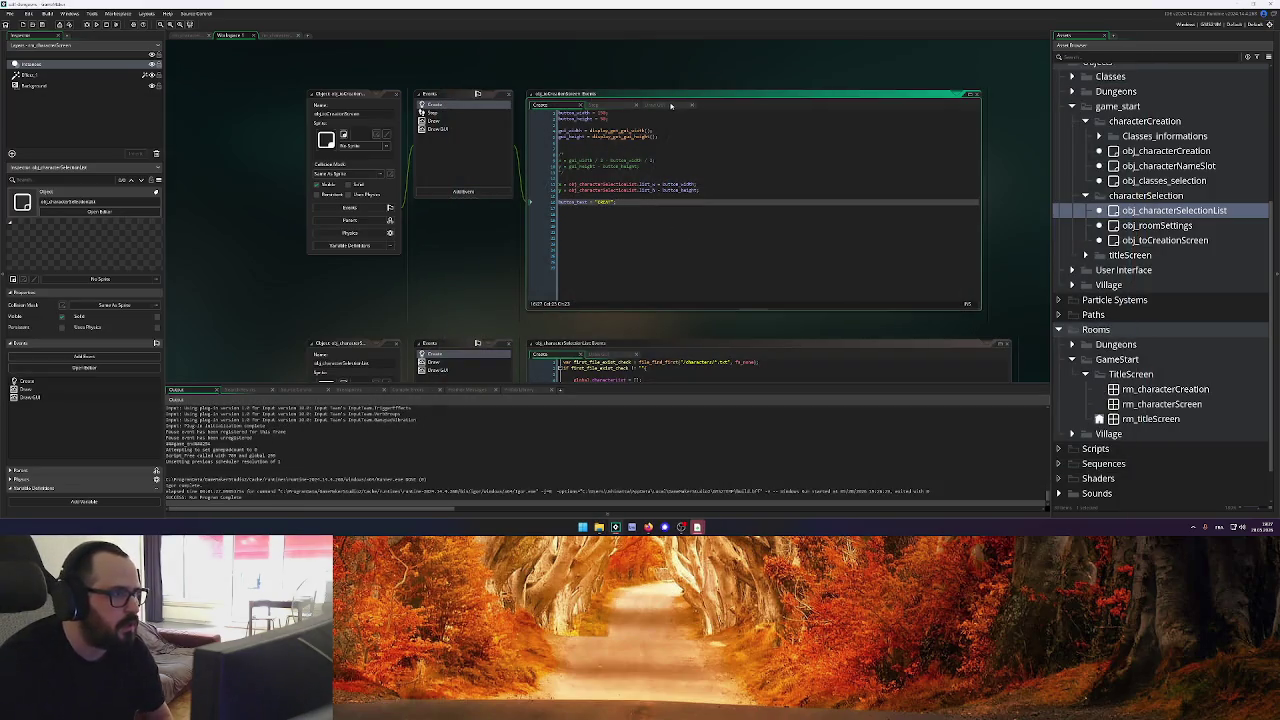
# Replace button_width in the Draw GUI draw_text line with the pasted replacement expression
pyautogui.click(670, 106)
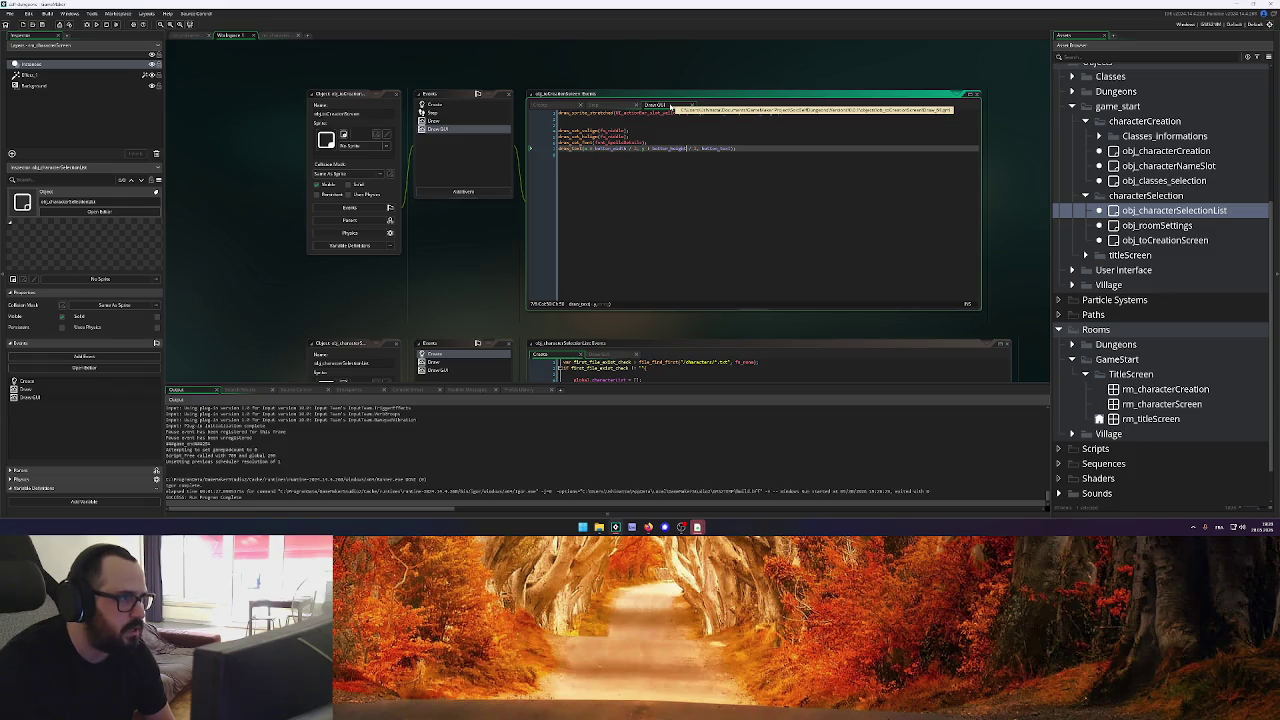
pyautogui.click(594, 148)
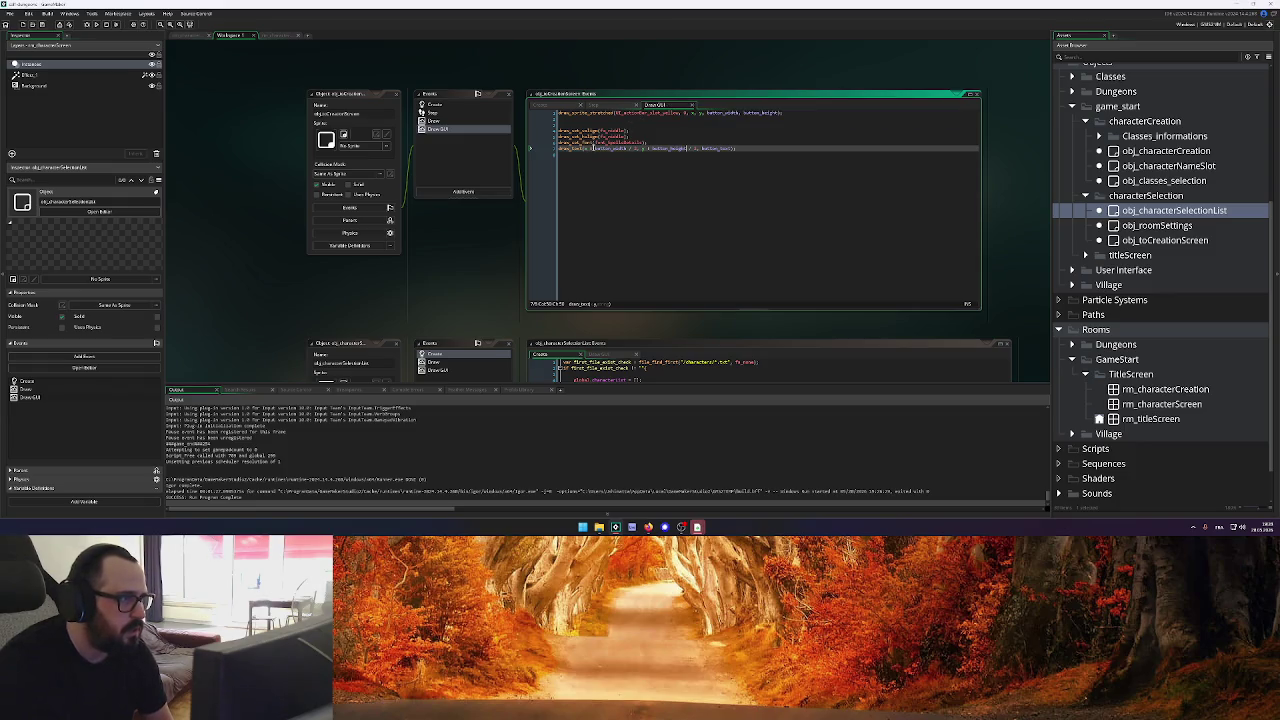
pyautogui.doubleClick(602, 148)
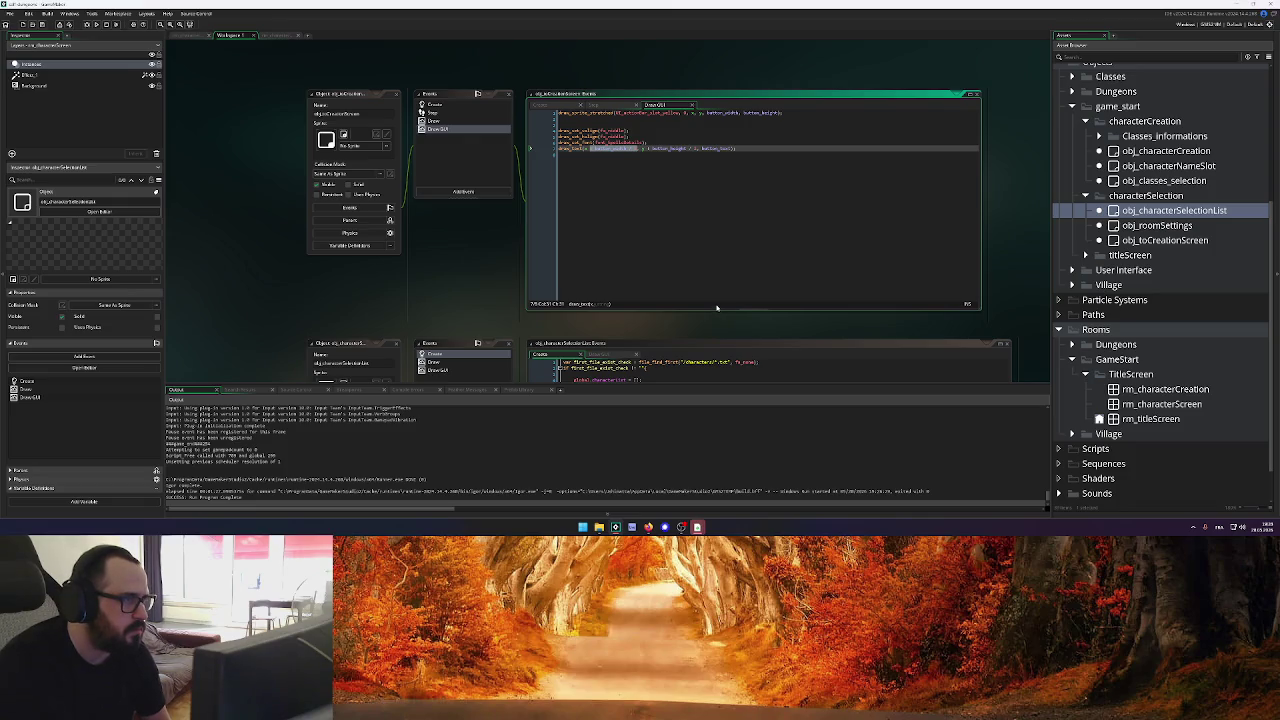
pyautogui.press('BackSpace')
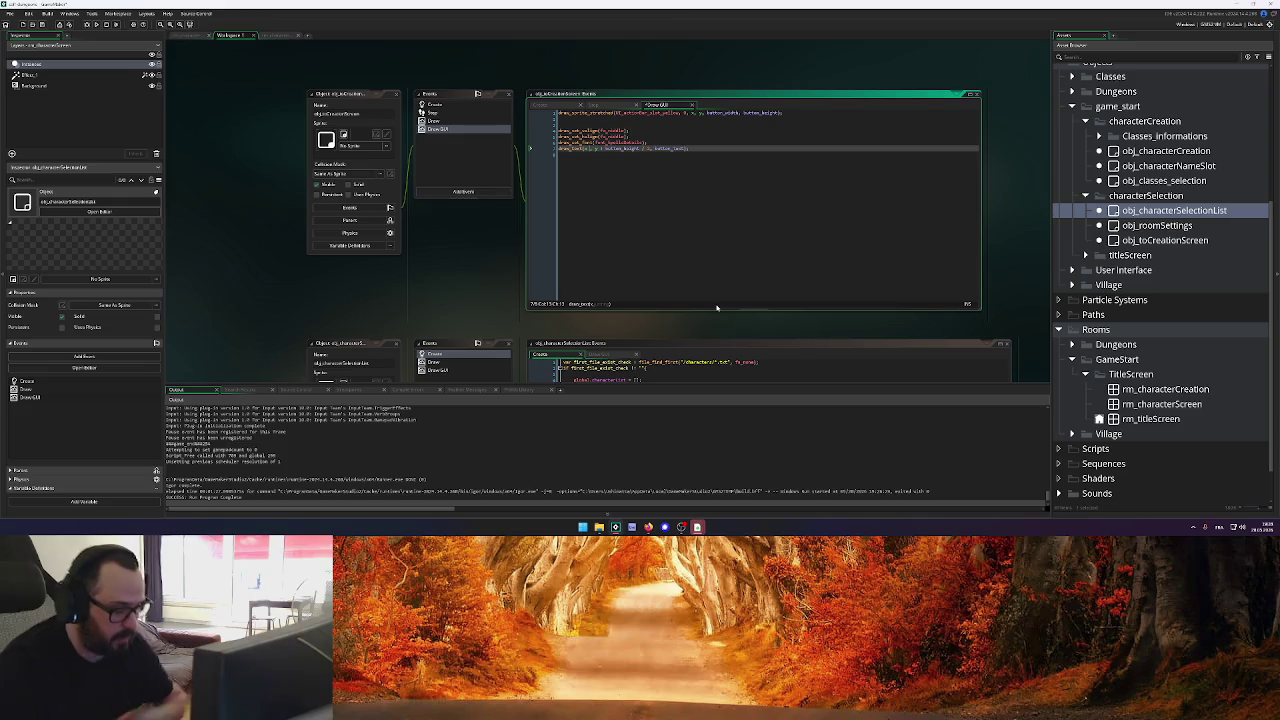
pyautogui.hotkey('ctrl', 'z')
pyautogui.hotkey('ctrl', 'v')
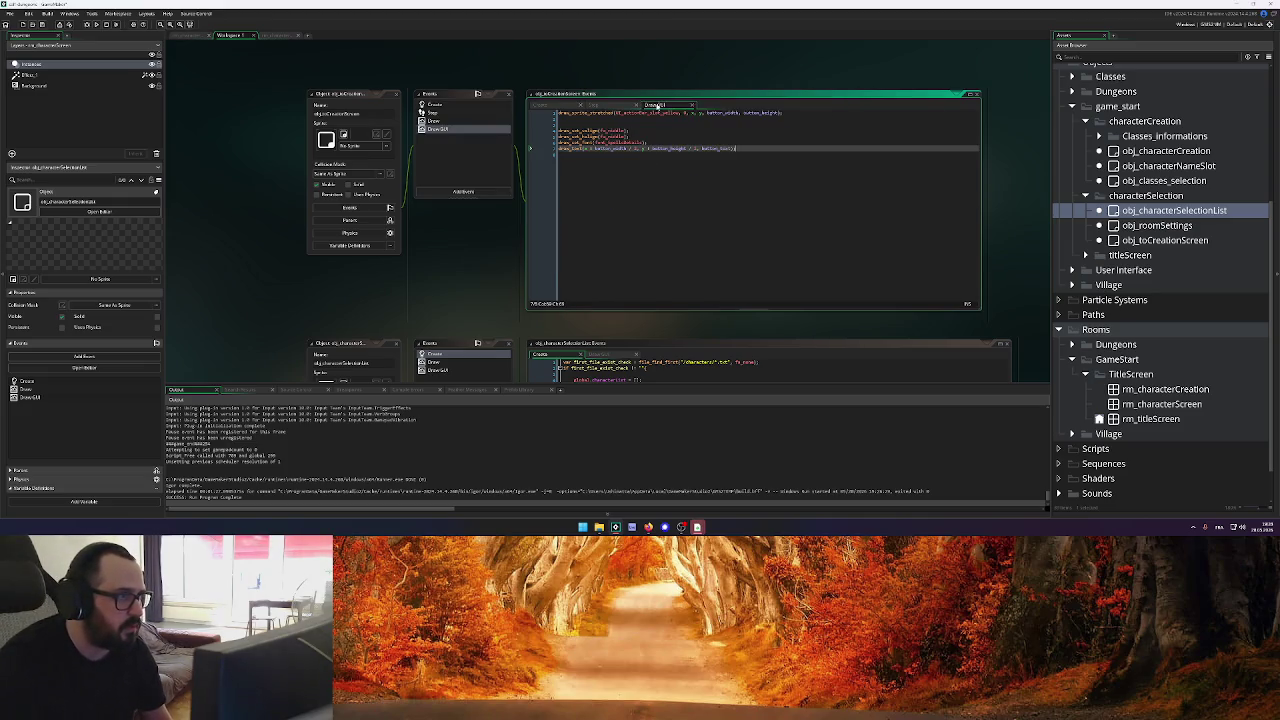
pyautogui.moveTo(693, 114)
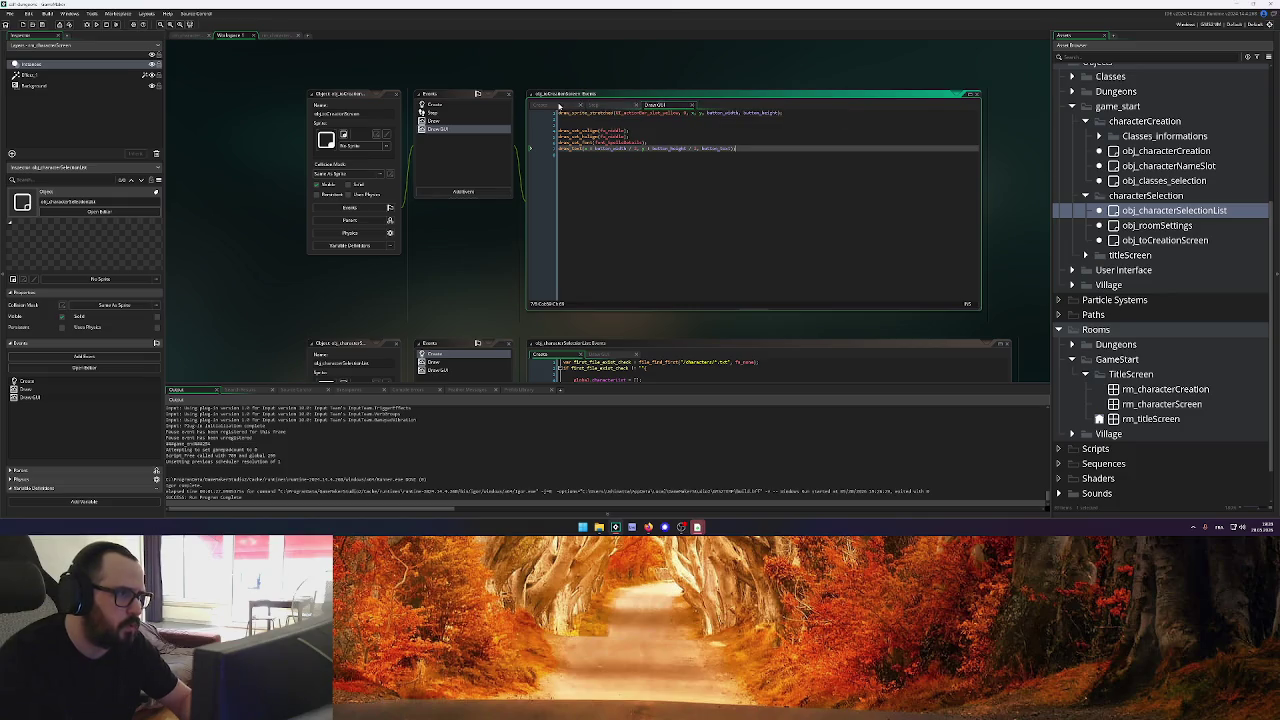
pyautogui.click(557, 105)
# Rewrite line 13 as x = gui_width - obj_characterSelectionList.list_w
pyautogui.moveTo(716, 191); pyautogui.dragTo(531, 182)
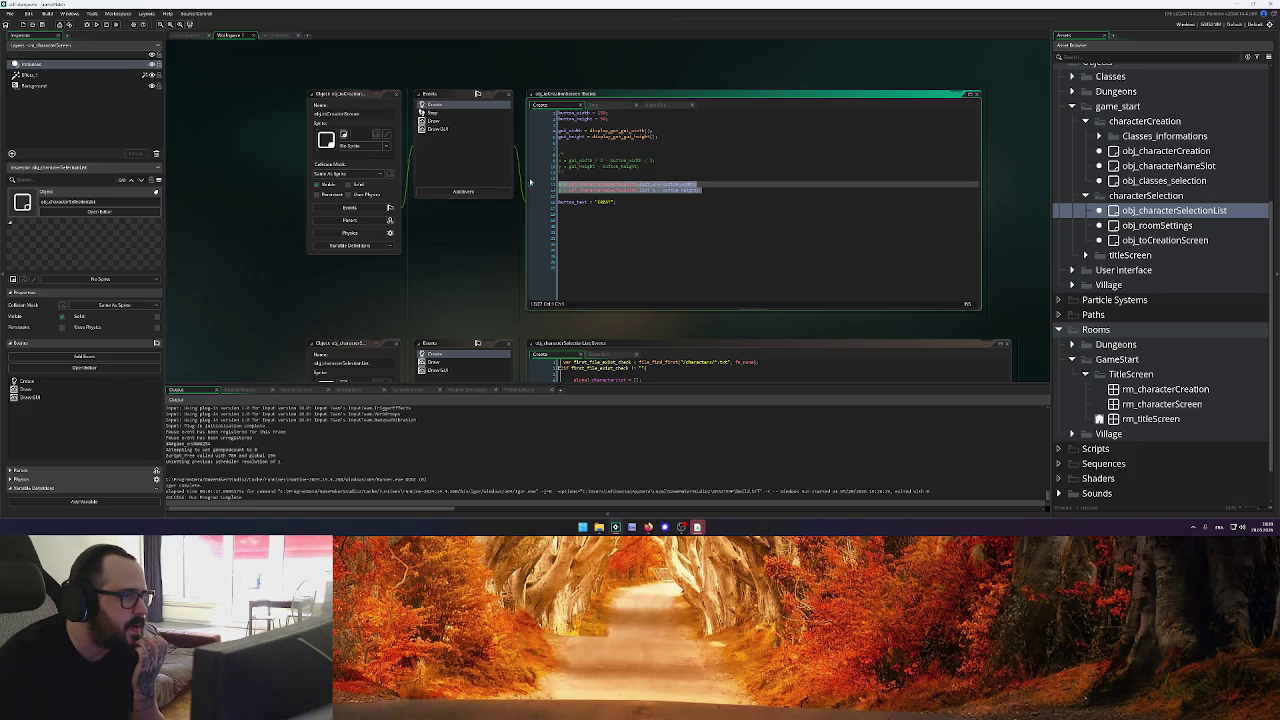
pyautogui.click(724, 187)
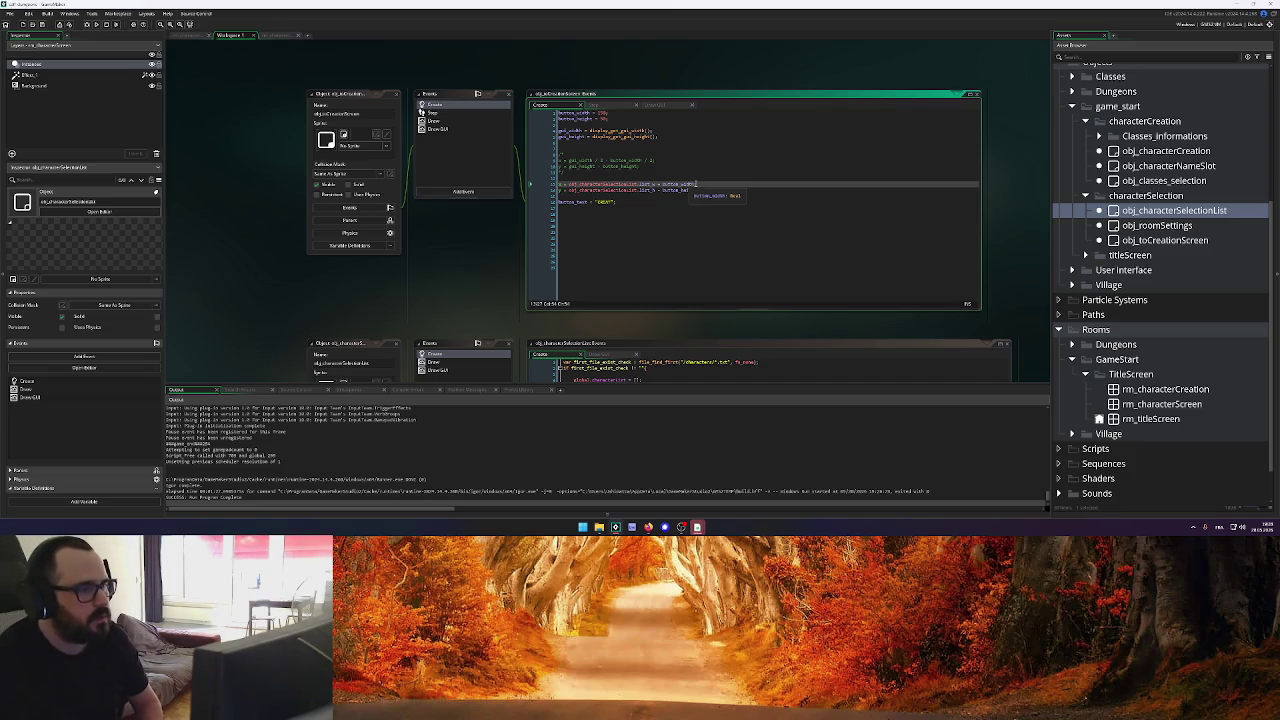
pyautogui.moveTo(695, 184); pyautogui.dragTo(569, 184)
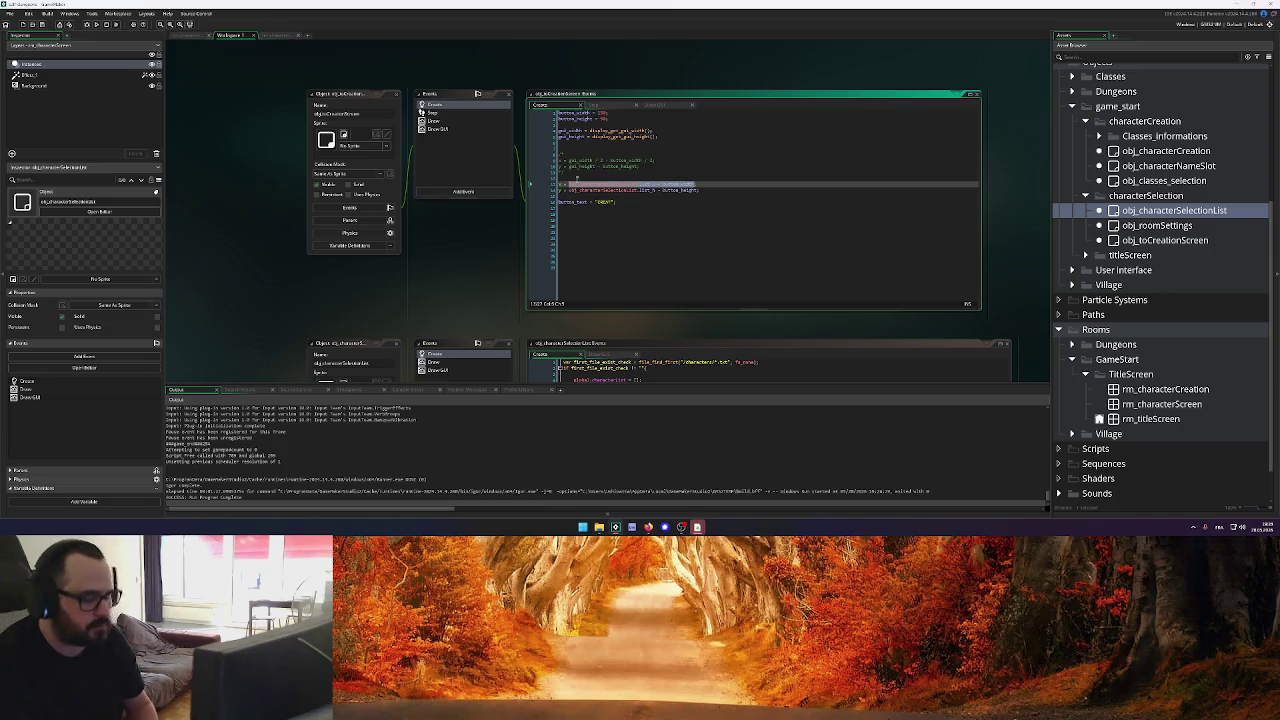
pyautogui.press('BackSpace')
pyautogui.scroll(1, 577, 178)
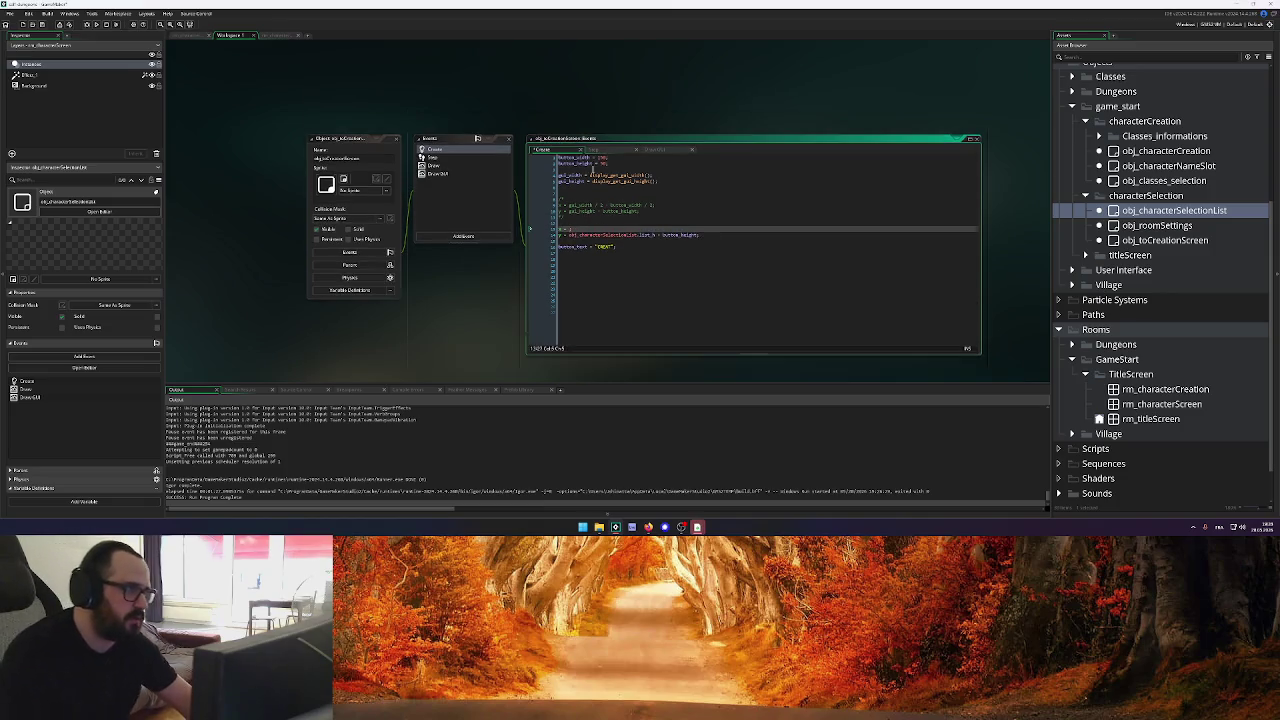
pyautogui.doubleClick(570, 176)
pyautogui.hotkey('ctrl', 'c')
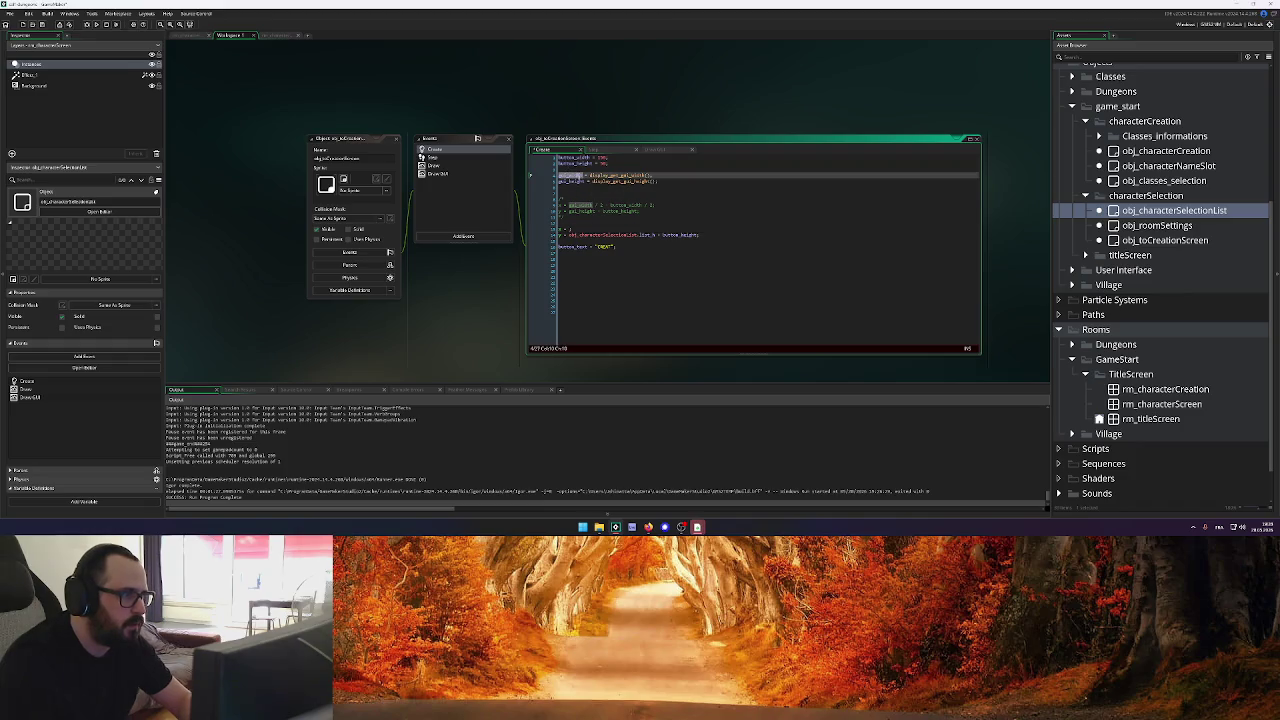
pyautogui.click(577, 229)
pyautogui.hotkey('ctrl', 'v')
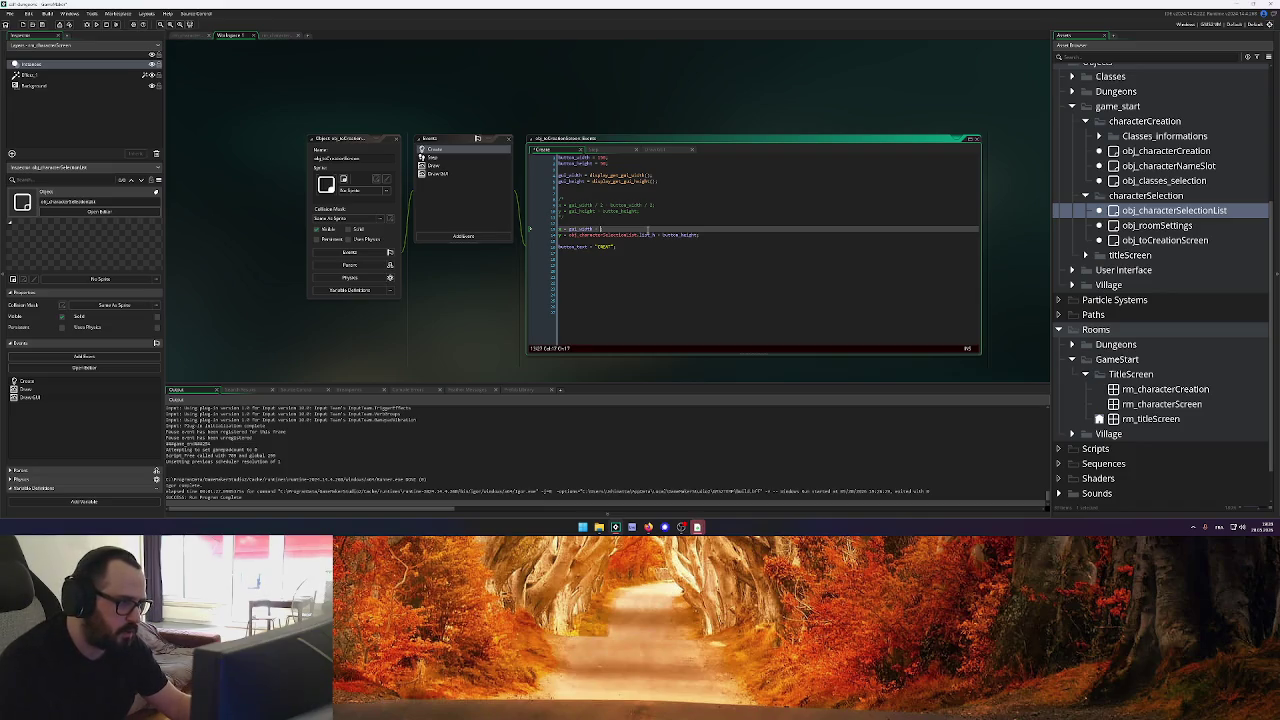
pyautogui.scroll(-3, 423, 244)
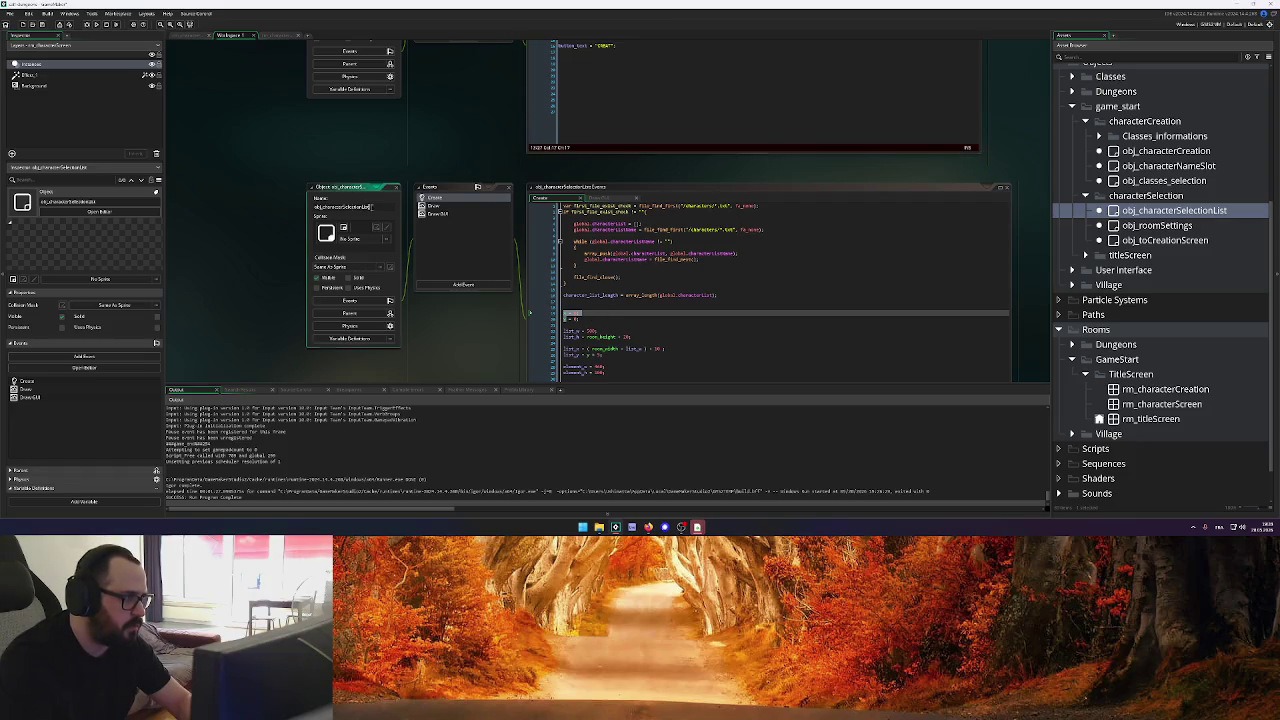
pyautogui.scroll(3, 415, 190)
pyautogui.click(600, 184)
pyautogui.write('obj_characterSelectionList')
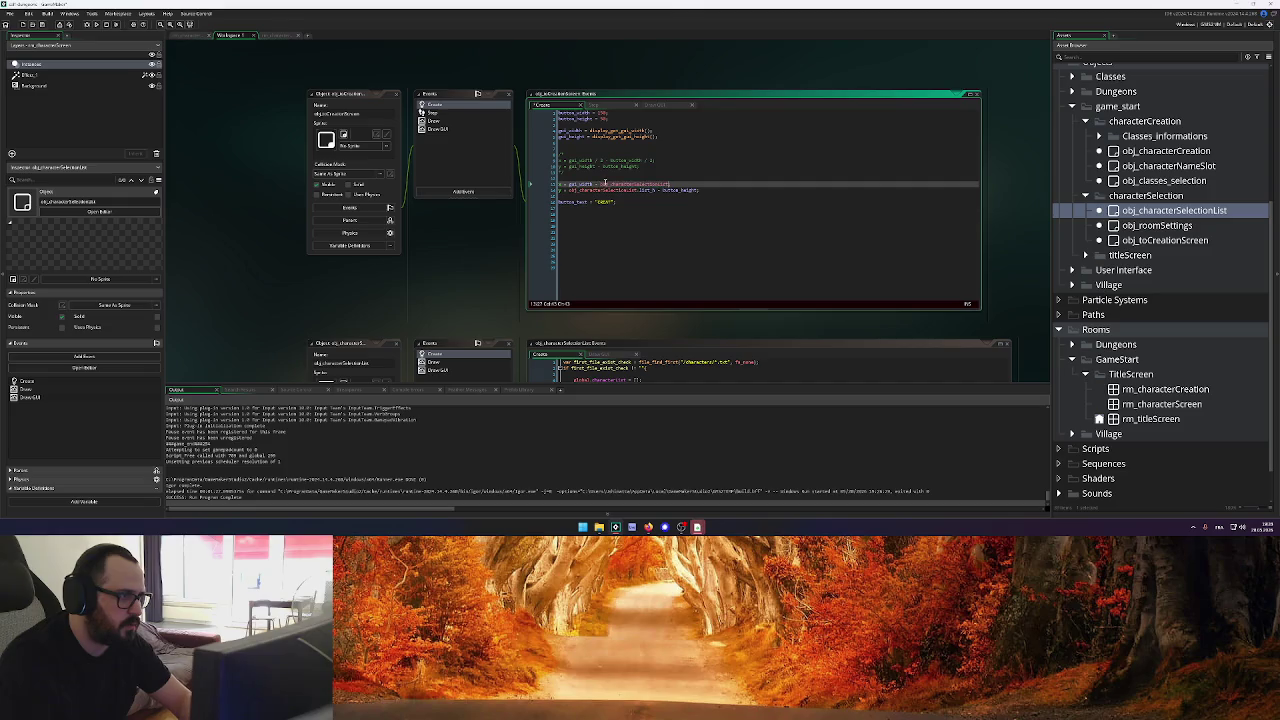
pyautogui.write('.list')
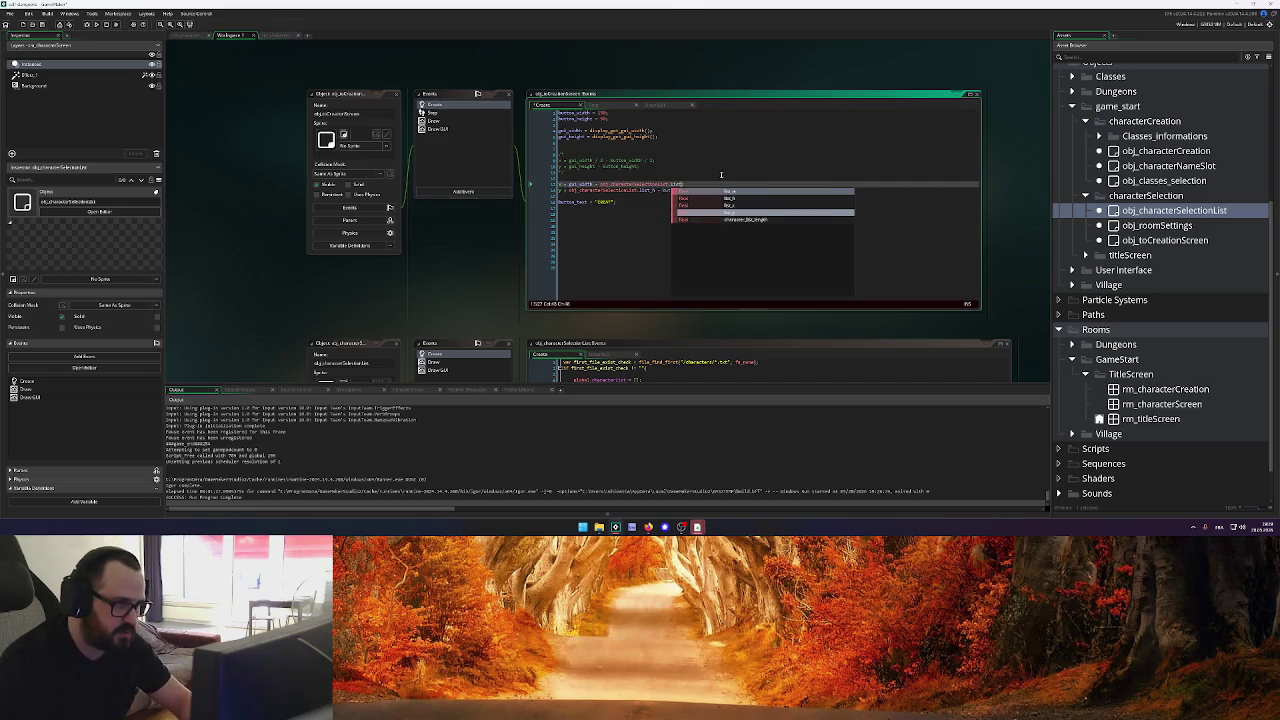
pyautogui.press('Return')
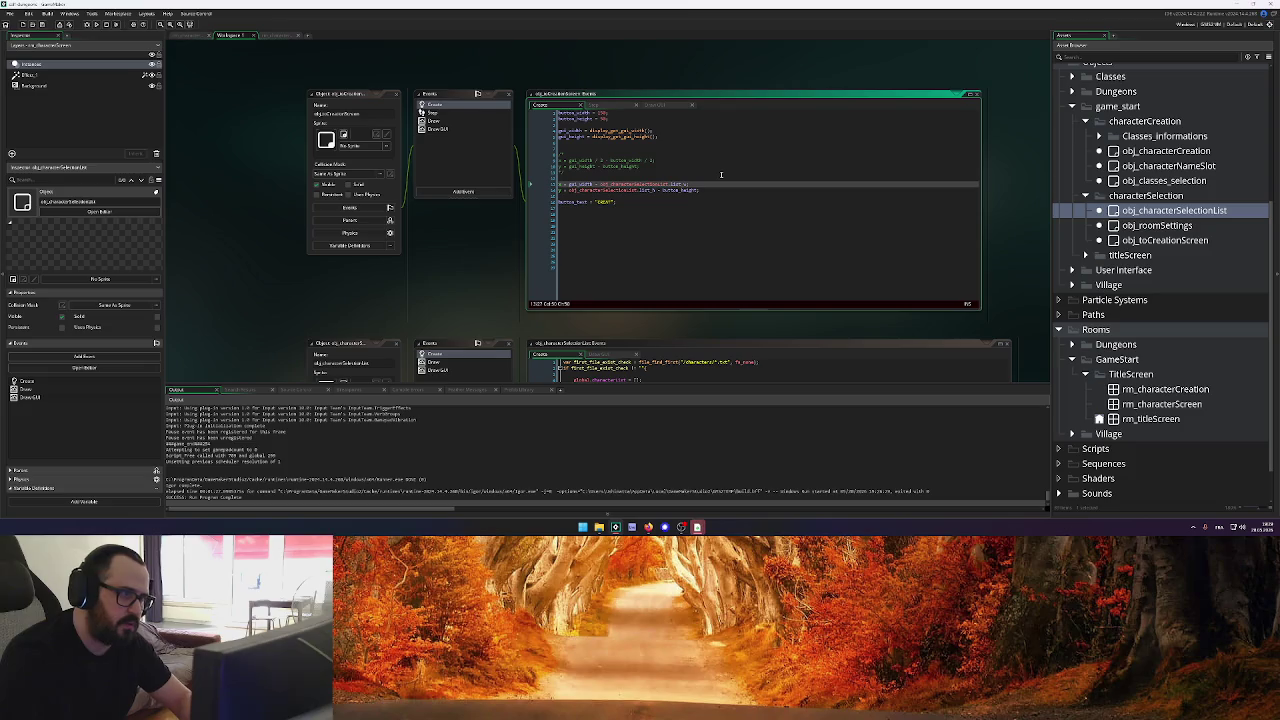
# Start the y line as gui_height minus the button height
pyautogui.moveTo(569, 190)
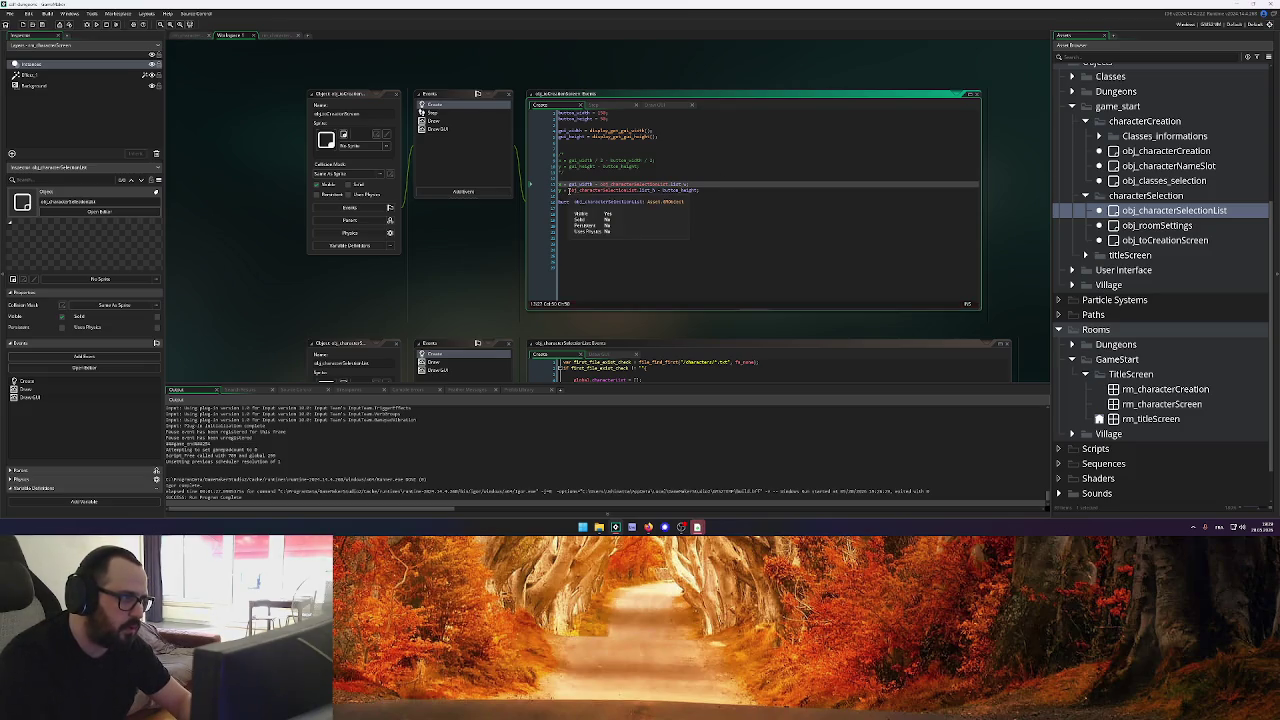
pyautogui.click(560, 136)
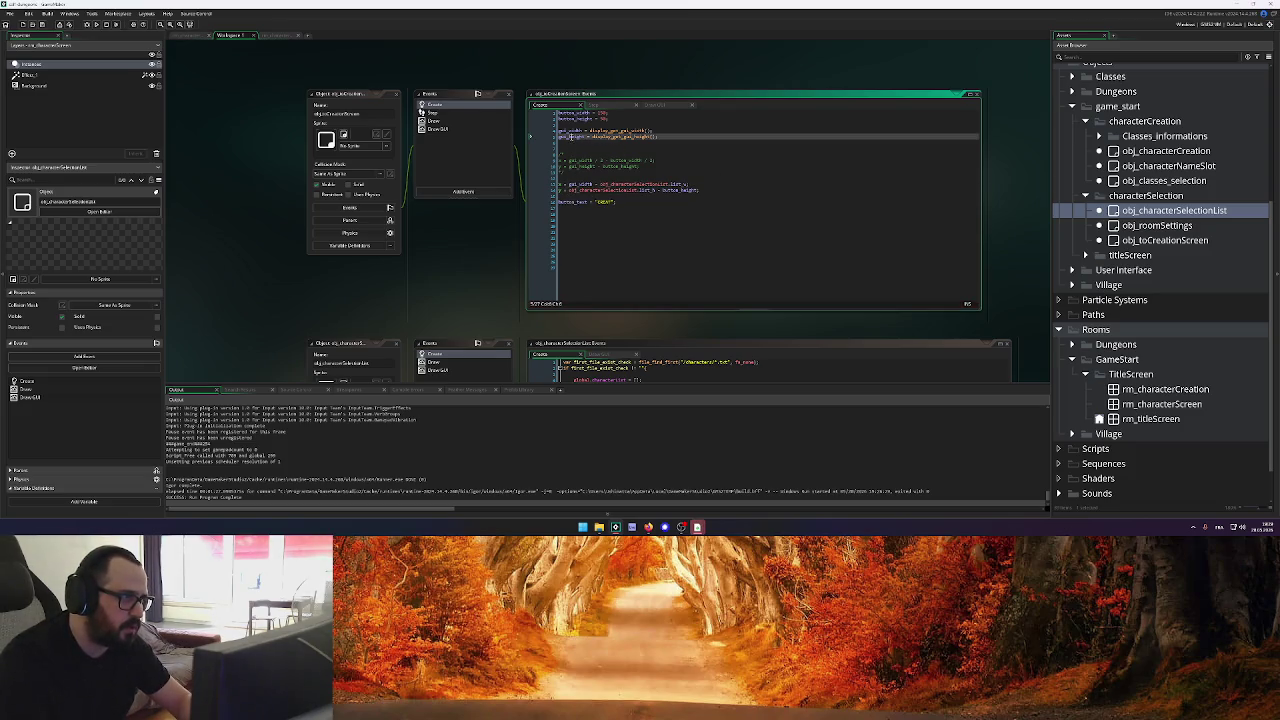
pyautogui.click(569, 190)
pyautogui.write('gui_height')
pyautogui.write('- ')
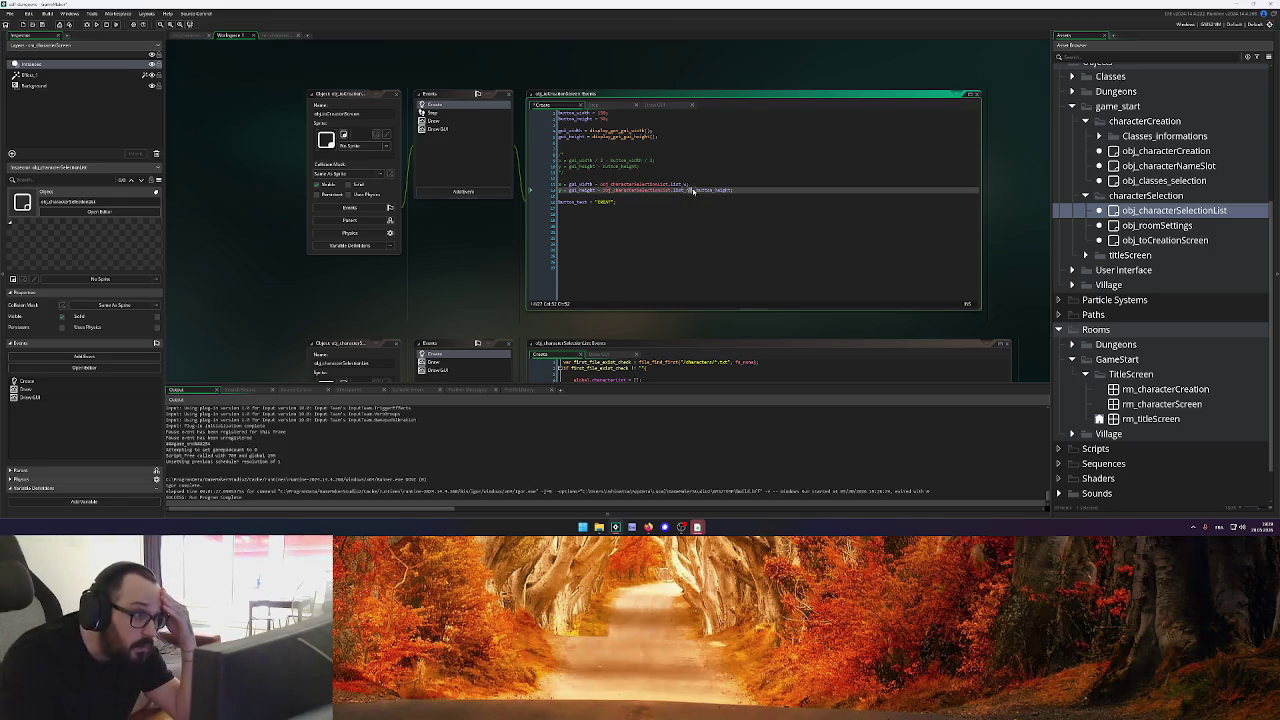
pyautogui.write('bu')
pyautogui.press('Escape')
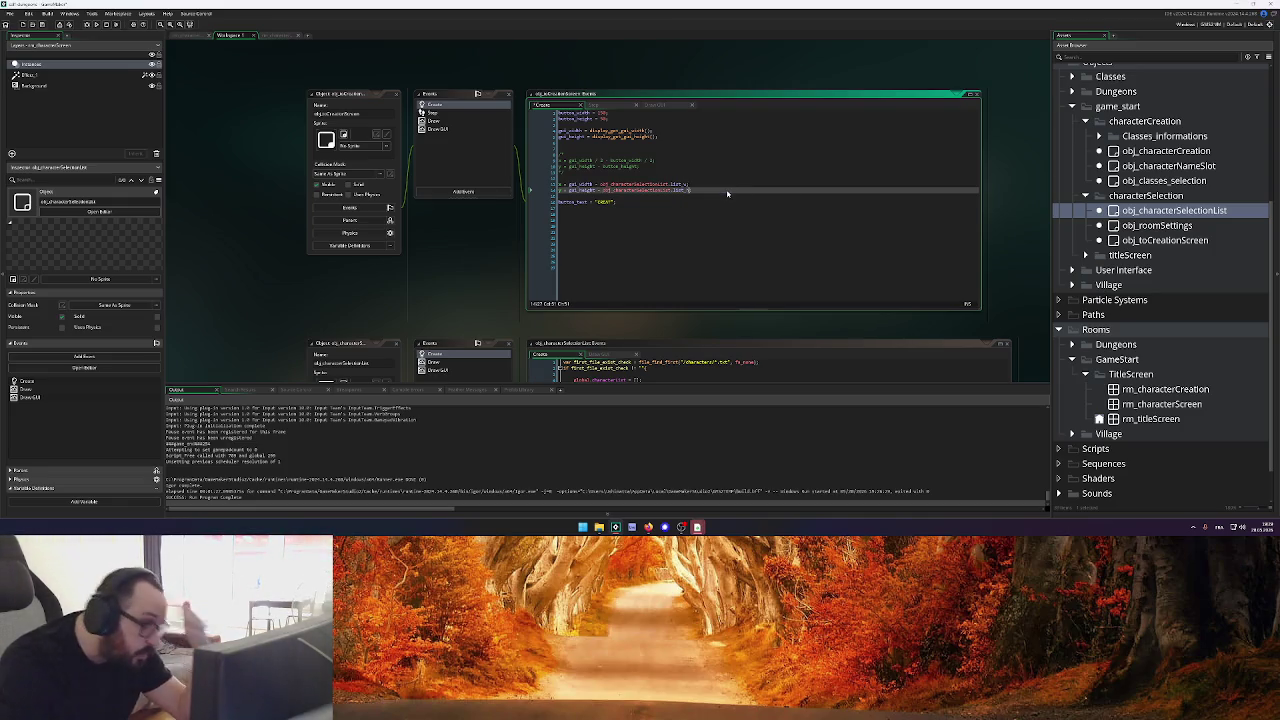
# Test-run to see the CREAT button atop the list panel, then undo the garbled gui_height paste
pyautogui.click(97, 24)
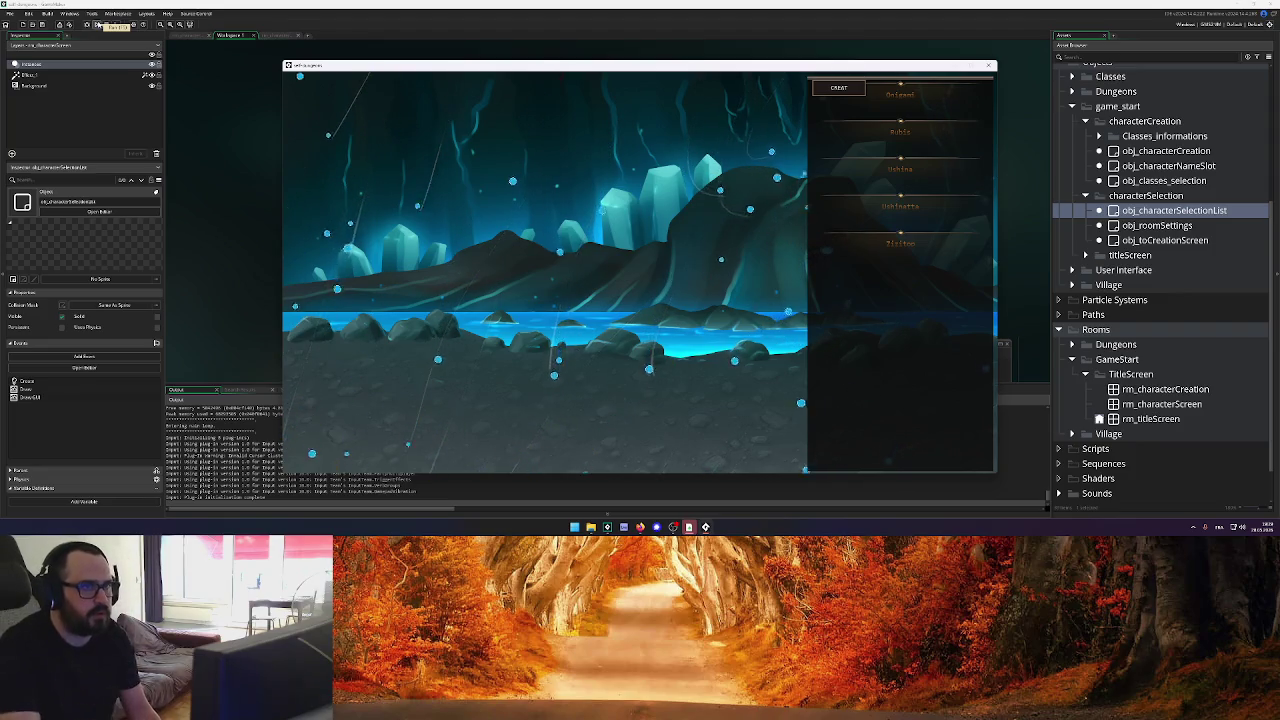
pyautogui.click(989, 67)
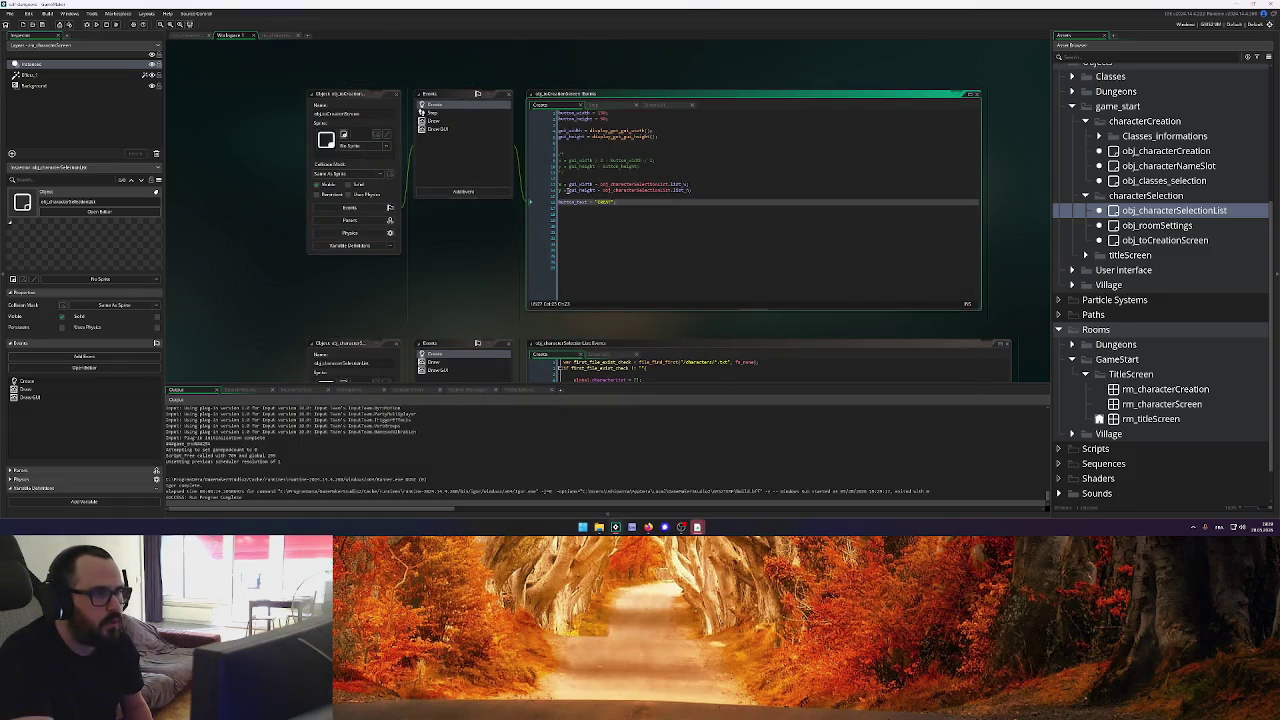
pyautogui.moveTo(567, 190); pyautogui.dragTo(714, 187)
pyautogui.click(712, 190)
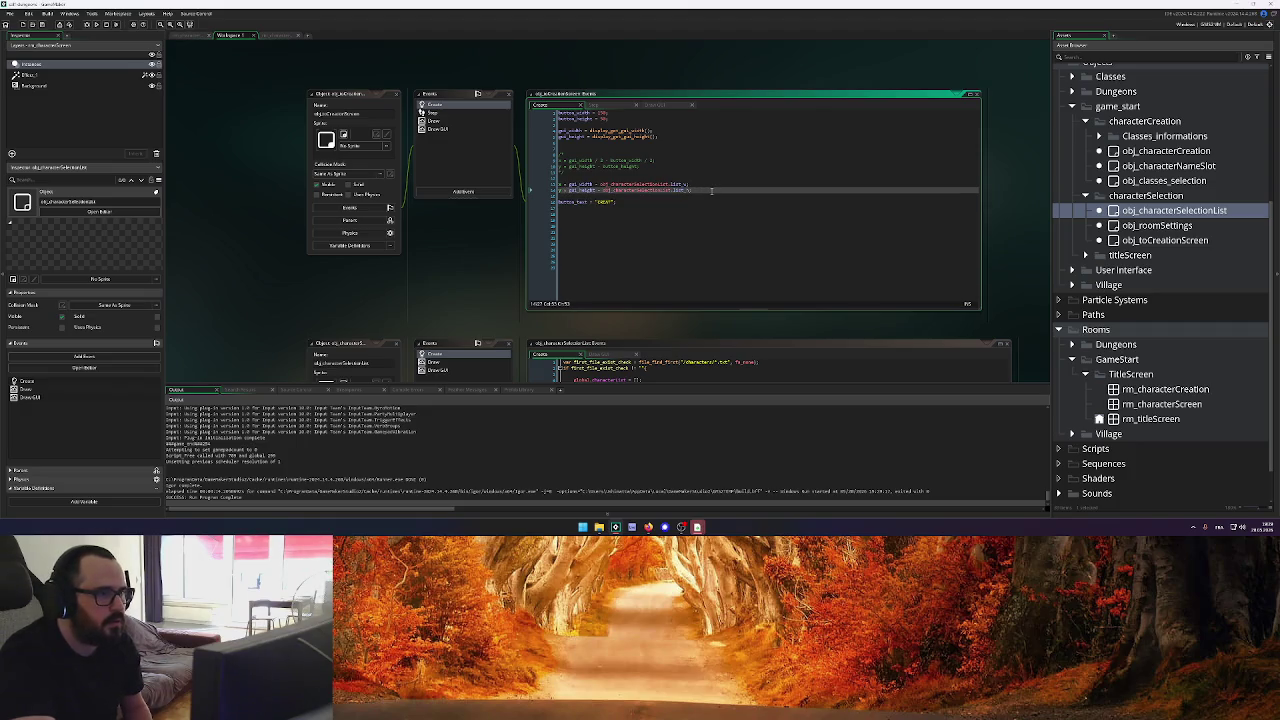
pyautogui.hotkey('ctrl', 'z')
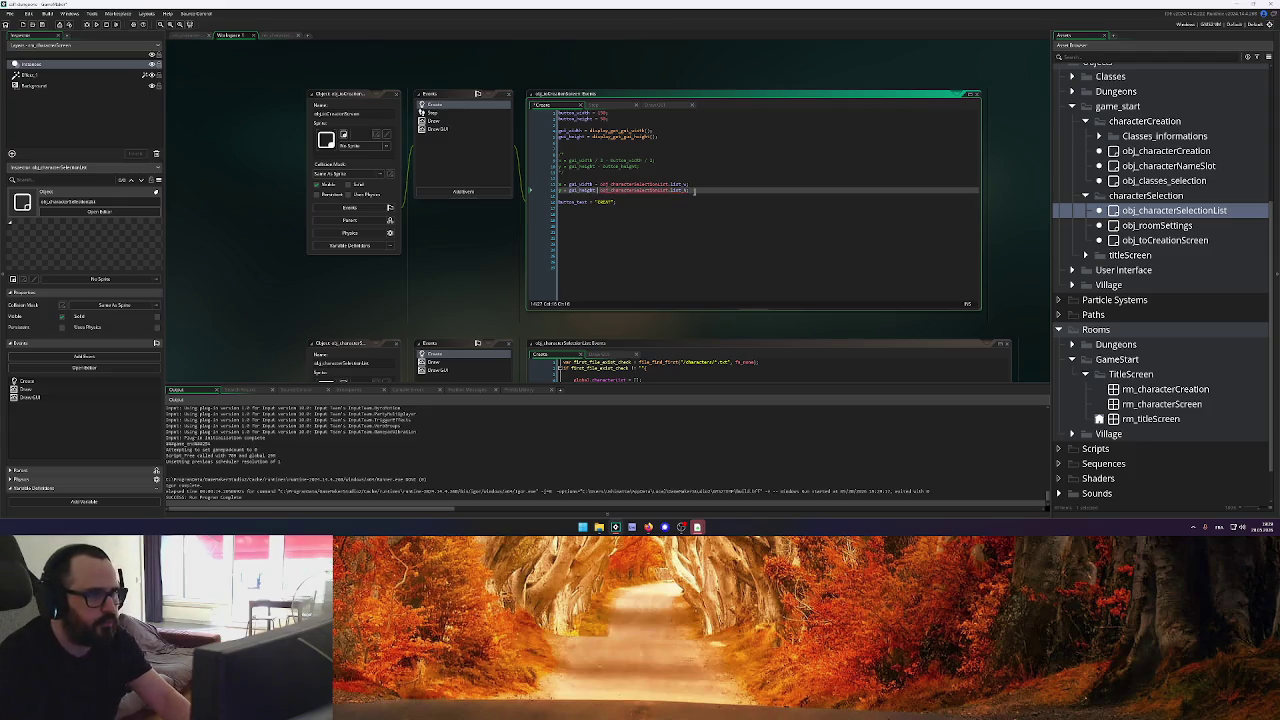
# Finish the gui_height expression on line 14 and test-run the game
pyautogui.hotkey('ctrl', 'v')
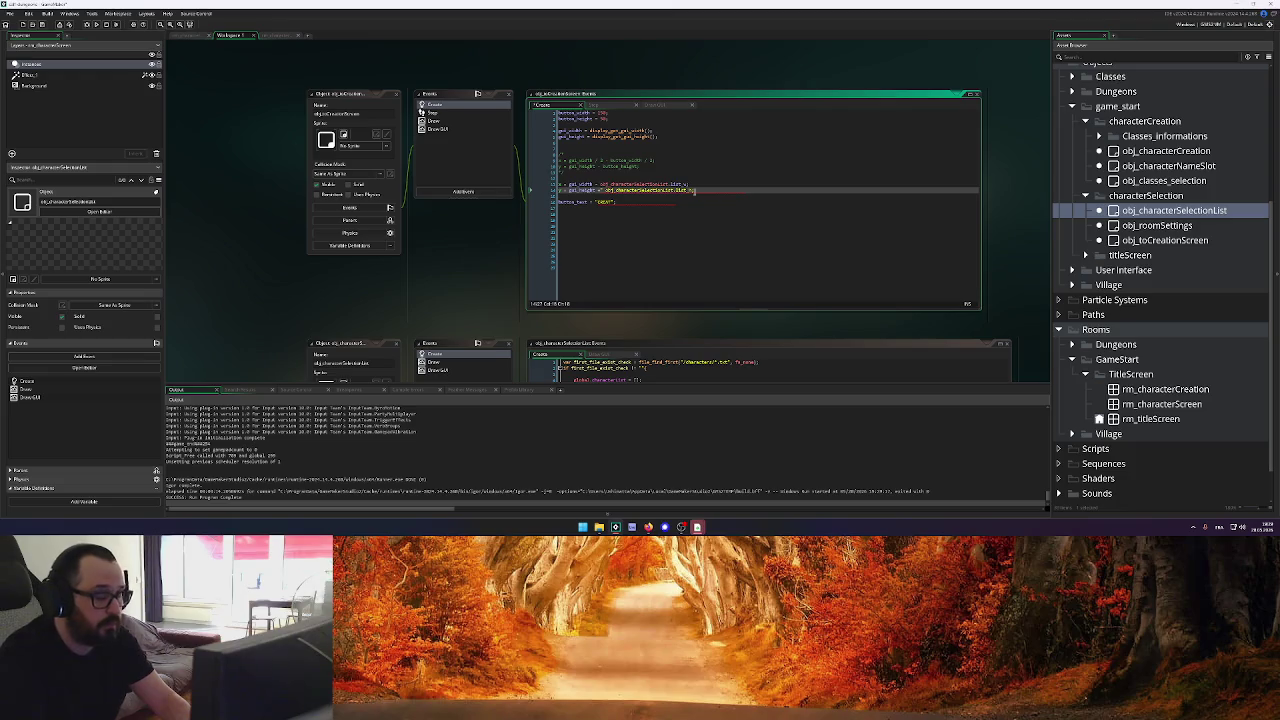
pyautogui.write('h')
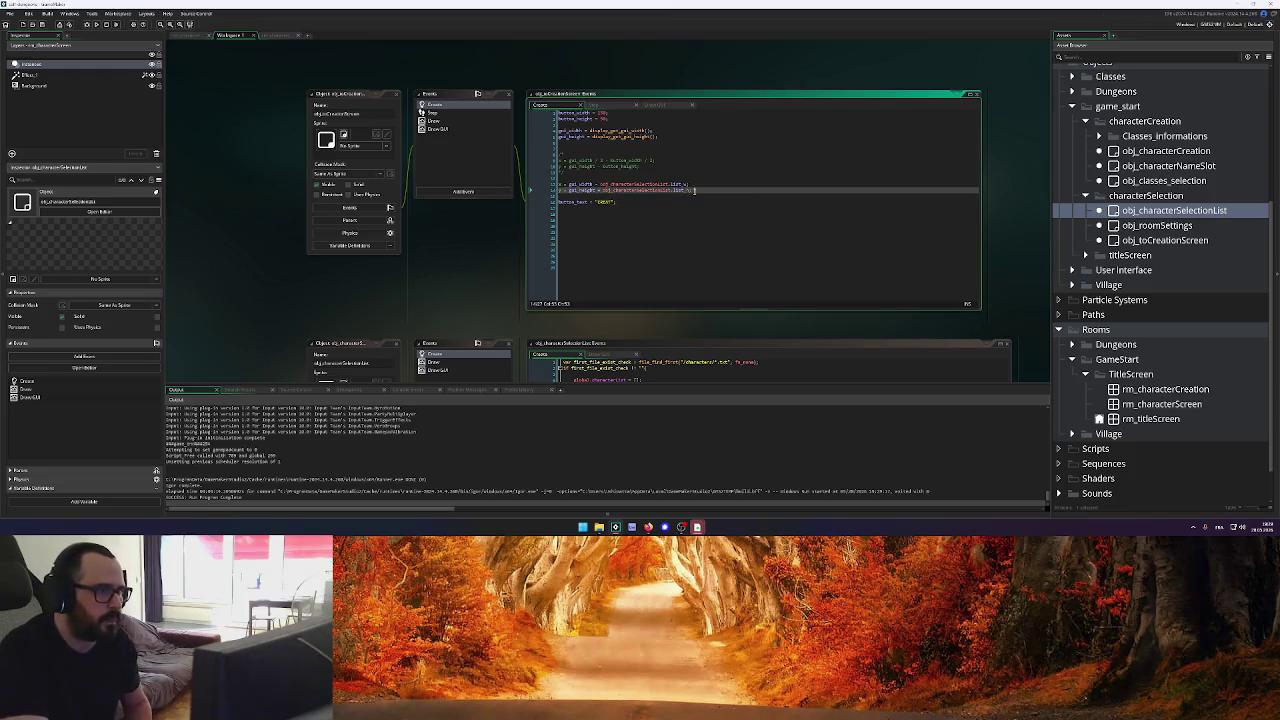
pyautogui.click(96, 25)
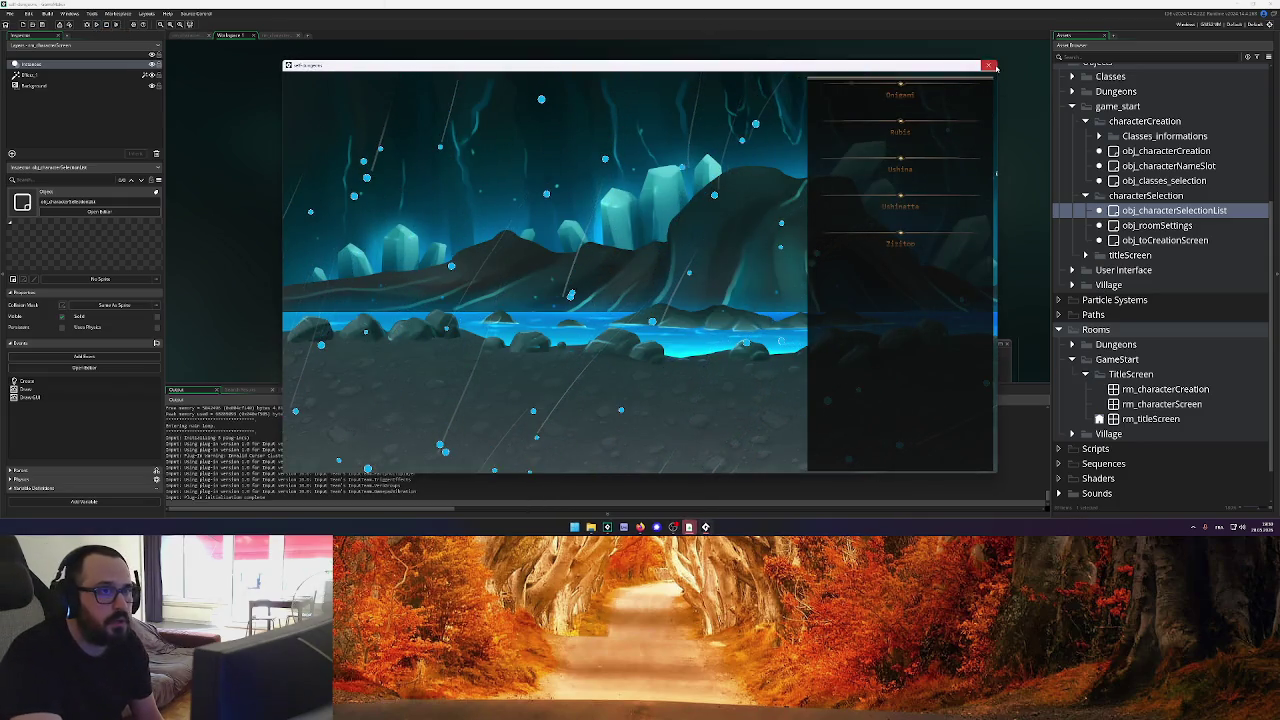
pyautogui.click(987, 66)
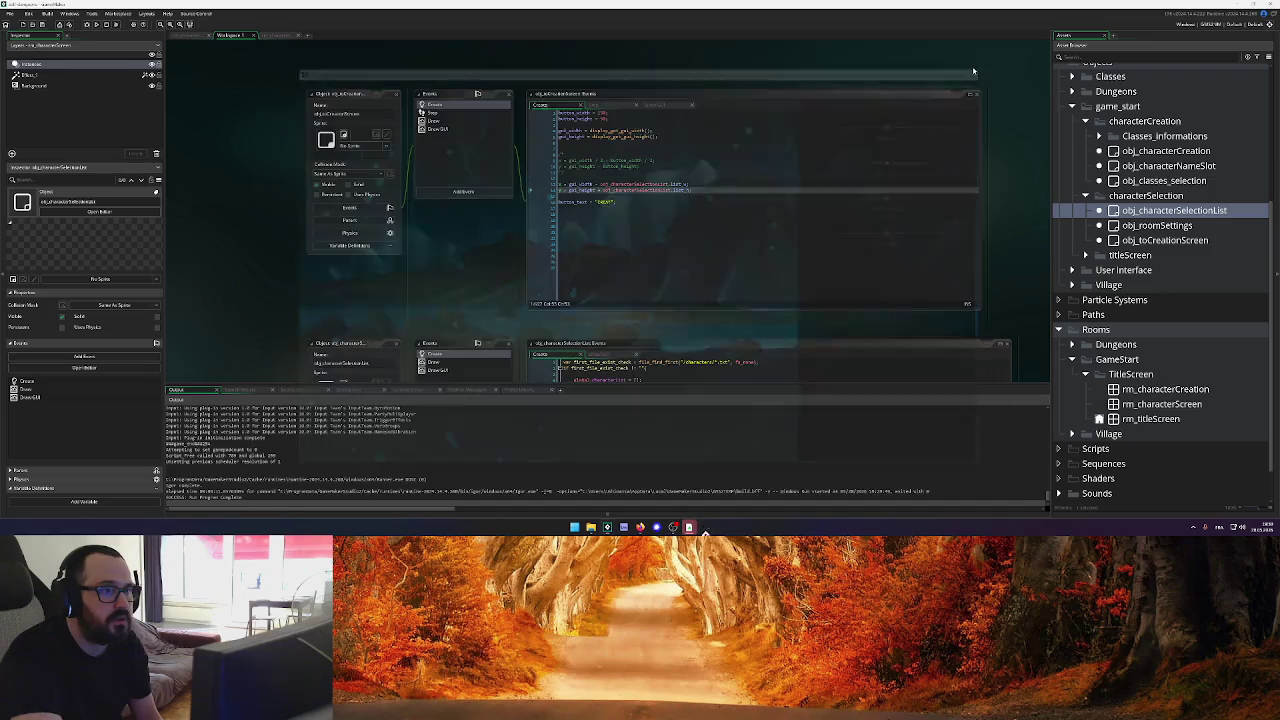
# Check where button_height is defined, then run the game again to verify the button
pyautogui.click(728, 185)
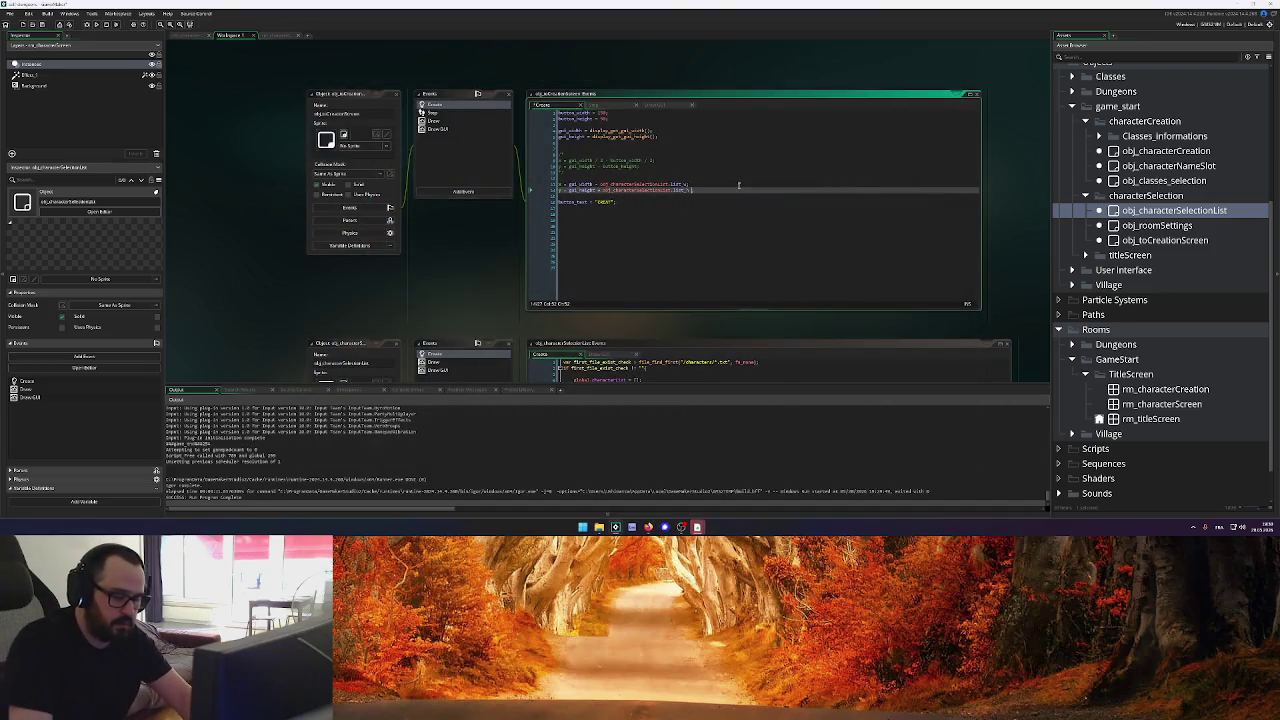
pyautogui.doubleClick(586, 119)
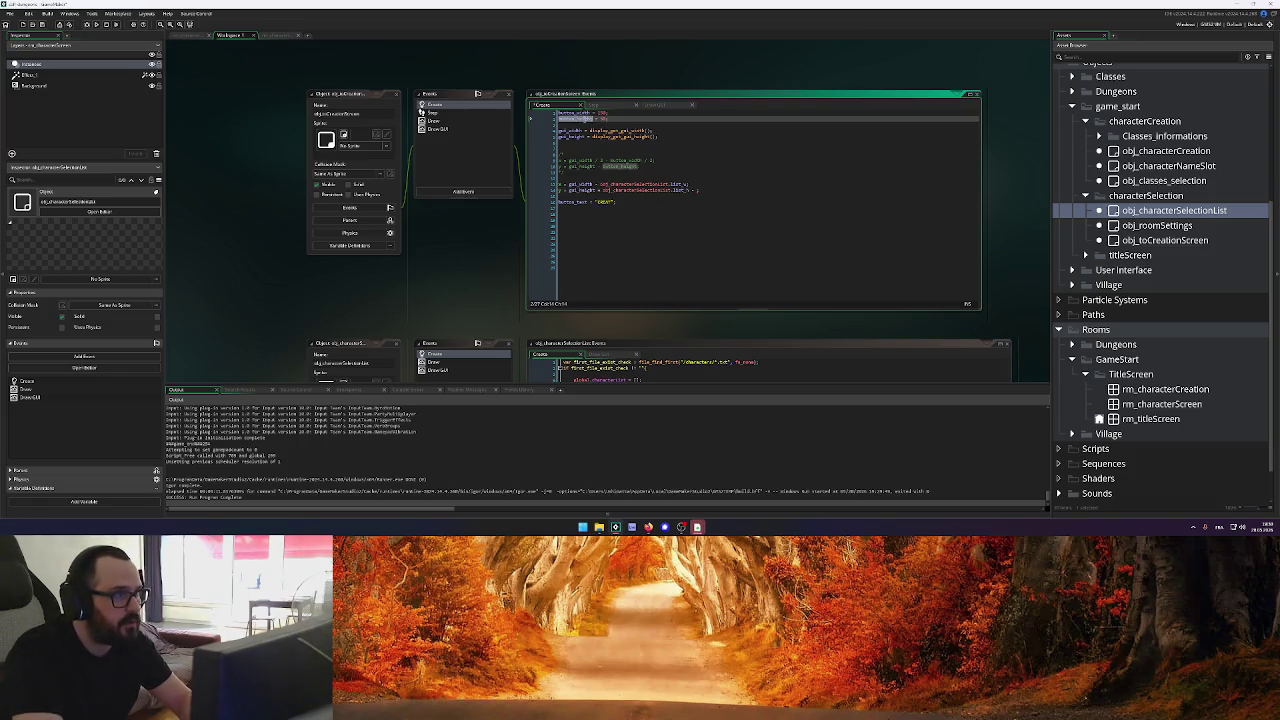
pyautogui.click(698, 190)
pyautogui.write('button_height')
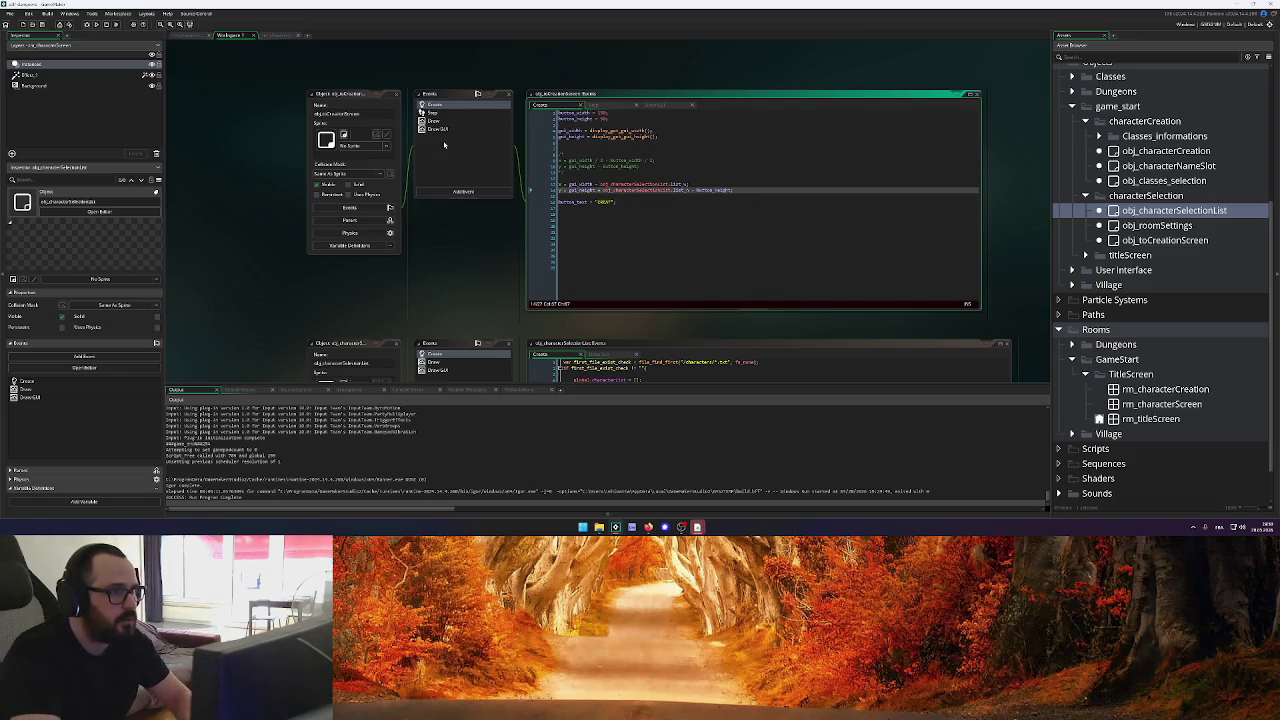
pyautogui.click(97, 24)
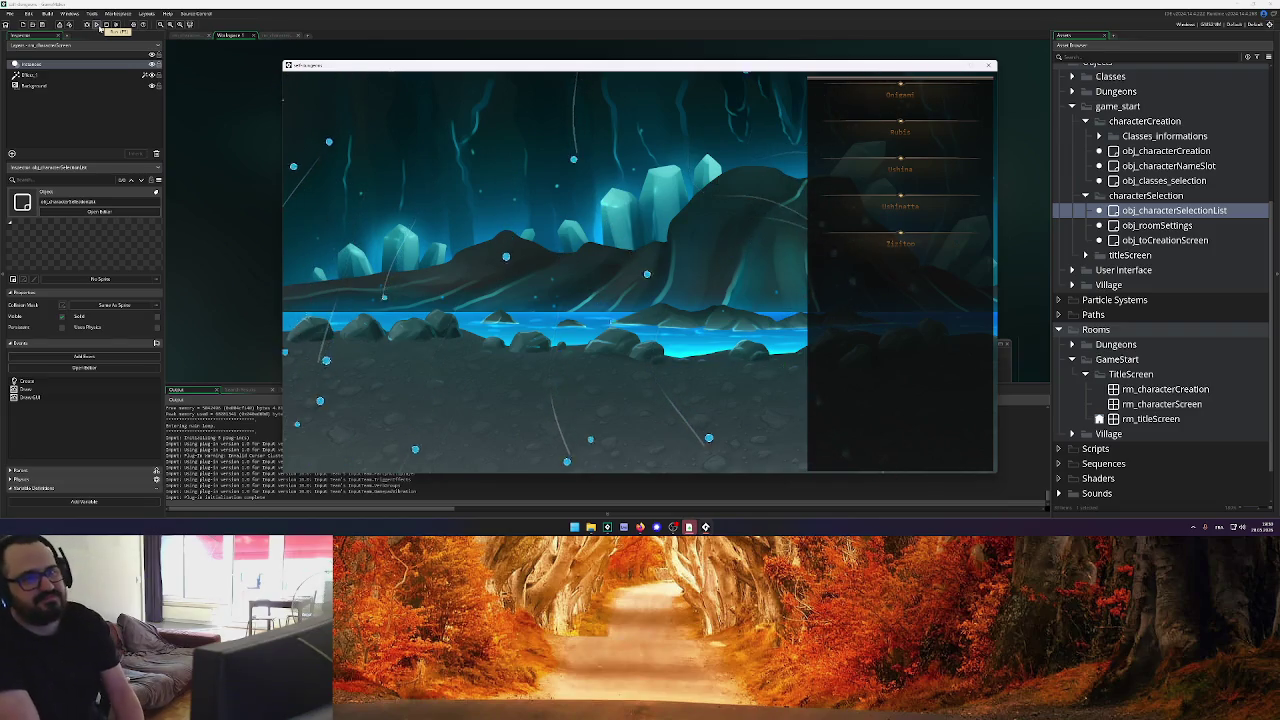
pyautogui.click(988, 65)
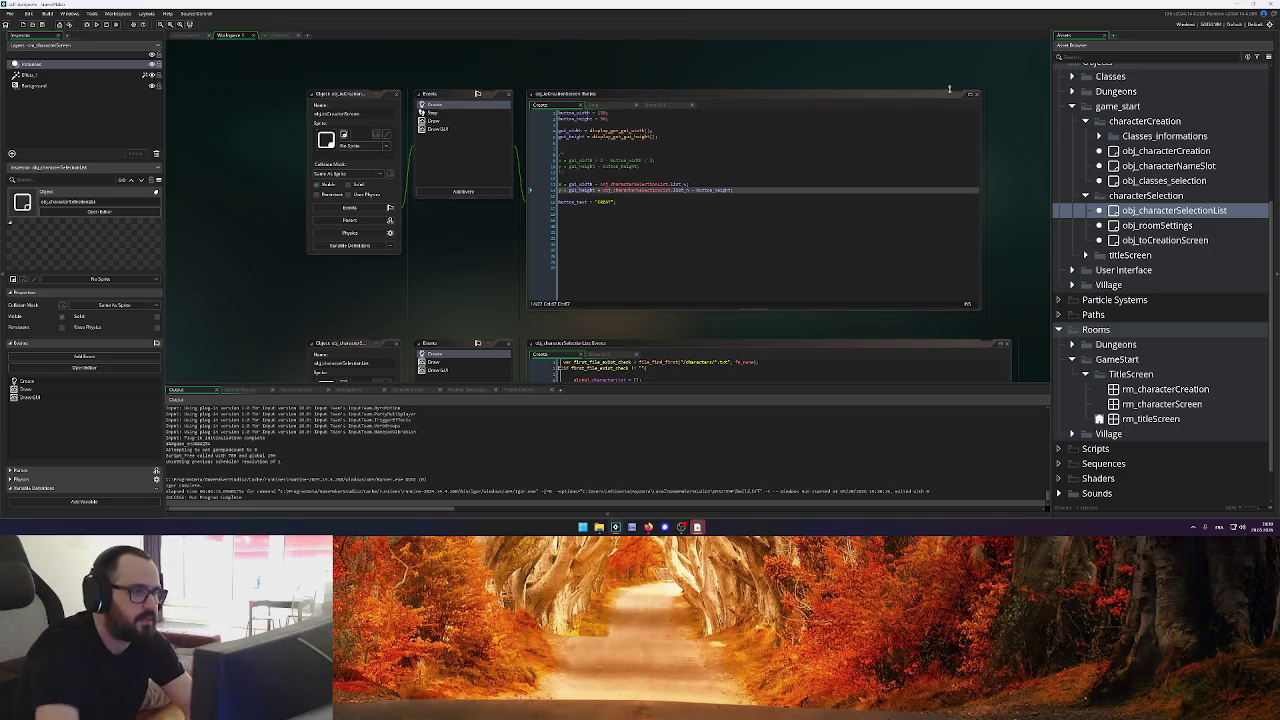
pyautogui.click(604, 190)
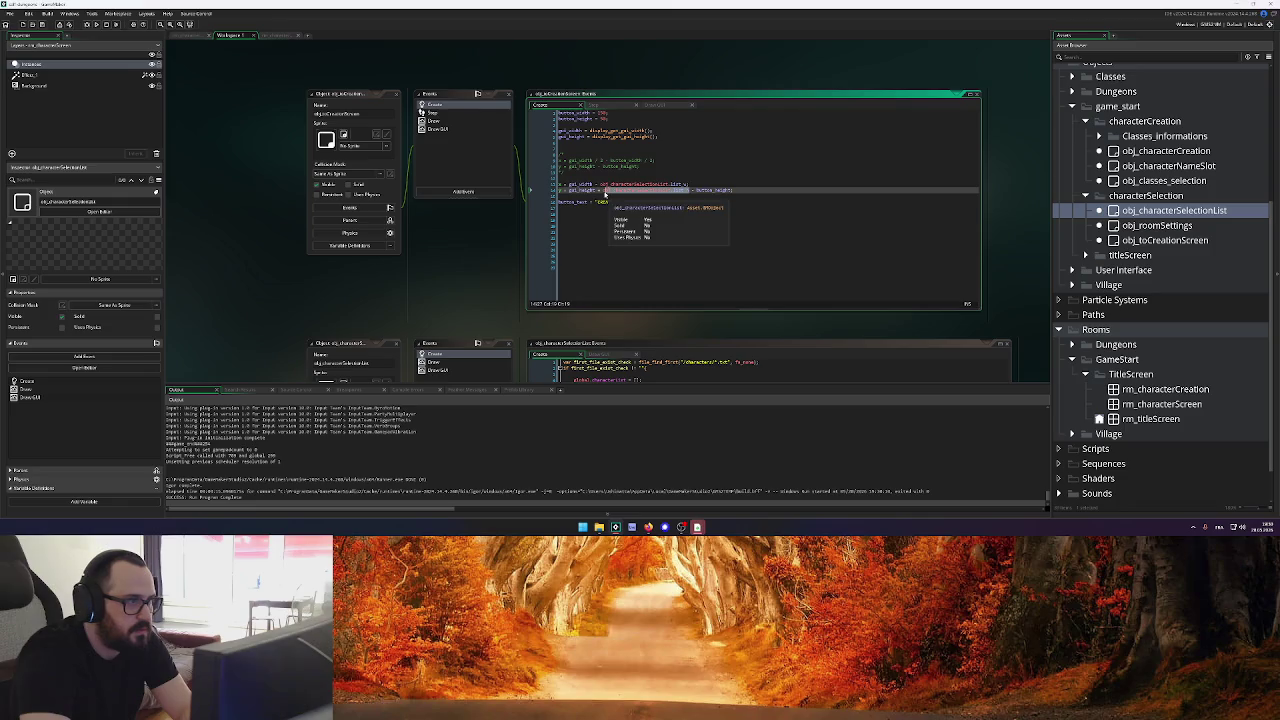
# Replace the list reference on line 14 with display_get_gui_height() and test-run
pyautogui.press('BackSpace')
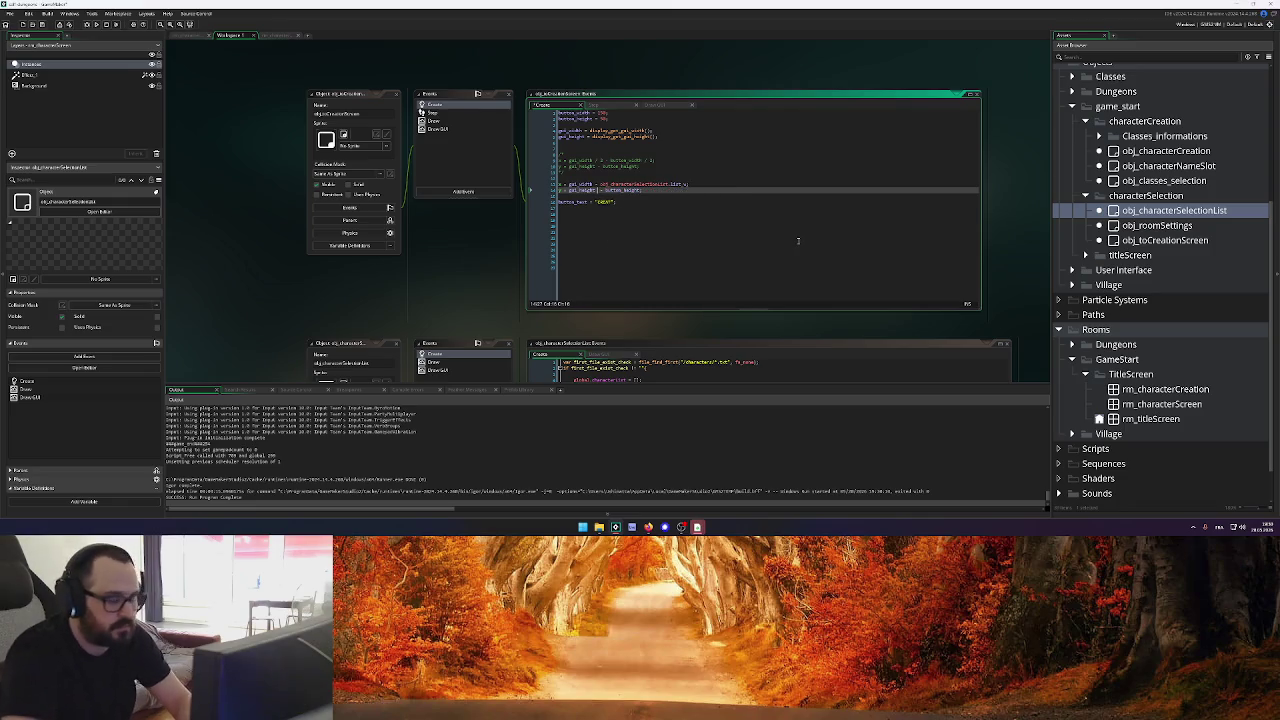
pyautogui.write('disp')
pyautogui.press('Escape')
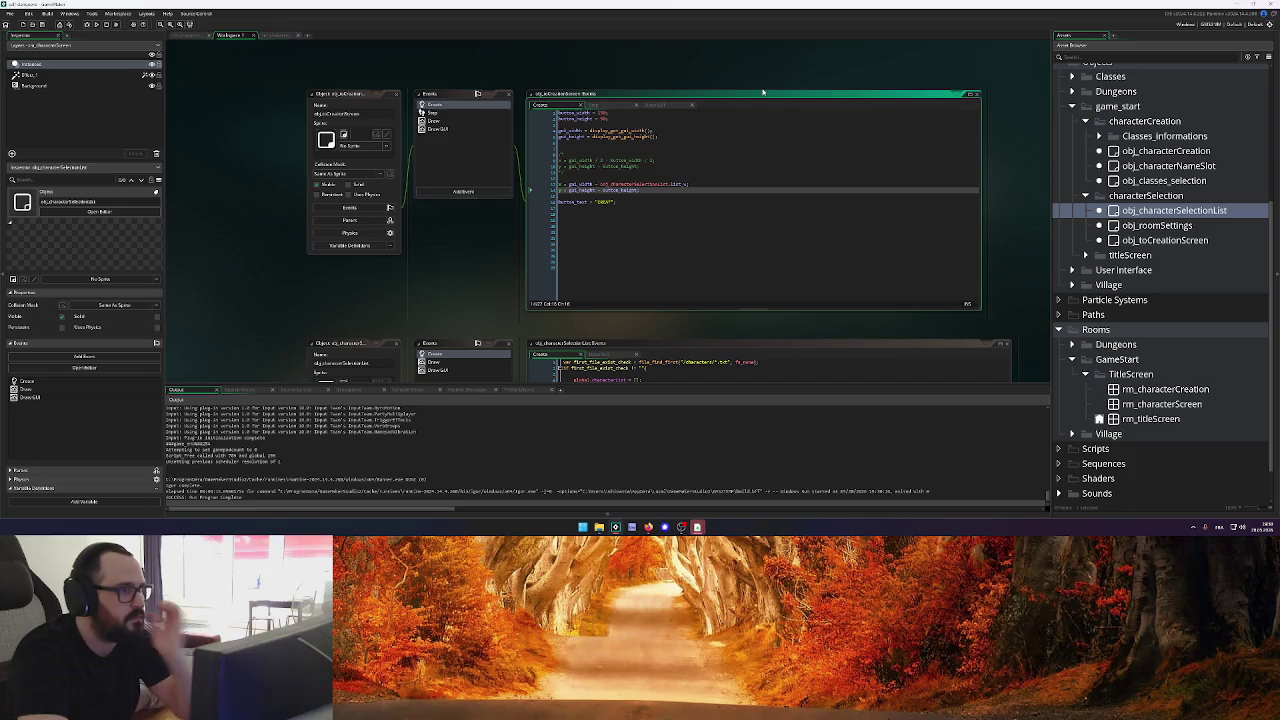
pyautogui.click(105, 25)
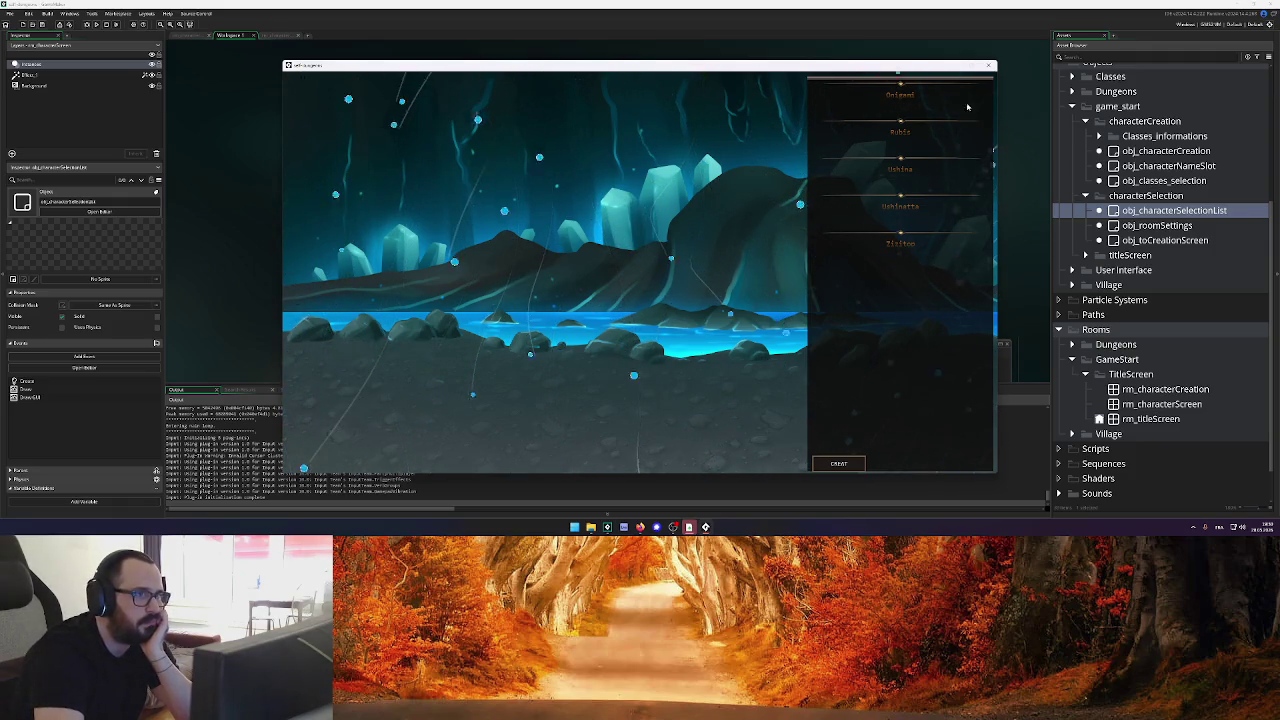
pyautogui.click(988, 65)
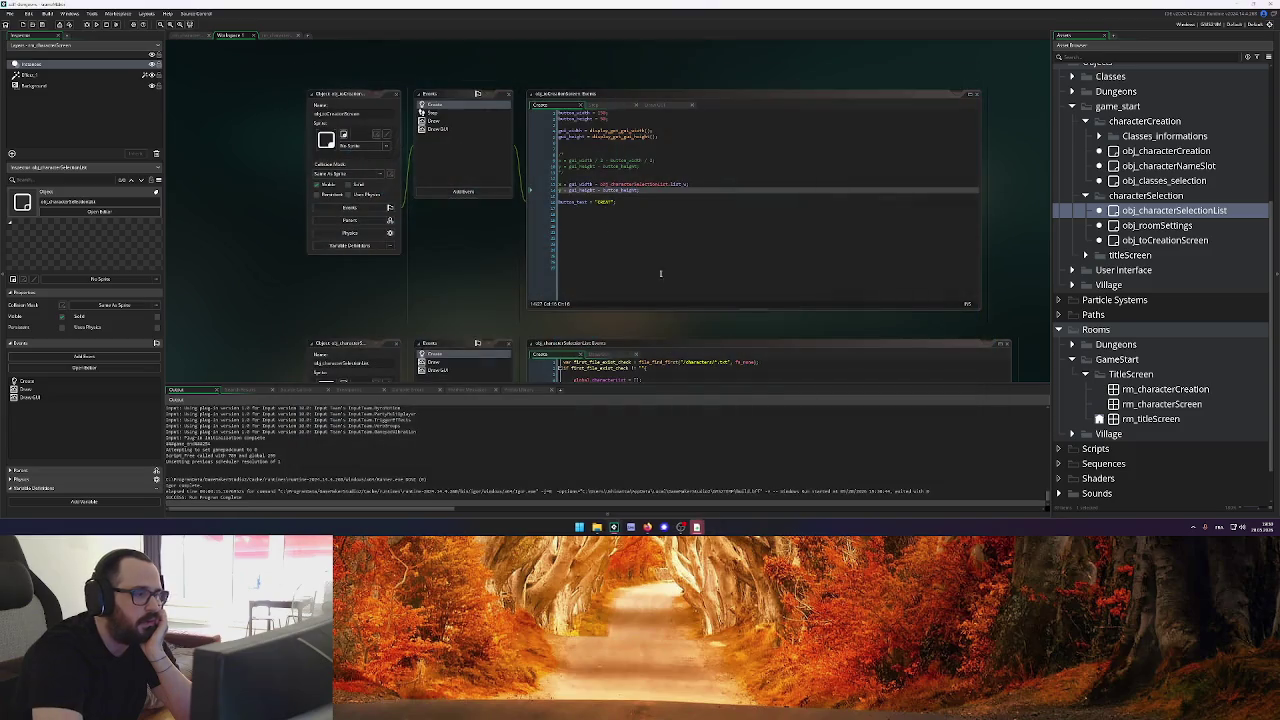
# Adjust line 13, rerun to check the button position, then close the game from the taskbar
pyautogui.click(623, 201)
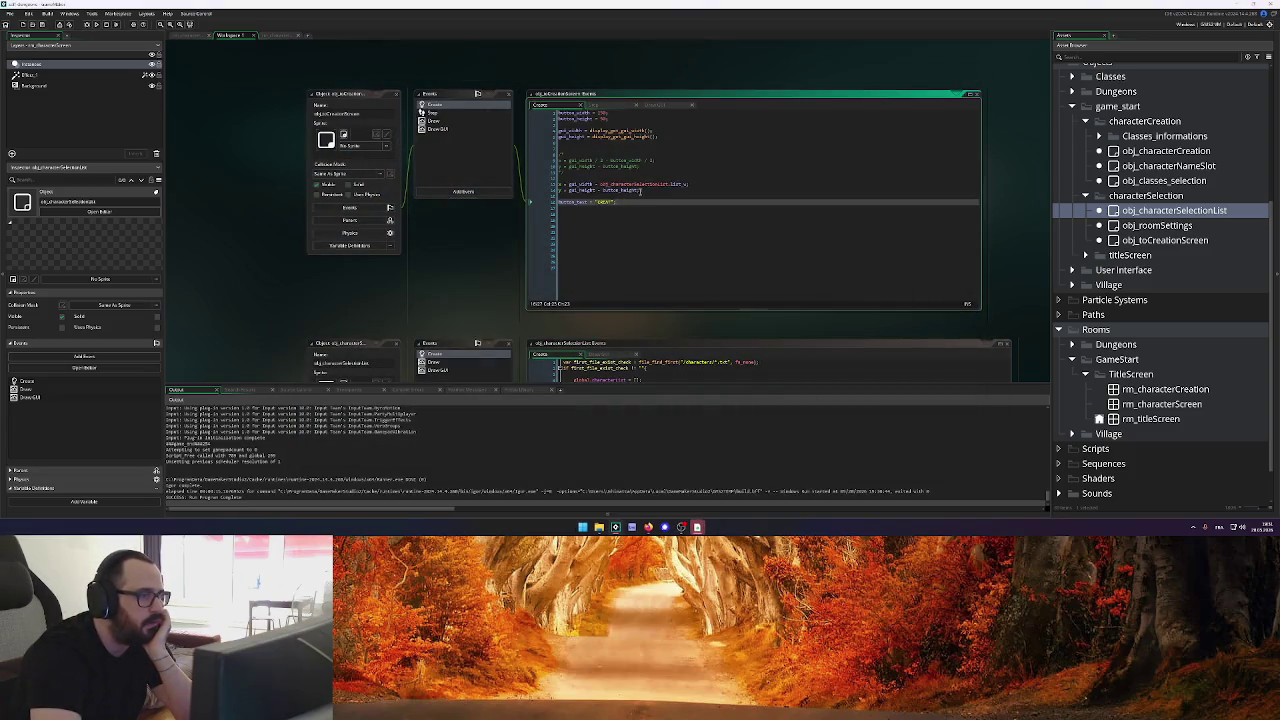
pyautogui.click(638, 190)
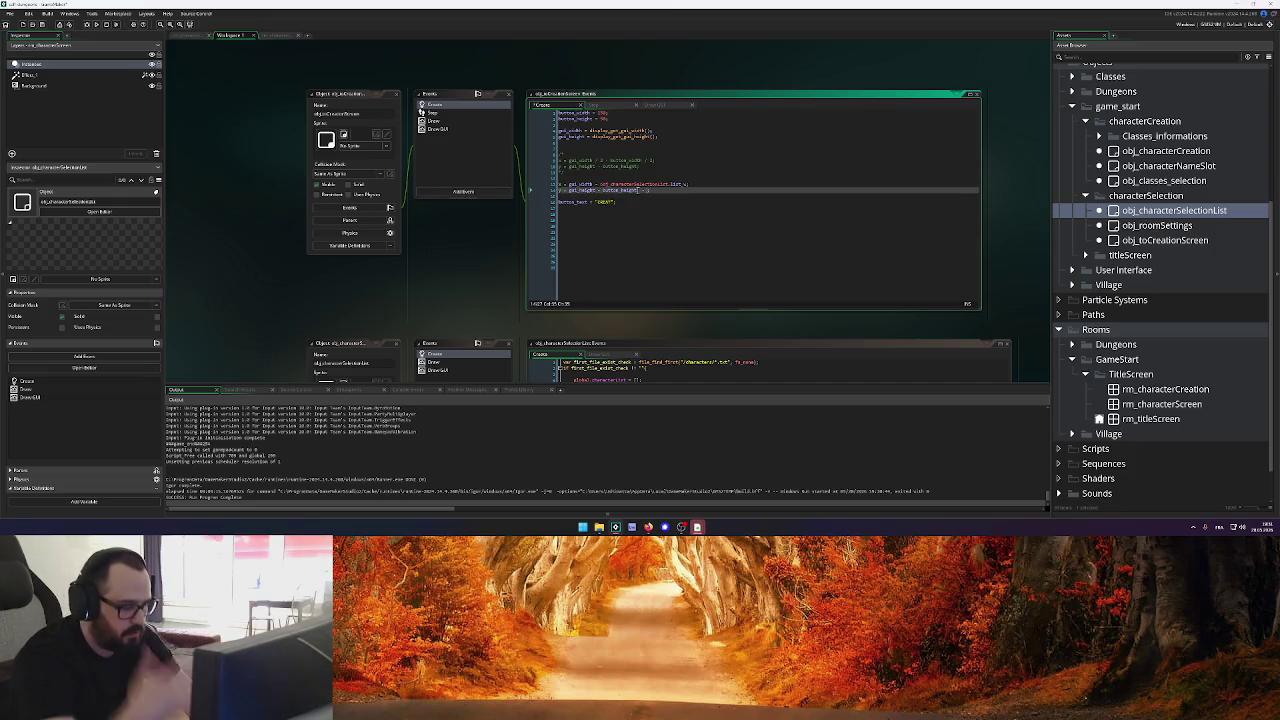
pyautogui.click(87, 24)
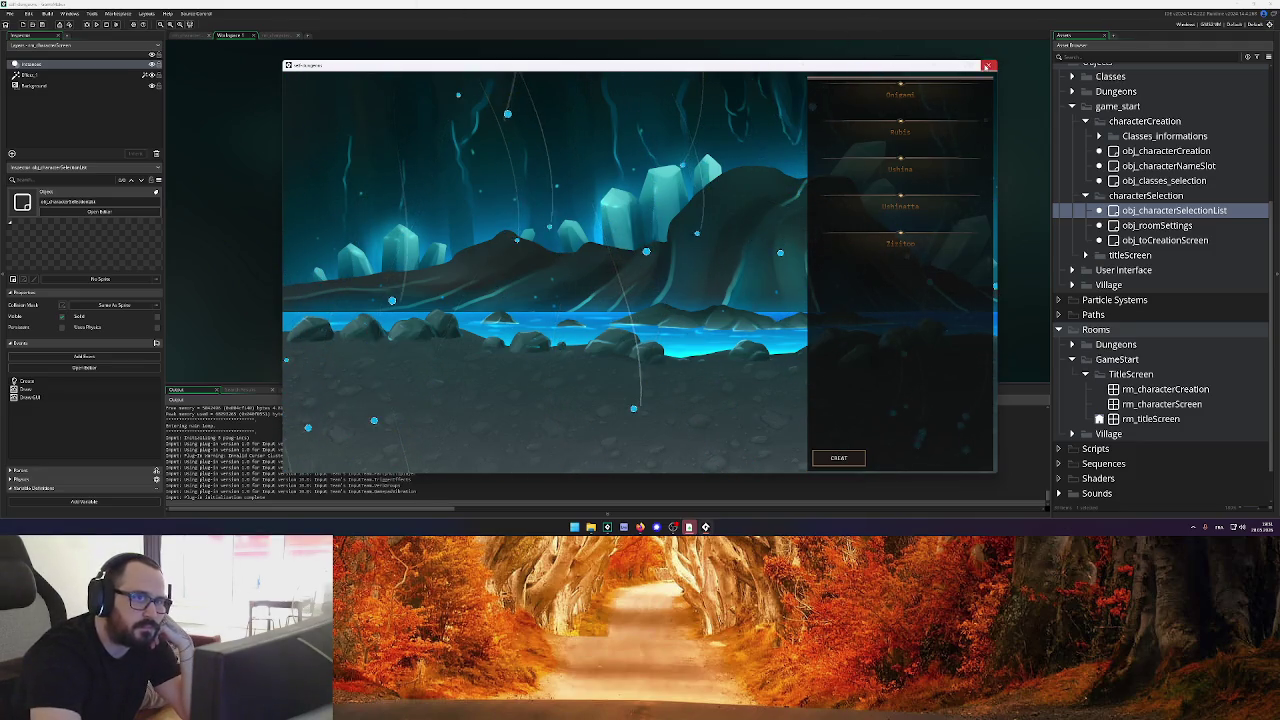
pyautogui.click(987, 66)
pyautogui.rightClick(700, 527)
pyautogui.click(714, 507)
# Open the saved characters folder and delete all five character files
pyautogui.moveTo(623, 528)
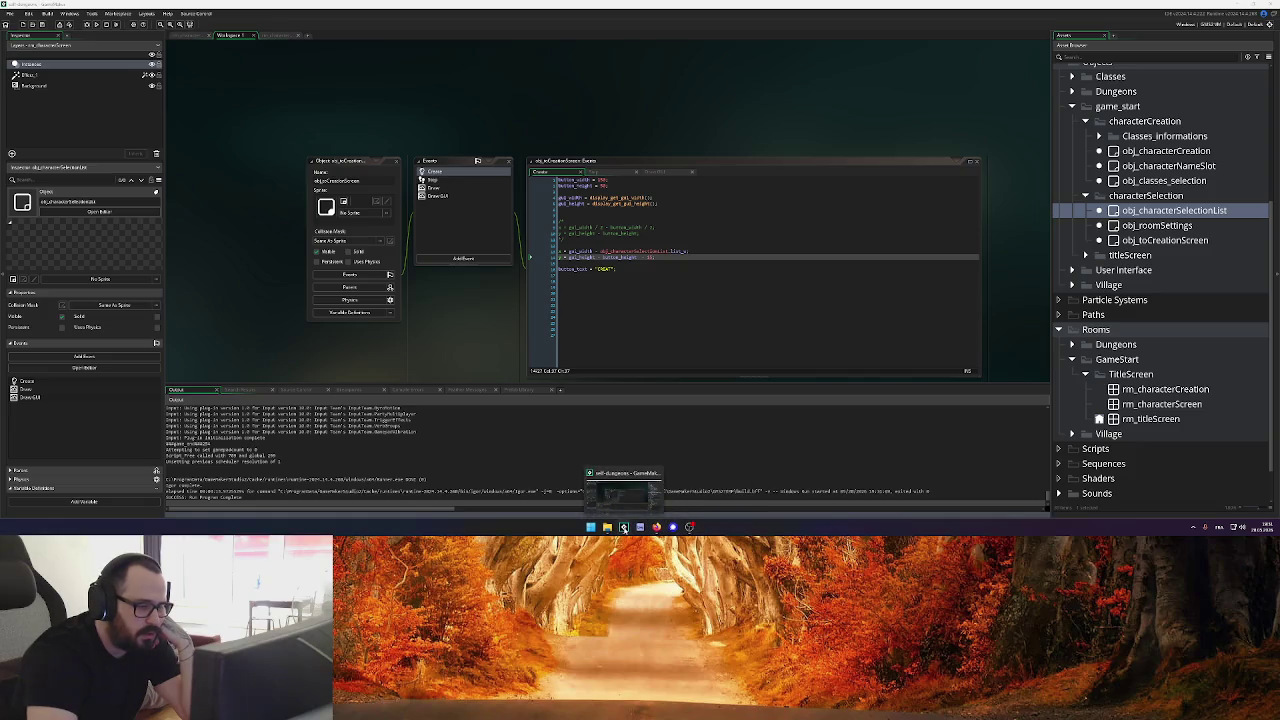
pyautogui.click(623, 528)
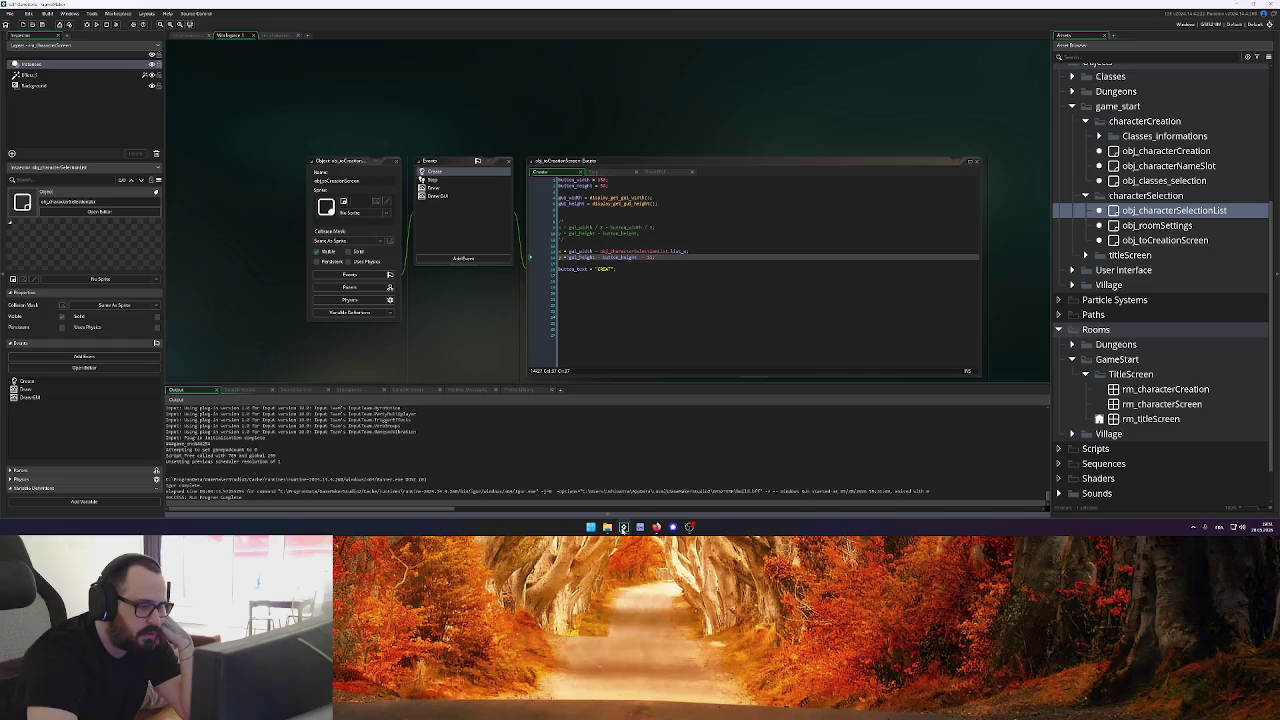
pyautogui.click(607, 527)
pyautogui.moveTo(130, 272); pyautogui.dragTo(88, 168)
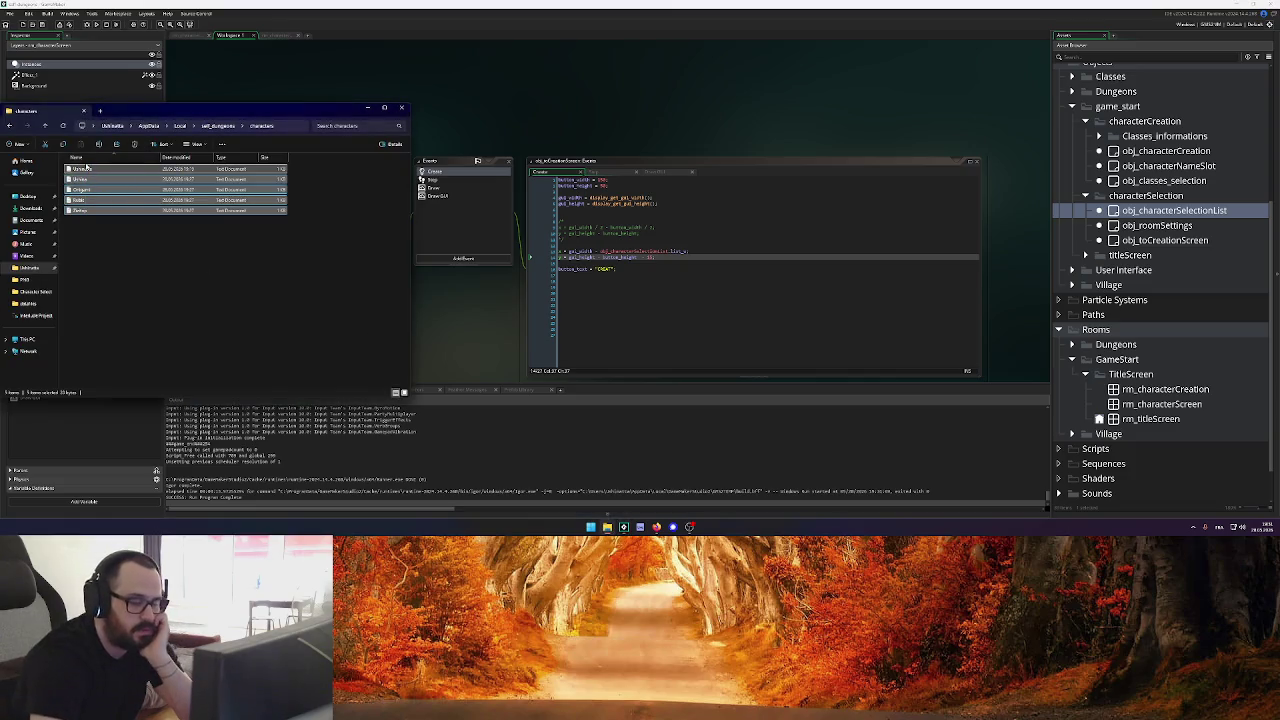
pyautogui.press('Delete')
# Return to GameMaker and start a fresh test run of the game
pyautogui.click(640, 123)
pyautogui.click(692, 257)
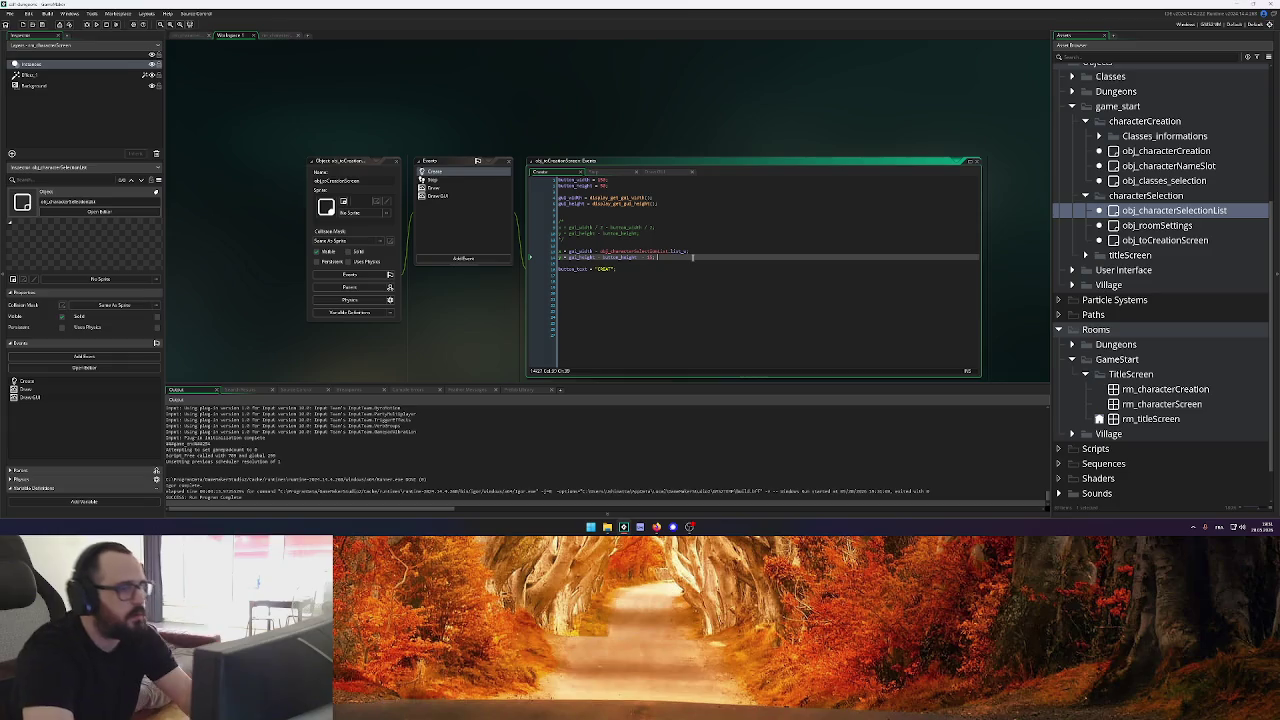
pyautogui.click(97, 24)
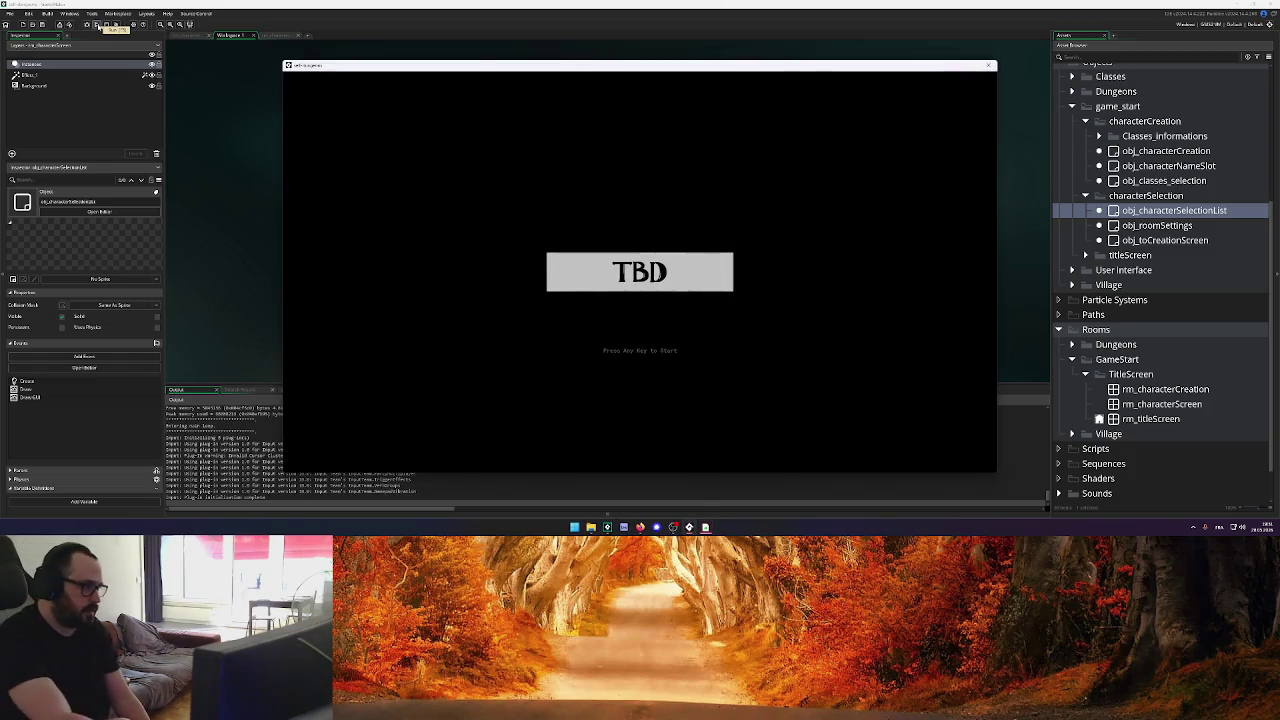
# Pass the title screen, pick the Sorcerer class, name the character and create it
pyautogui.press('Return')
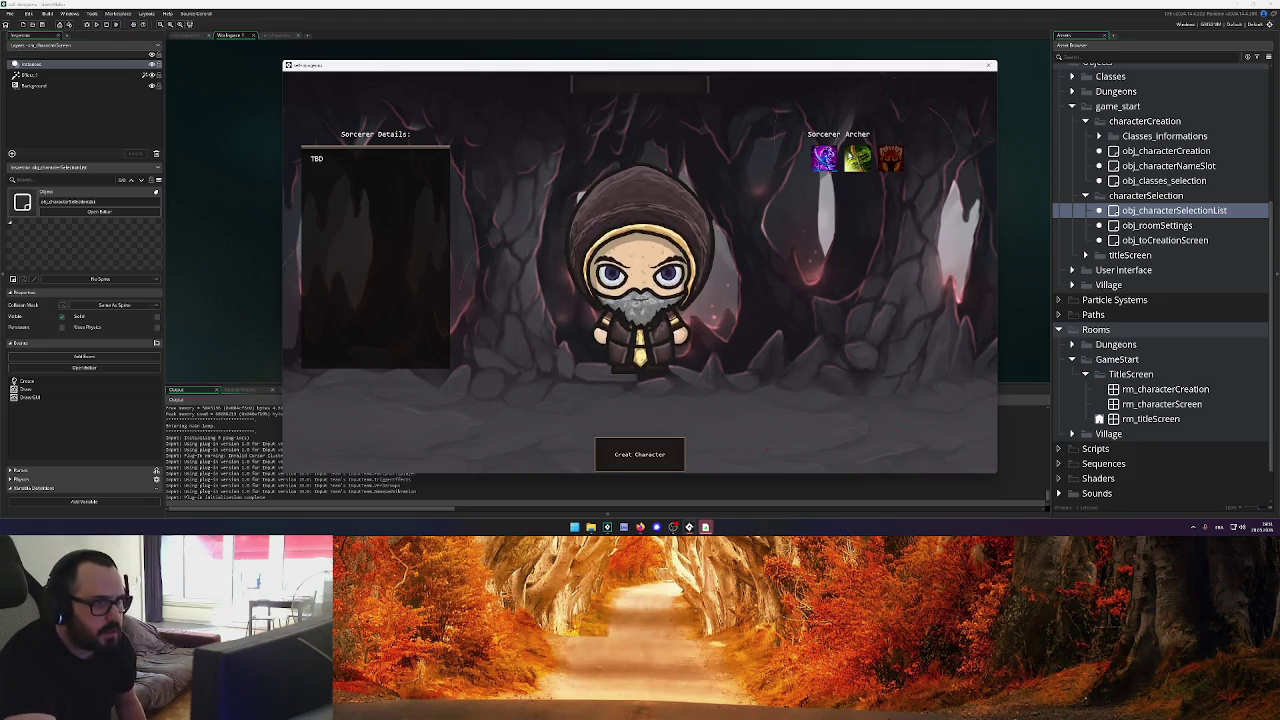
pyautogui.click(857, 158)
pyautogui.click(876, 158)
pyautogui.click(824, 158)
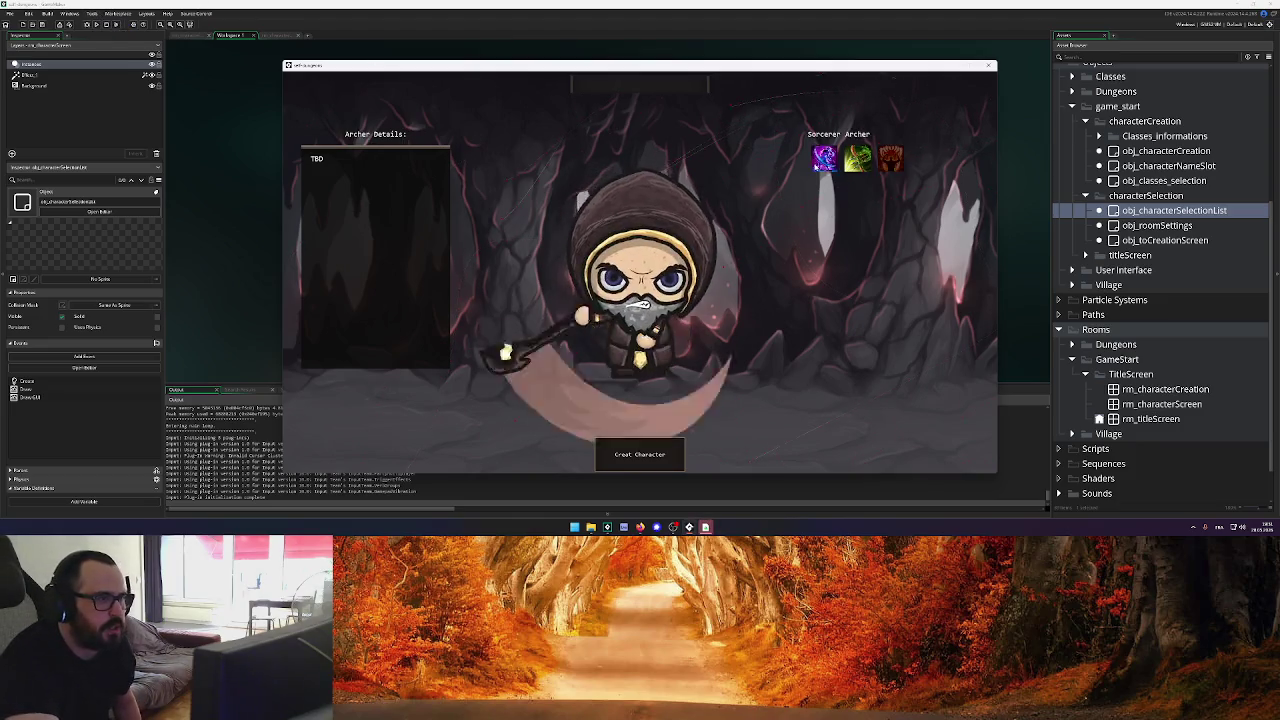
pyautogui.click(645, 87)
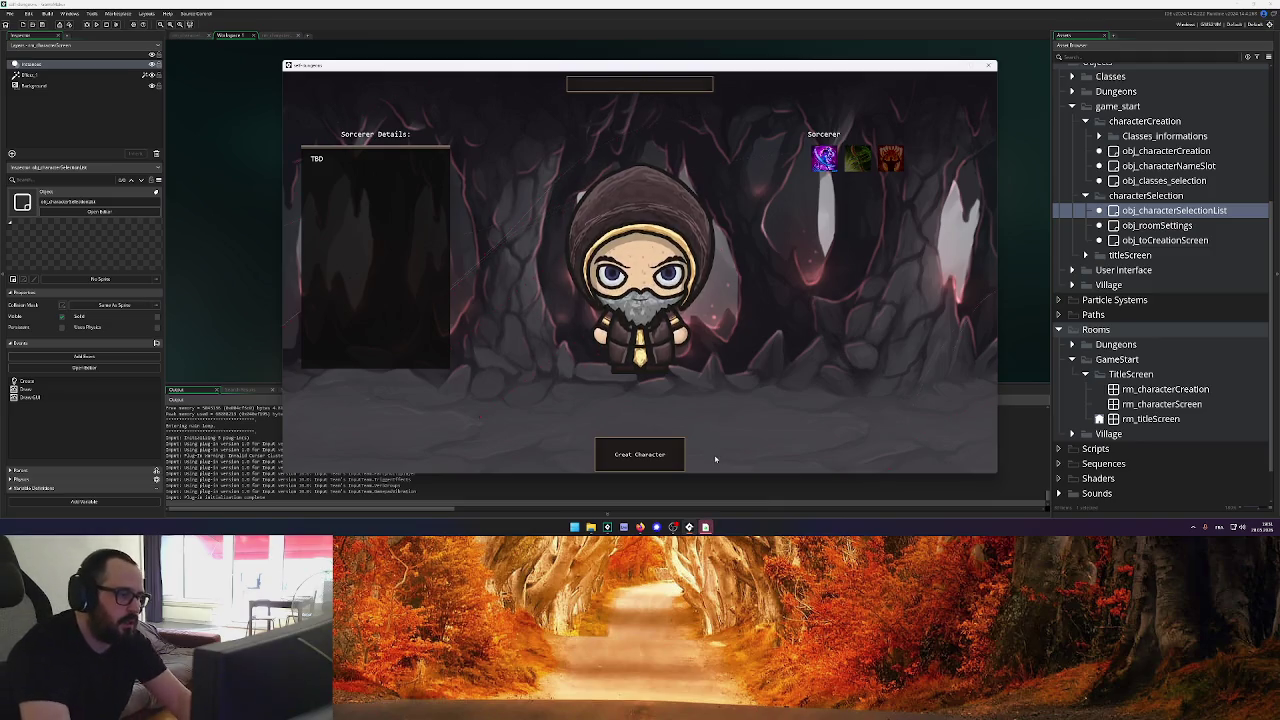
pyautogui.click(665, 454)
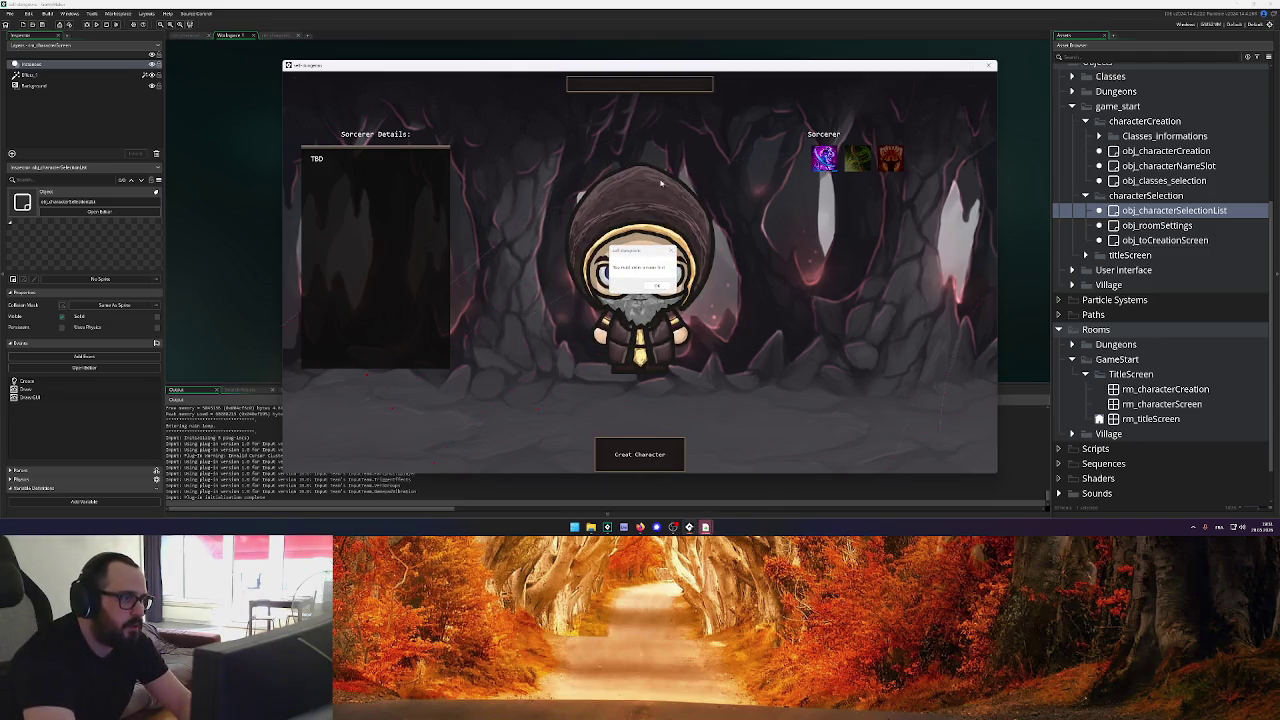
pyautogui.click(646, 92)
pyautogui.write('Uchinotta')
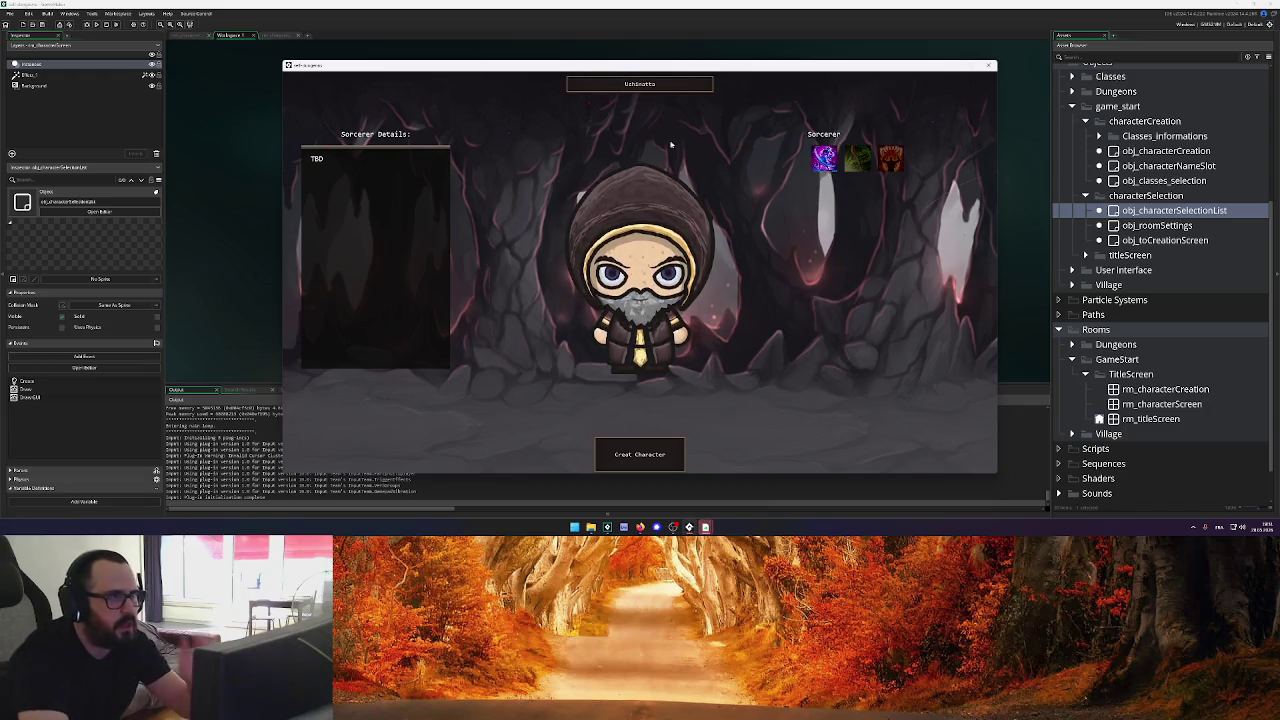
pyautogui.click(657, 456)
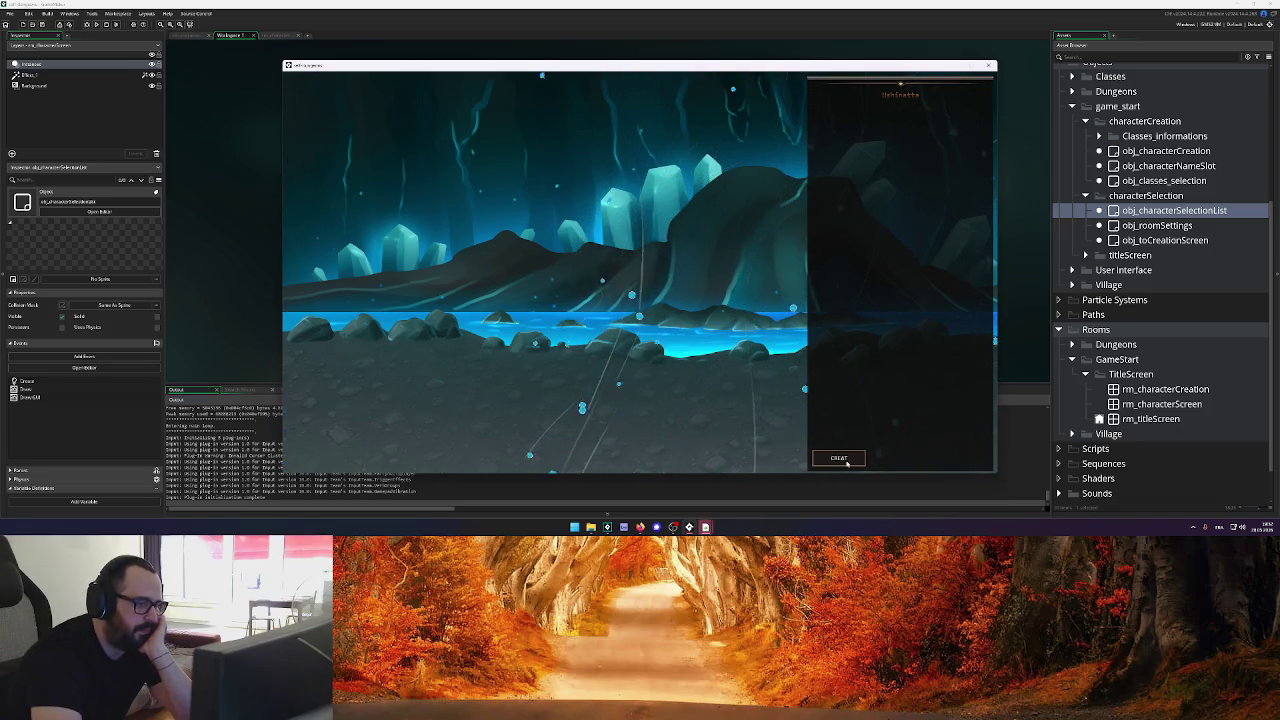
# Use the CREAT button to return to character creation, then close the game
pyautogui.click(847, 462)
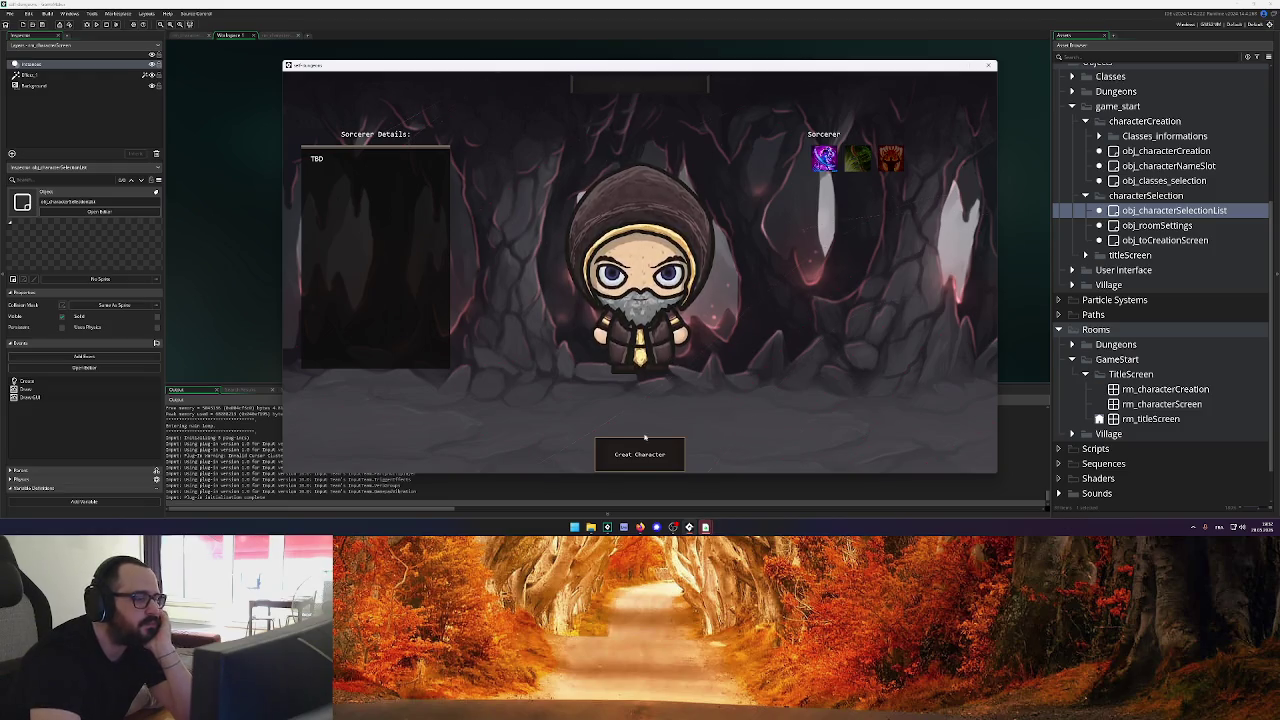
pyautogui.click(988, 65)
pyautogui.click(620, 268)
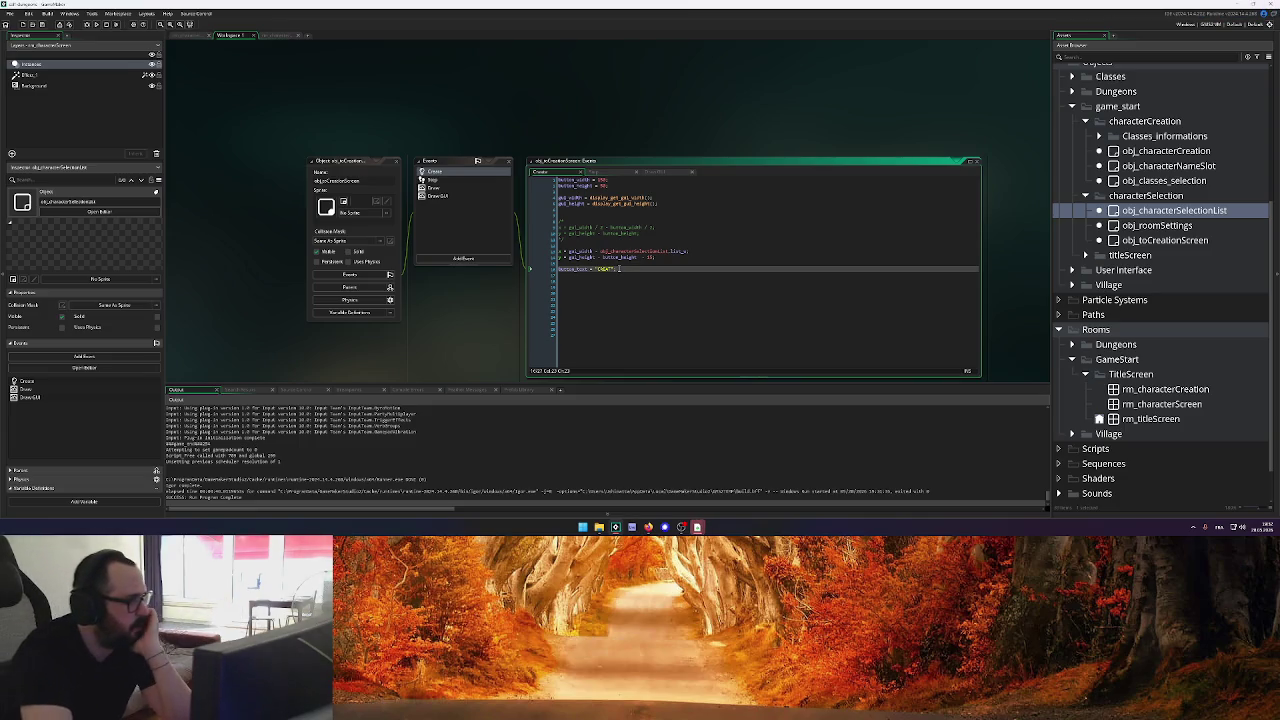
# Delete the commented-out lines and leftover blank line from the button's Create code
pyautogui.scroll(1, 685, 254)
pyautogui.moveTo(562, 262); pyautogui.dragTo(551, 244)
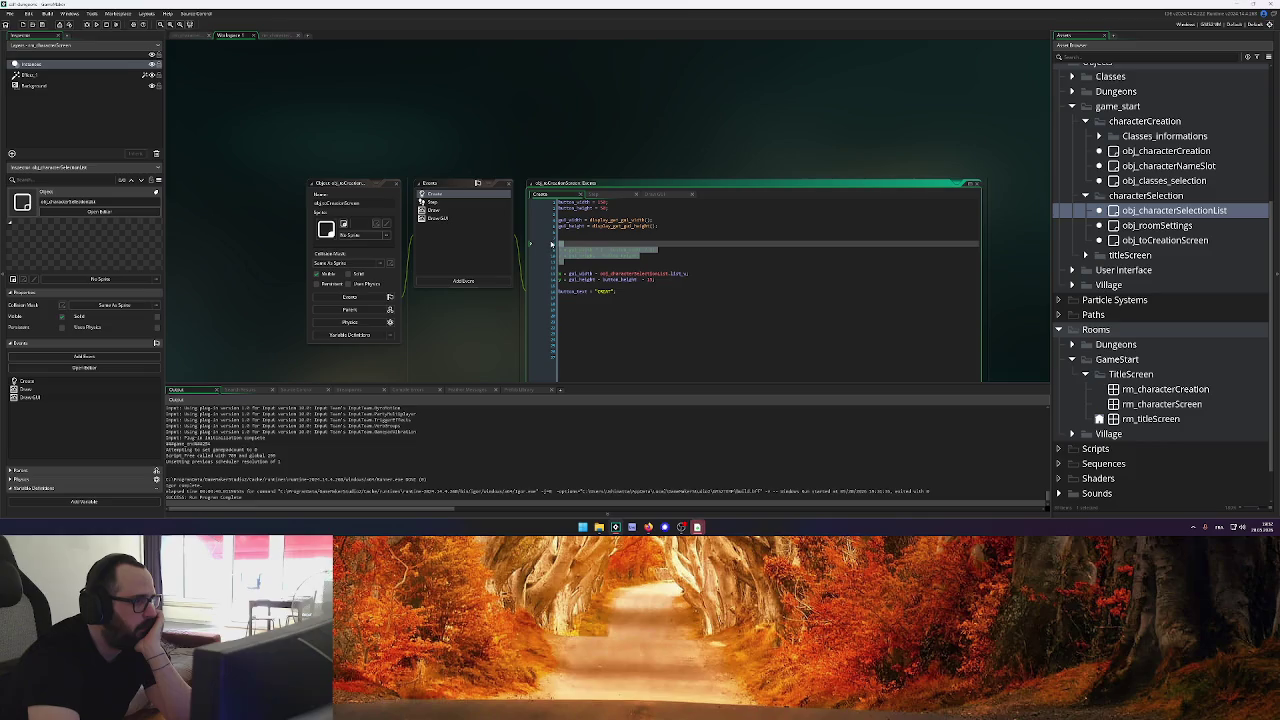
pyautogui.press('Delete')
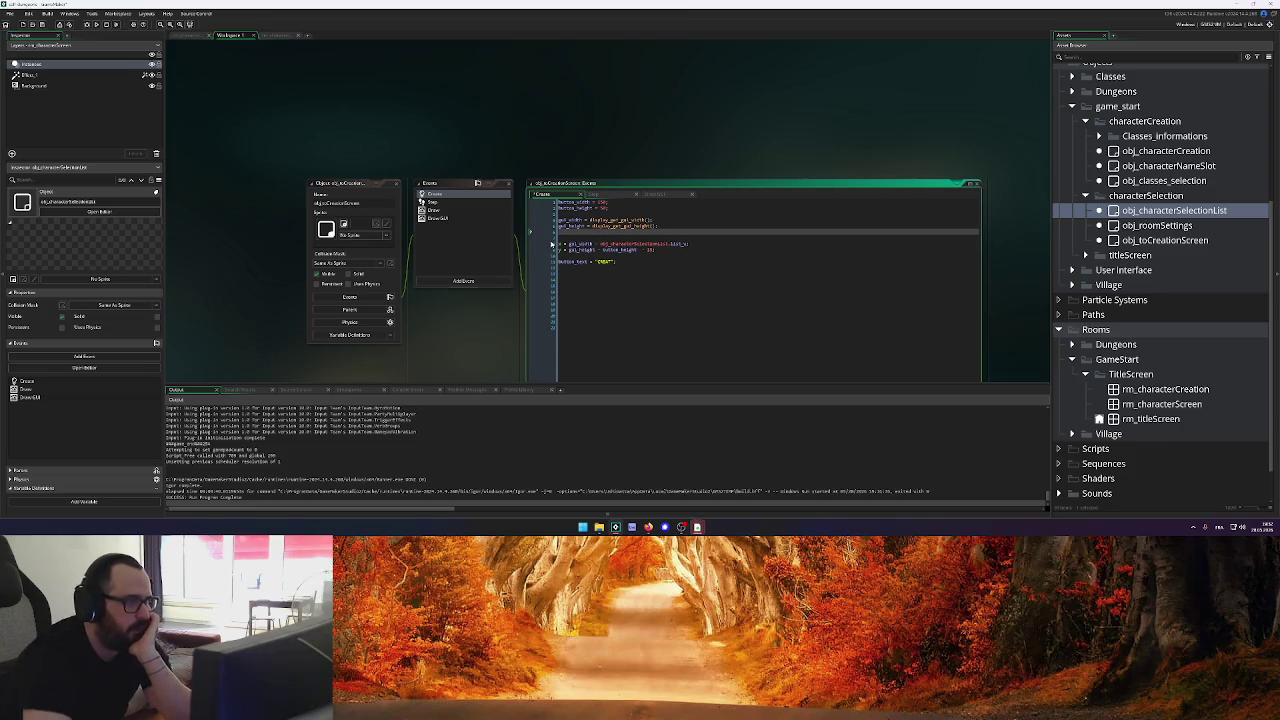
pyautogui.press('Delete')
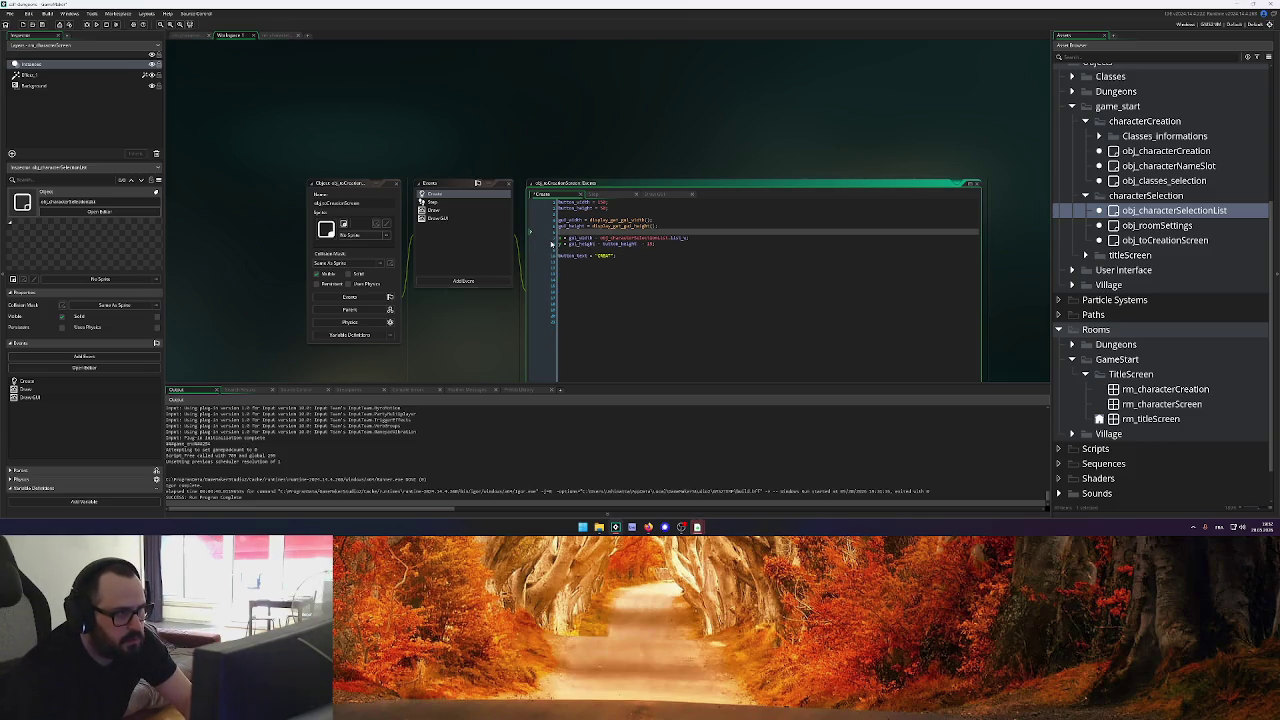
pyautogui.moveTo(617, 214); pyautogui.dragTo(463, 190)
pyautogui.click(600, 220)
pyautogui.click(621, 254)
# Open the button object's Step and Draw GUI code
pyautogui.click(630, 196)
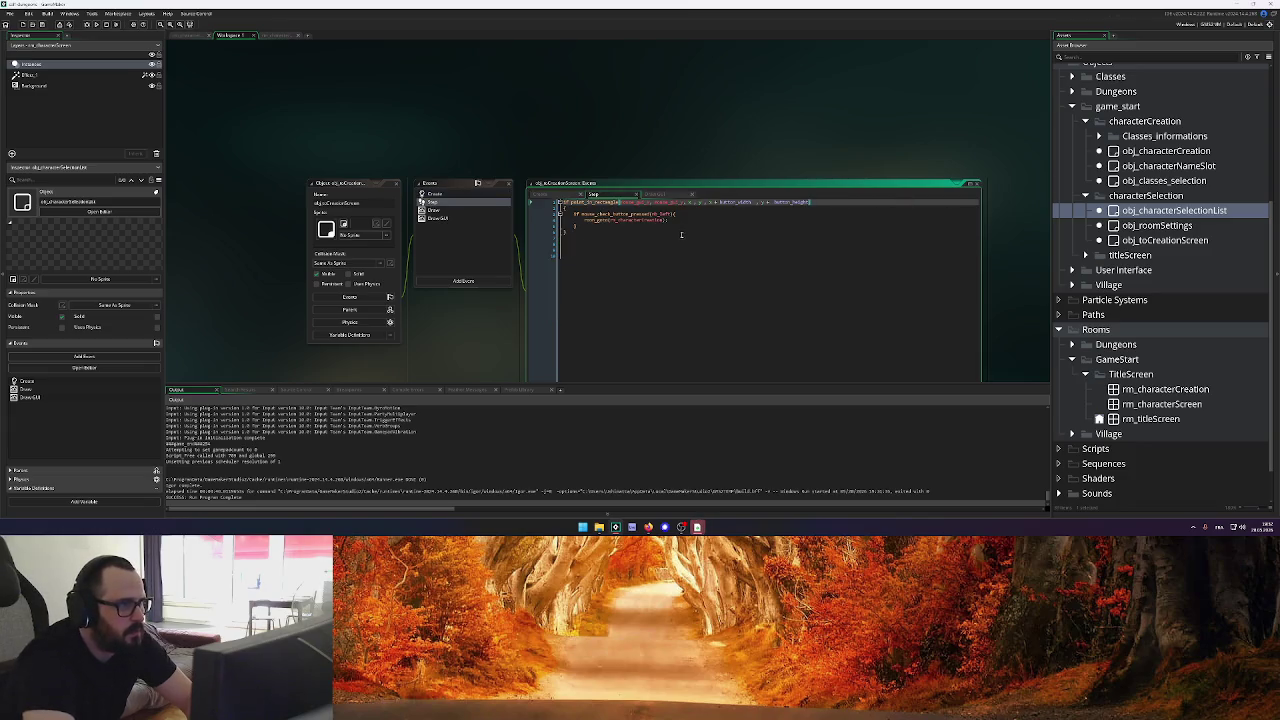
pyautogui.click(655, 194)
pyautogui.click(668, 226)
pyautogui.press('Up')
pyautogui.press('Up')
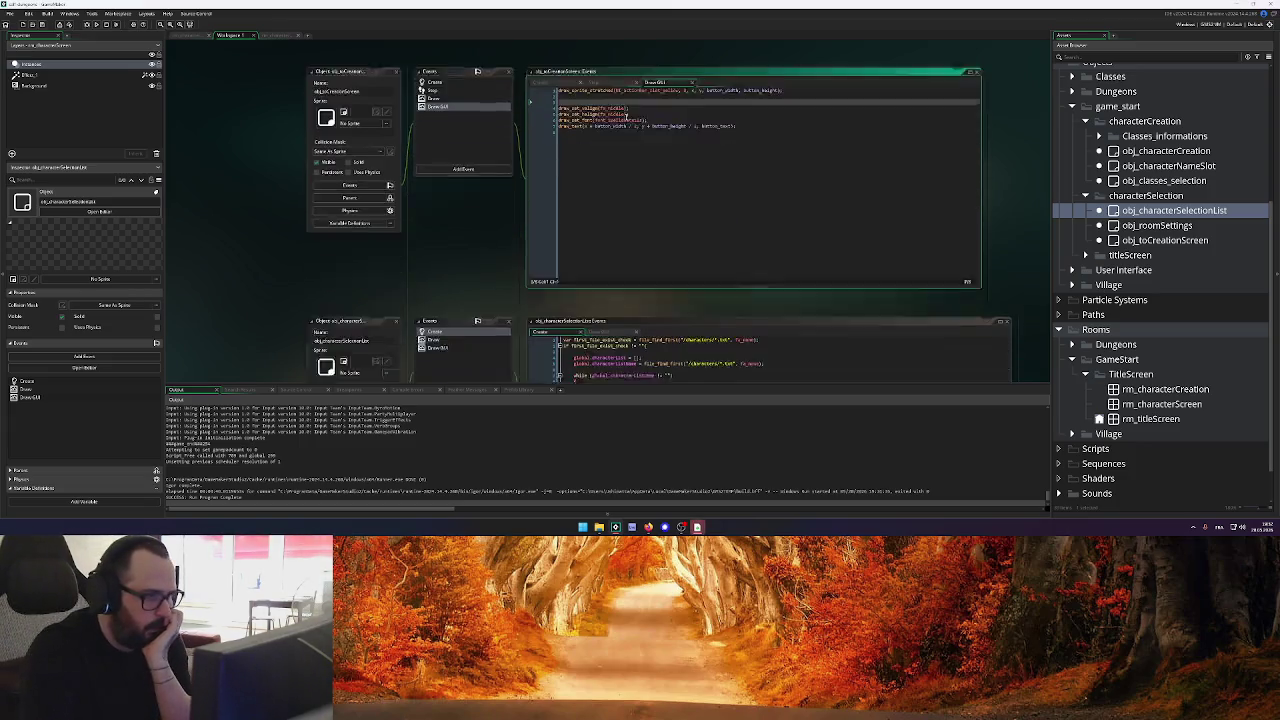
pyautogui.click(601, 317)
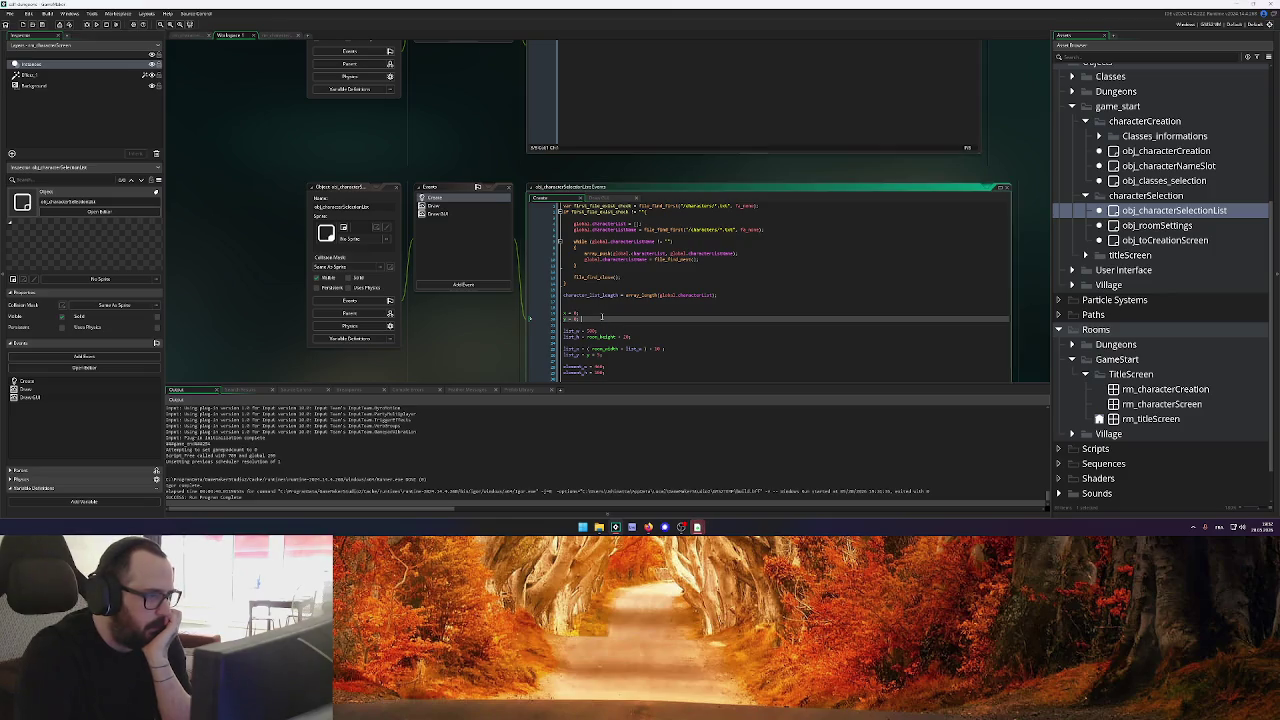
pyautogui.click(386, 204)
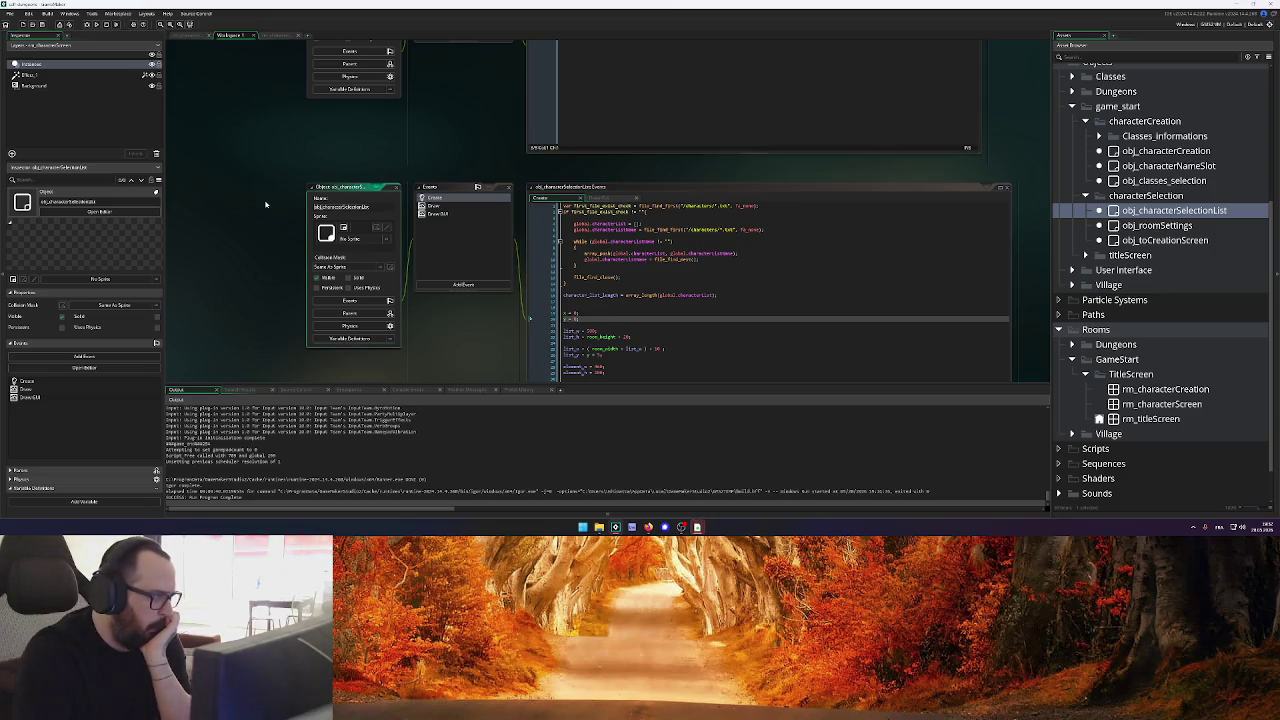
pyautogui.click(627, 324)
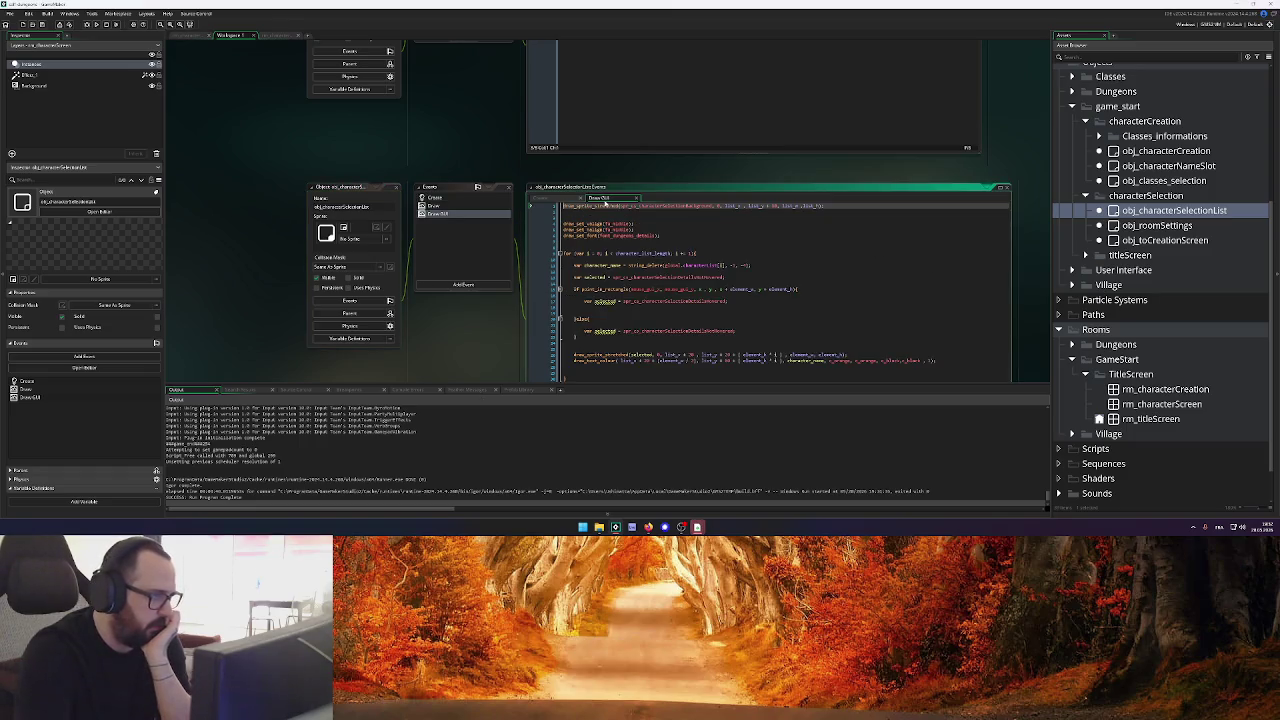
pyautogui.click(435, 213)
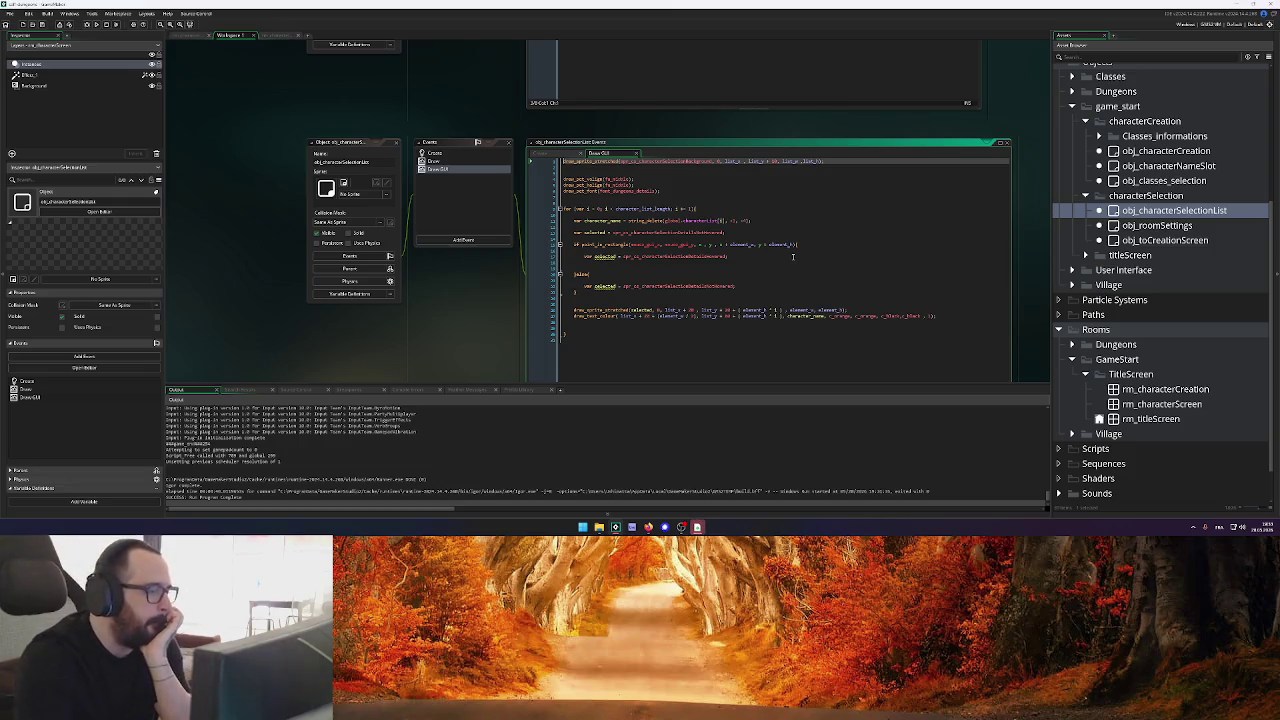
pyautogui.scroll(-2, 771, 237)
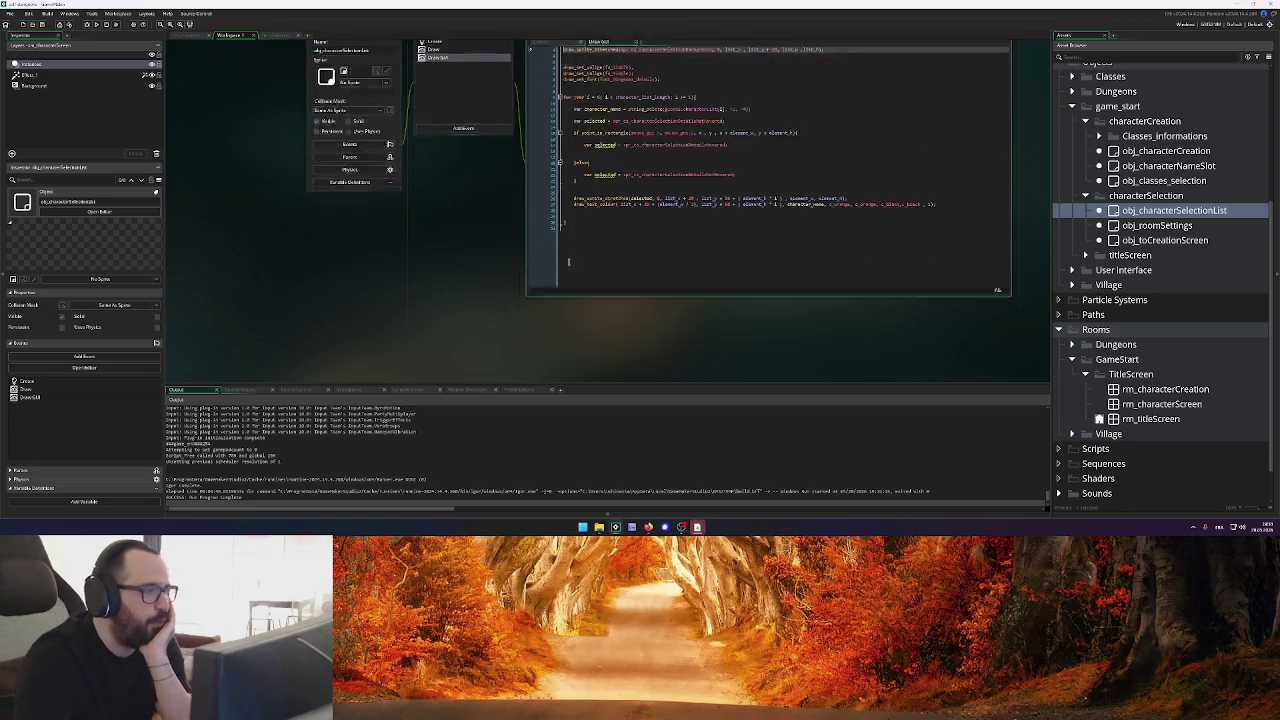
pyautogui.scroll(3, 419, 123)
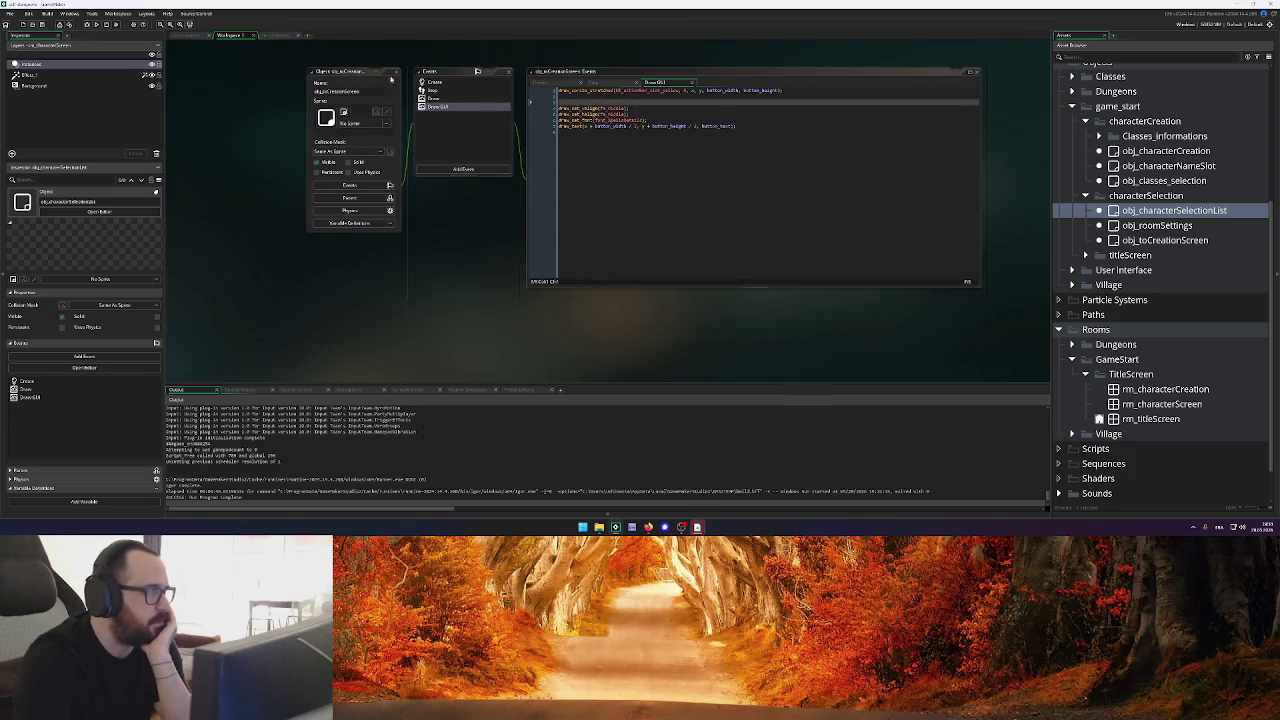
pyautogui.scroll(5, 430, 130)
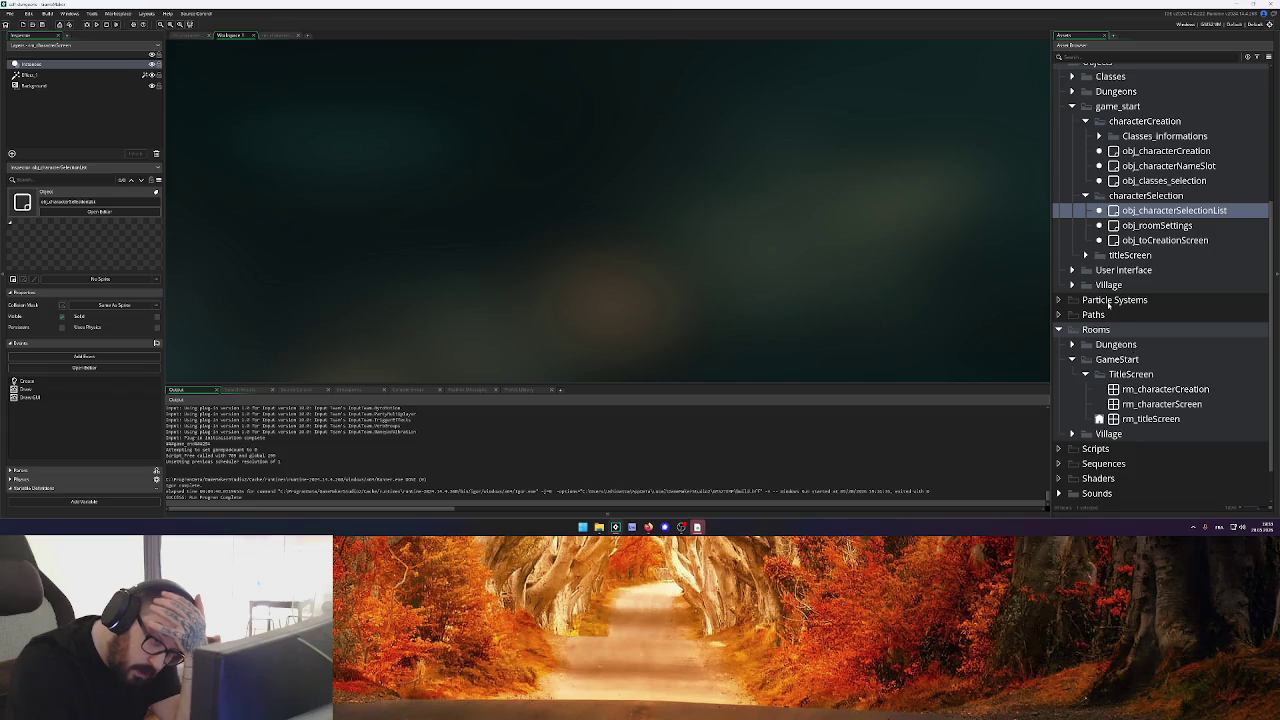
# Drag the dungeon room above rm_titleScreen in the Room Manager order, then run the game
pyautogui.scroll(-1, 1103, 340)
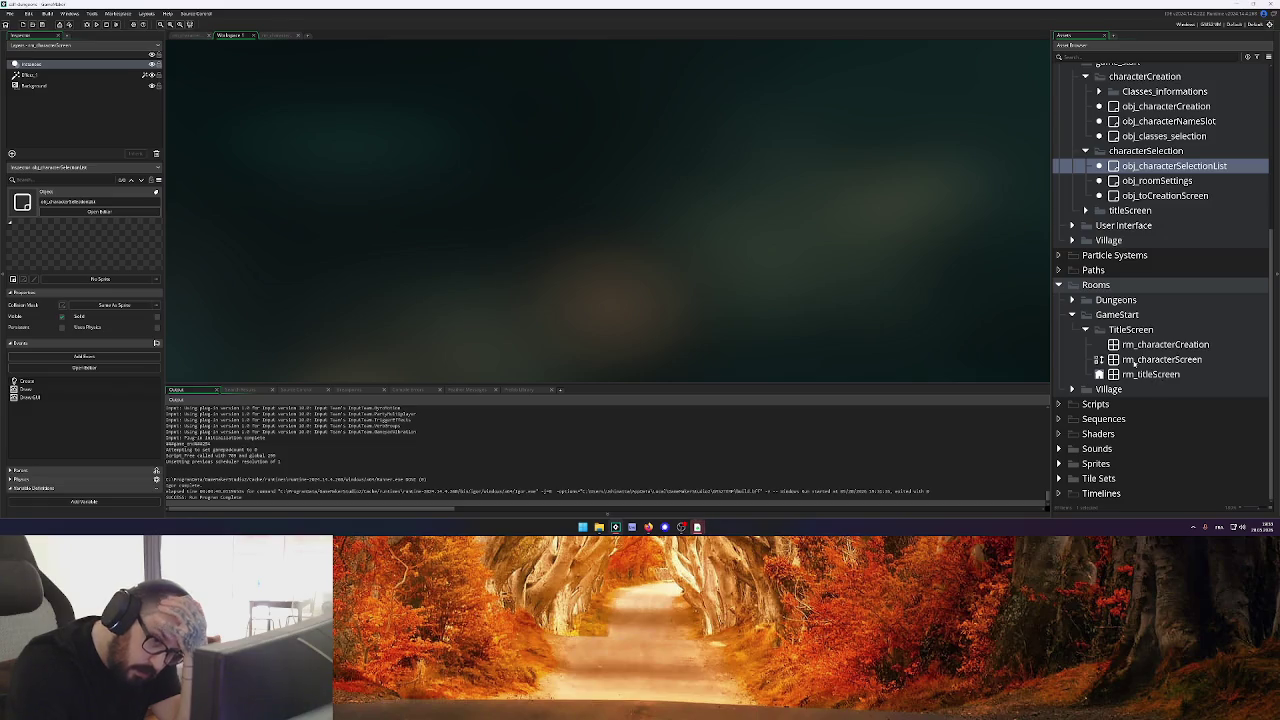
pyautogui.scroll(1, 1093, 292)
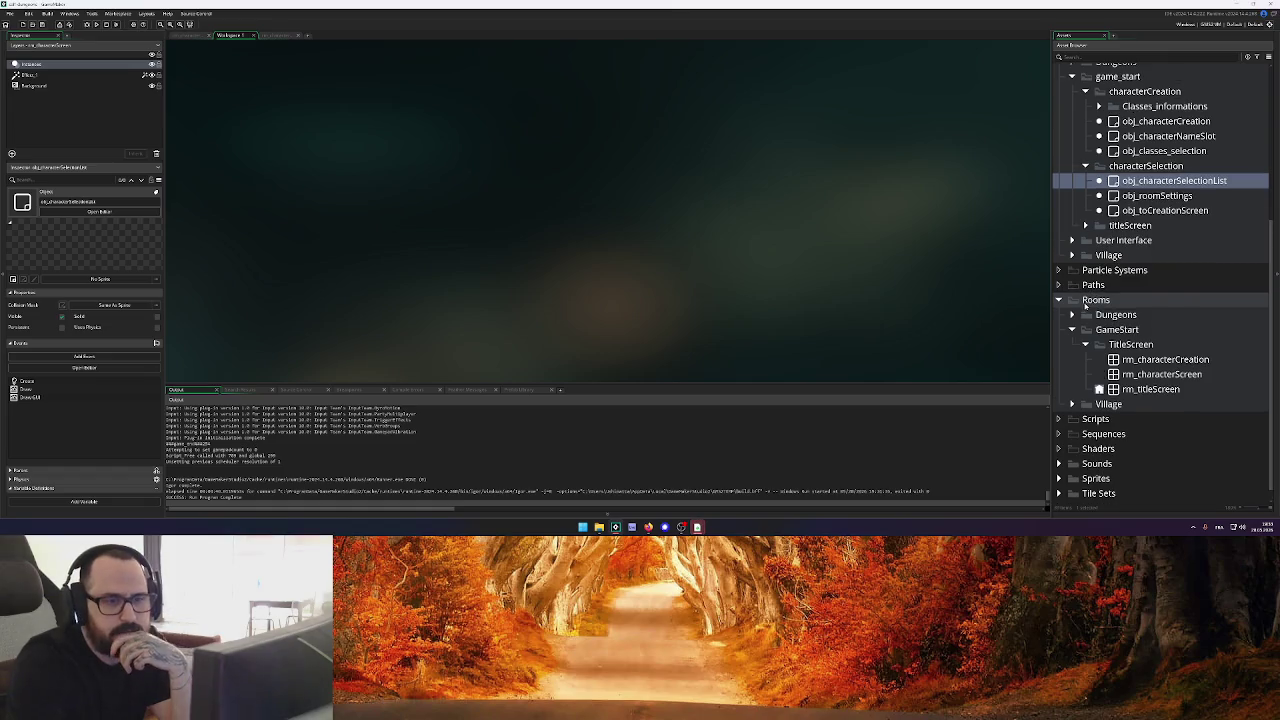
pyautogui.click(1100, 389)
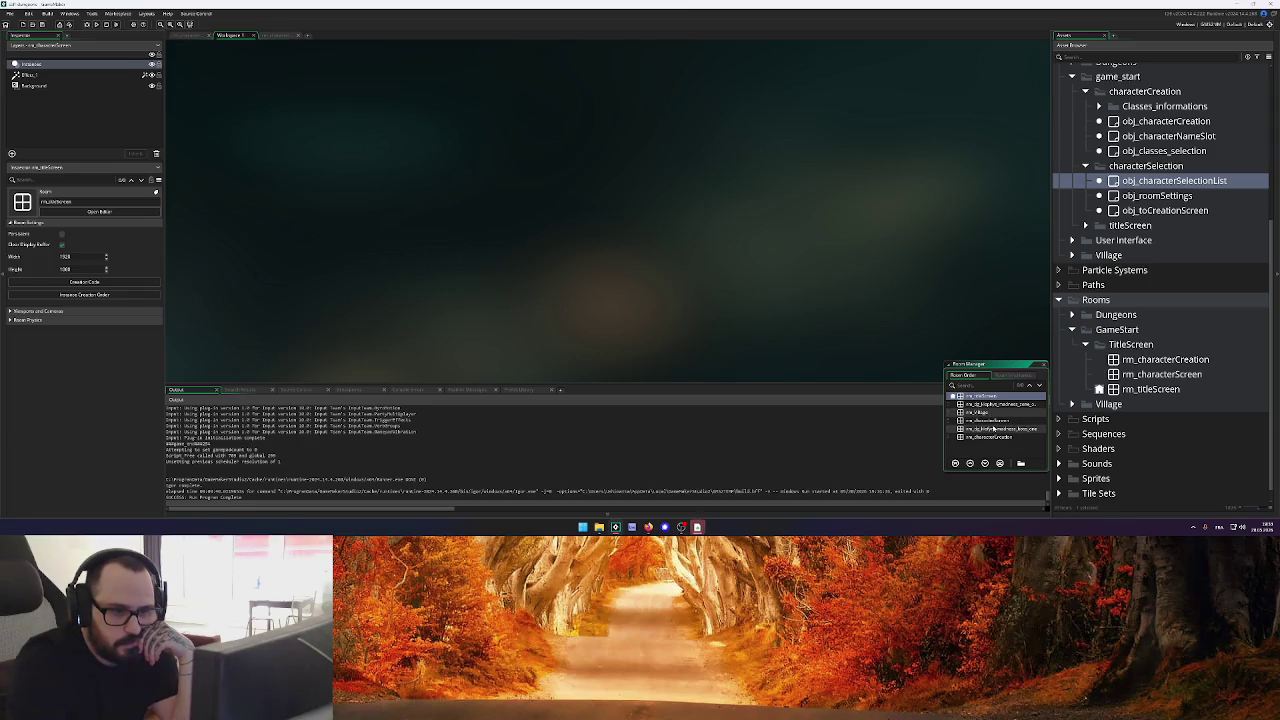
pyautogui.moveTo(988, 405); pyautogui.dragTo(960, 396)
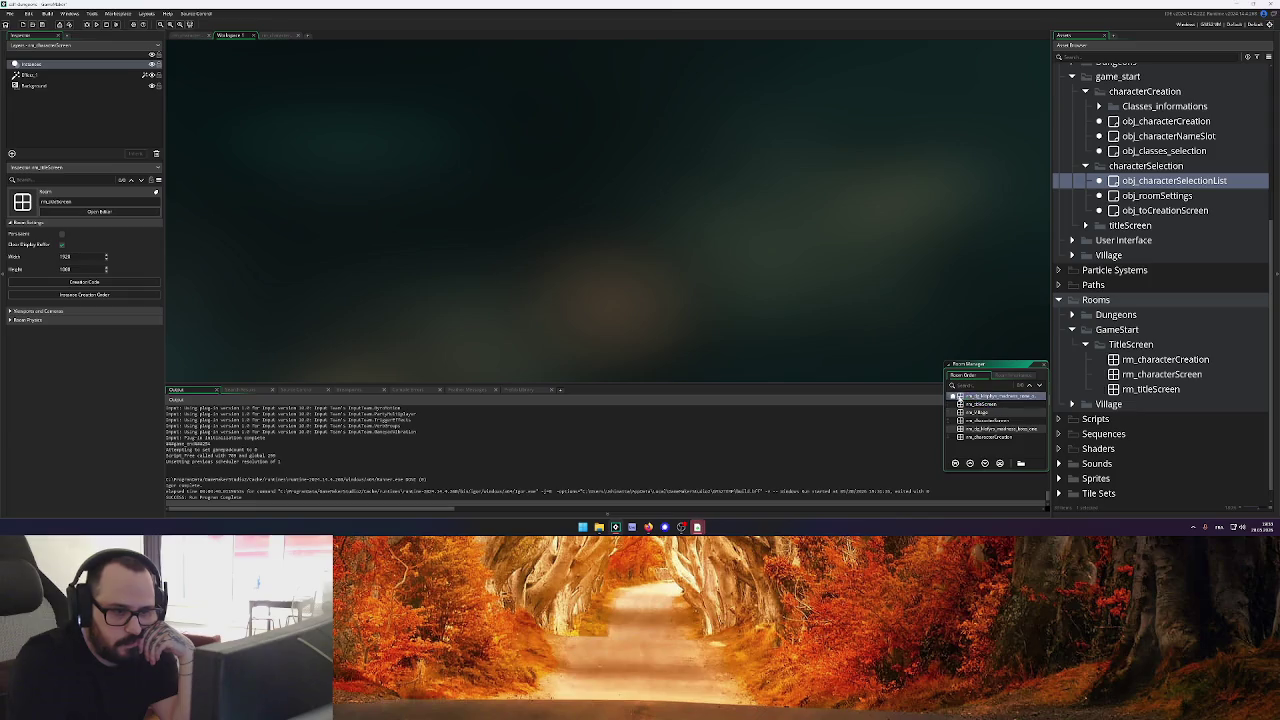
pyautogui.click(96, 24)
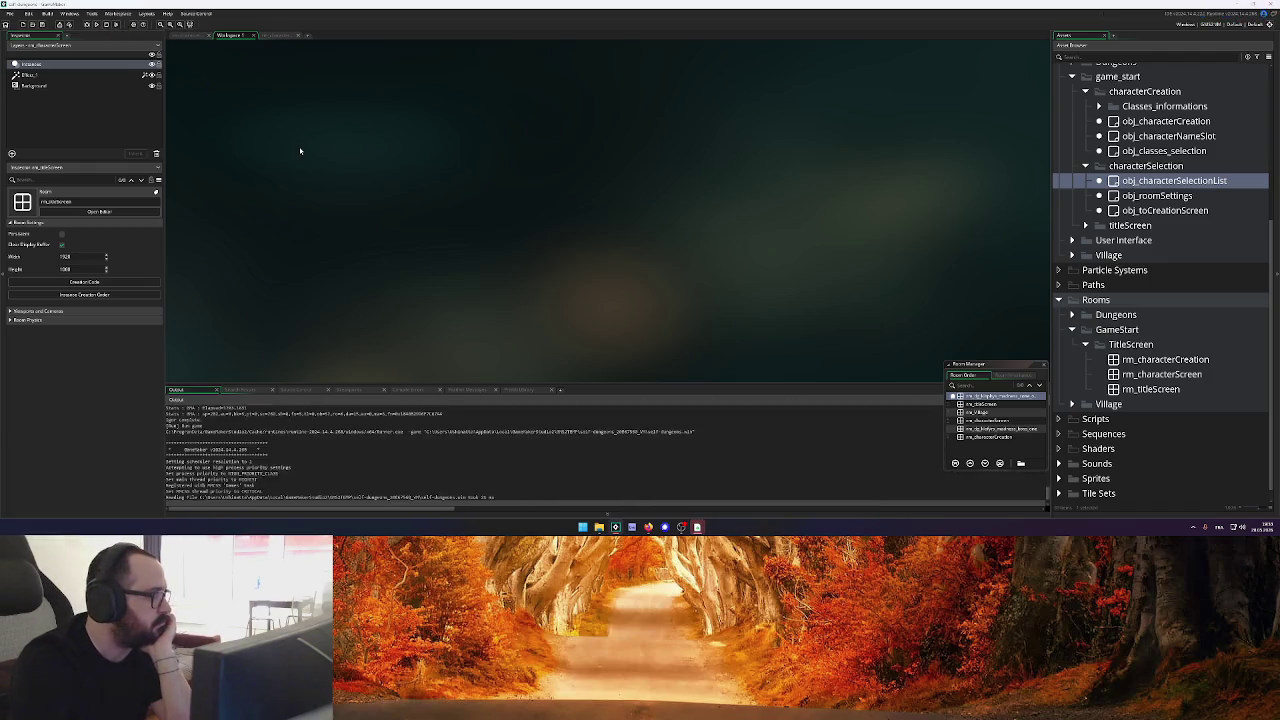
# Bring the running game window forward from the taskbar to view the dungeon
pyautogui.rightClick(697, 527)
pyautogui.click(700, 510)
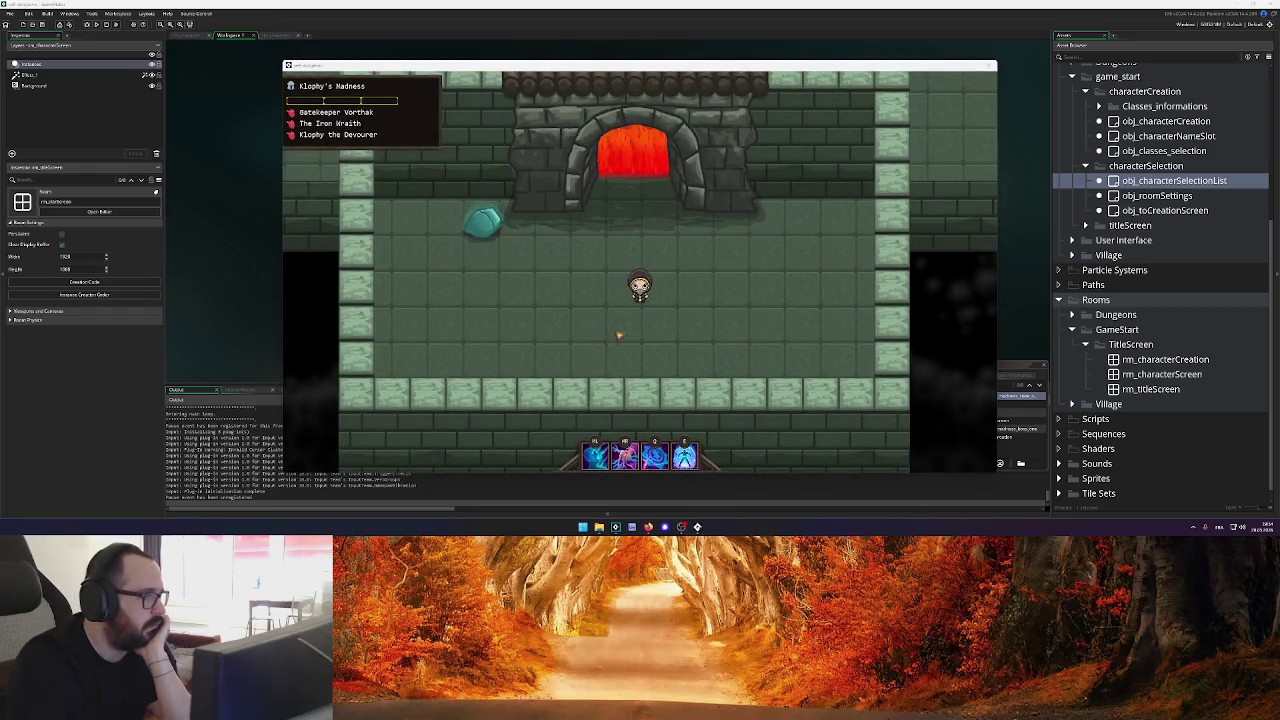
# Walk the character through the stone archway, fighting past the bats and over the bridge
pyautogui.press('a')
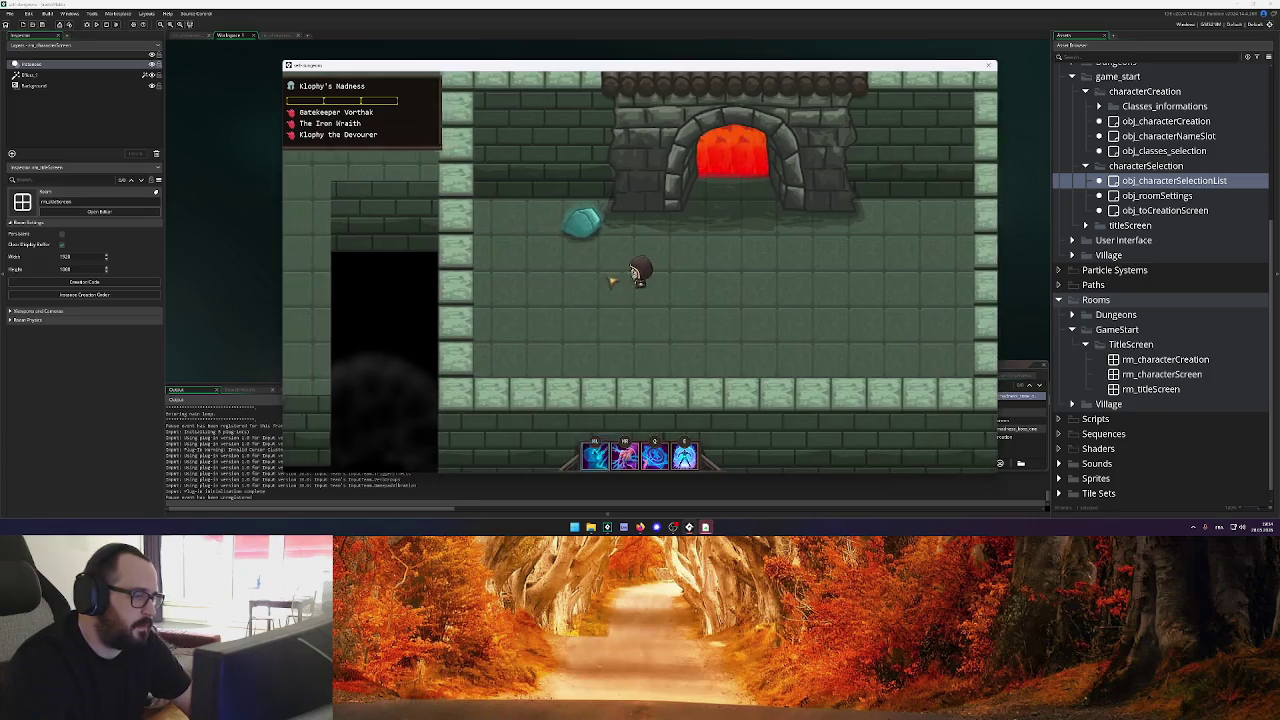
pyautogui.press('w')
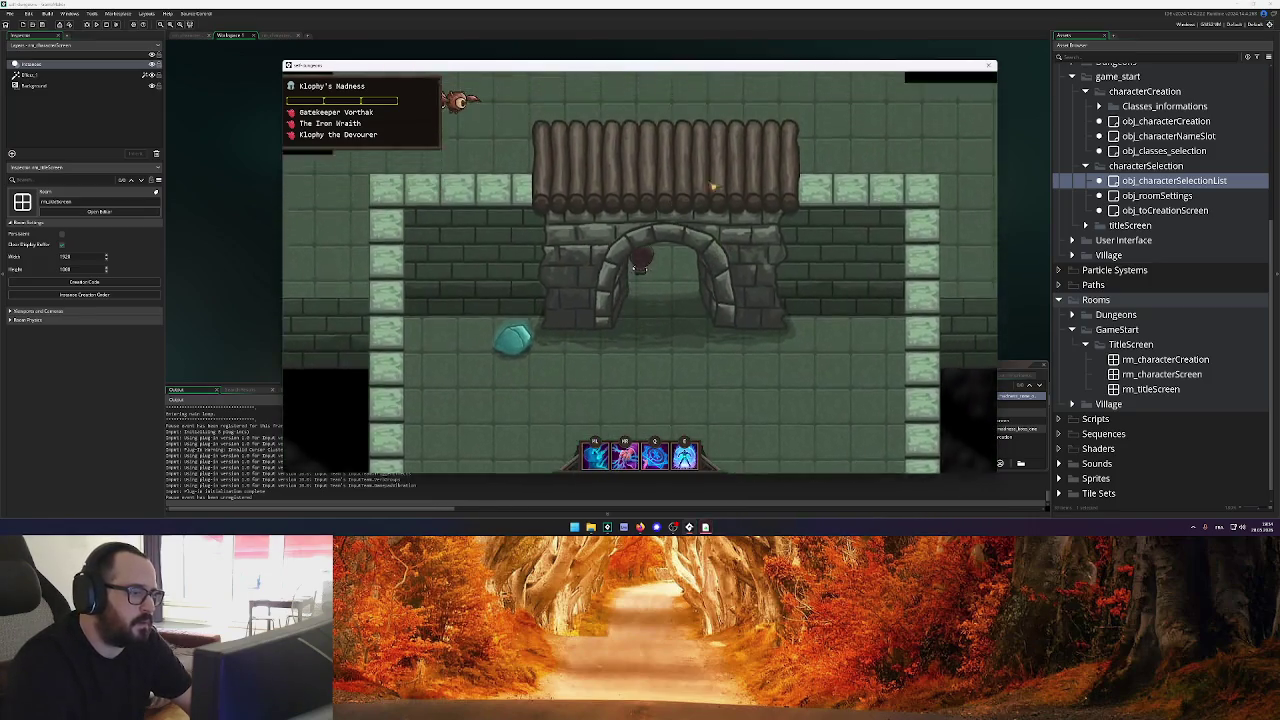
pyautogui.press('w')
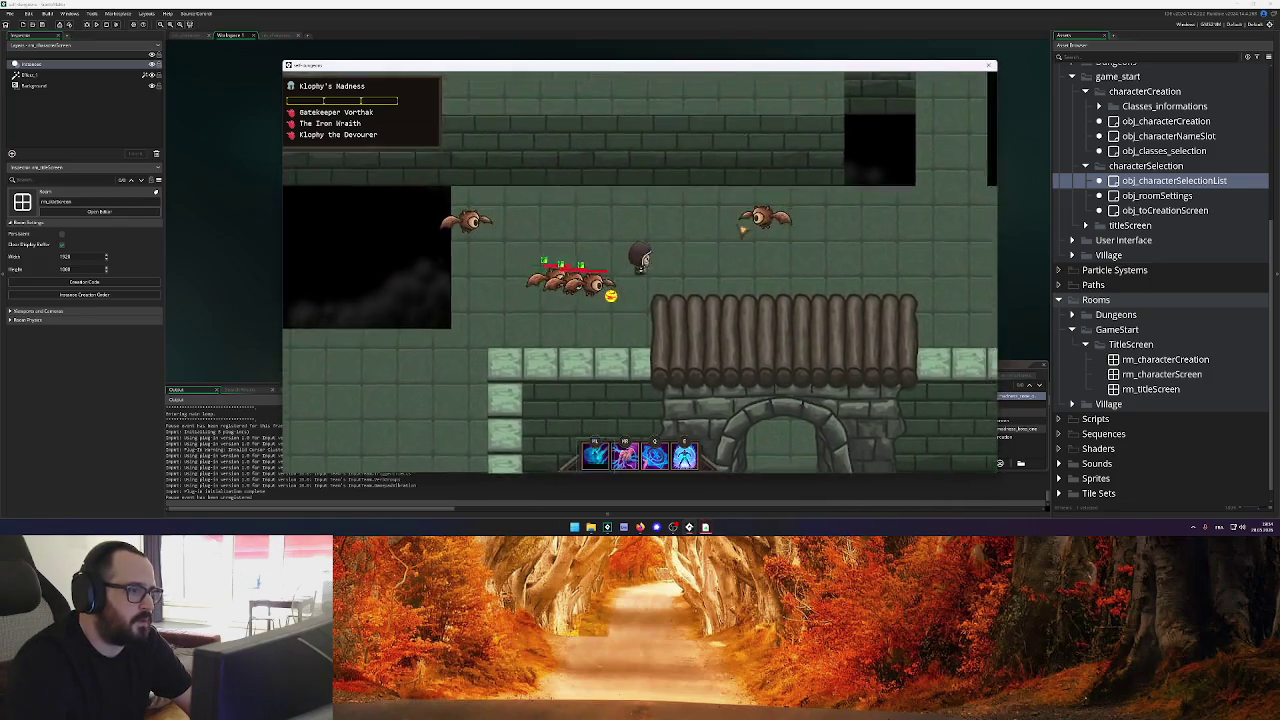
pyautogui.press('a')
pyautogui.press('s')
pyautogui.press('d')
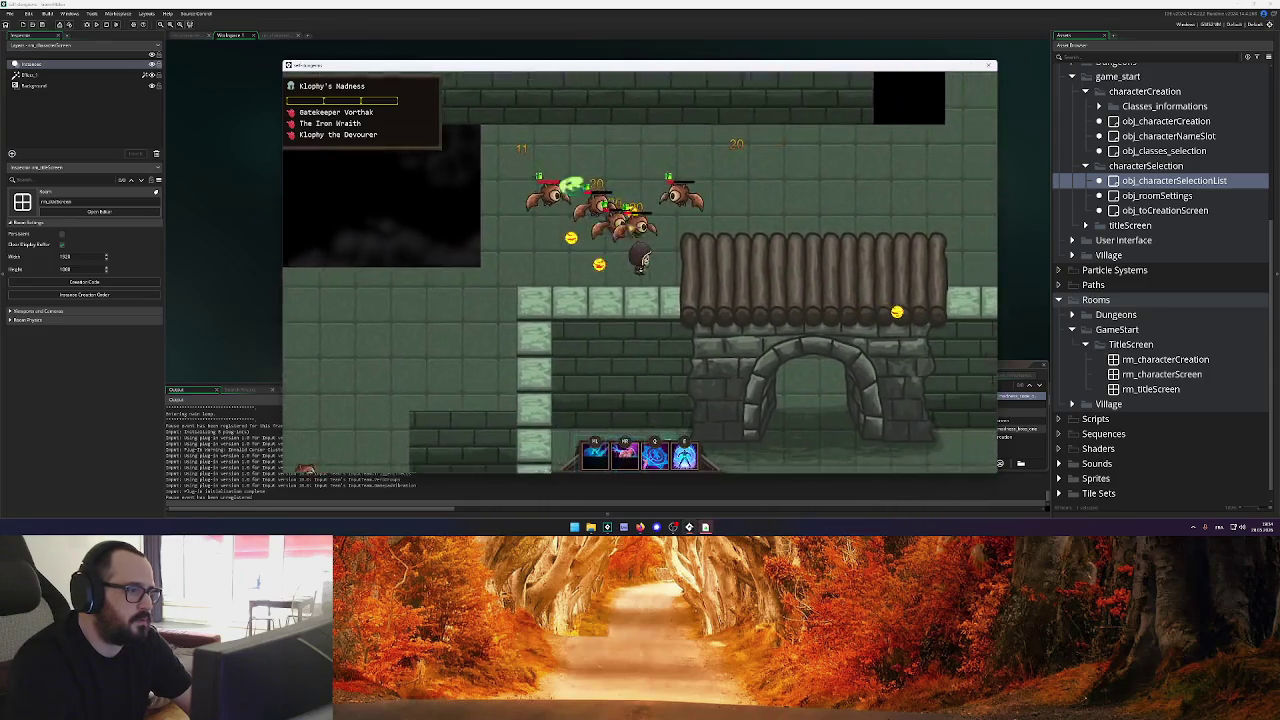
pyautogui.press('w')
pyautogui.press('d')
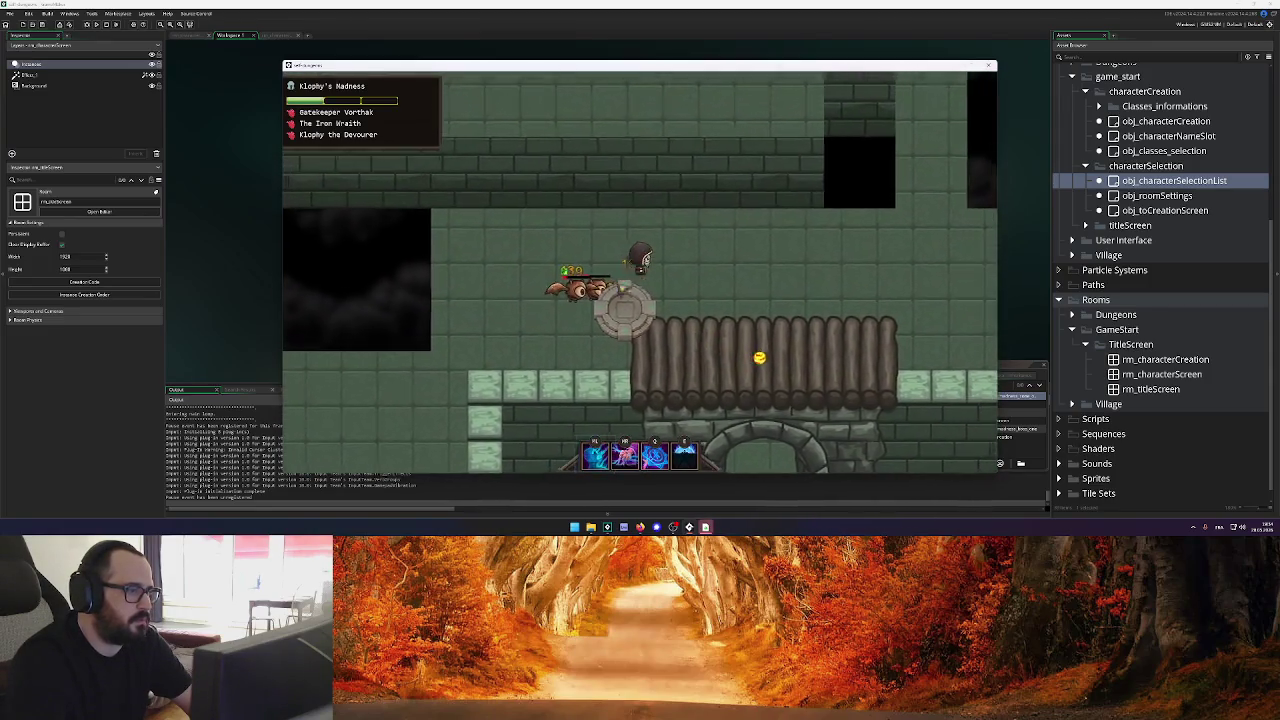
pyautogui.press('w')
pyautogui.press('d')
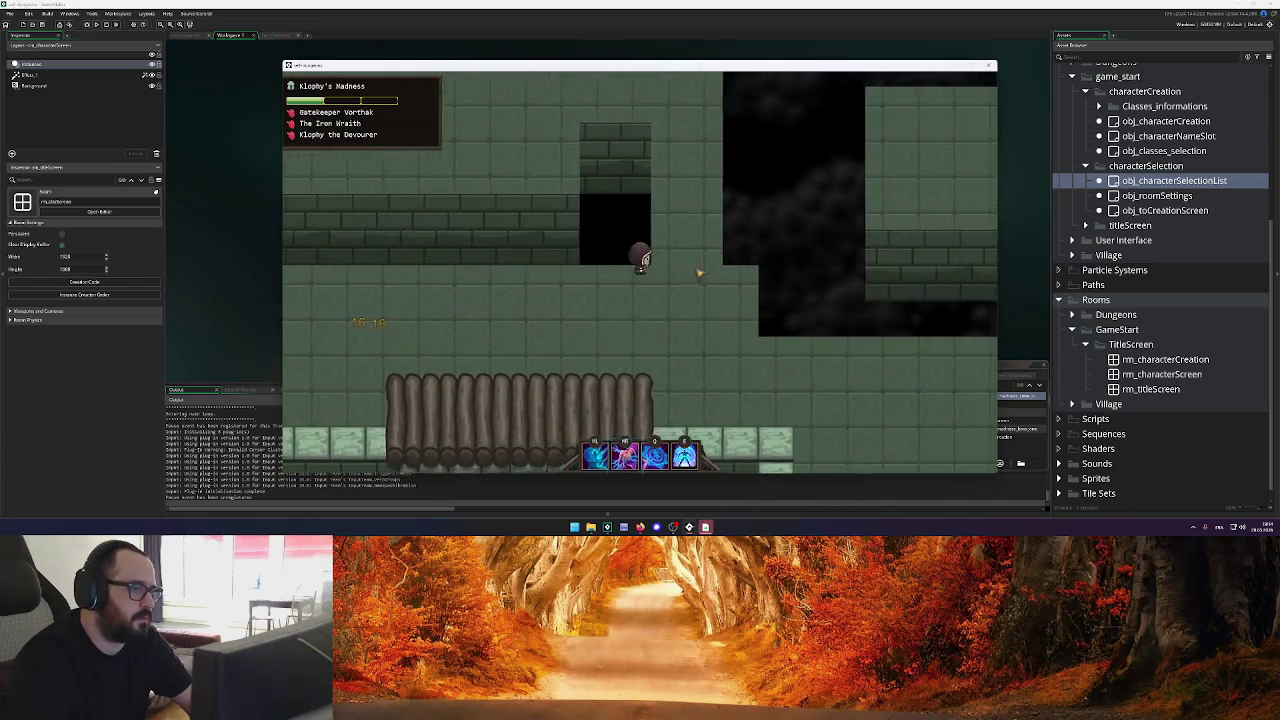
pyautogui.press('w')
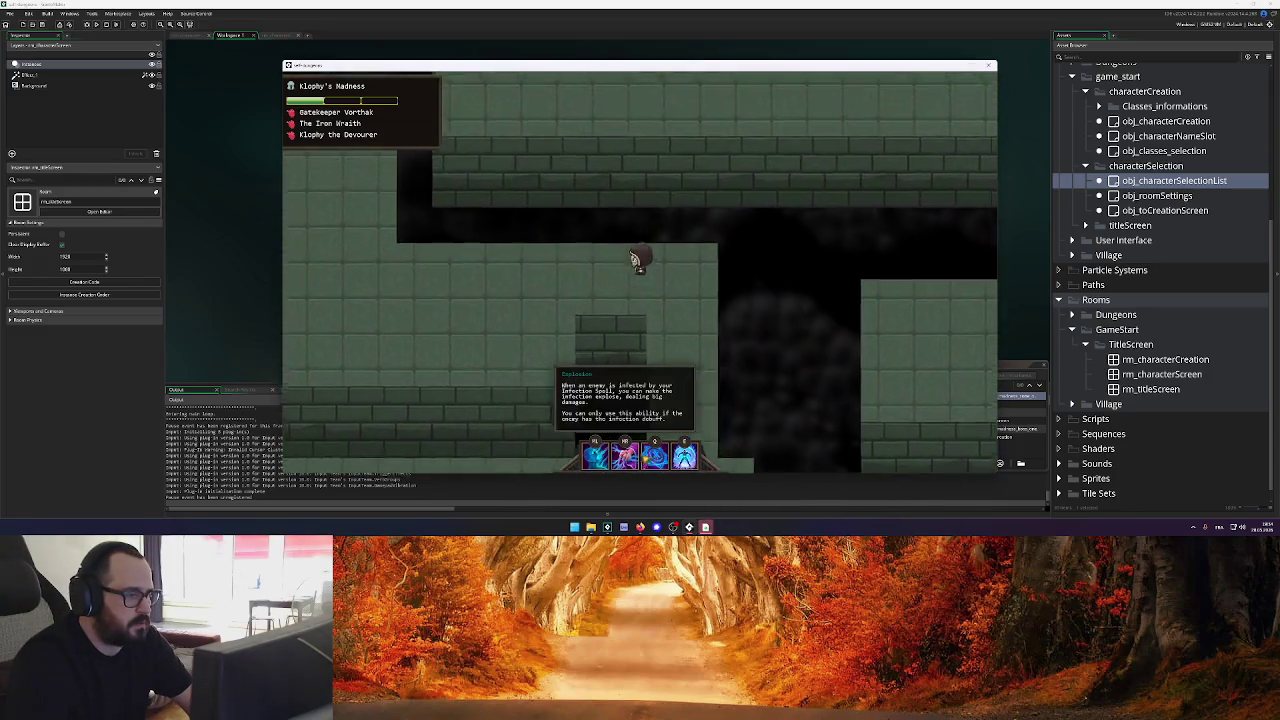
# Continue through the dungeon, attack the enemy group, and head right into the boss portal
pyautogui.press('a')
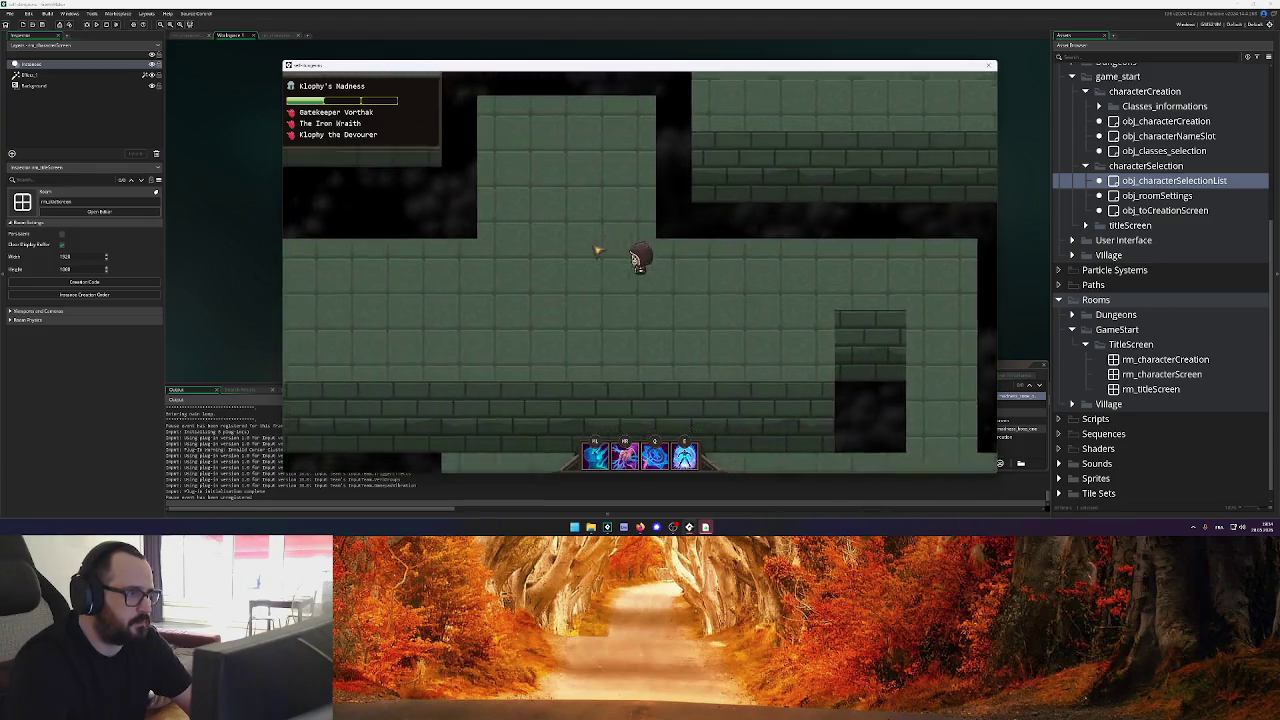
pyautogui.press('s')
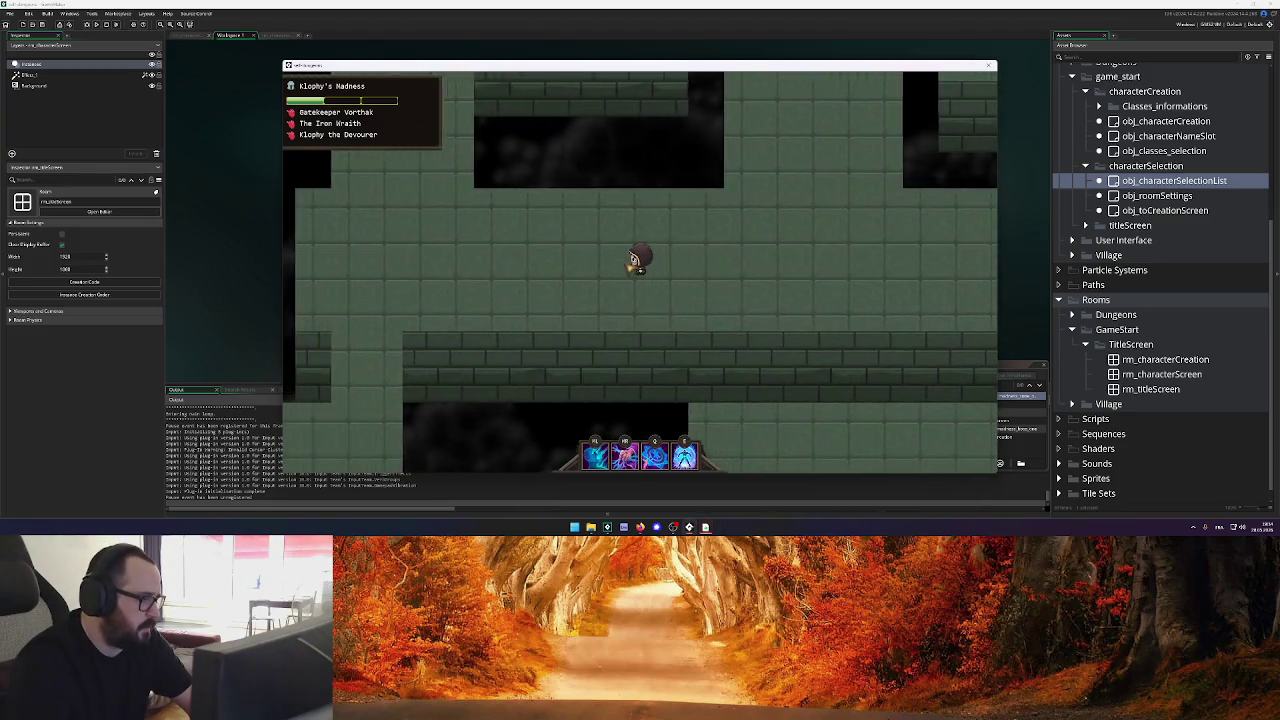
pyautogui.press('d')
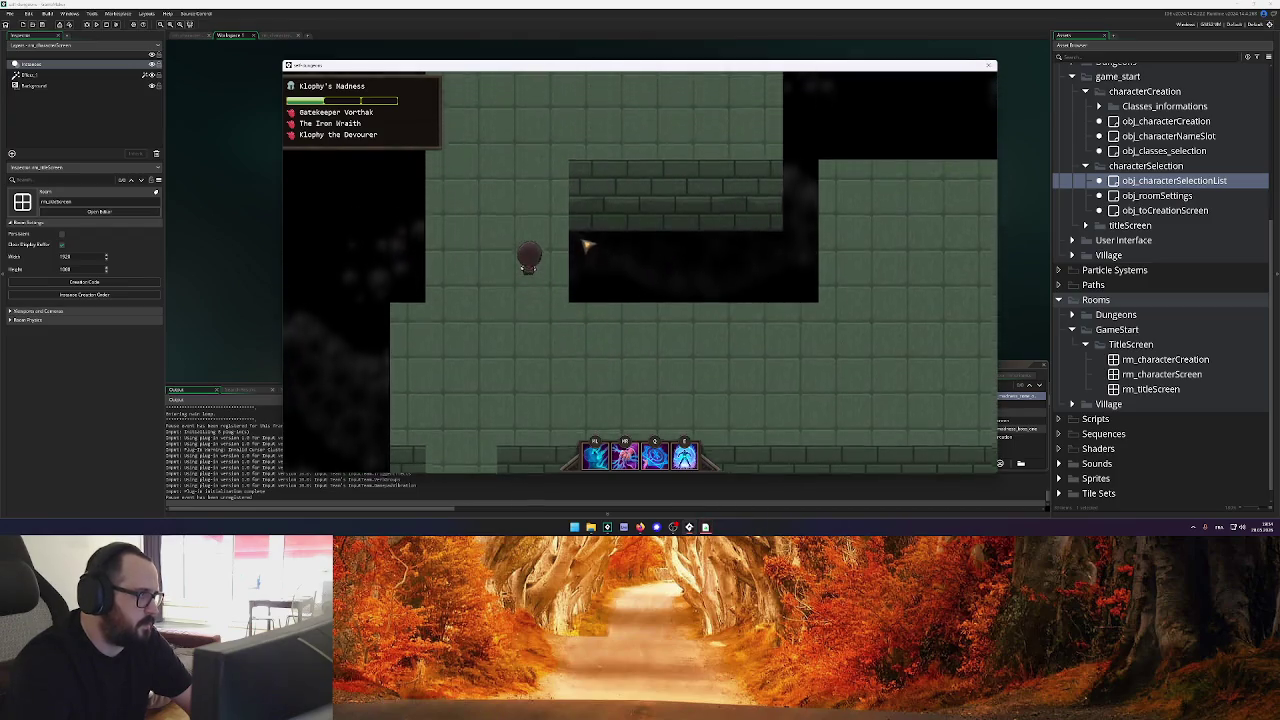
pyautogui.press('w')
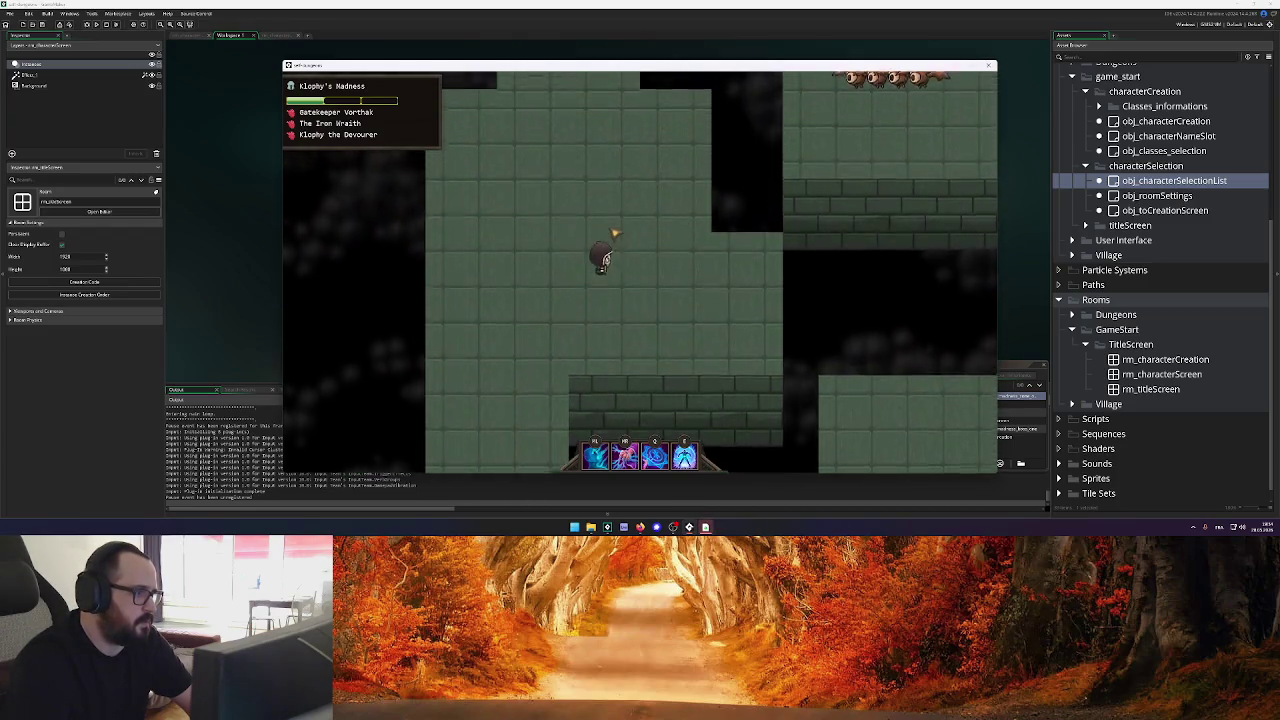
pyautogui.press('w')
pyautogui.press('a')
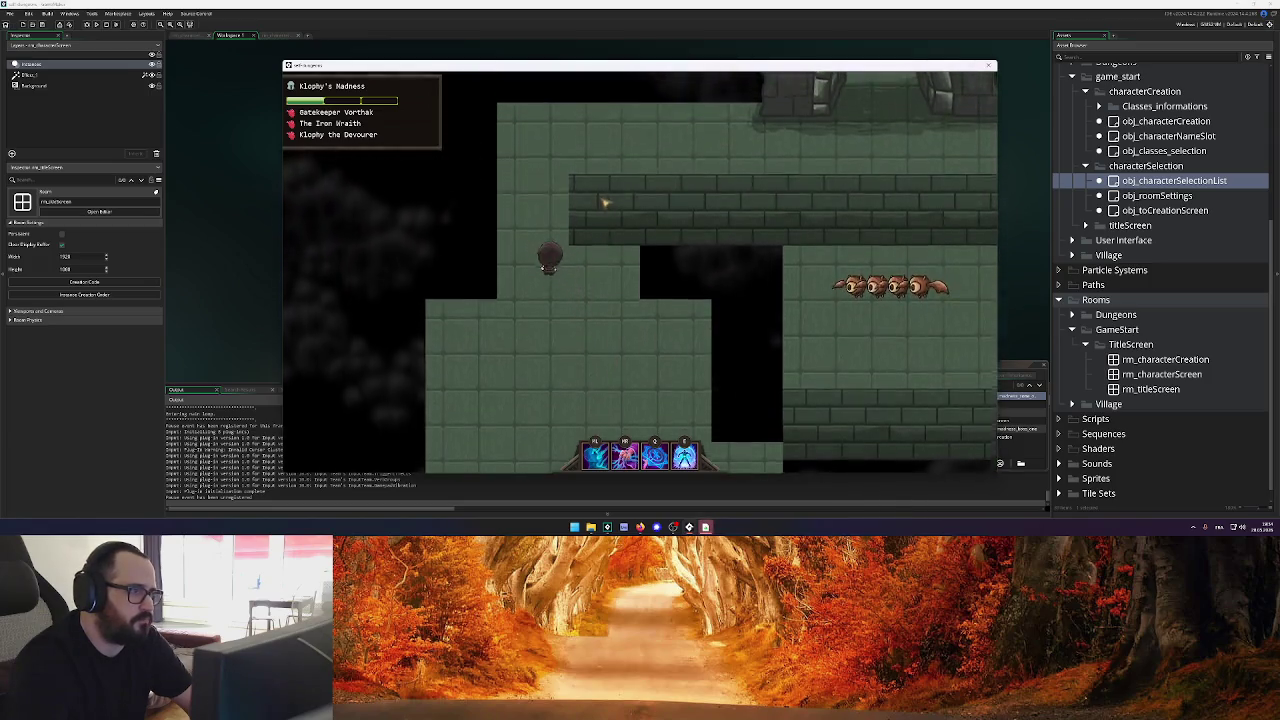
pyautogui.press('w')
pyautogui.press('d')
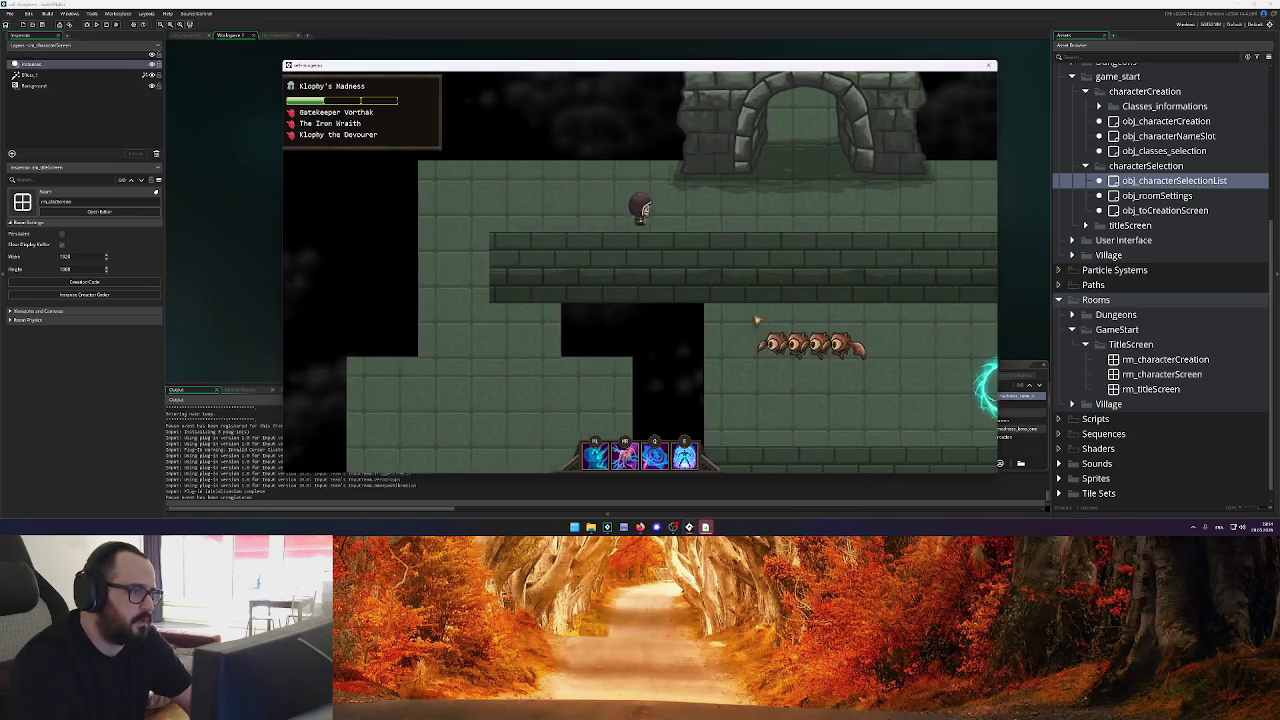
pyautogui.press('d')
pyautogui.click(757, 320)
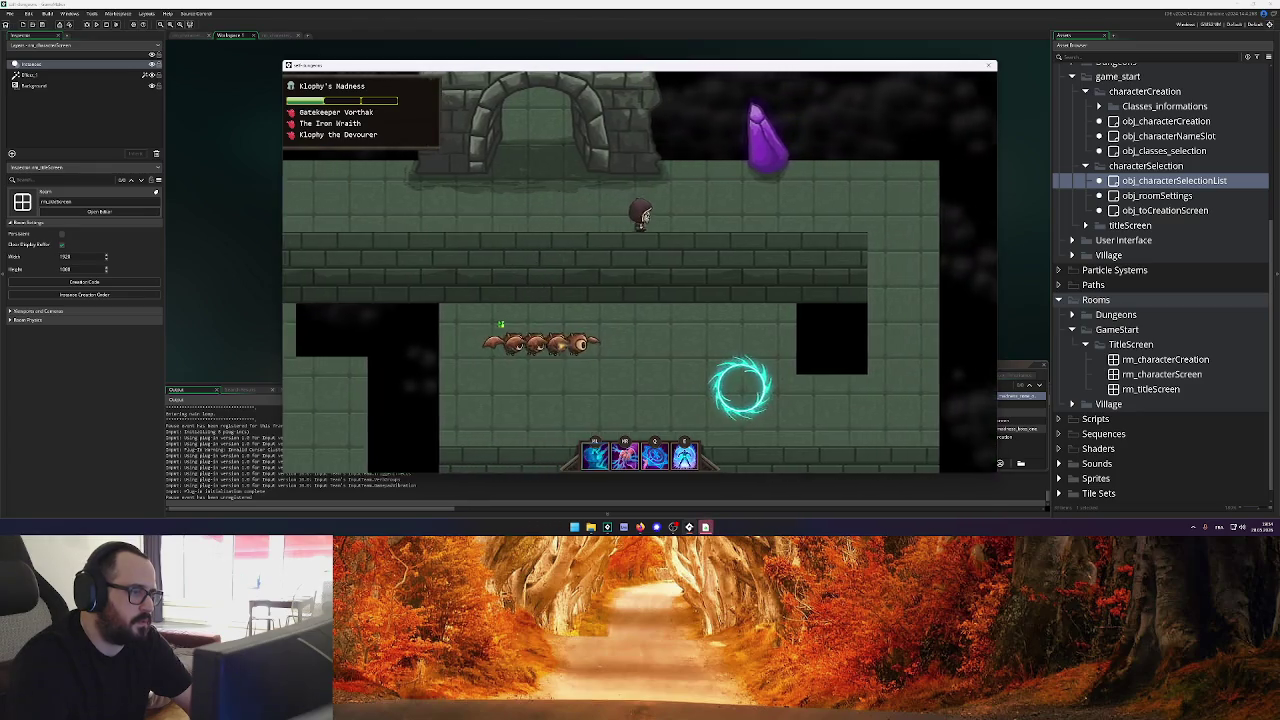
pyautogui.press('d')
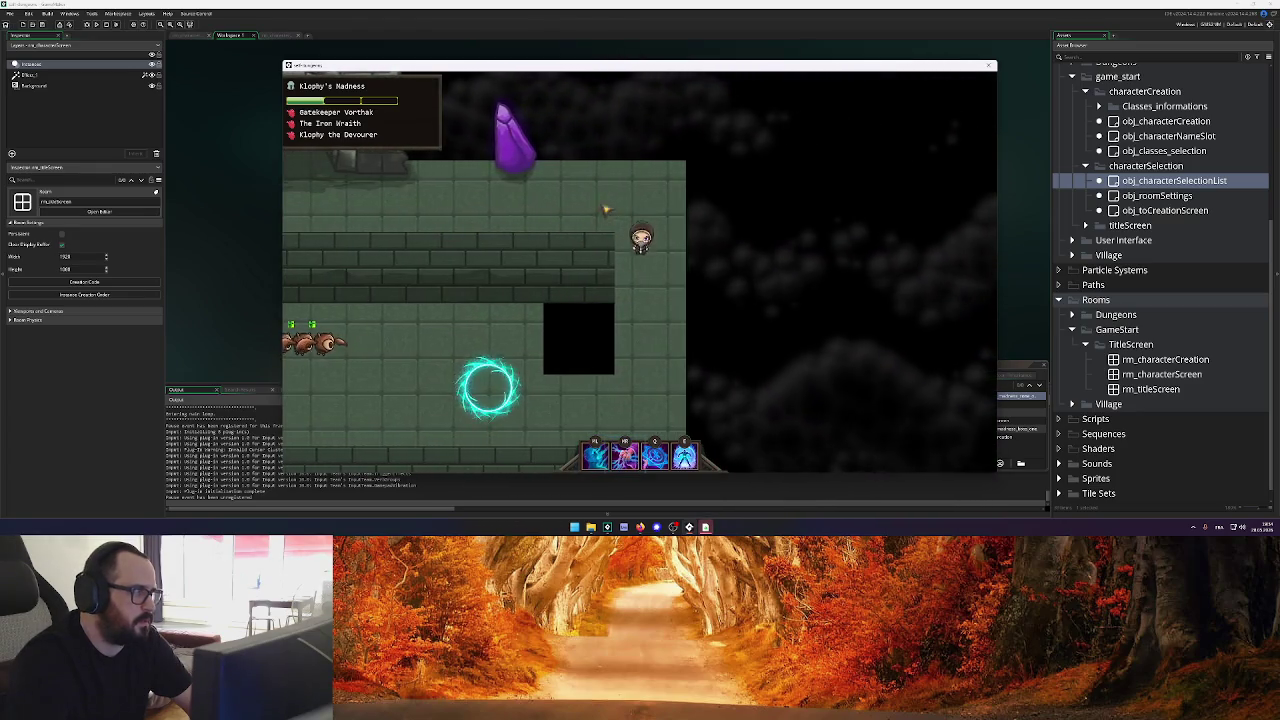
pyautogui.press('s')
pyautogui.press('a')
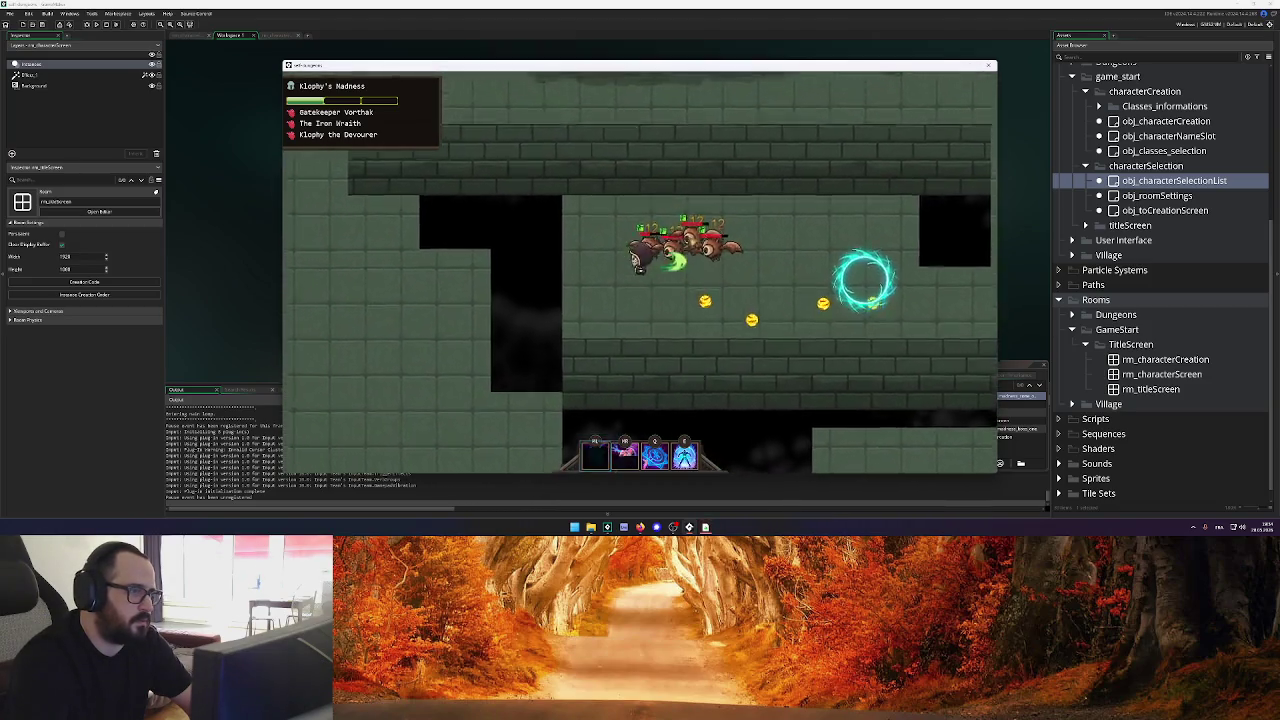
pyautogui.press('d')
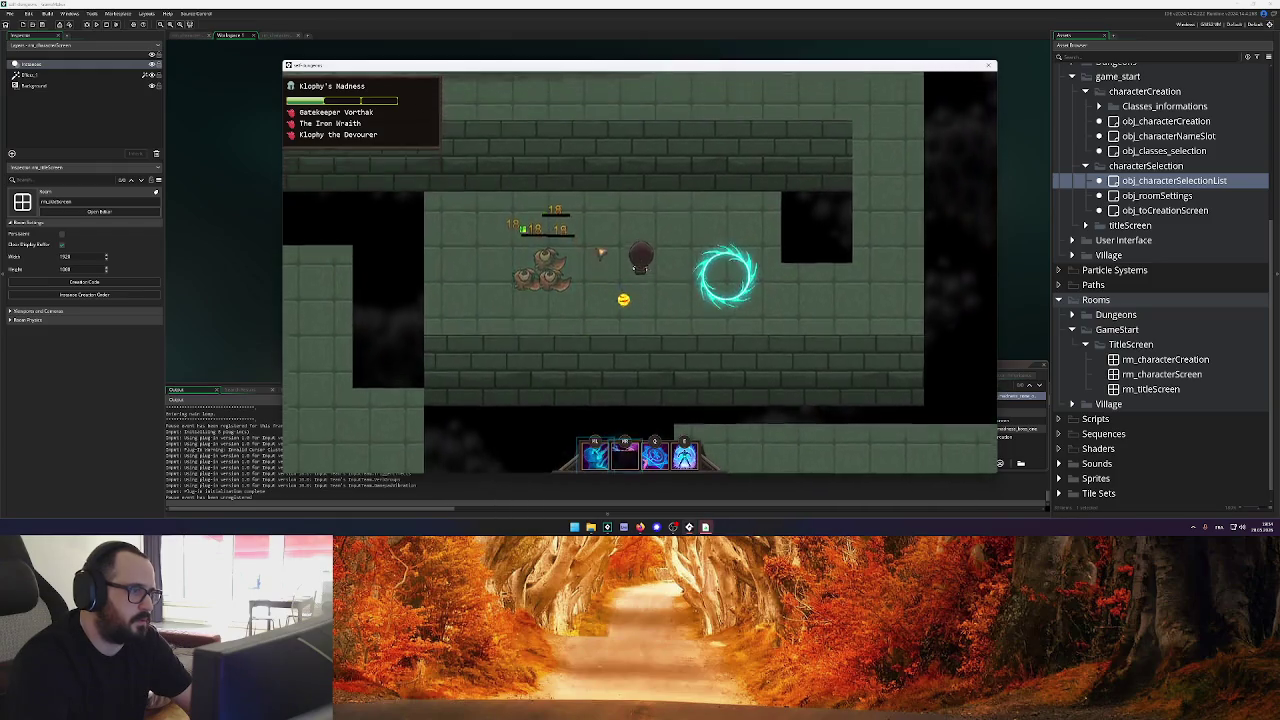
pyautogui.press('d')
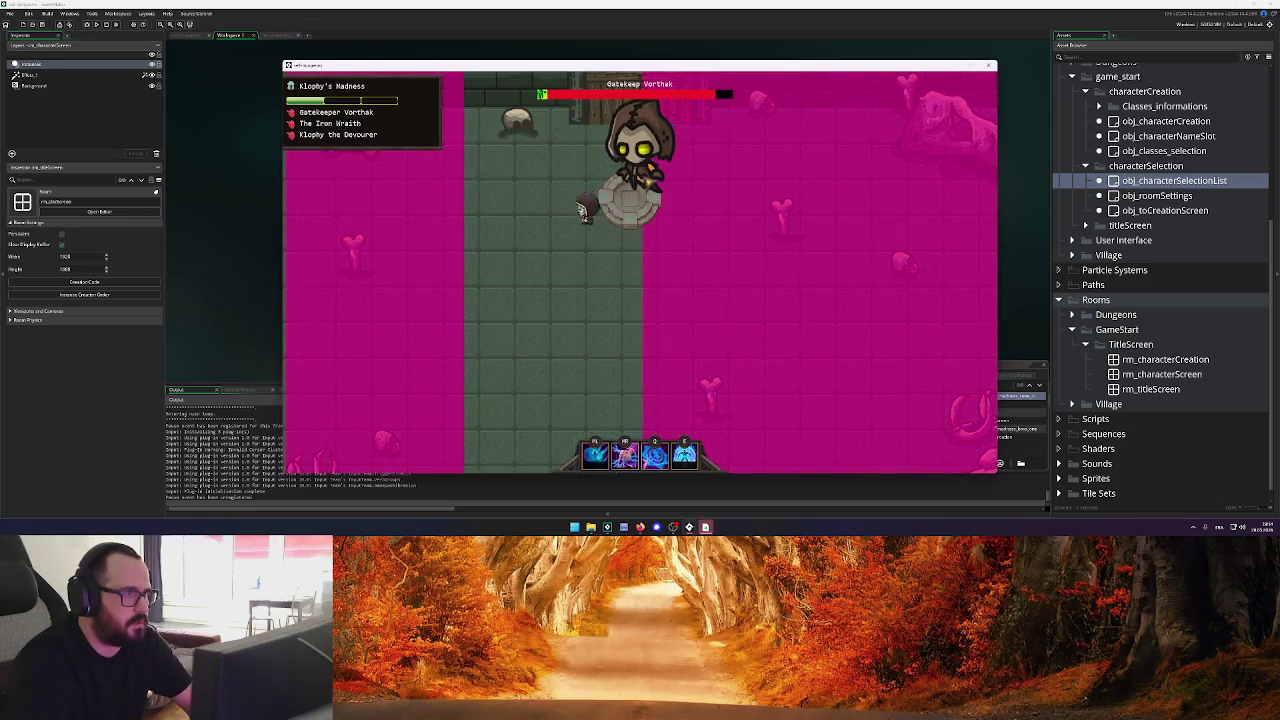
# Dodge Gatekeep Vorthak's lightning strikes and hit it with the secondary ability
pyautogui.press('q')
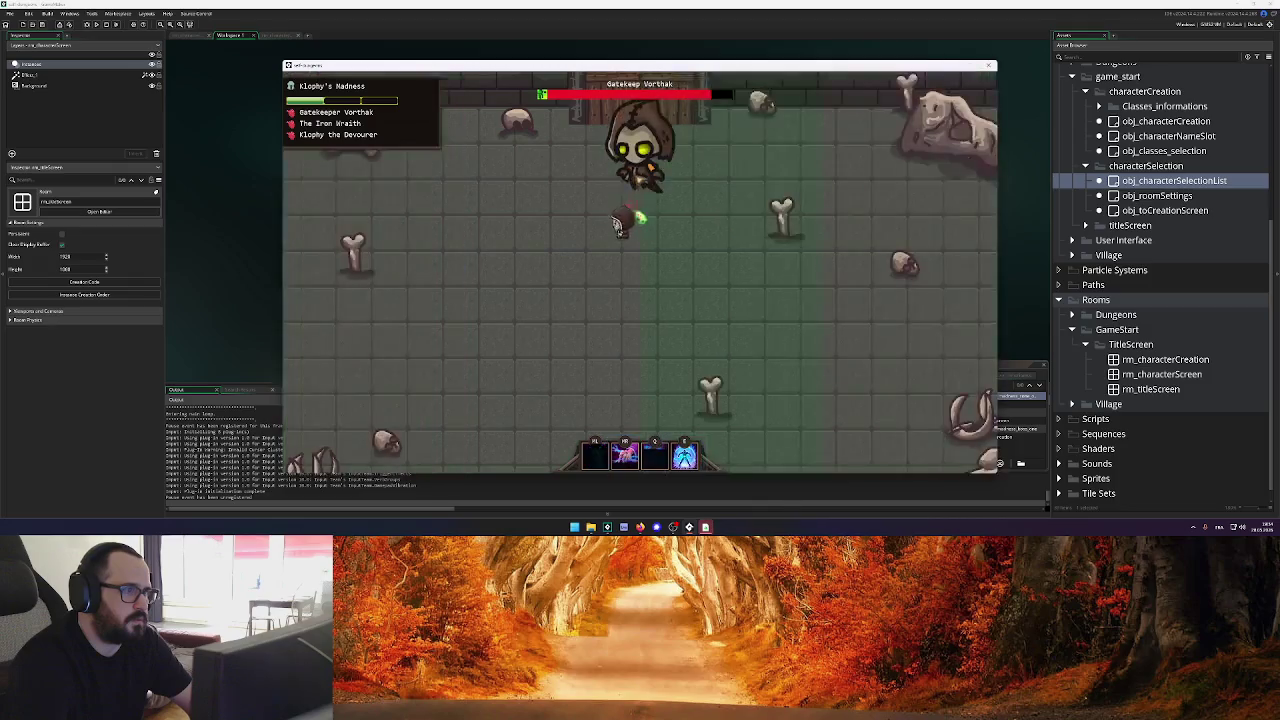
pyautogui.press('d')
pyautogui.press('w')
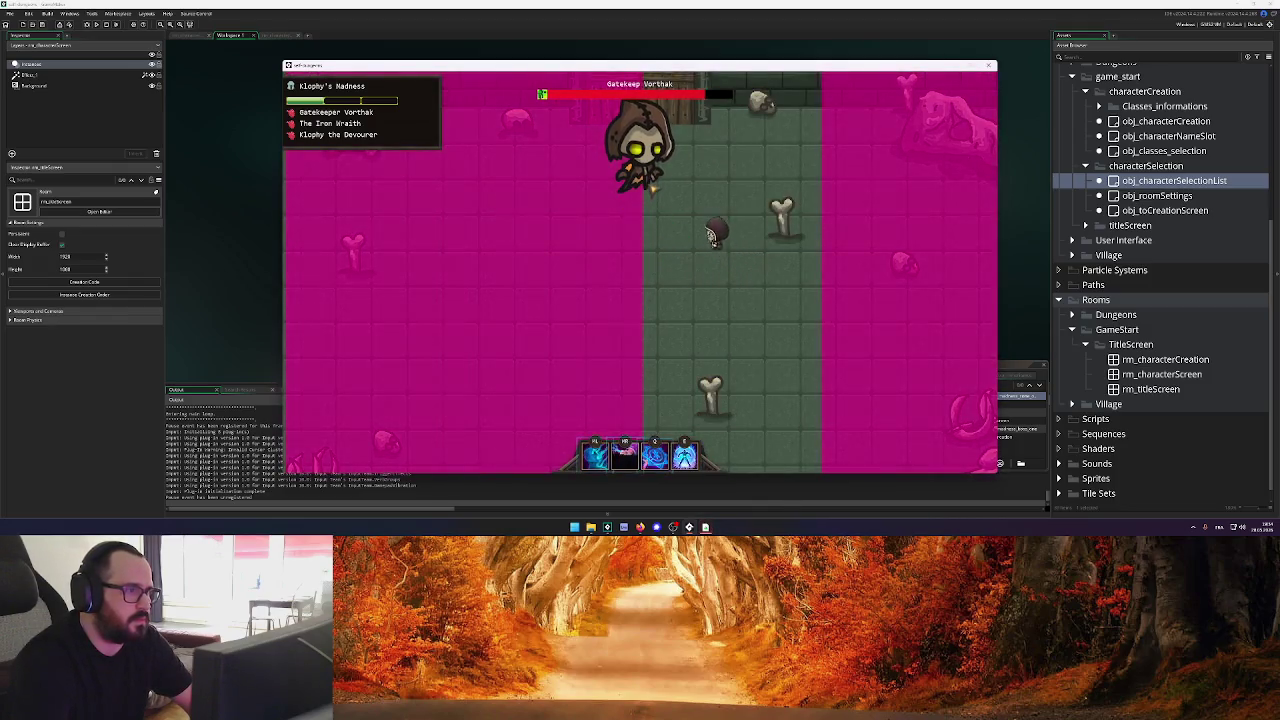
pyautogui.press('s')
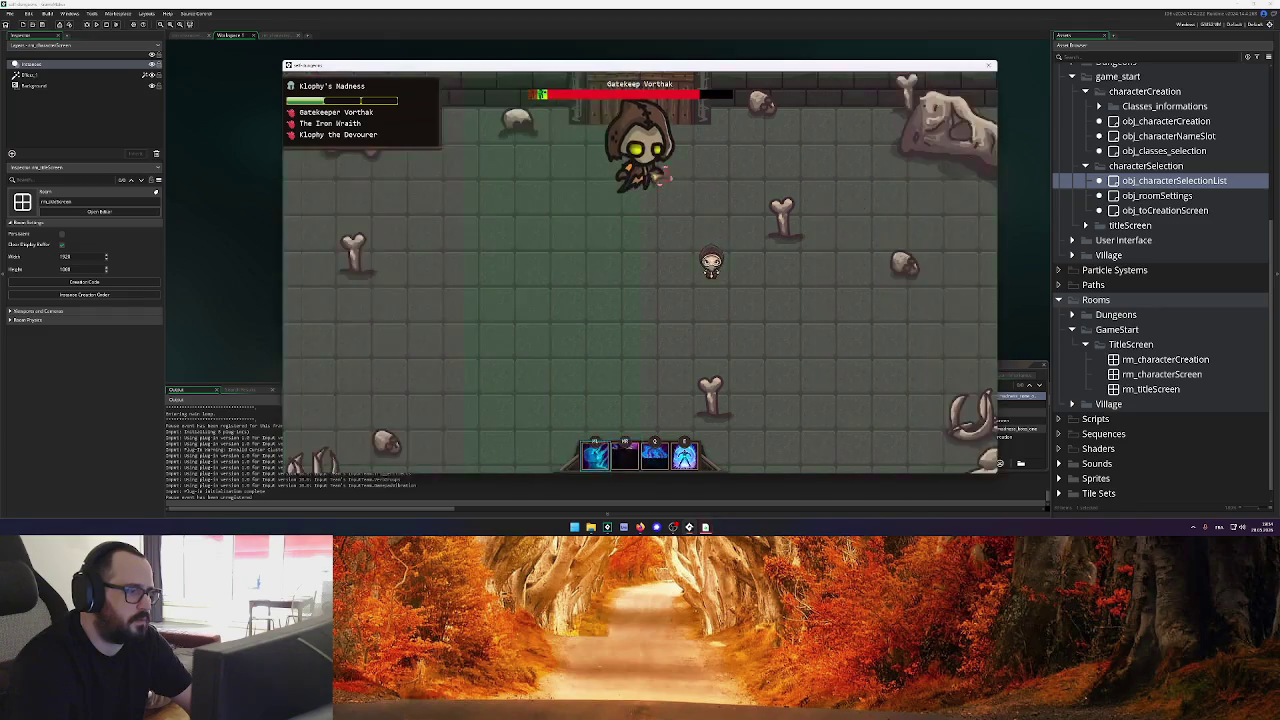
pyautogui.press('a')
pyautogui.press('w')
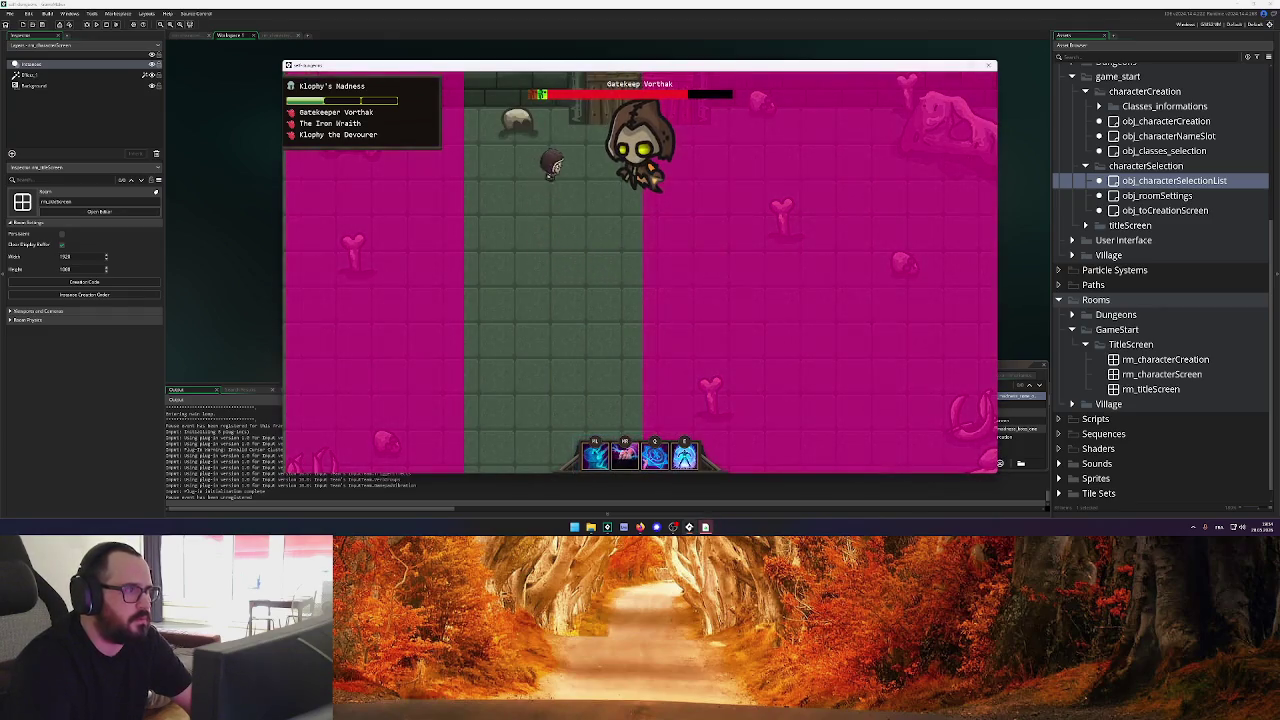
pyautogui.press('s')
pyautogui.press('d')
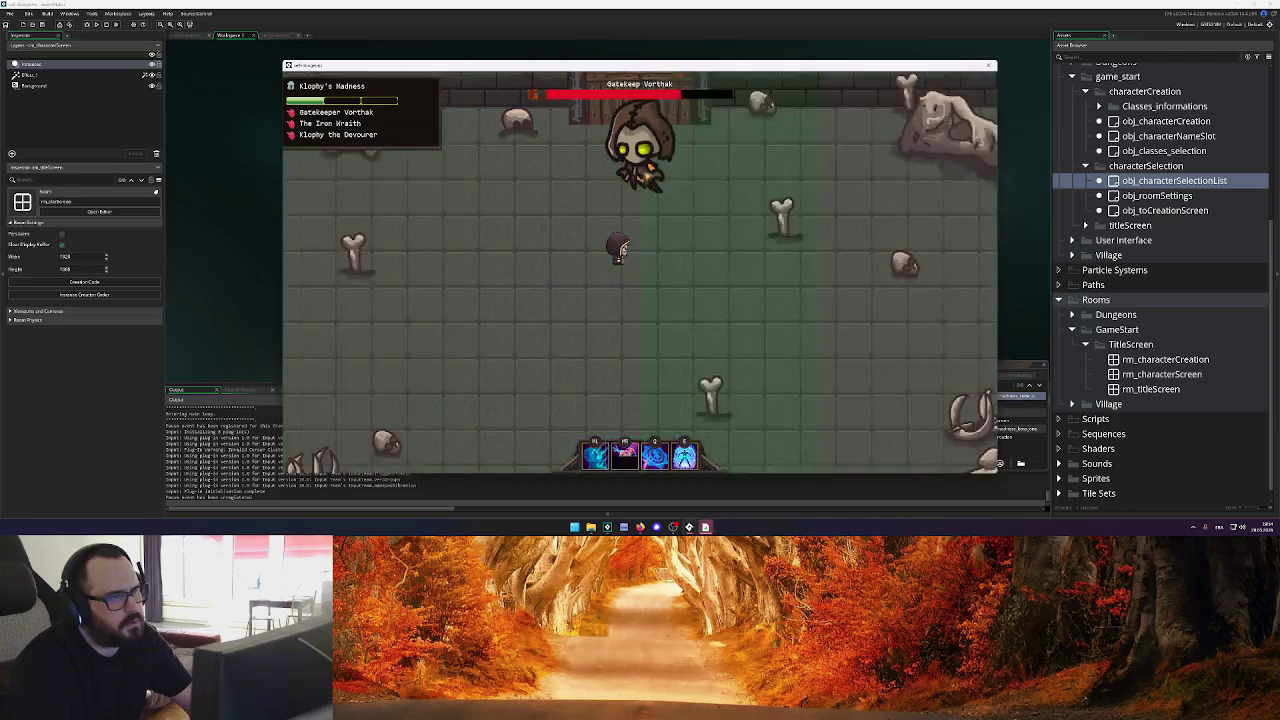
pyautogui.press('s')
pyautogui.press('d')
pyautogui.rightClick(786, 292)
pyautogui.press('w')
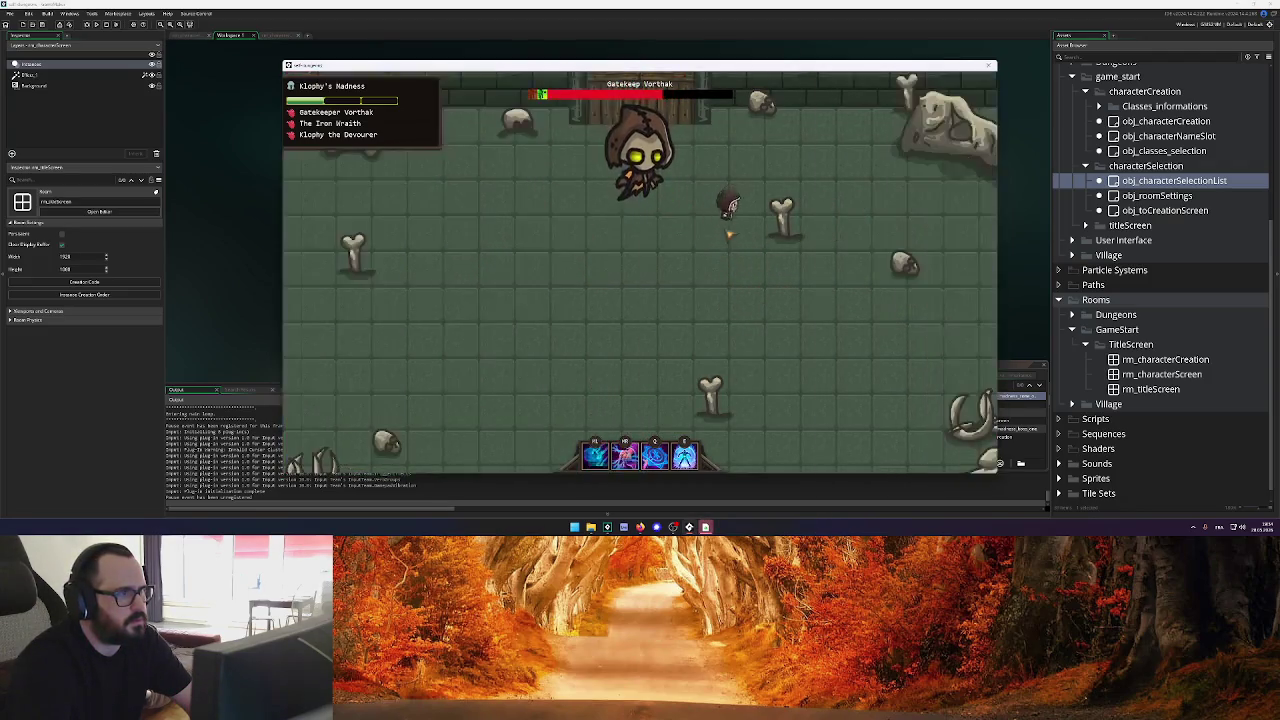
# Circle the boss, weaving through its fireball volleys, then use the Q ability
pyautogui.press('s')
pyautogui.press('a')
pyautogui.press('w')
pyautogui.press('a')
pyautogui.press('s')
pyautogui.press('d')
pyautogui.press('d')
pyautogui.press('s')
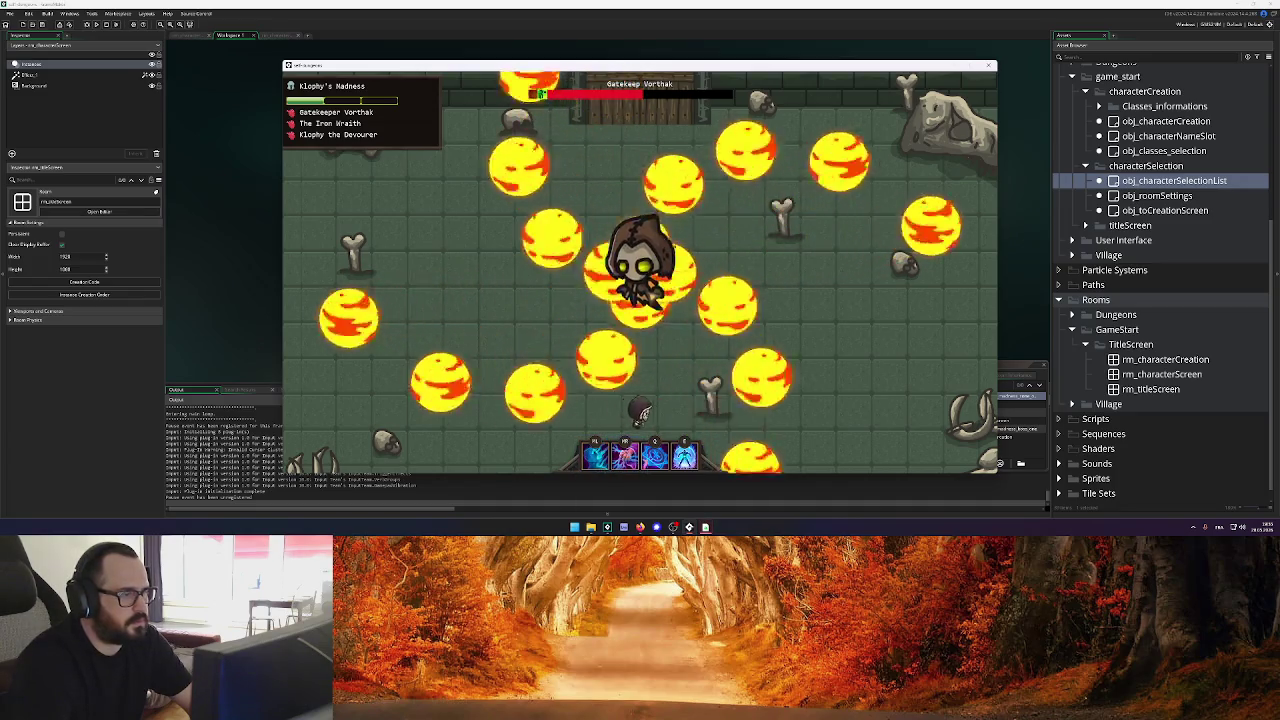
pyautogui.press('d')
pyautogui.press('w')
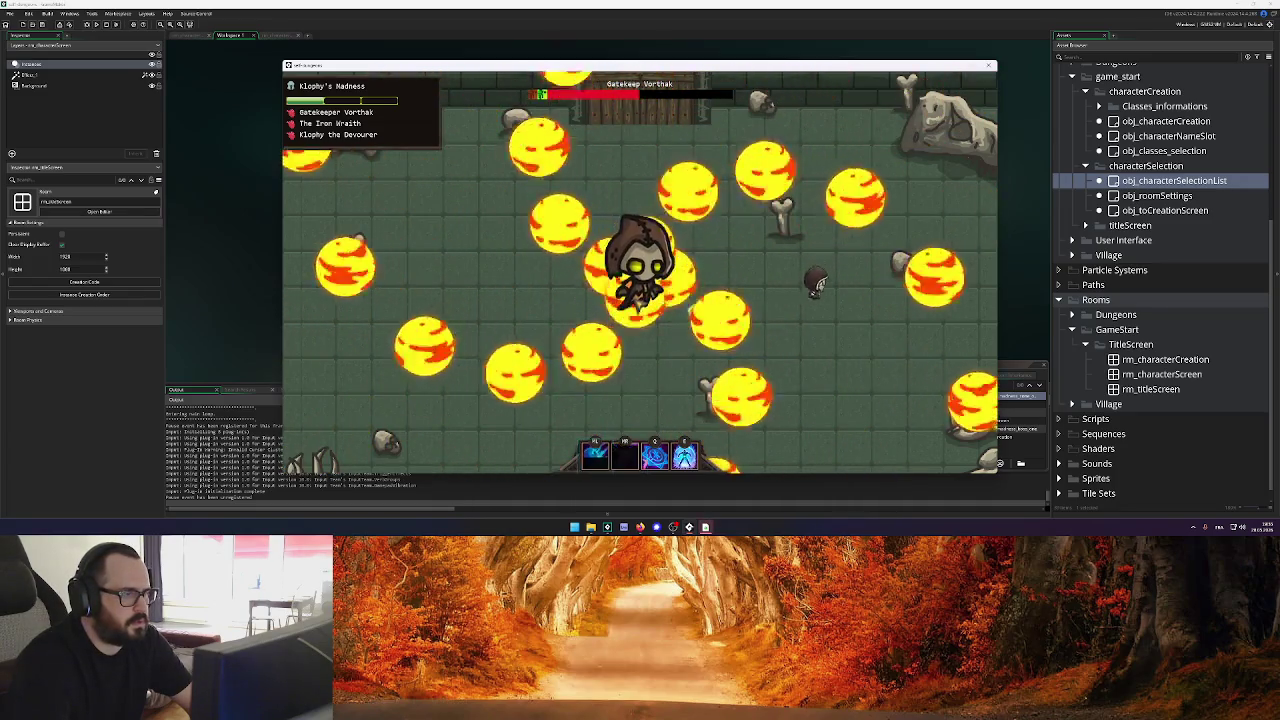
pyautogui.press('w')
pyautogui.press('a')
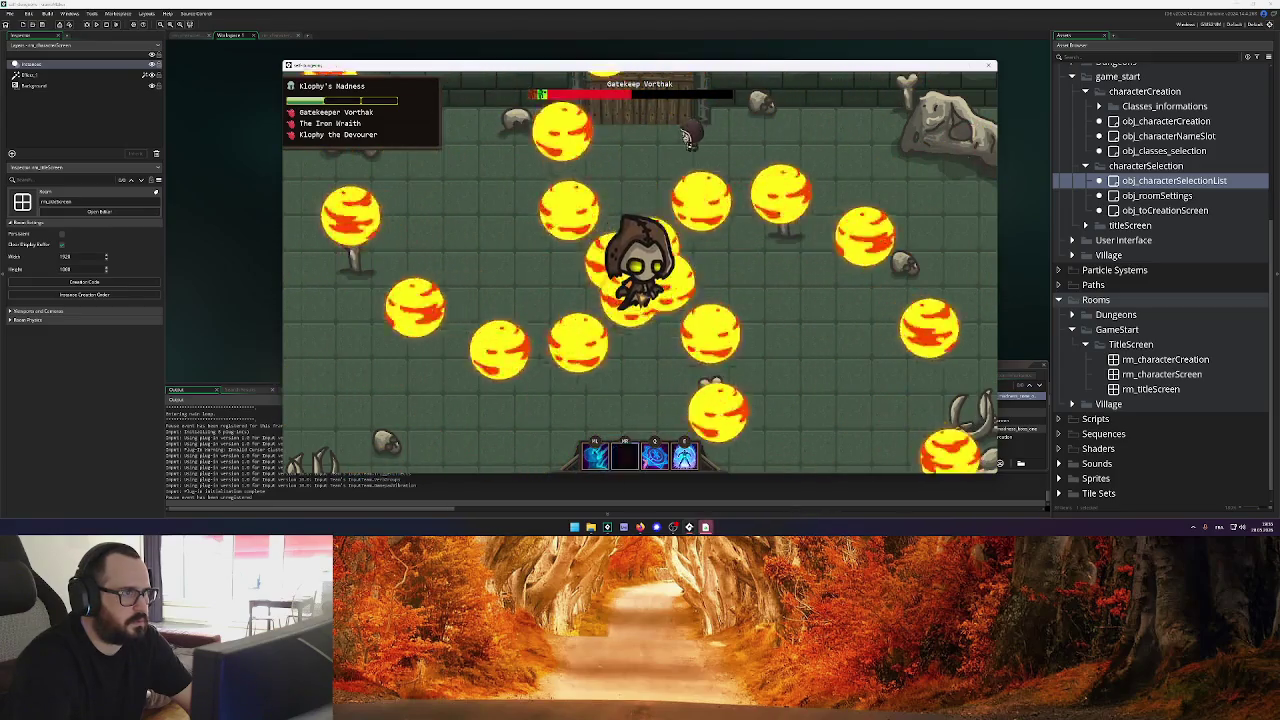
pyautogui.press('a')
pyautogui.press('s')
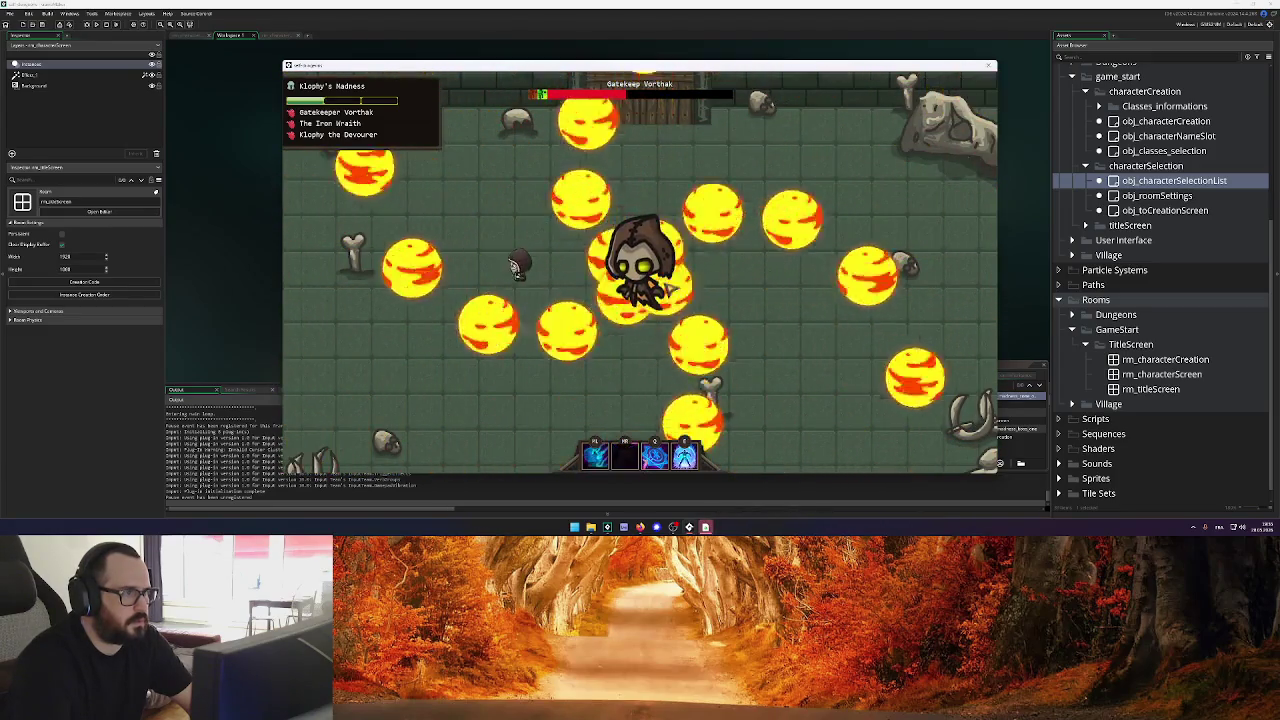
pyautogui.press('s')
pyautogui.press('d')
pyautogui.press('w')
pyautogui.press('q')
# Weave between the lightning columns and land another secondary-ability hit on the boss
pyautogui.press('s')
pyautogui.press('a')
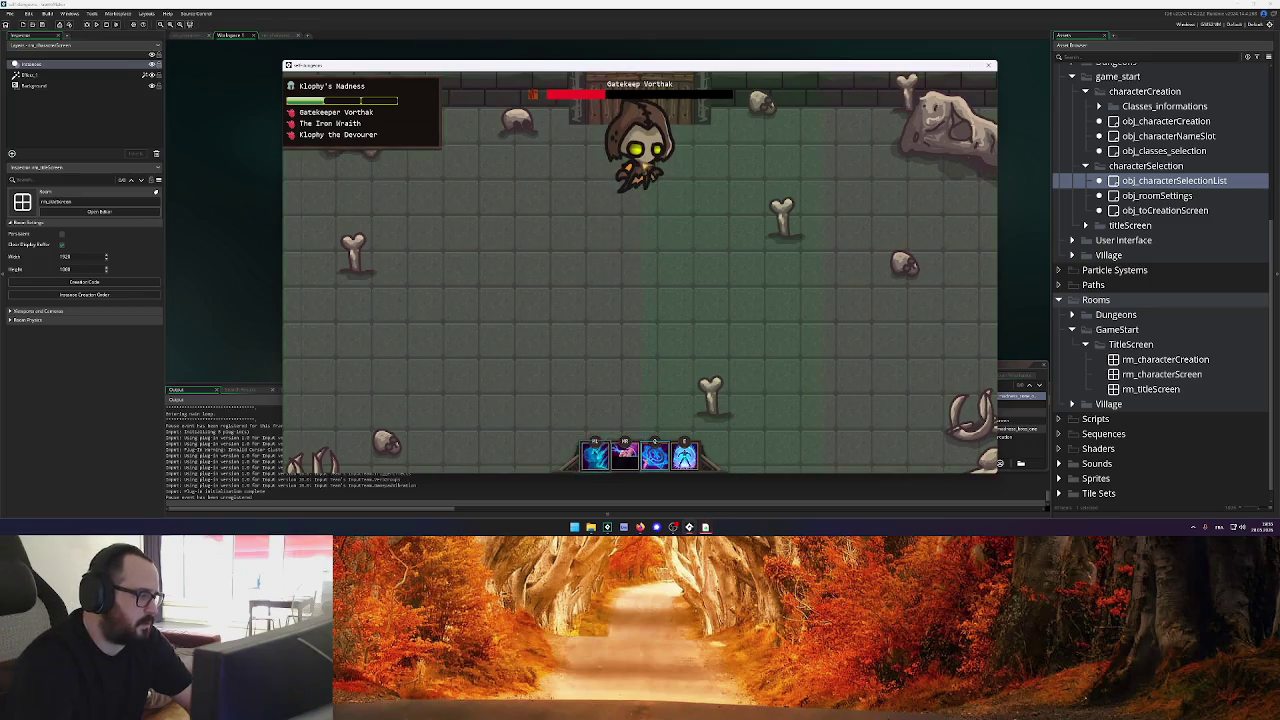
pyautogui.press('s')
pyautogui.press('d')
pyautogui.press('a')
pyautogui.press('w')
pyautogui.press('q')
pyautogui.press('s')
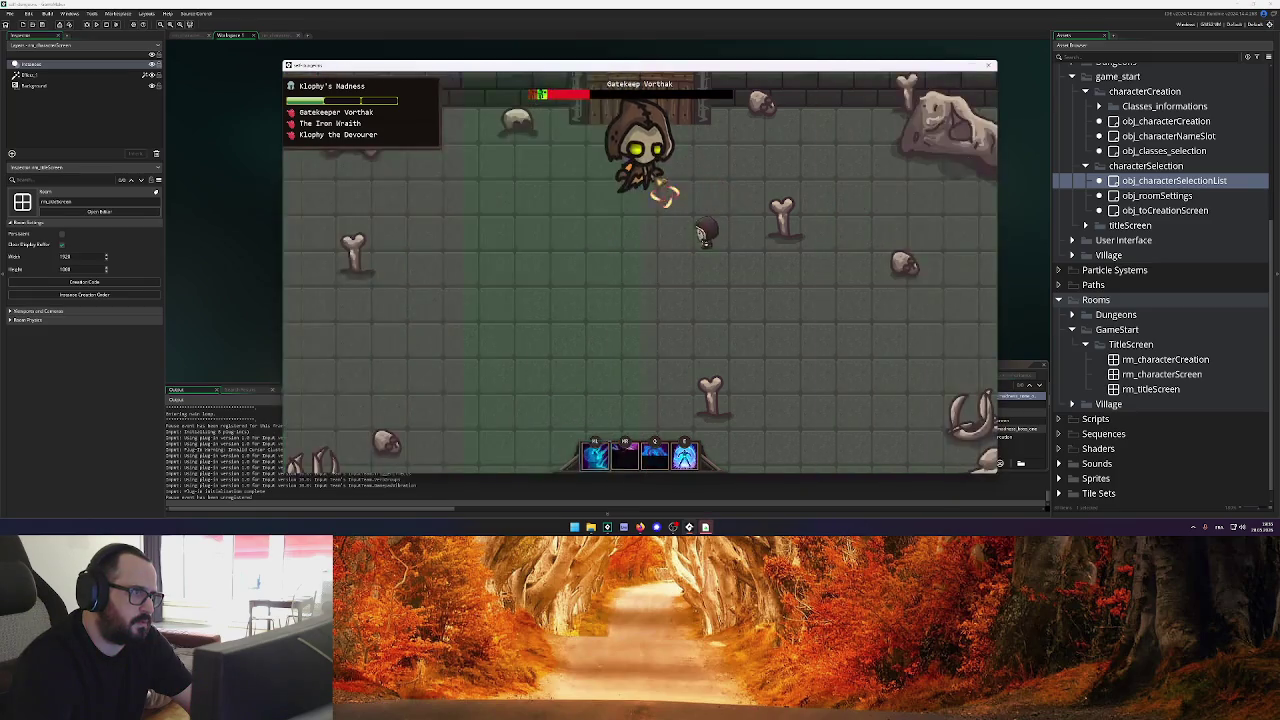
pyautogui.press('w')
pyautogui.press('a')
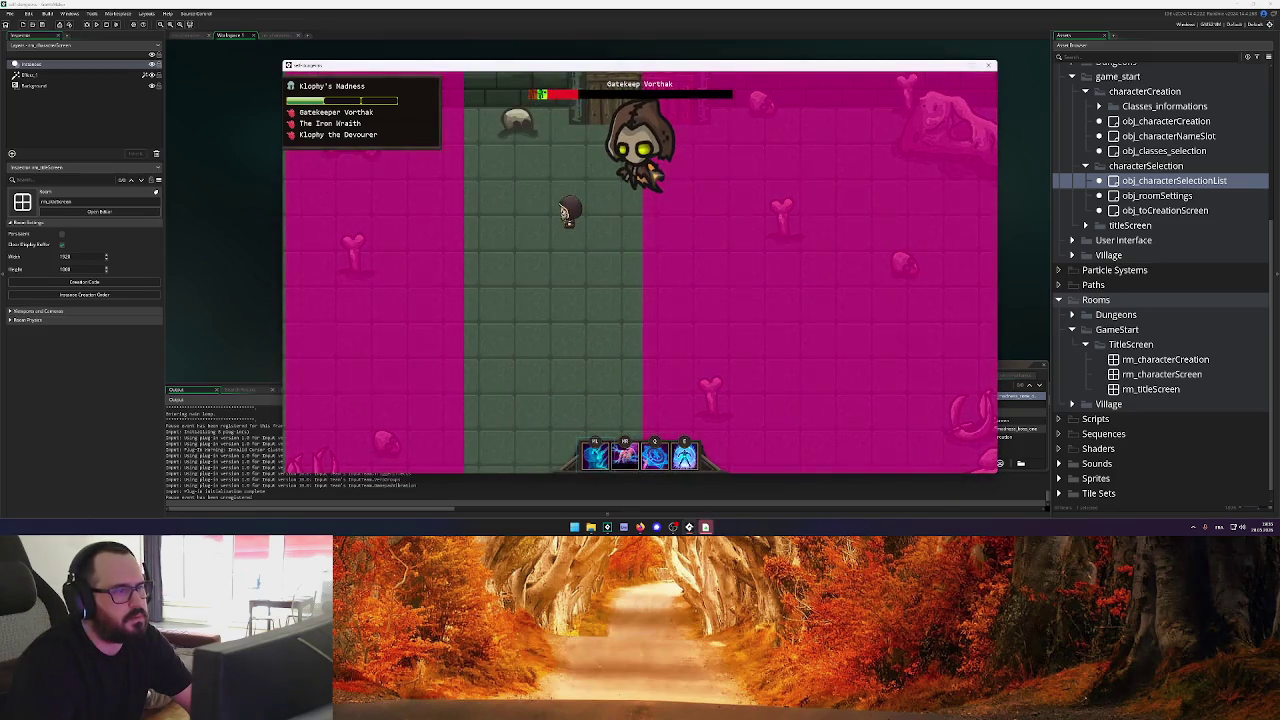
pyautogui.press('d')
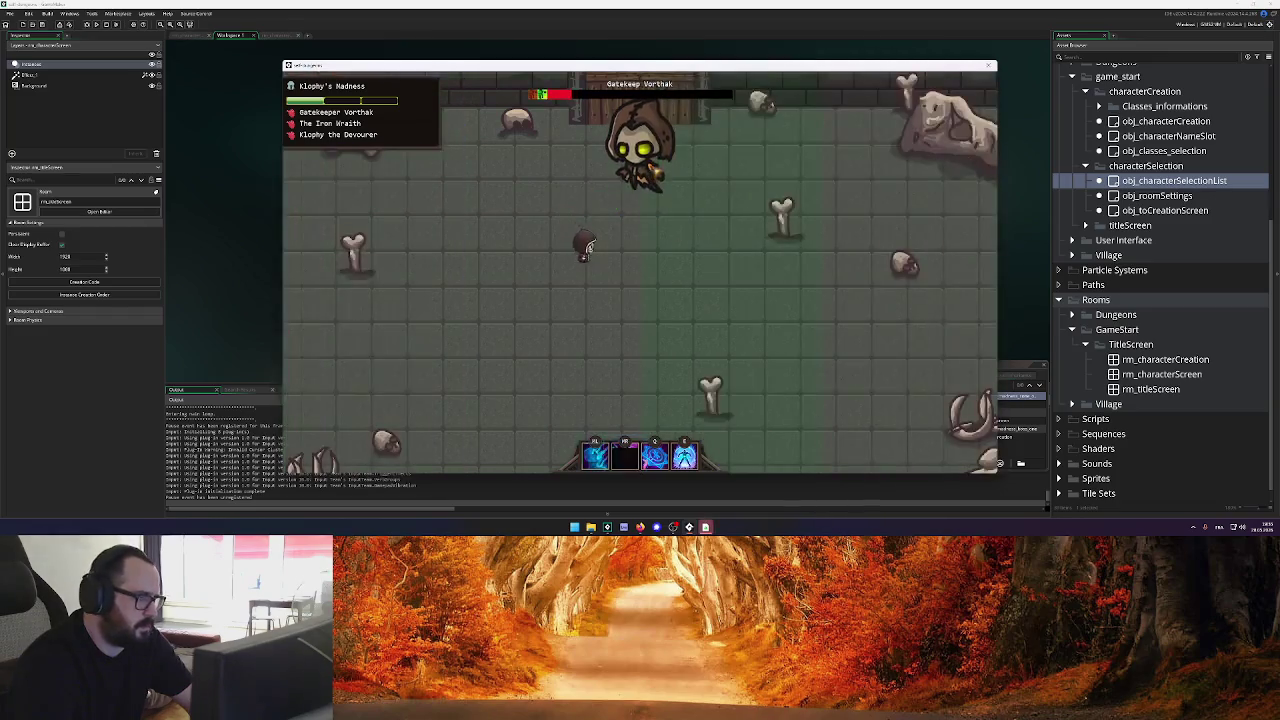
pyautogui.press('w')
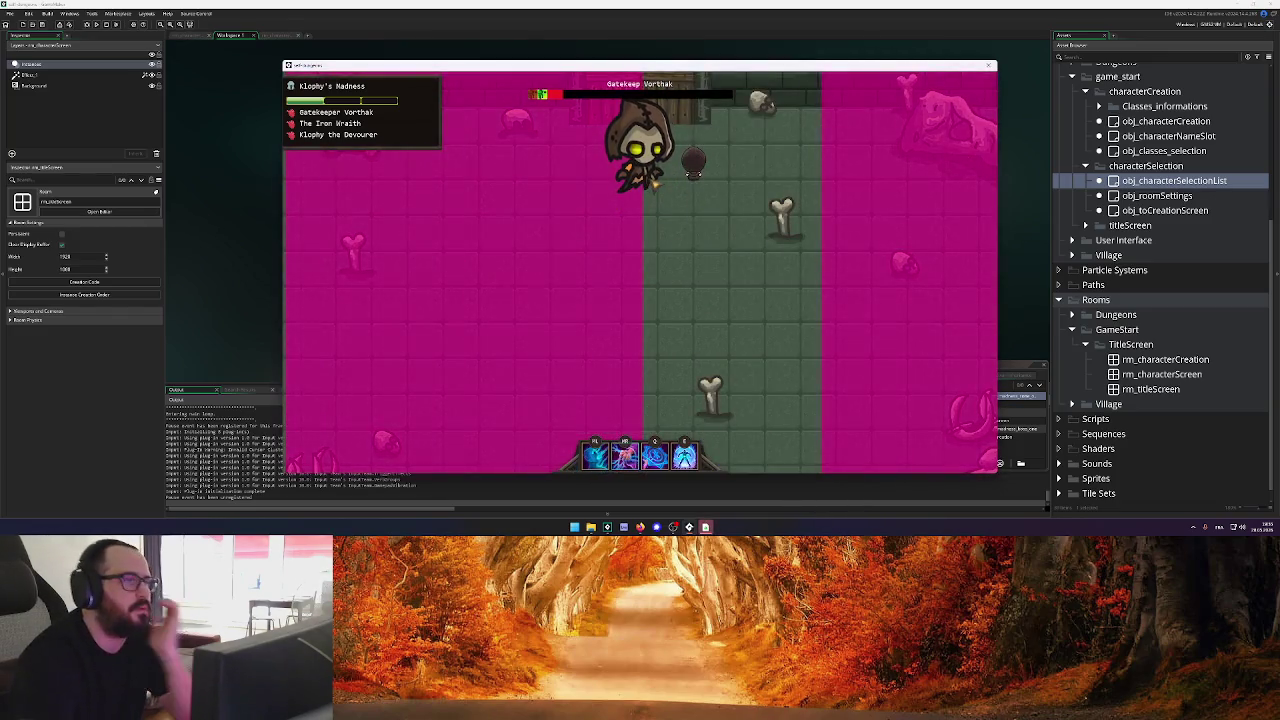
pyautogui.rightClick(652, 190)
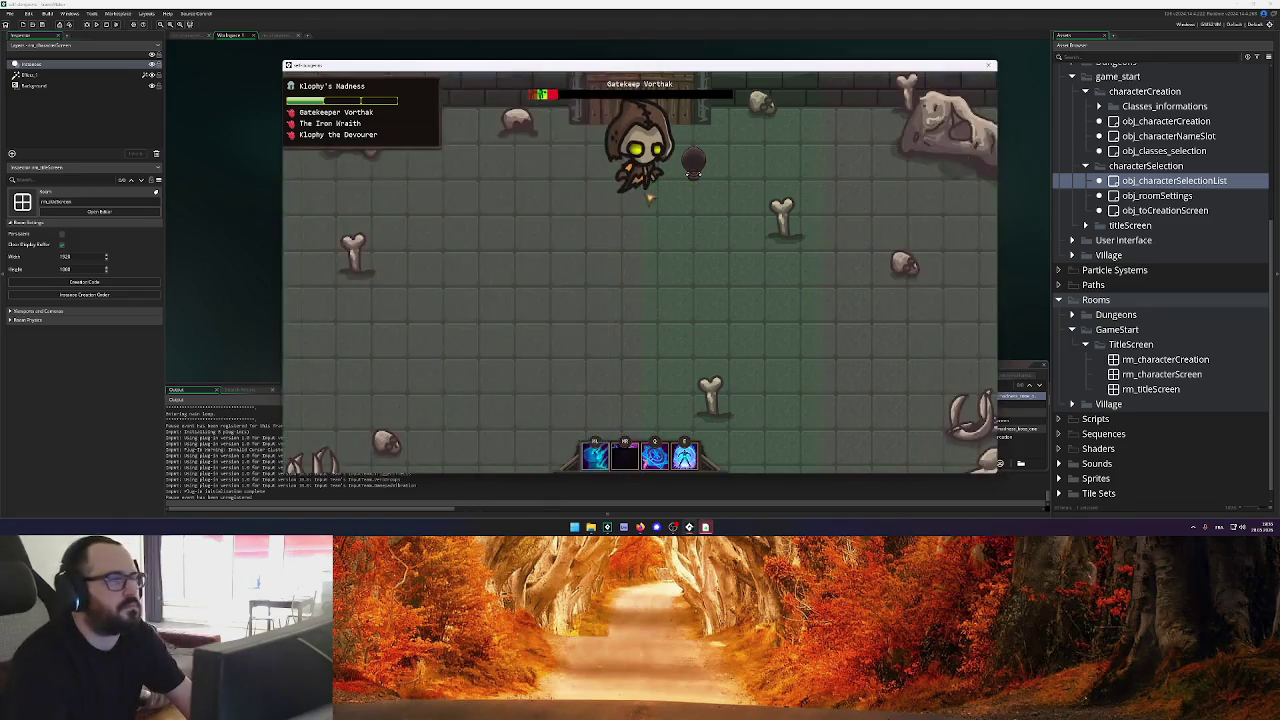
pyautogui.press('d')
pyautogui.press('s')
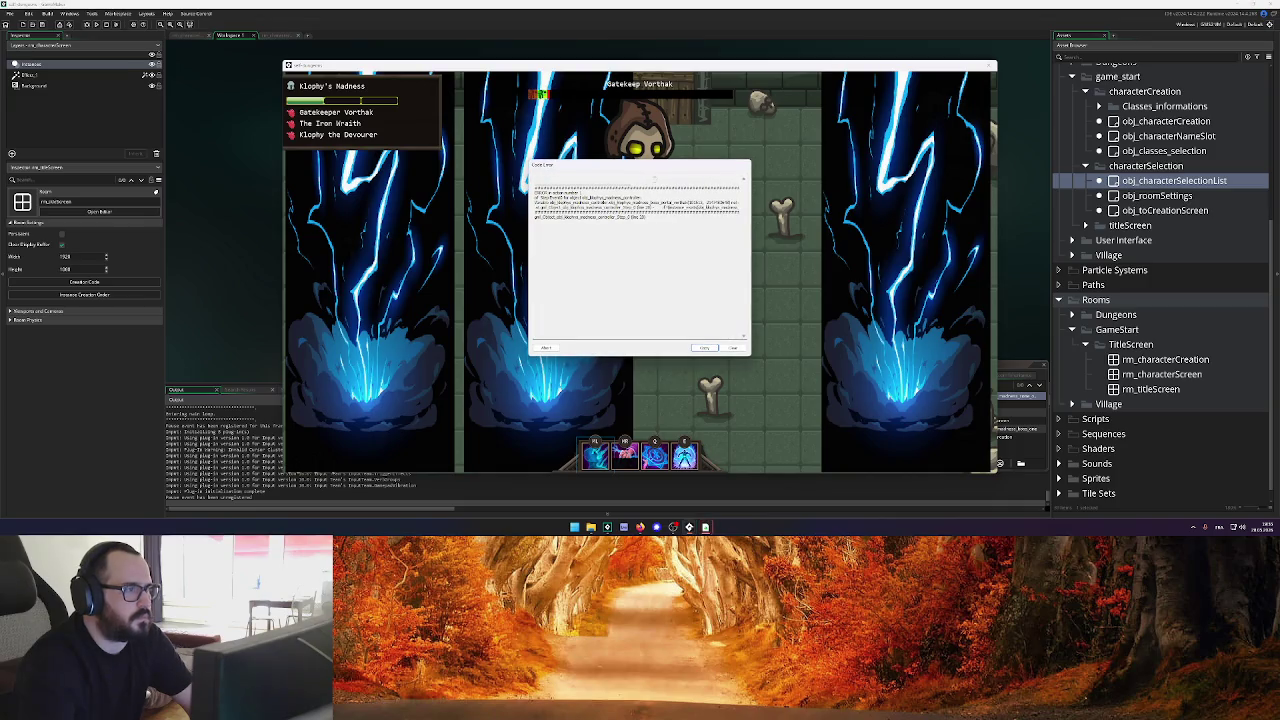
# Highlight the crash error message text, then abort the crashed game run
pyautogui.moveTo(608, 202); pyautogui.dragTo(704, 208)
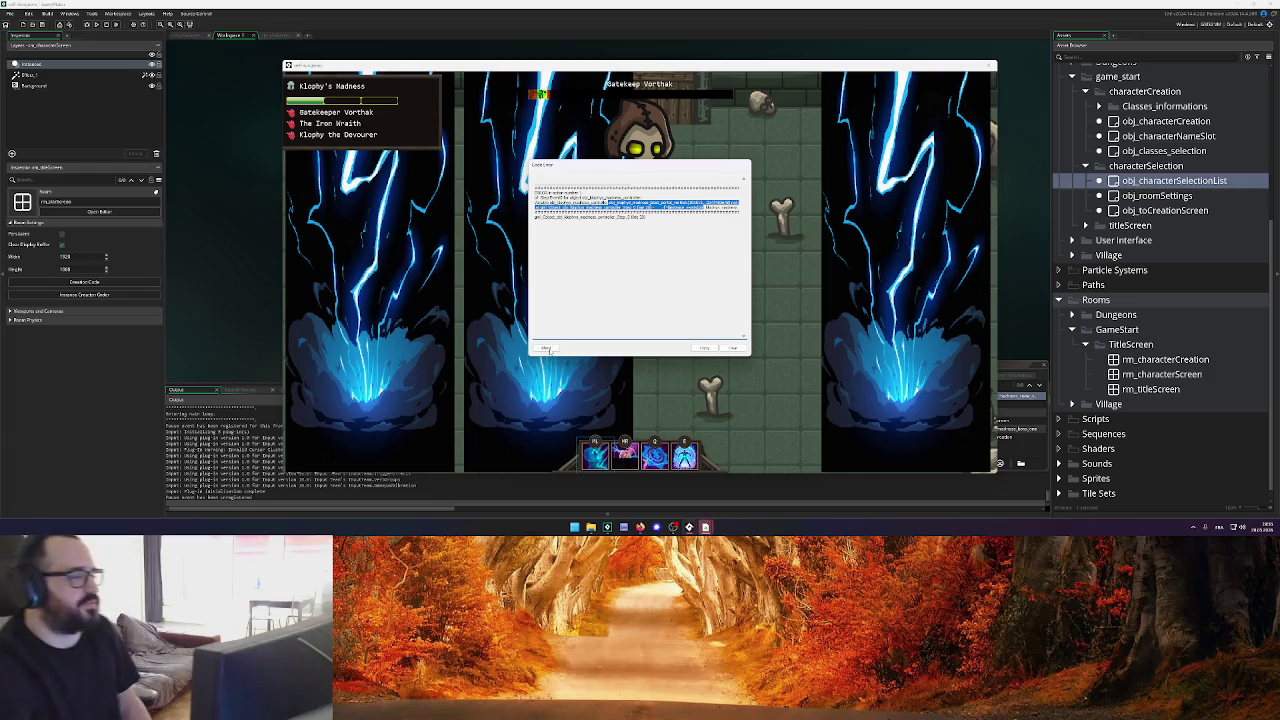
pyautogui.click(546, 347)
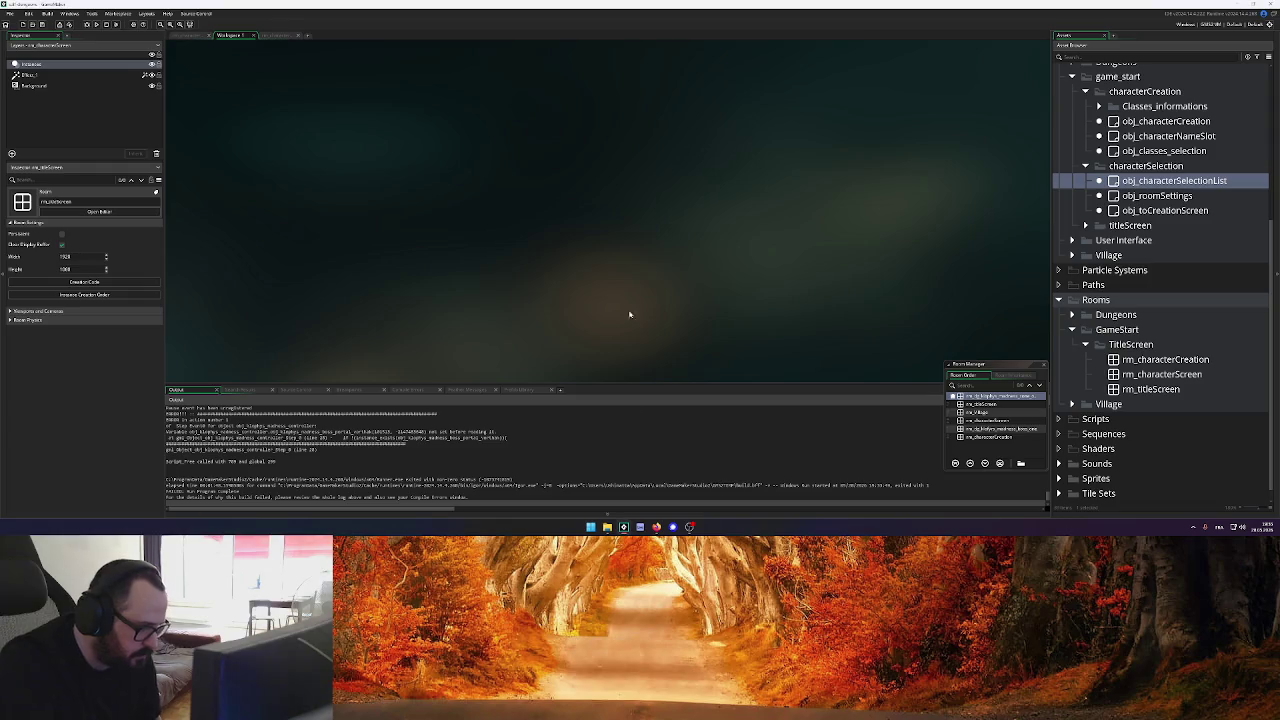
# Collapse the TitleScreen and GameStart folders and move the room order window higher
pyautogui.click(1086, 345)
pyautogui.click(1071, 360)
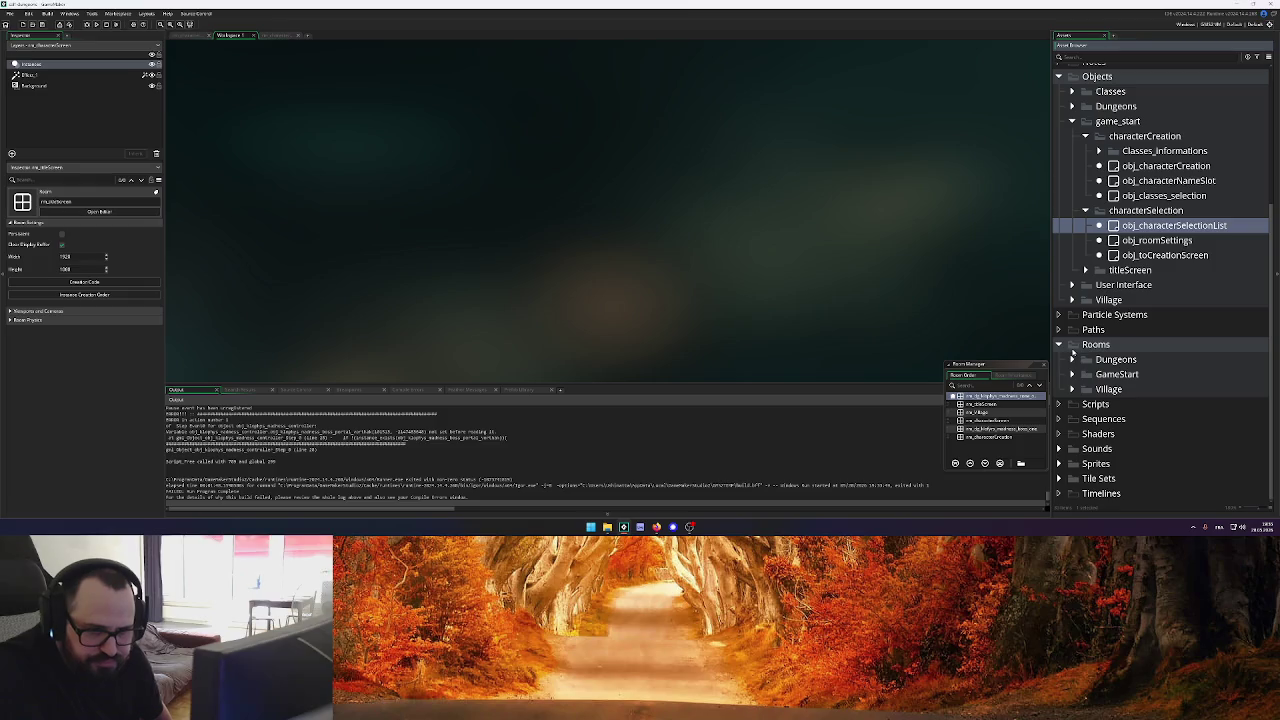
pyautogui.moveTo(1024, 367); pyautogui.dragTo(1024, 326)
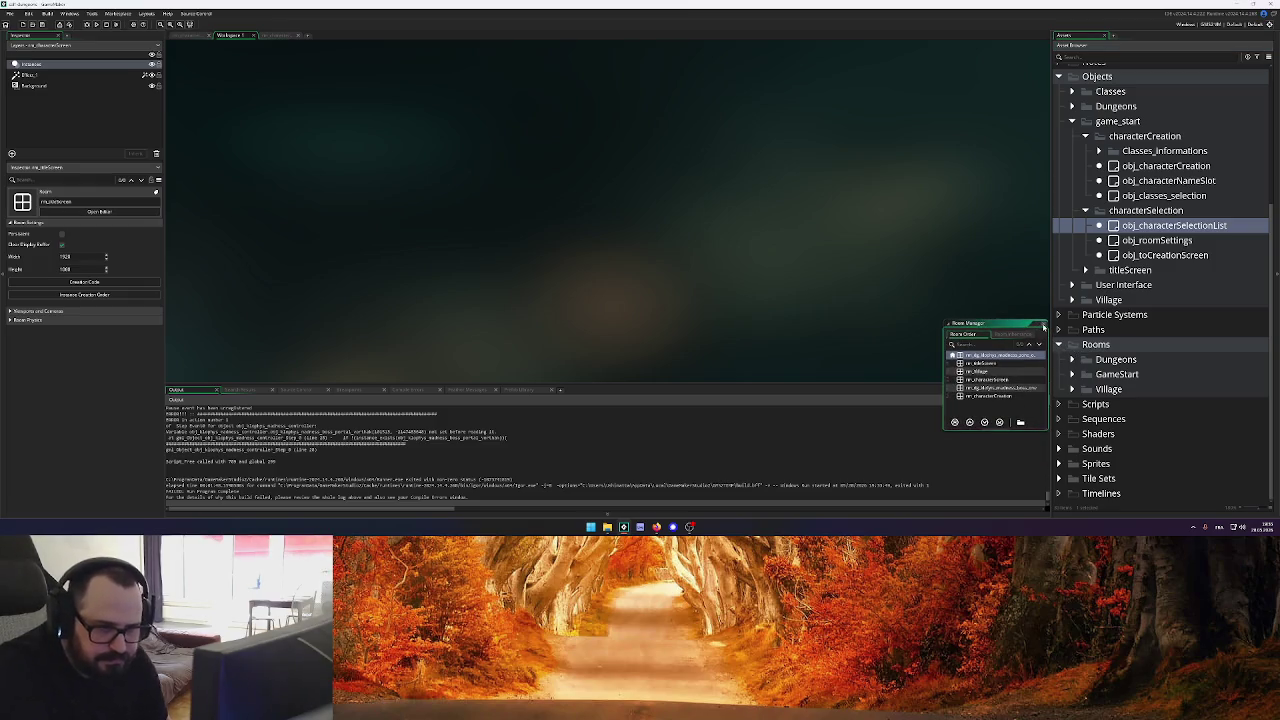
pyautogui.scroll(2, 1088, 323)
pyautogui.scroll(1, 1088, 323)
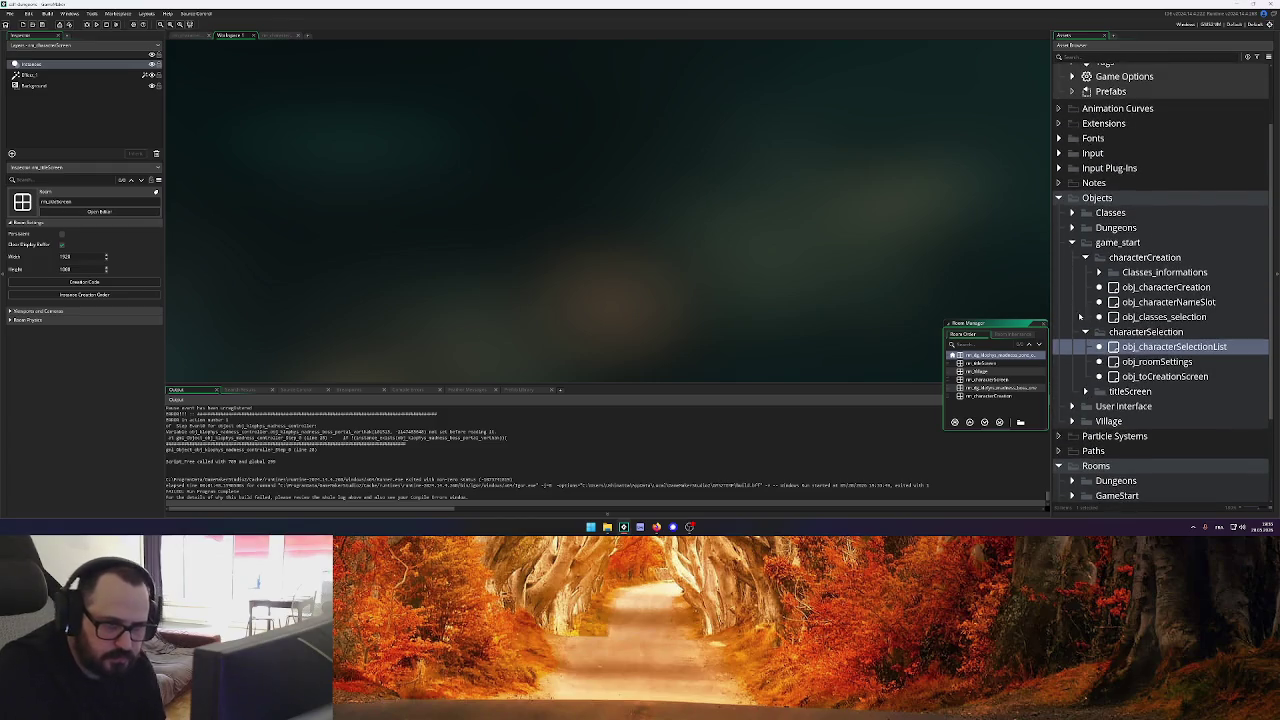
pyautogui.scroll(-3, 1085, 258)
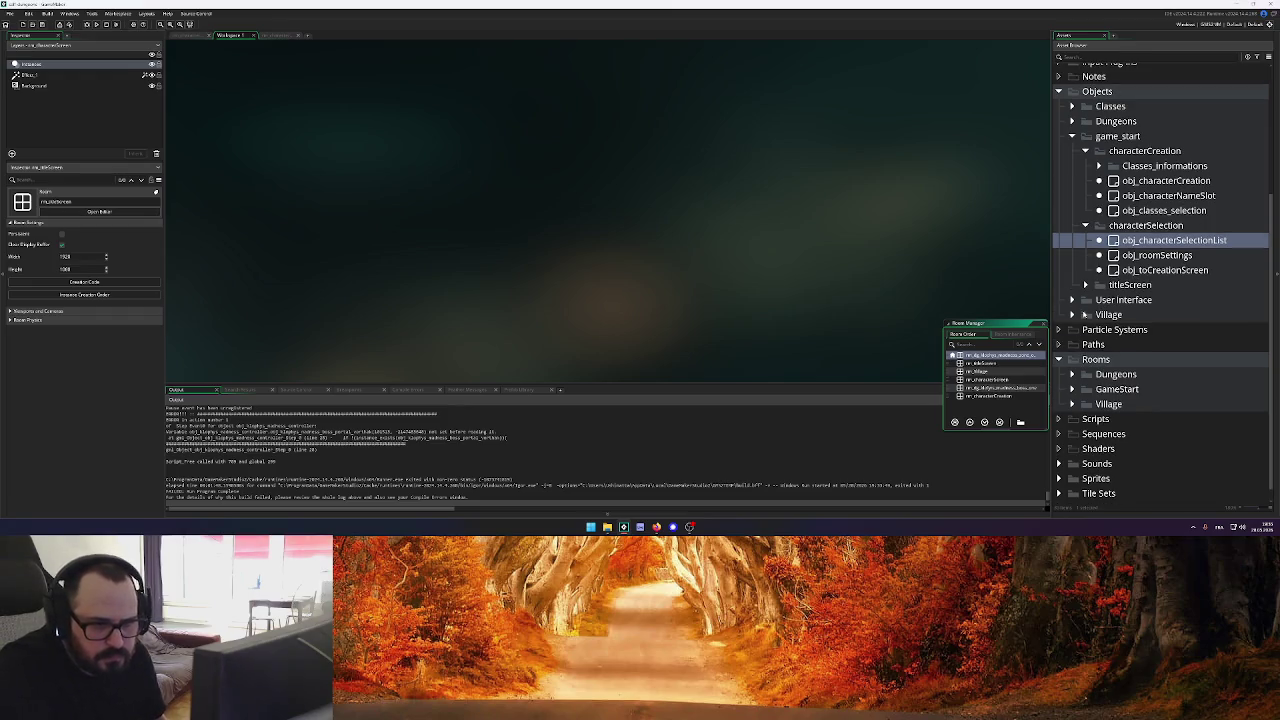
pyautogui.scroll(2, 1085, 314)
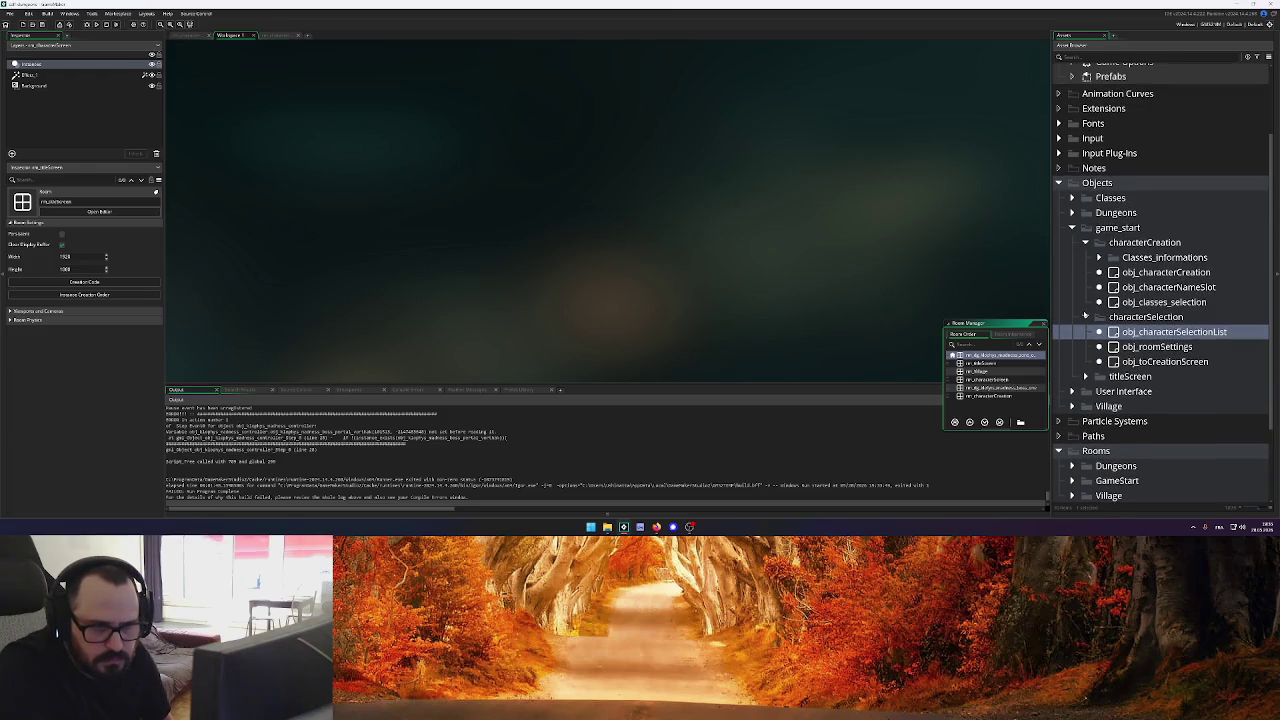